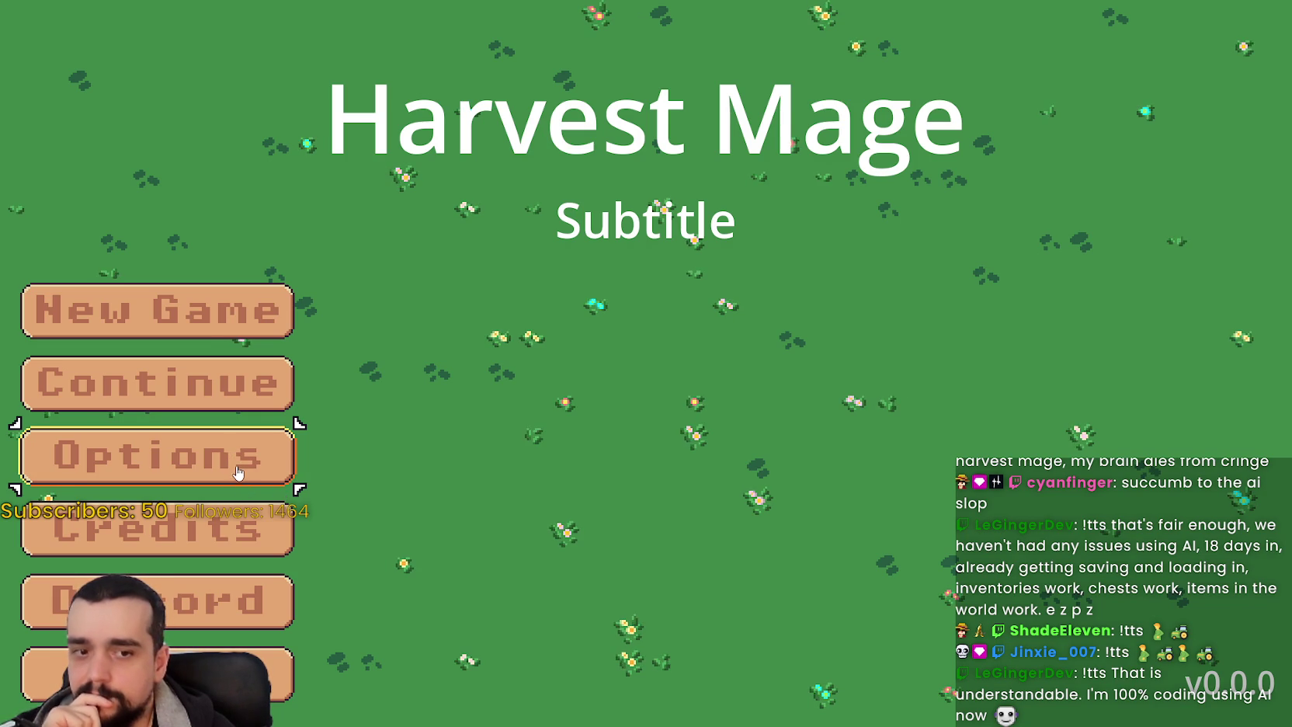
- Visit the game's options screen, return to the main menu, and switch back to the editor
left_click(232, 462)
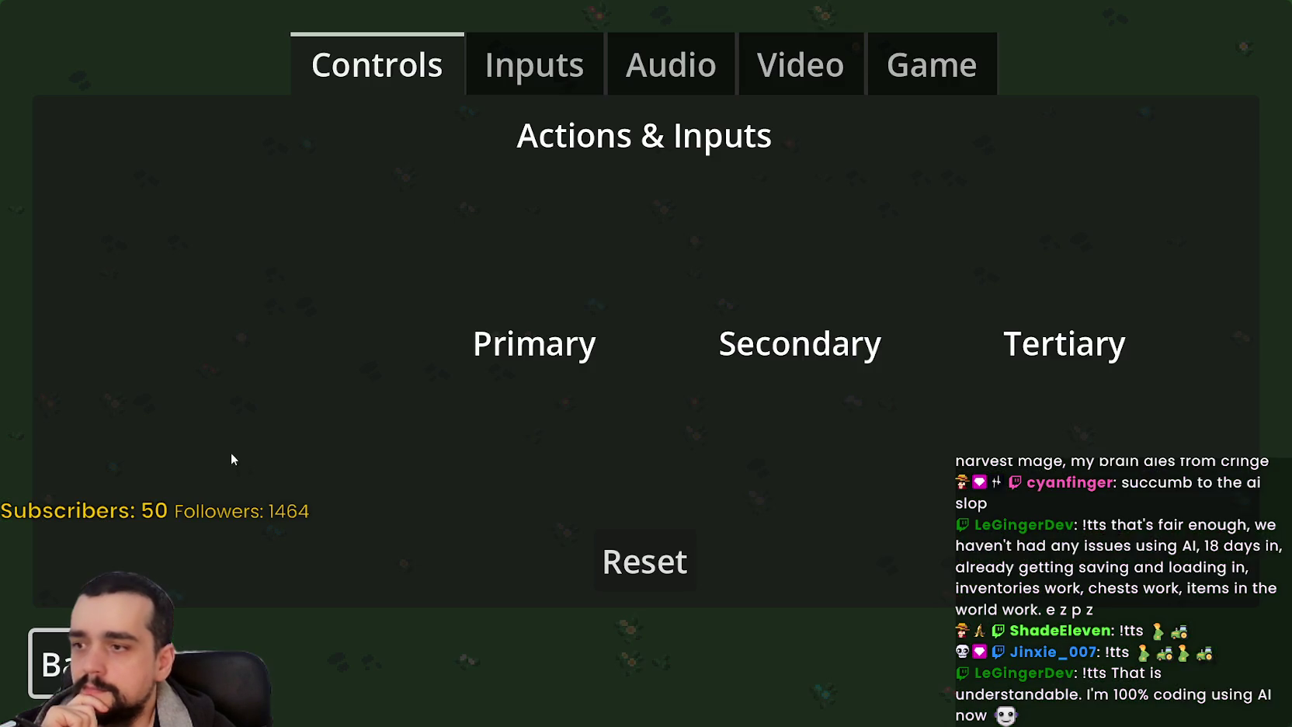
left_click(55, 644)
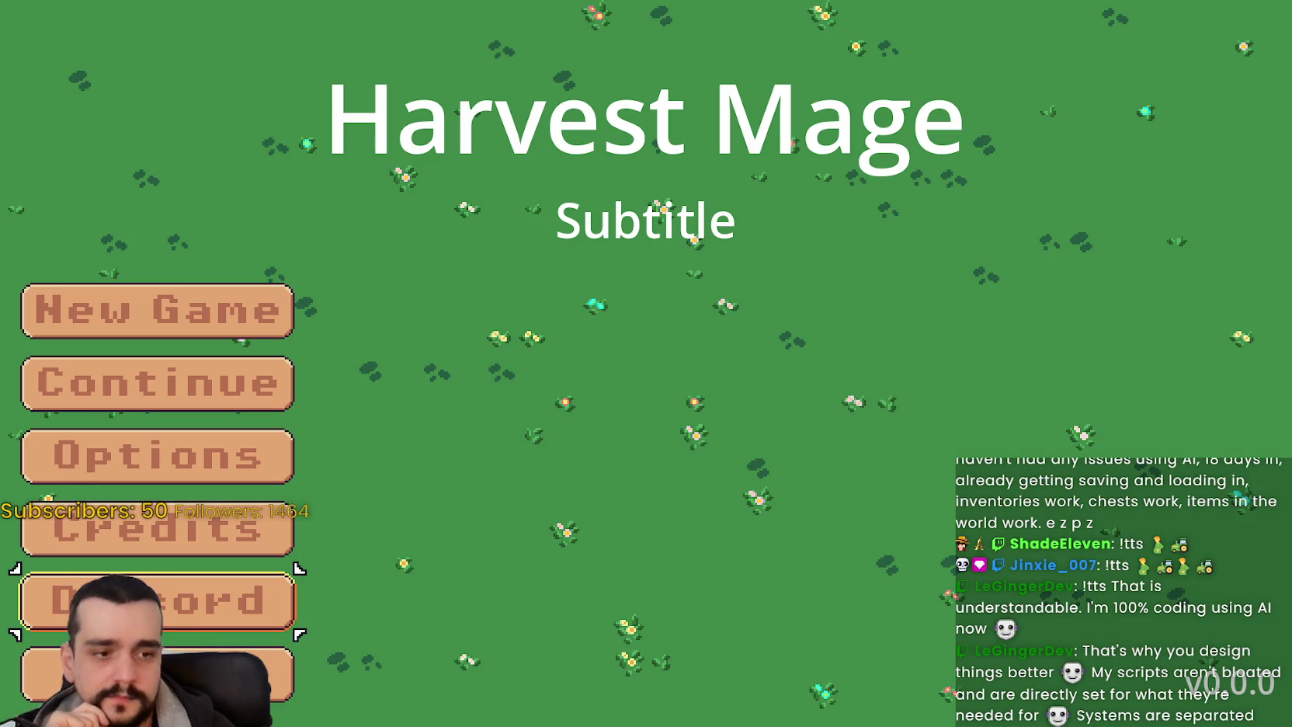
left_click(233, 674)
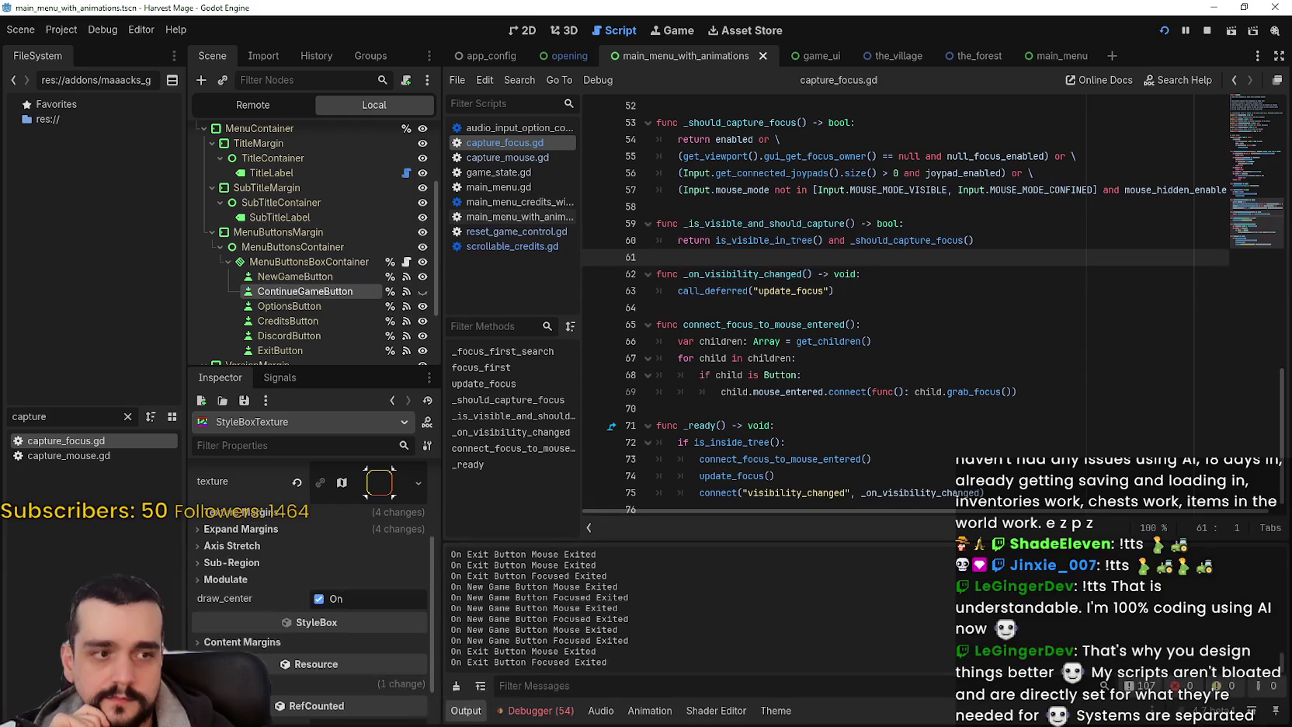
- Review the earlier focus functions in capture_focus.gd
left_click(861, 310)
scroll(860, 310, "up", 2)
left_click(1262, 153)
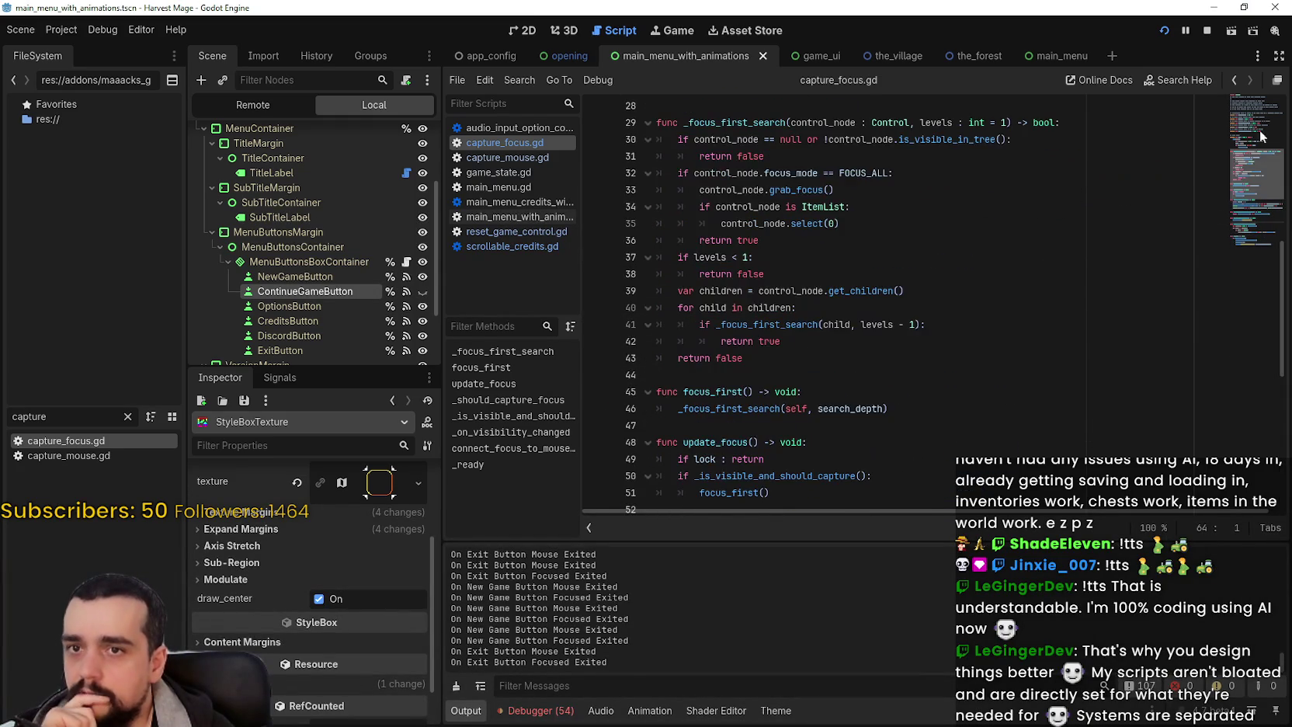
scroll(1240, 159, "down", 5)
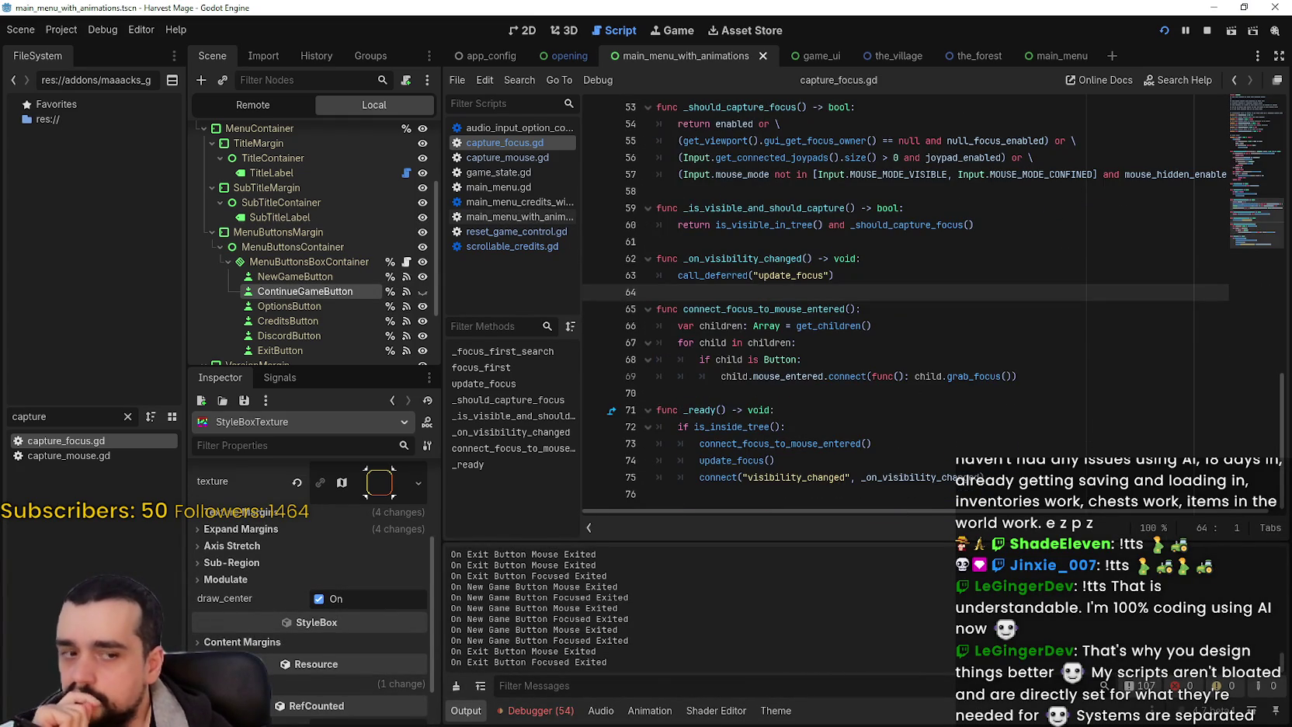
- Test Down-key focus in the running menu, then return to capture_focus.gd lines 64–70
key("F5")
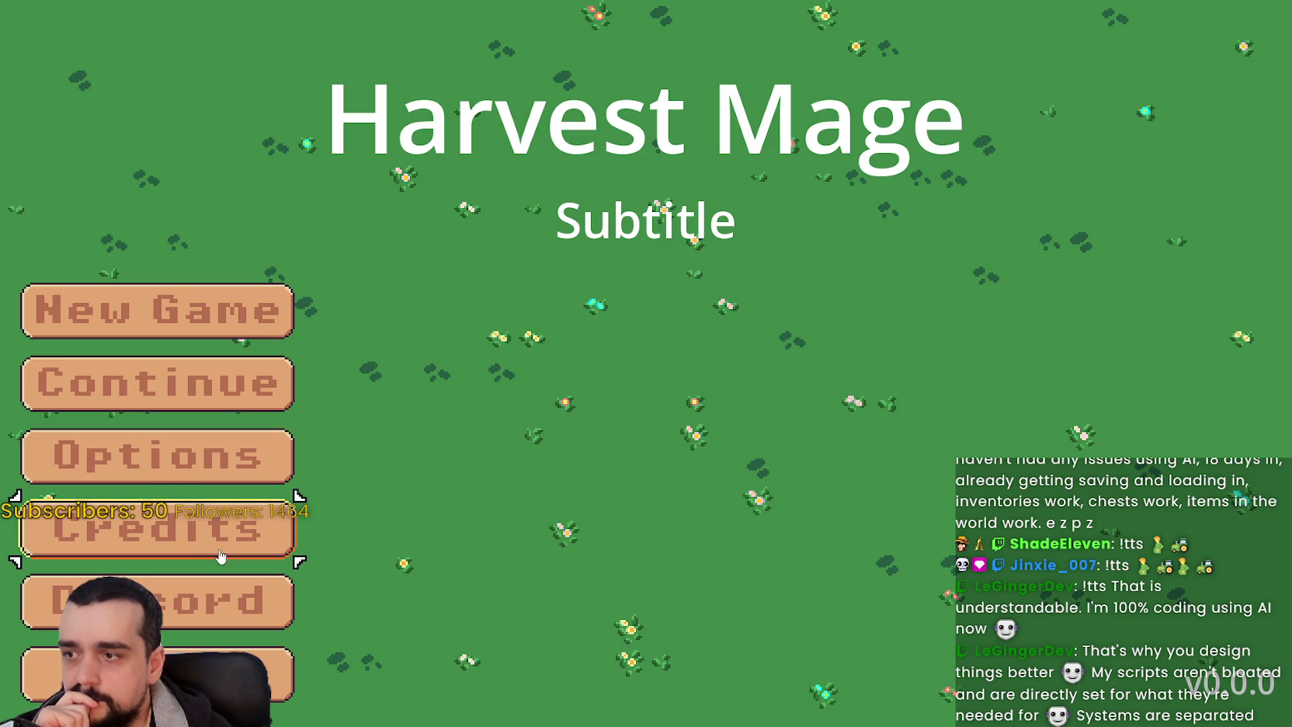
key("Down")
key("Down")
key("Down")
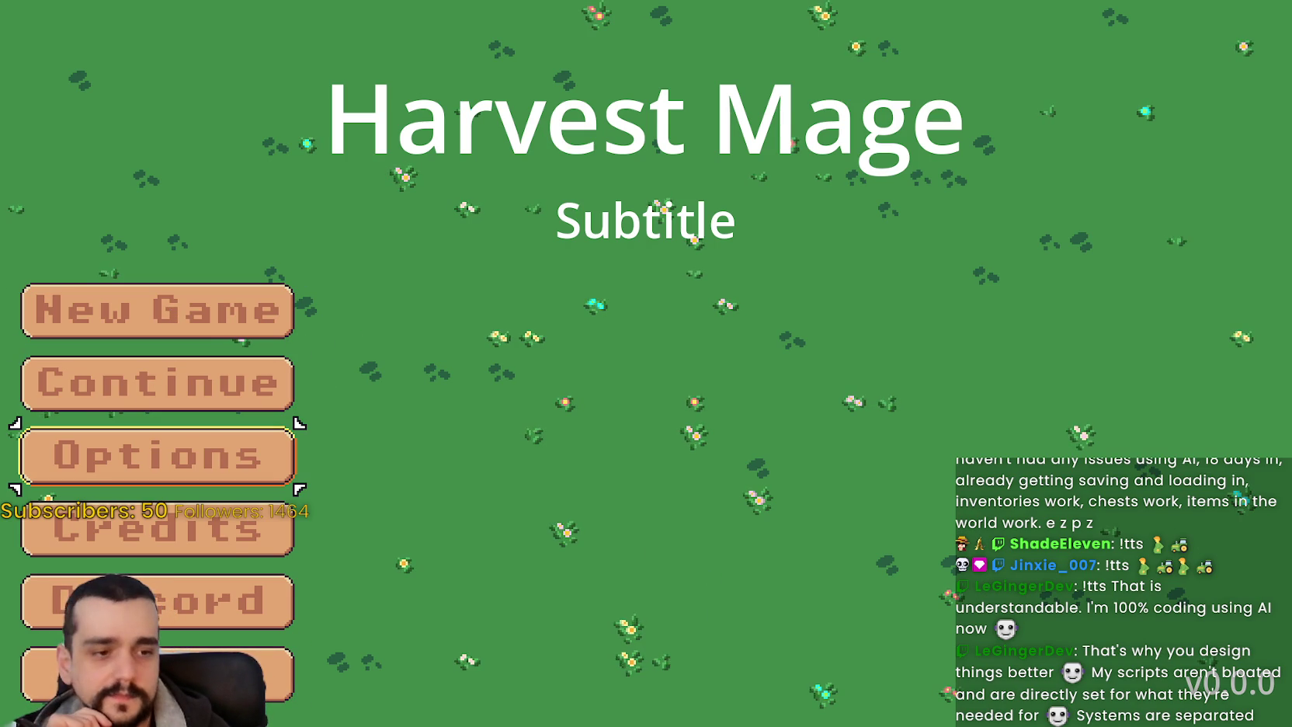
key("alt+Tab")
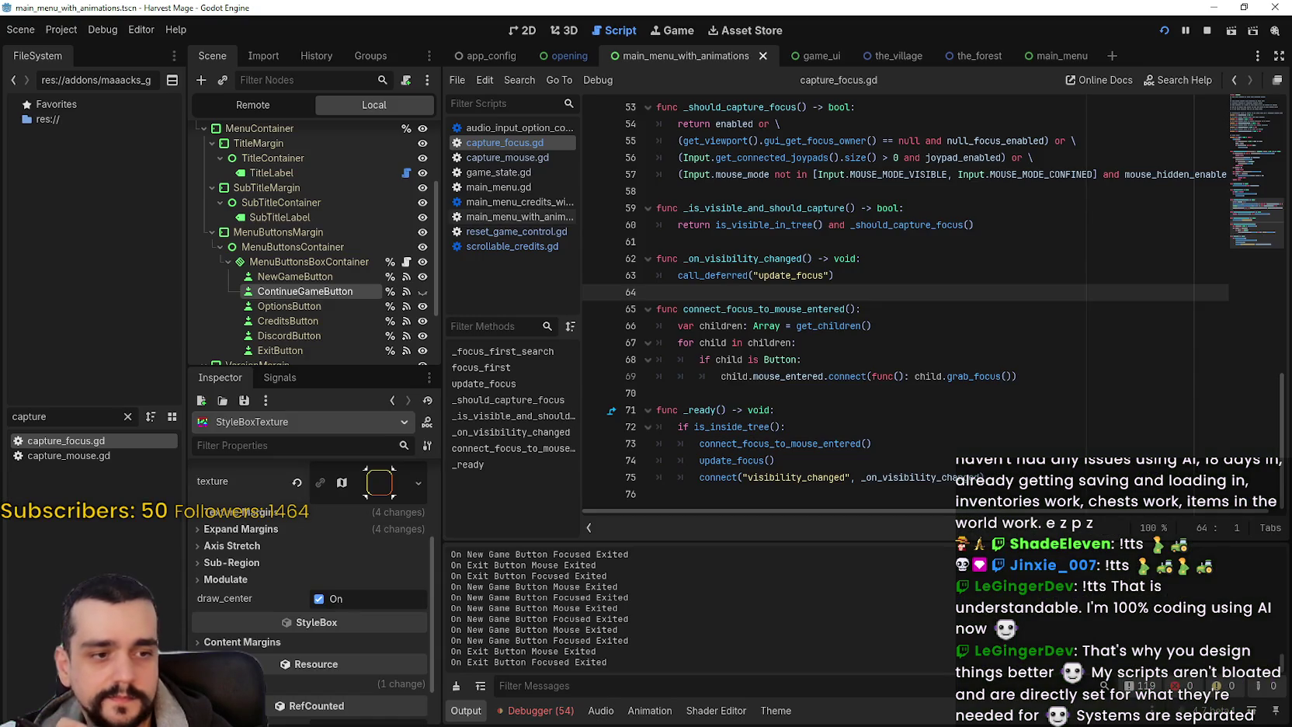
left_click(916, 373)
left_click(902, 390)
left_click(730, 292)
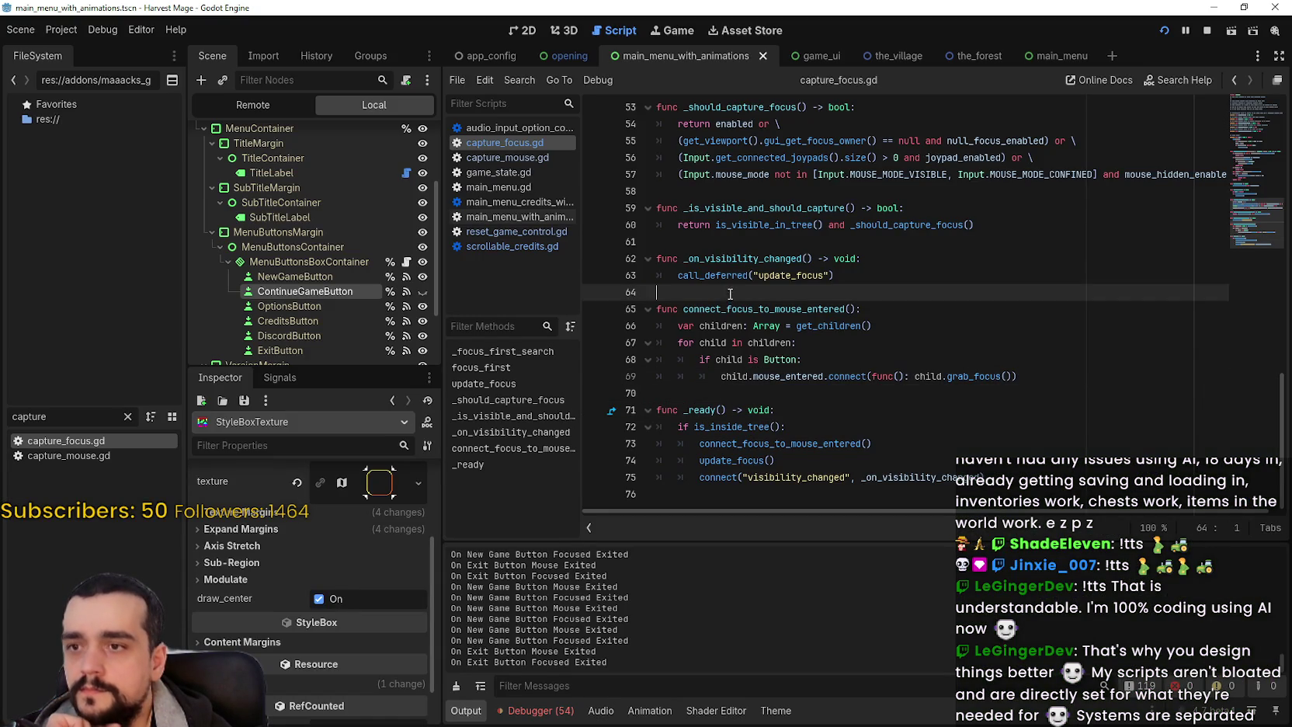
left_click(801, 390)
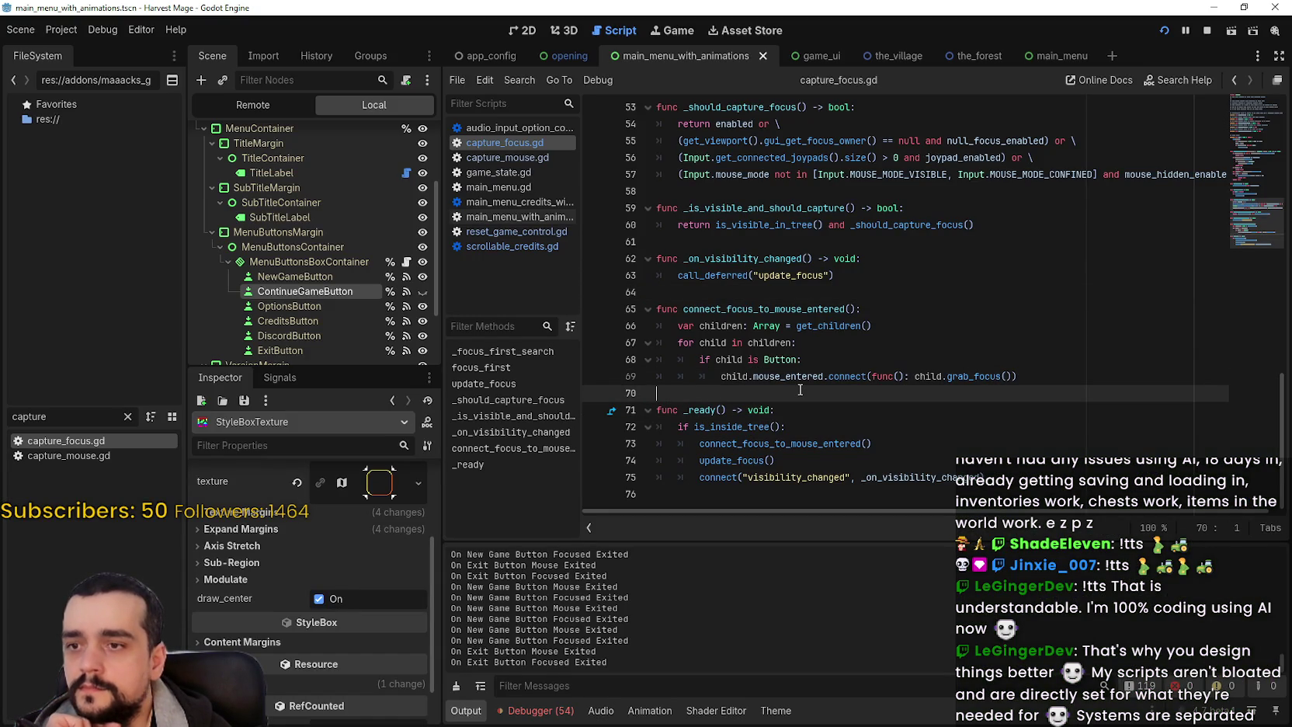
- Click New Game repeatedly to test its Confirm? prompt
key("alt+Tab")
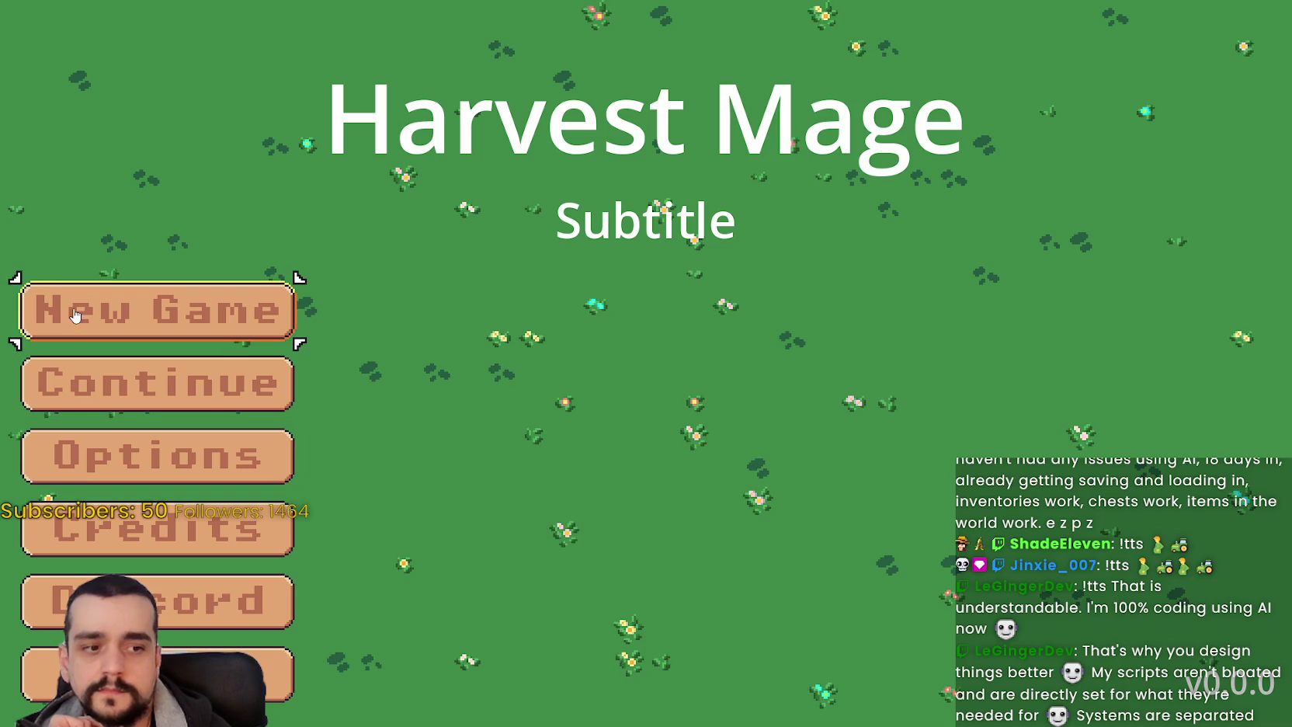
left_click(174, 334)
left_click(180, 318)
left_click(180, 319)
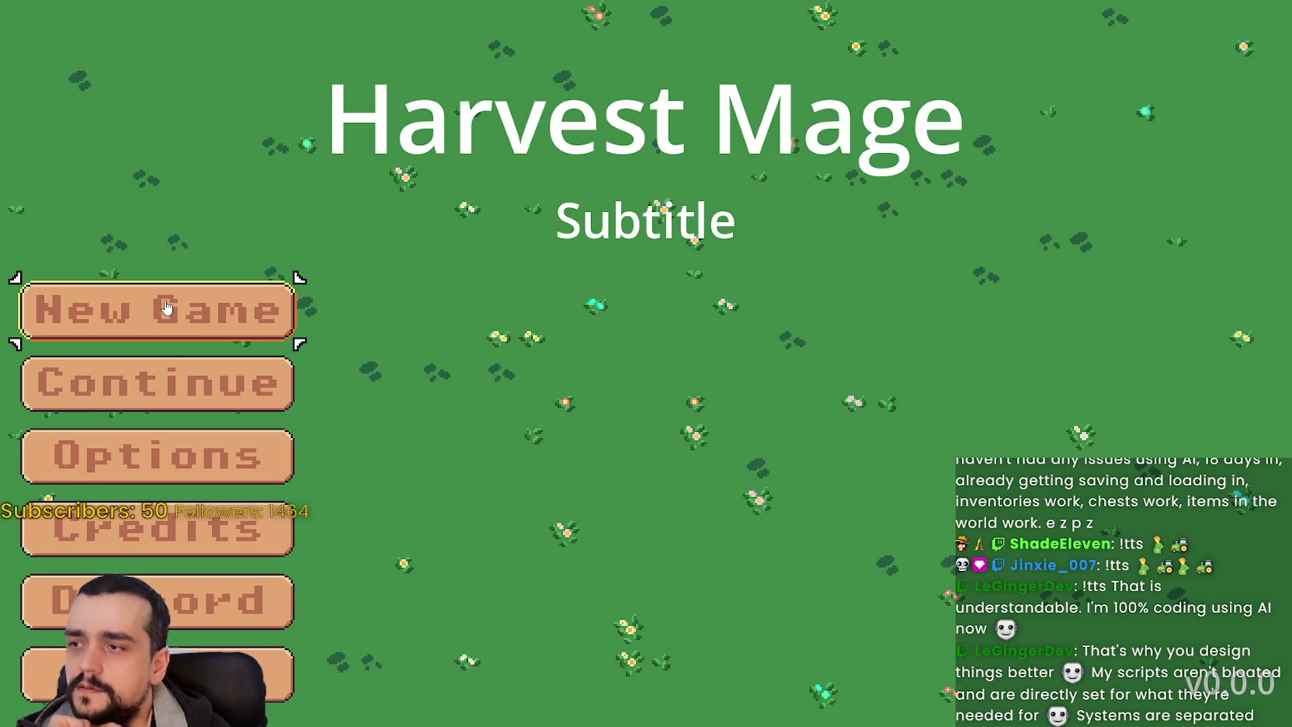
left_click(166, 308)
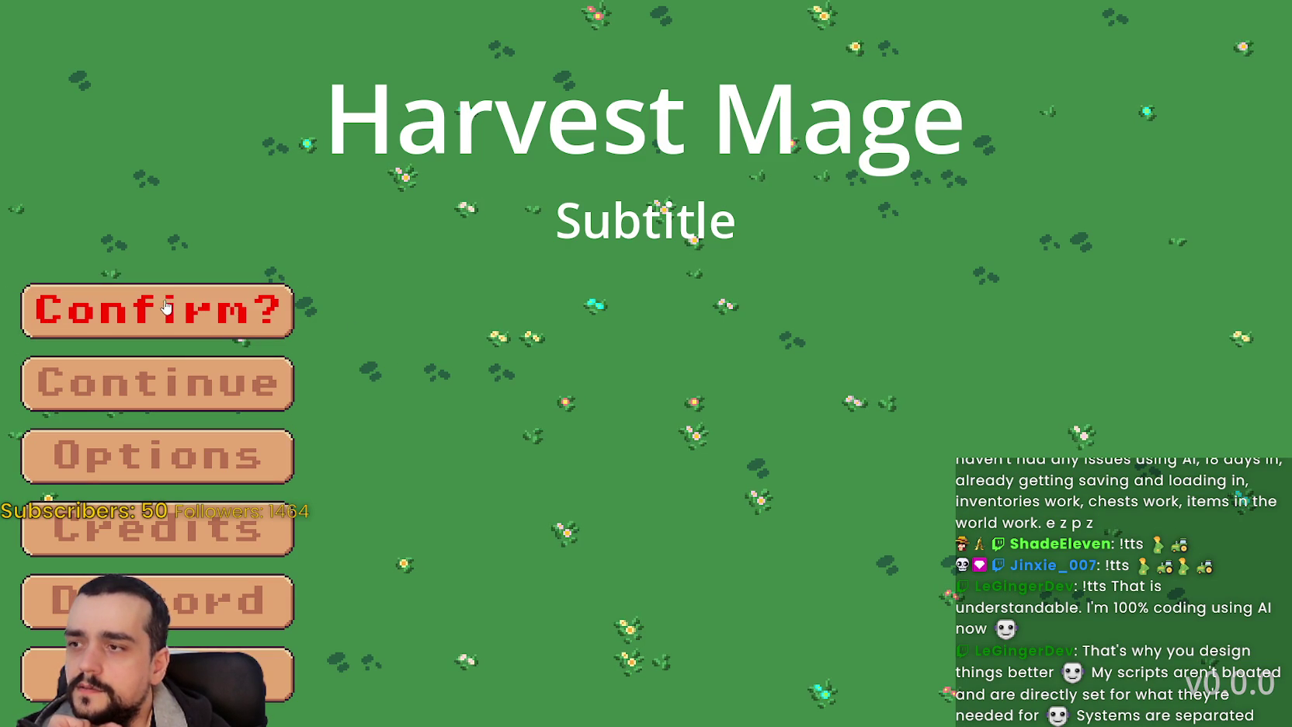
left_click(225, 311)
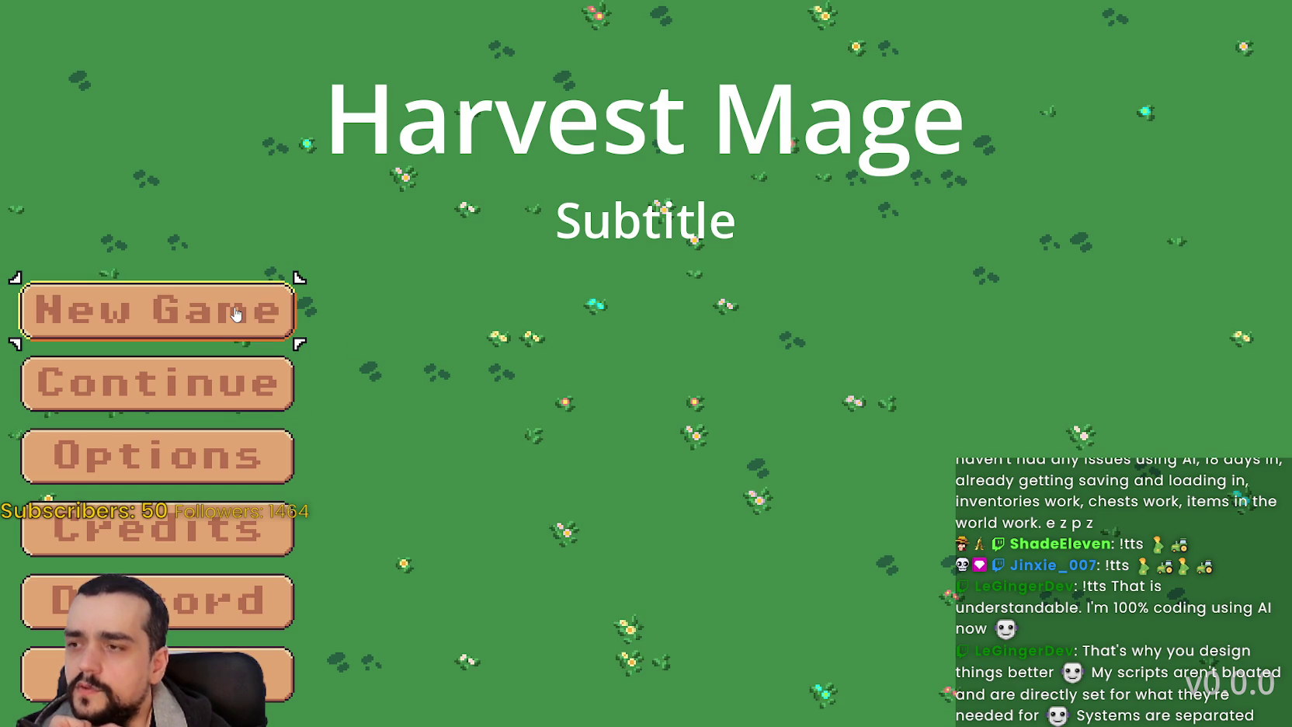
left_click(231, 313)
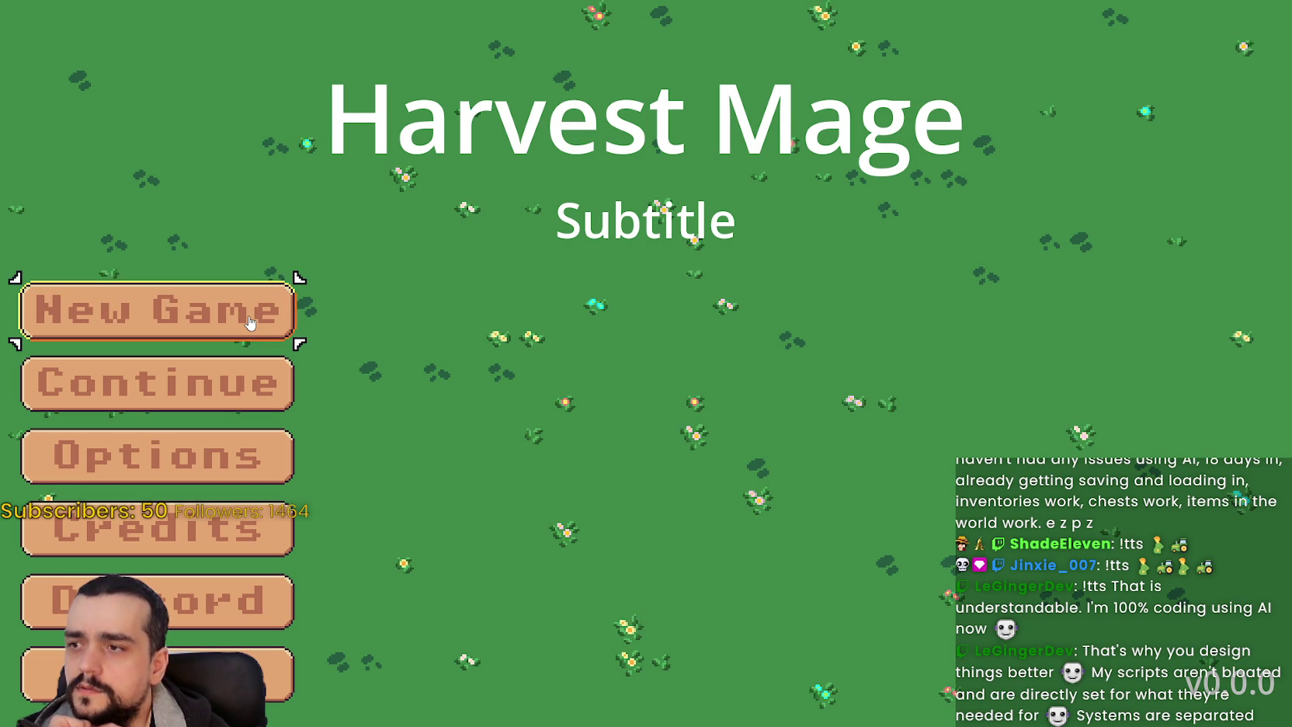
left_click(248, 314)
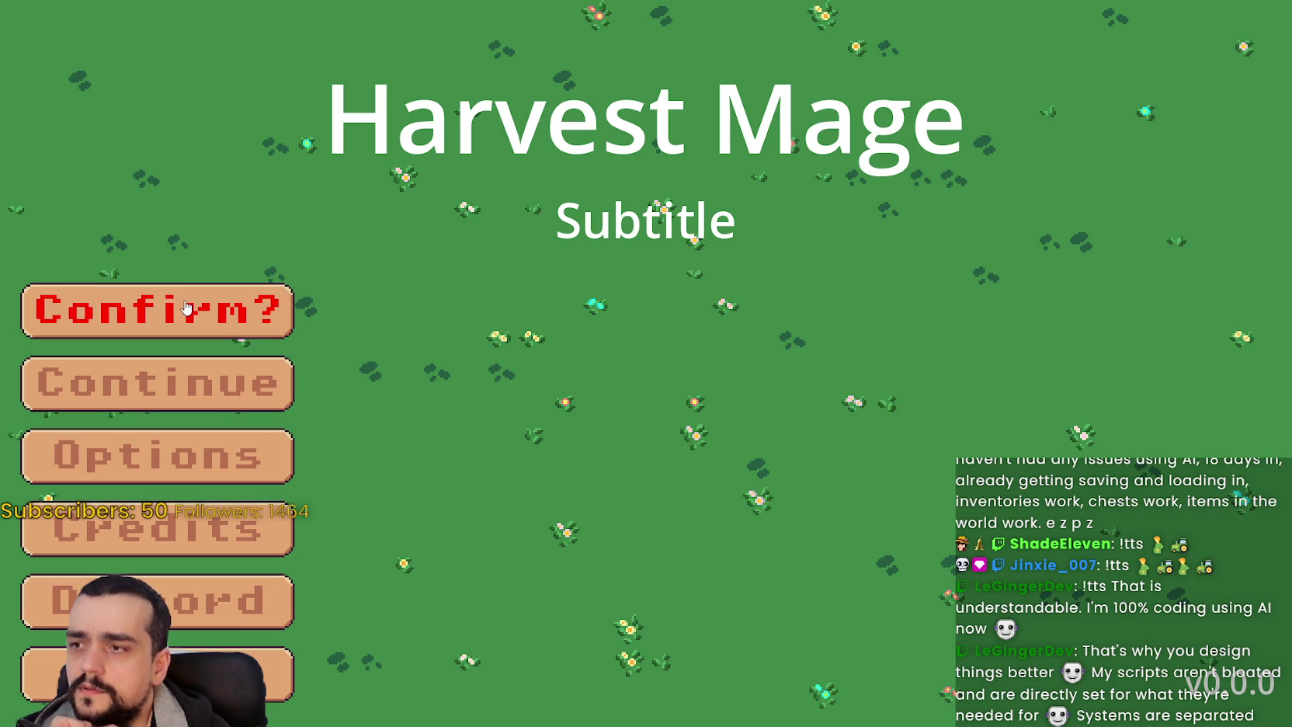
left_click(222, 311)
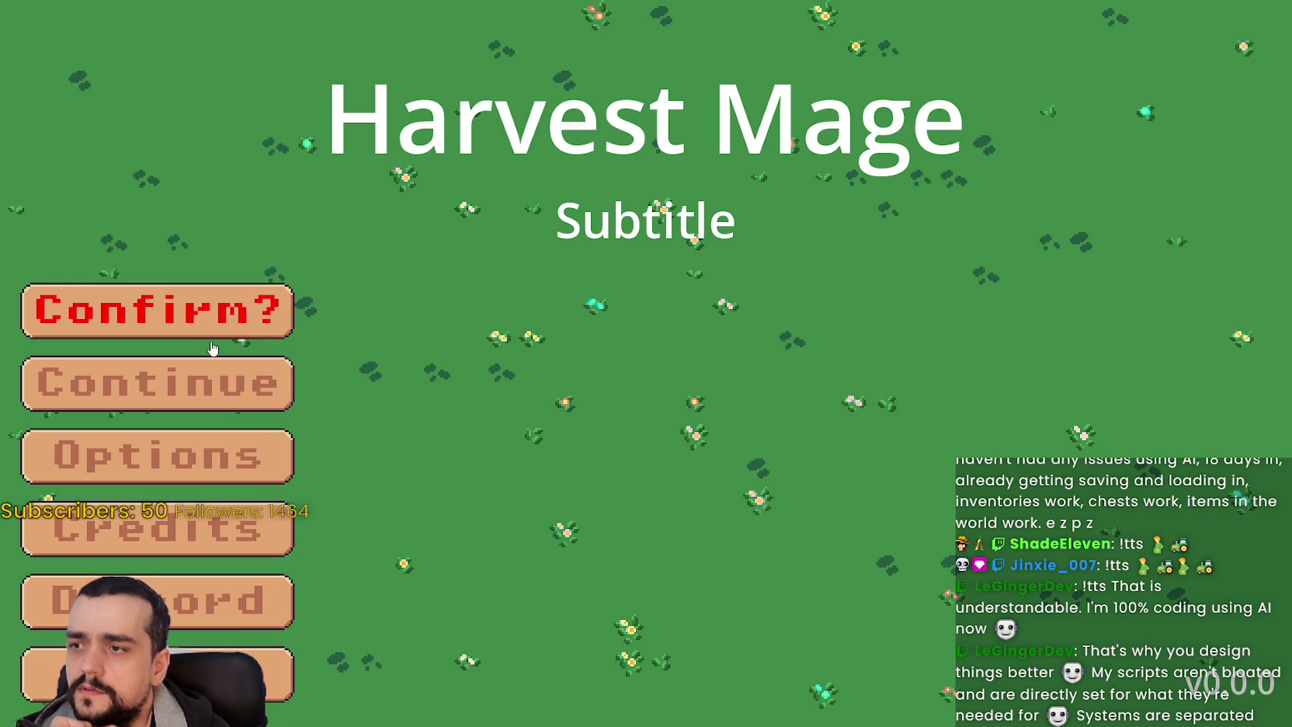
left_click(155, 303)
left_click(172, 319)
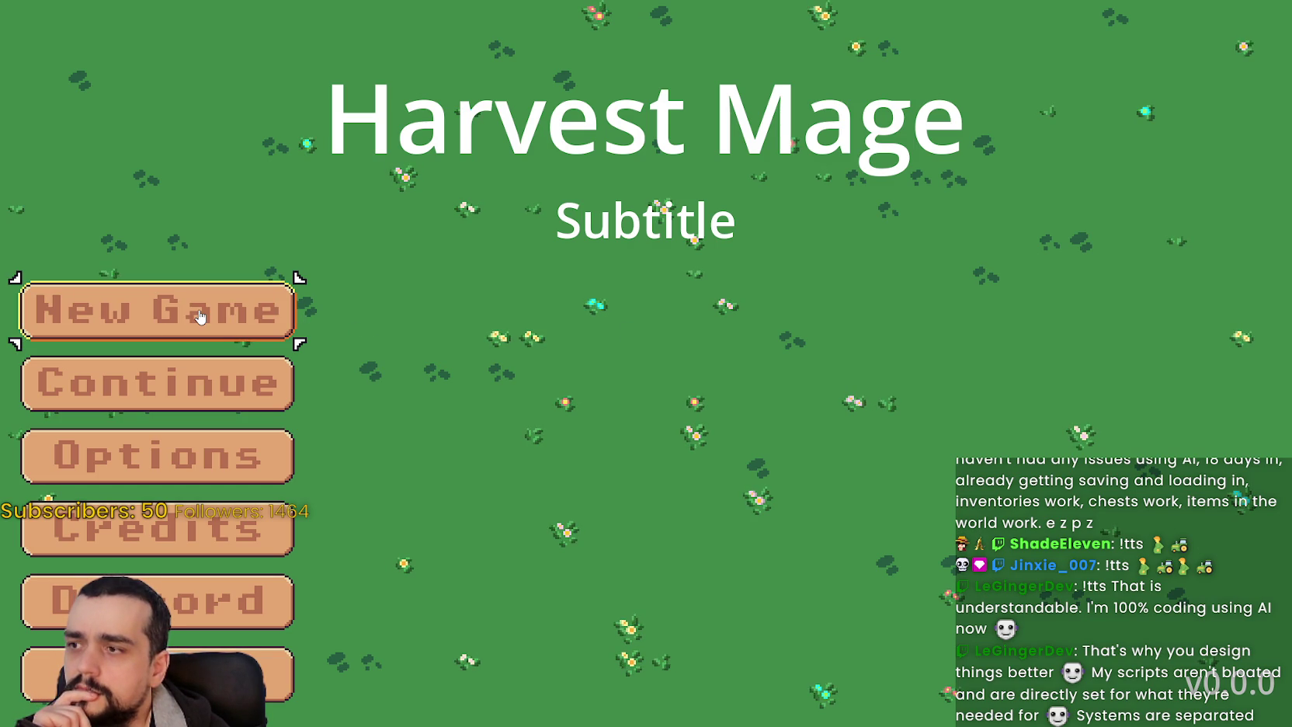
left_click(199, 313)
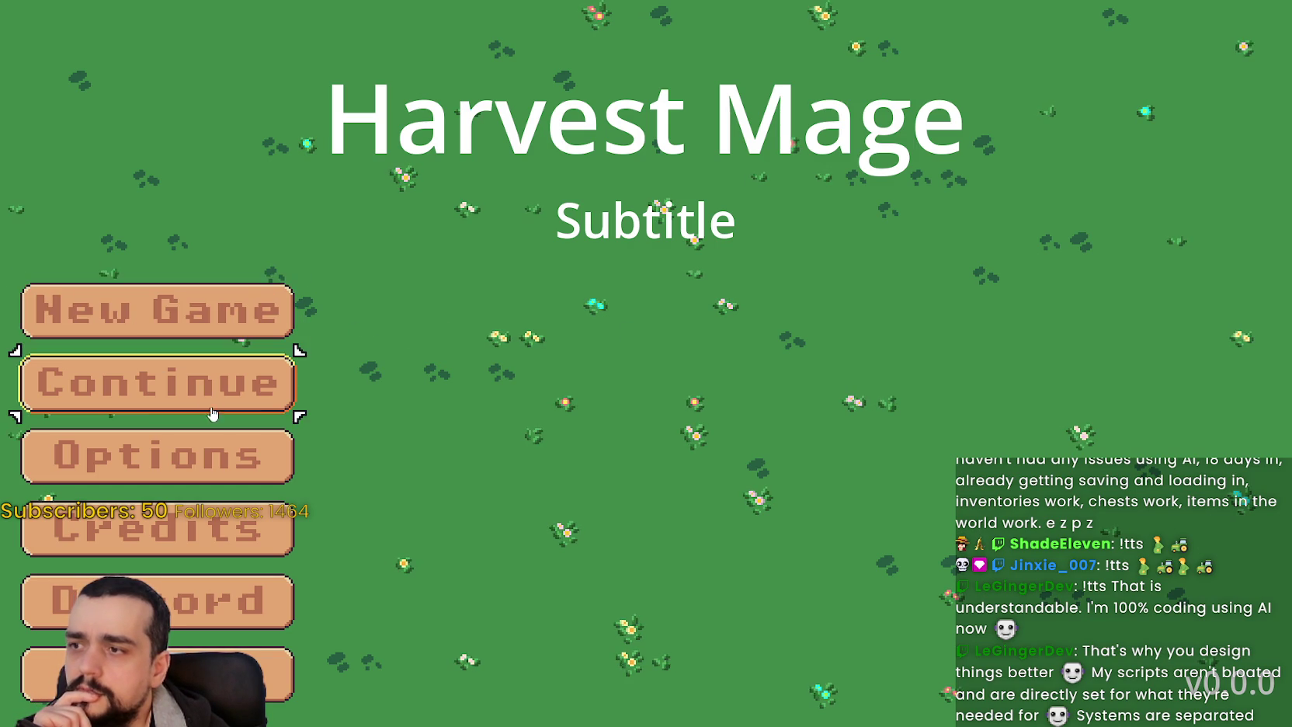
- Retest the Confirm? prompt with Down, Up and Enter keys, then close the game with F8
key("Down")
key("Up")
key("Return")
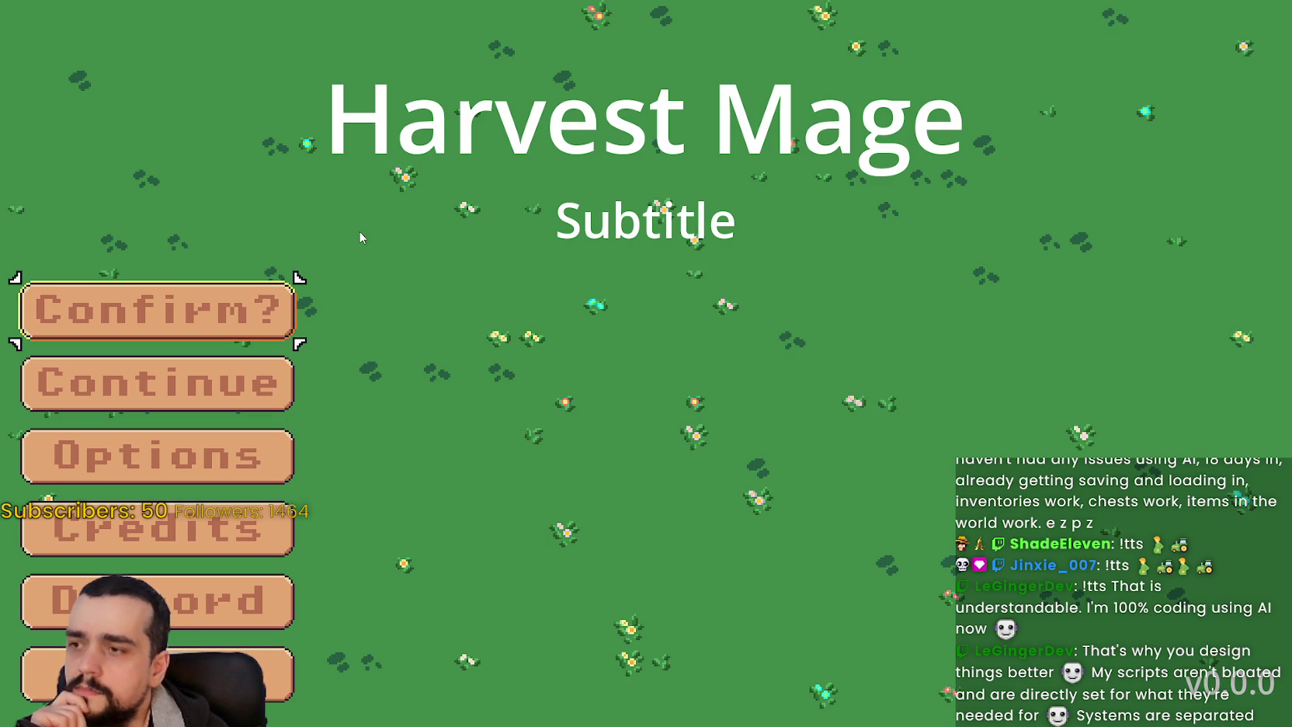
key("Down")
key("Up")
key("Return")
key("Down")
key("Up")
key("Return")
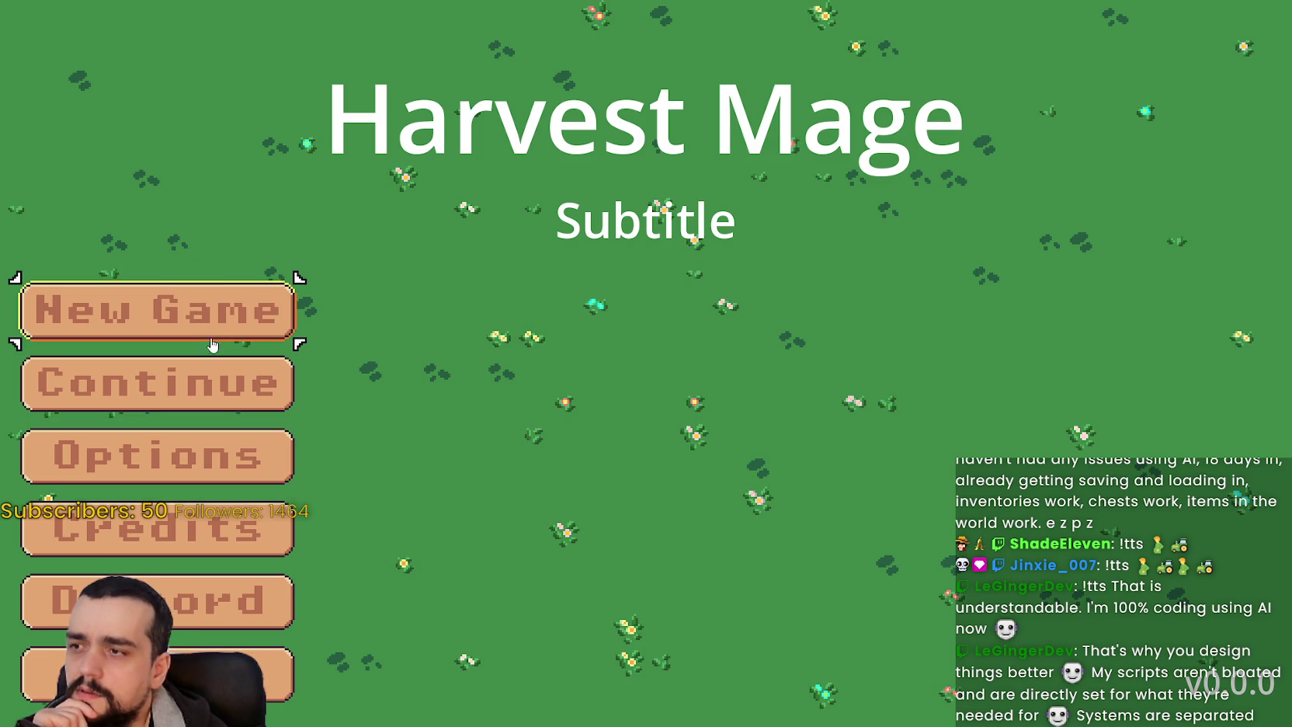
key("Down")
key("Up")
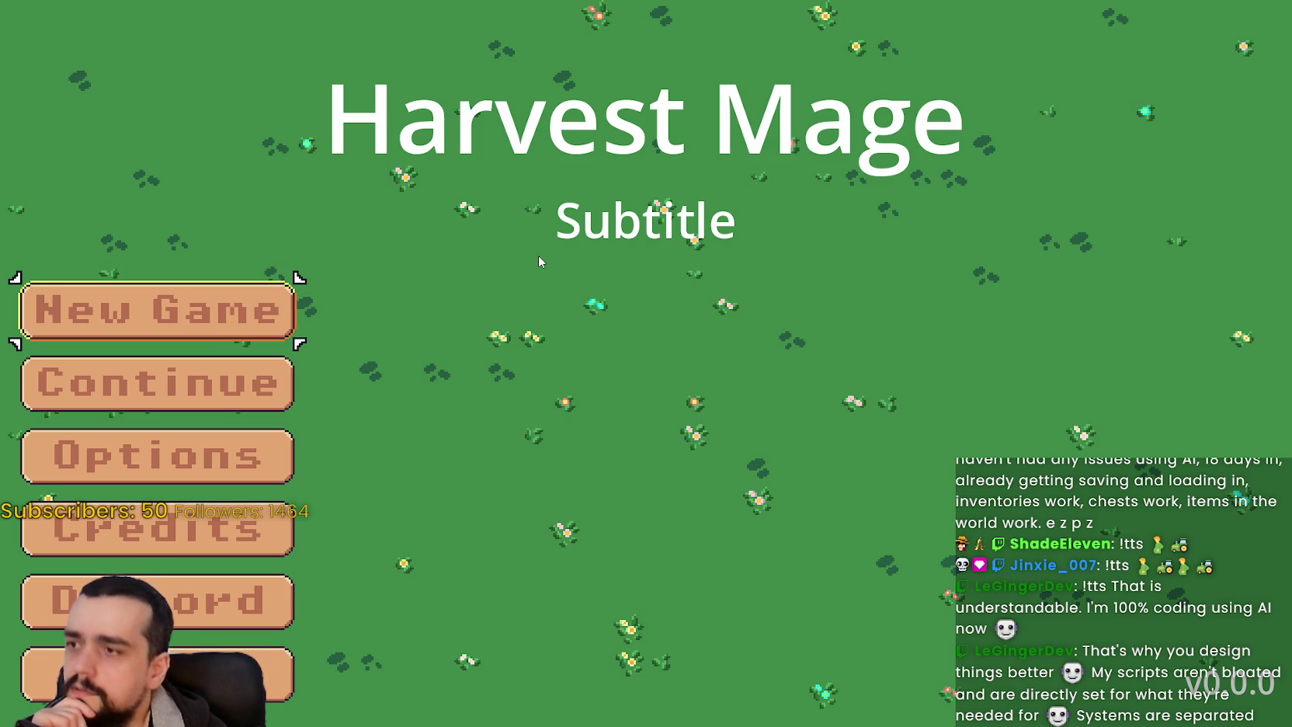
left_click(207, 317)
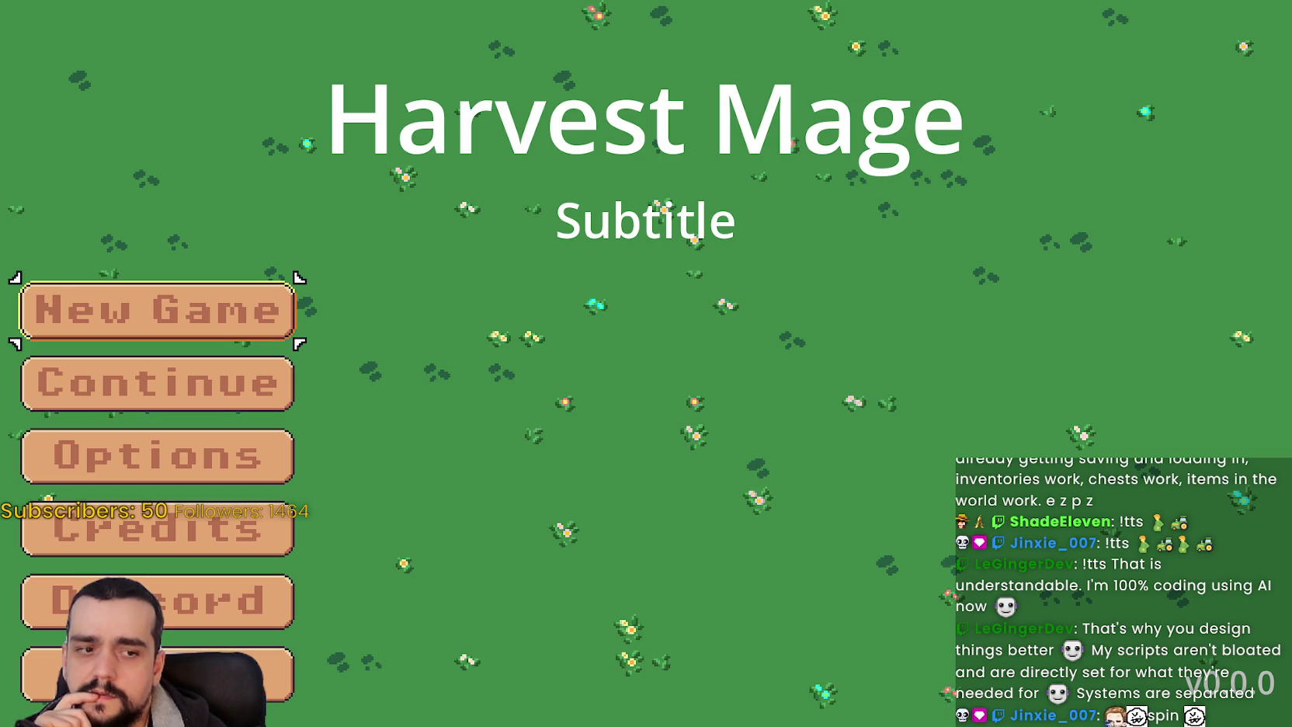
key("F8")
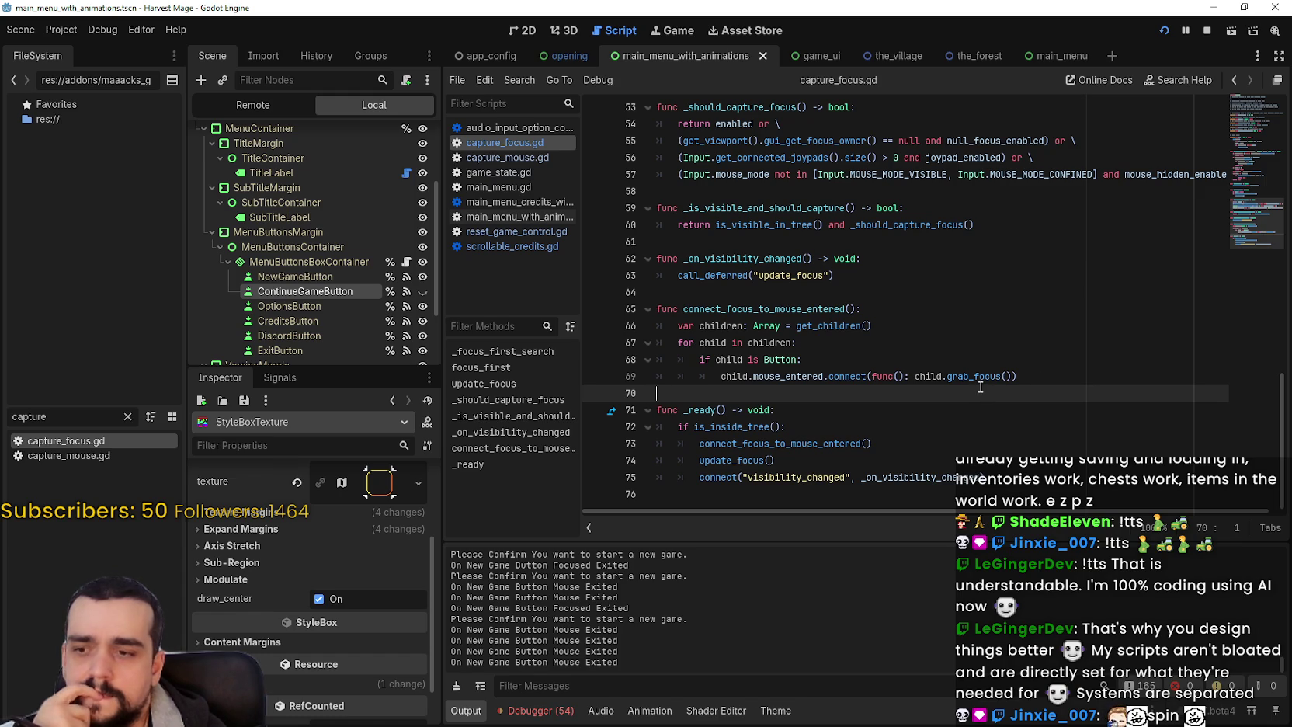
- Open the debugger's list of 54 errors and jump to the script lines behind several of them
left_click(548, 713)
left_click(566, 490)
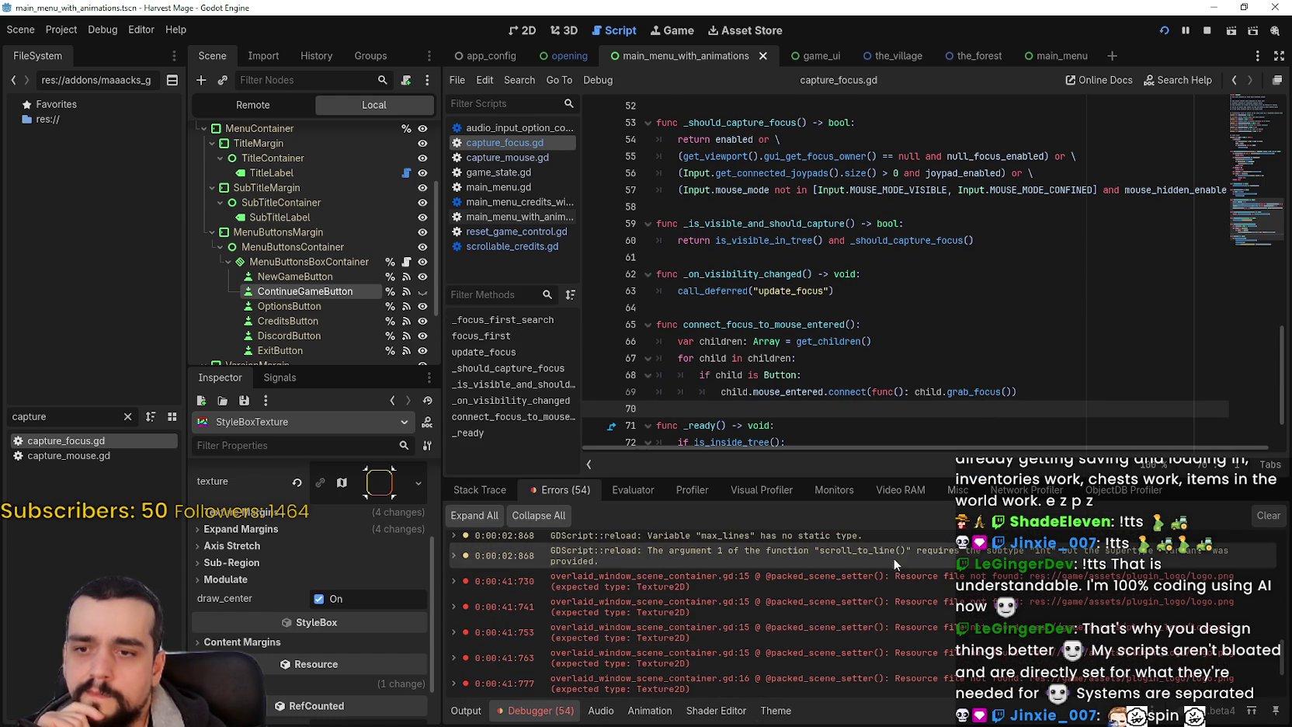
double_click(893, 582)
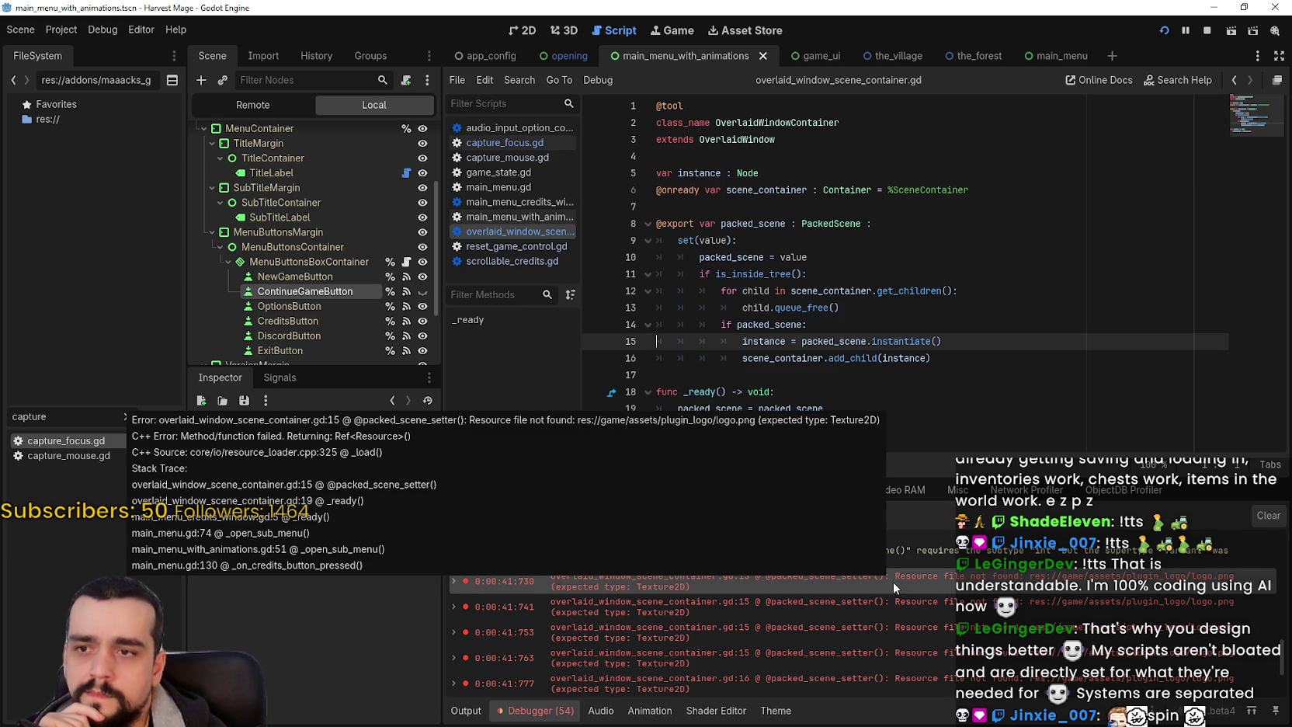
scroll(956, 655, "down", 3)
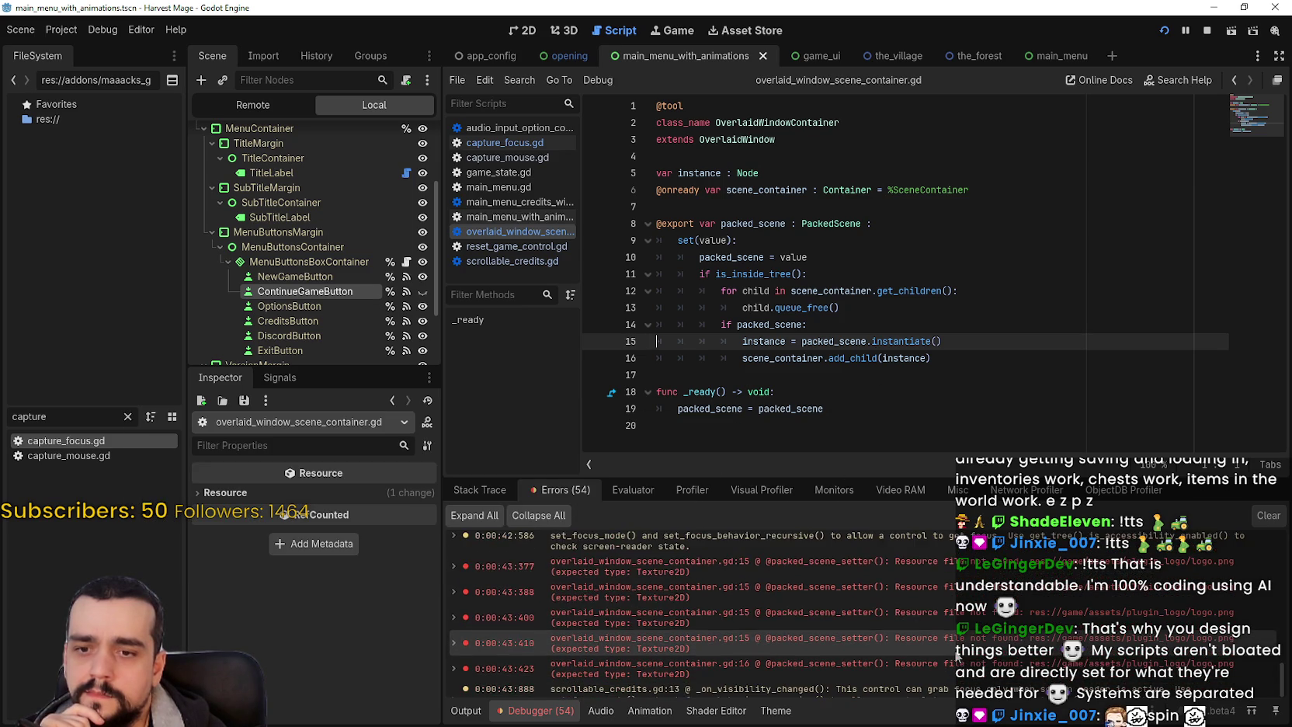
left_click(997, 670)
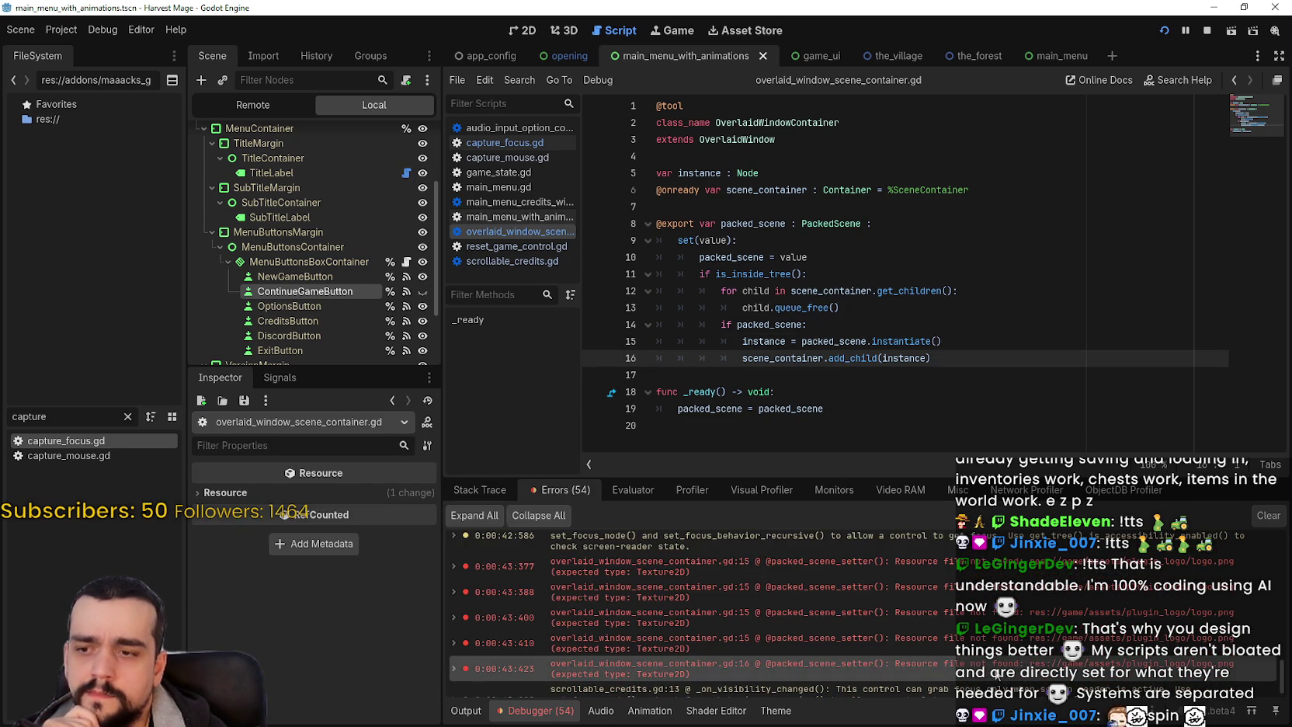
scroll(997, 670, "down", 1)
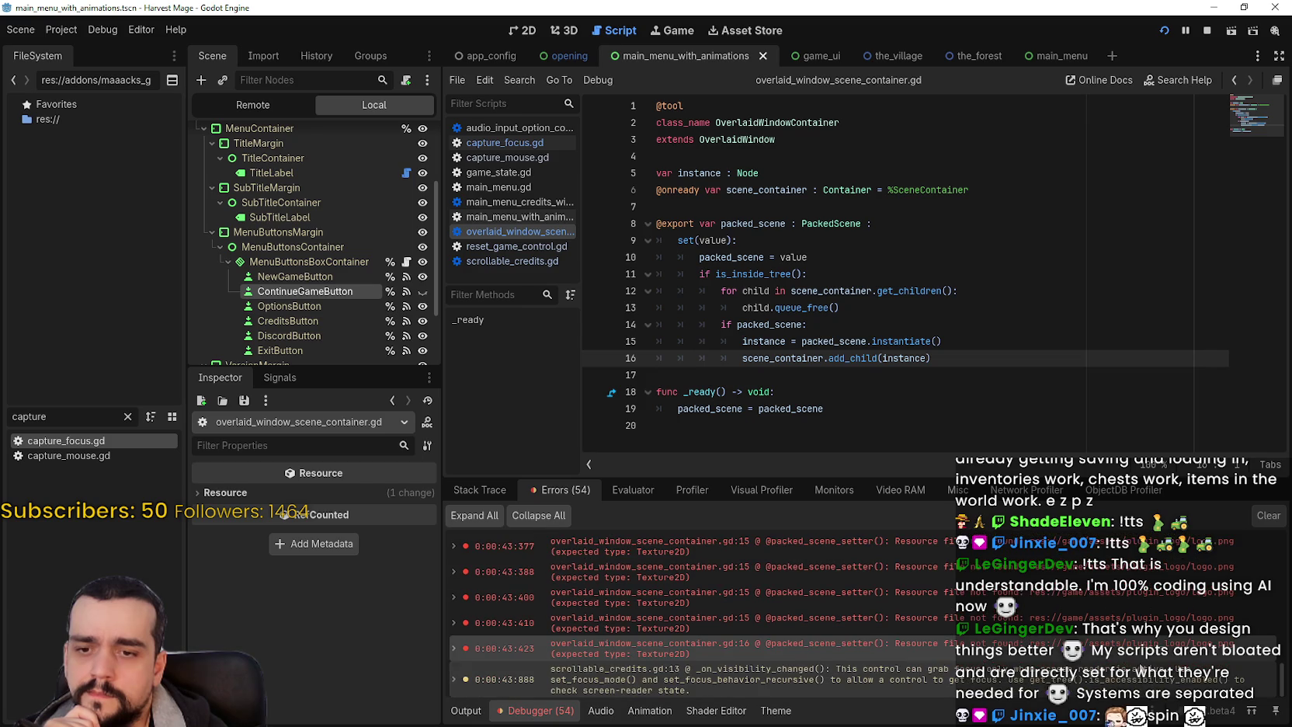
scroll(1119, 647, "up", 10)
- Inspect the overlaid_window errors and open the scroll_to_line warning in scrollable_credits.gd
left_click(1119, 647)
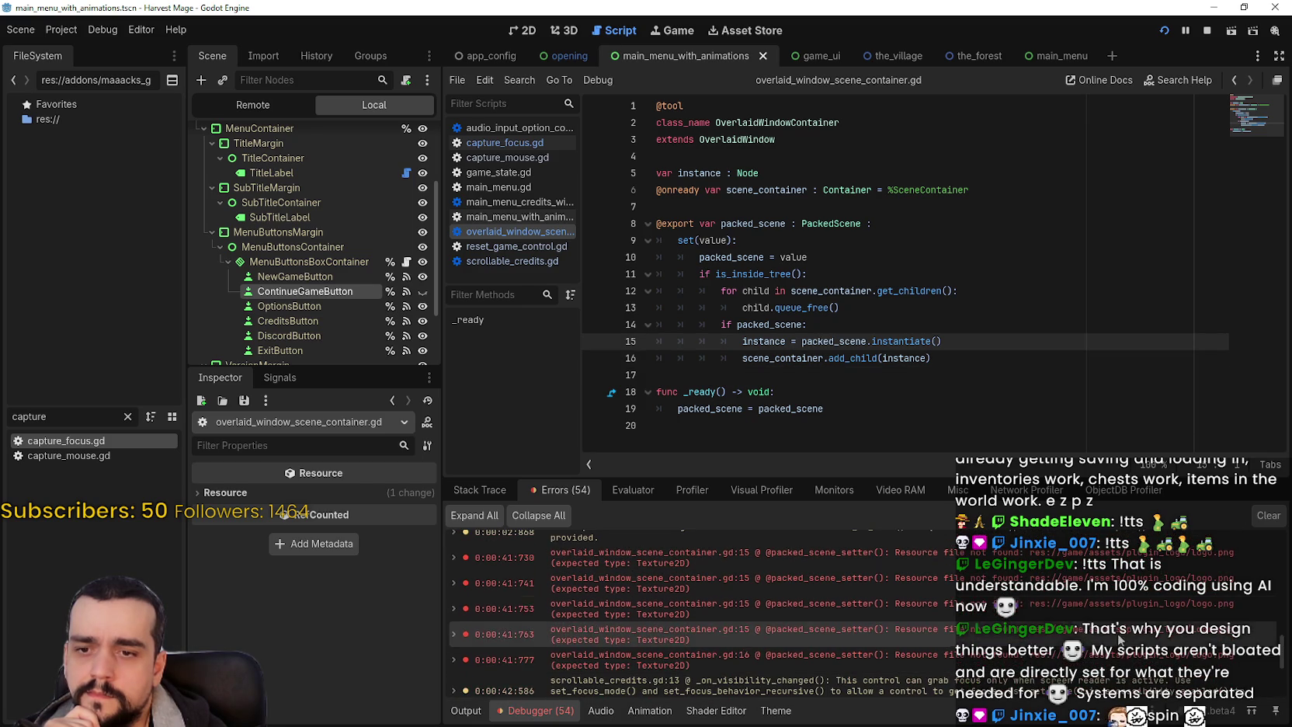
scroll(1118, 598, "up", 2)
left_click(1118, 599)
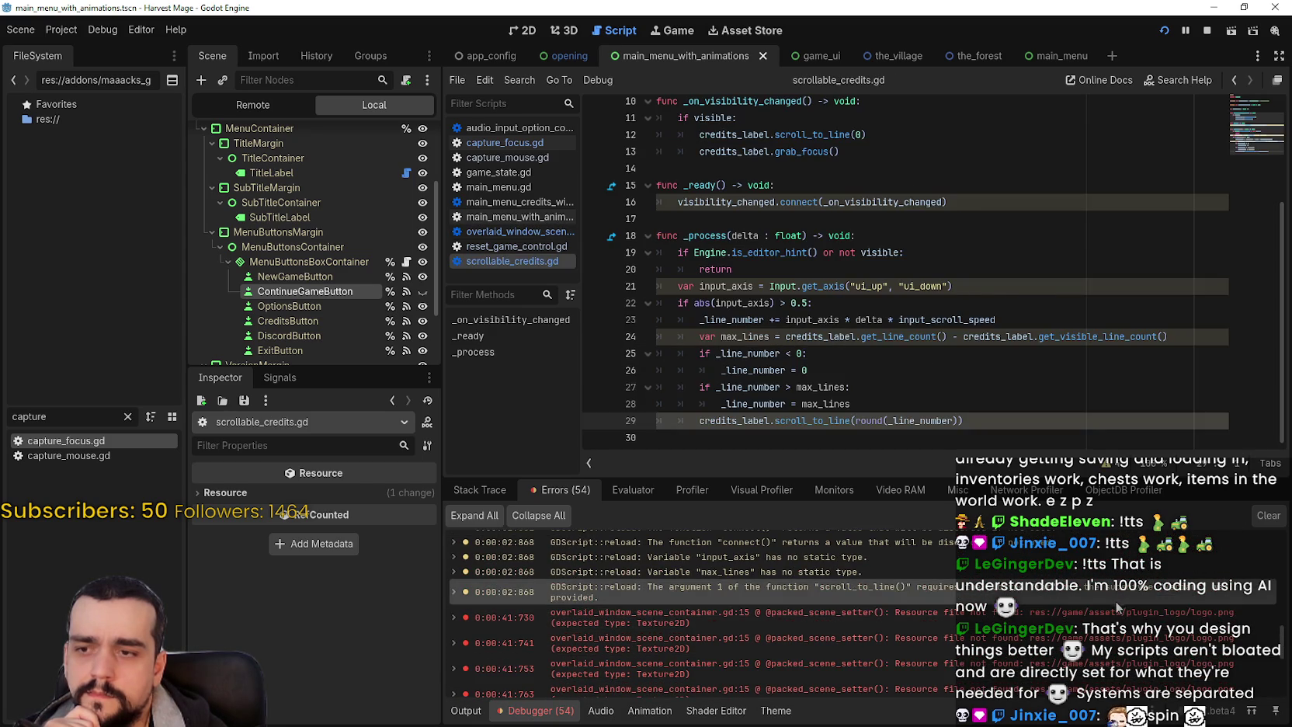
left_click(1117, 617)
left_click(885, 383)
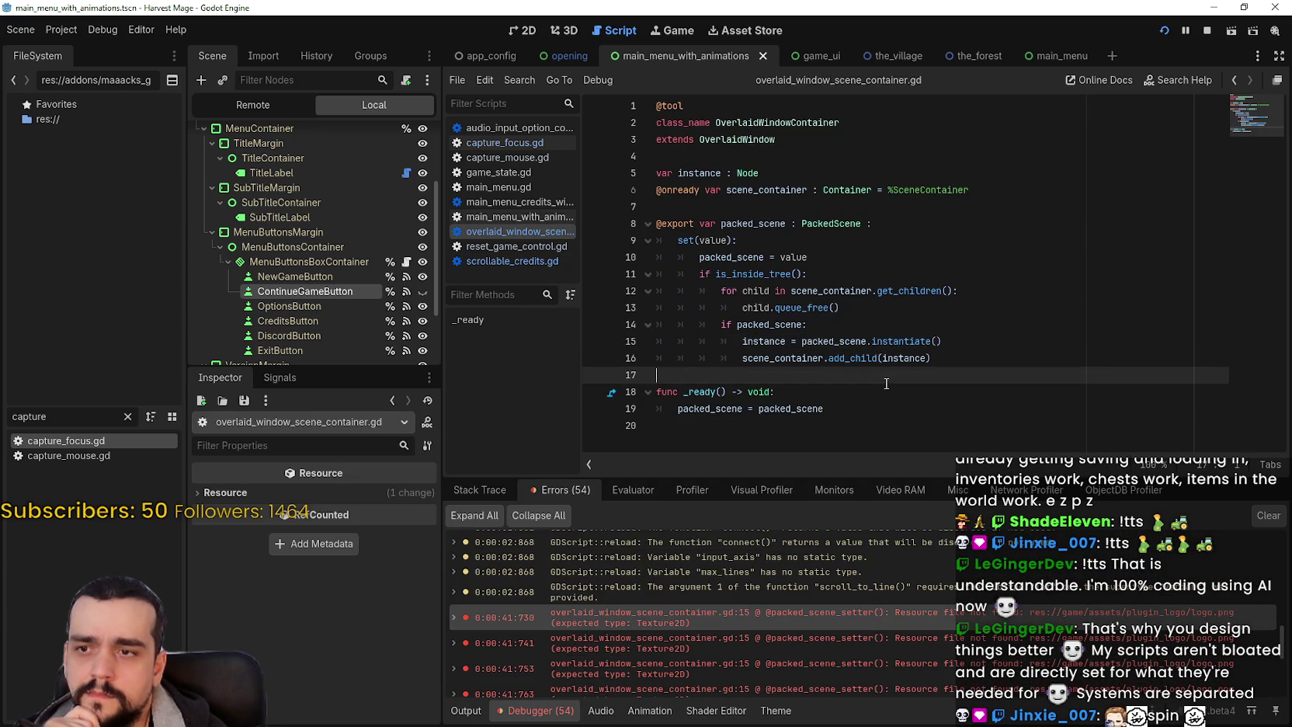
scroll(1075, 601, "up", 10)
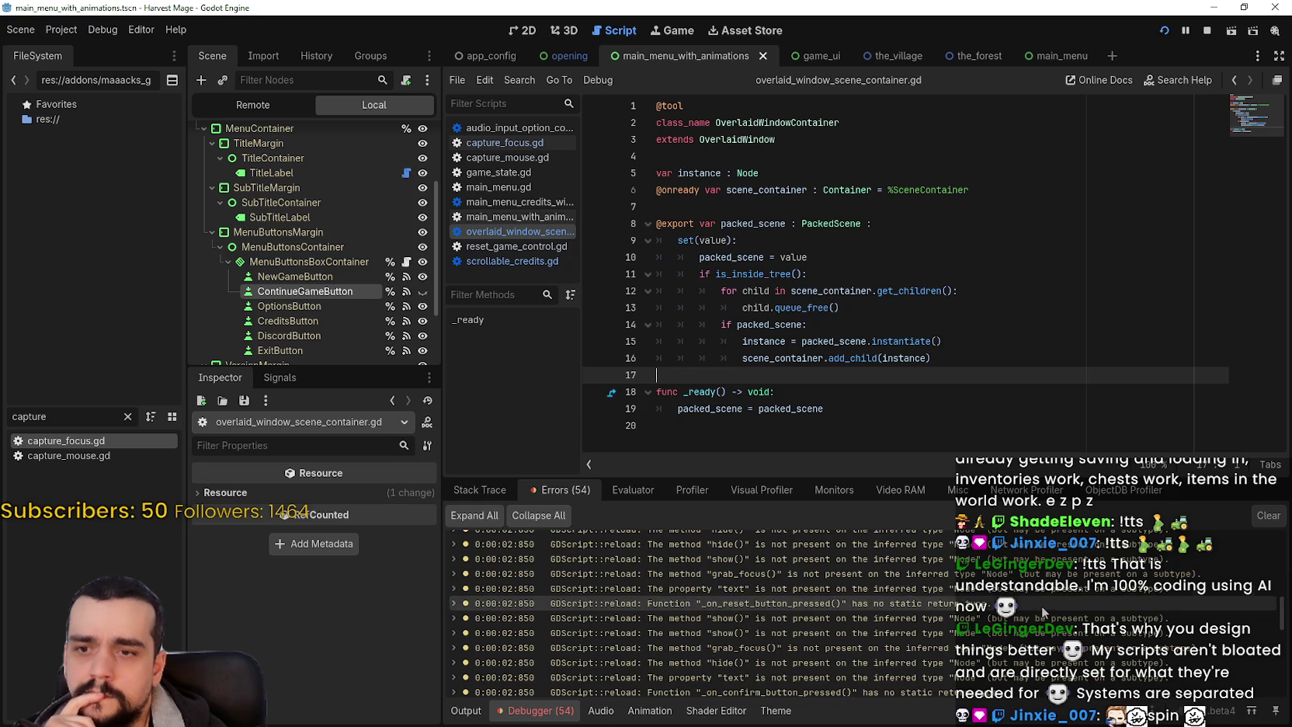
scroll(1042, 605, "down", 3)
left_click(1049, 610)
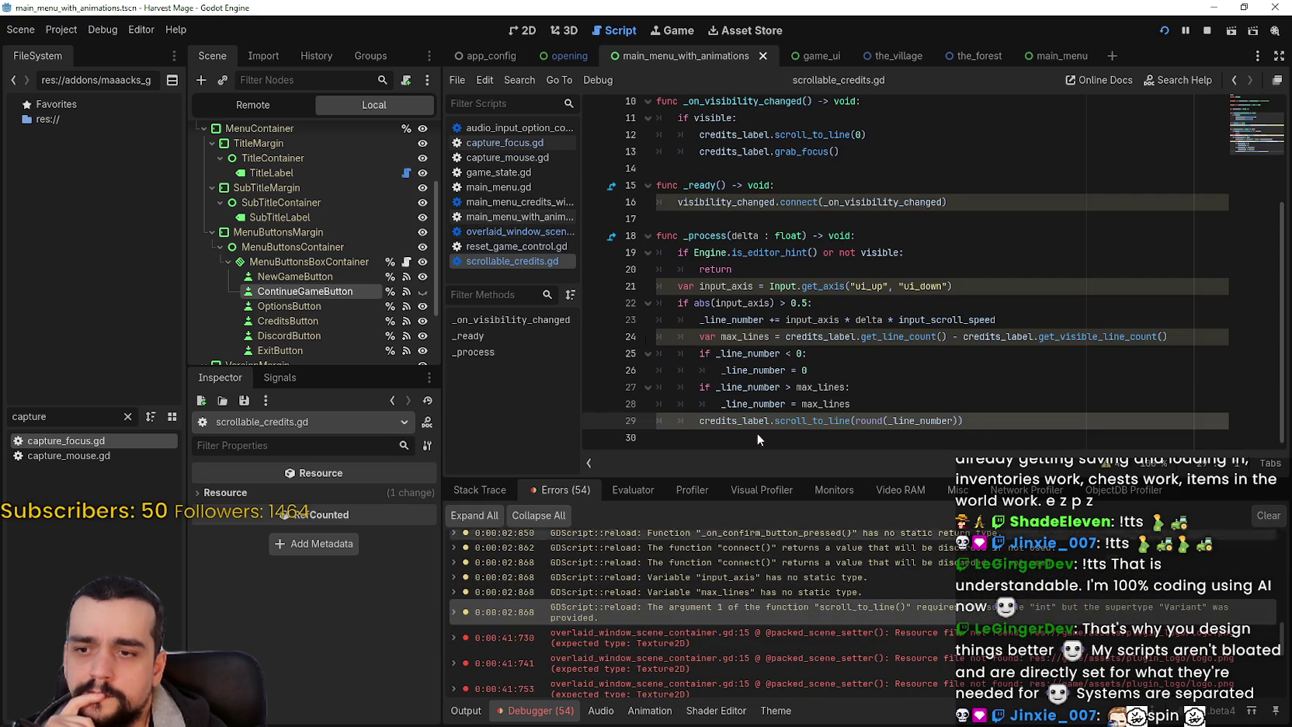
left_click(340, 290)
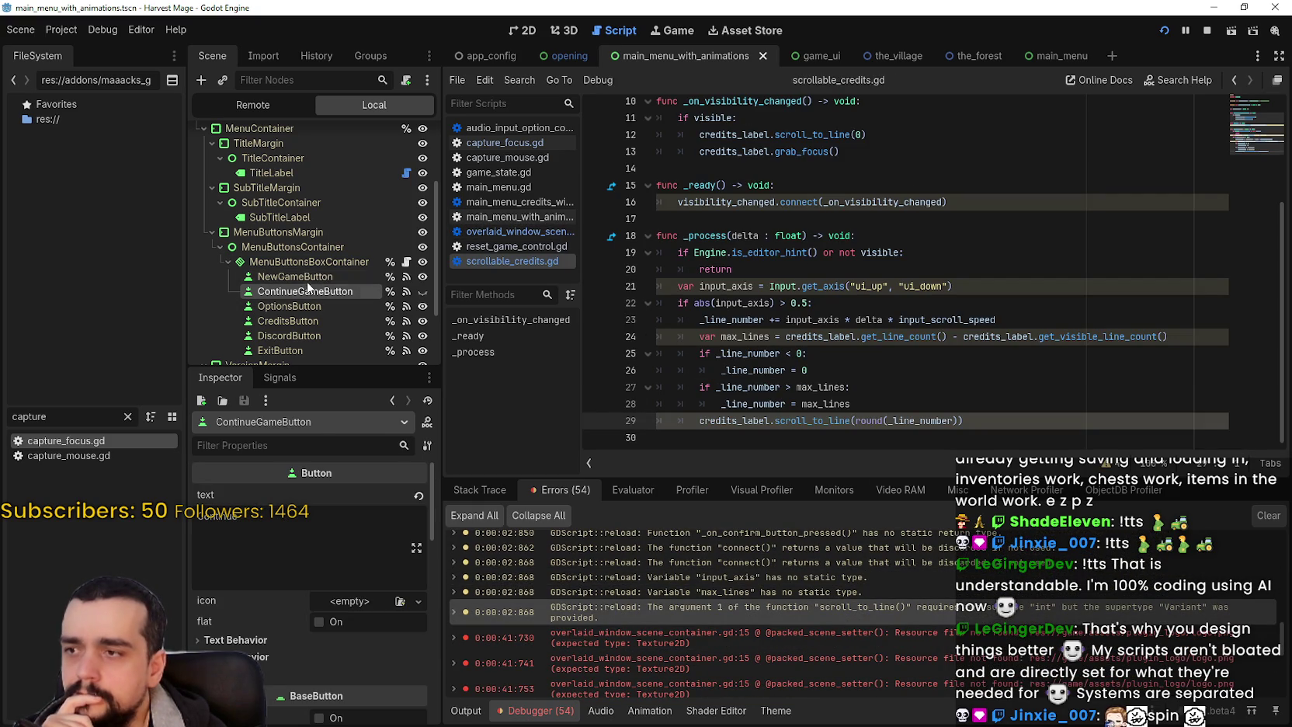
- Select NewGameButton and review the _ready and mouse_entered code in capture_focus.gd
left_click(295, 276)
left_click(406, 262)
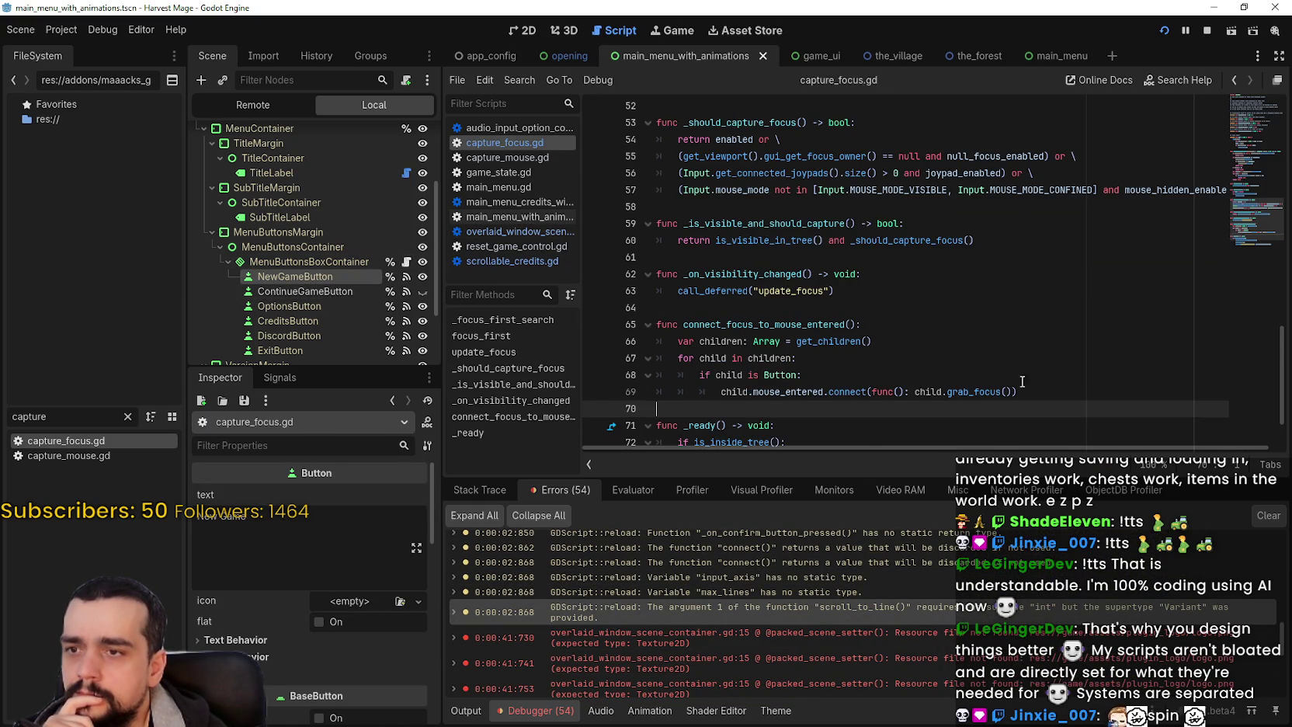
scroll(1043, 371, "down", 2)
left_click(817, 340)
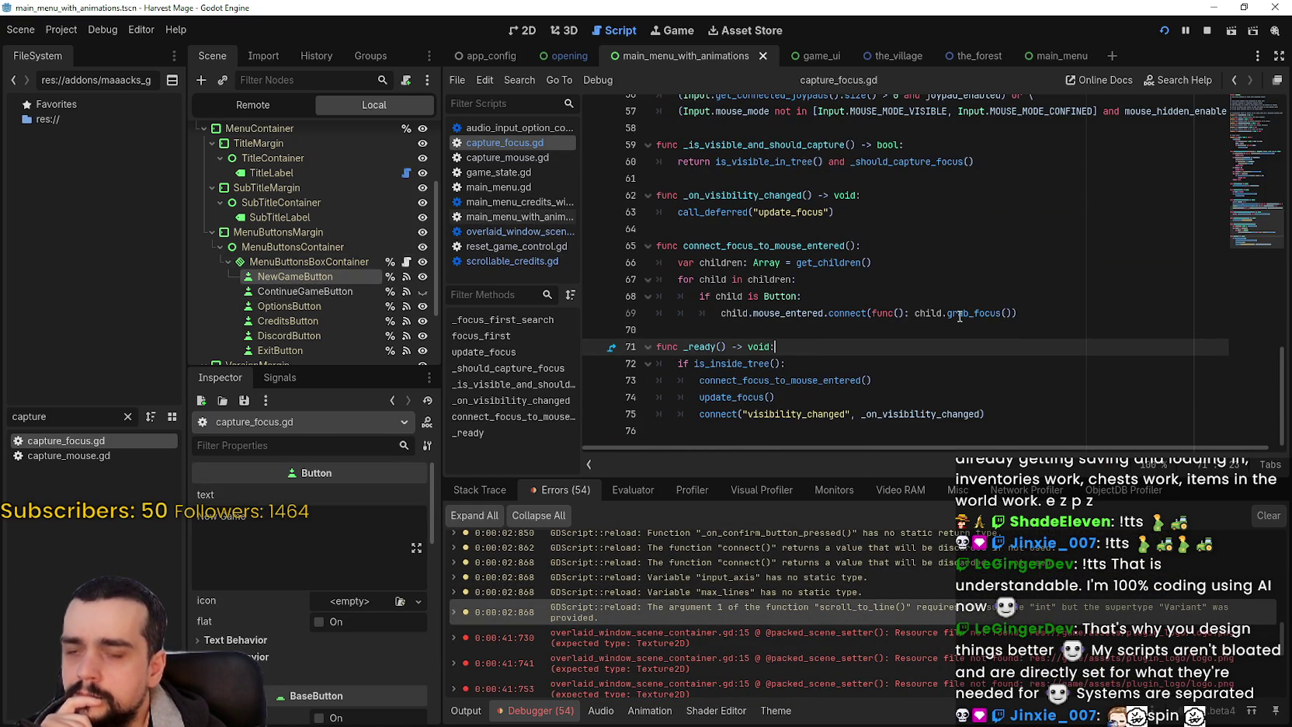
mouse_move(960, 316)
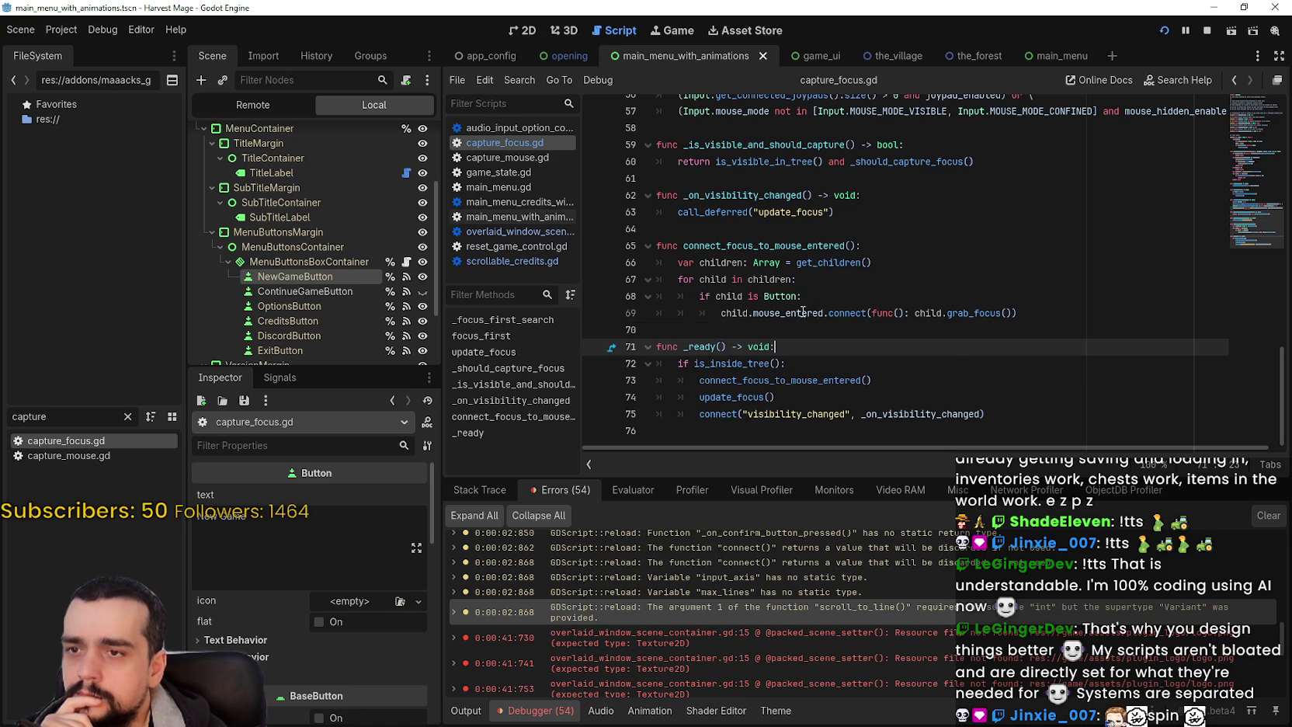
left_click(802, 313)
- In the main_menu scene, jump from NewGameButton's pressed() connection to its handler code
left_click(279, 378)
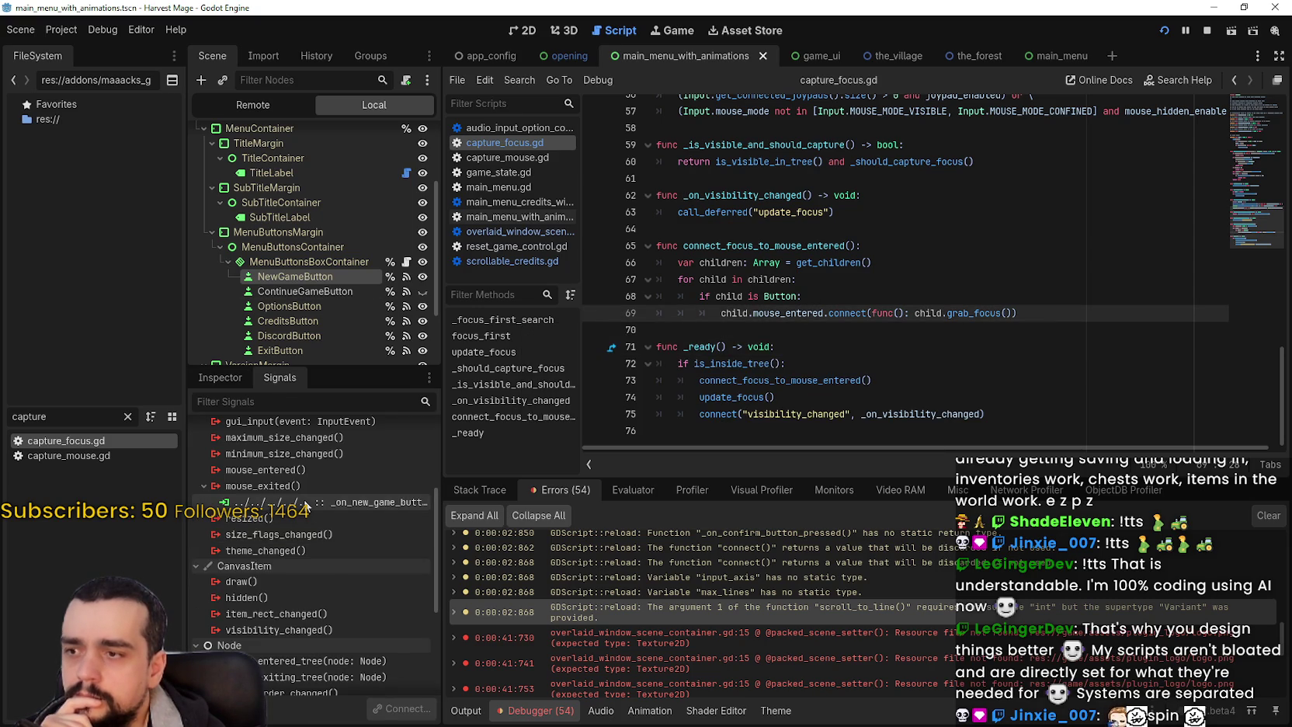
left_click(363, 493)
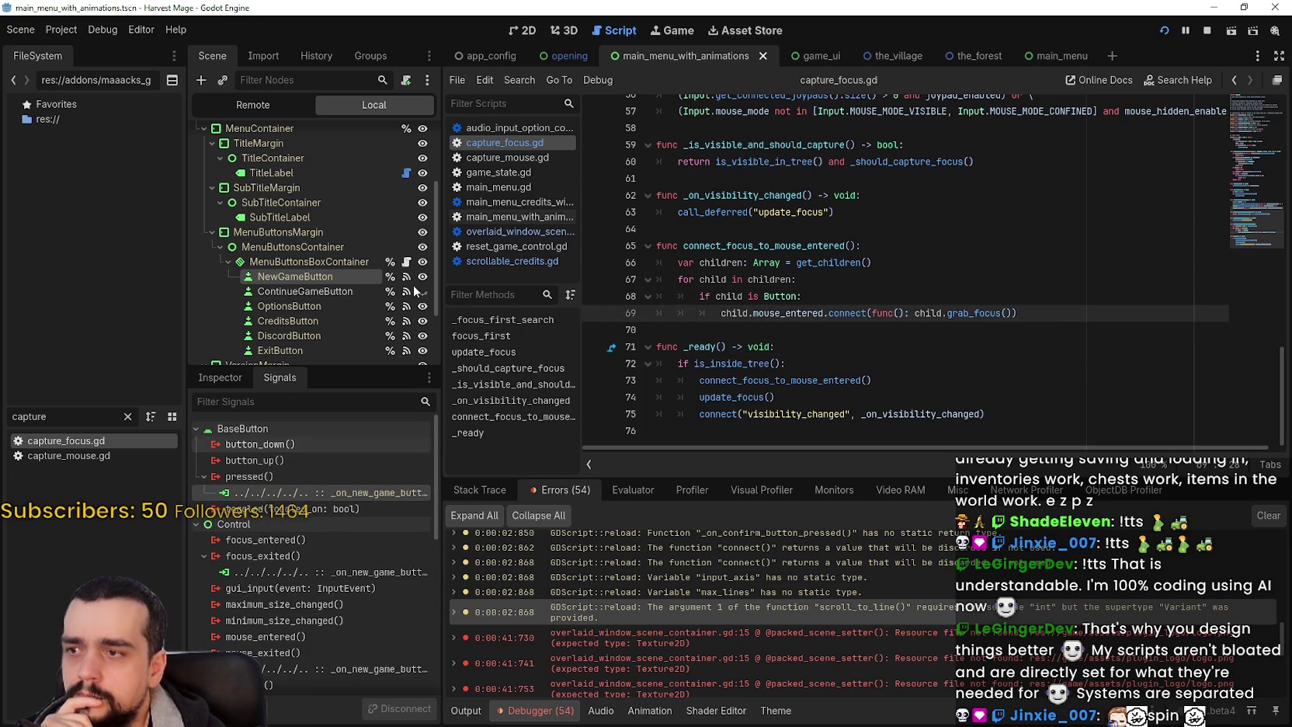
scroll(396, 144, "up", 3)
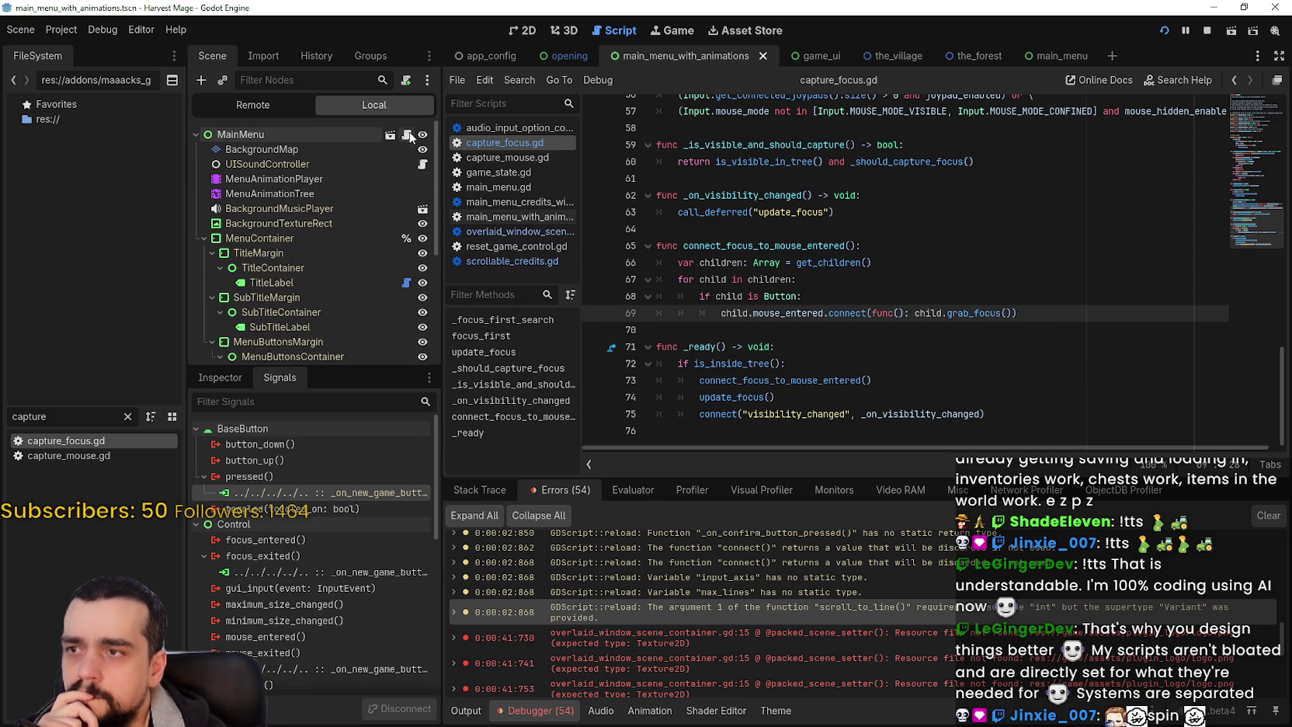
left_click(407, 135)
left_click(346, 134)
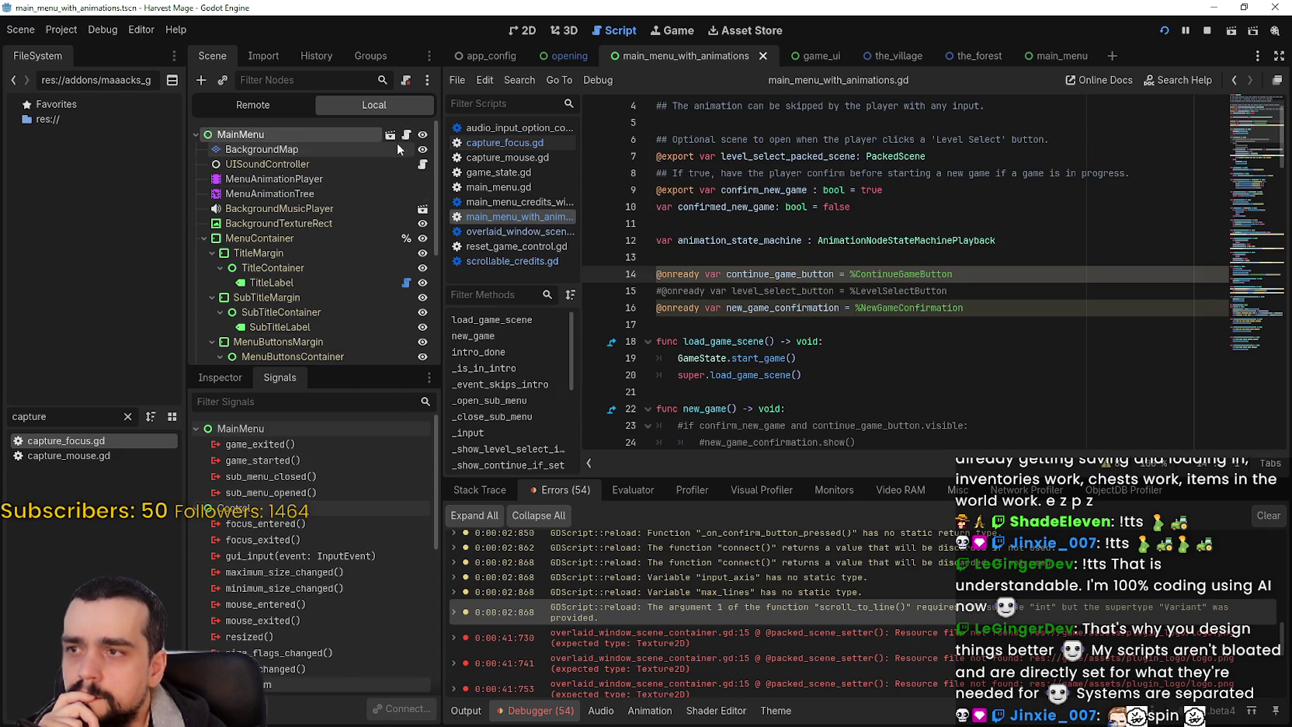
left_click(390, 135)
left_click(323, 232)
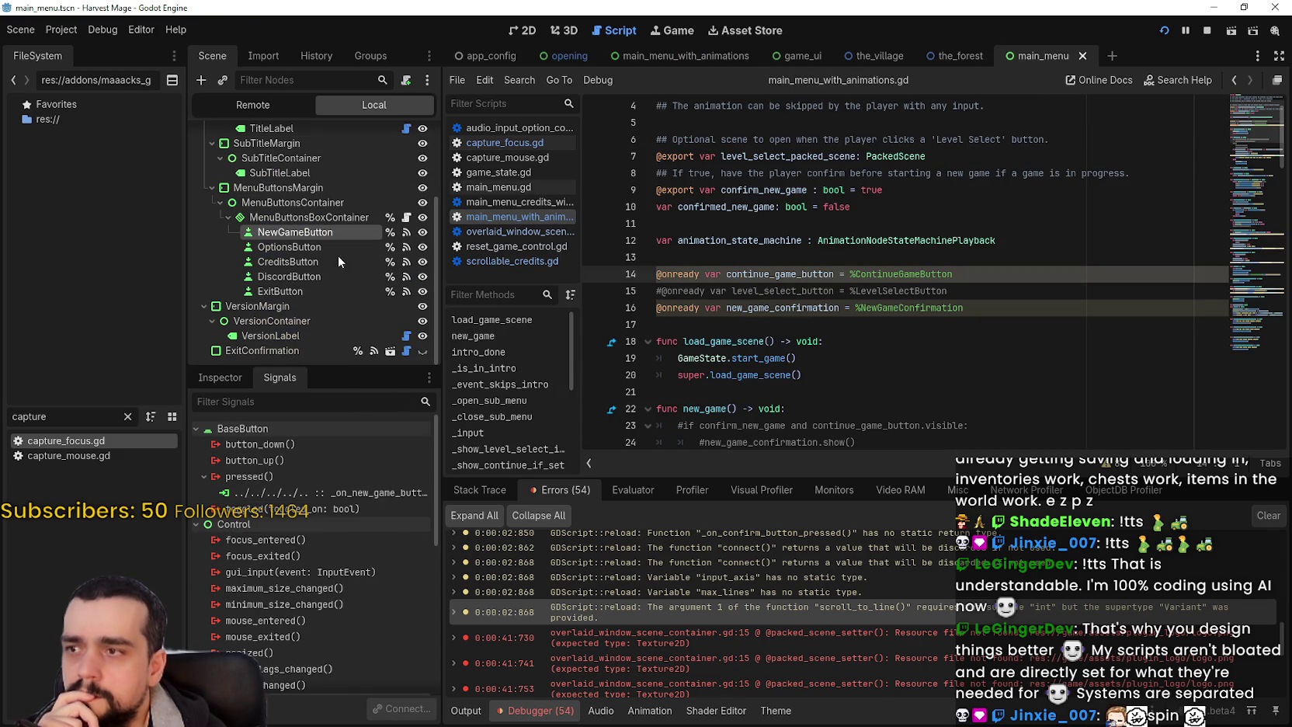
double_click(341, 492)
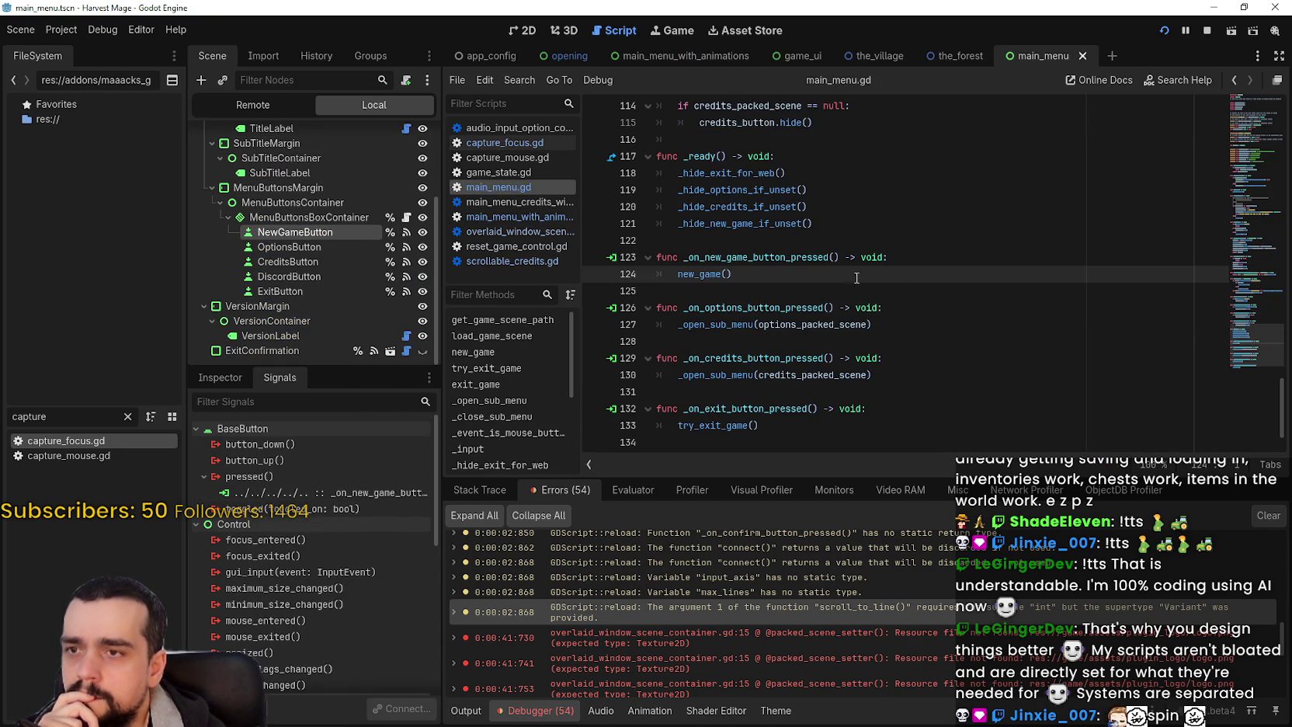
- Use Lookup Symbol to trace new_game() to the load_game_scene() definition
right_click(708, 274)
left_click(776, 483)
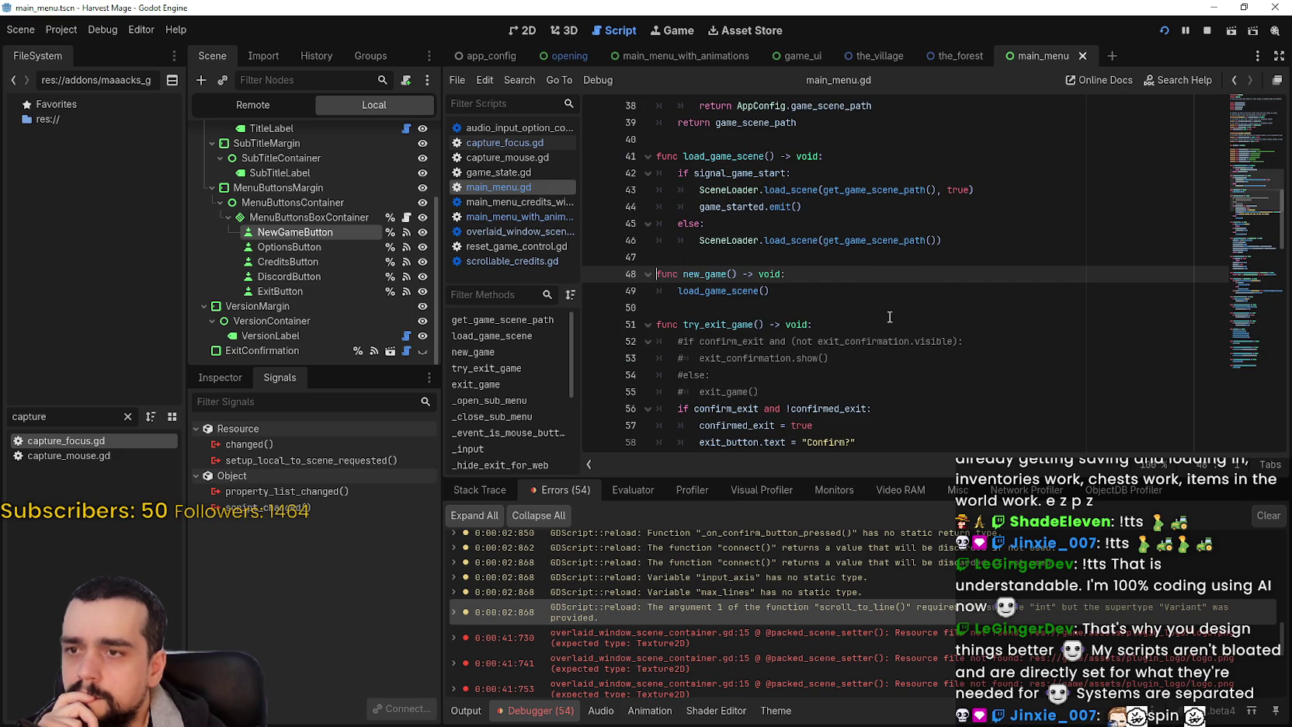
scroll(890, 316, "down", 1)
right_click(708, 240)
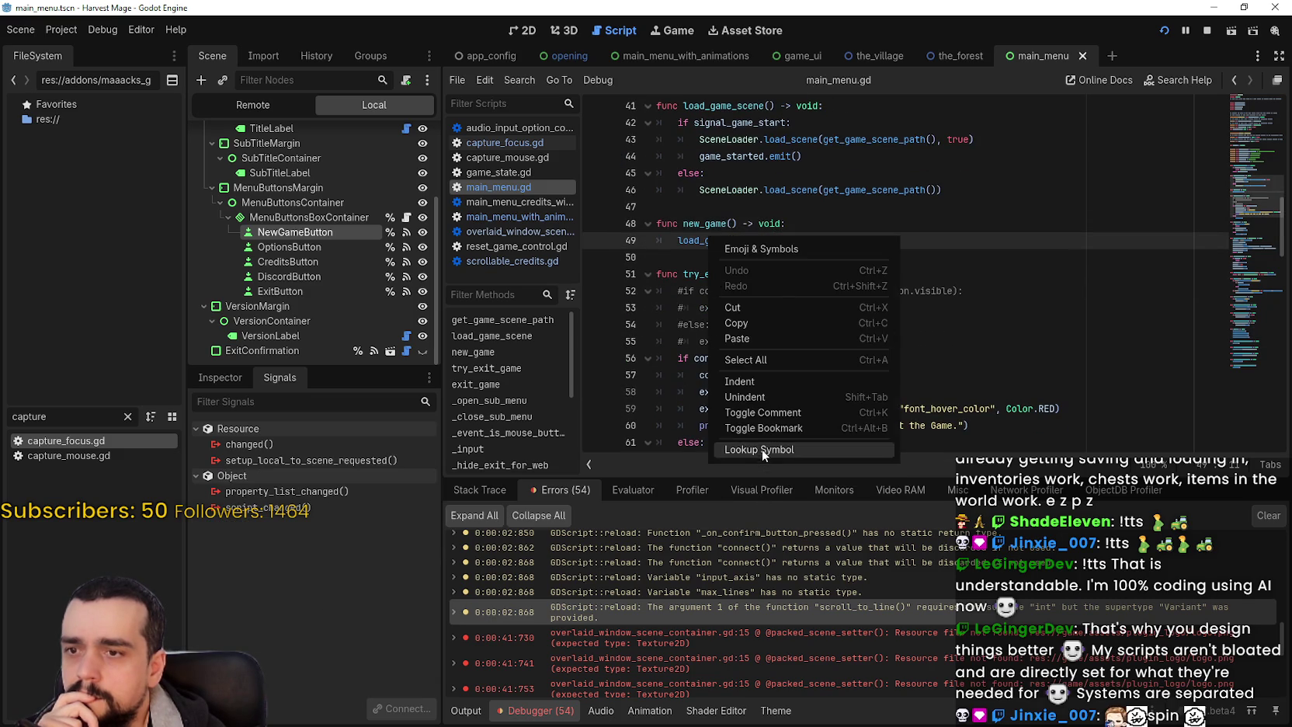
left_click(760, 449)
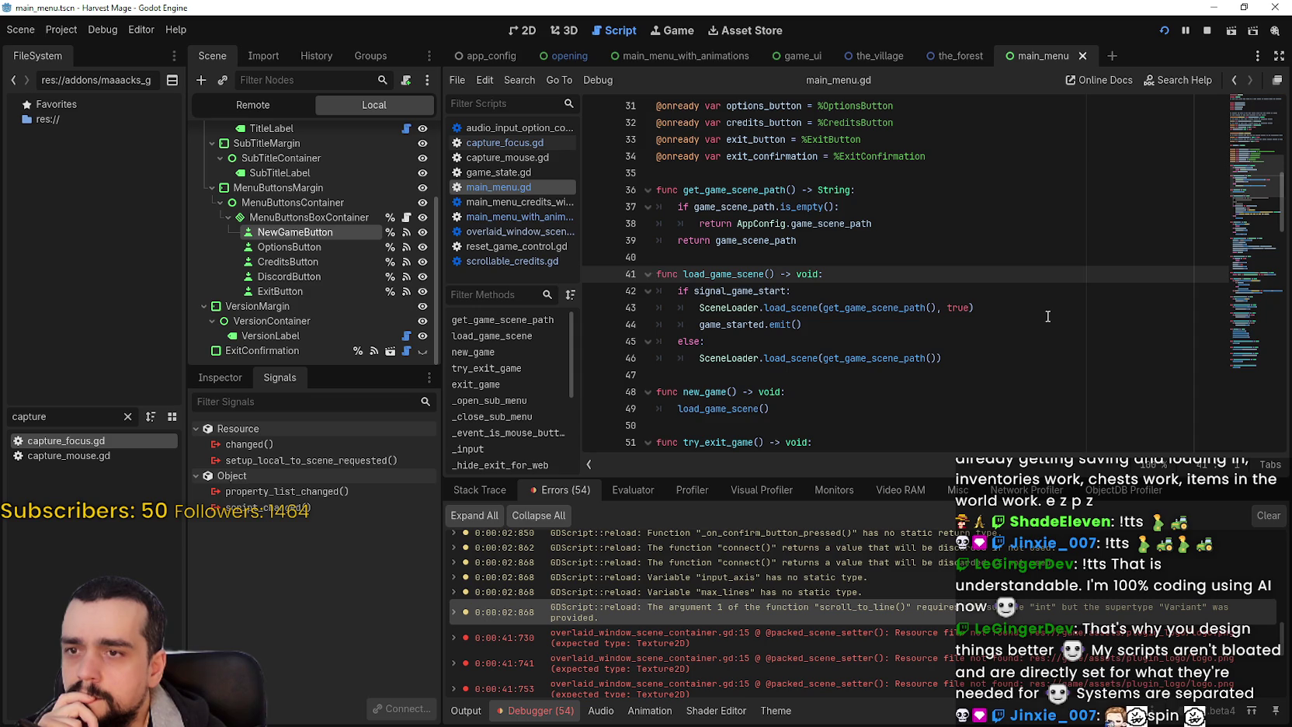
scroll(1048, 316, "down", 4)
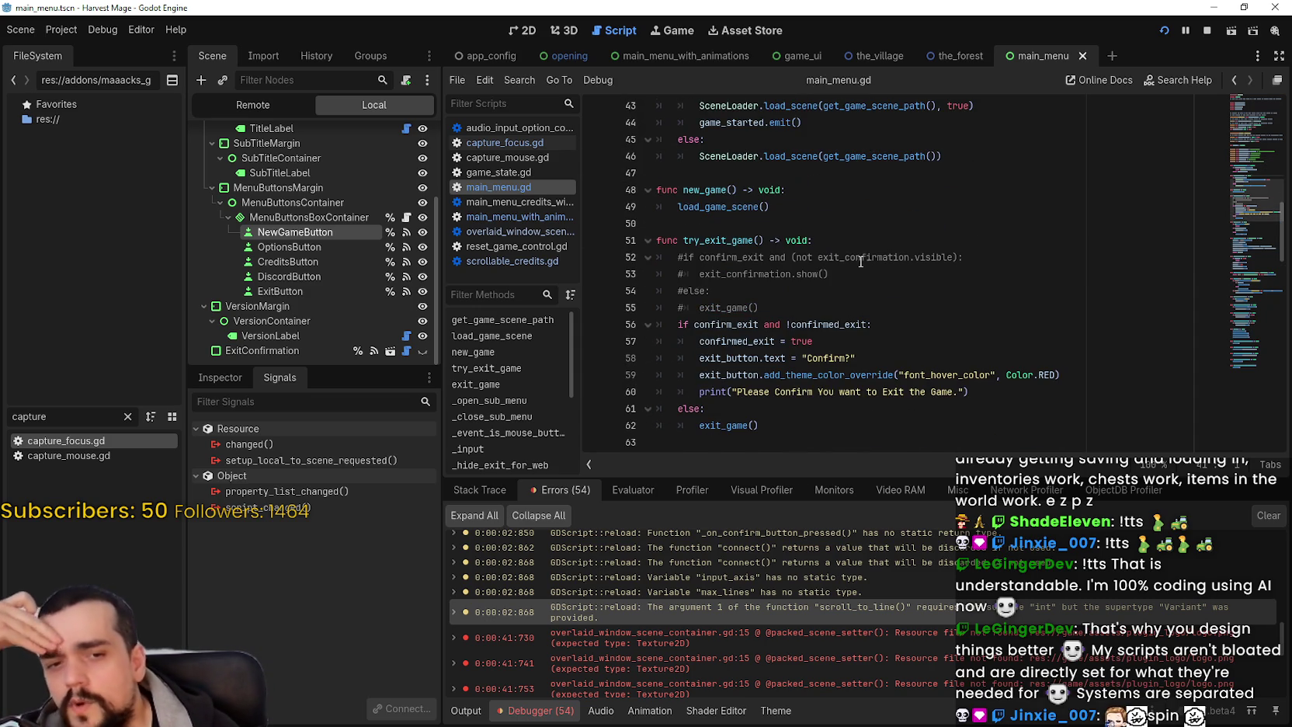
right_click(747, 208)
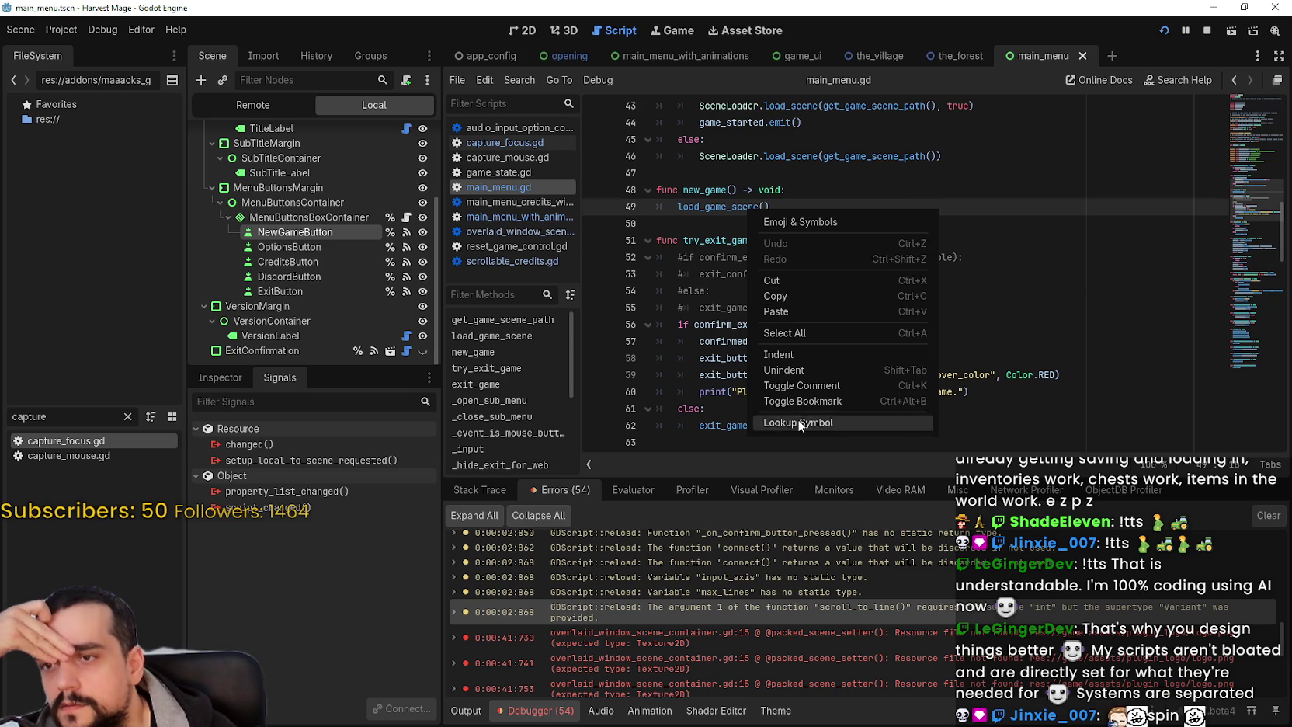
left_click(811, 422)
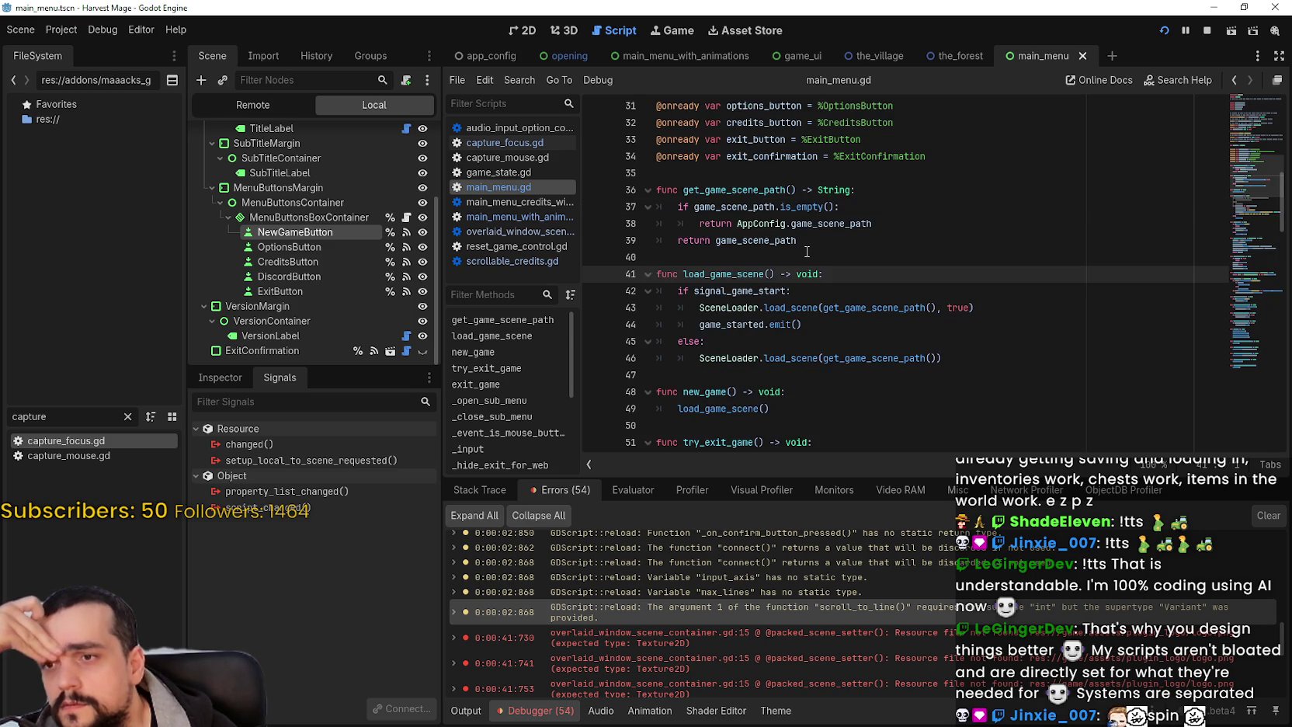
- Retrace from NewGameButton's pressed handler through new_game() to load_game_scene() in main_menu.gd
left_click(354, 231)
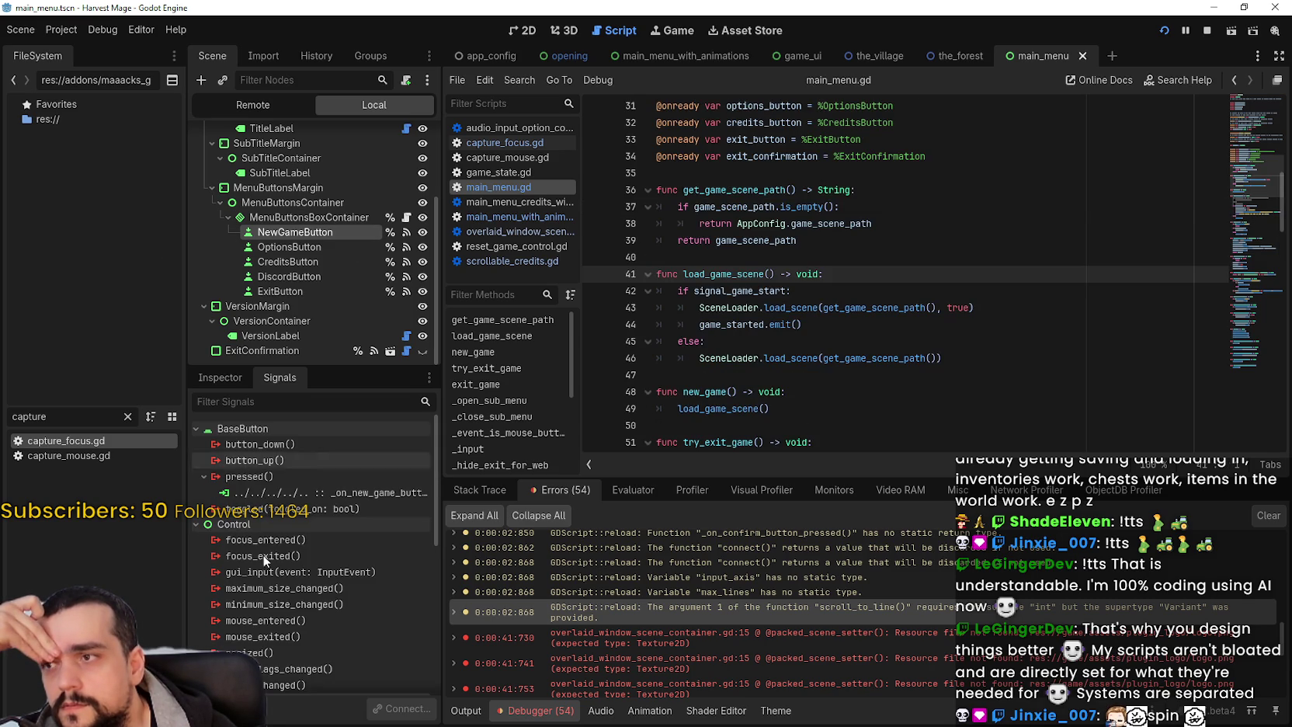
double_click(267, 490)
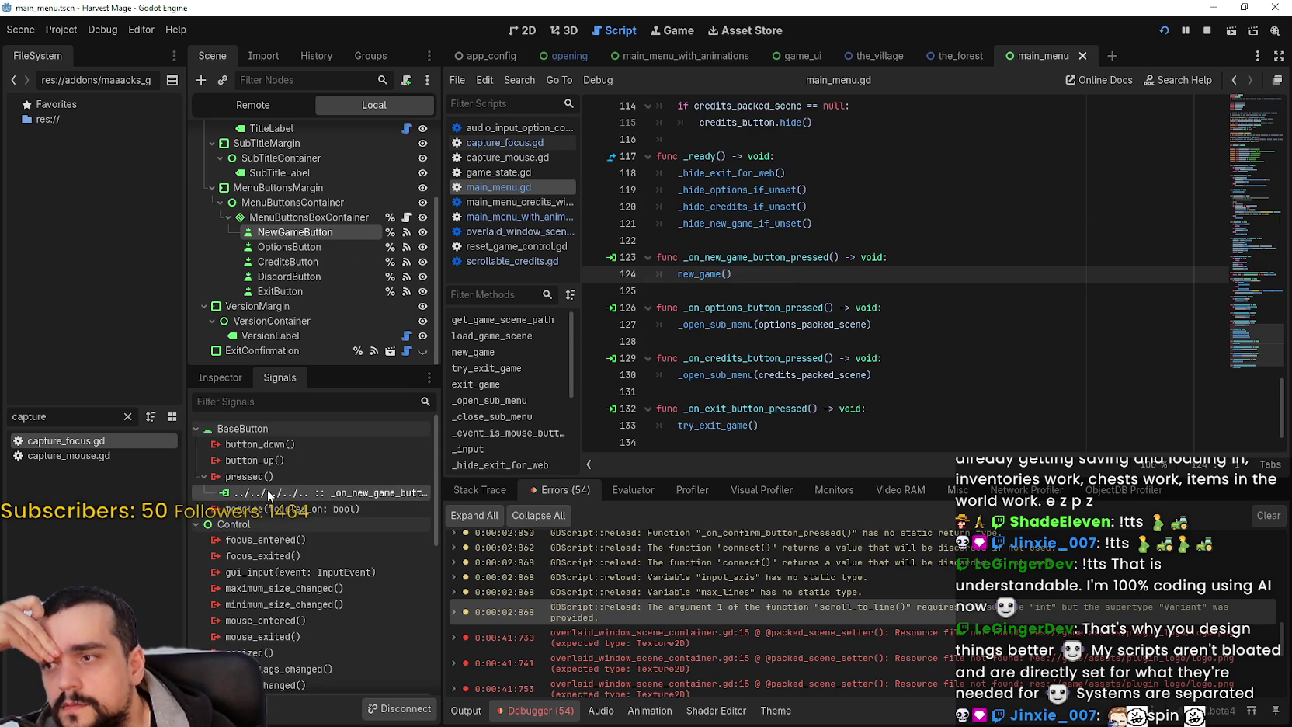
right_click(711, 274)
left_click(792, 488)
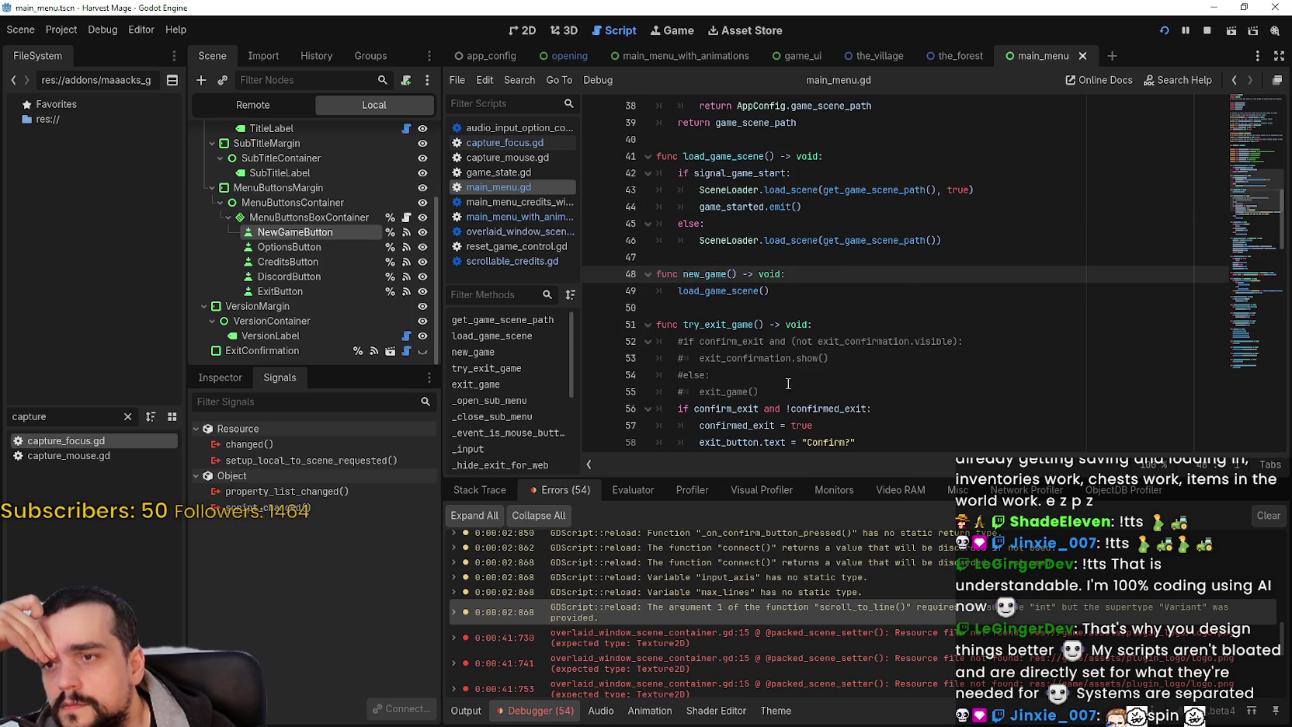
right_click(727, 293)
left_click(803, 509)
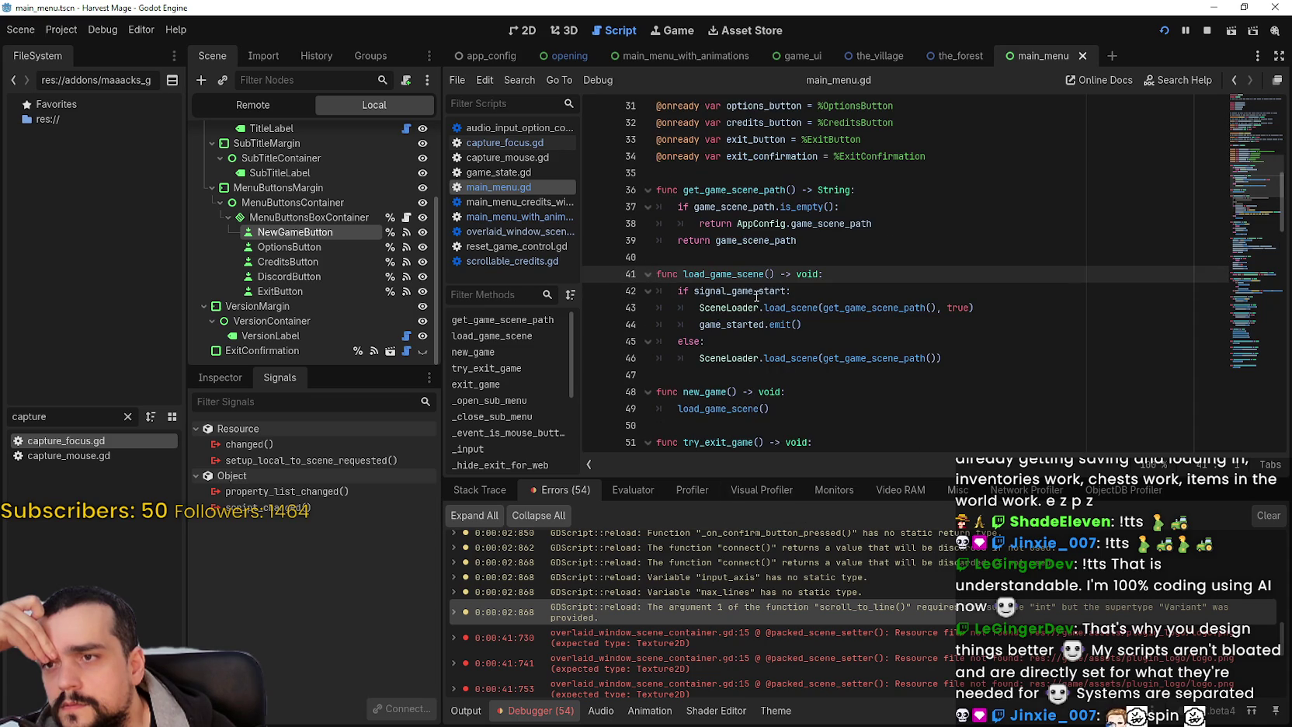
left_click(333, 230)
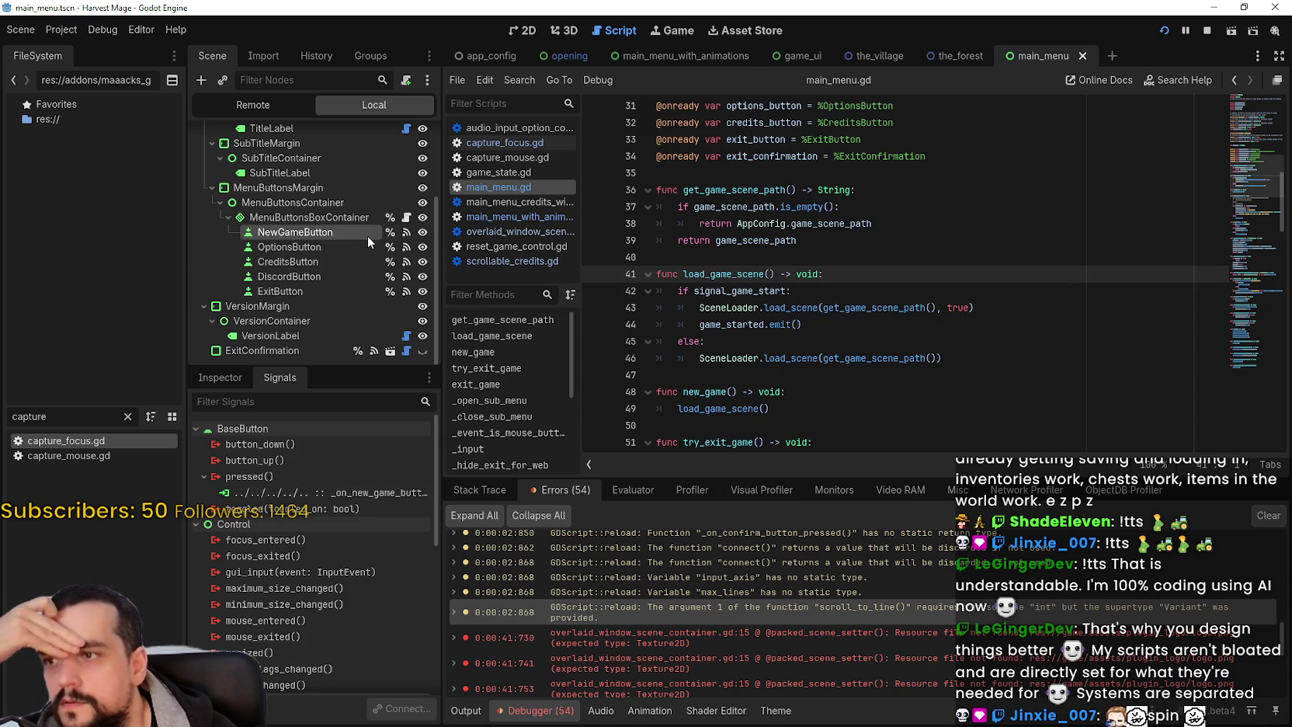
scroll(365, 233, "up", 3)
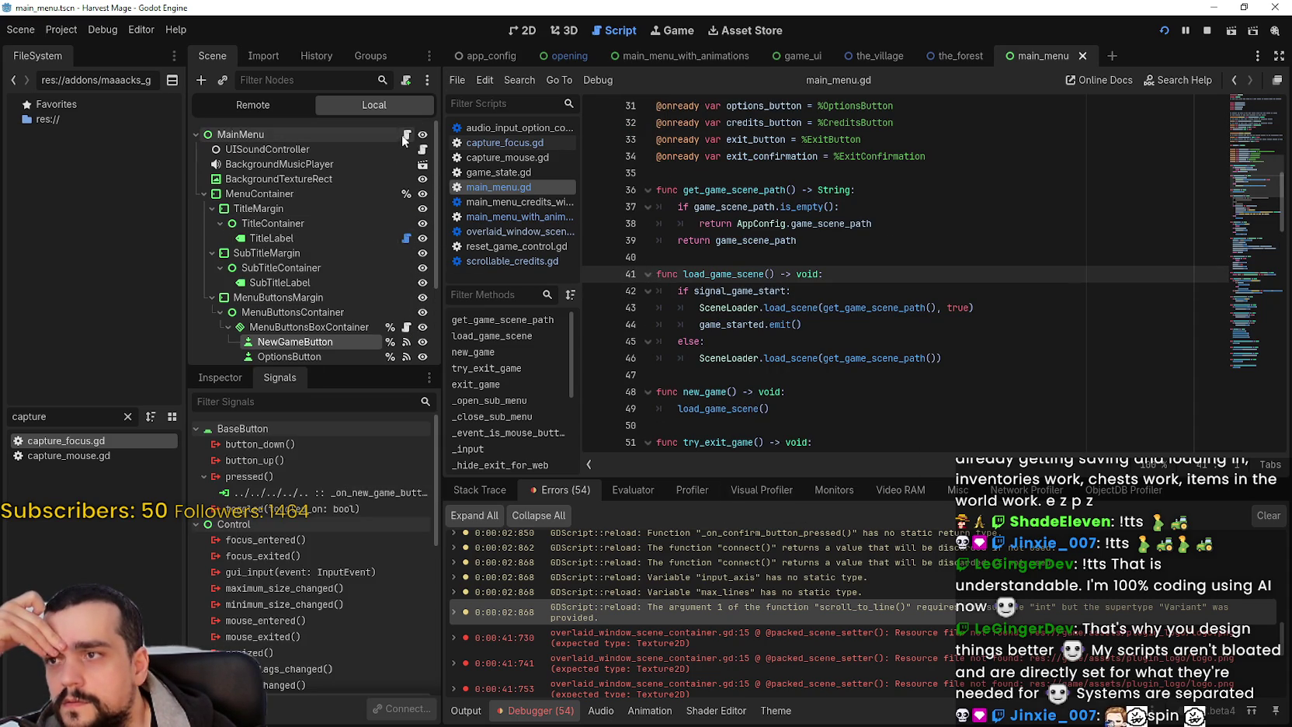
left_click(637, 56)
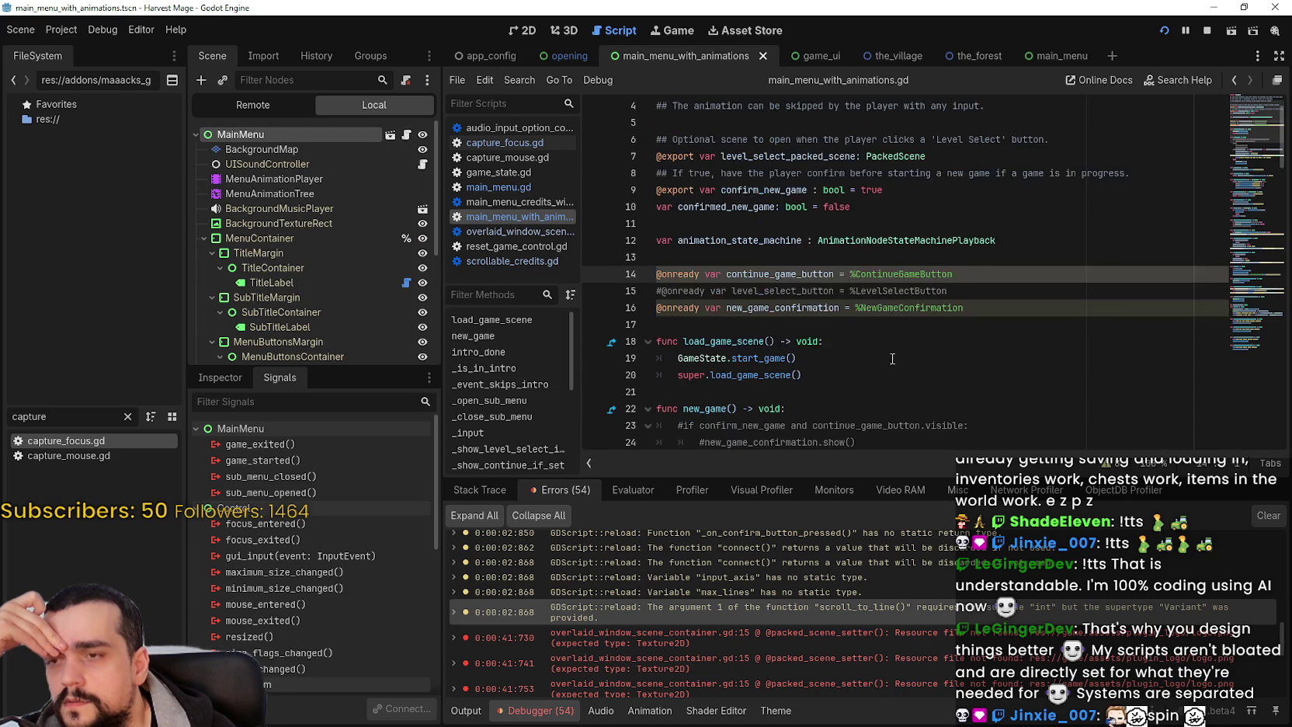
- Copy line 31's font_hover_color override onto a new line and rename it font_focus_color
scroll(890, 361, "down", 5)
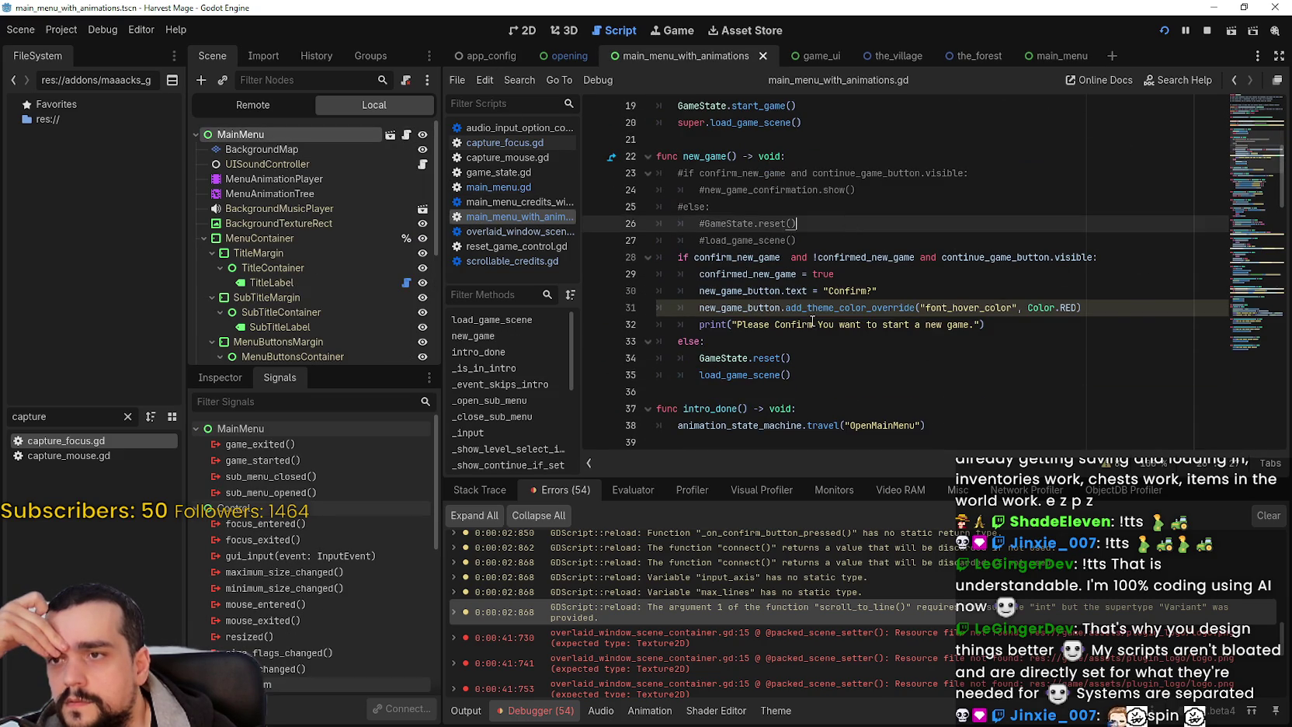
left_click(800, 376)
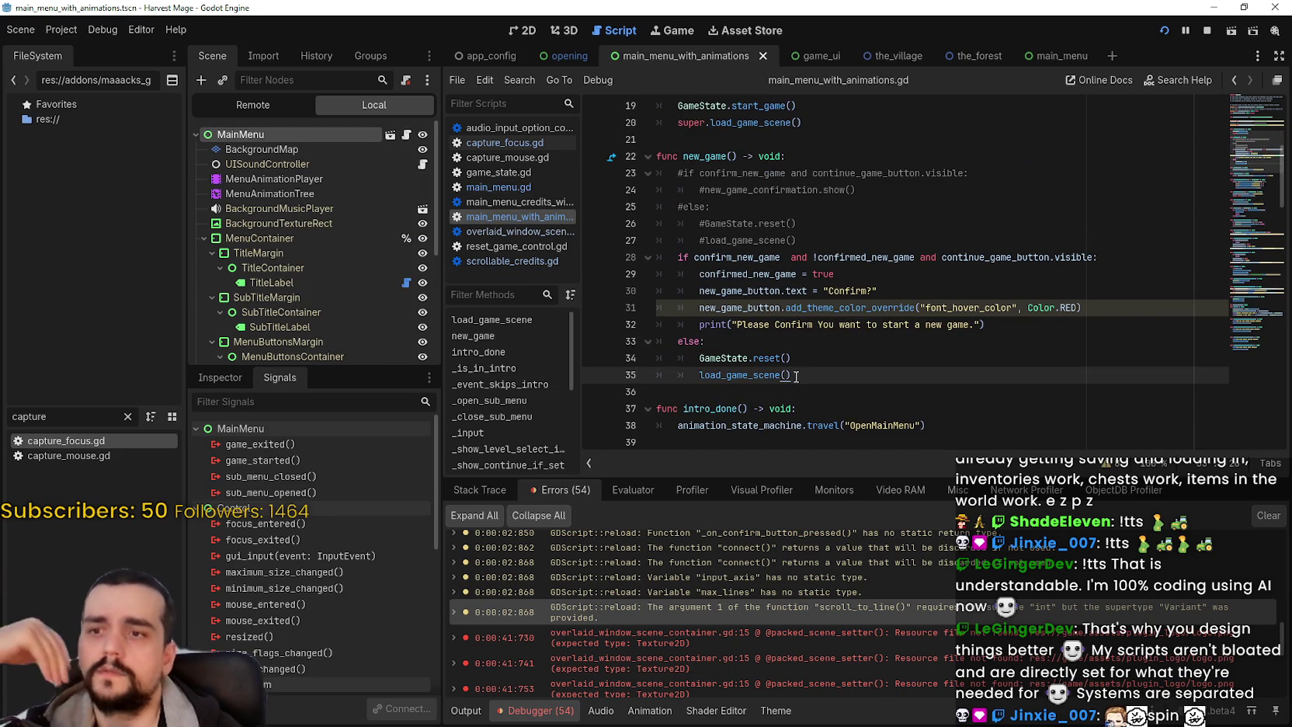
left_click(1129, 311)
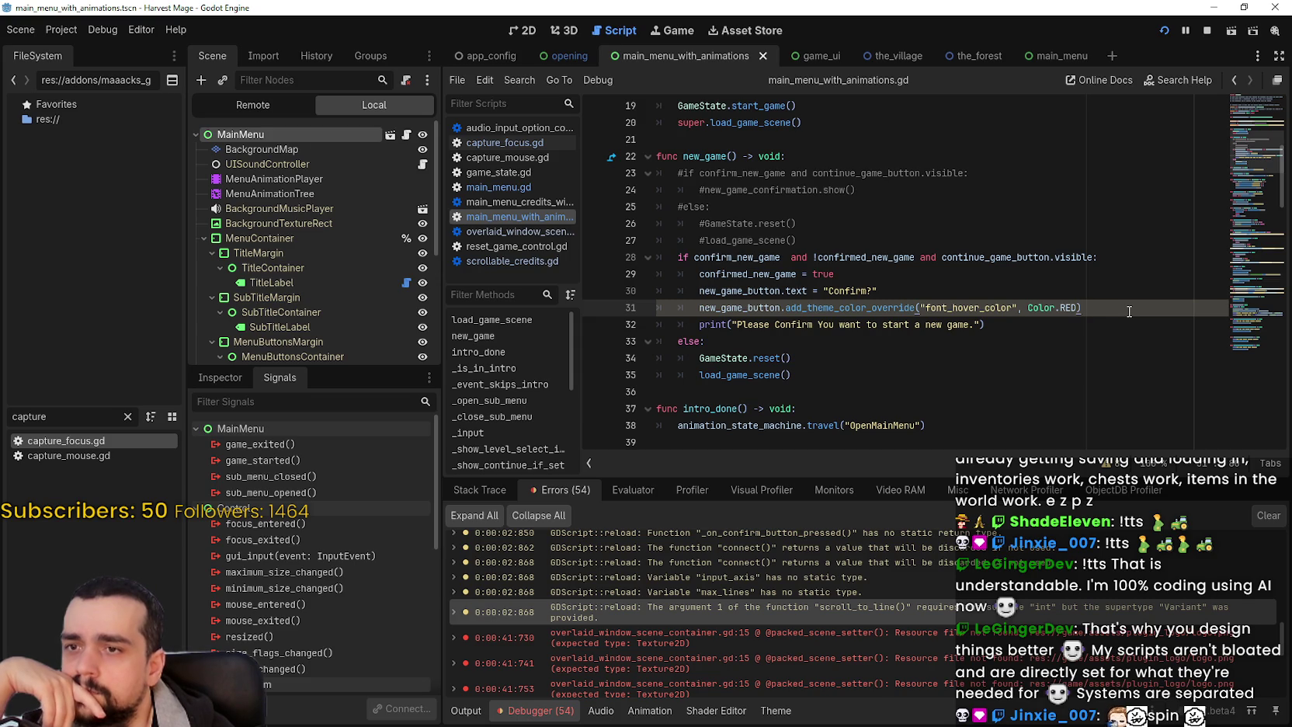
mouse_move(1129, 311)
left_mouse_down()
mouse_move(689, 305)
mouse_move(1176, 305)
left_mouse_up()
key("ctrl+c")
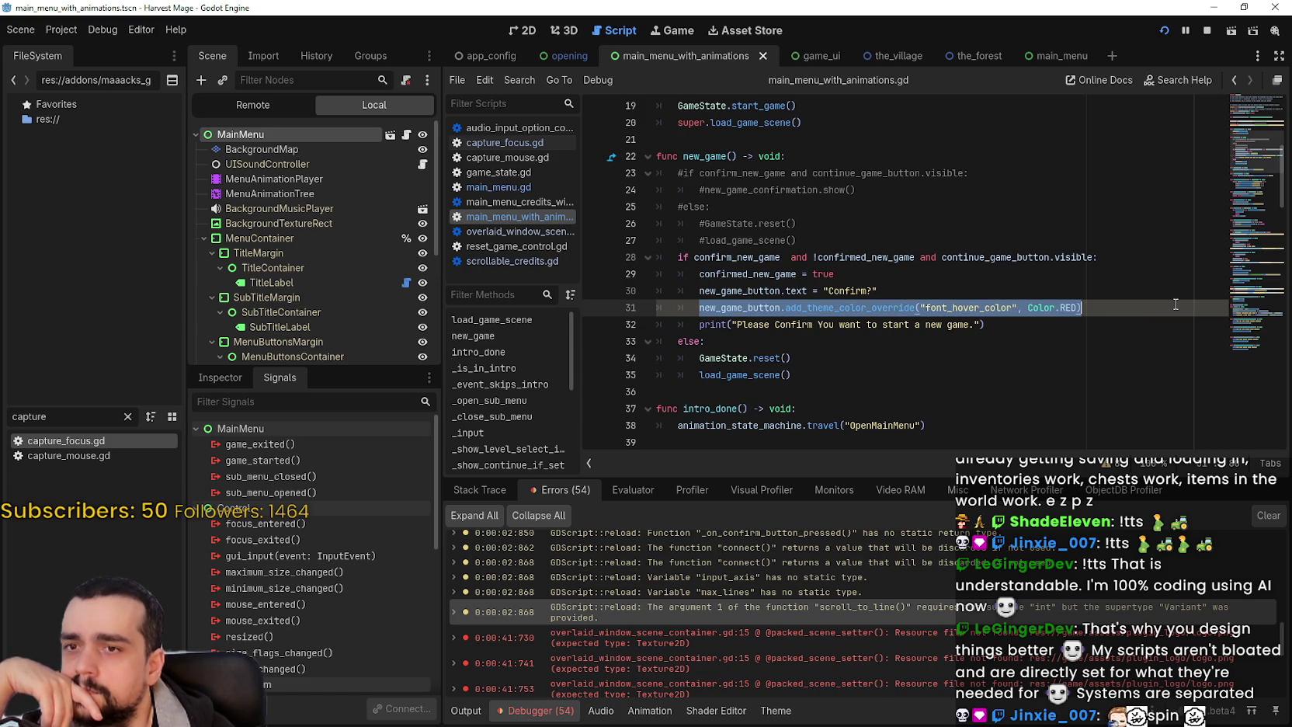
left_click(1138, 314)
key("Return")
key("ctrl+v")
double_click(1010, 326)
type("focu")
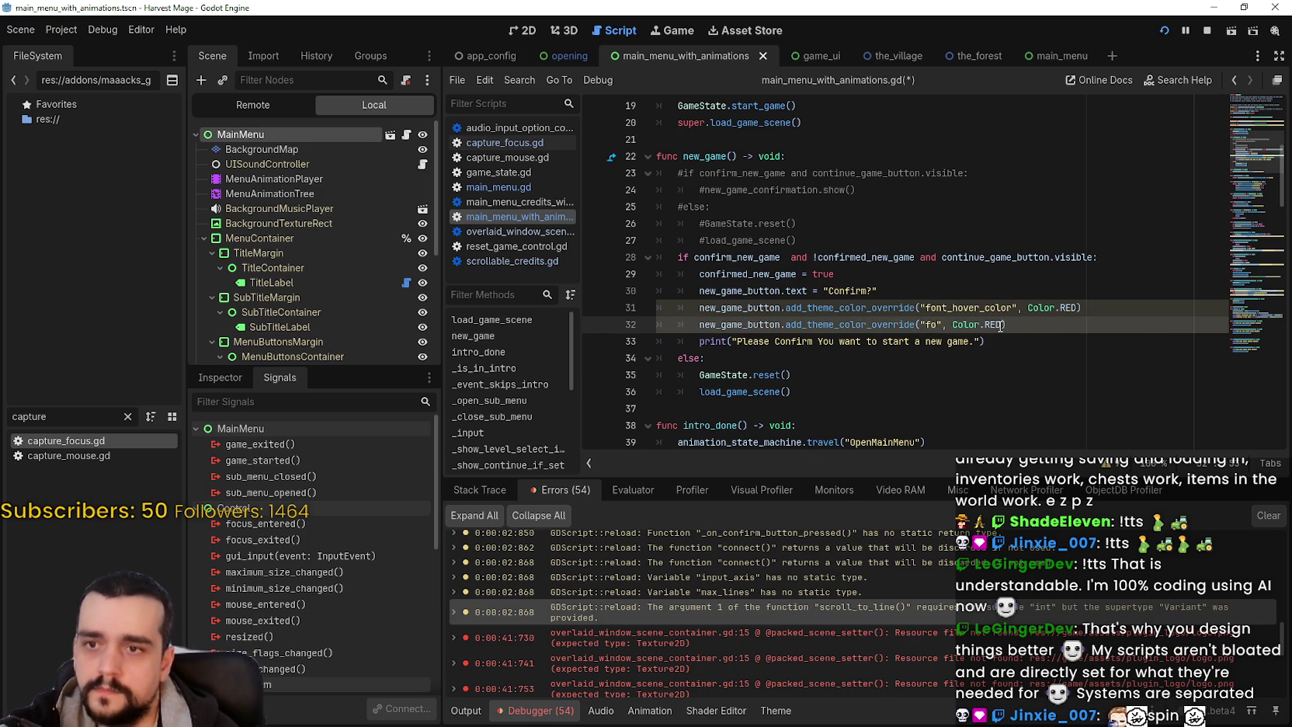
key("BackSpace")
key("BackSpace")
key("BackSpace")
type("font_focus_colo")
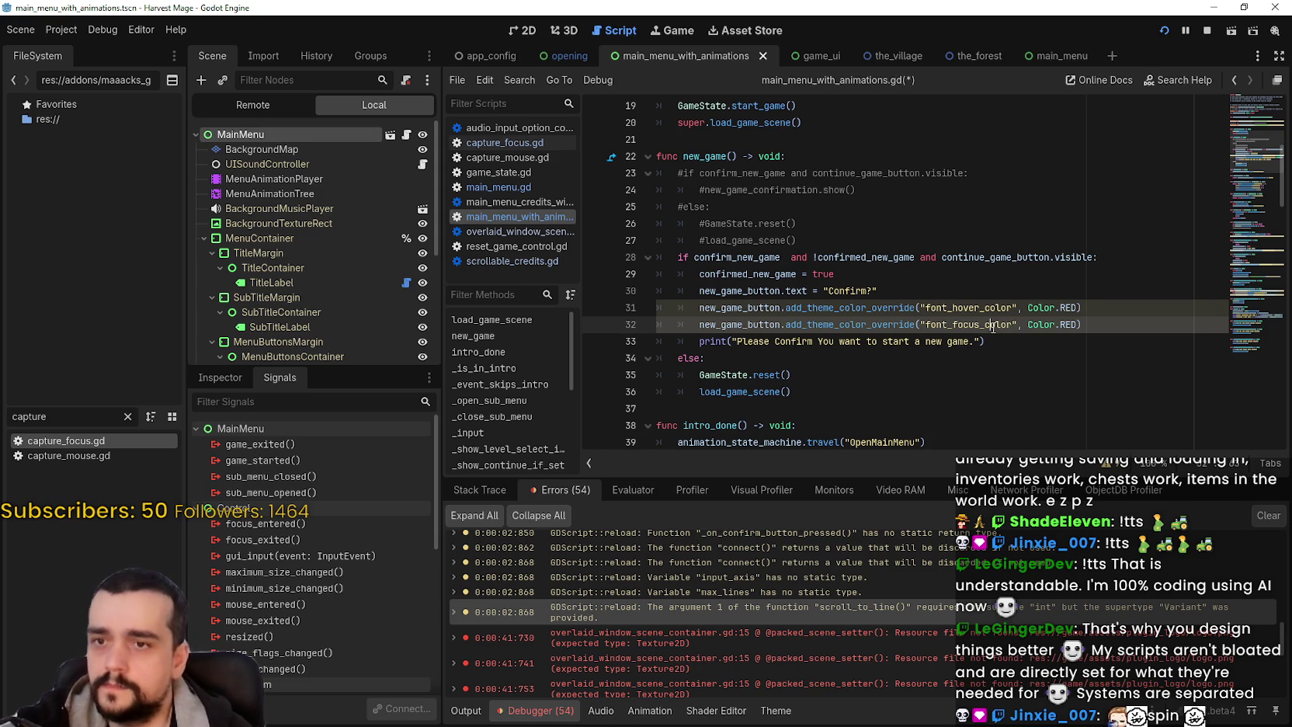
type("r")
left_click(998, 339)
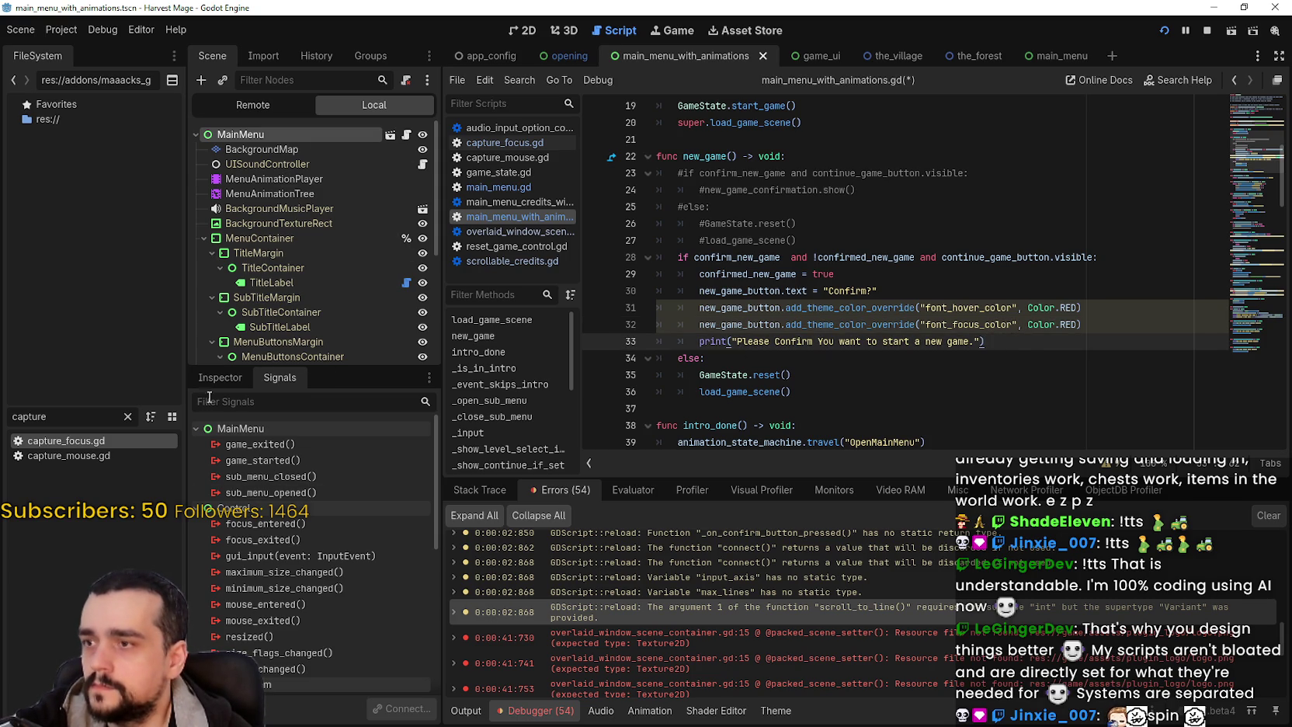
- Expand ContinueGameButton's Theme Overrides colors and widen the Scene and Inspector docks
left_click(220, 376)
scroll(319, 271, "down", 3)
scroll(320, 260, "down", 2)
left_click(321, 253)
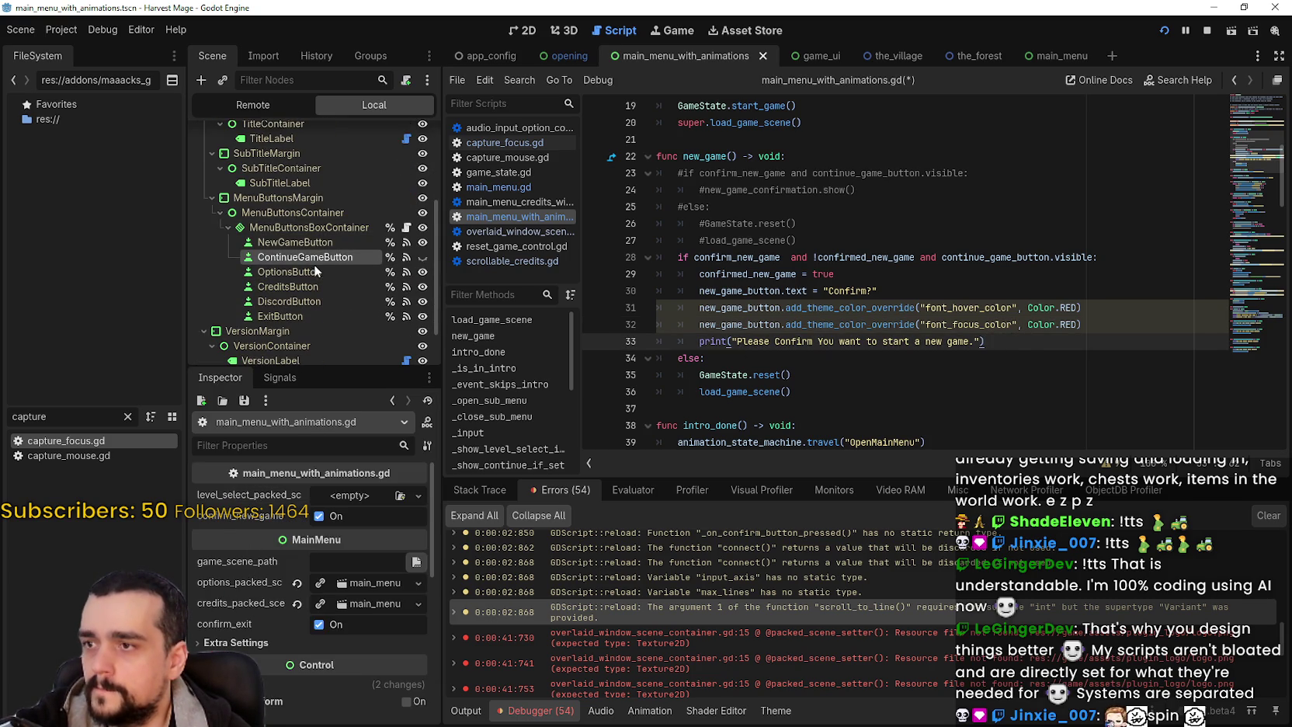
scroll(260, 660, "down", 10)
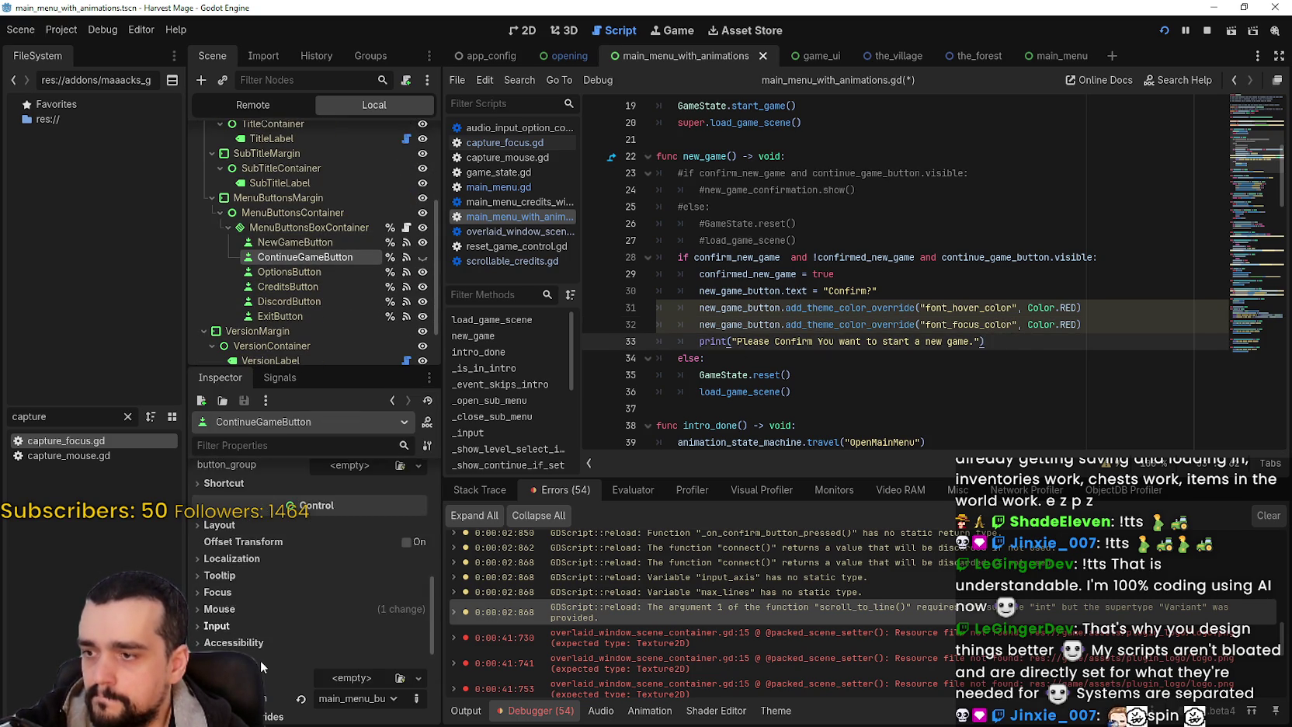
left_click(256, 653)
scroll(254, 650, "down", 3)
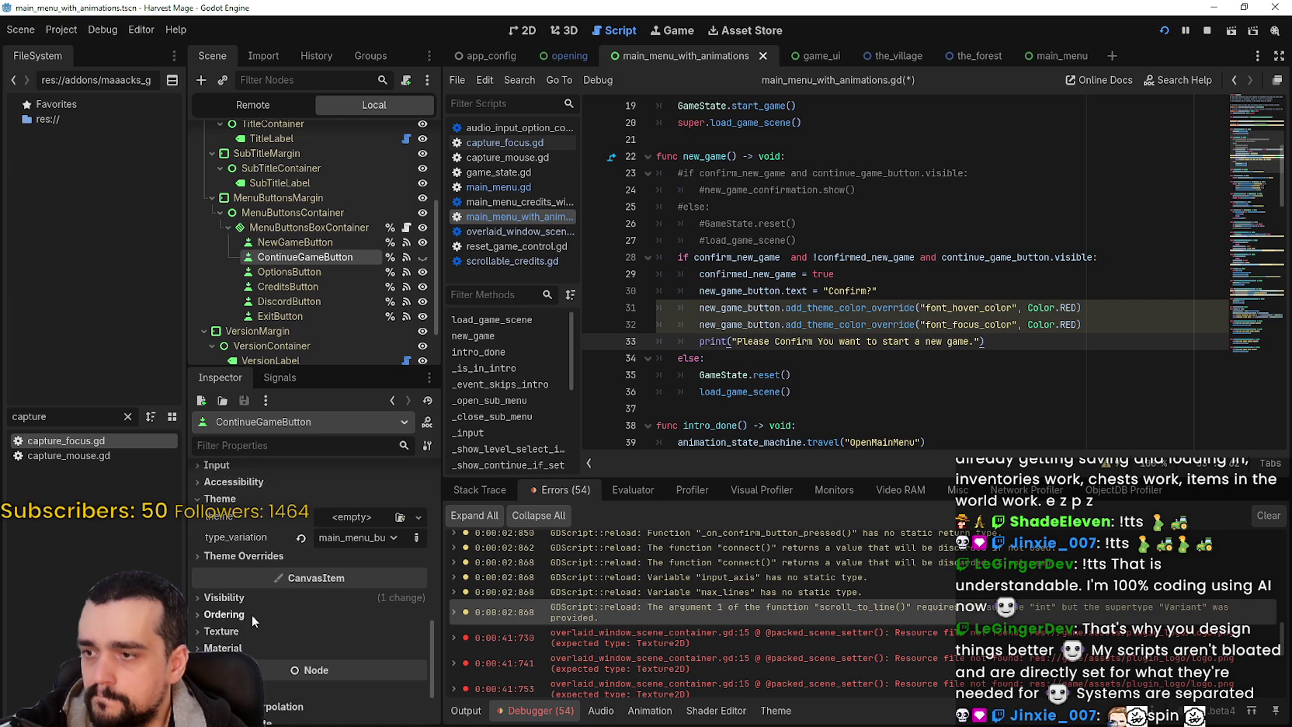
left_click(239, 569)
scroll(238, 595, "down", 3)
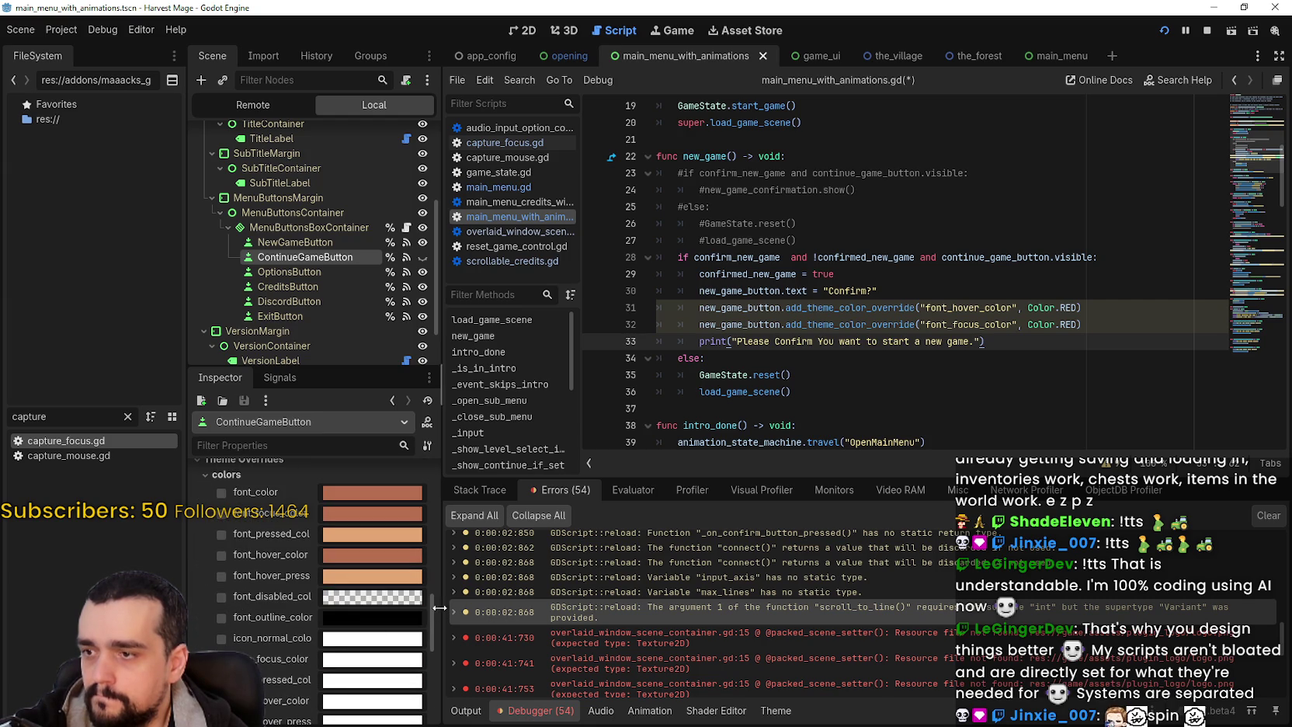
left_click_drag(441, 599, 548, 612)
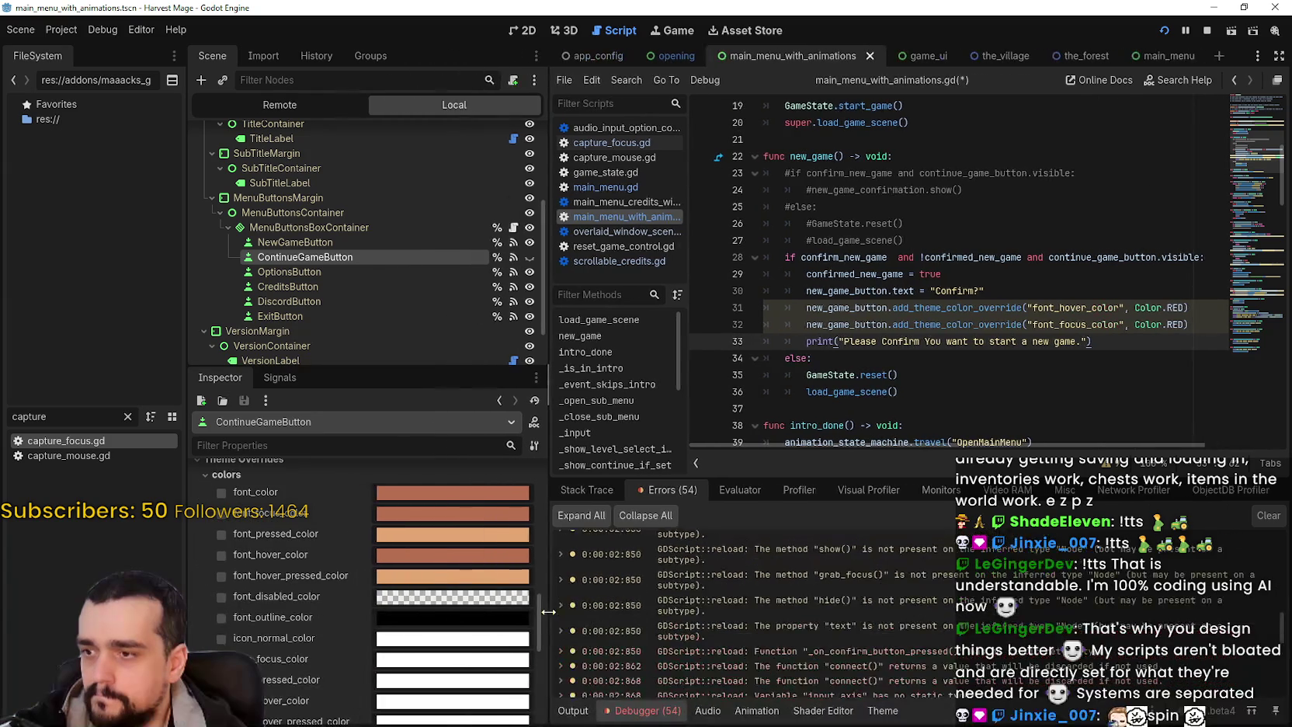
- Save main_menu_with_animations.gd with its two red override lines
double_click(1102, 307)
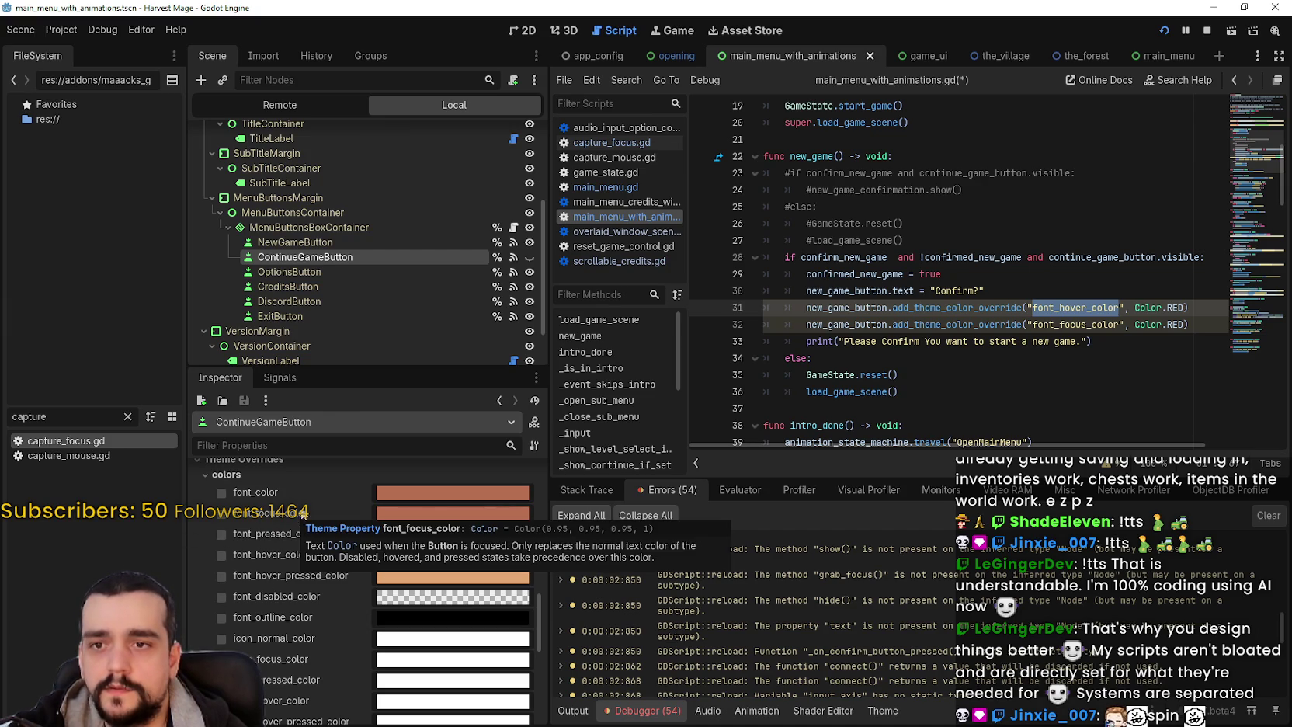
left_click(1106, 349)
key("ctrl+s")
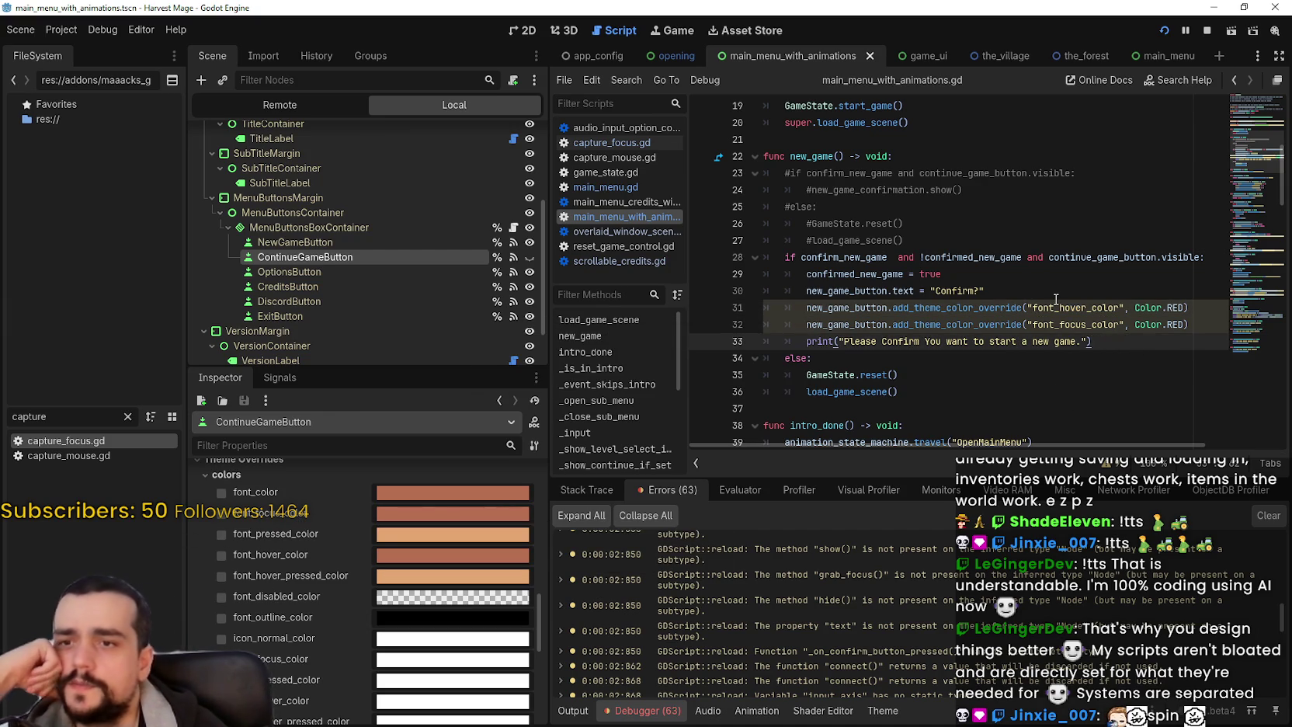
double_click(845, 309)
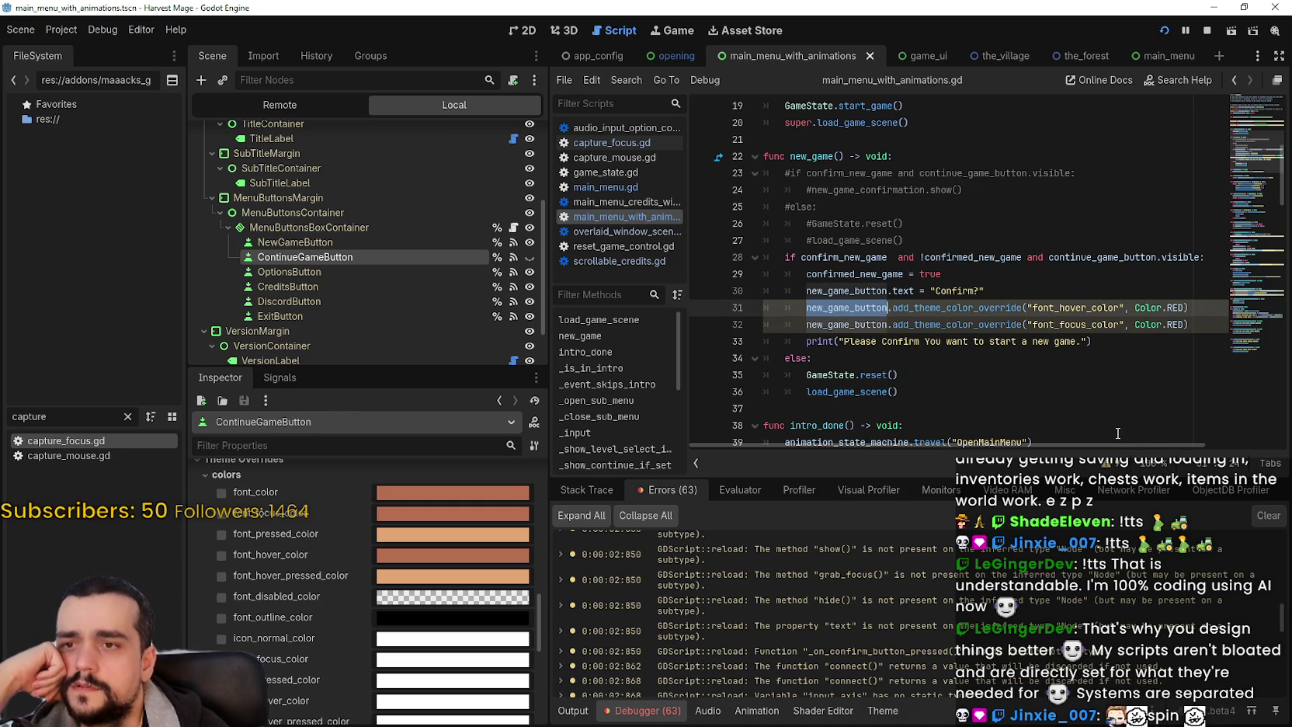
- Add a line above the print statement and autocomplete new_game_button.gra toward grab_focus()
left_click(1146, 342)
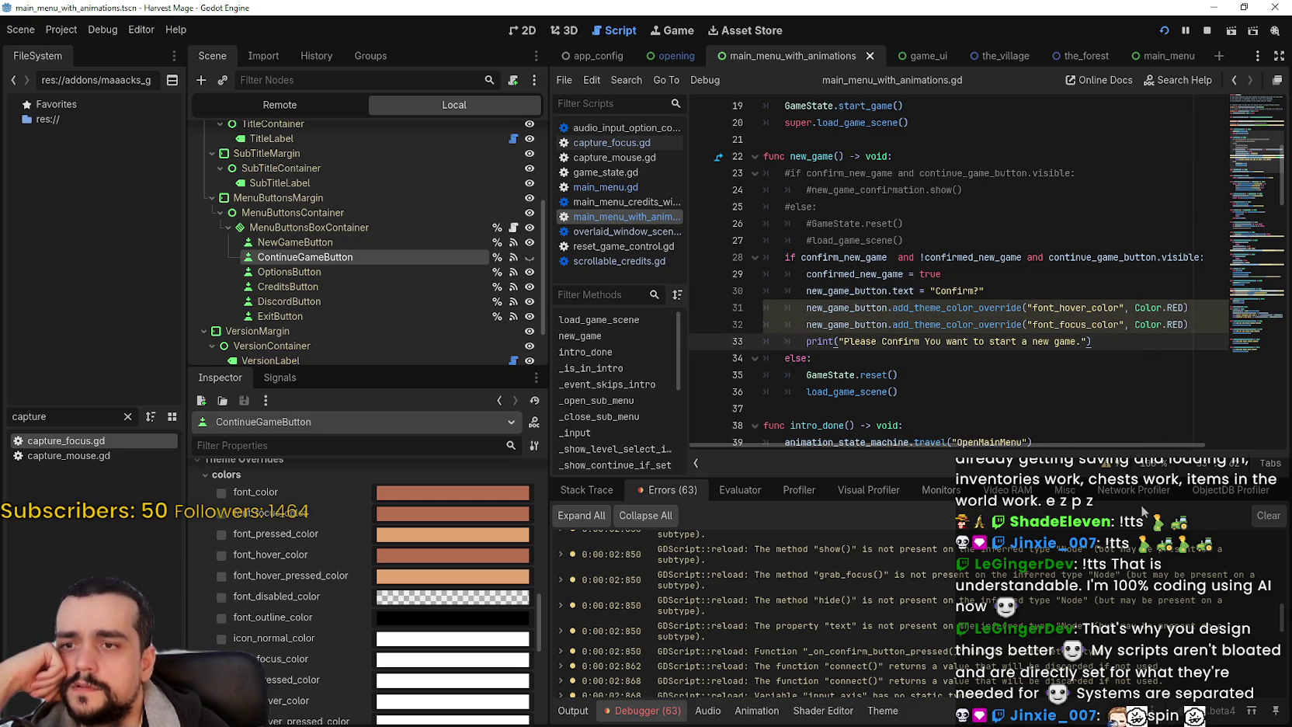
key("ctrl+shift+Return")
type("new")
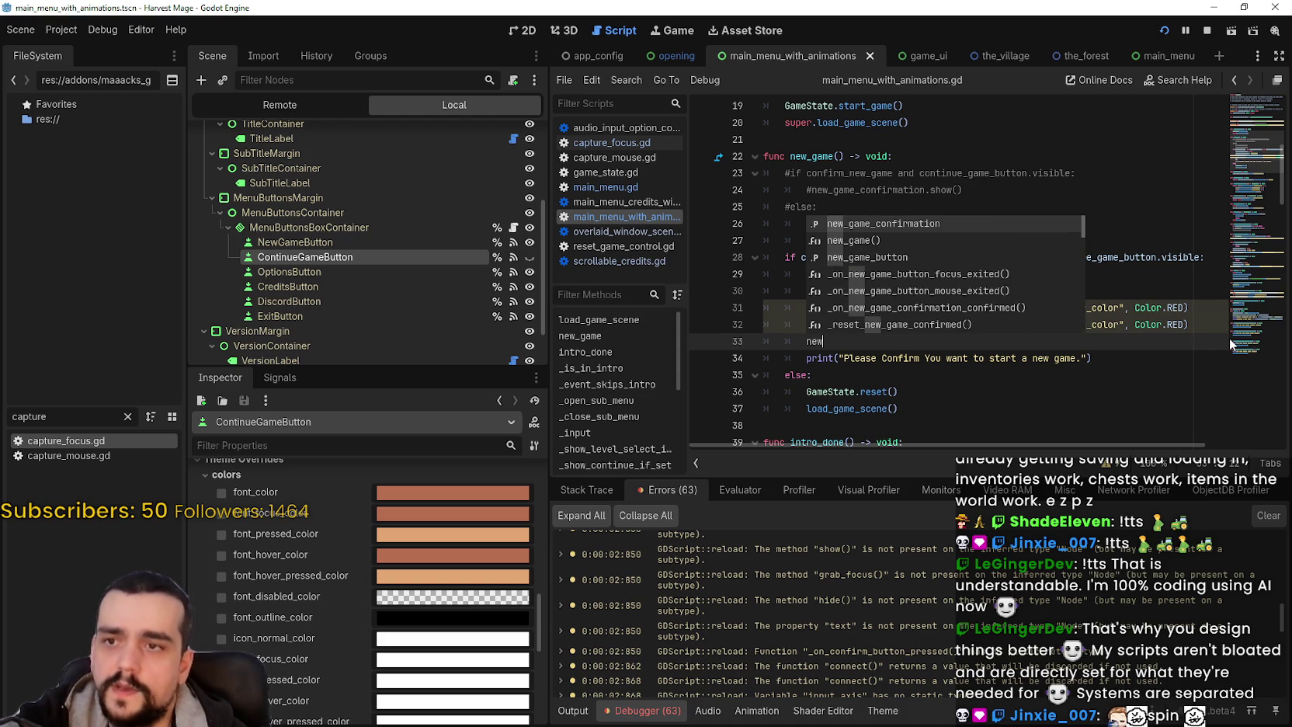
key("Down")
key("Down")
key("Return")
type(".")
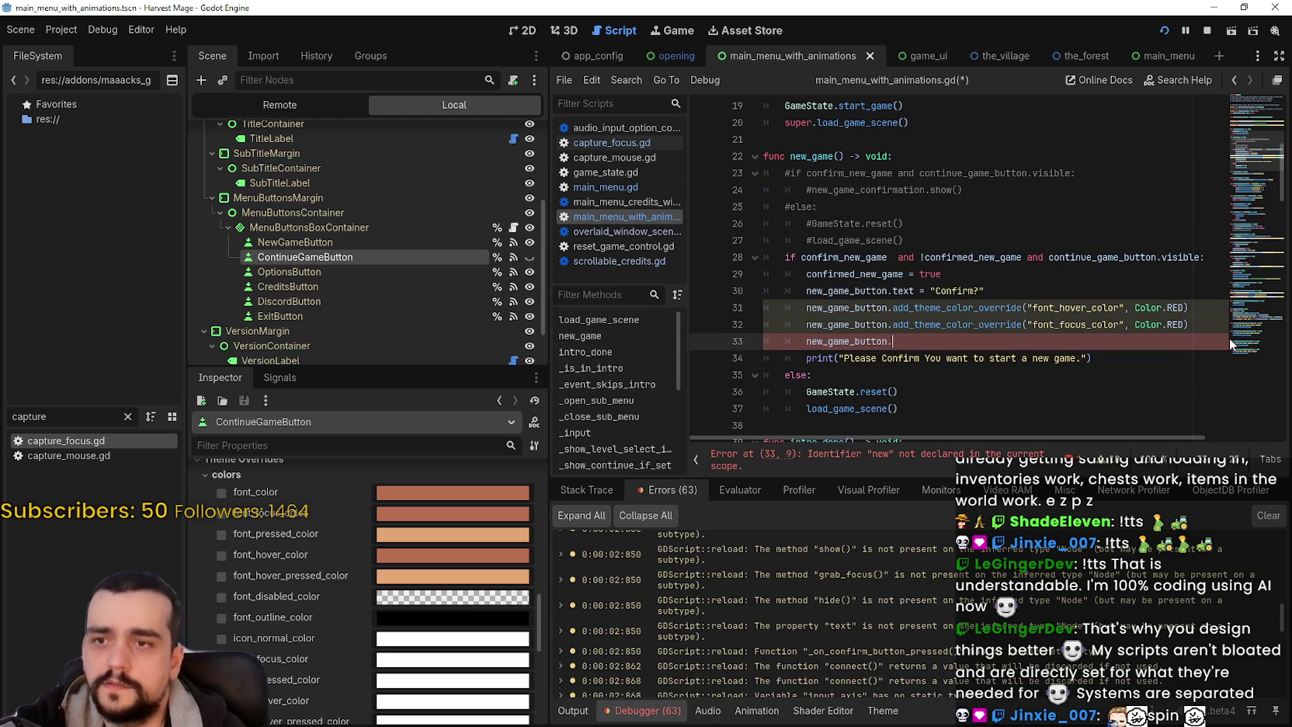
type("grab_focus(")
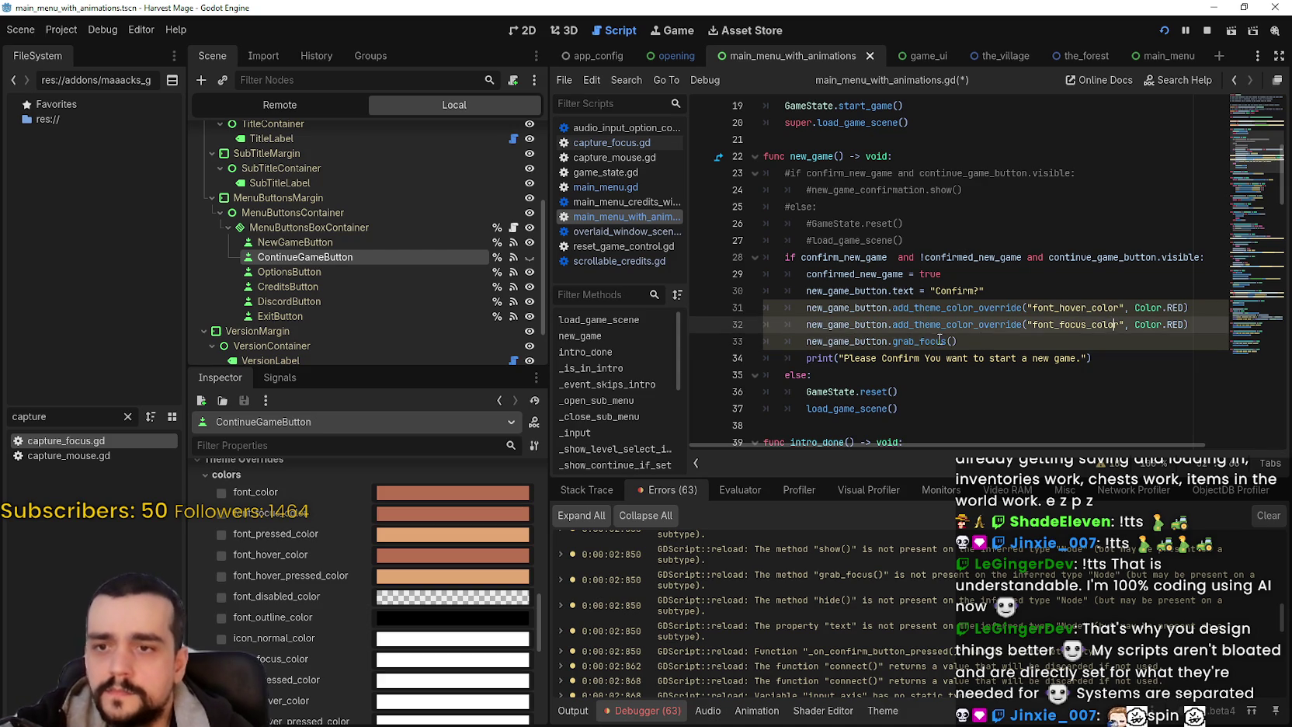
- Search the script for other uses of new_game_button
double_click(861, 341)
key("ctrl+f")
key("Return")
key("Return")
key("Return")
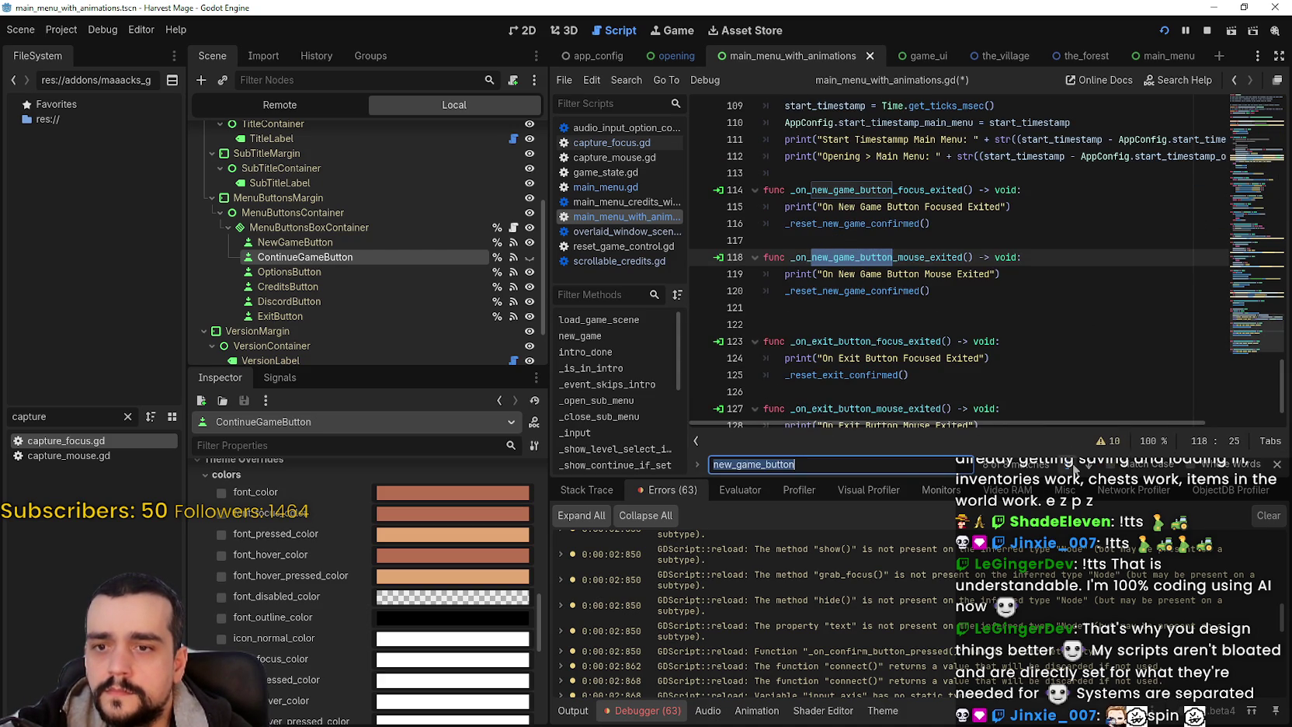
- Step back through the new_game_button matches, including lines 118 and 79
key("shift+Return")
key("shift+Return")
key("shift+Return")
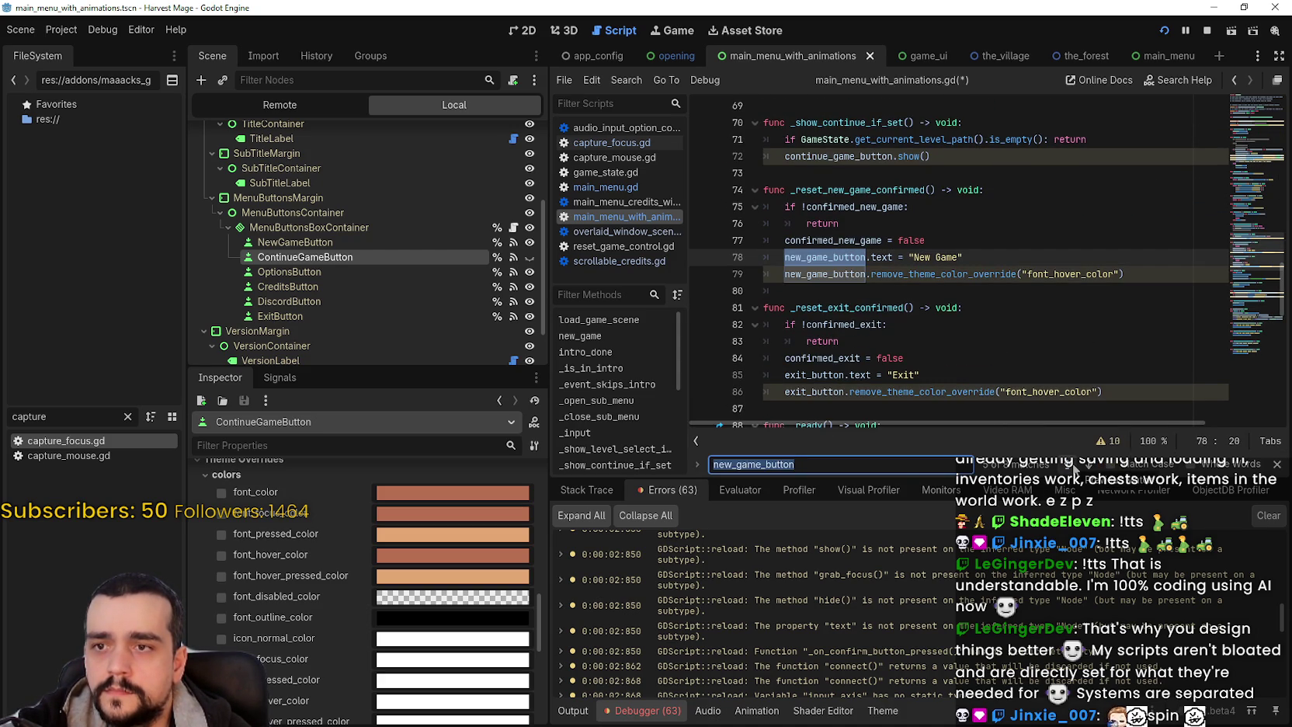
key("shift+Return")
key("shift+Return")
key("shift+Return")
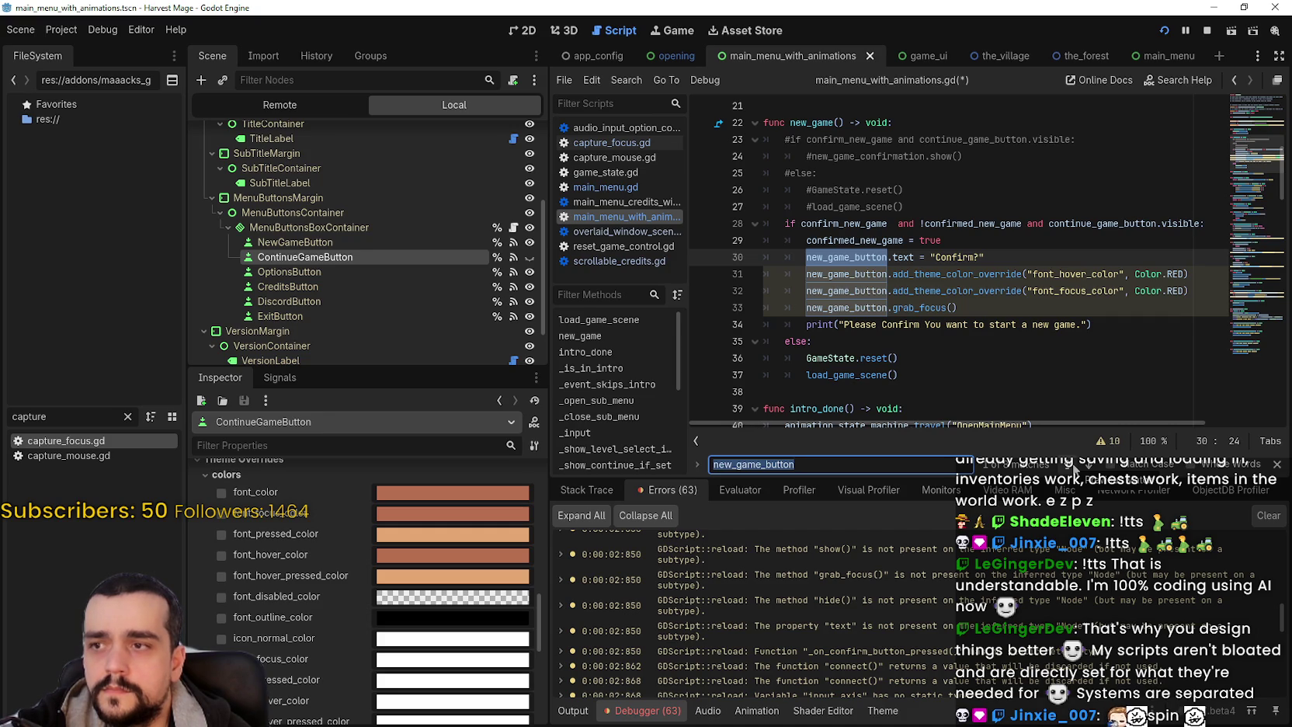
left_click(1074, 468)
left_click(1074, 469)
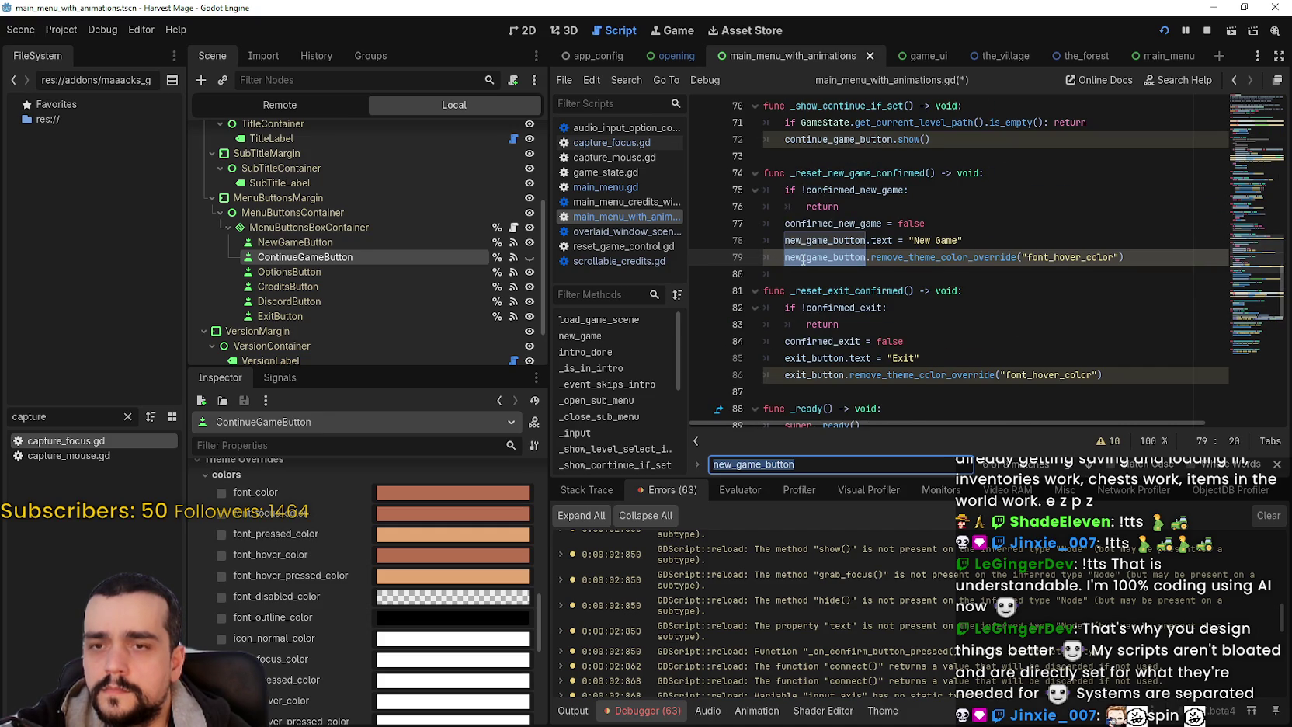
mouse_move(803, 261)
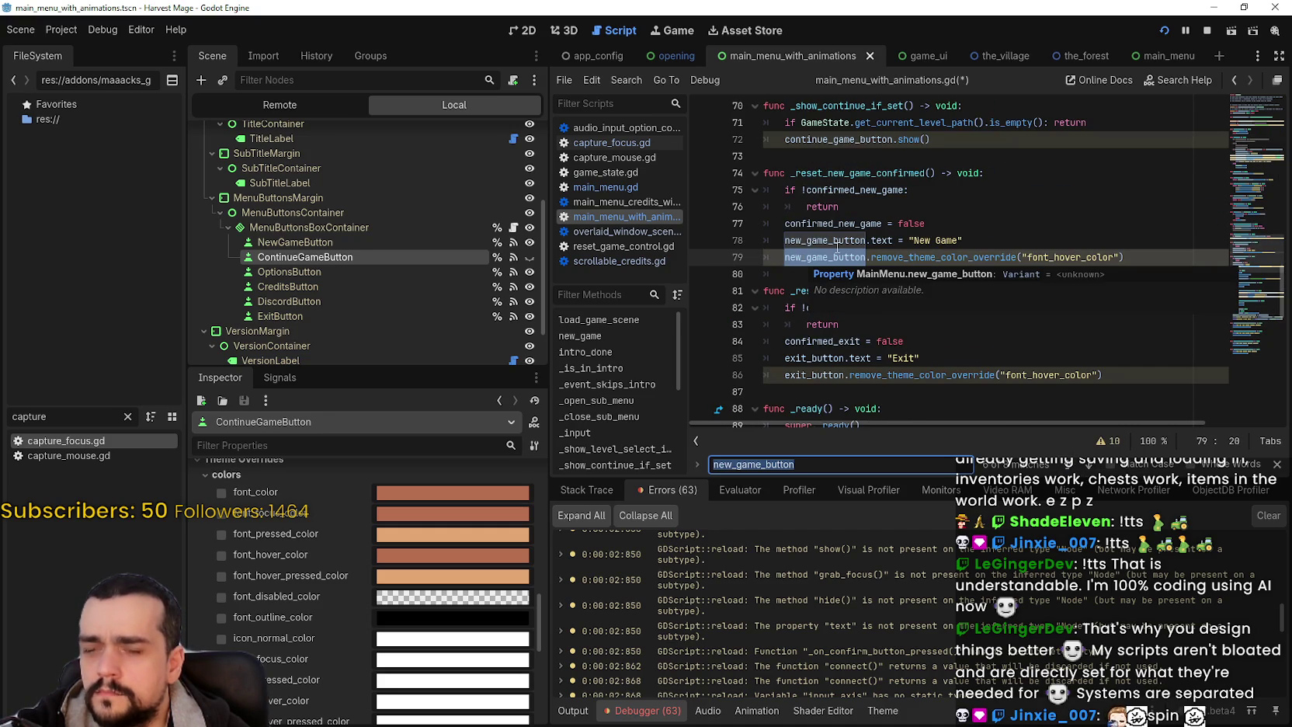
left_click(1254, 181)
scroll(1102, 122, "up", 5)
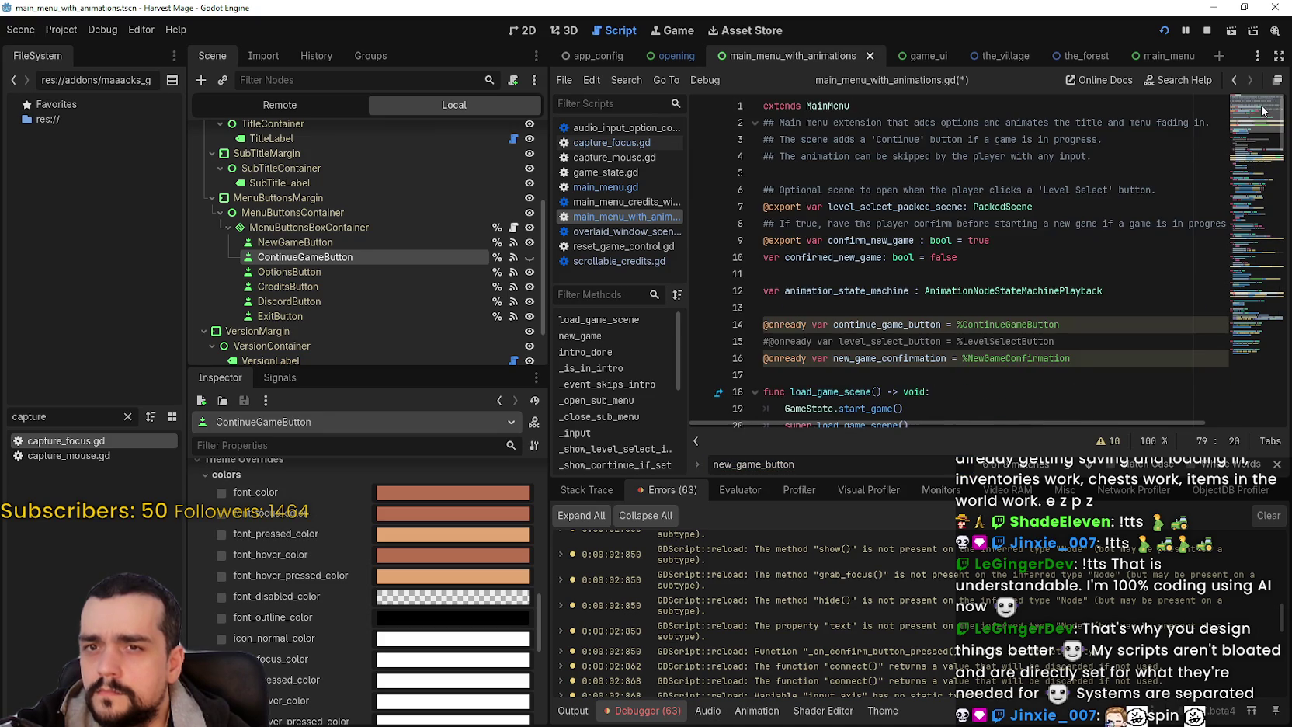
right_click(851, 107)
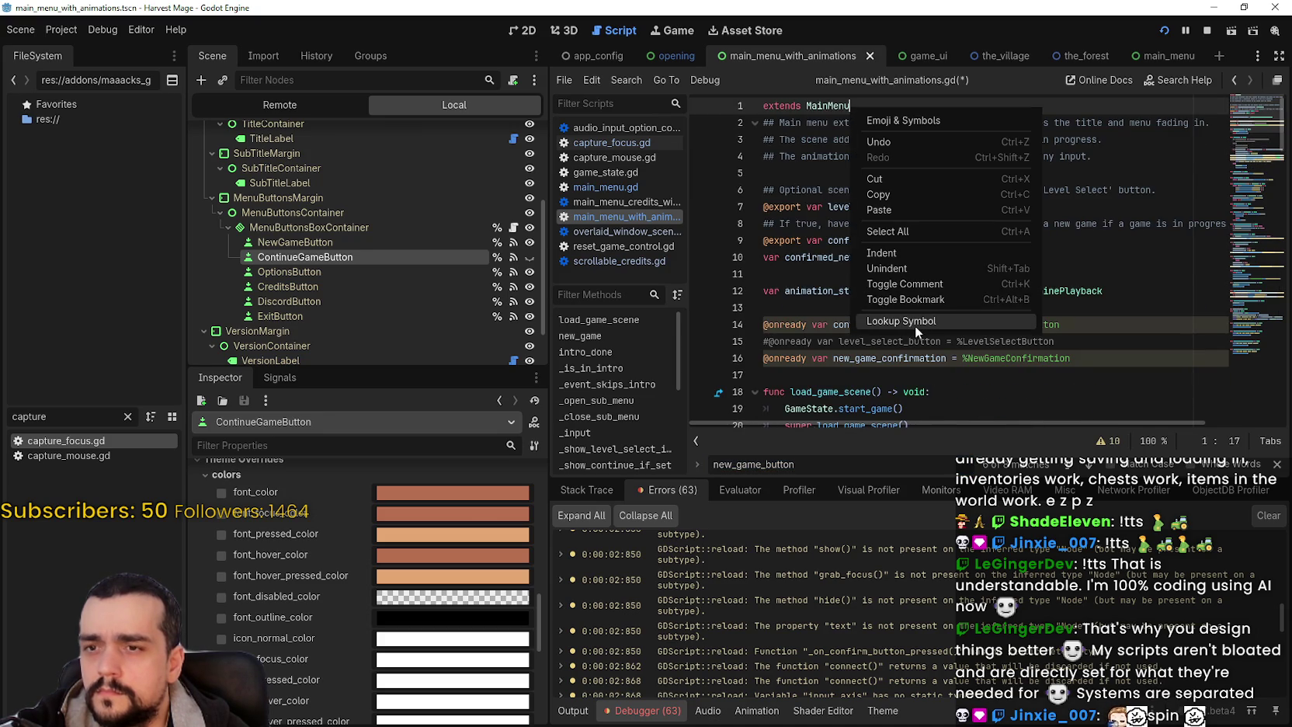
left_click(915, 325)
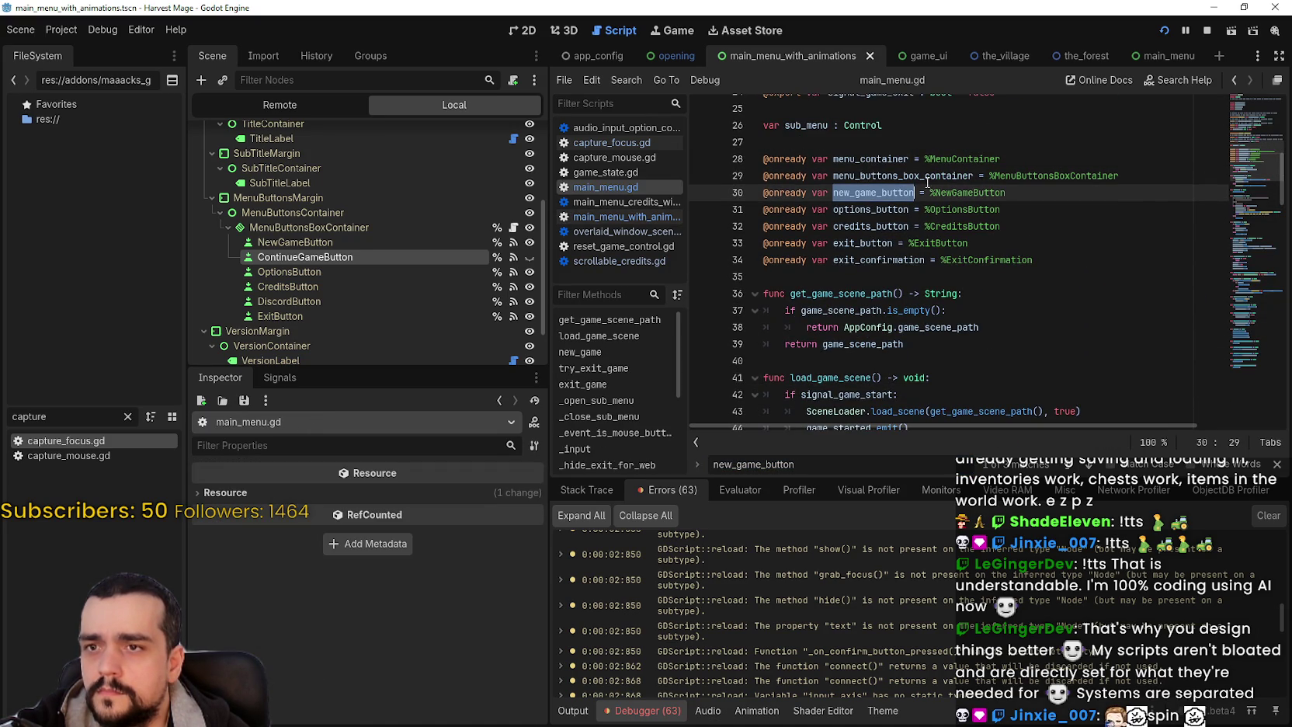
left_click(917, 191)
- In main_menu.gd, type new_game_button, options_button and credits_button as Button
type("Button")
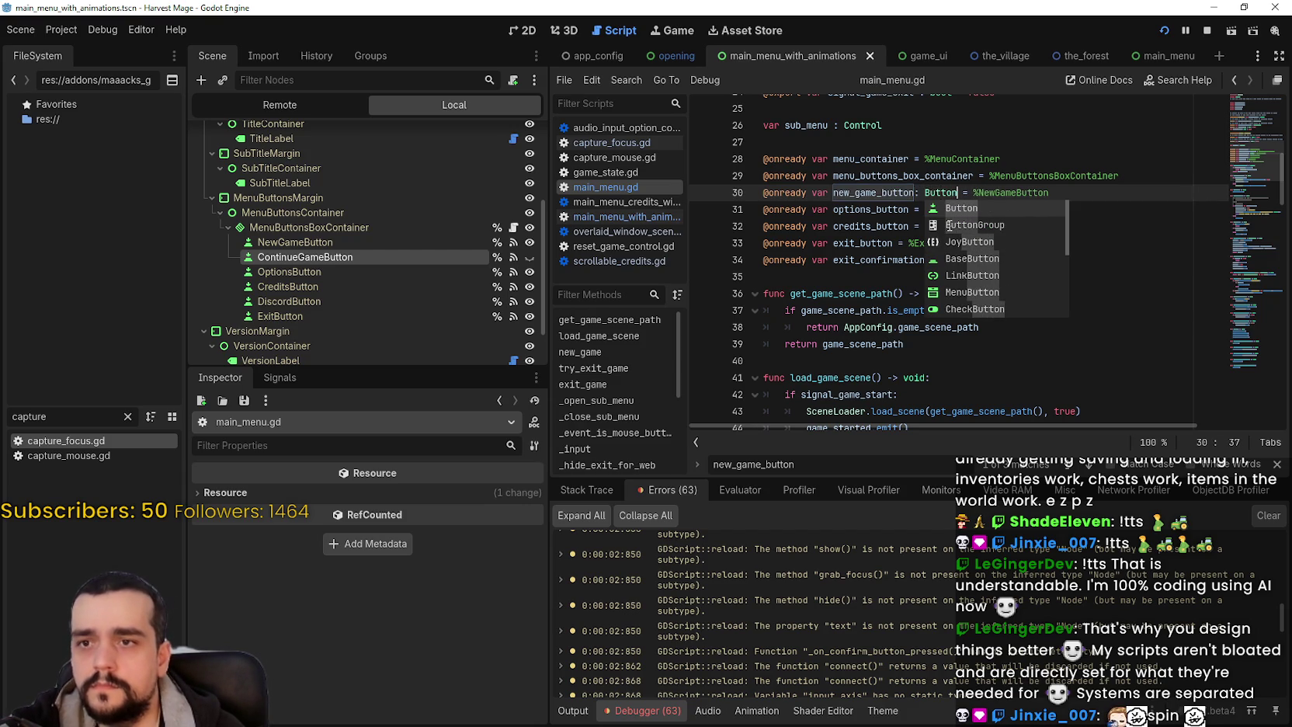
left_click(926, 175)
left_click(916, 213)
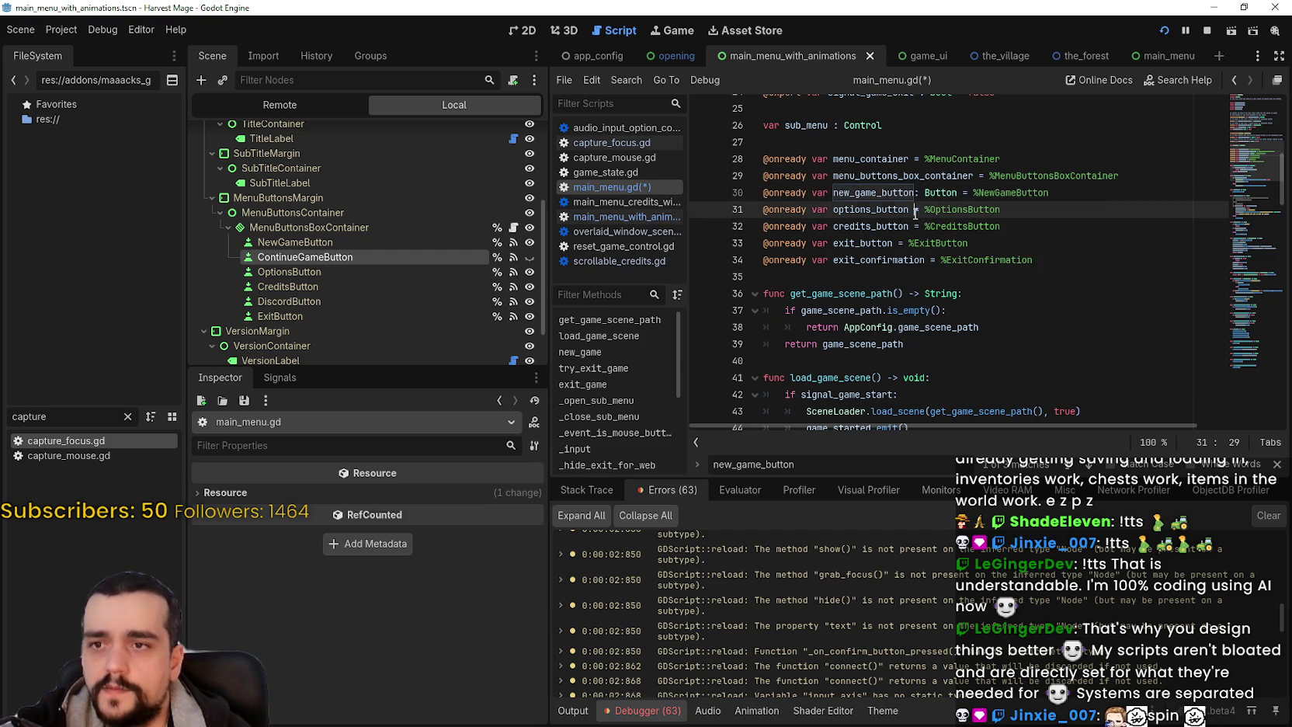
type(": Button")
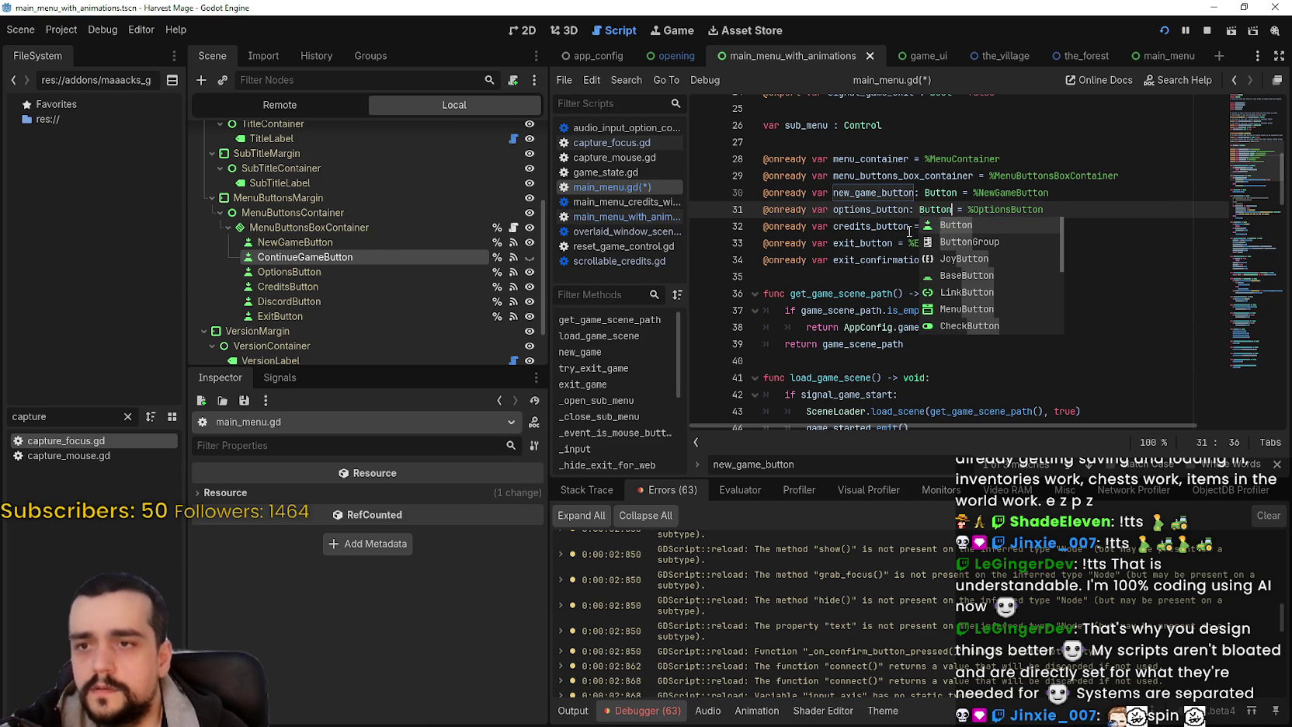
left_click(907, 226)
type(": Button")
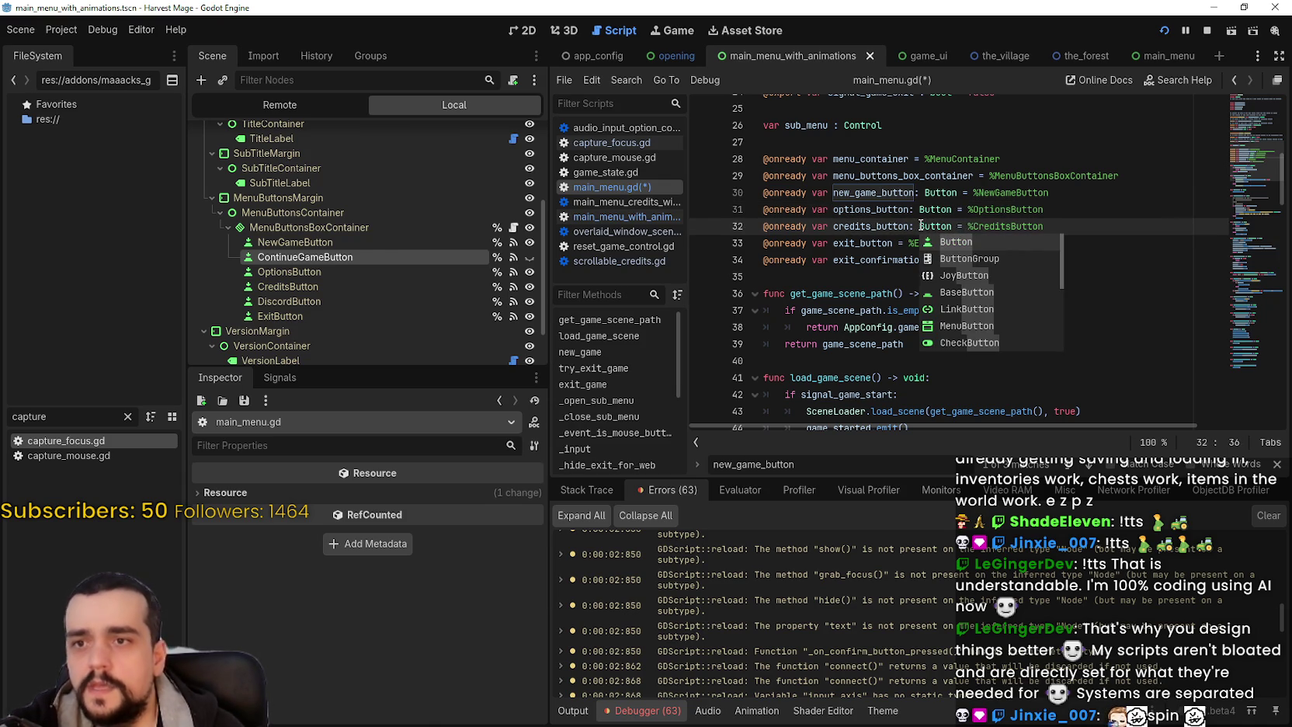
- Add ': Button' to exit_button and exit_confirmation, then save main_menu.gd
left_click(882, 243)
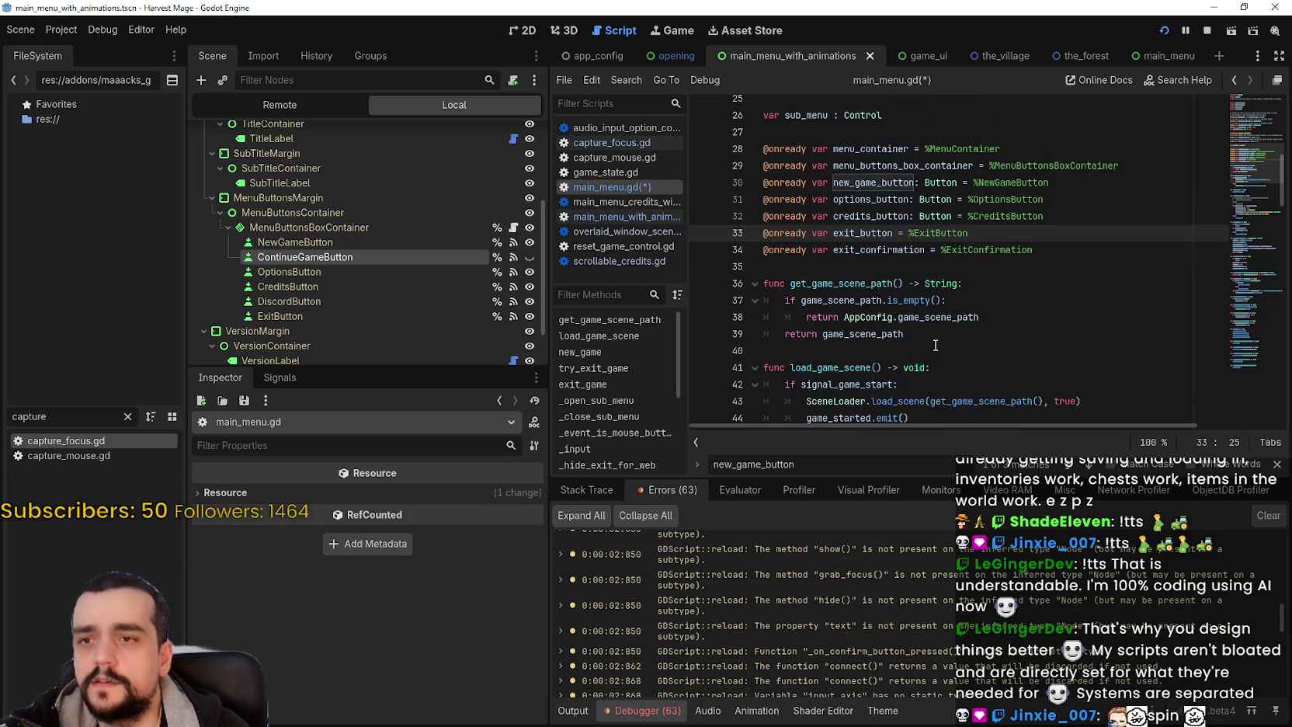
left_click(1279, 465)
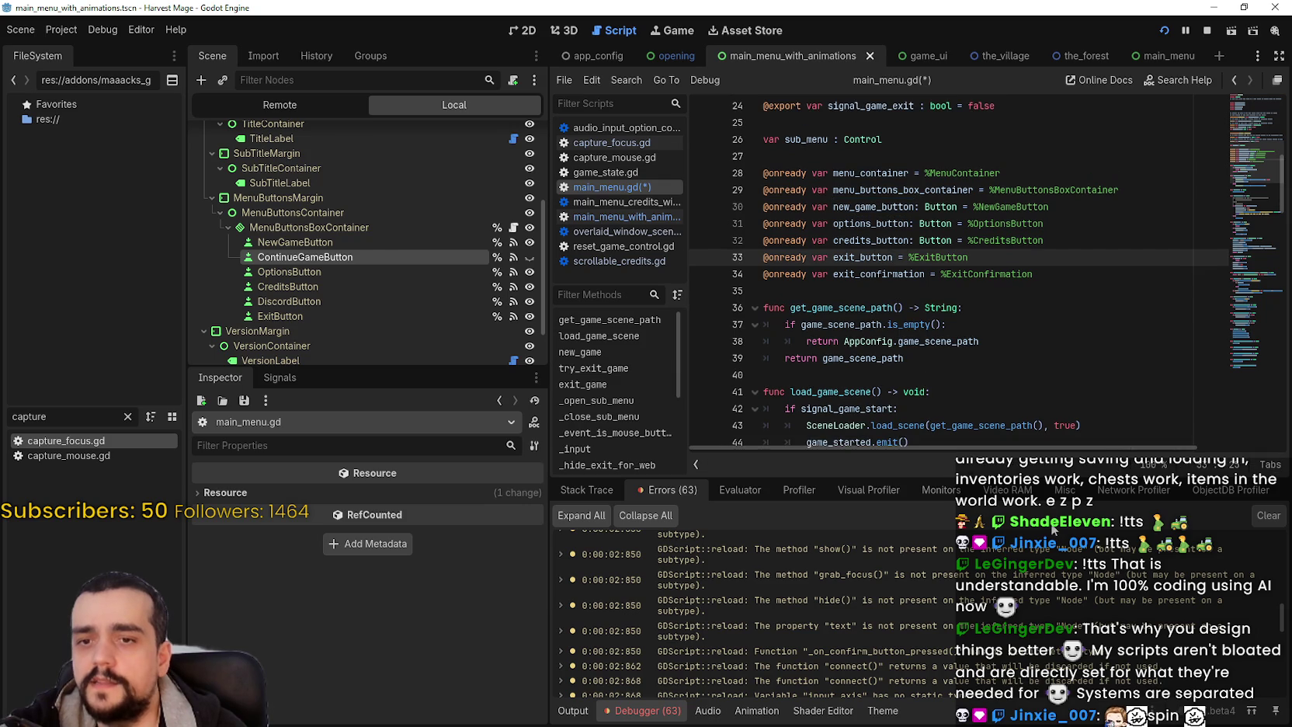
type(": Button")
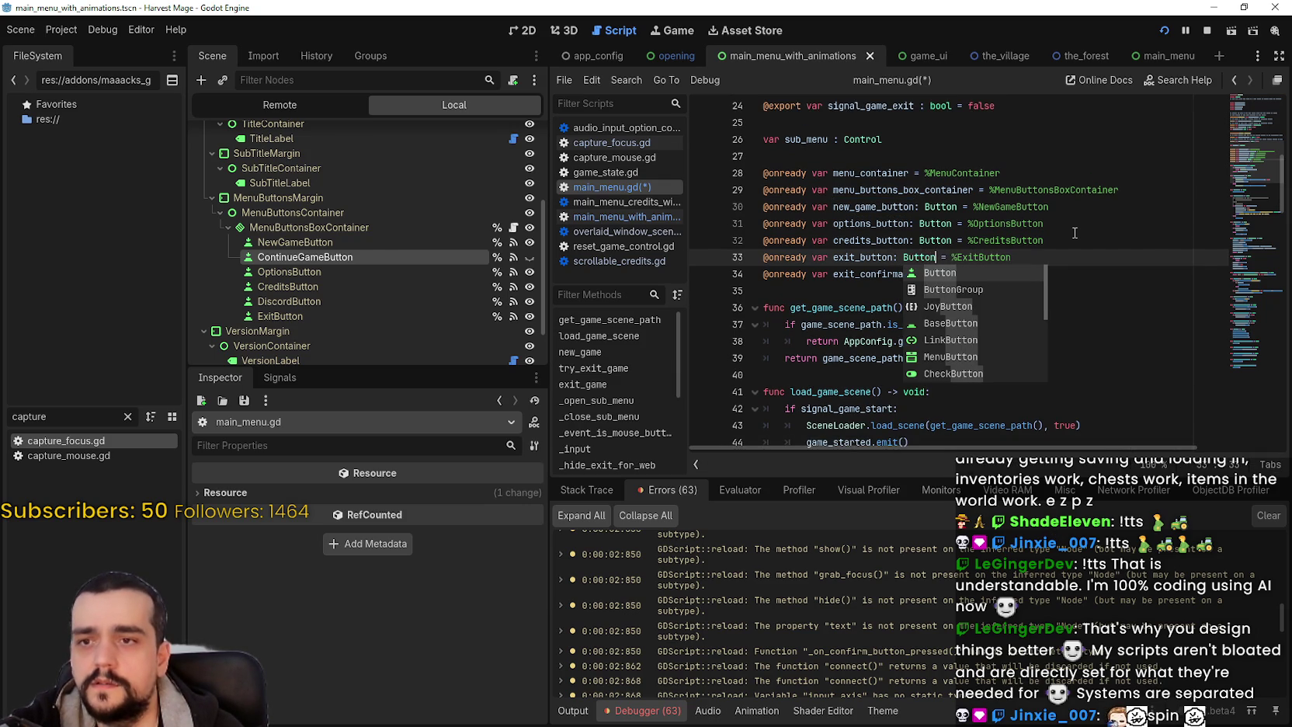
key("Escape")
left_click(926, 274)
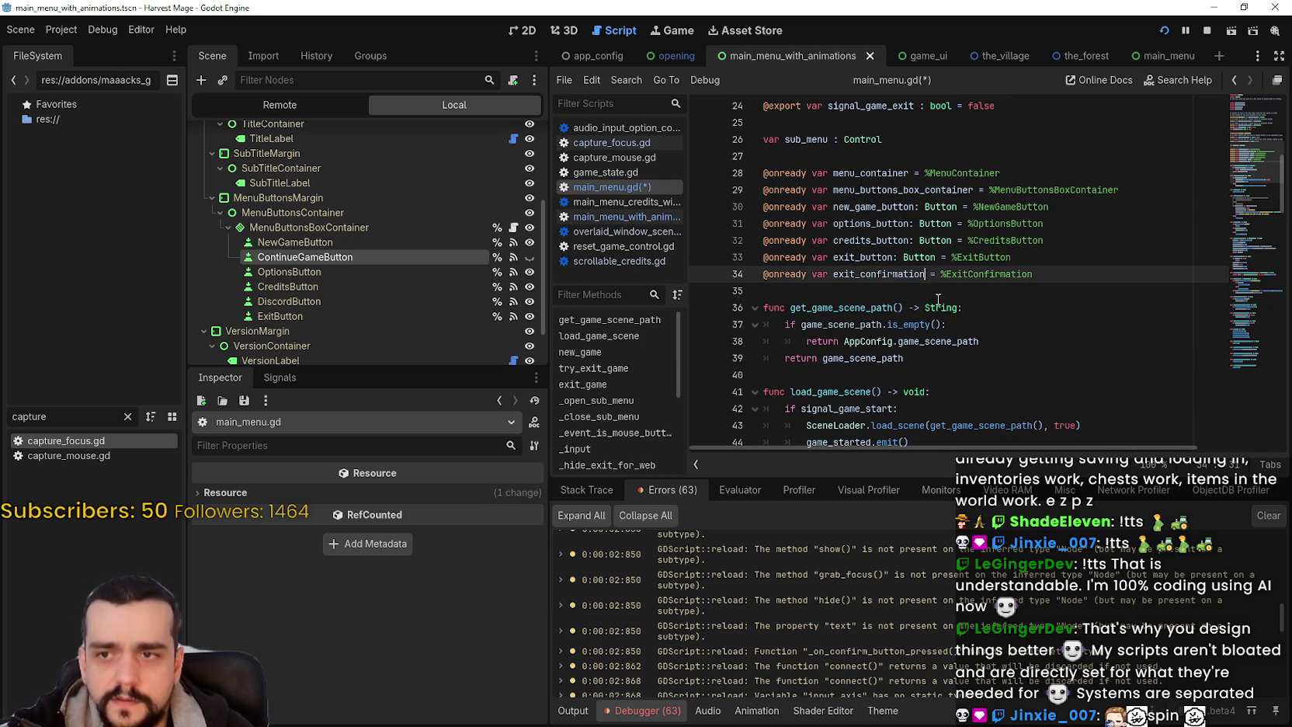
type(": Button")
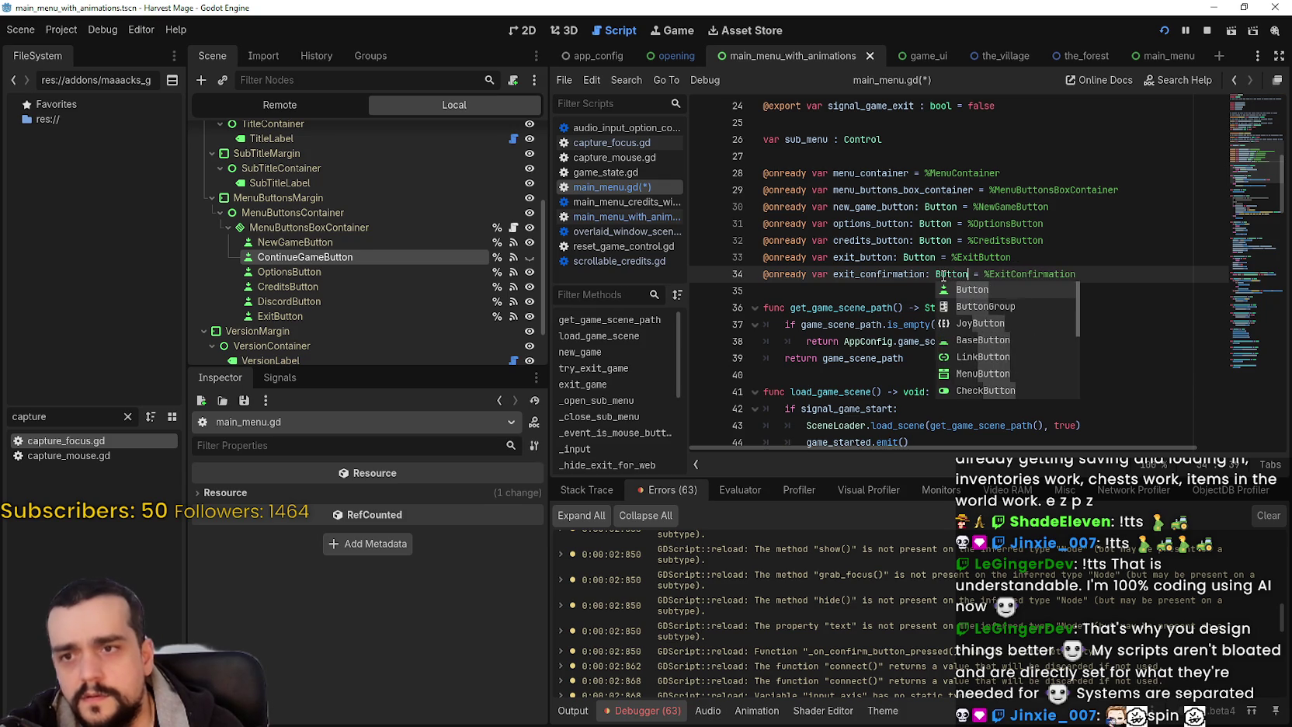
key("Escape")
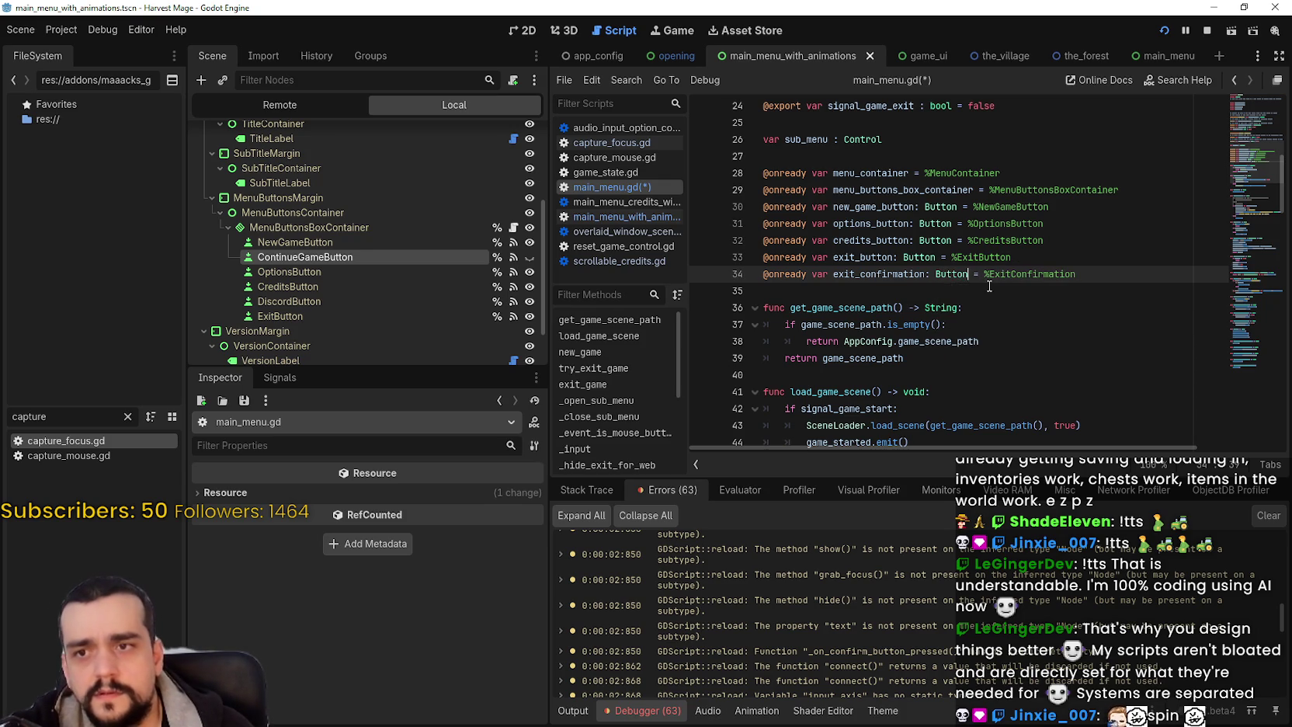
key("Down")
key("ctrl+s")
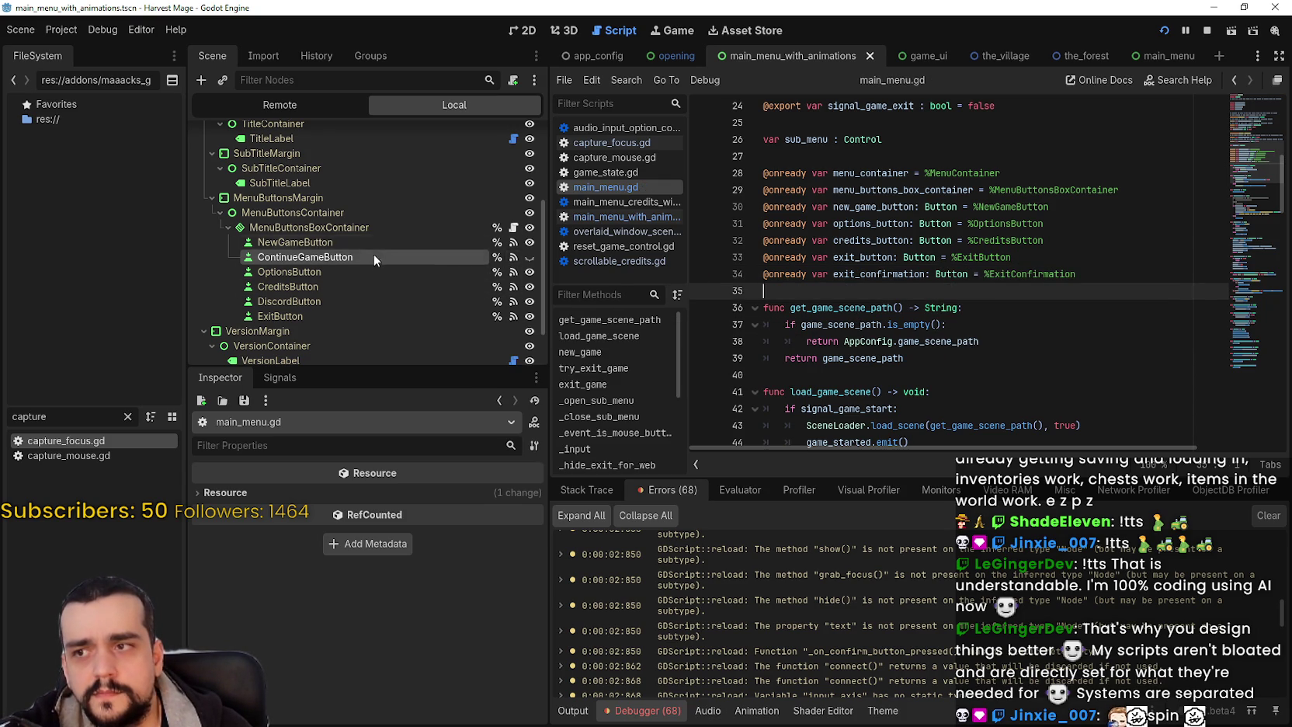
- Switch back to the main_menu_with_animations.gd script
scroll(379, 253, "up", 3)
scroll(500, 137, "up", 1)
left_click(513, 137)
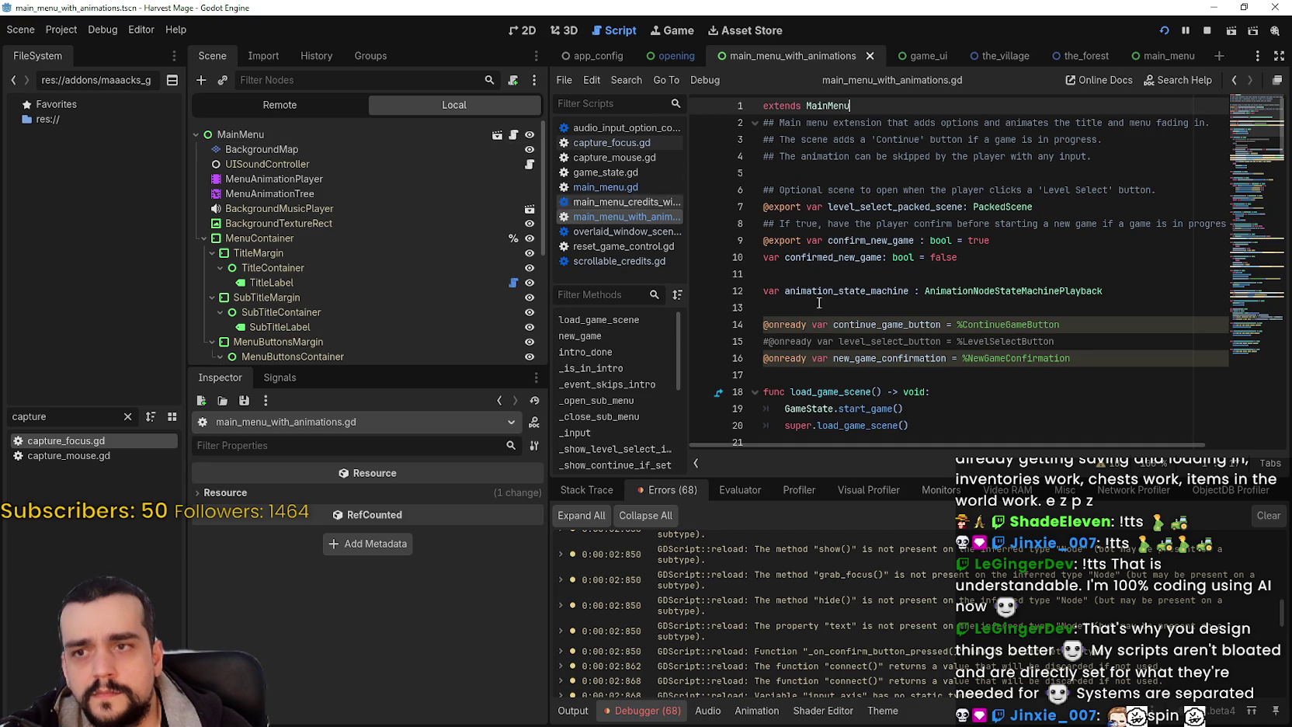
- Type continue_game_button and new_game_confirmation as Button, save, and switch to the browser
left_click(945, 325)
type(": B")
type("utton")
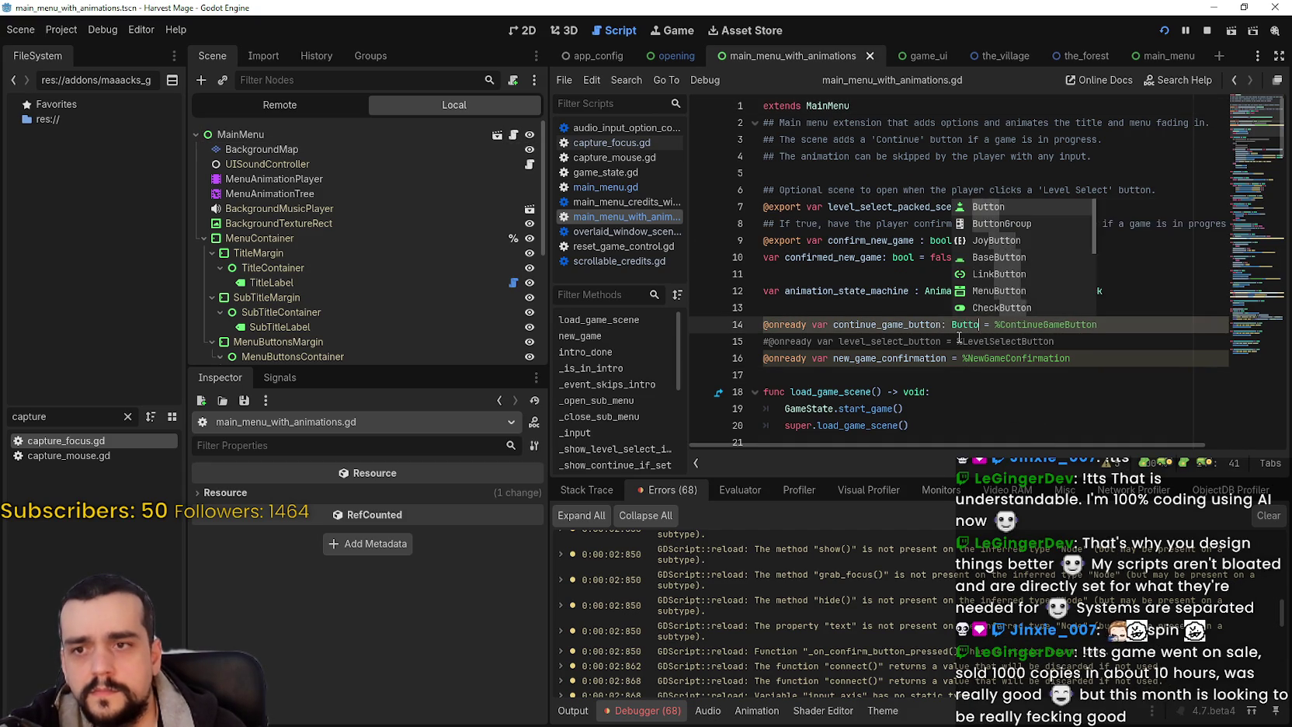
left_click(949, 358)
type(": Button")
key("ctrl+s")
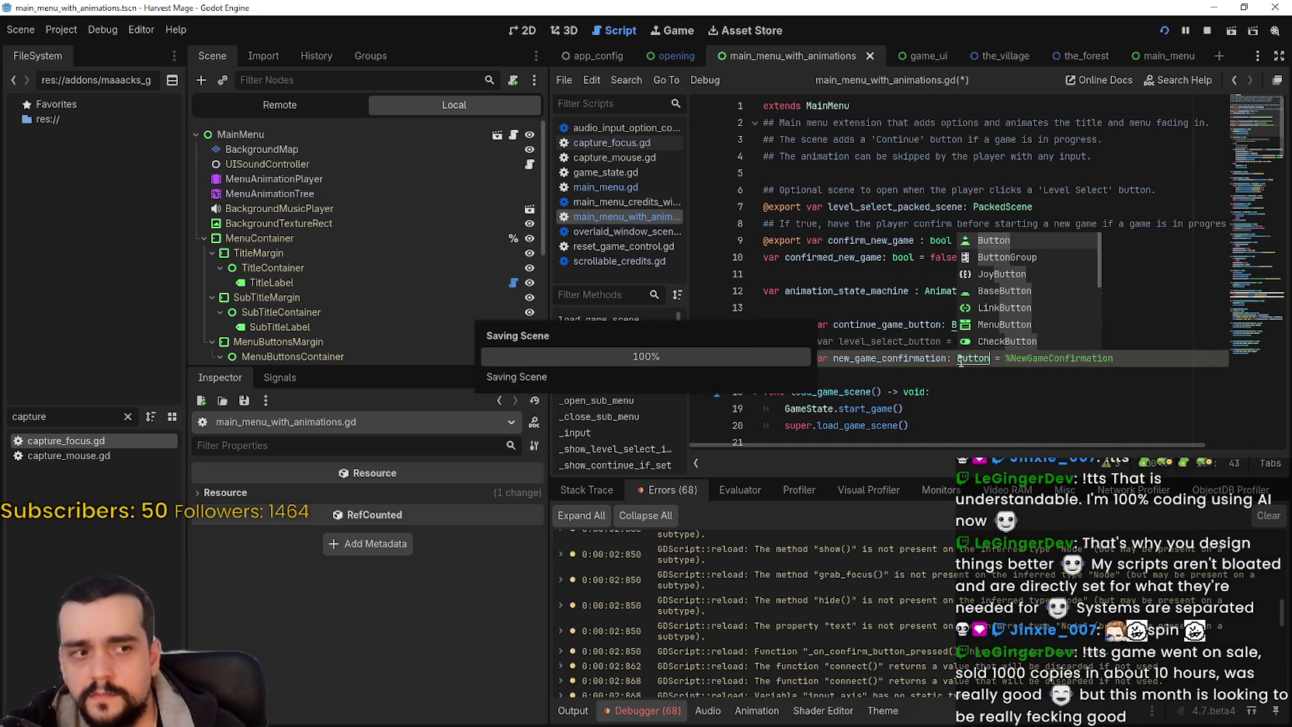
left_click(898, 391)
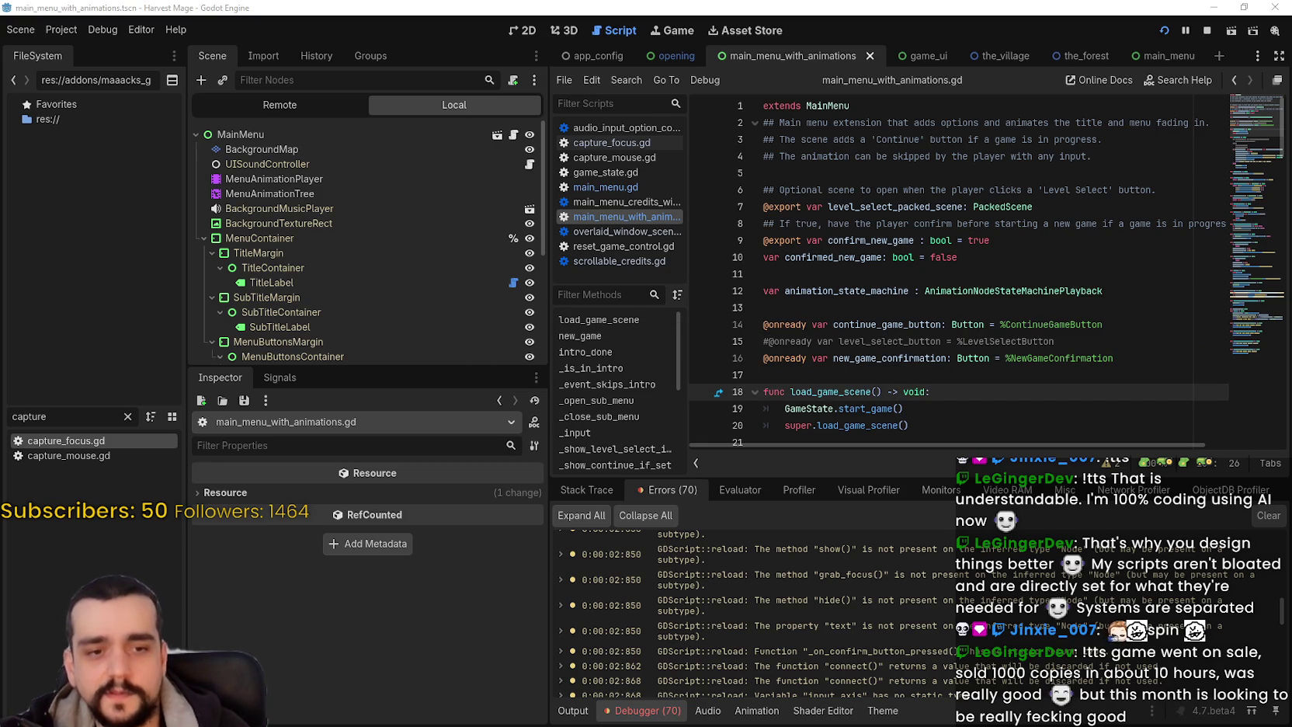
key("alt+Tab")
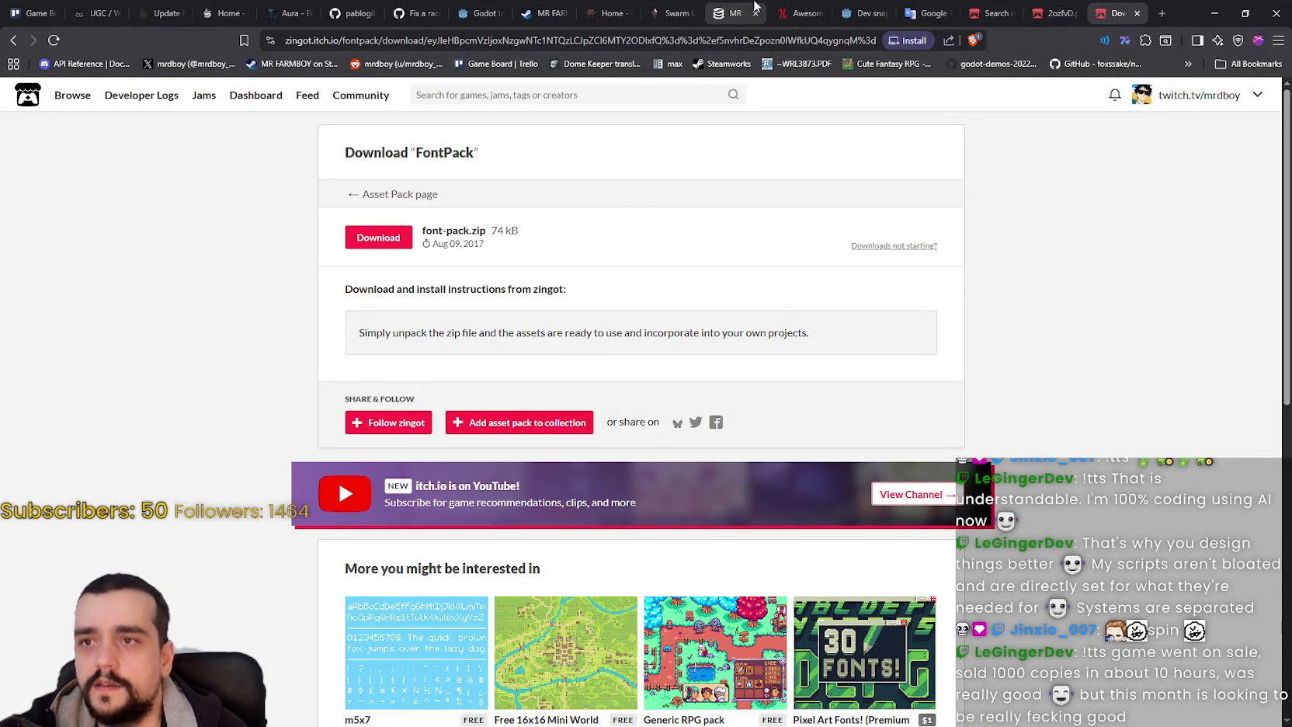
- On SteamDB, search 'All hail' and view All Hail the Orb's 48h player chart
left_click(734, 14)
left_click(490, 92)
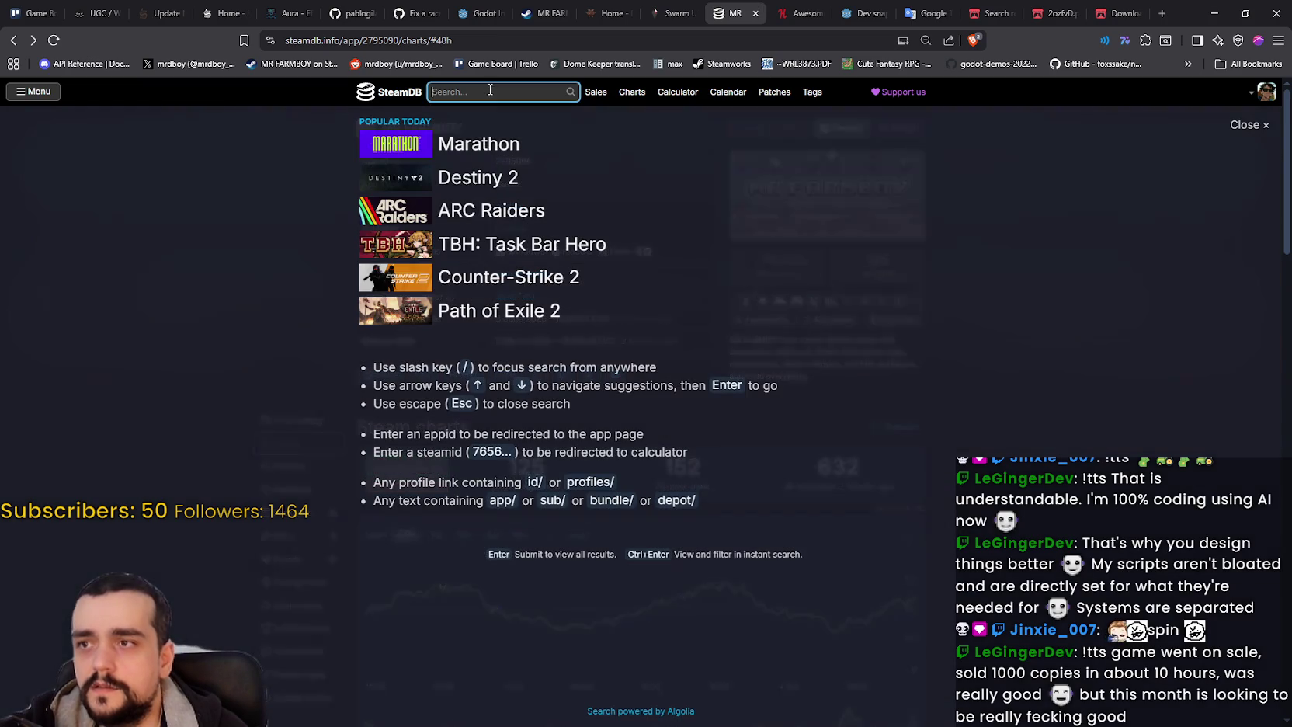
type("AIl hail")
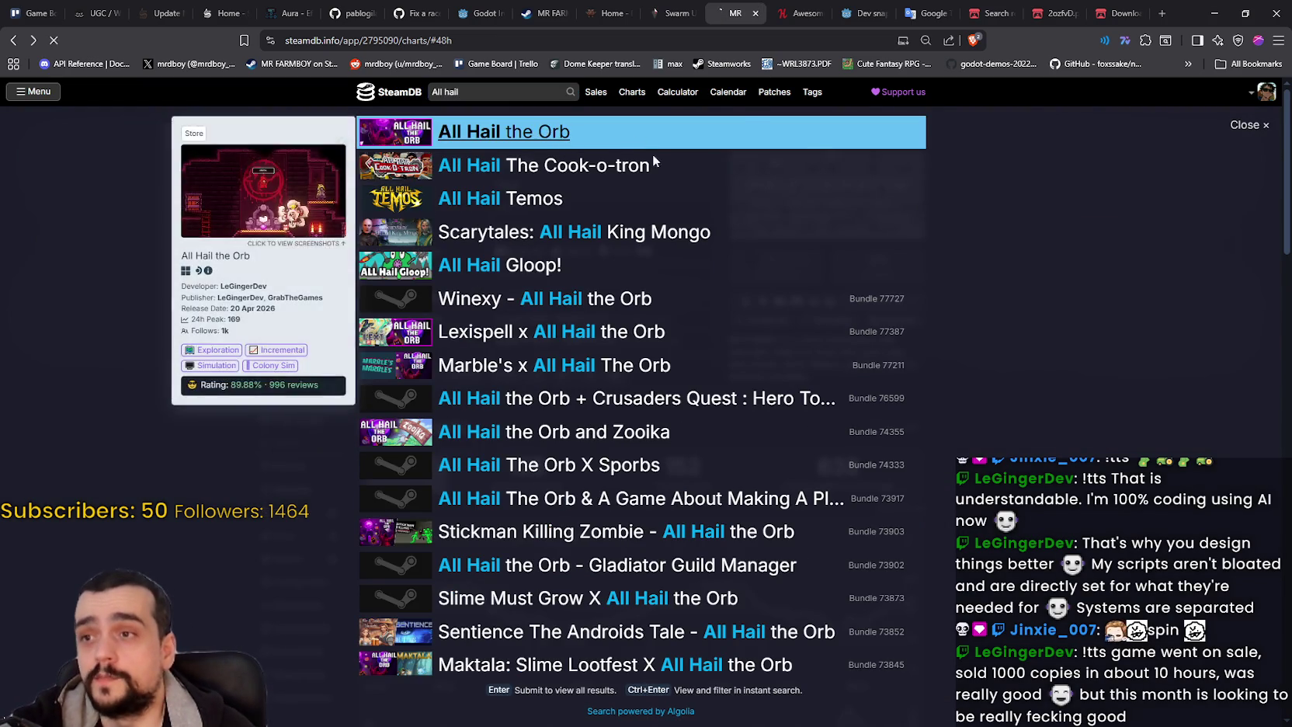
left_click(570, 148)
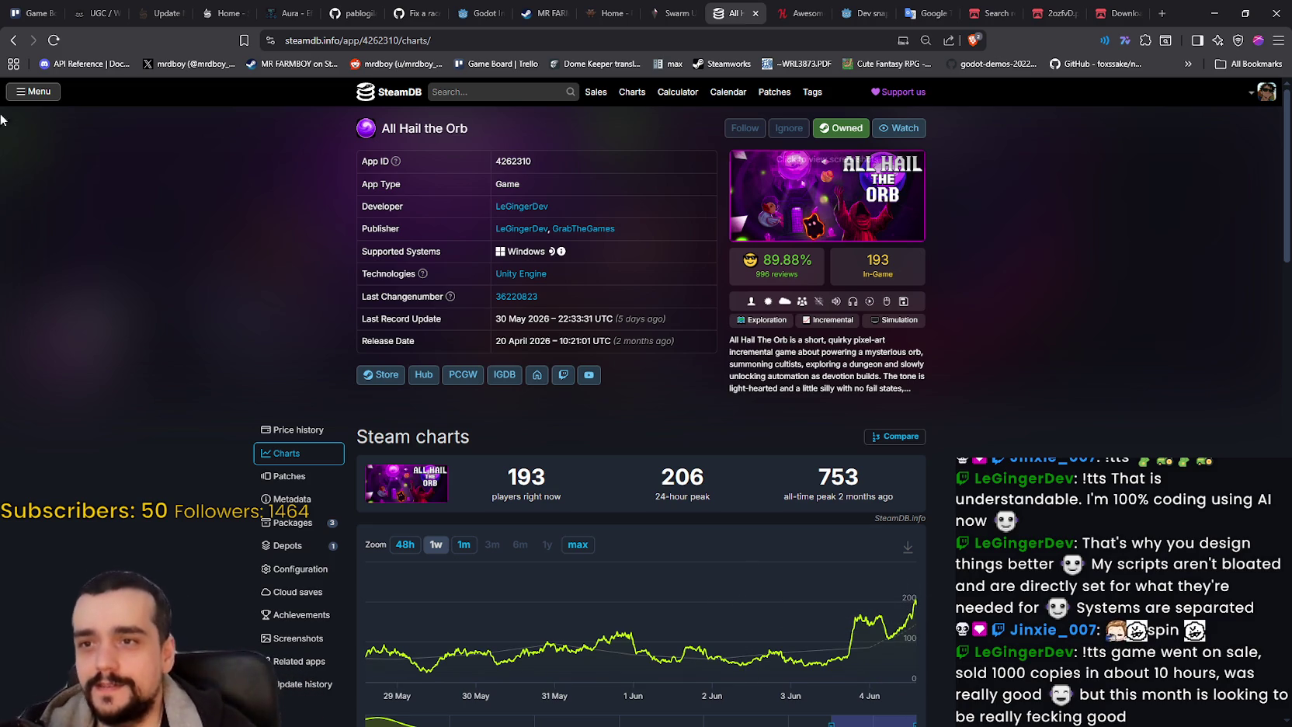
left_click(405, 545)
scroll(865, 605, "down", 1)
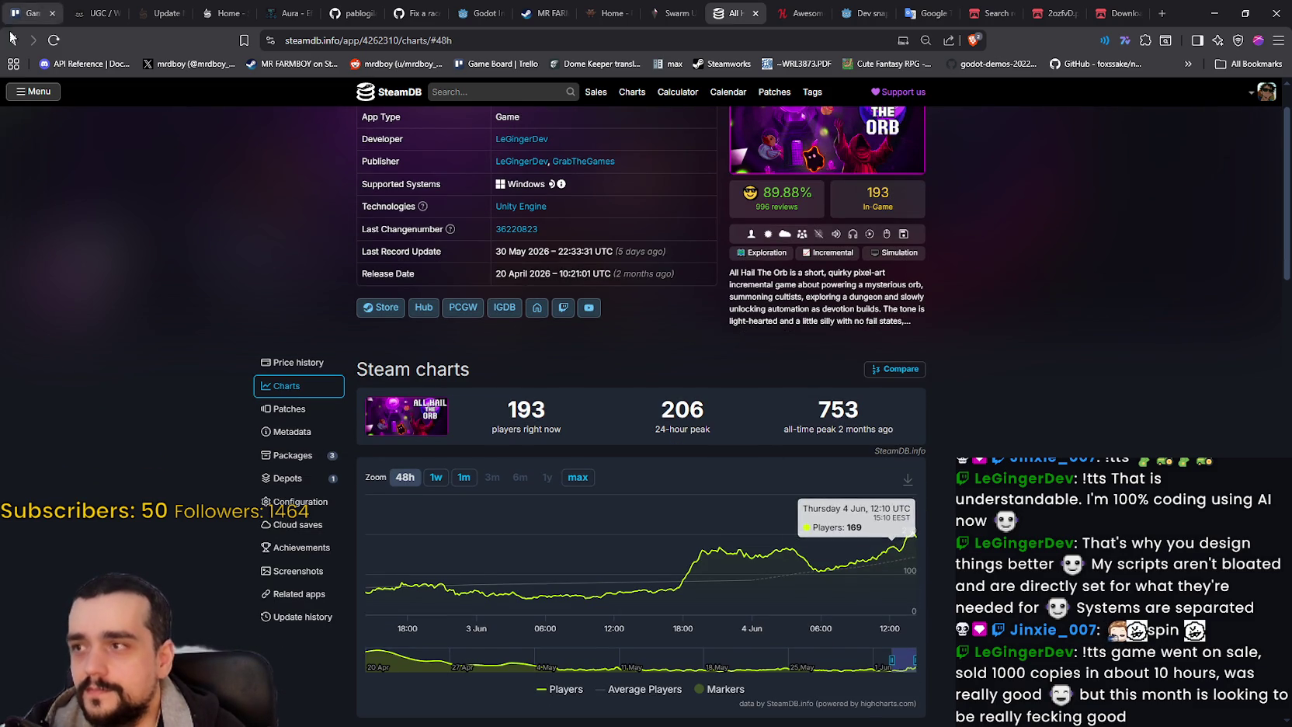
- Return to the MR FARMBOY page, reload it, and minimize the browser
type("All hail")
left_click(1248, 302)
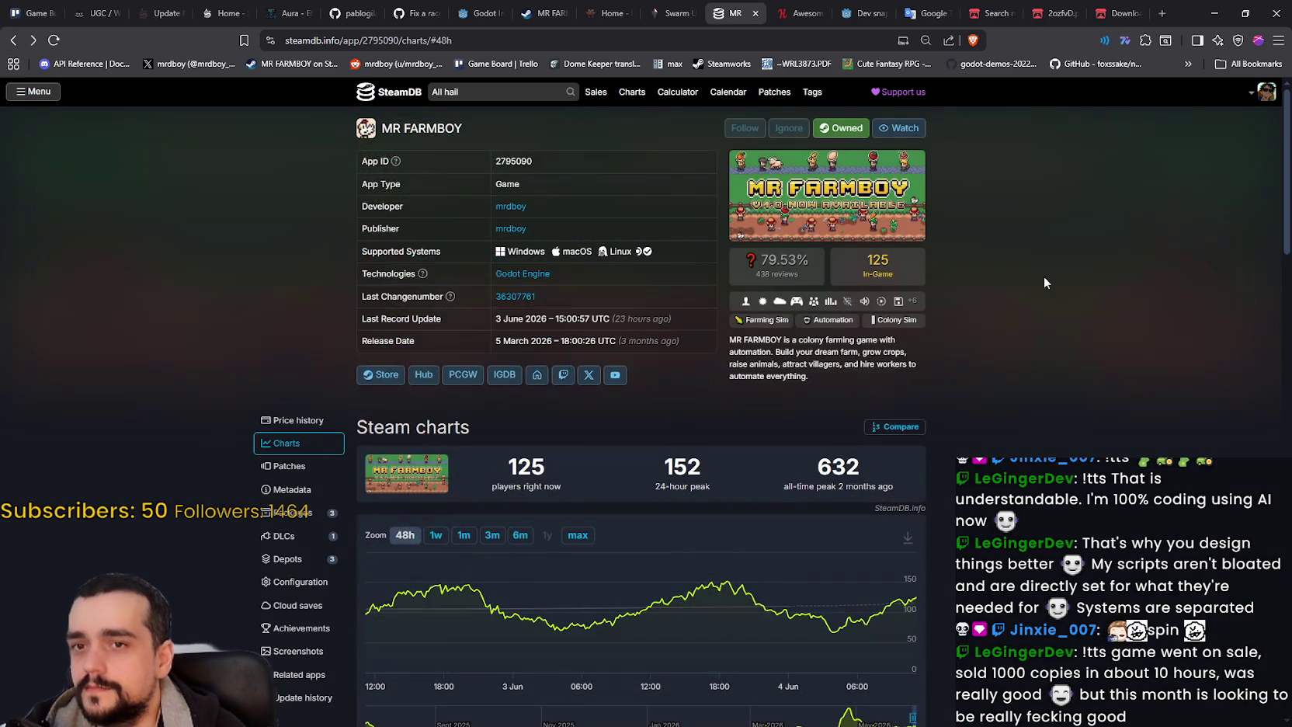
right_click(1039, 304)
left_click(1110, 356)
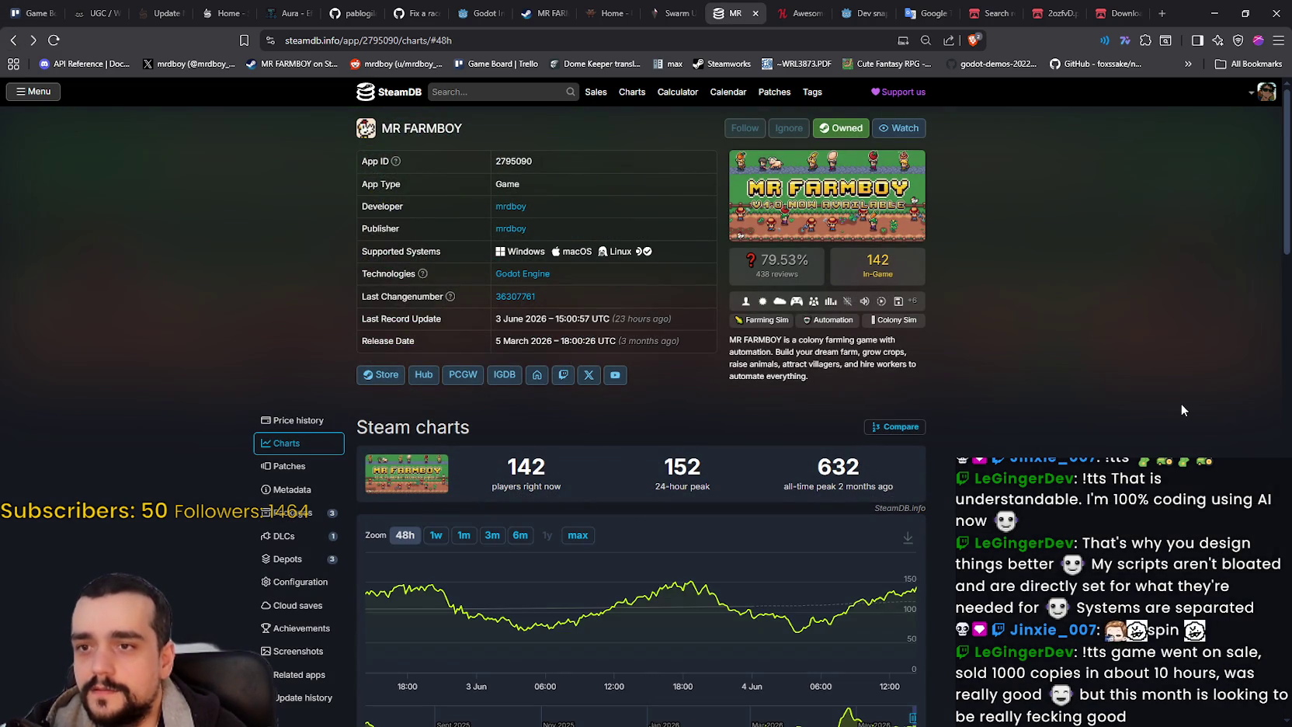
left_click(1214, 14)
scroll(932, 295, "down", 1)
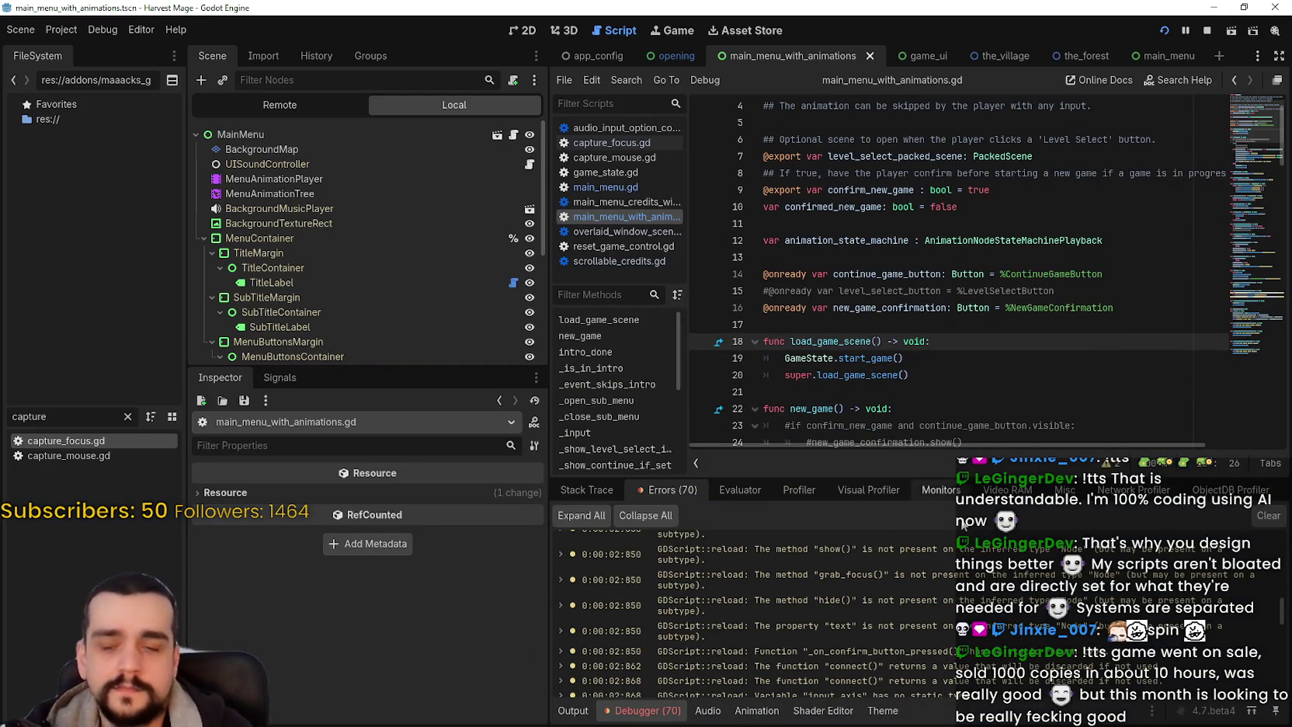
- Save main_menu_with_animations.gd and launch the game with F5
left_click(1023, 309)
left_click(1035, 340)
key("ctrl+s")
scroll(1035, 340, "down", 3)
left_click(1205, 32)
key("F5")
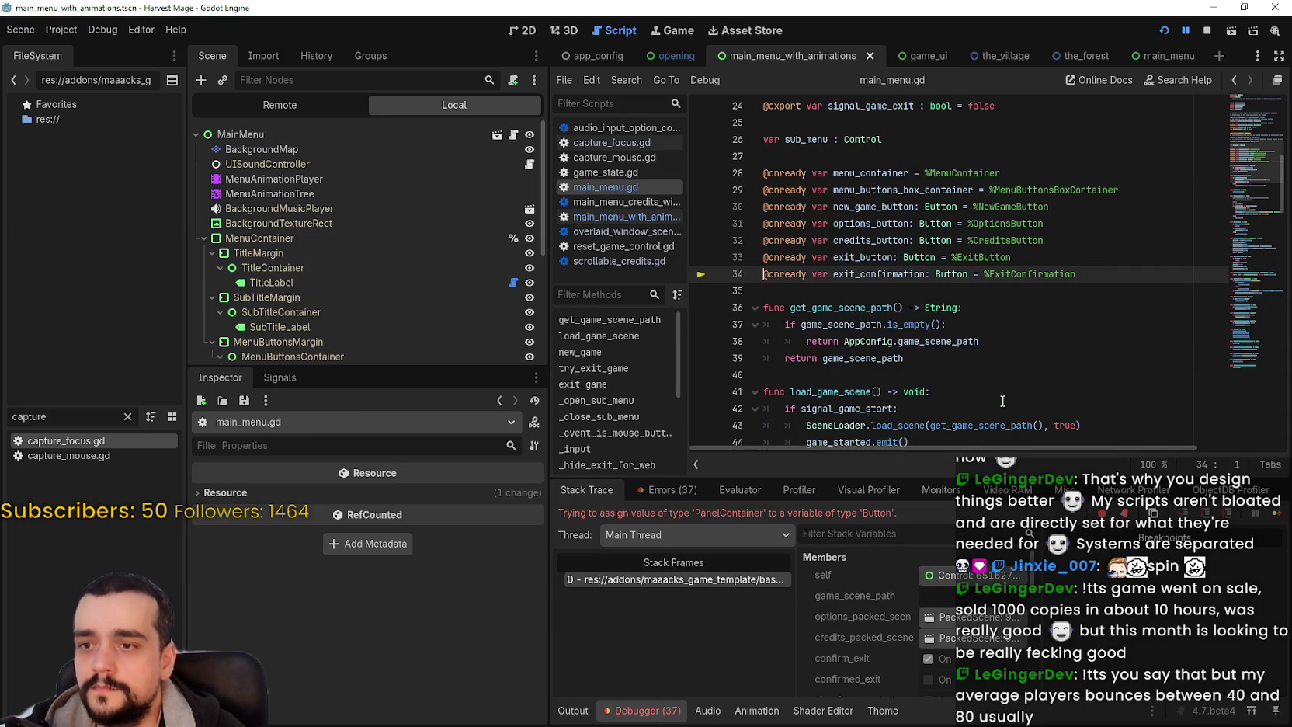
- Delete the Button type from exit_confirmation on line 34, stop, and rerun the game
scroll(354, 279, "down", 5)
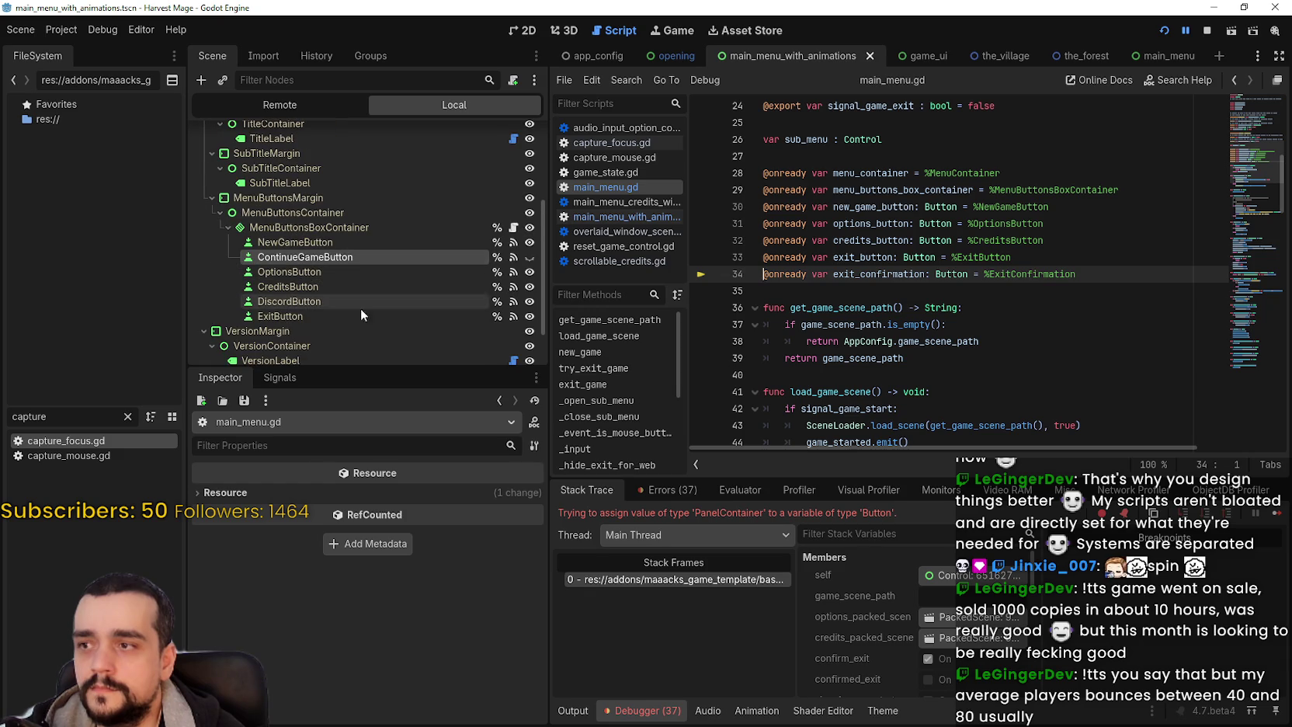
double_click(947, 272)
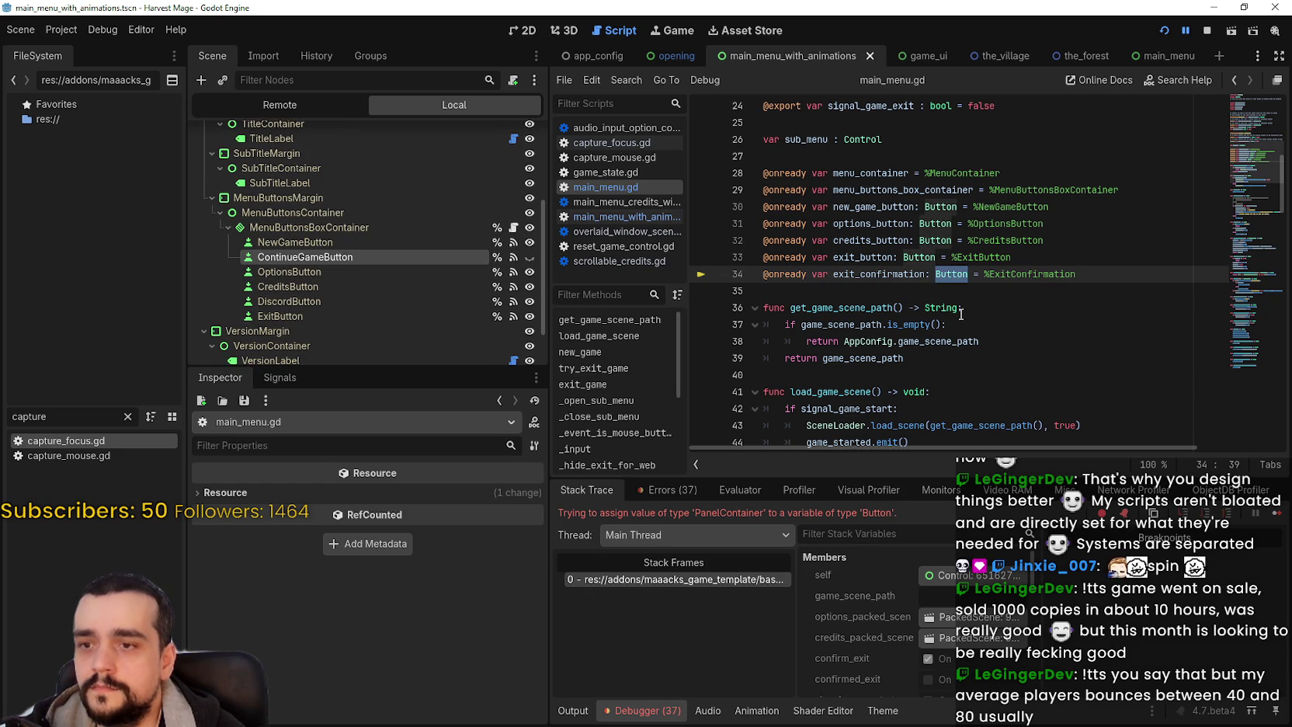
key("BackSpace")
key("BackSpace")
key("BackSpace")
left_click(989, 276)
left_click(1035, 270)
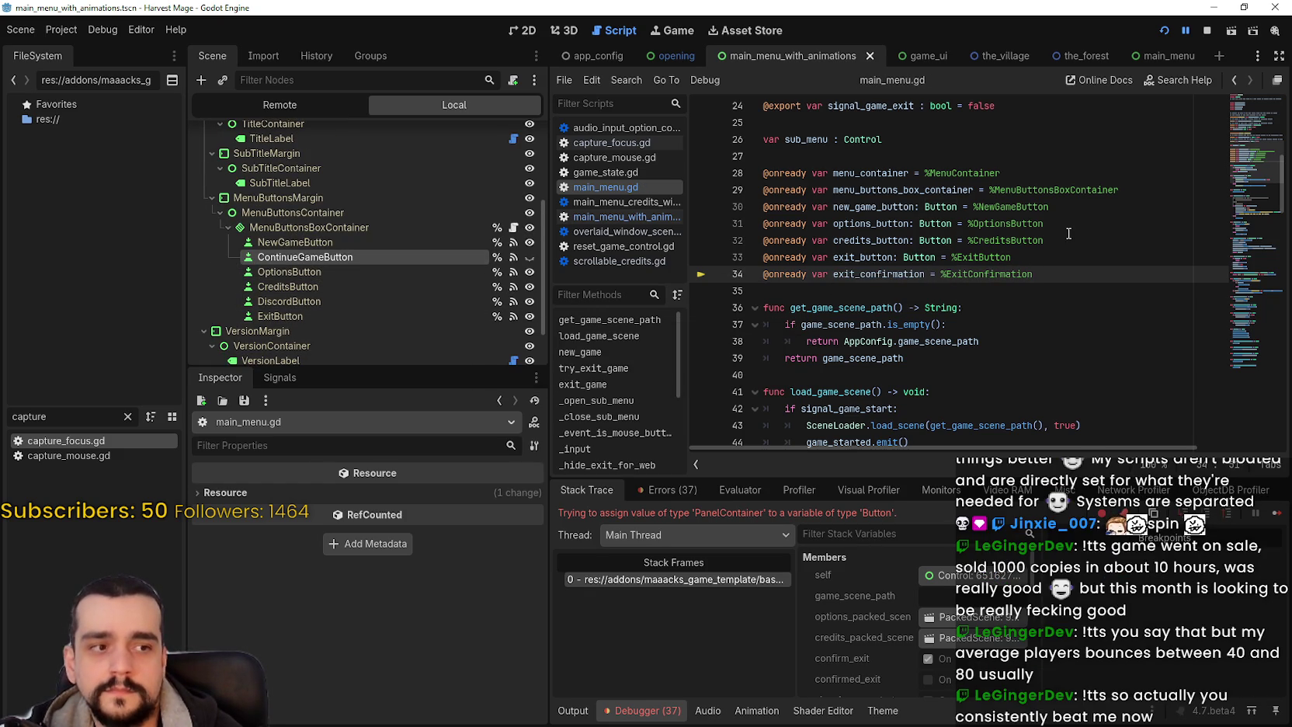
left_click(1206, 31)
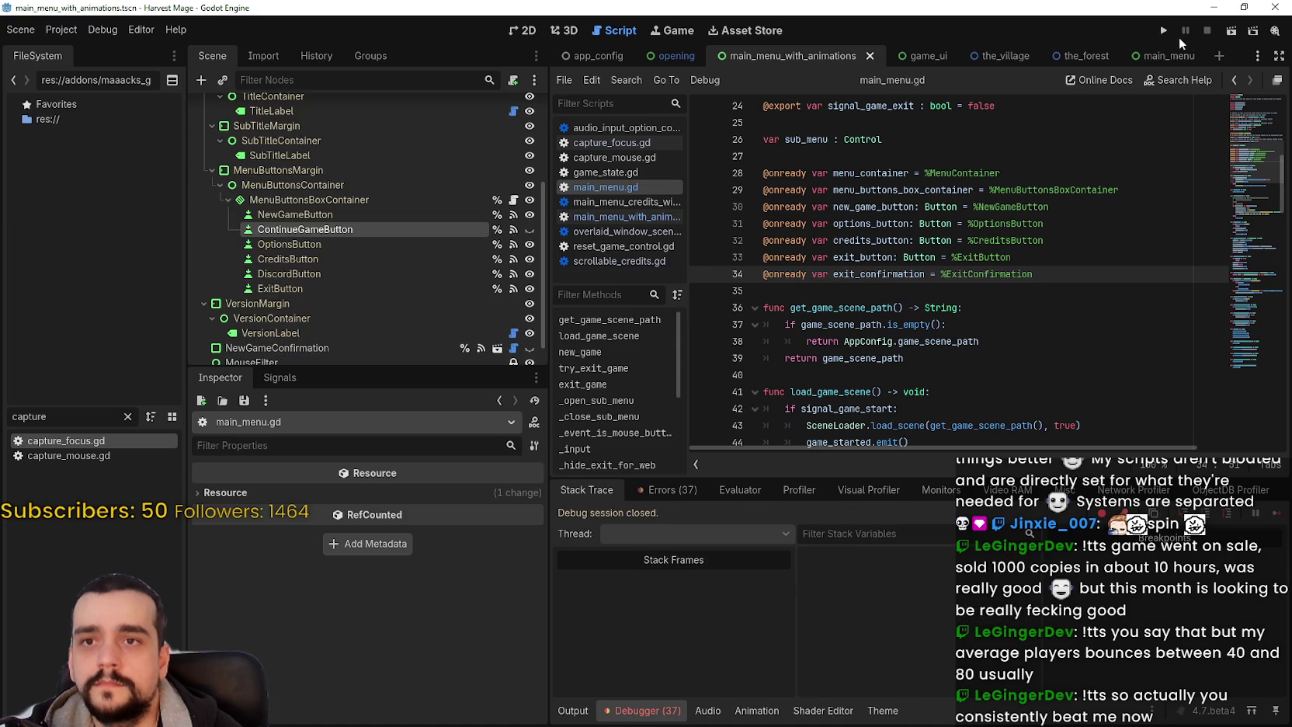
key("F5")
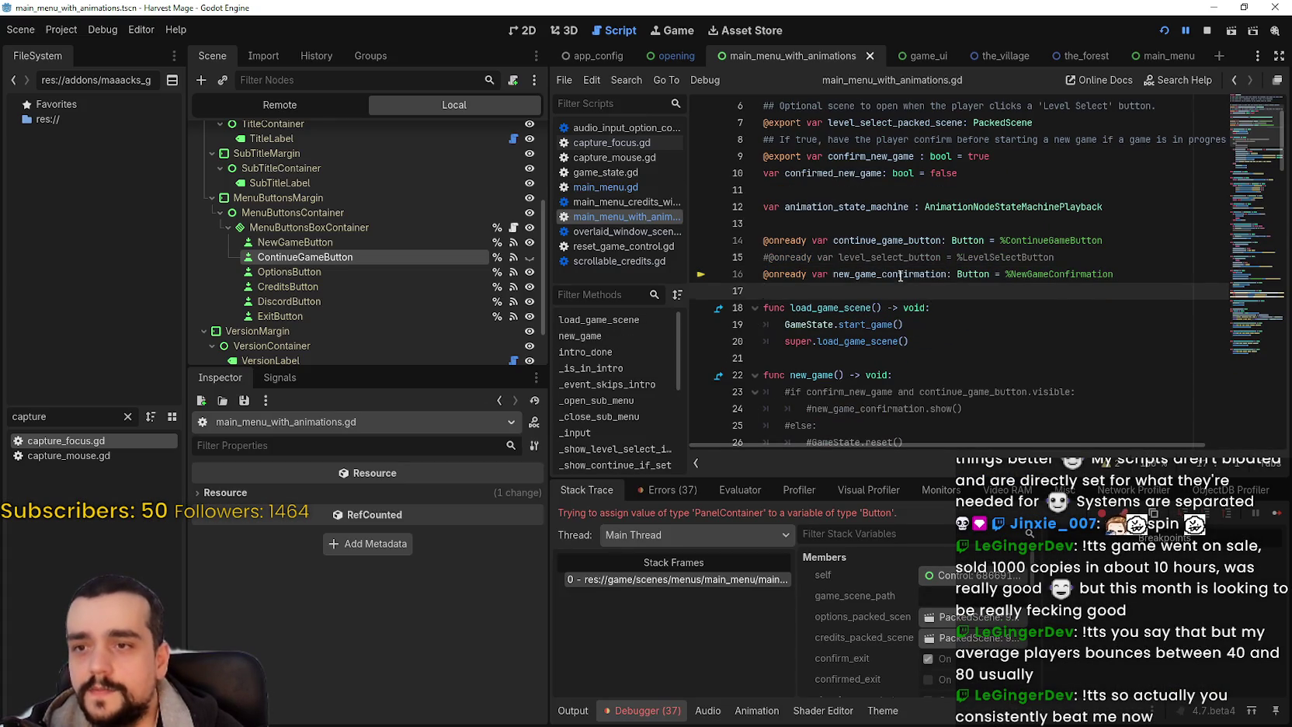
- Remove ': Button' from new_game_confirmation on line 16, save, and restart the game
double_click(900, 274)
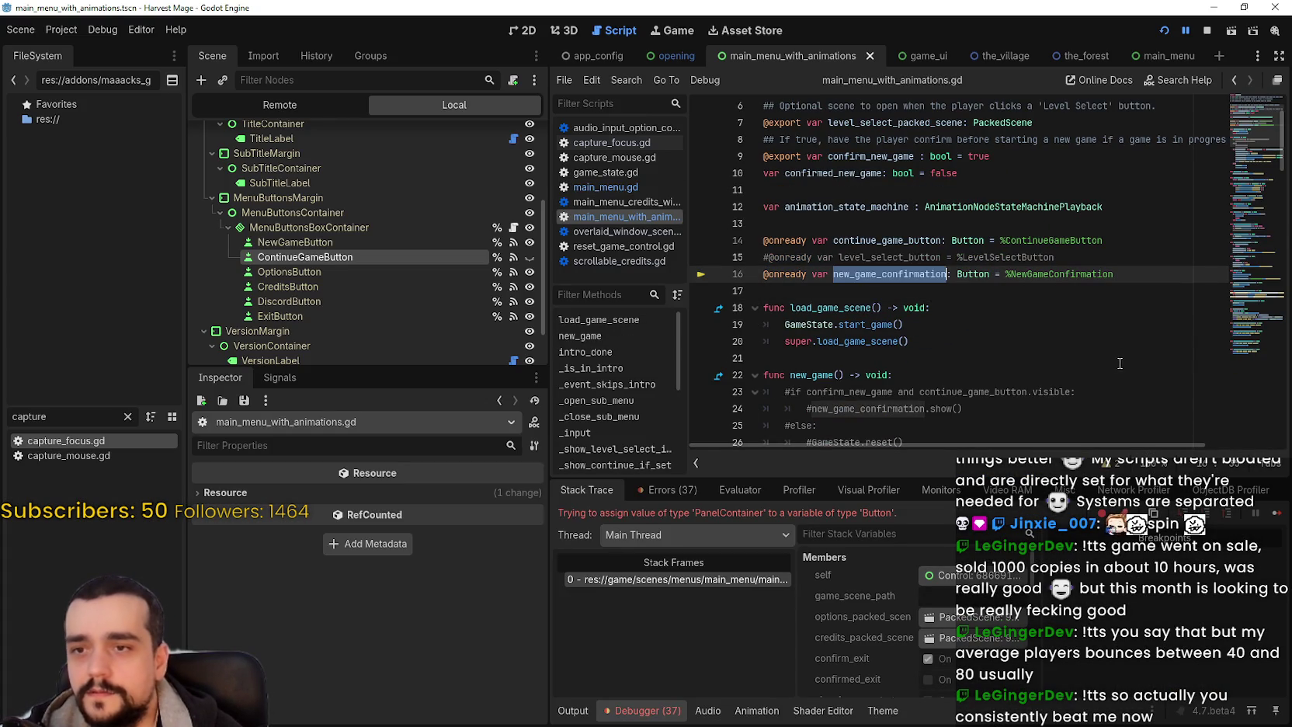
double_click(966, 275)
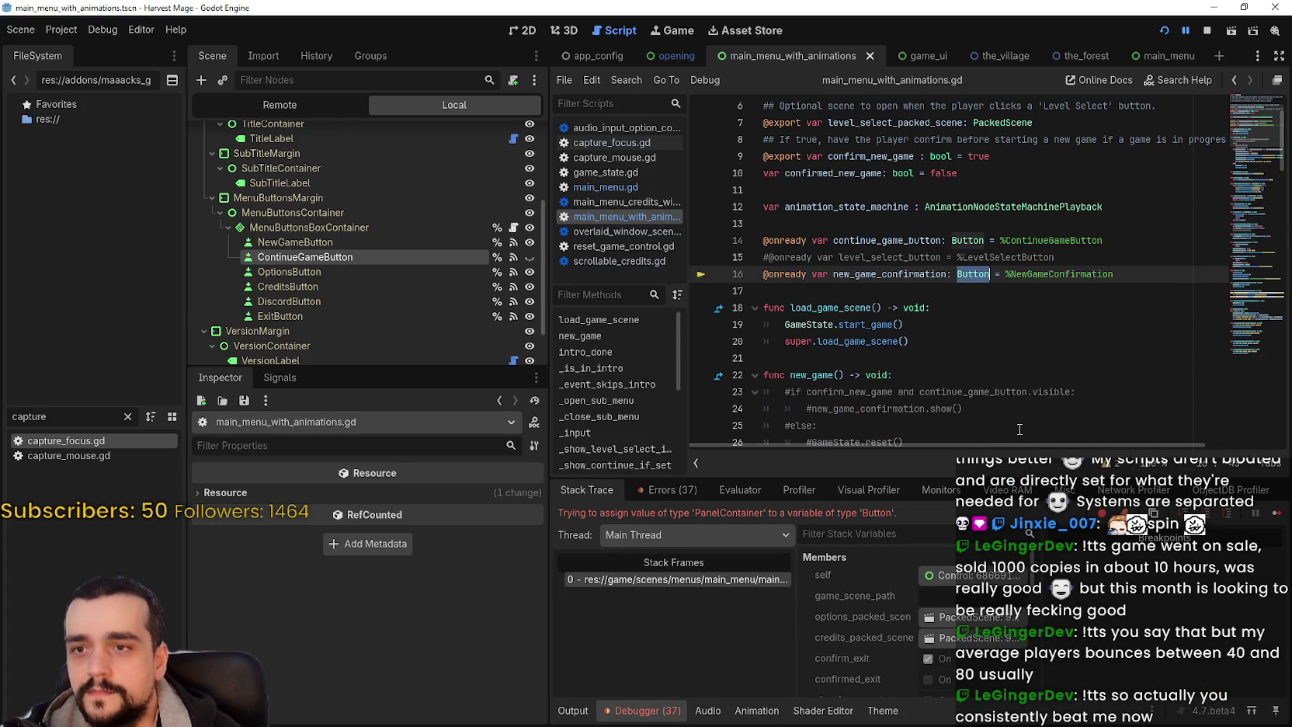
key("BackSpace")
key("BackSpace")
key("BackSpace")
key("ctrl+s")
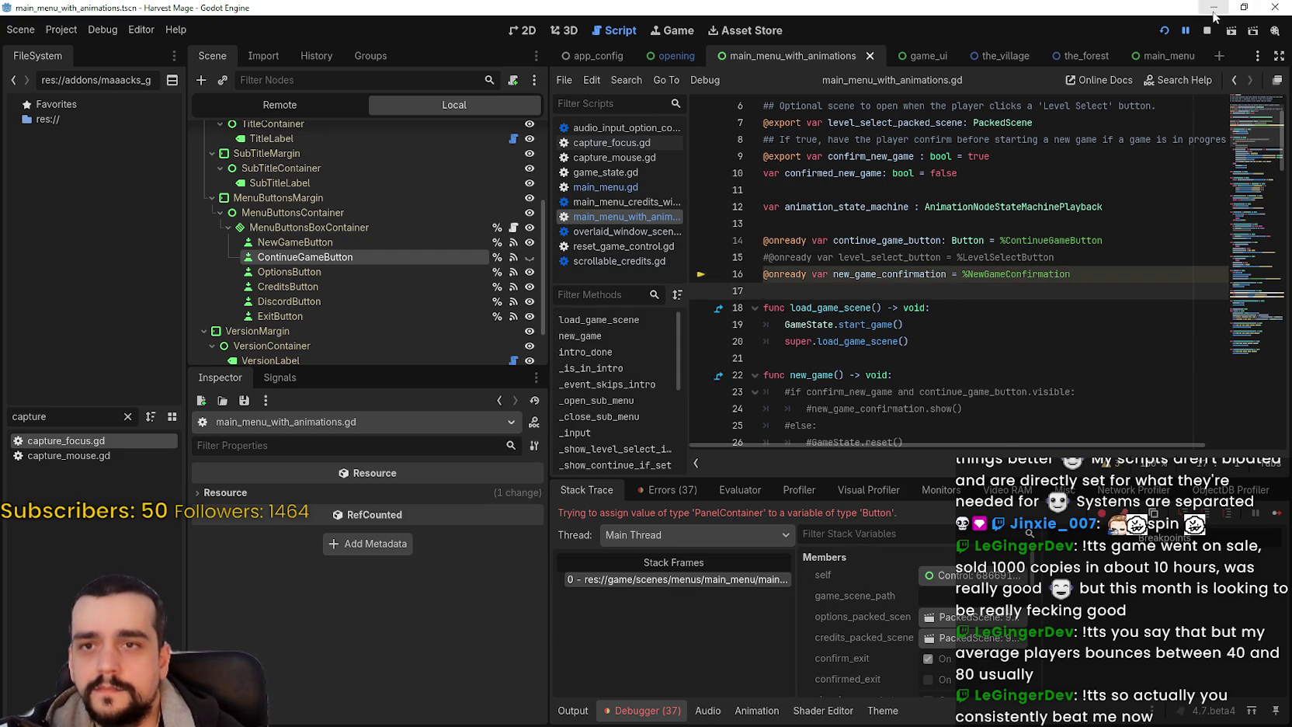
left_click(1208, 31)
left_click(1164, 31)
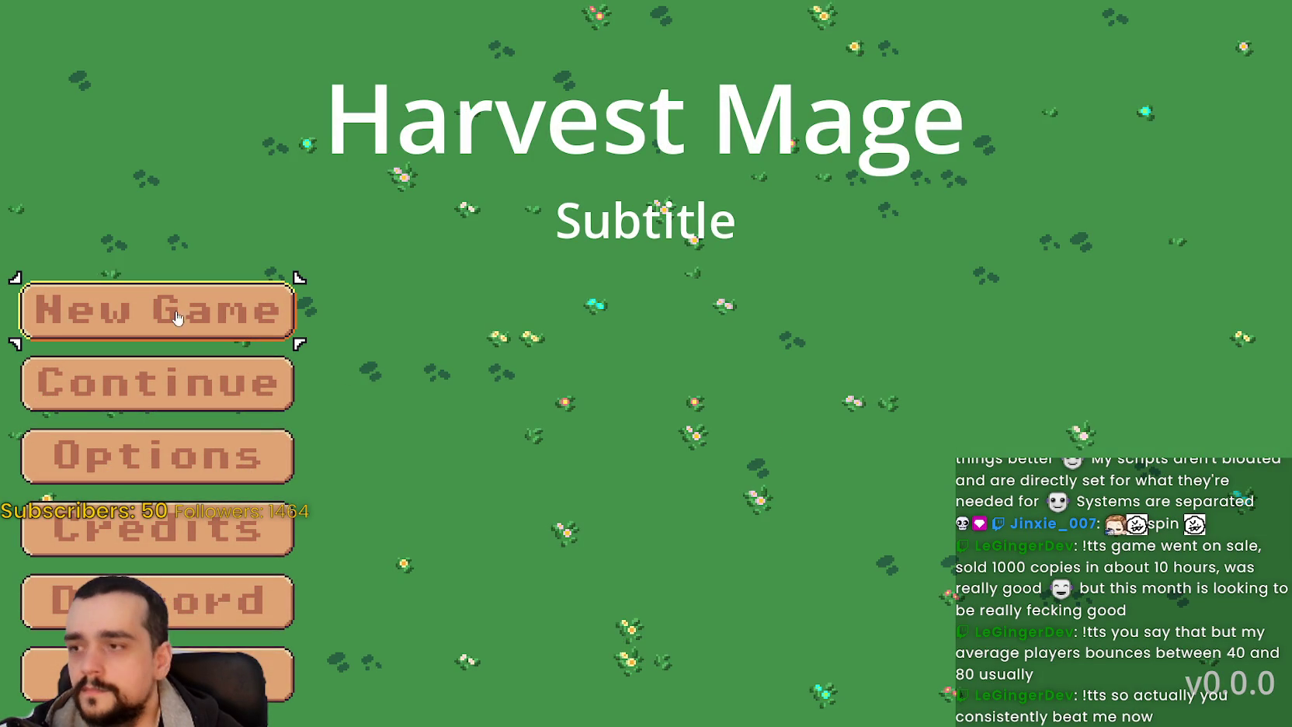
- Click New Game to see its red confirmation state, then return to the editor at line 16
left_click(190, 320)
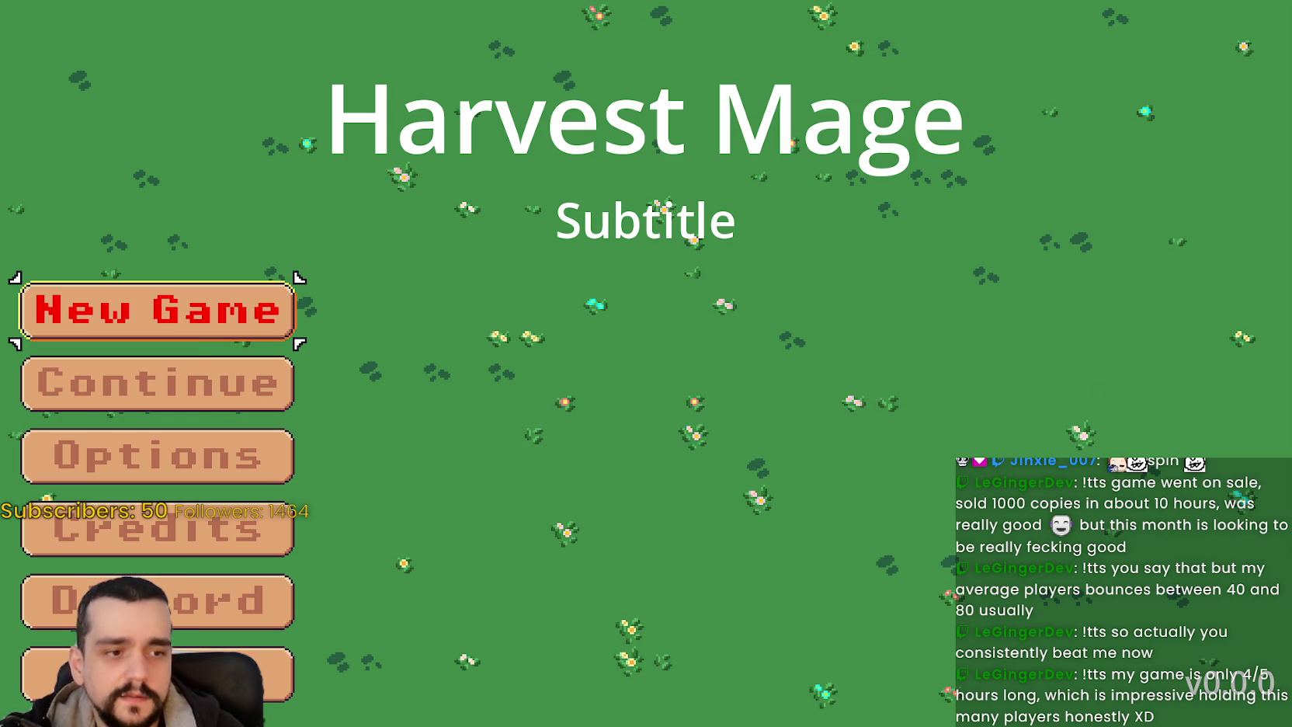
key("alt+Tab")
left_click(1068, 273)
scroll(1099, 312, "up", 2)
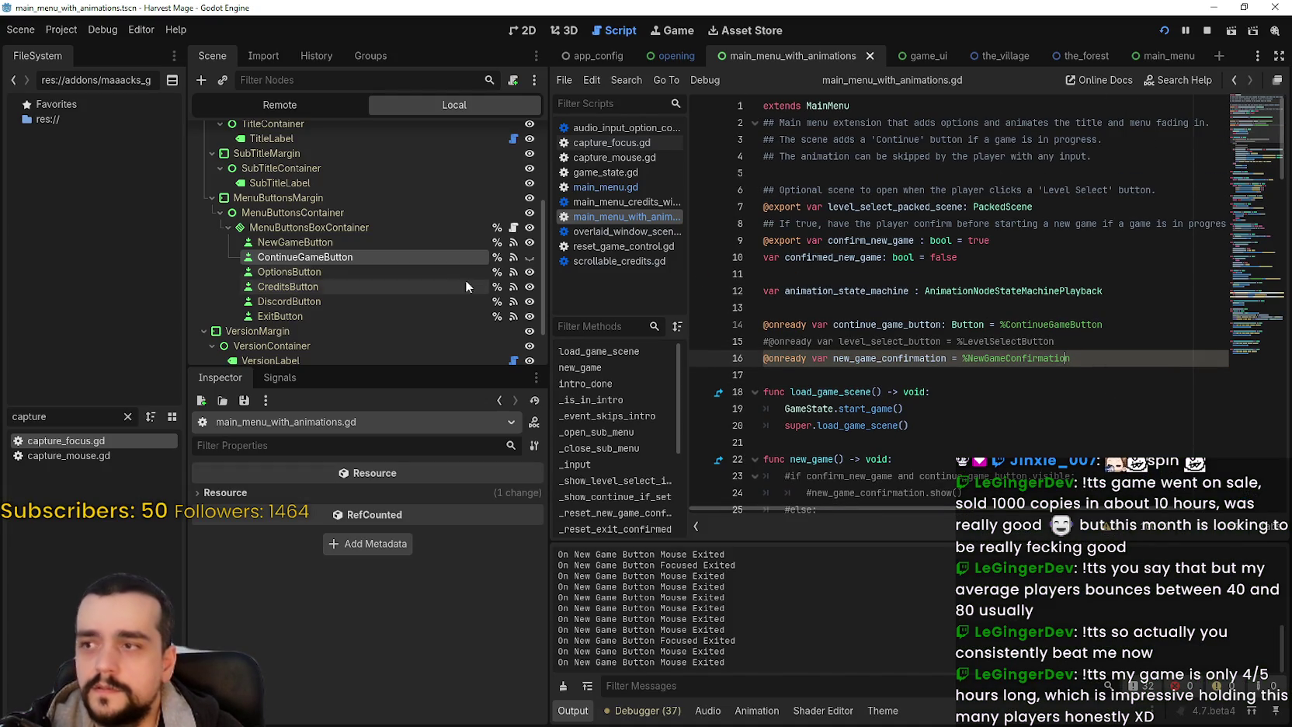
scroll(515, 188, "up", 4)
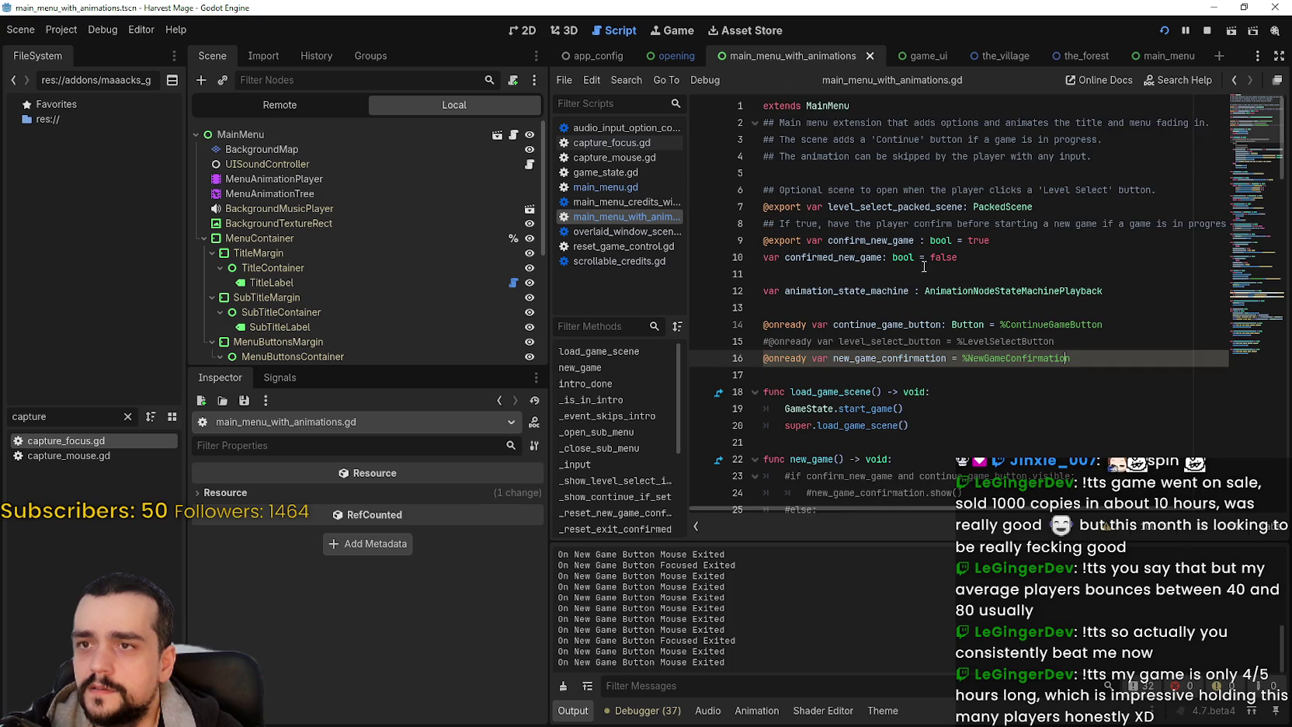
scroll(1254, 218, "down", 7)
scroll(1253, 217, "down", 3)
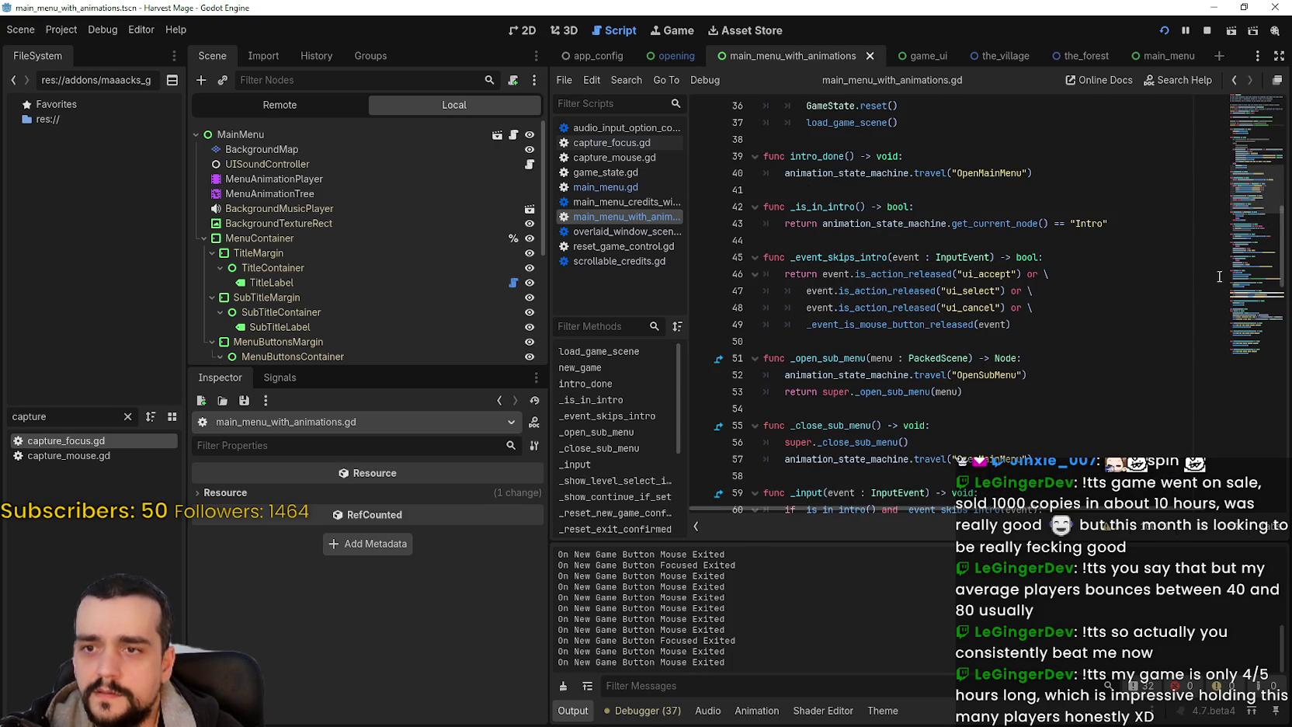
scroll(1102, 361, "down", 7)
scroll(1056, 350, "down", 8)
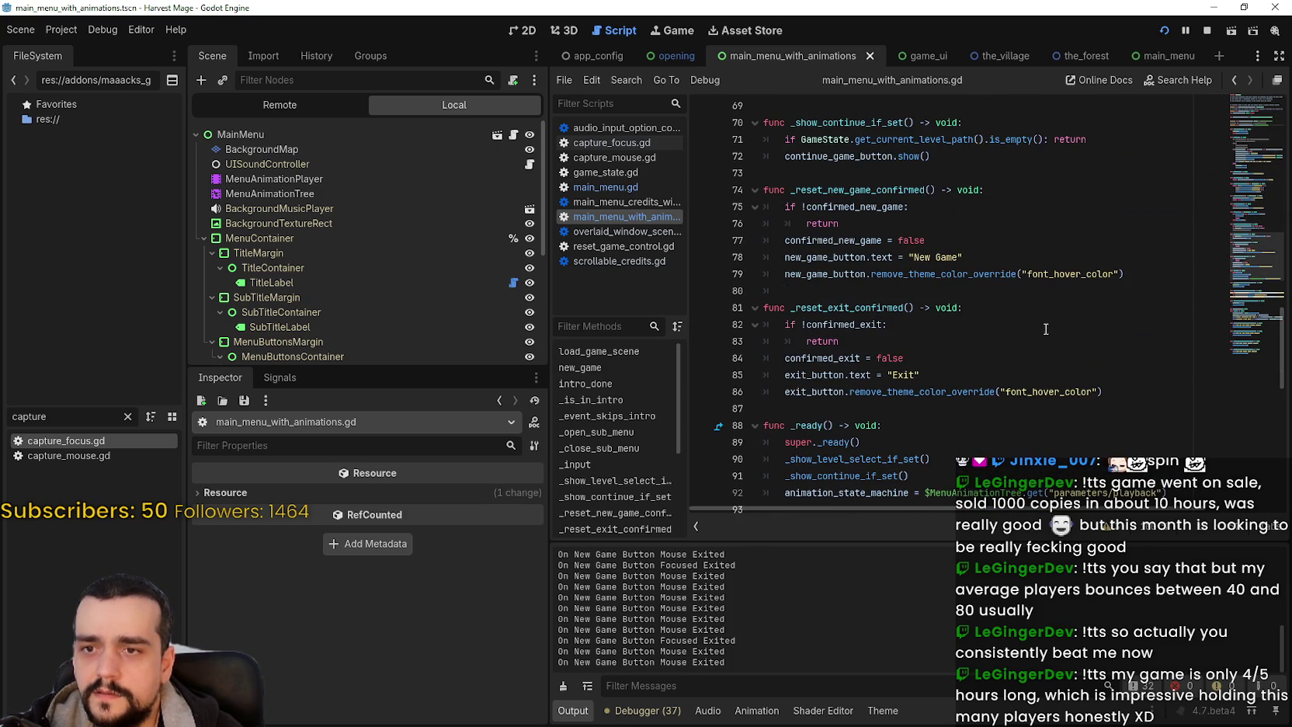
scroll(988, 375, "down", 8)
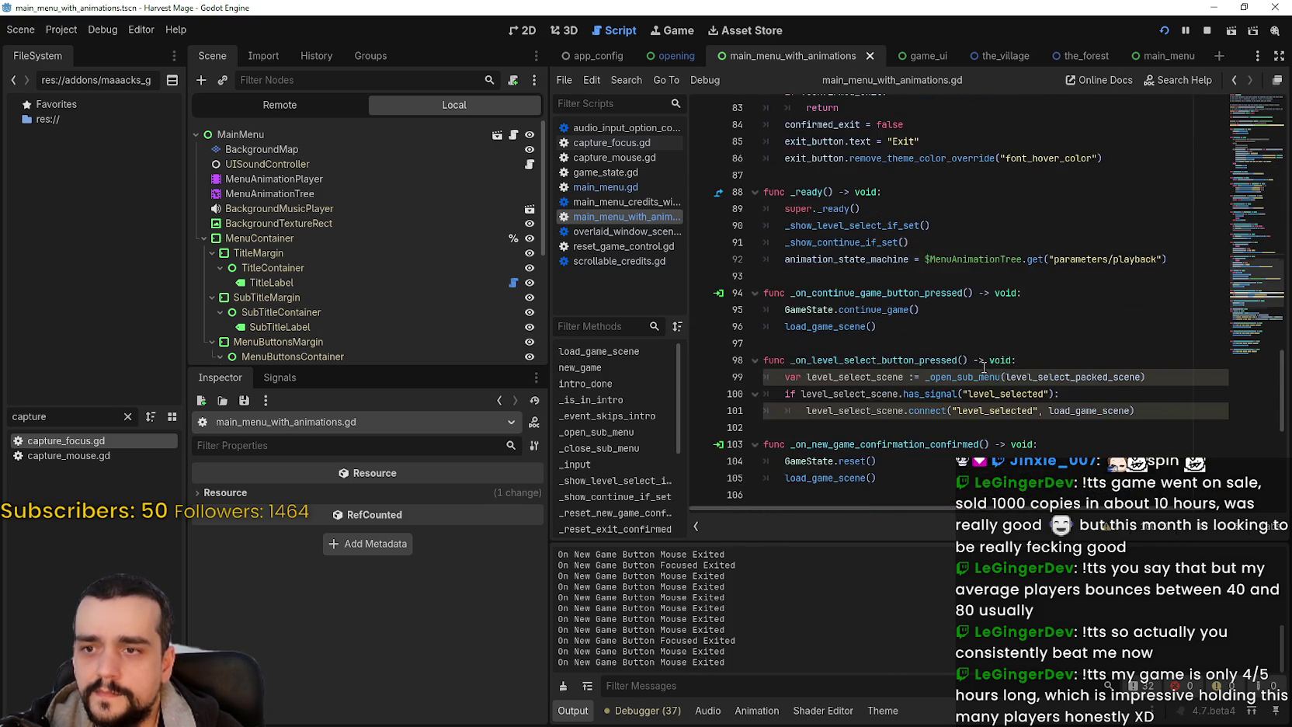
scroll(1268, 256, "up", 15)
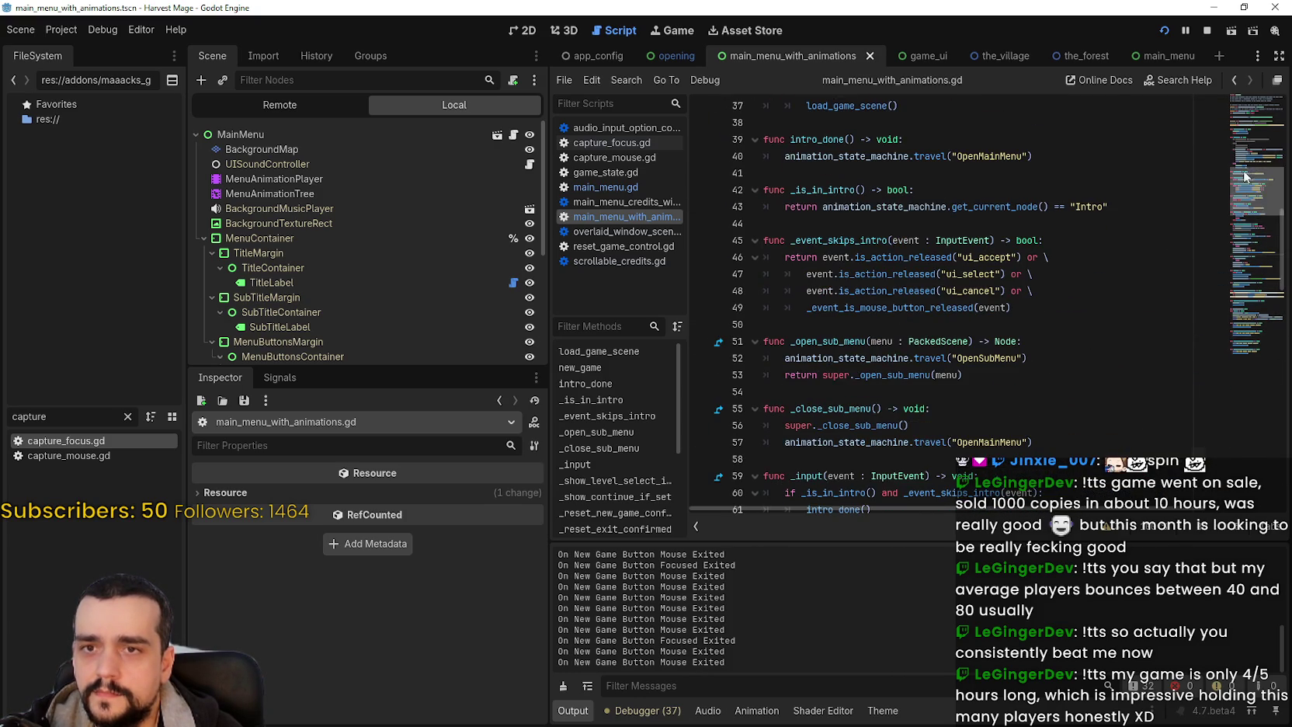
scroll(949, 358, "up", 5)
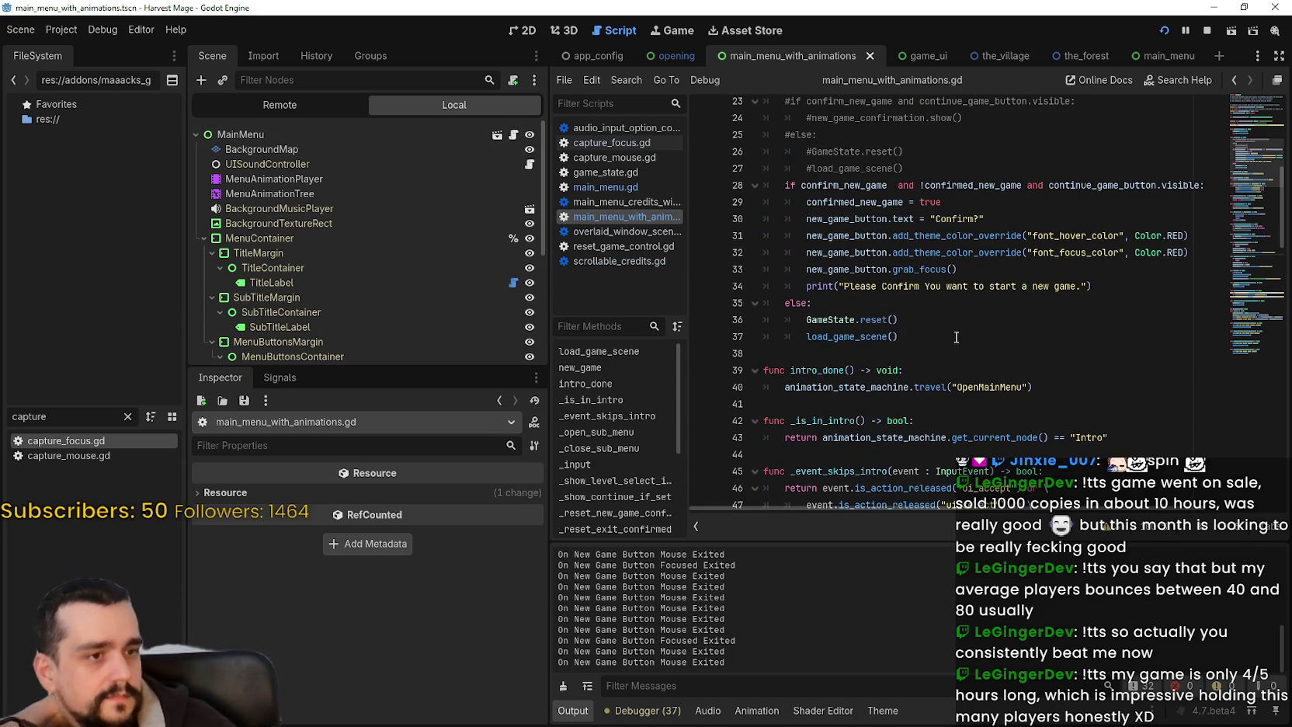
scroll(953, 344, "up", 3)
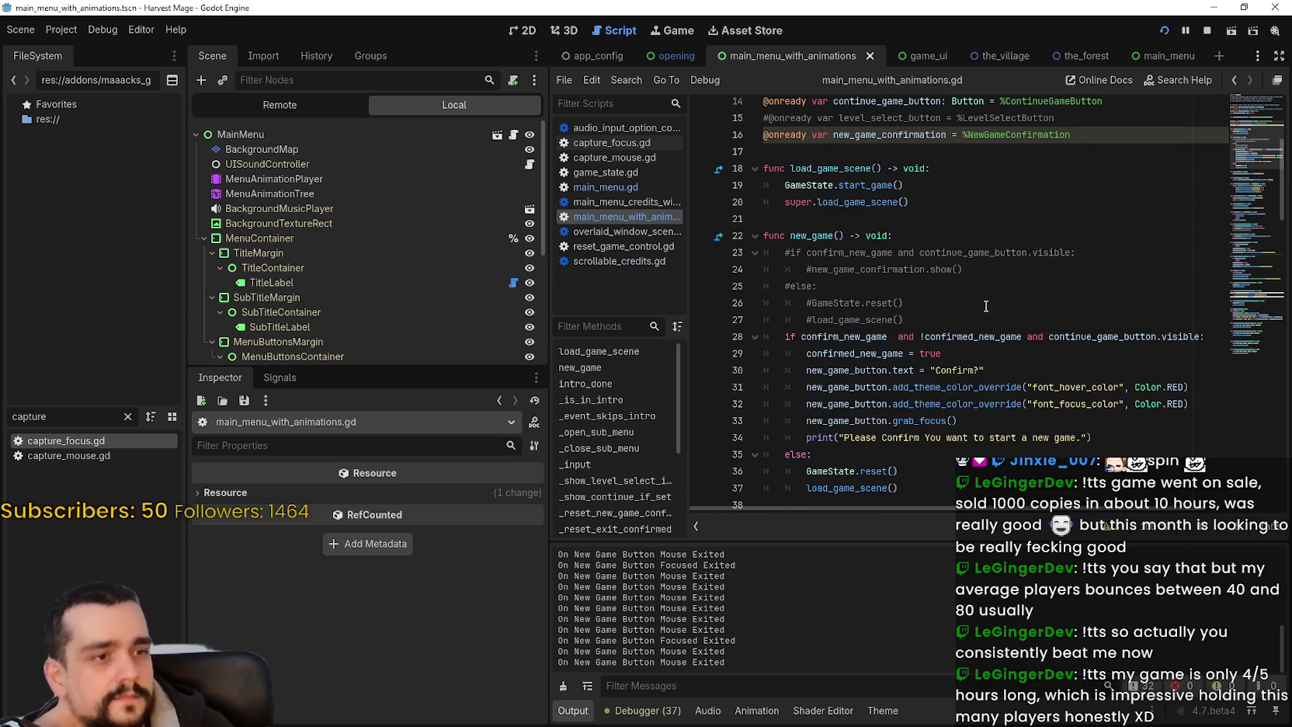
scroll(986, 301, "up", 5)
left_click(975, 324)
left_click(973, 308)
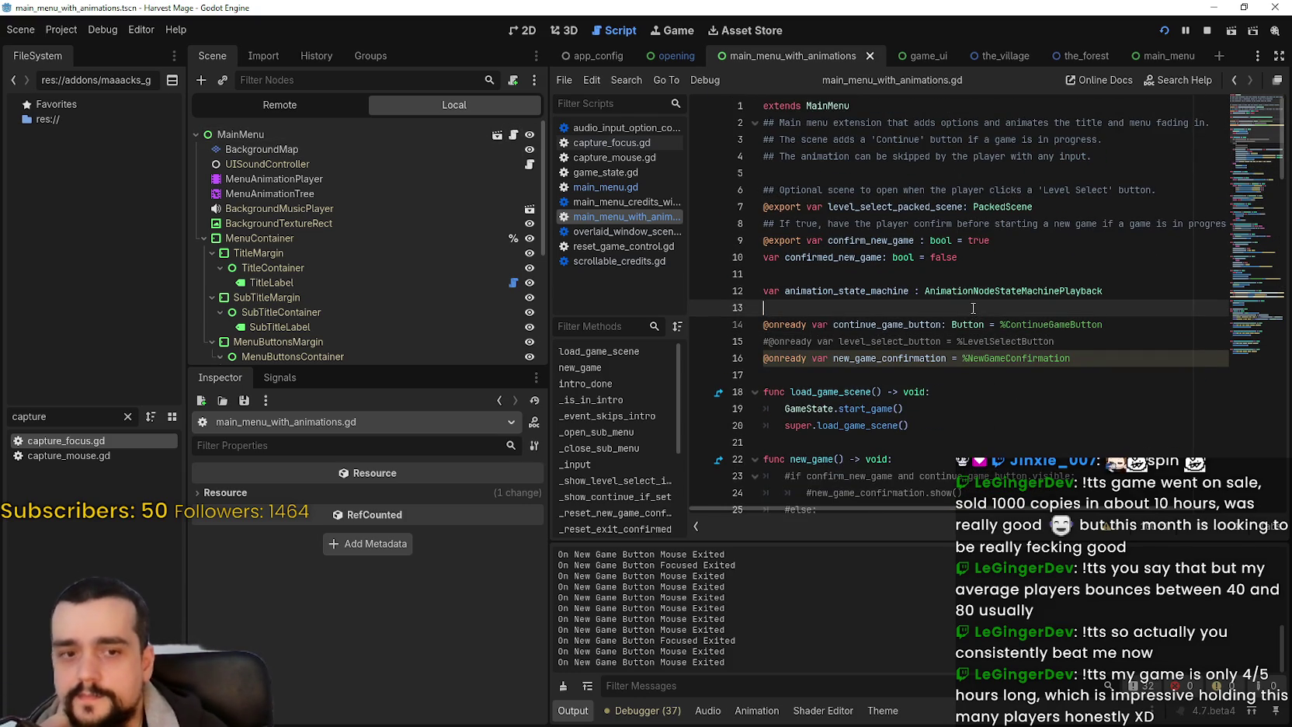
scroll(973, 309, "down", 3)
left_click(937, 296)
scroll(940, 301, "down", 1)
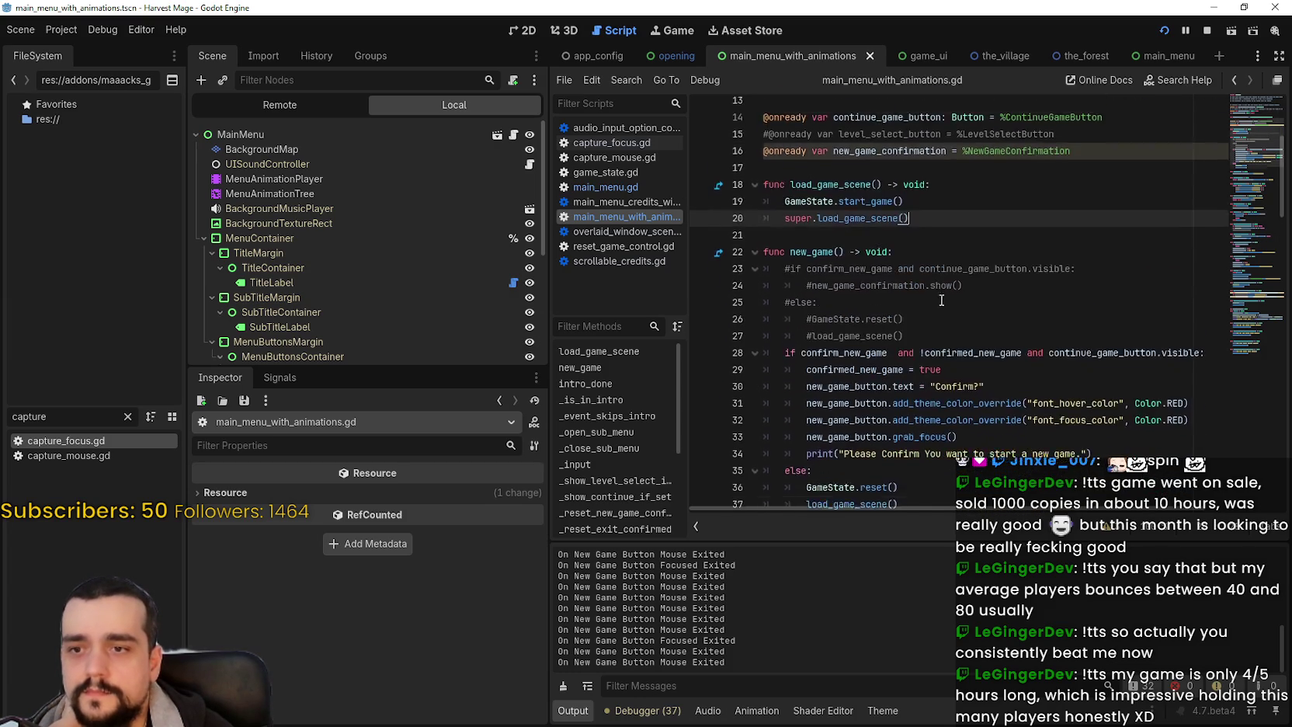
scroll(939, 301, "down", 3)
left_click(941, 299)
left_click(963, 358)
left_click(970, 376)
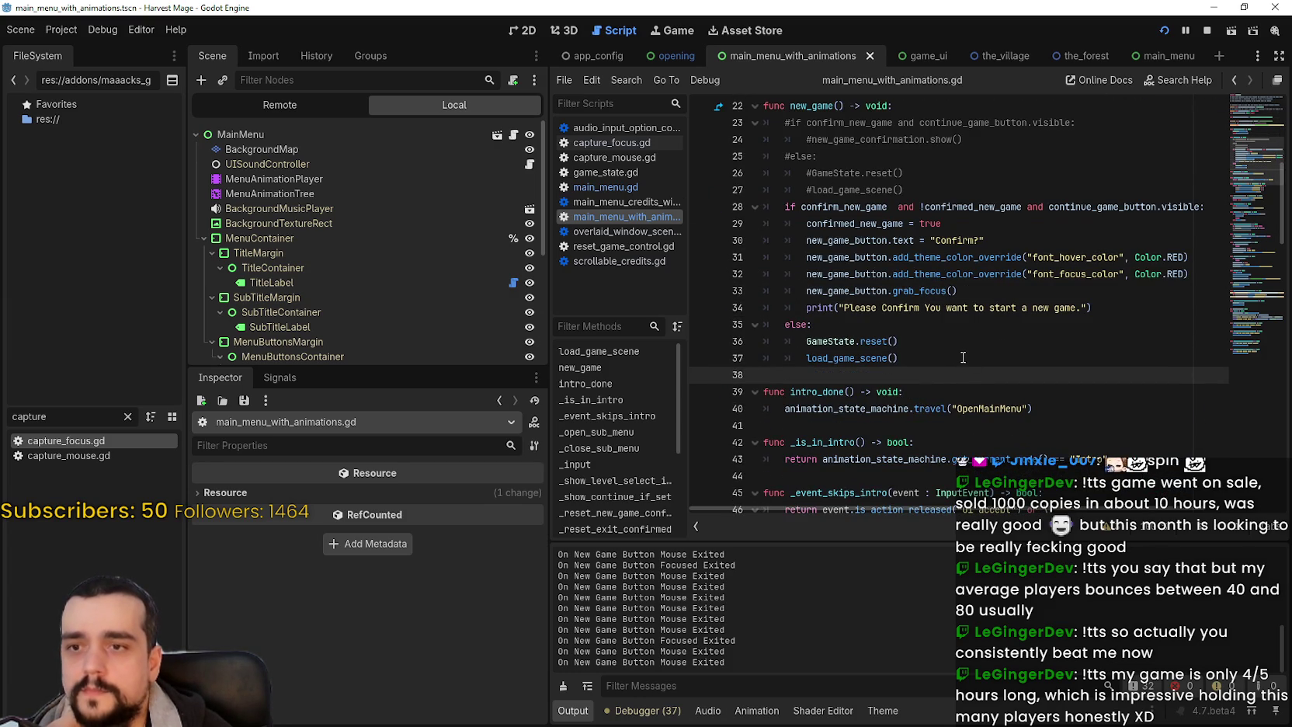
left_click(1248, 145)
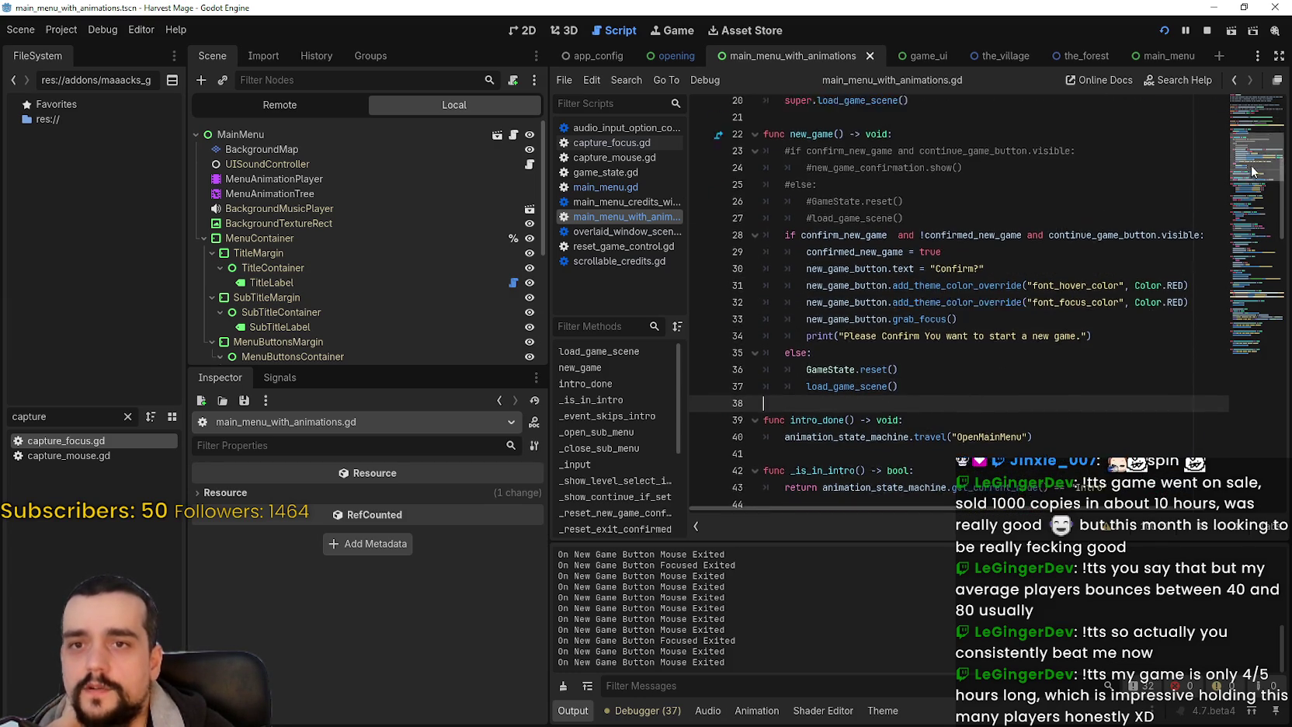
left_click(1246, 136)
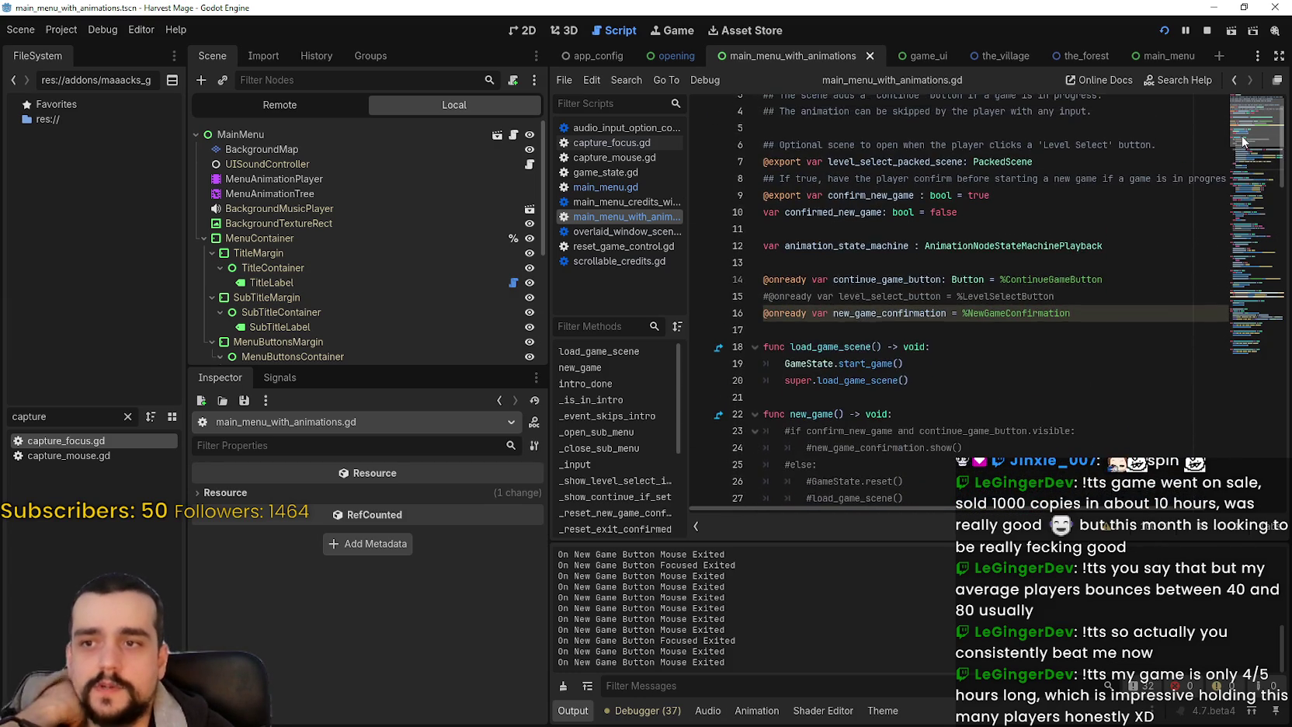
left_click_drag(1244, 131, 1227, 205)
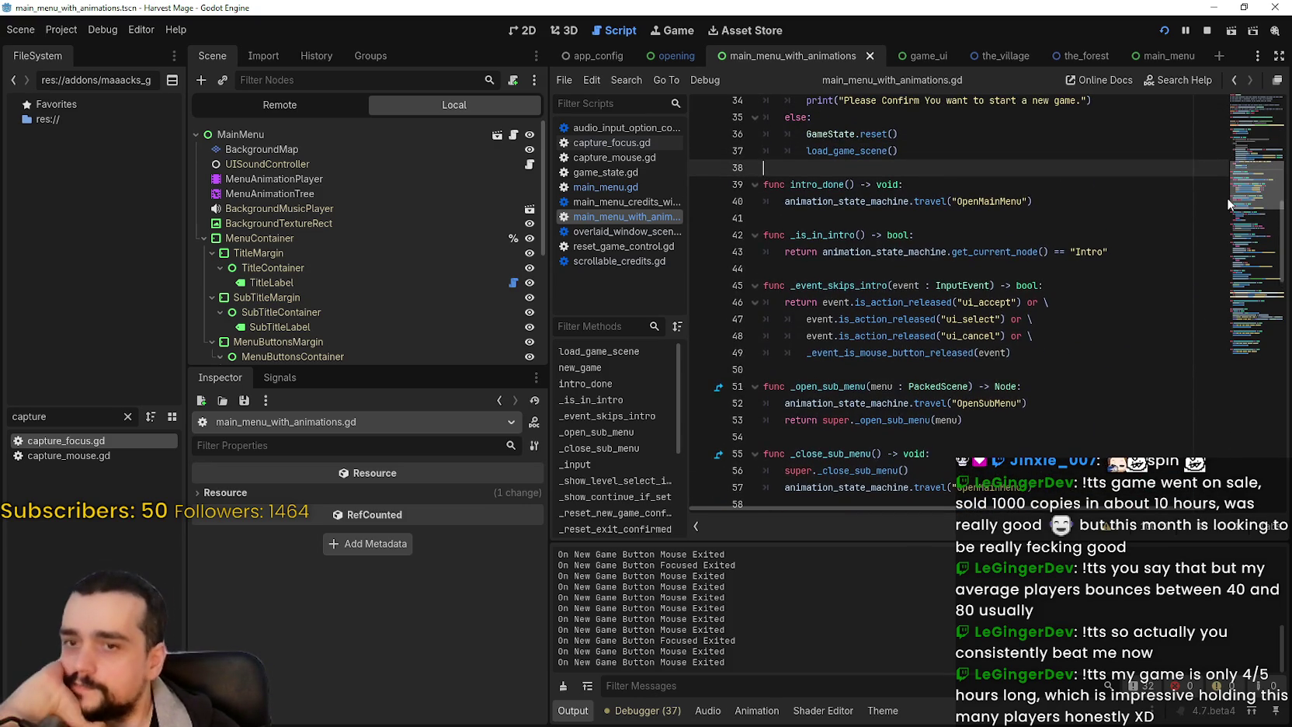
left_click_drag(1227, 197, 1218, 255)
left_click(1004, 220)
scroll(1009, 273, "up", 5)
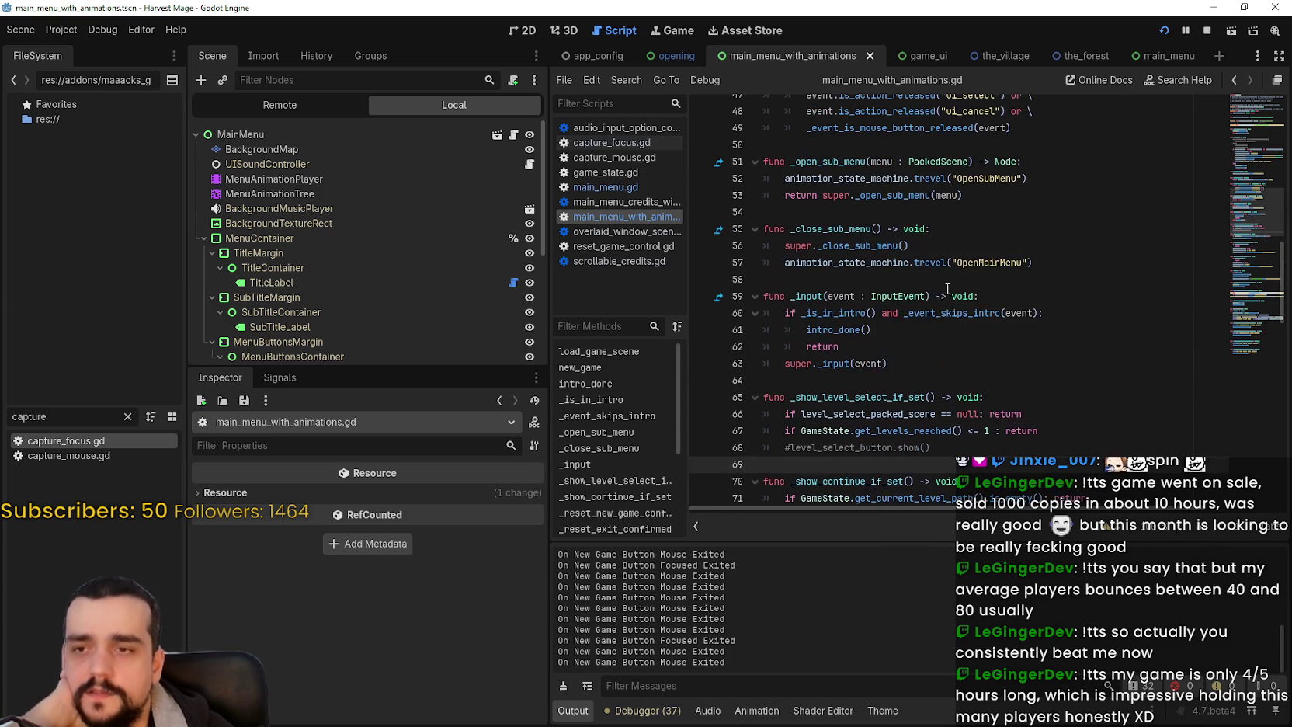
left_click(960, 382)
left_click(870, 465)
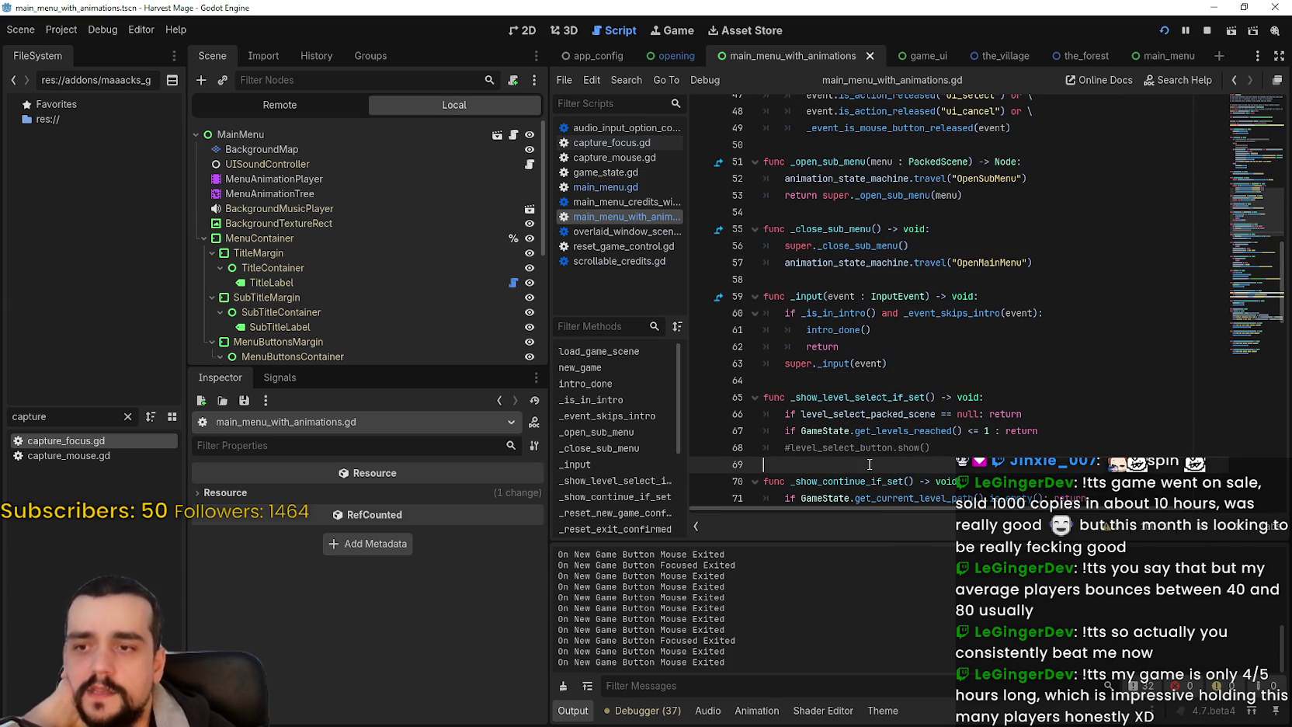
scroll(847, 403, "up", 2)
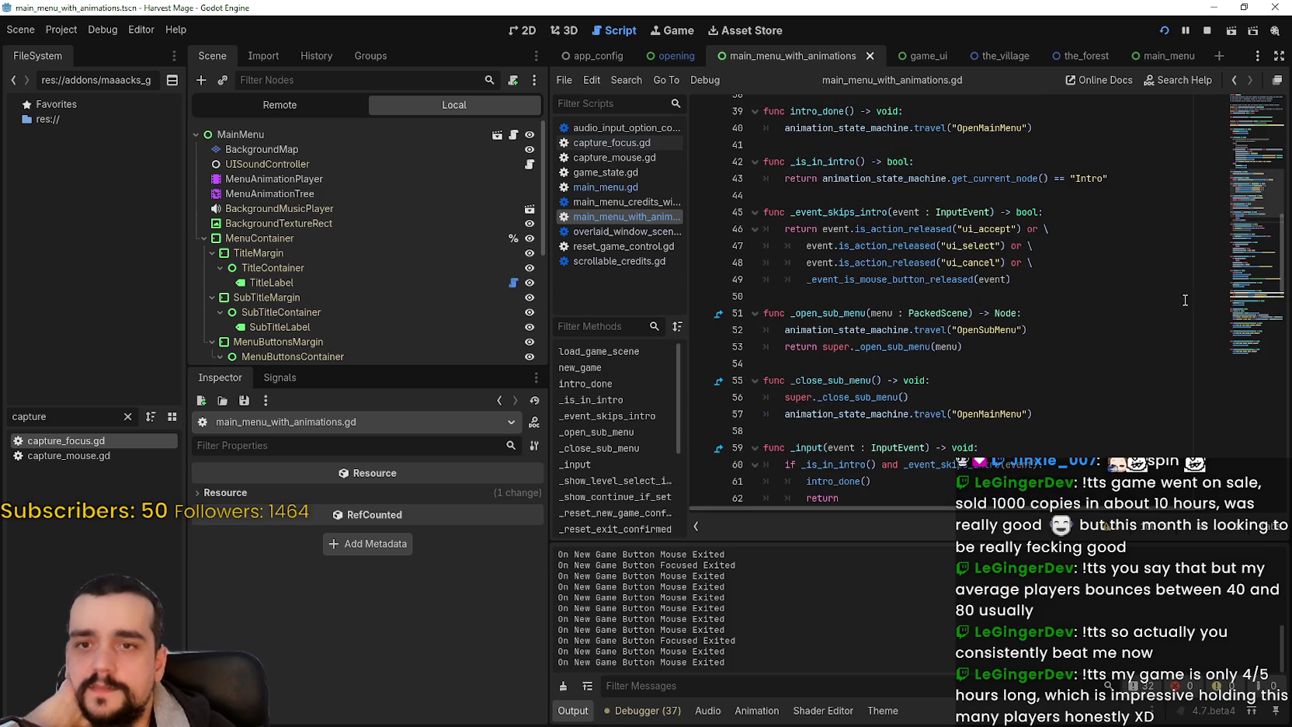
scroll(1240, 177, "up", 3)
scroll(1241, 177, "up", 5)
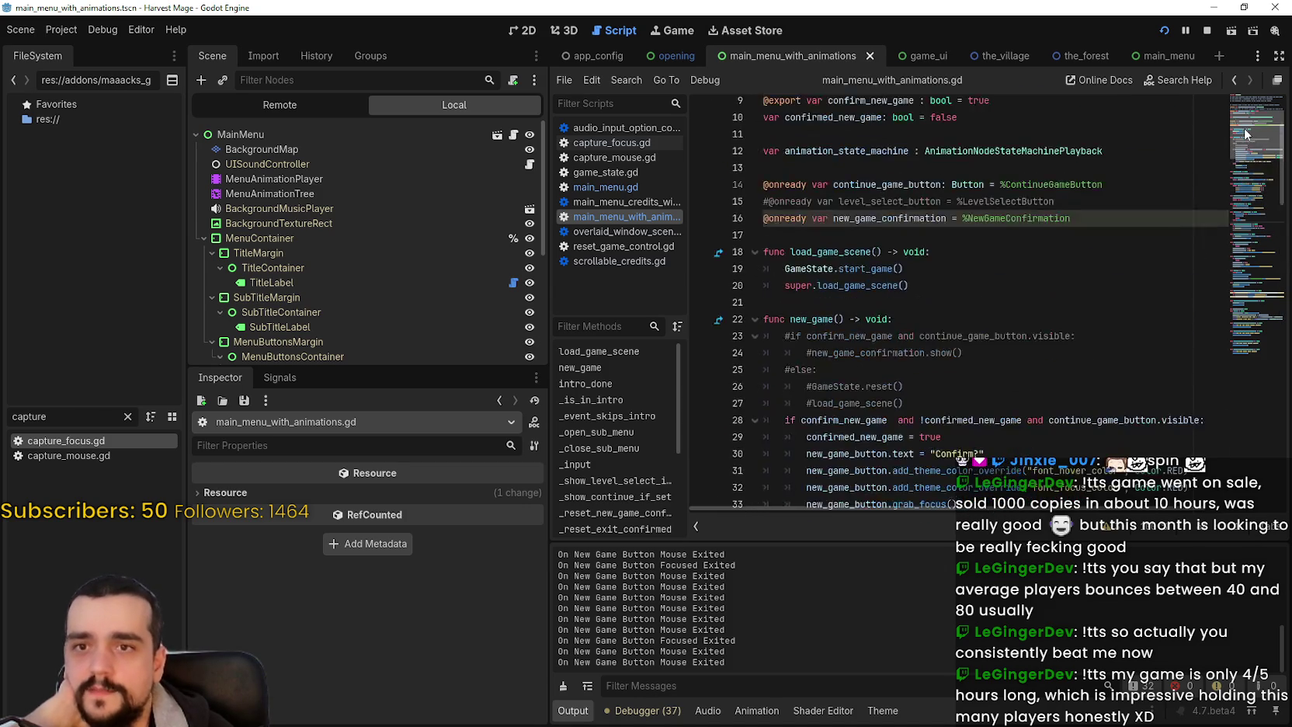
scroll(1244, 183, "down", 8)
left_click_drag(1244, 183, 1253, 100)
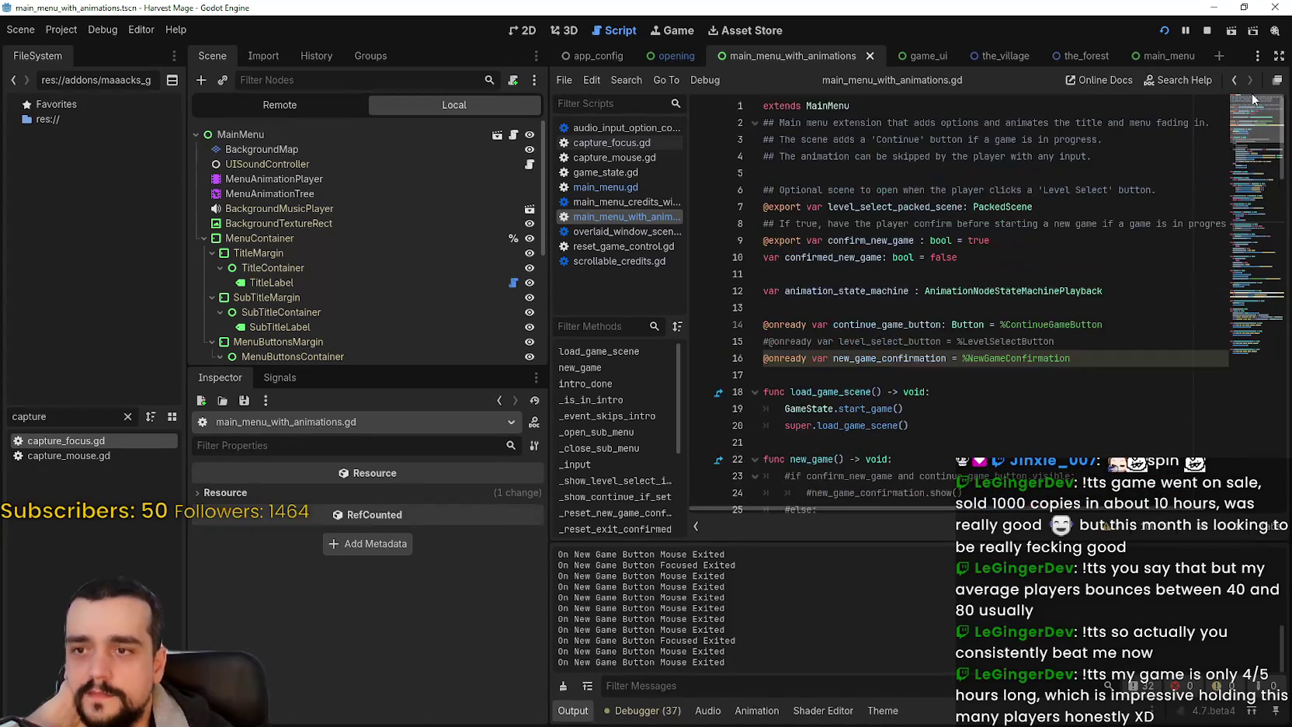
left_click_drag(1224, 154, 1211, 239)
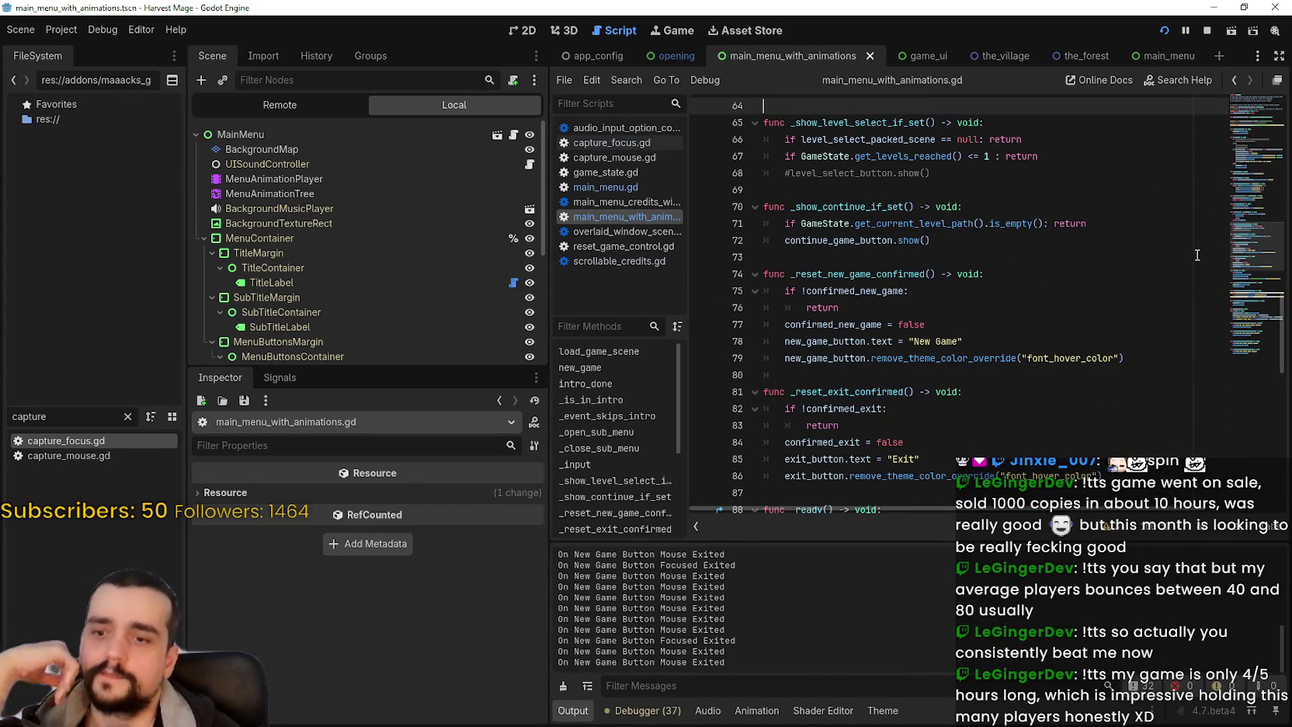
scroll(1183, 272, "down", 3)
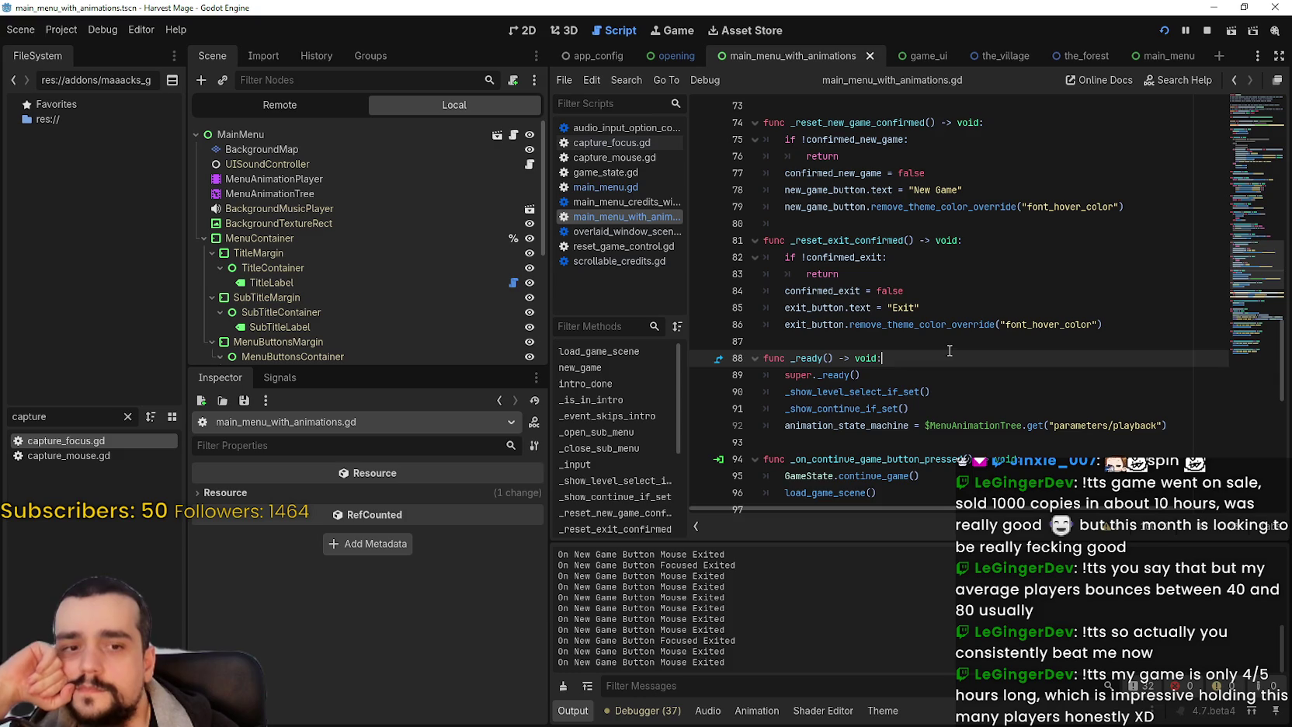
left_click(950, 342)
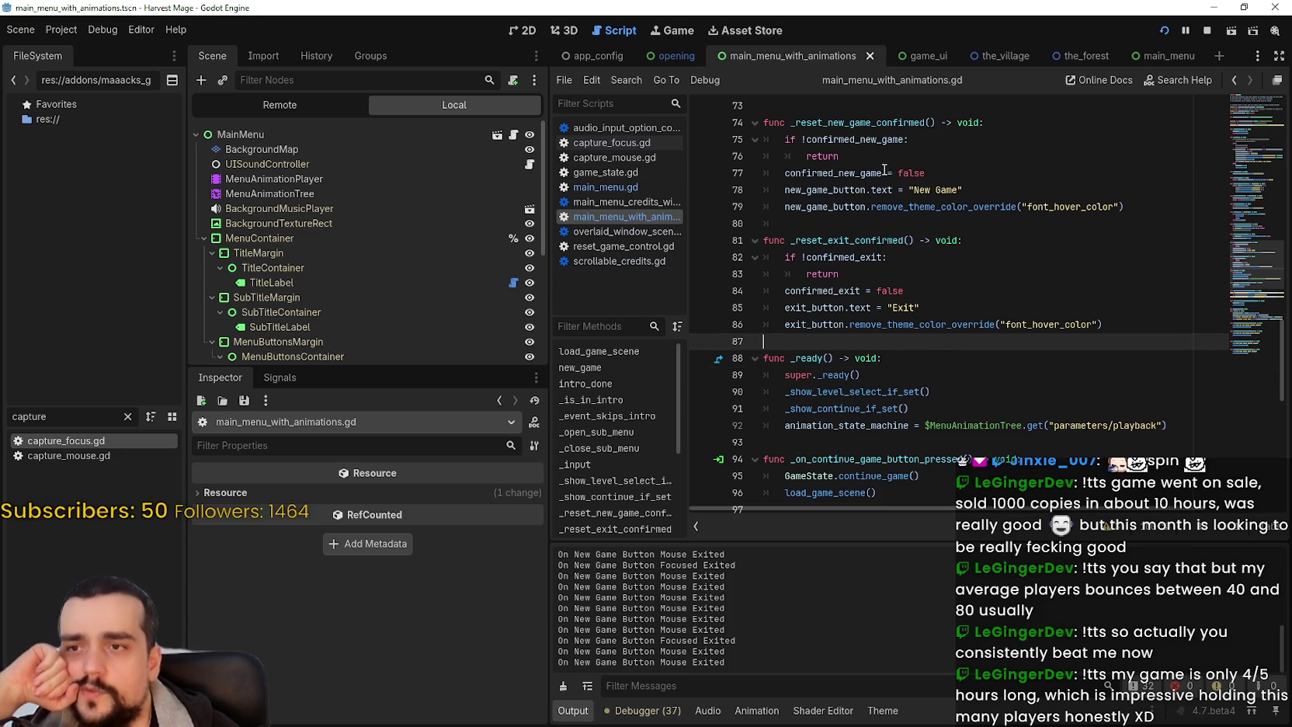
left_click(890, 223)
scroll(938, 241, "down", 2)
scroll(938, 240, "down", 3)
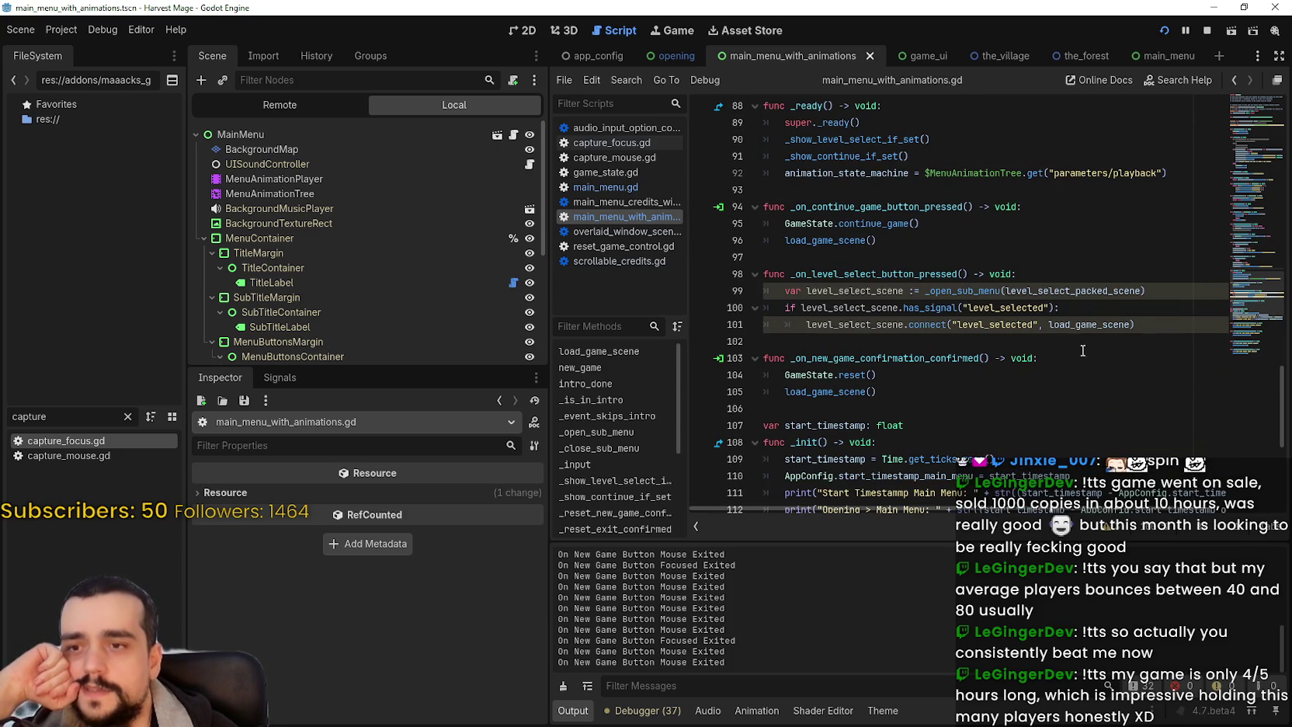
scroll(1082, 341, "down", 3)
left_click(942, 242)
left_click(909, 274)
left_click(893, 257)
scroll(882, 352, "down", 2)
left_click(875, 339)
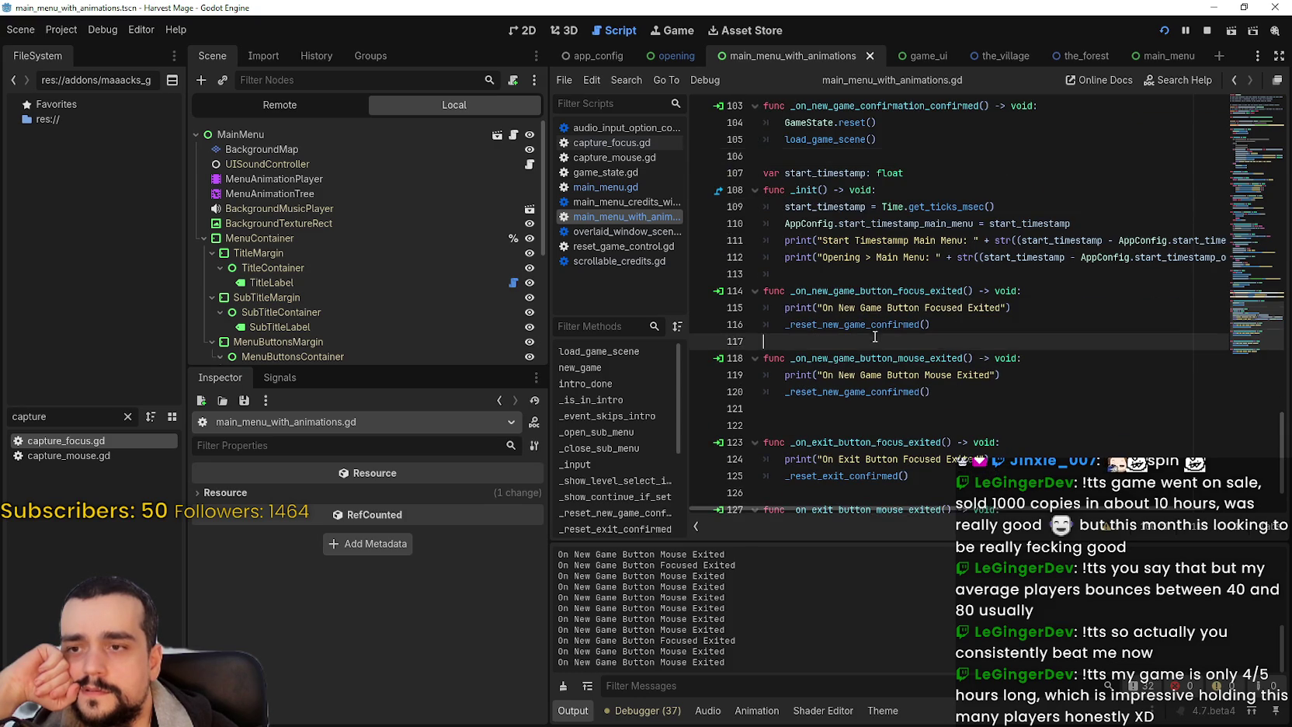
scroll(1013, 347, "up", 20)
left_click(1013, 358)
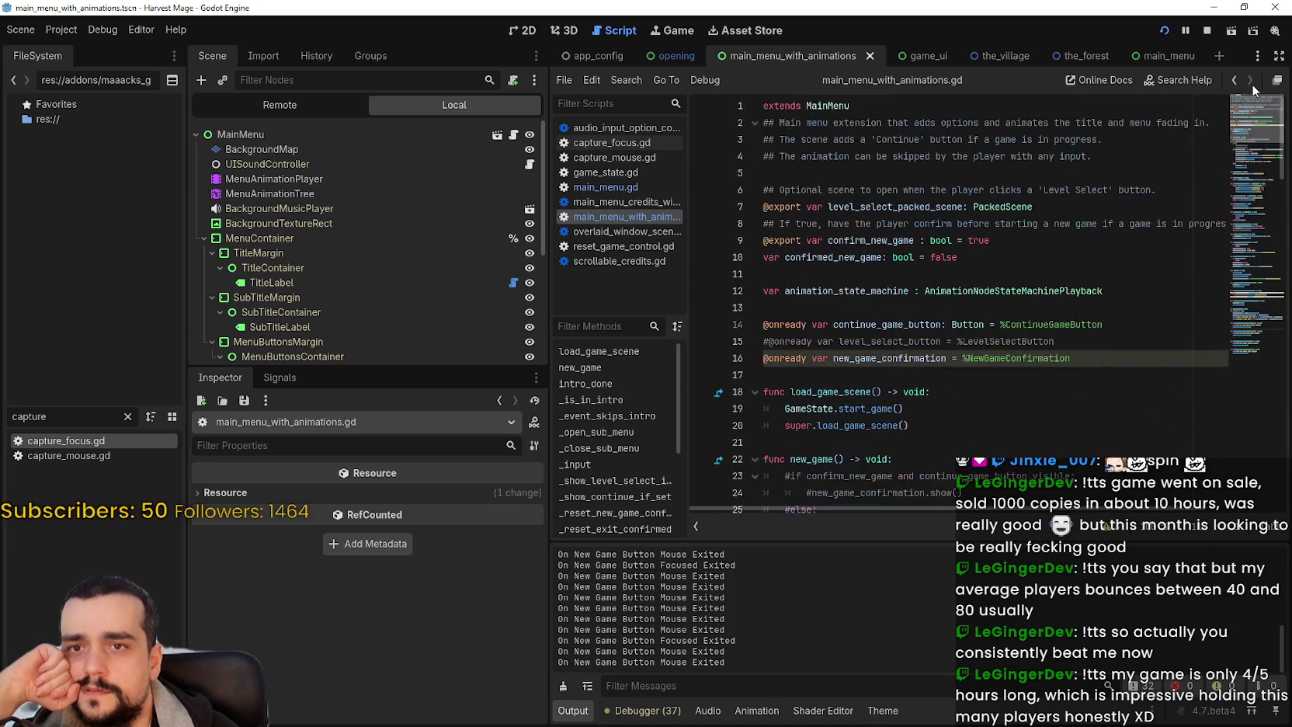
- Open the MainMenu base script main_menu.gd, then main_menu_with_animations.gd
right_click(833, 106)
left_click(893, 315)
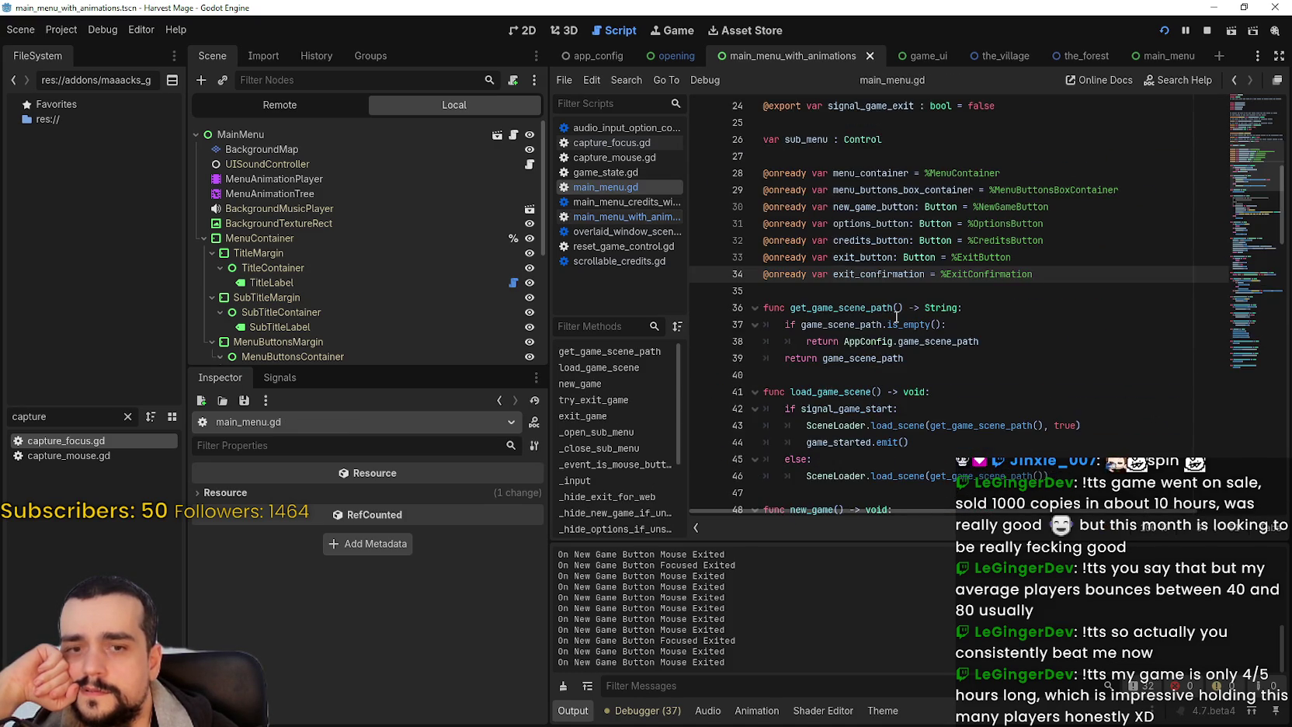
scroll(1080, 334, "down", 3)
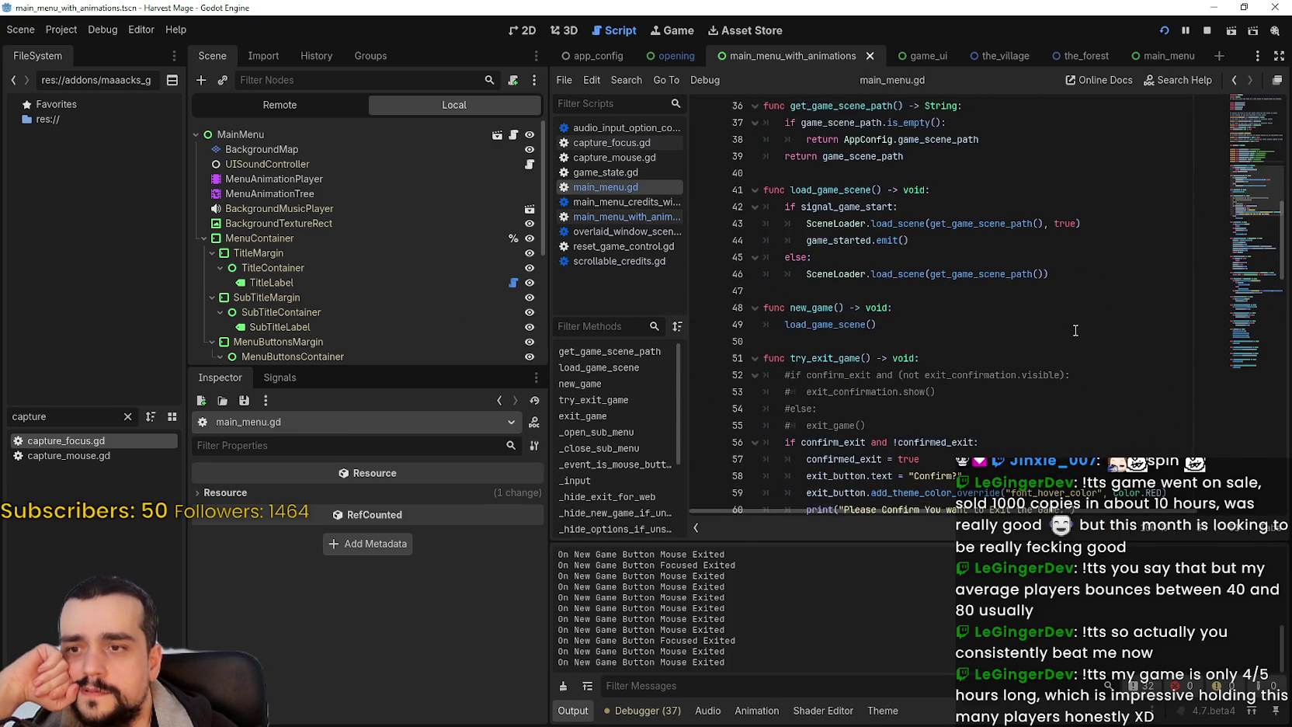
scroll(1076, 330, "down", 7)
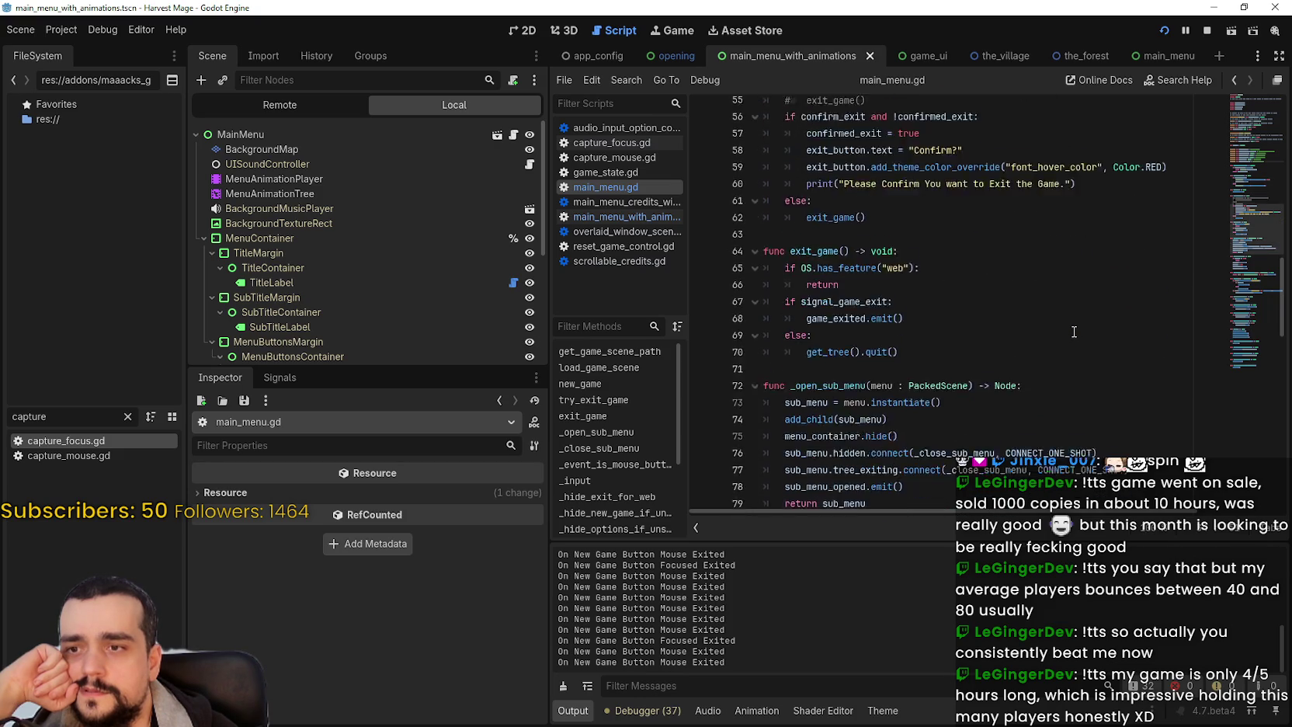
left_click(624, 218)
- Inspect the two red colour override lines in the new_game function
scroll(1056, 334, "down", 7)
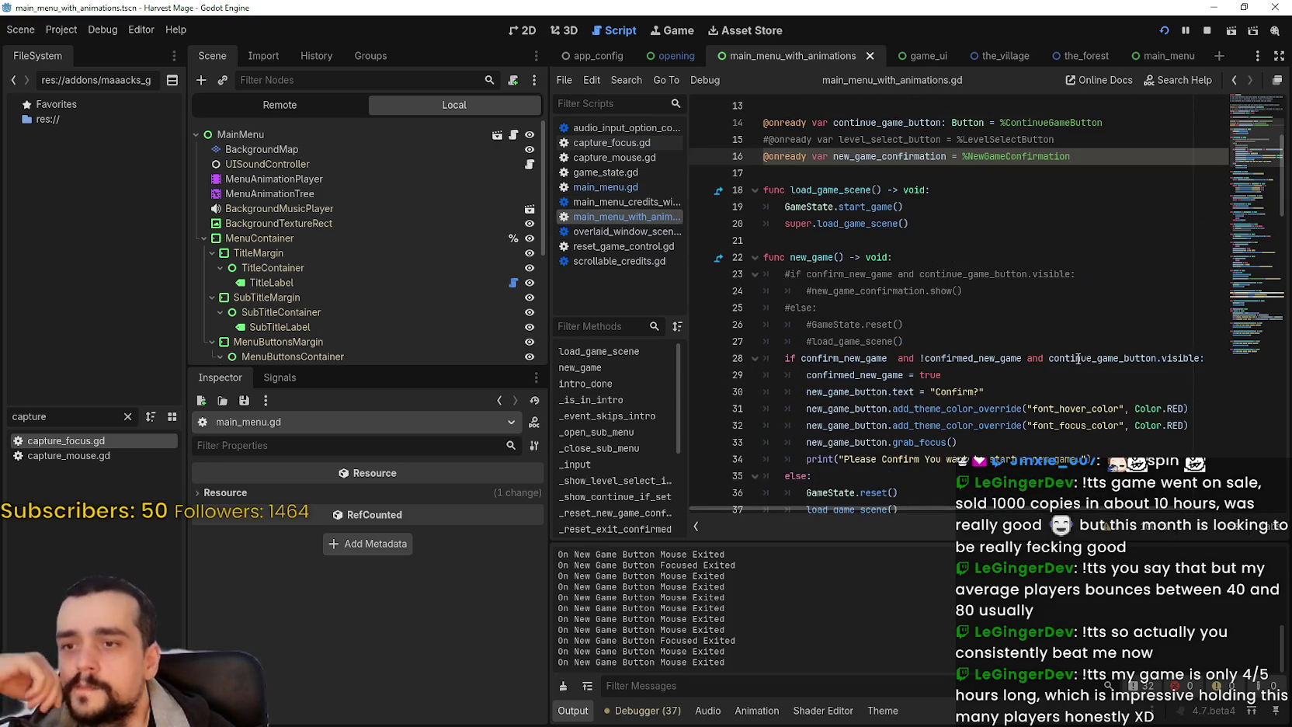
left_click(1013, 328)
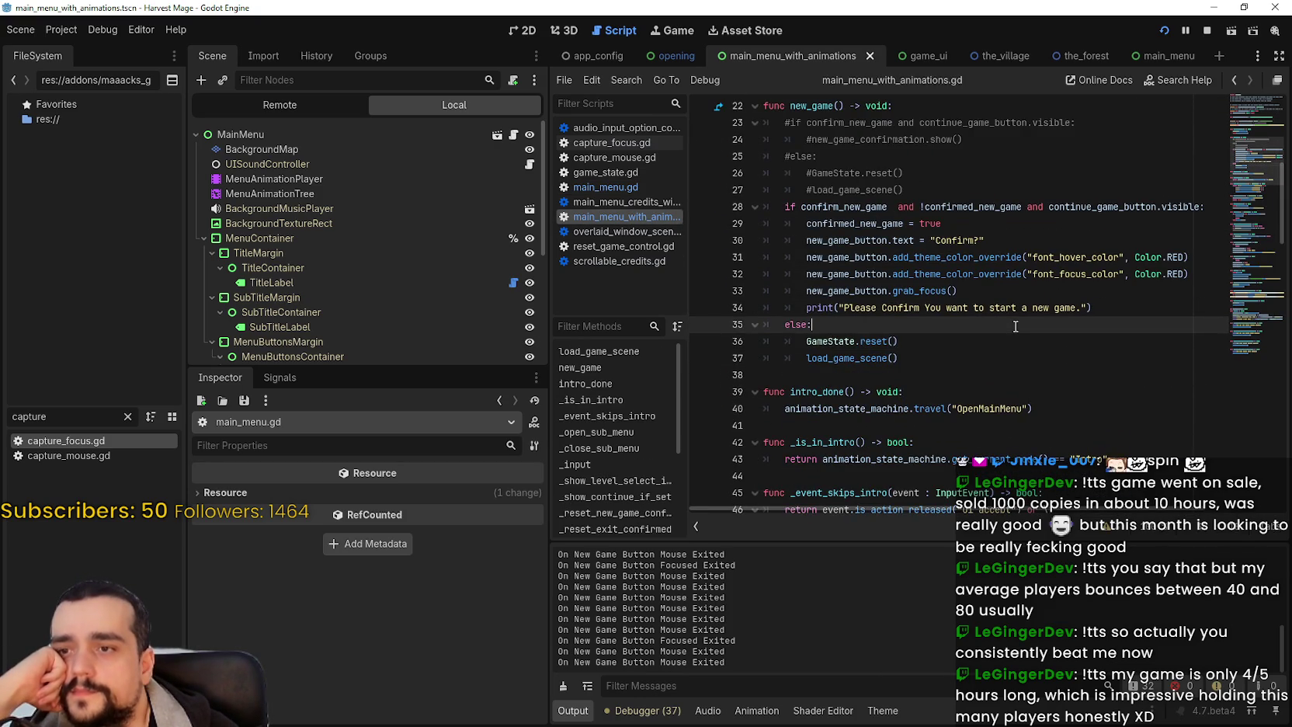
left_click_drag(1193, 273, 765, 255)
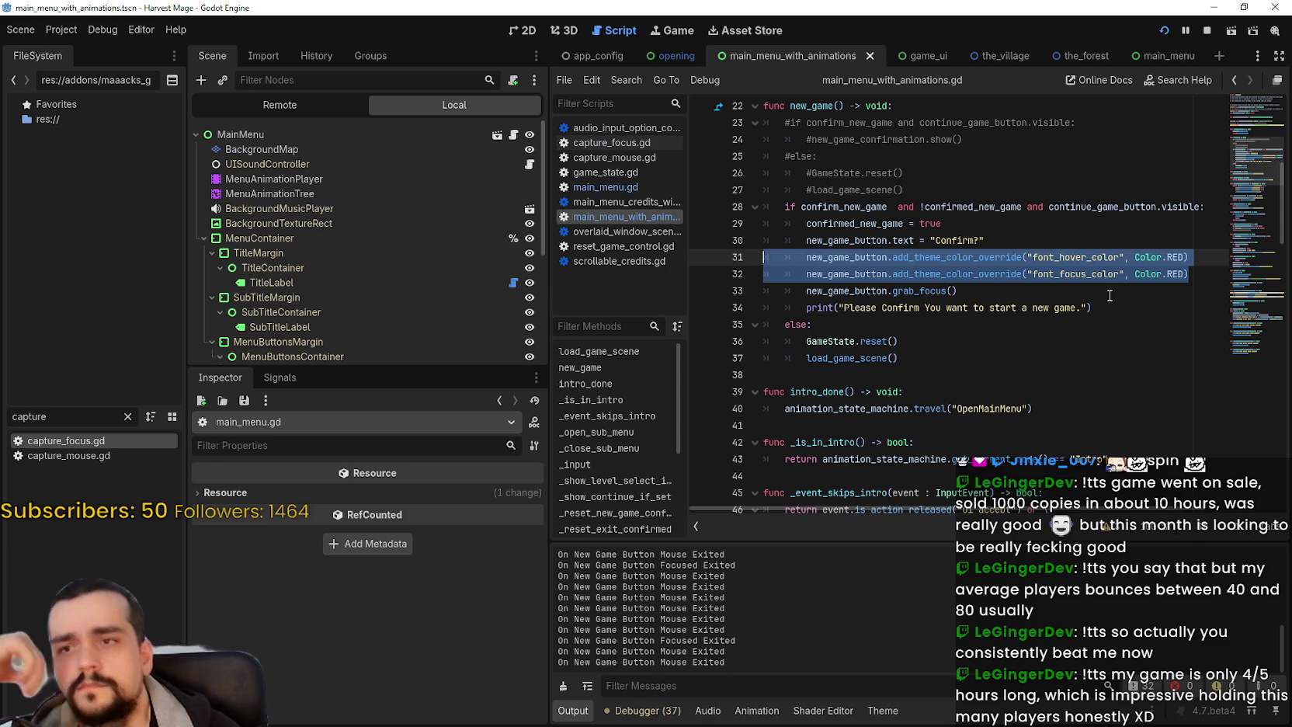
scroll(1255, 183, "down", 2)
left_click_drag(1188, 172, 759, 158)
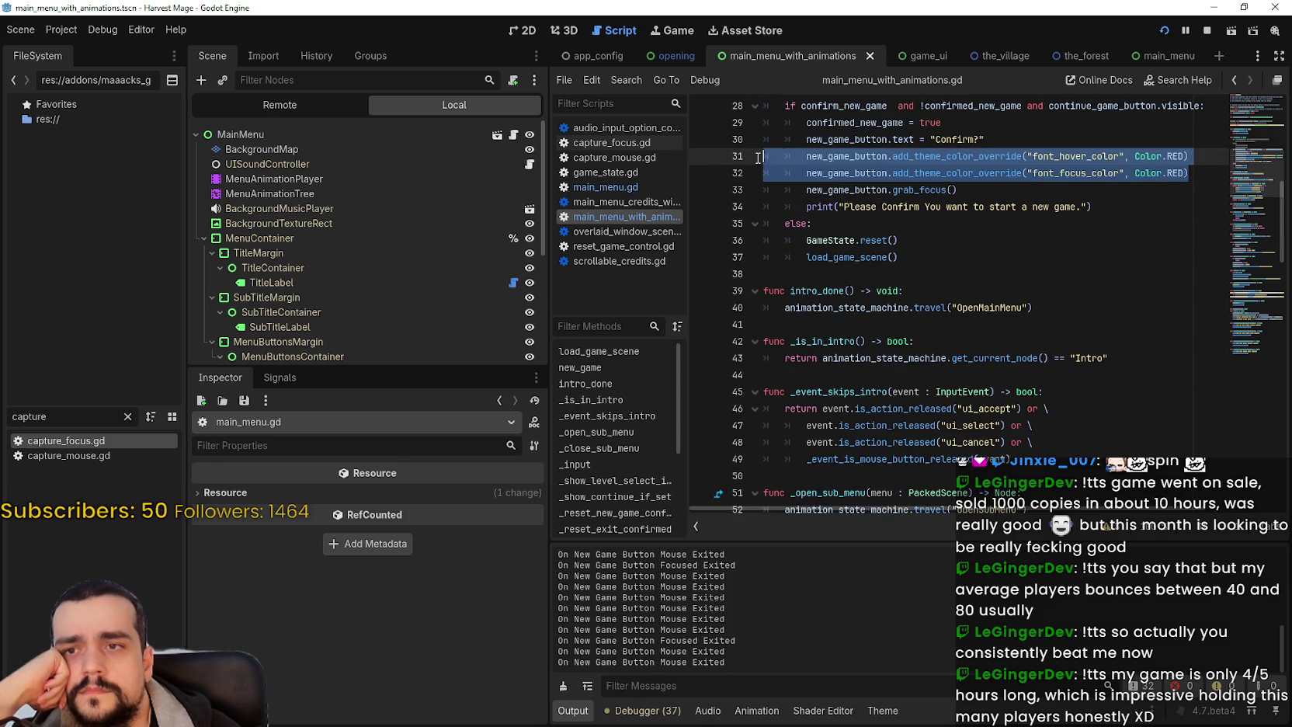
left_click(1056, 420)
scroll(1050, 404, "down", 3)
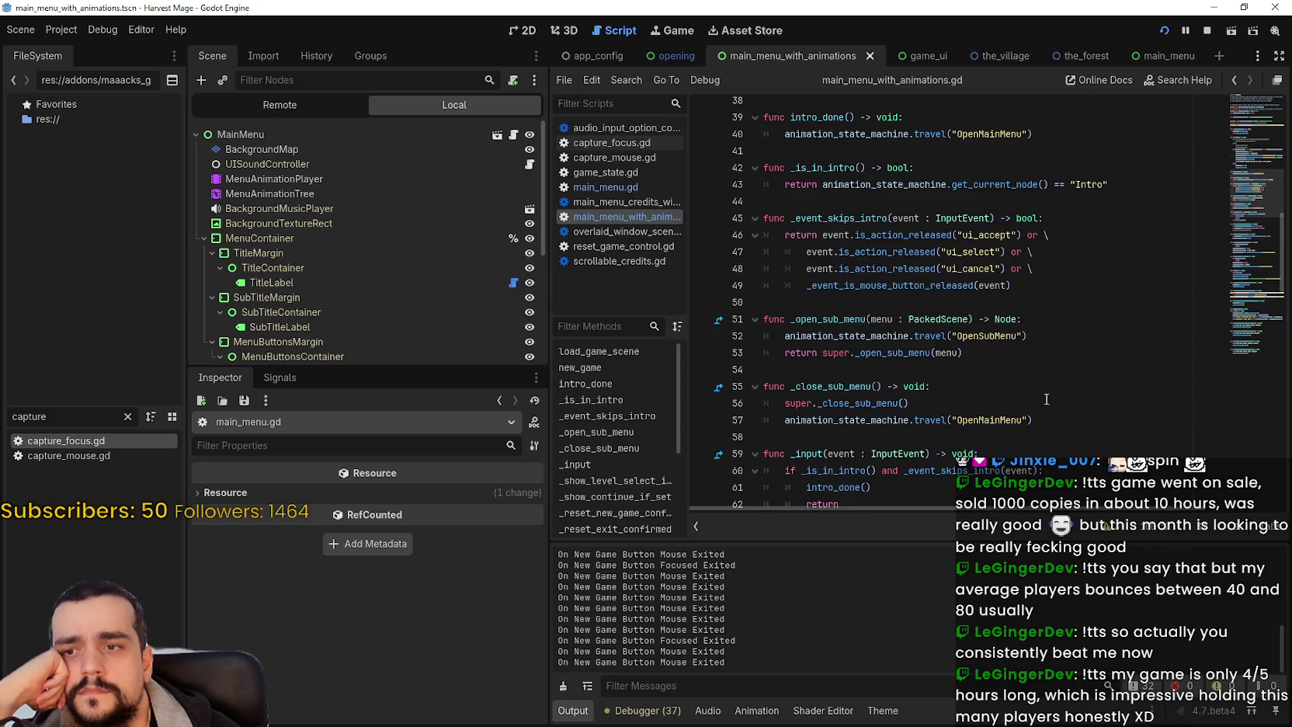
left_click(1233, 351)
- Use Lookup Symbol on the call to jump to _reset_new_game_confirmed
right_click(888, 324)
left_click(959, 536)
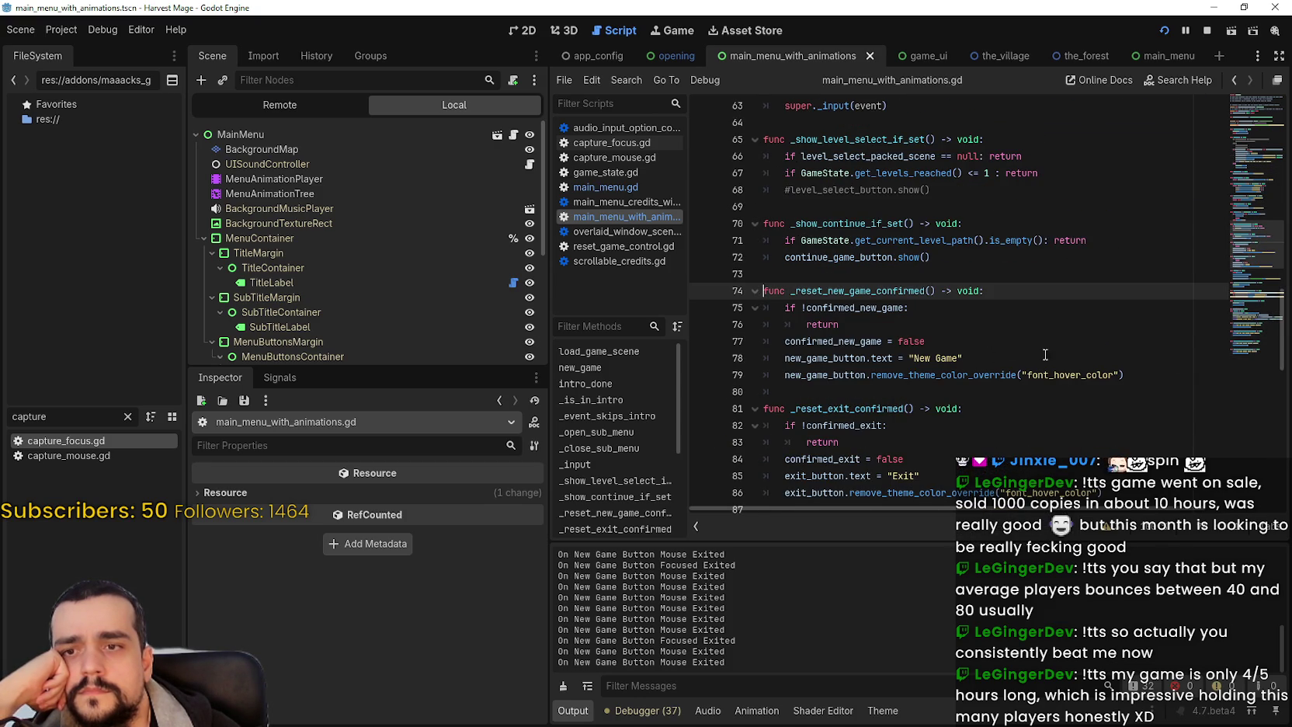
left_click(1253, 168)
scroll(1179, 333, "down", 5)
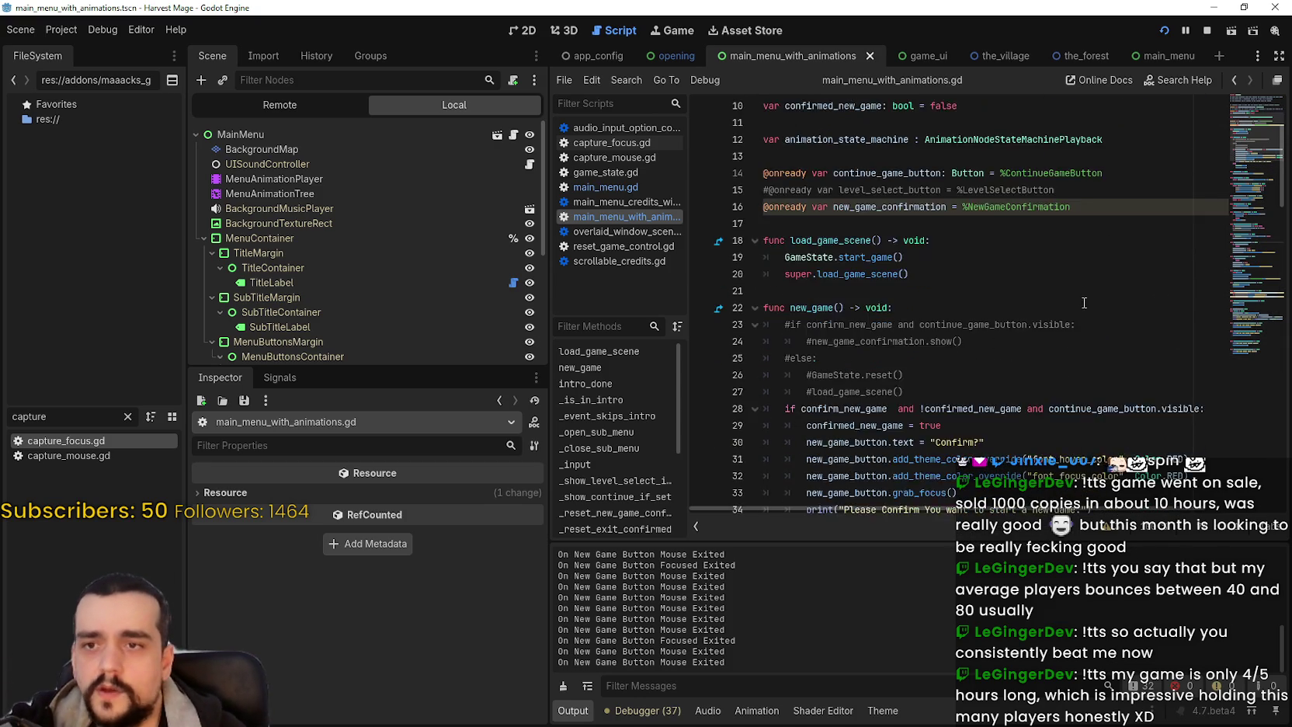
- Select the font_focus_color override on line 32 and place the caret after line 79
left_click(1179, 326)
left_click_drag(1183, 324, 663, 320)
key("ctrl+c")
left_click(1259, 172)
left_click_drag(1260, 172, 1254, 282)
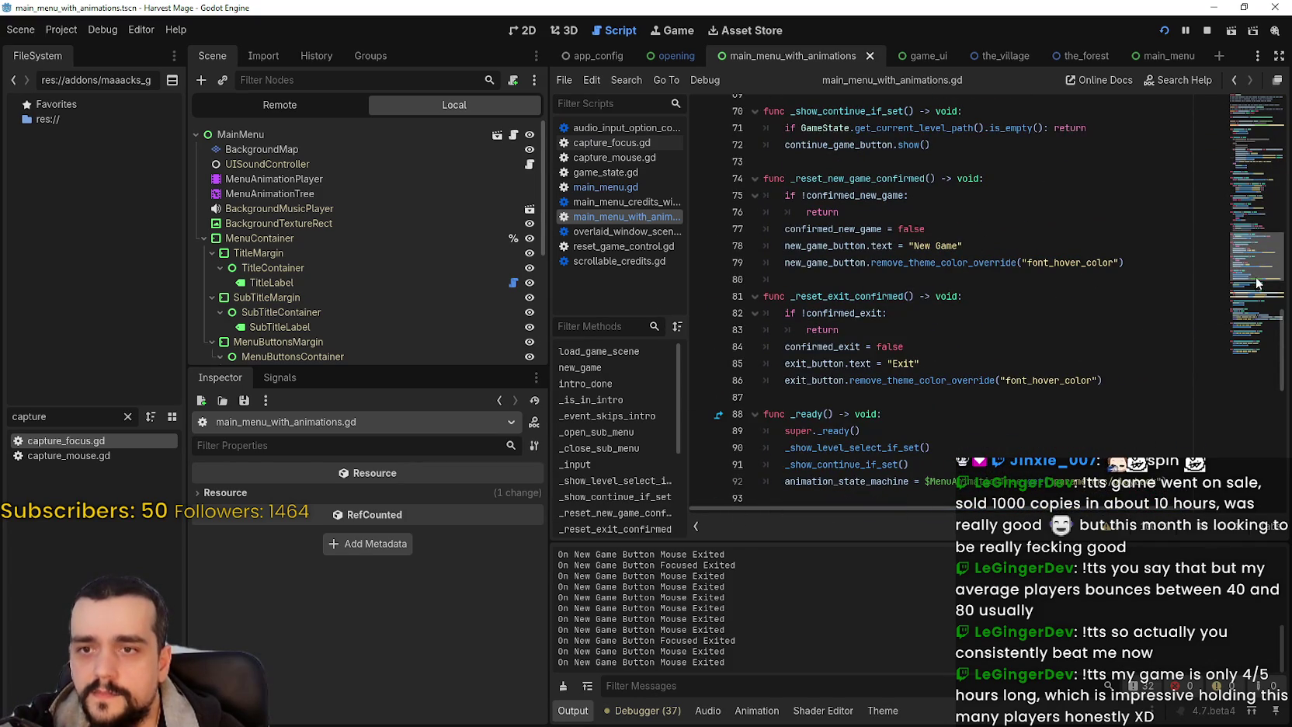
left_click(1135, 268)
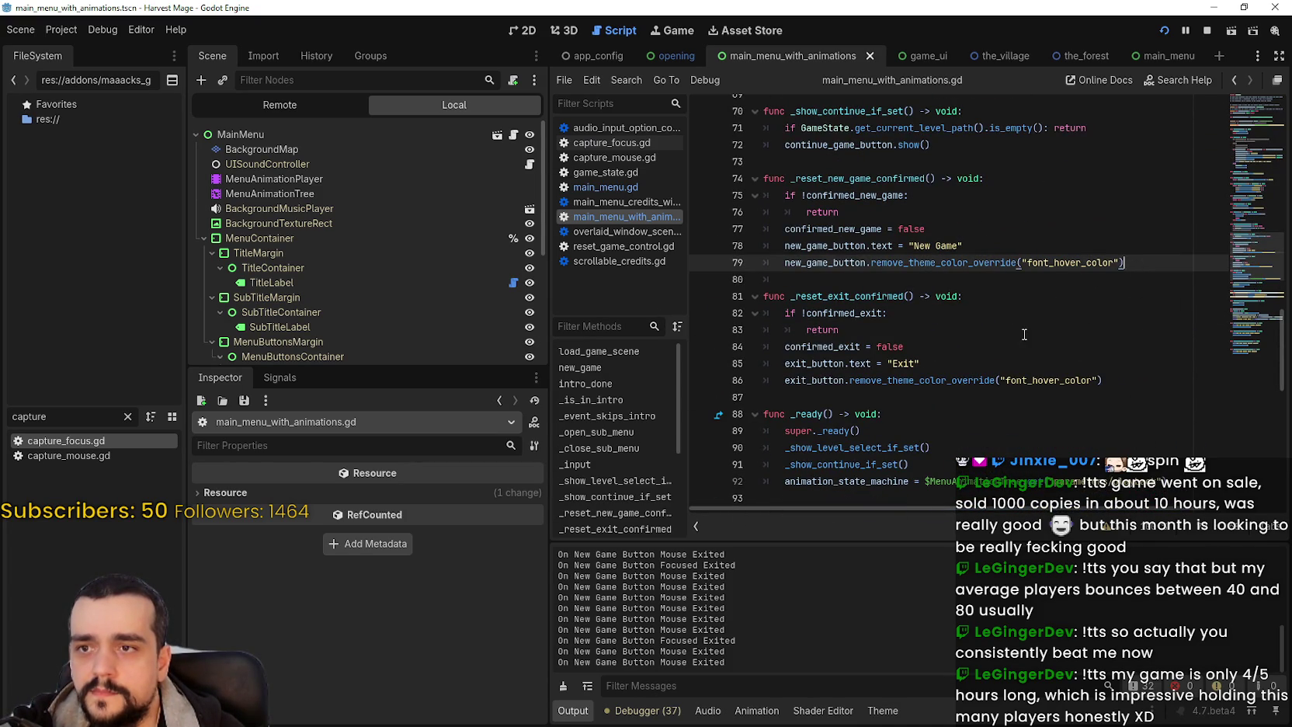
- Add line 80 calling remove_theme_color_override for font_focus_color without Color.RED, and save
key("Return")
key("ctrl+v")
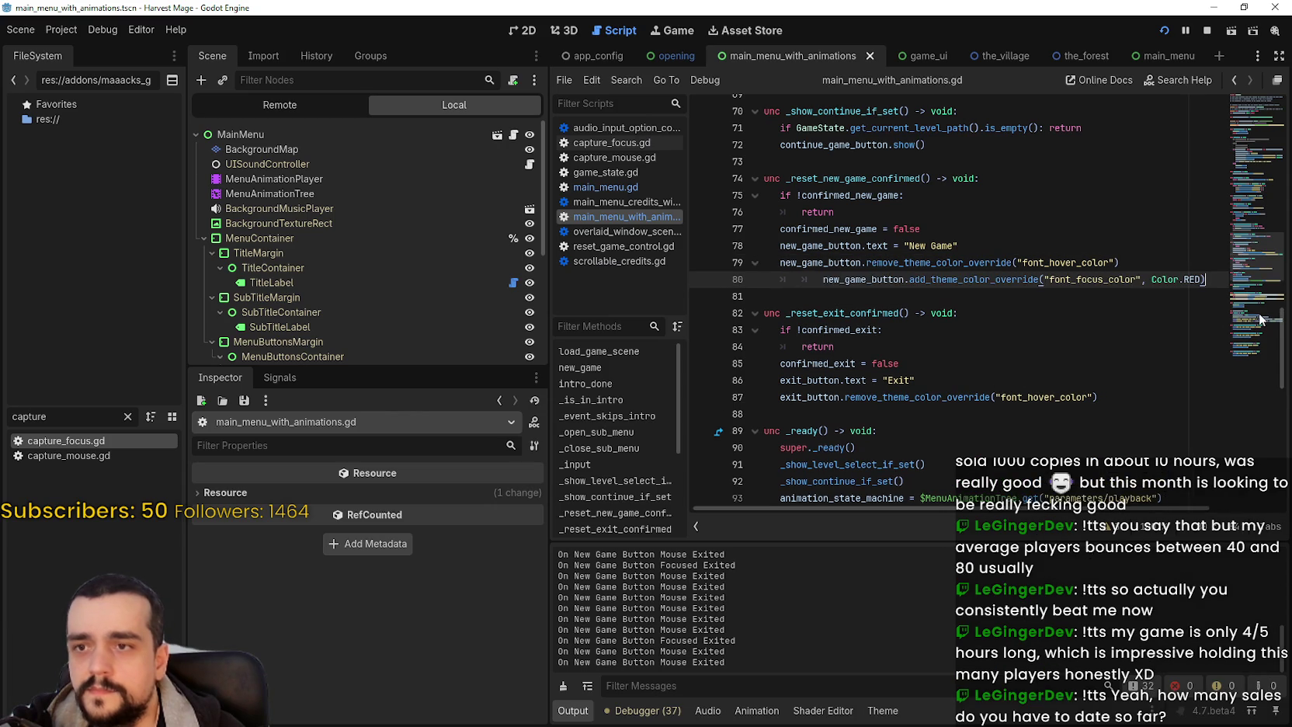
left_click(822, 272)
key("BackSpace")
key("BackSpace")
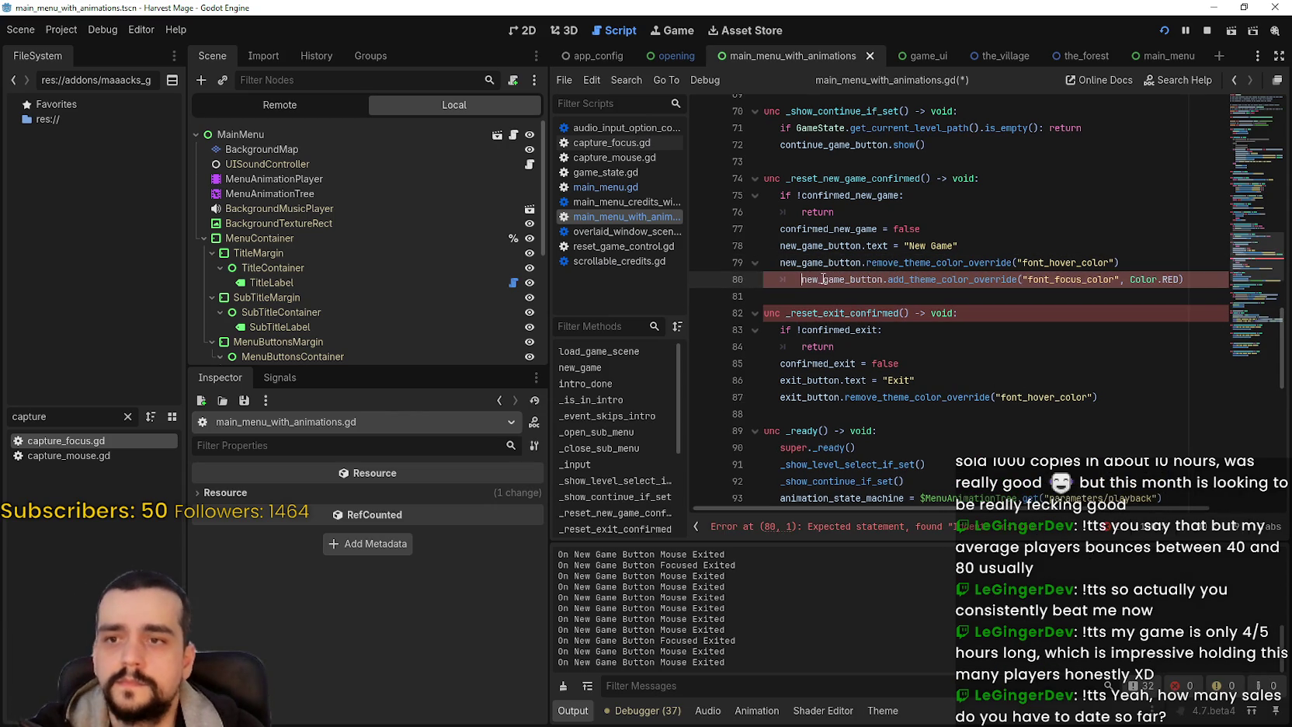
double_click(921, 261)
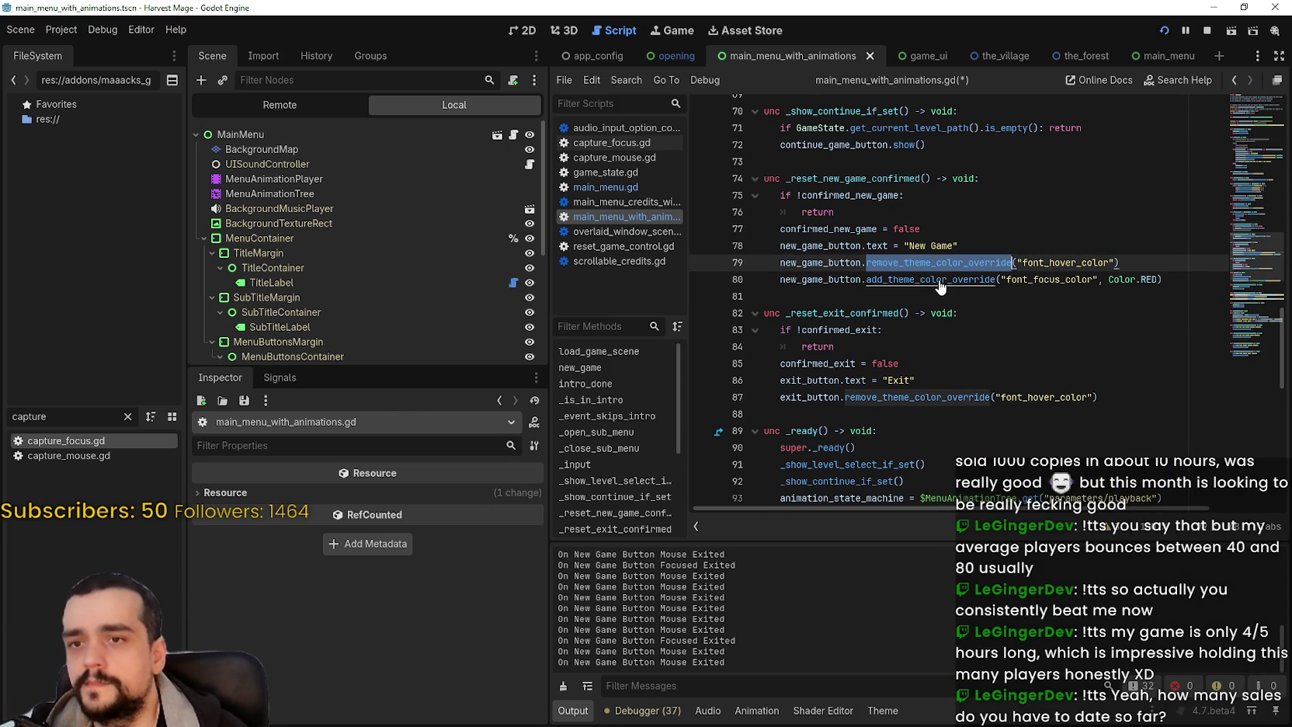
key("ctrl+c")
double_click(937, 281)
key("ctrl+v")
left_click_drag(1159, 282, 1116, 285)
key("BackSpace")
key("ctrl+s")
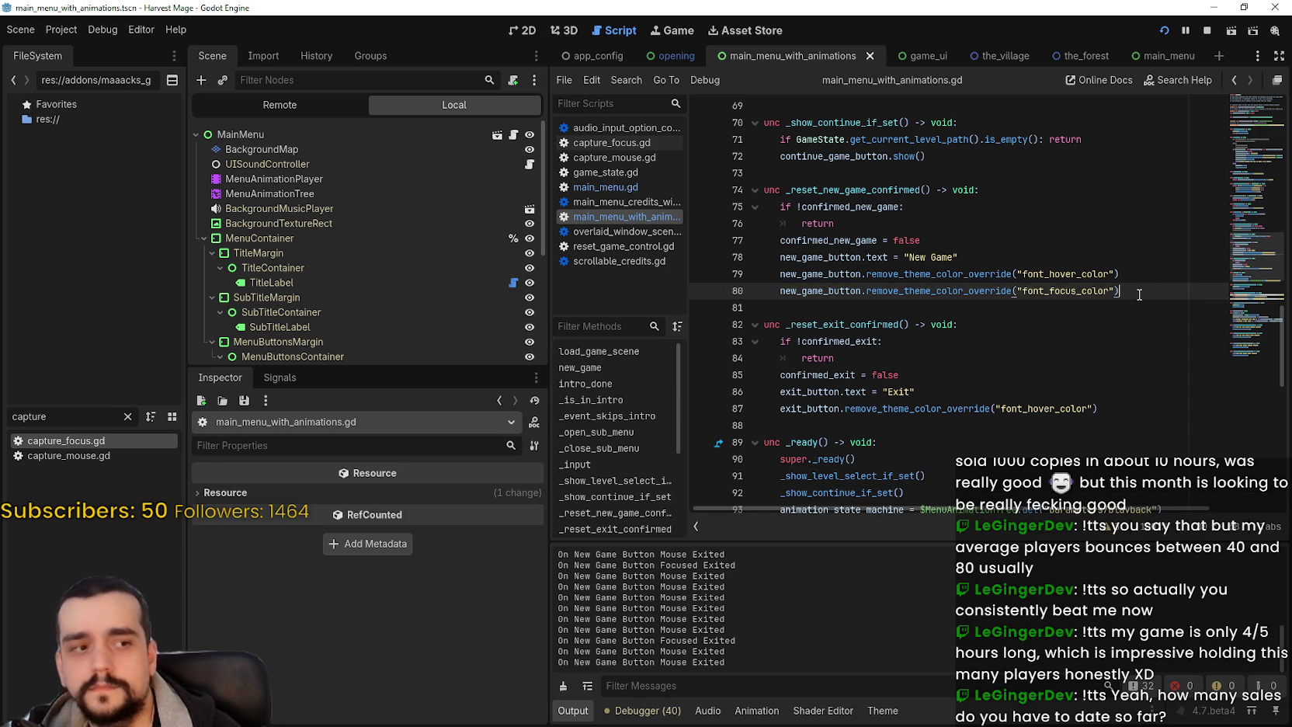
- Save the script again and relaunch the game with F5
left_click(1026, 308)
left_click_drag(883, 293, 777, 241)
left_click(814, 314)
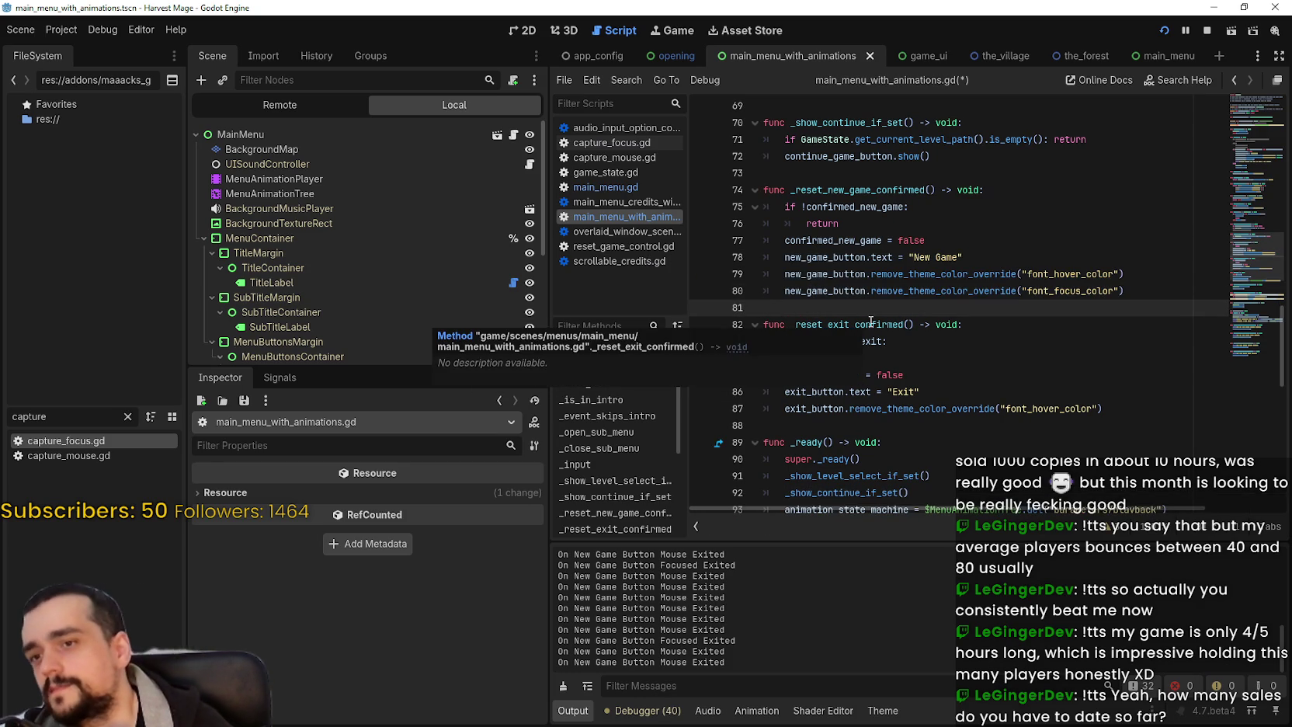
left_click(1128, 286)
key("ctrl+s")
key("F5")
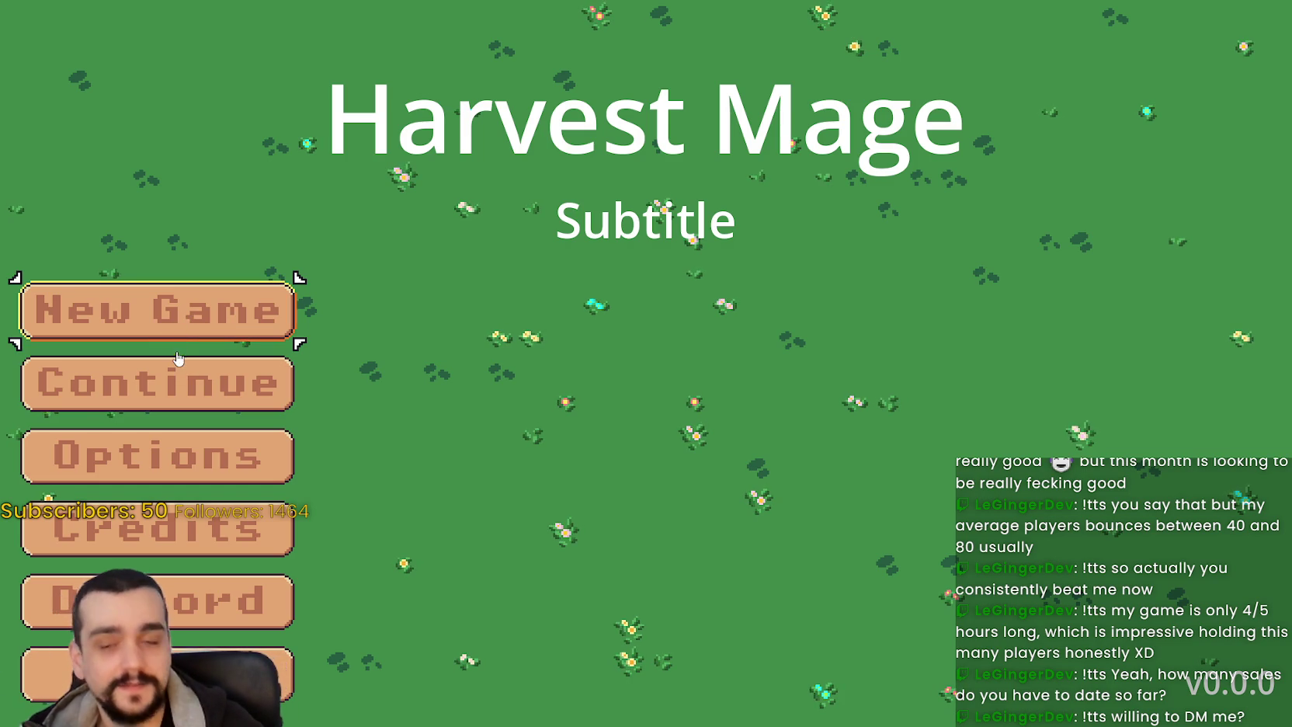
- Click New Game repeatedly to check the red Confirm? prompt appears and reverts to New Game
left_click(218, 315)
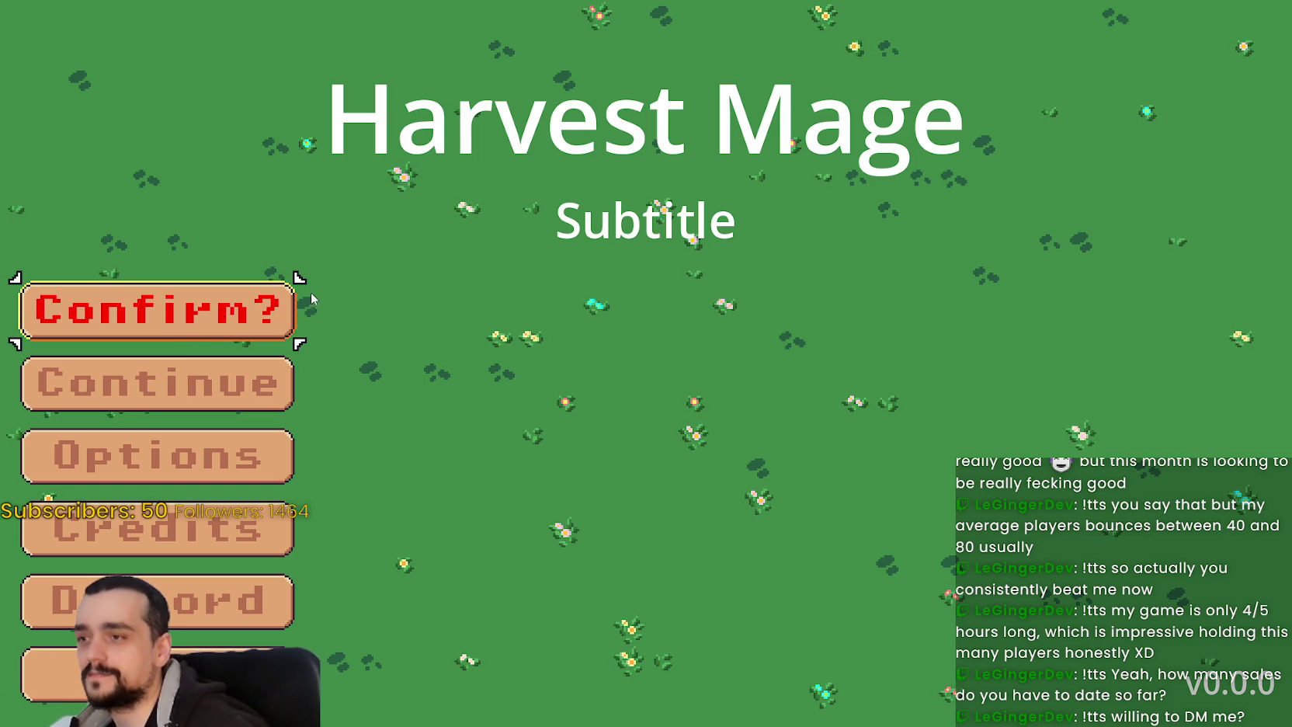
left_click(233, 310)
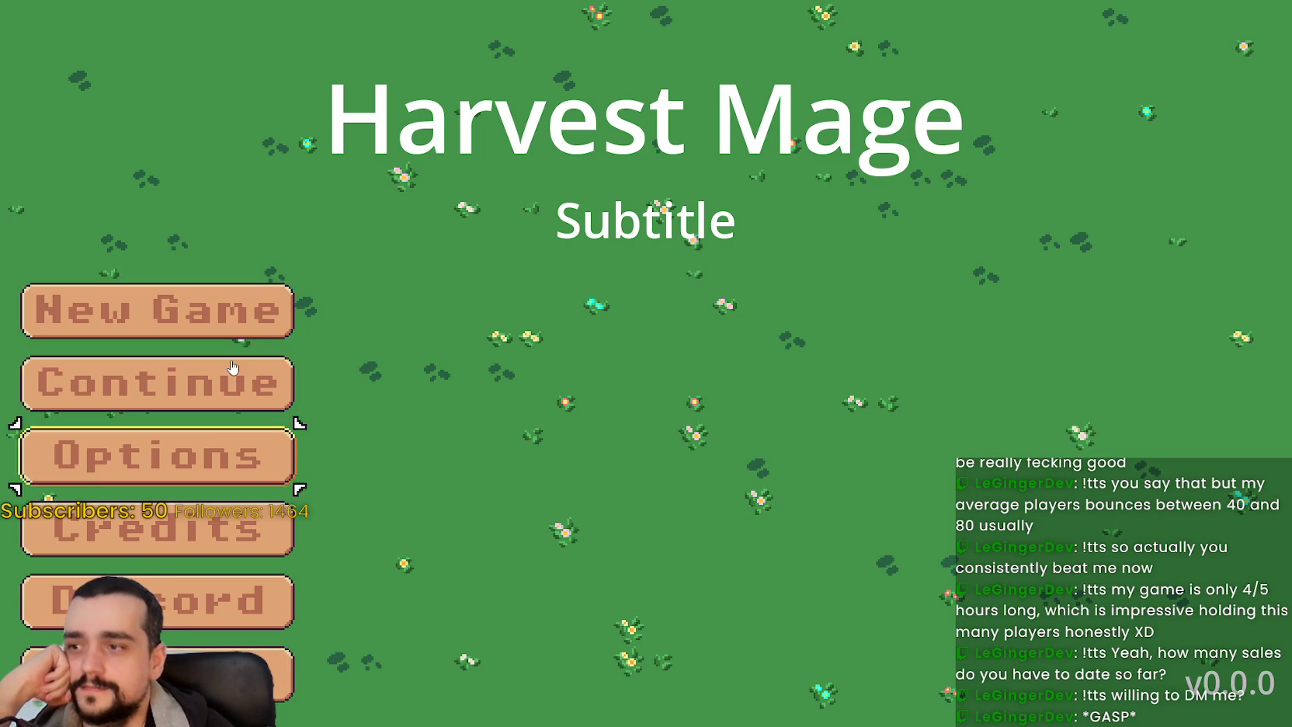
left_click(230, 320)
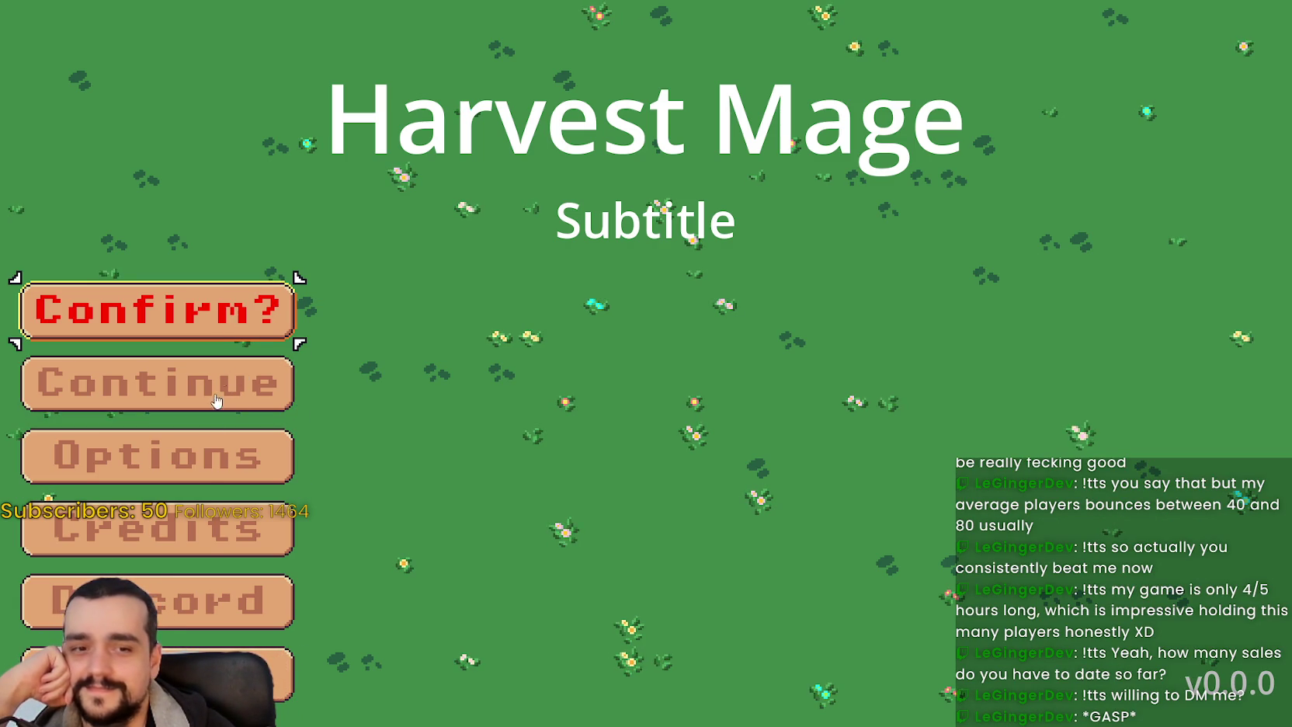
left_click(241, 322)
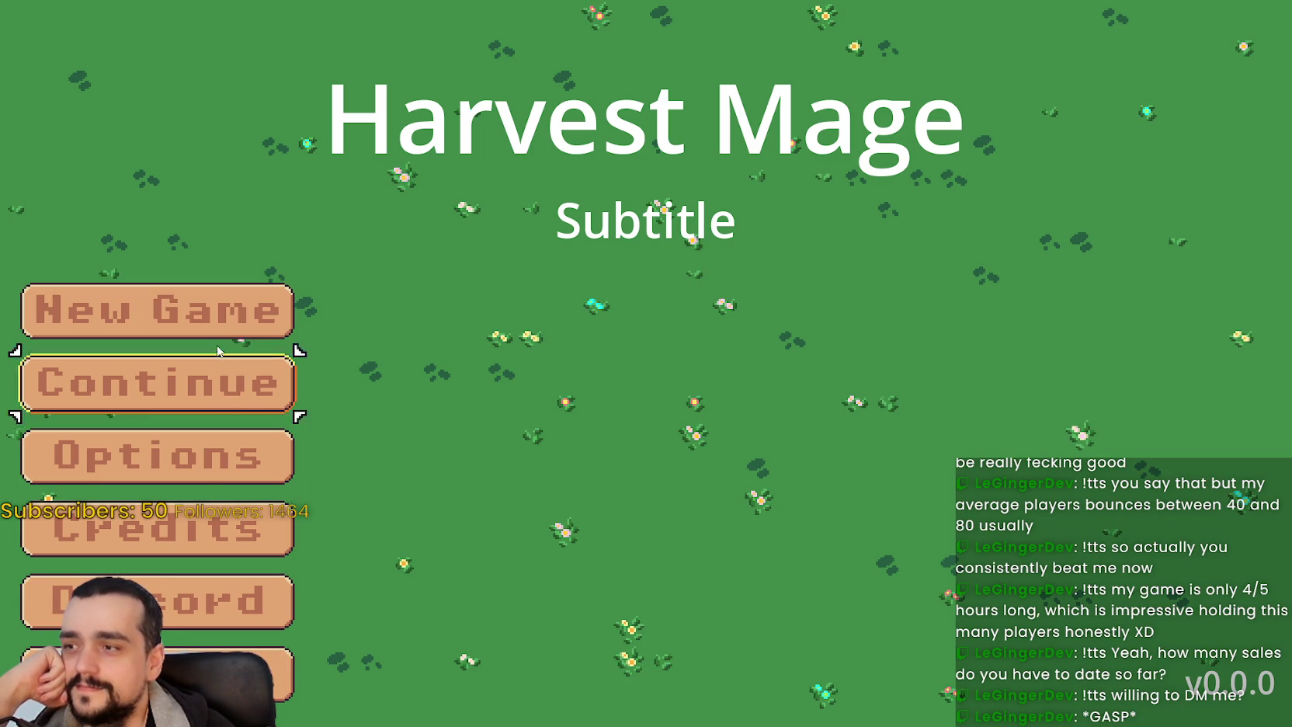
left_click(218, 318)
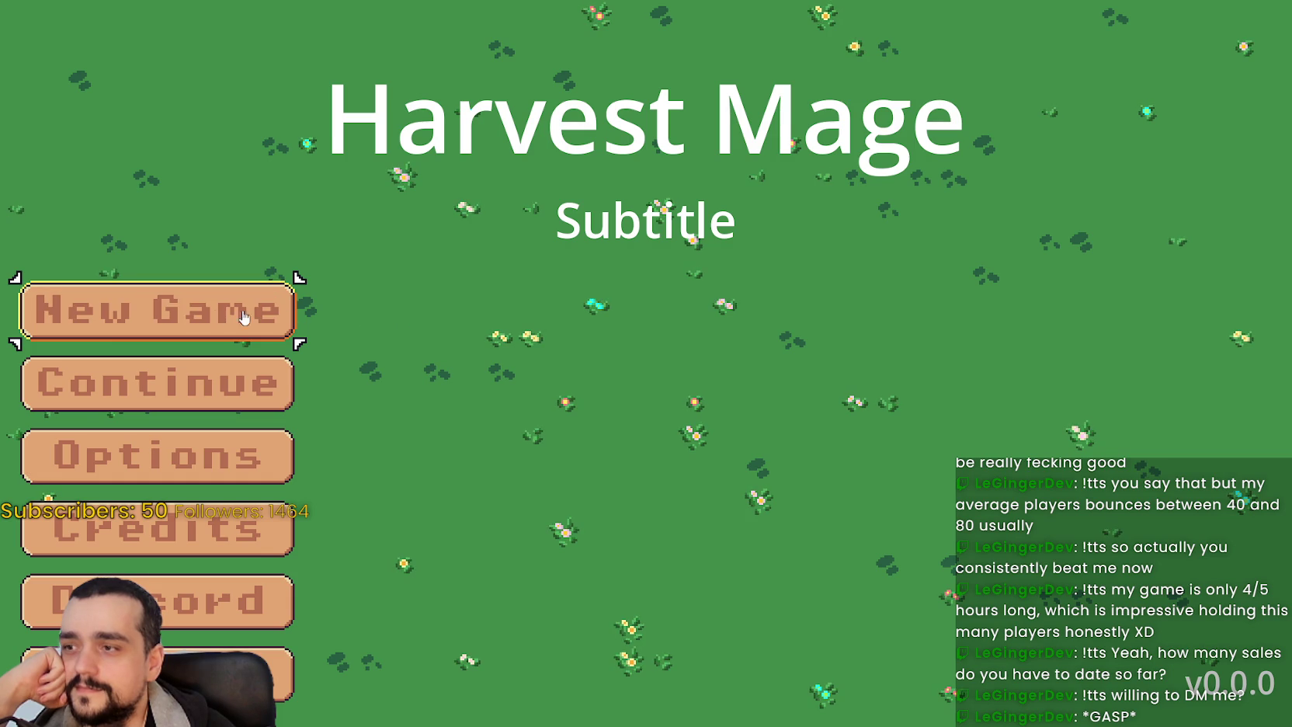
left_click(226, 306)
left_click(191, 315)
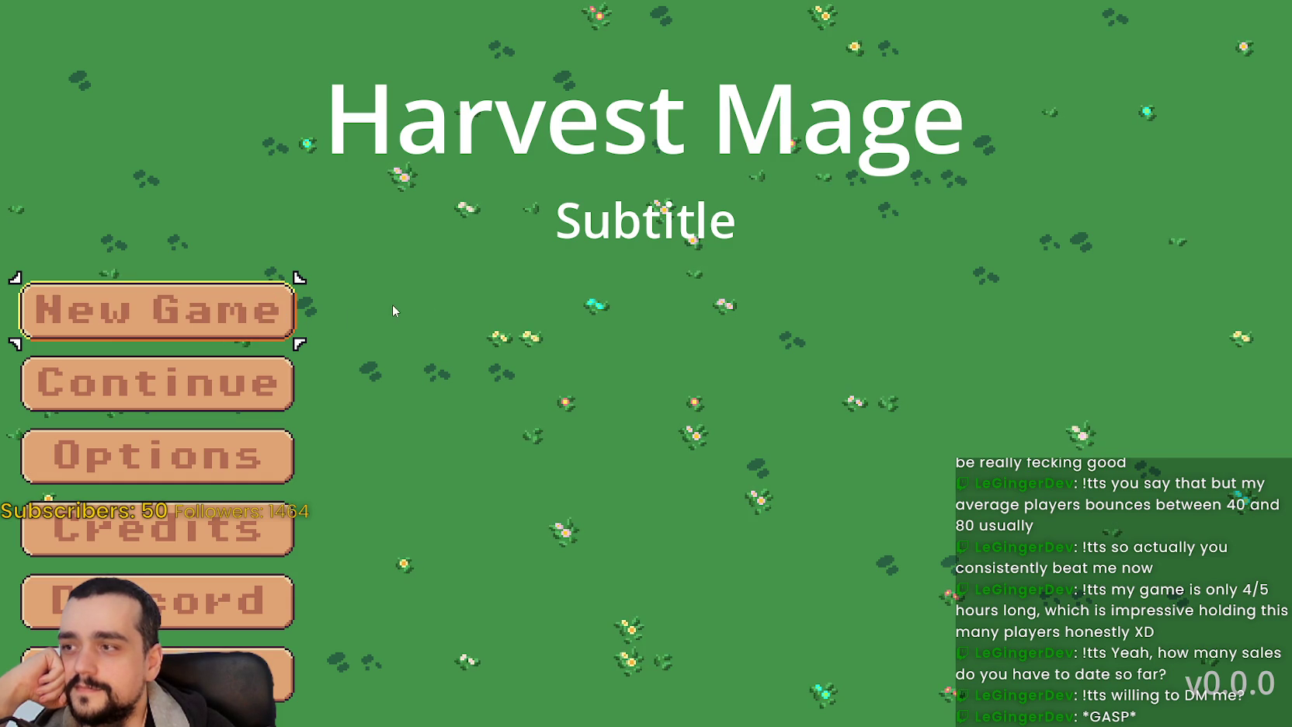
left_click(225, 309)
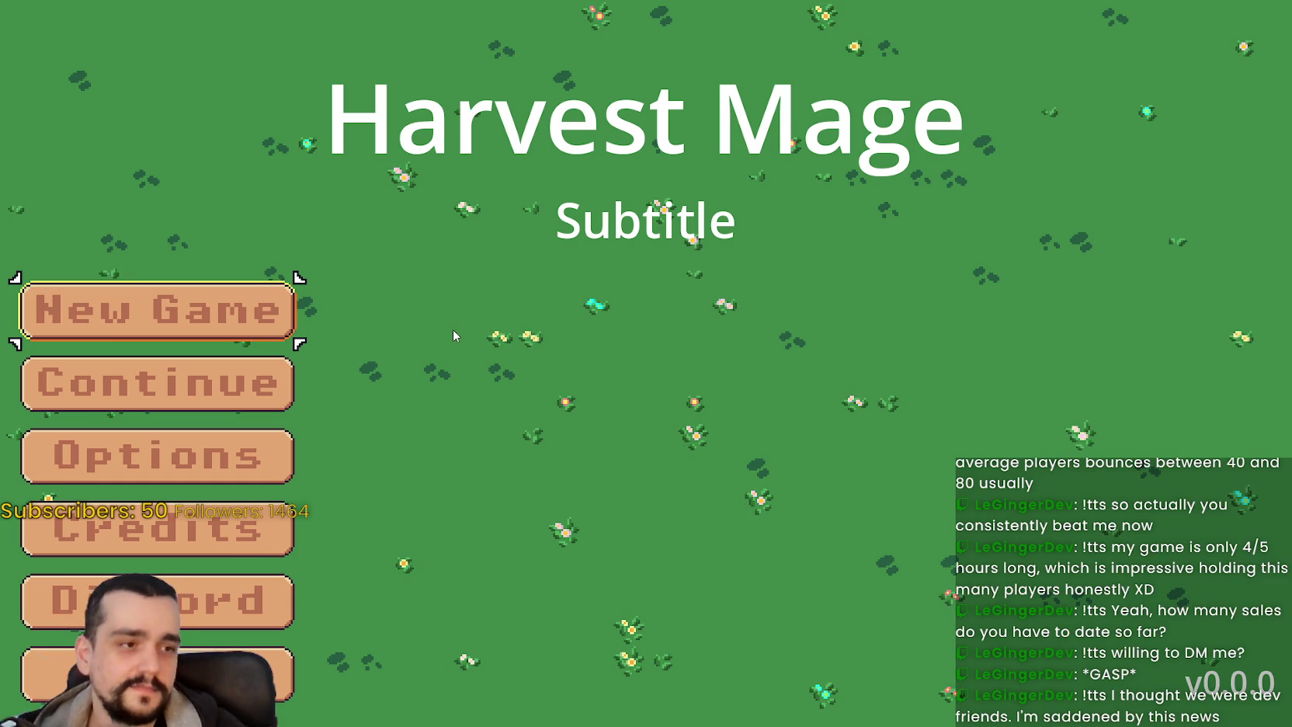
left_click(192, 317)
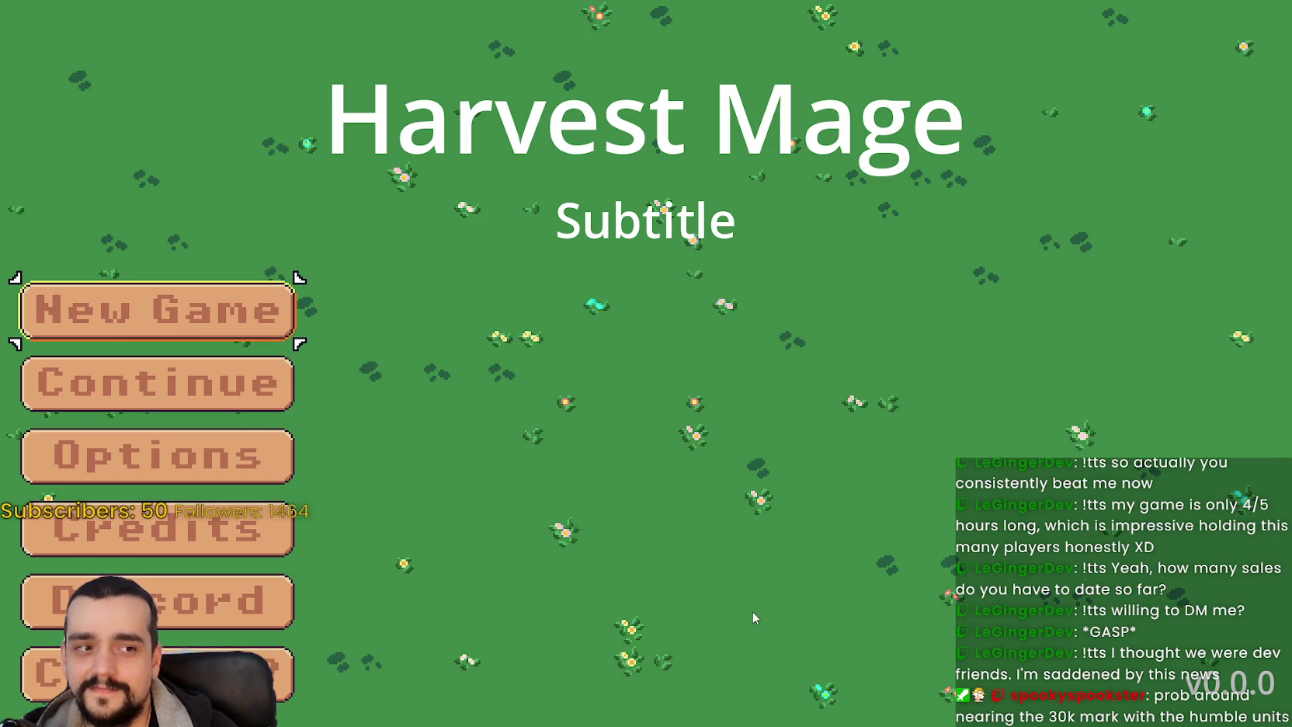
- Close the running game, save the script, and switch to the browser
left_click(170, 643)
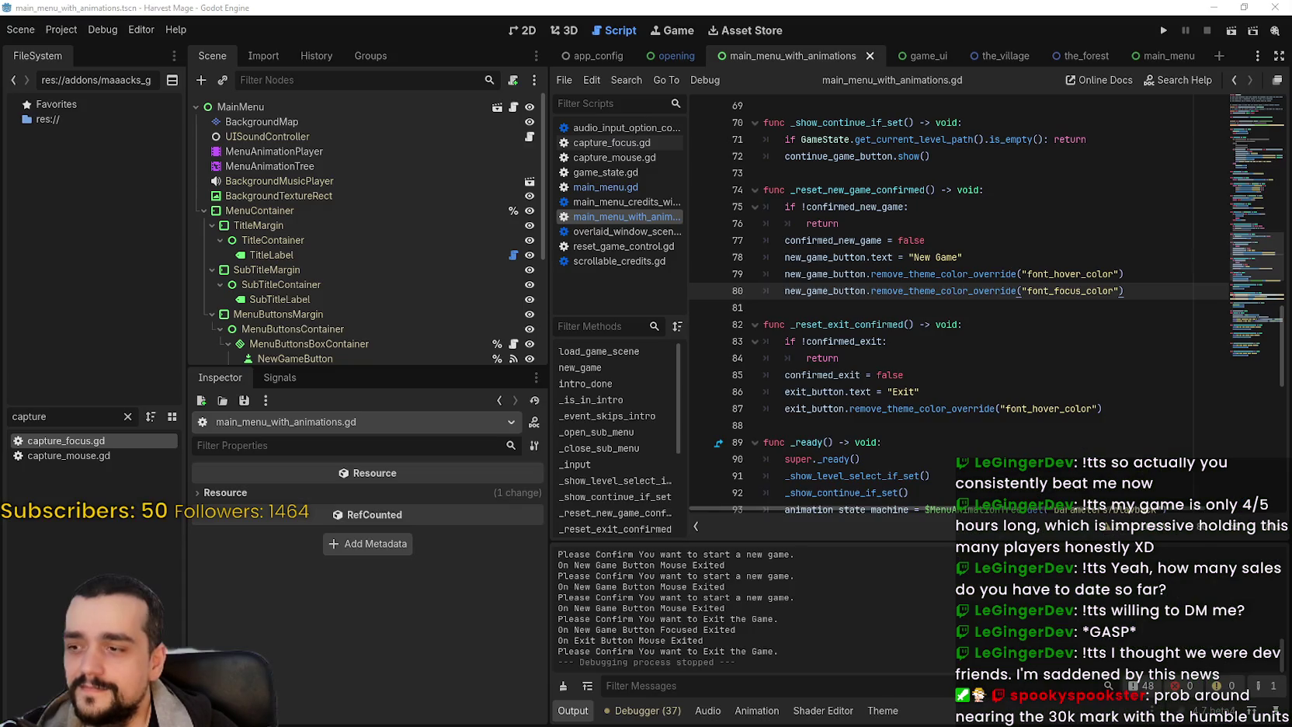
left_click(1056, 313)
key("ctrl+s")
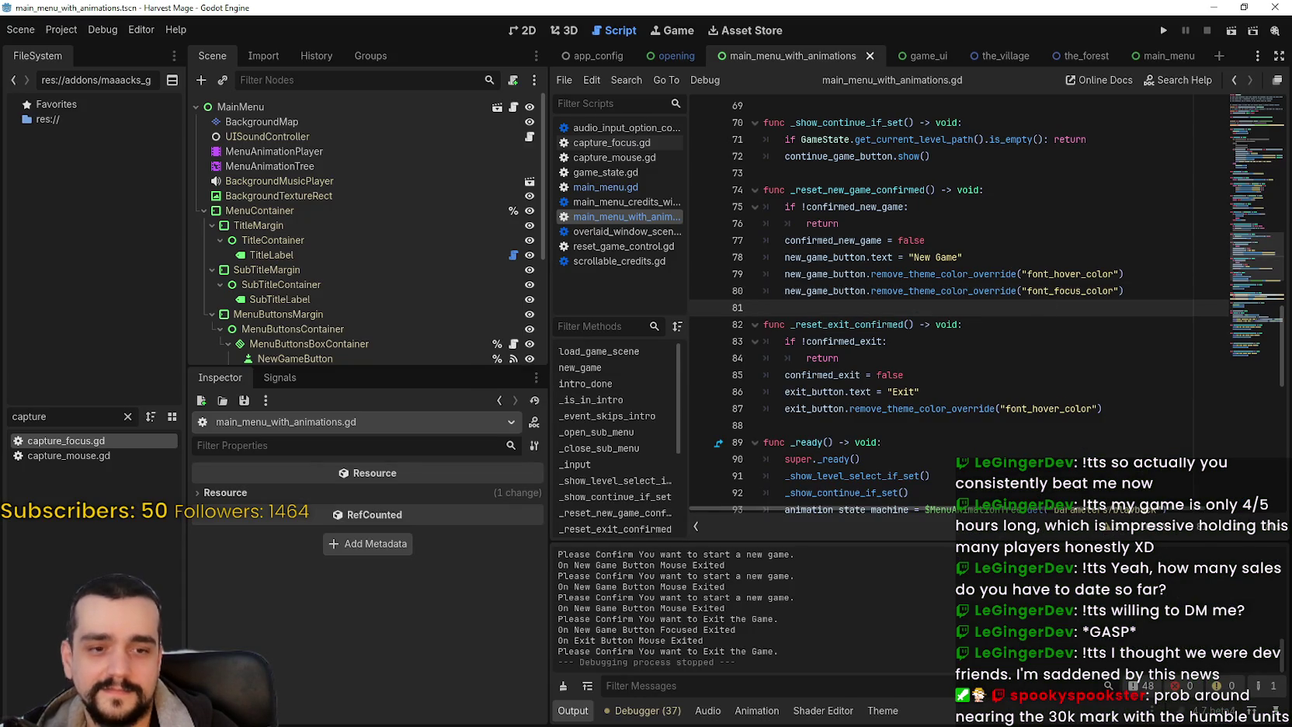
key("alt+Tab")
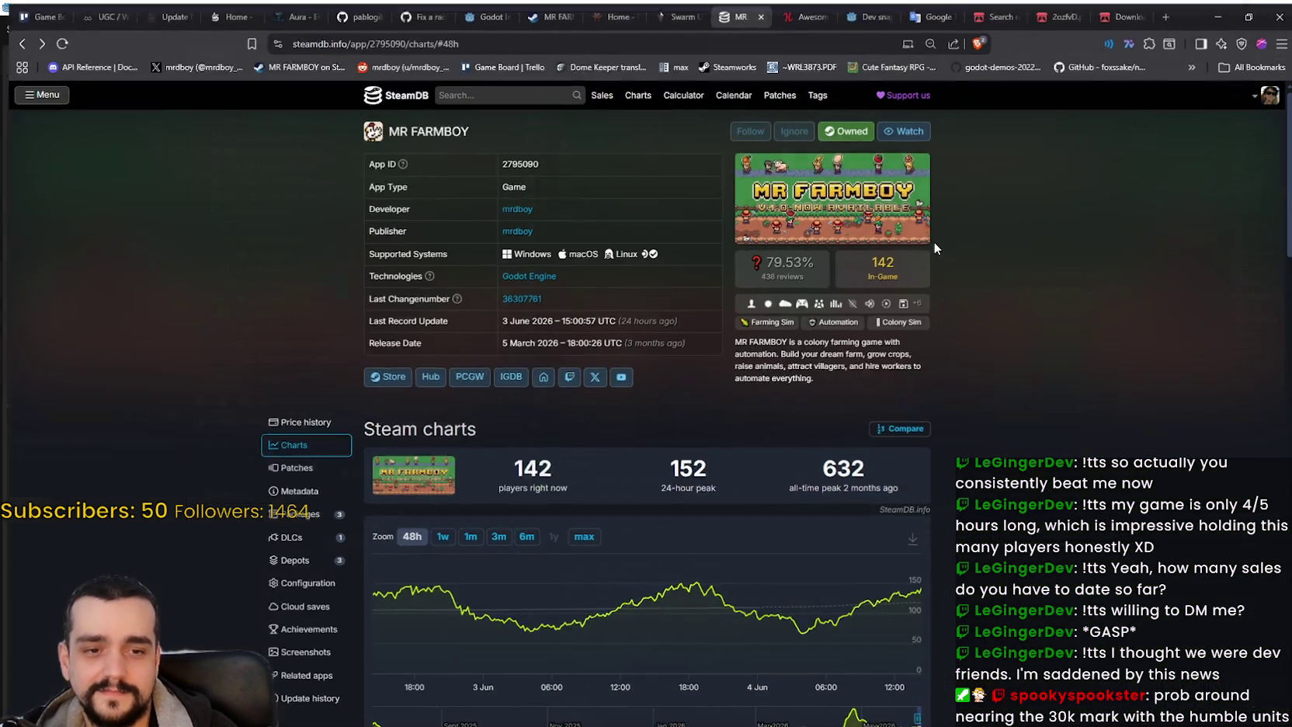
- Select the Awesome Automation Bundle page URL, then return to the Godot editor
left_click(798, 13)
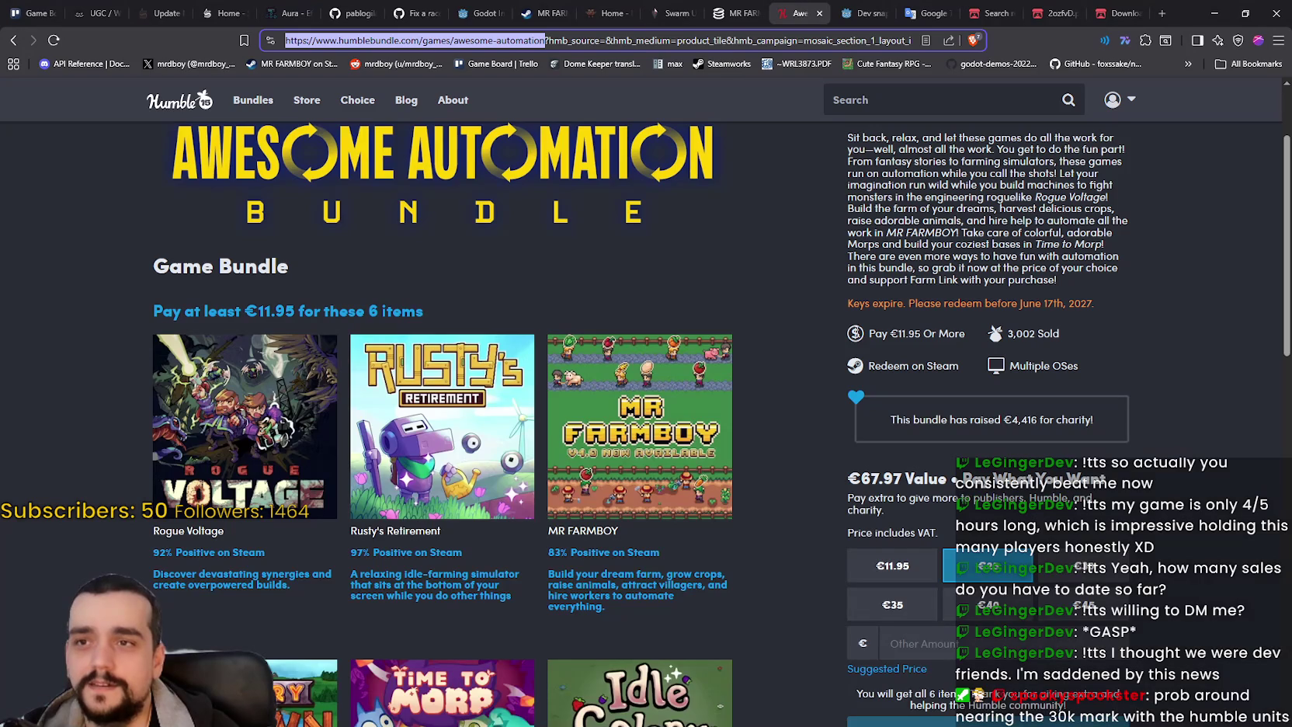
right_click(810, 358)
left_click(490, 40)
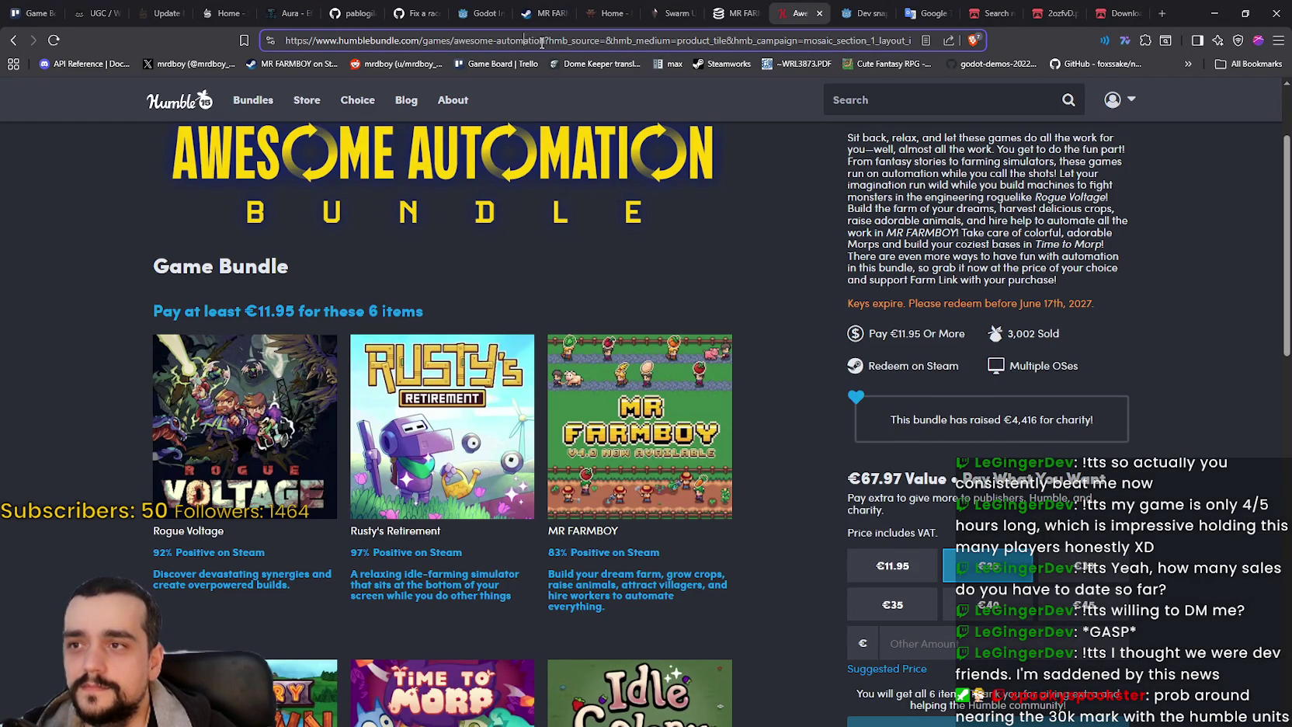
left_click_drag(545, 41, 76, 36)
key("alt+Tab")
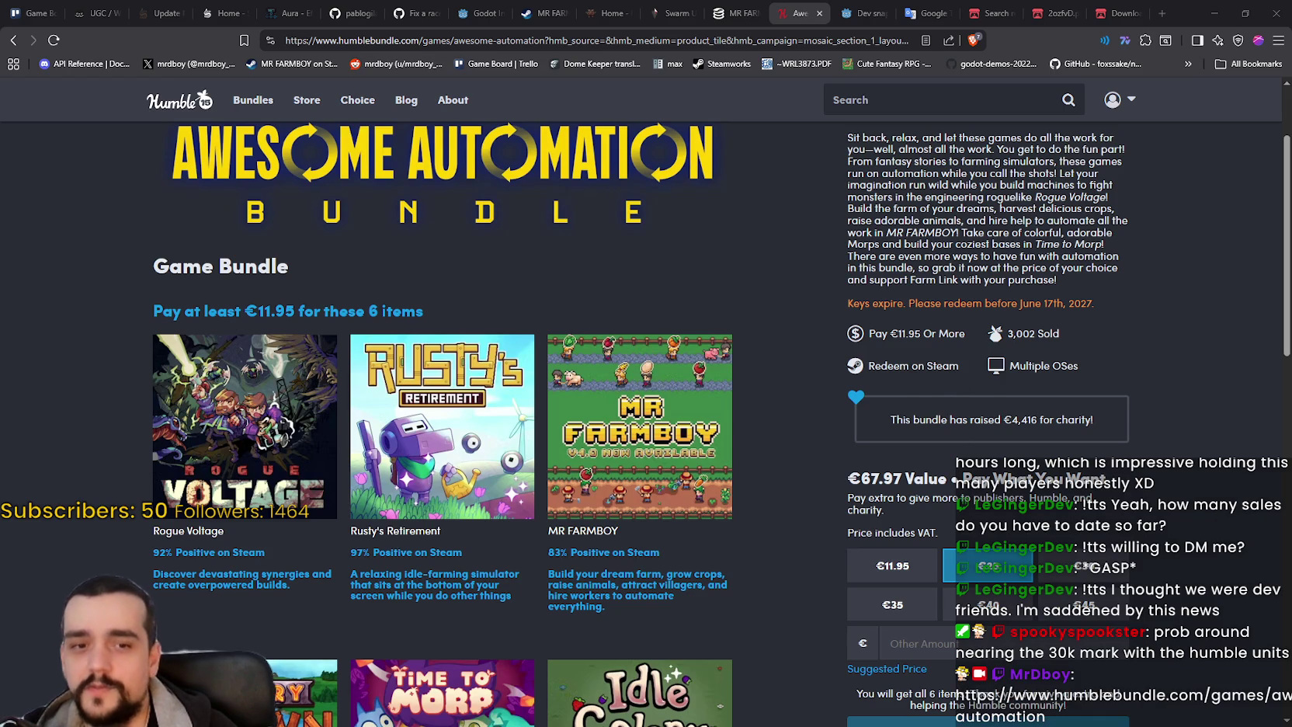
key("alt+Tab")
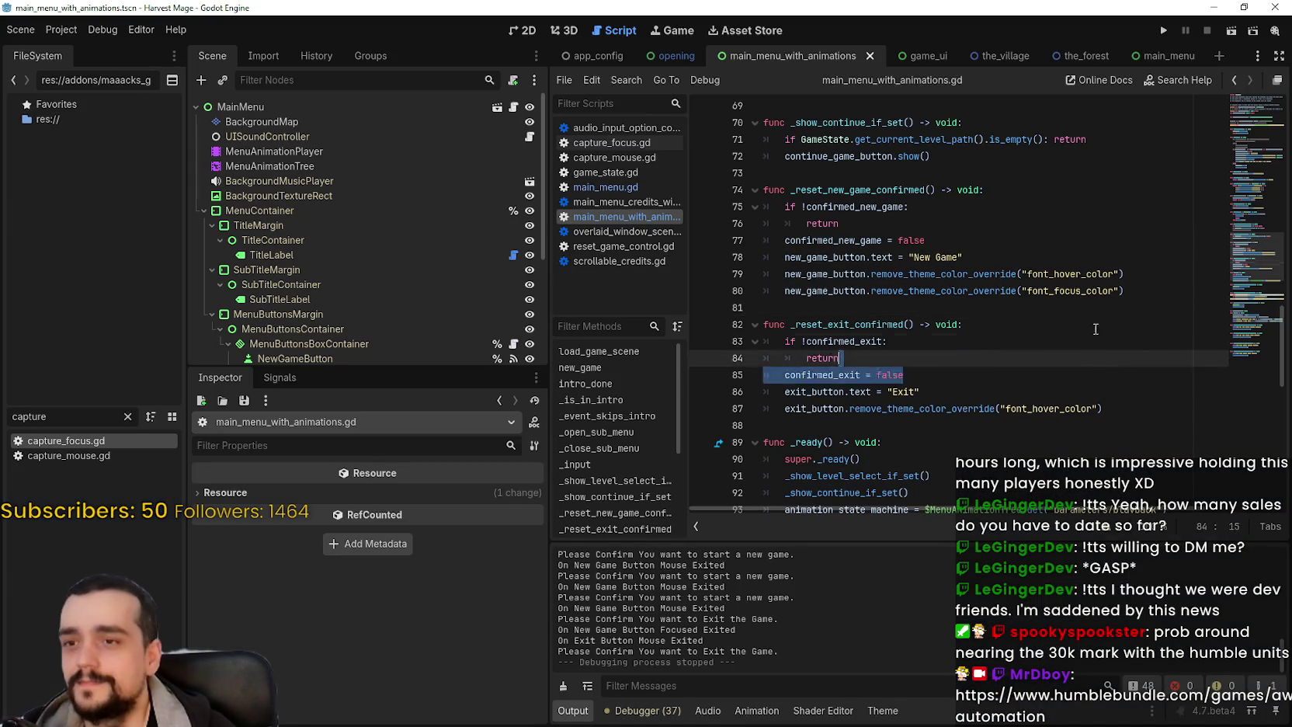
- Duplicate the font_focus_color removal line after line 87, retarget it to exit_button, and save
key("ctrl+s")
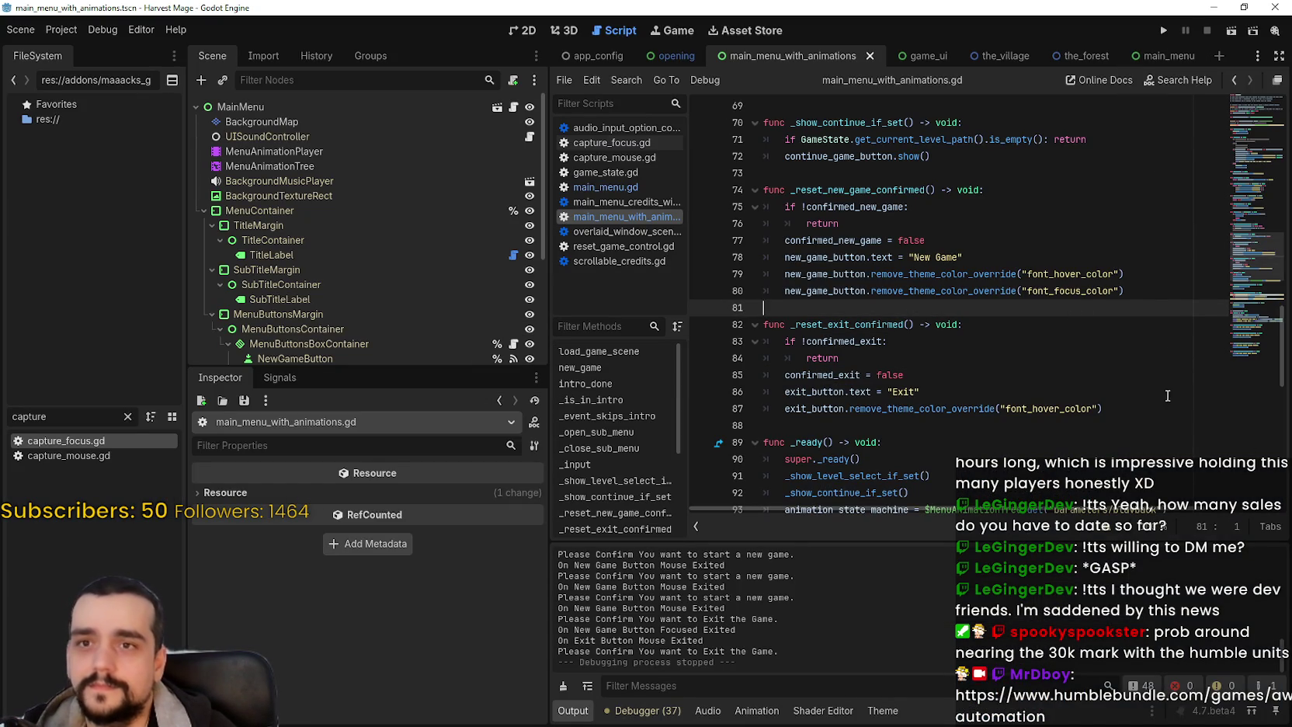
left_click_drag(1165, 294, 778, 286)
scroll(1009, 302, "down", 2)
left_click(1133, 307)
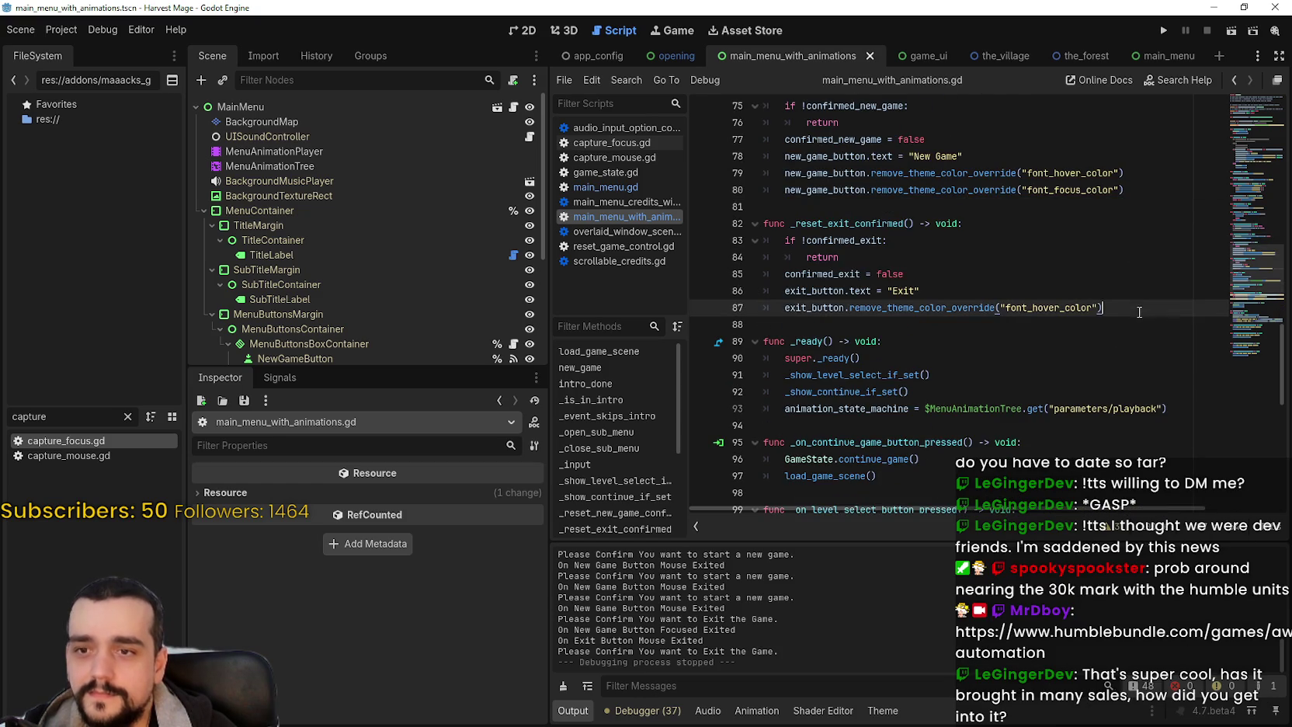
key("Return")
type("new_game_button.remove_theme_color_override(\"font_focus_color\")")
double_click(811, 324)
type("exit_button")
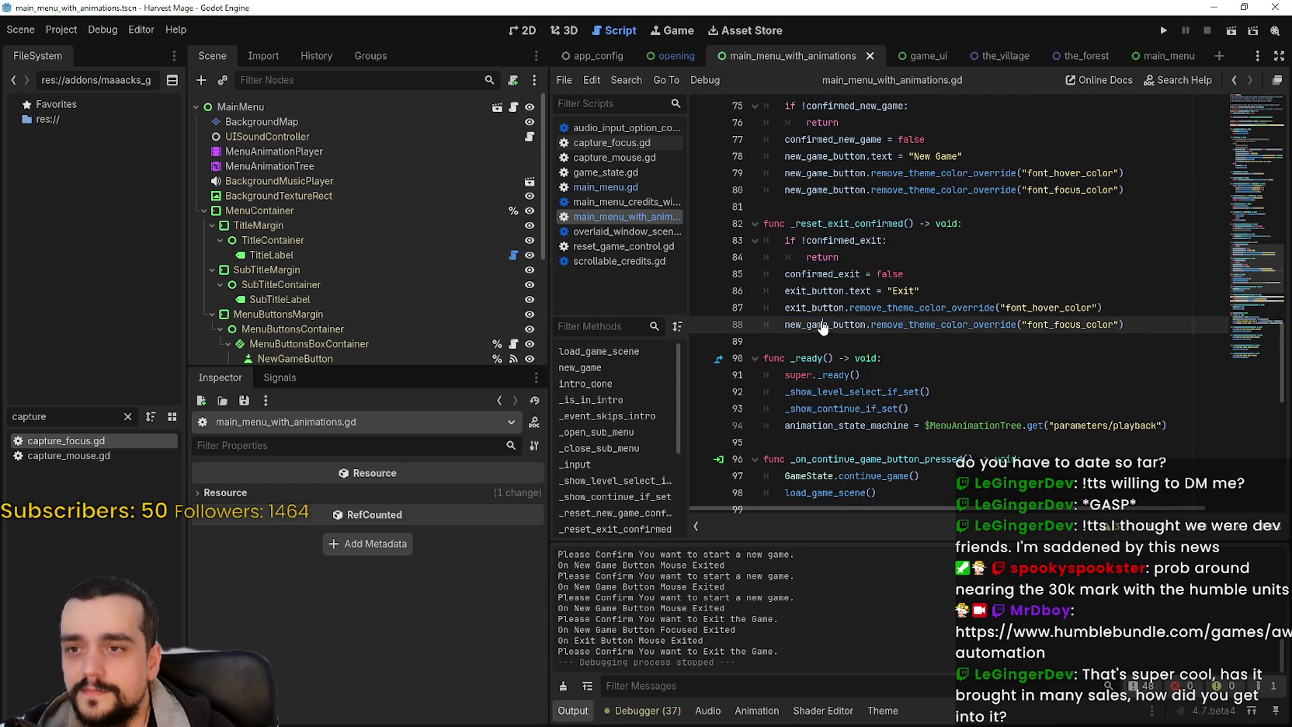
key("ctrl+s")
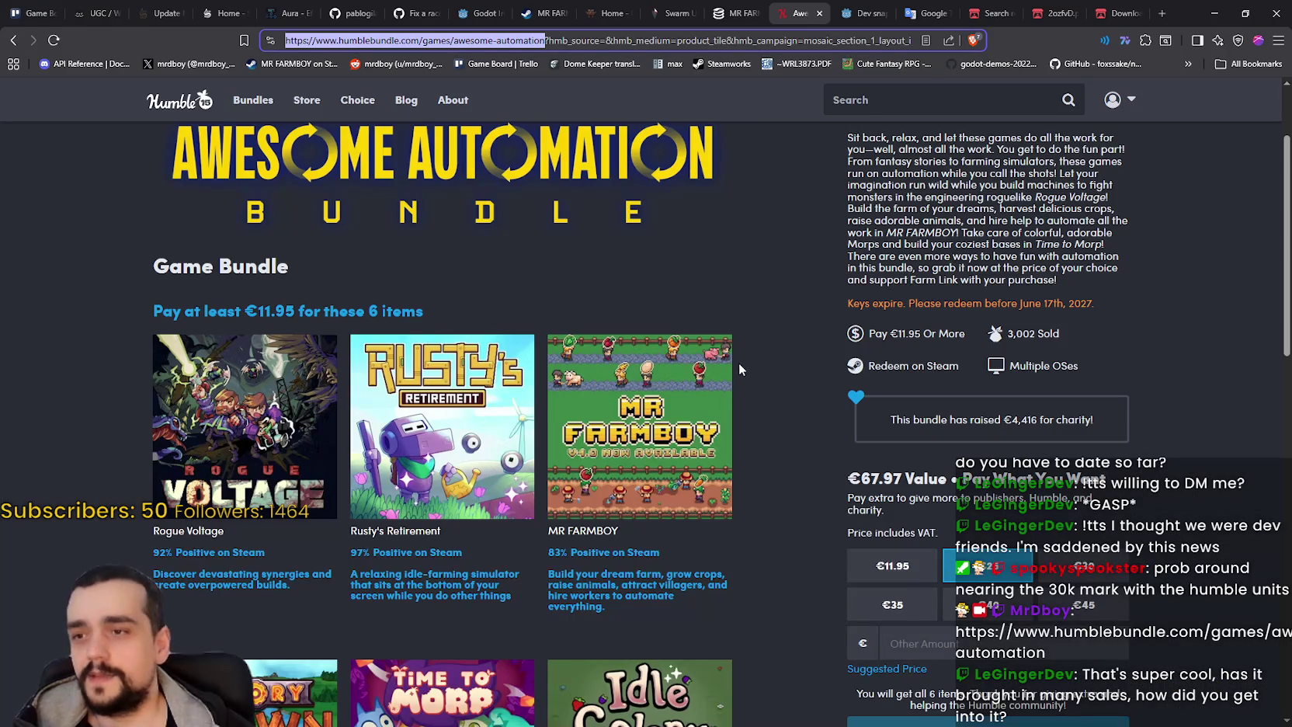
- Scroll through the Humble Bundle page, then minimize the browser to return to Godot
left_click(763, 367)
scroll(763, 366, "down", 1)
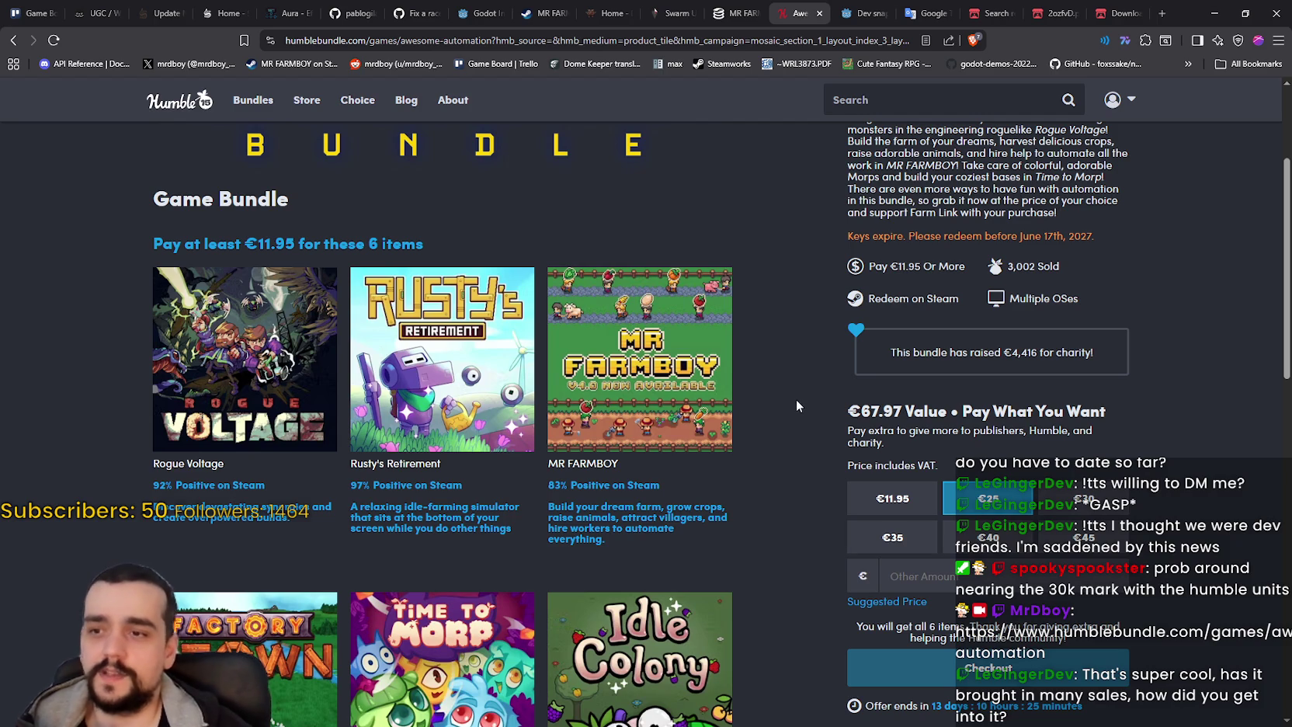
scroll(790, 356, "down", 1)
scroll(790, 362, "up", 1)
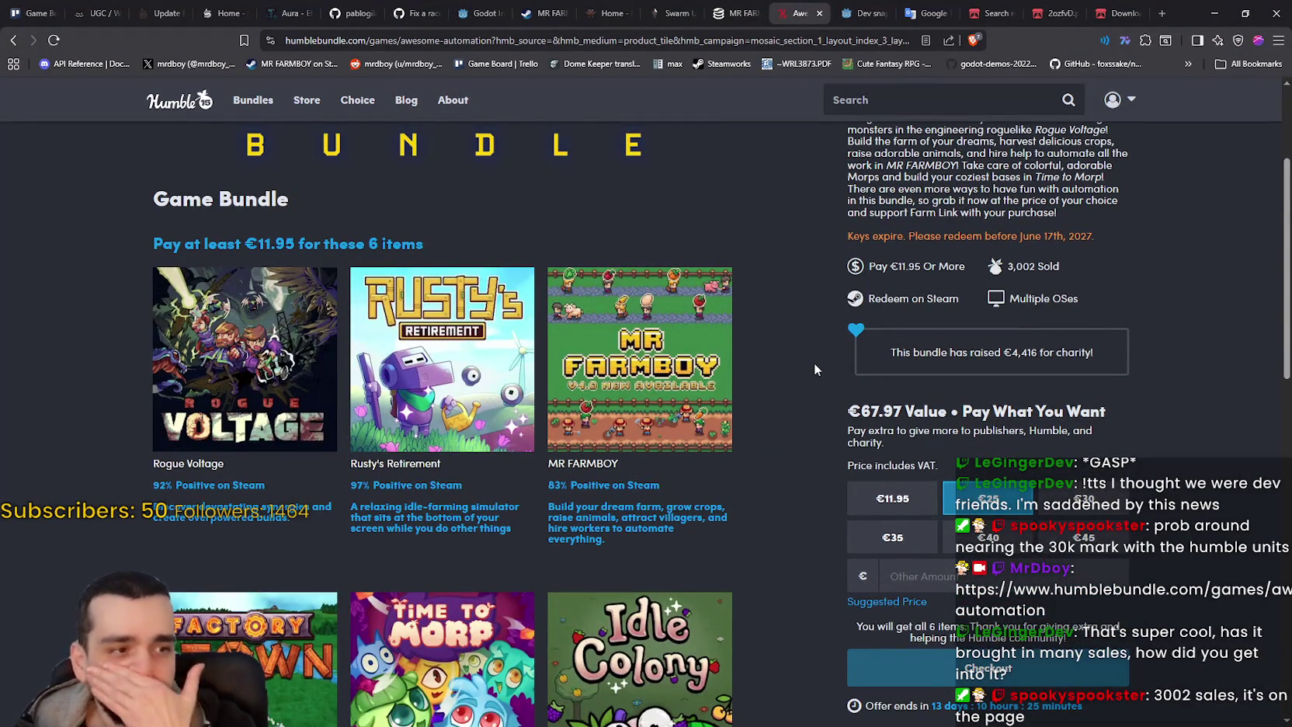
scroll(803, 339, "up", 1)
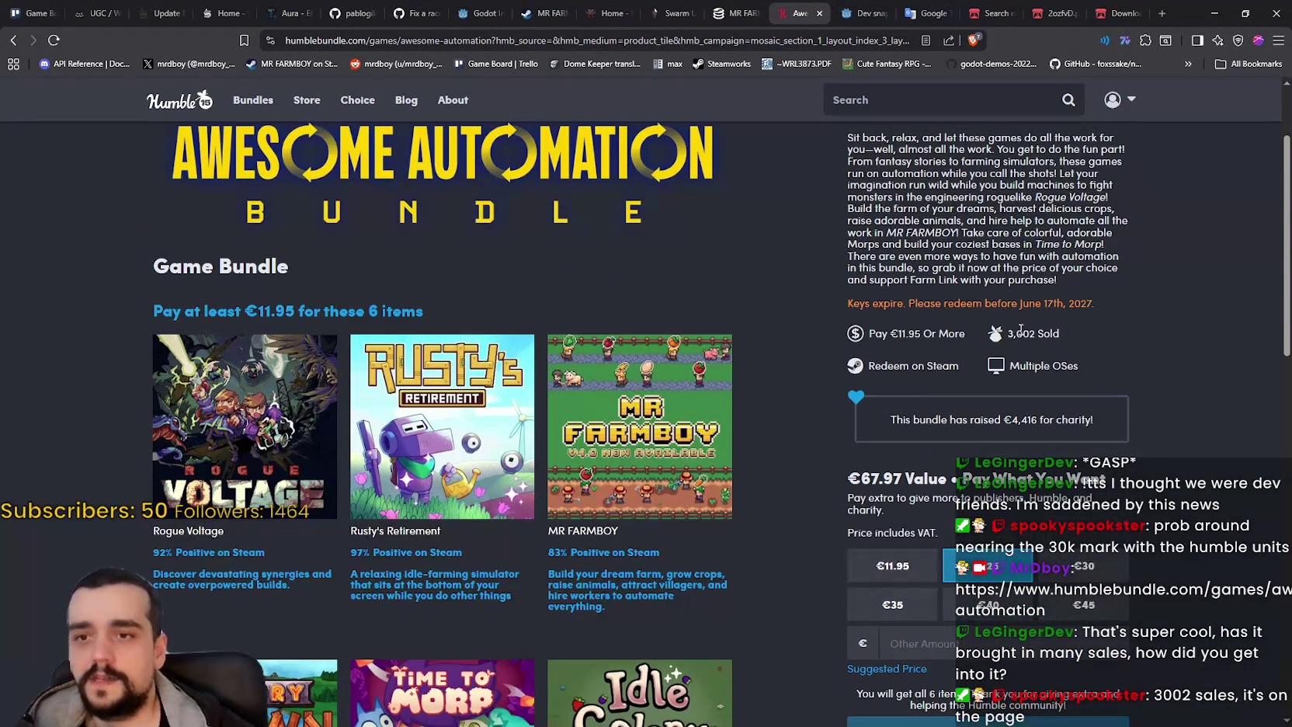
left_click(1215, 13)
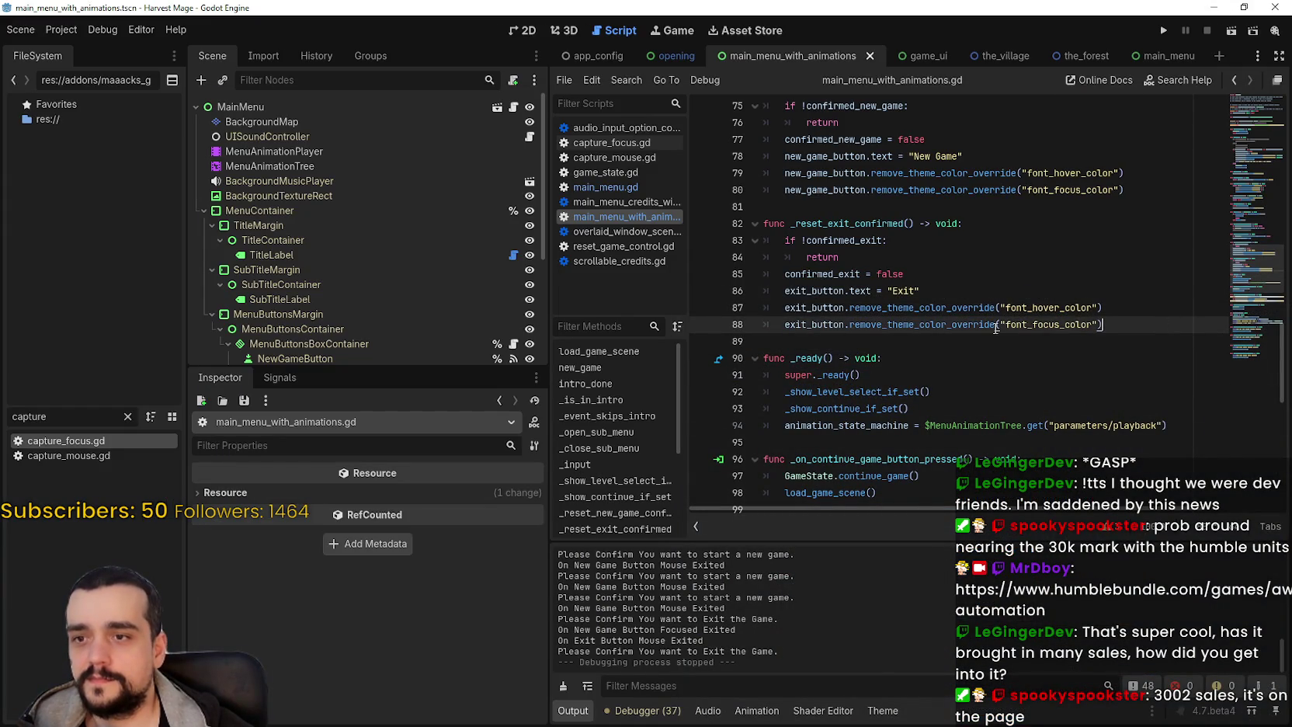
- Highlight the font_focus_color uses and select the line giving new_game_button a red focus colour
double_click(1076, 321)
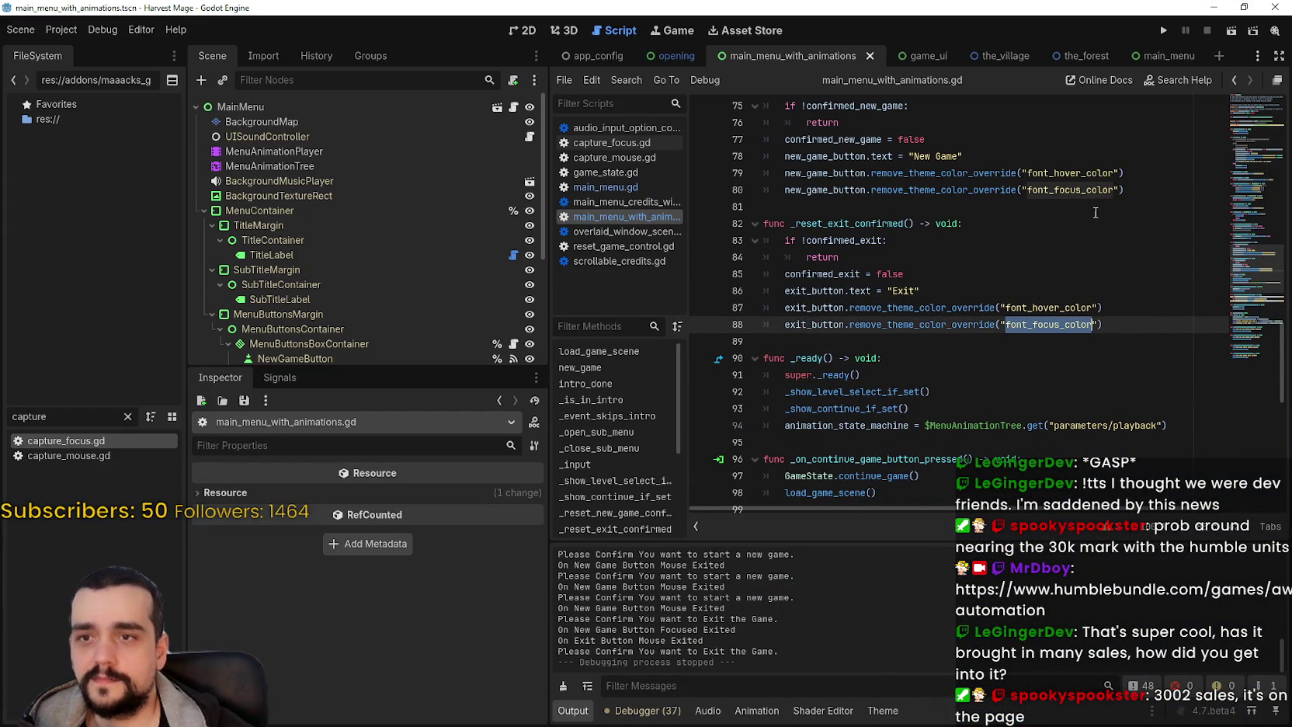
mouse_move(1250, 275)
left_mouse_down()
mouse_move(1241, 116)
mouse_move(1238, 149)
left_mouse_up()
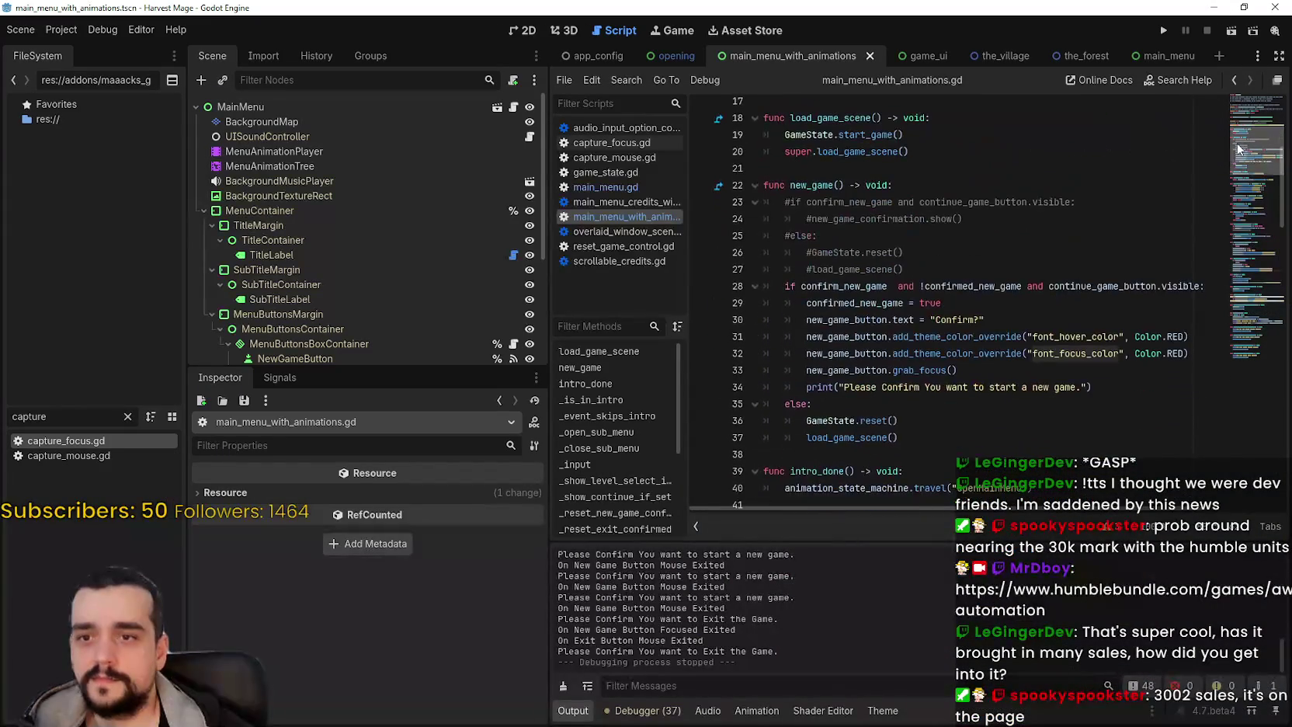
left_click_drag(1188, 353, 810, 354)
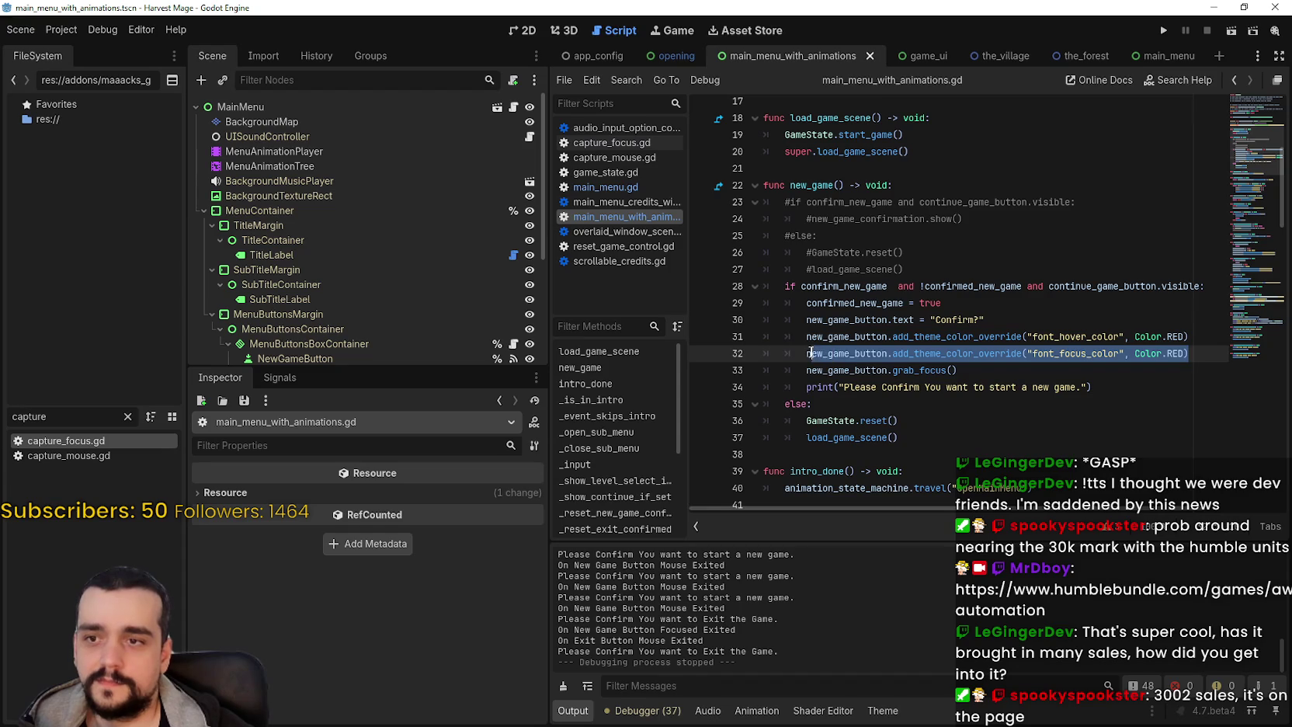
scroll(1011, 326, "down", 7)
scroll(1011, 326, "down", 3)
scroll(862, 182, "up", 1)
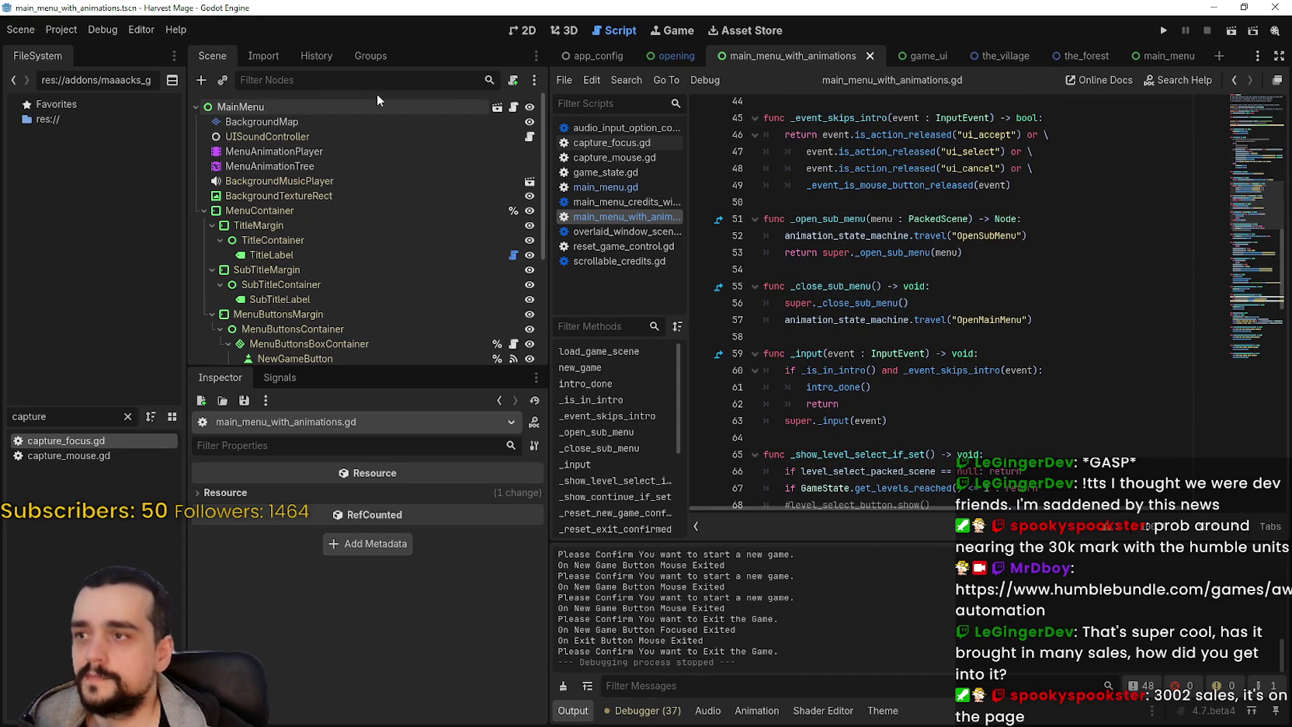
- Open main_menu.gd with the caret on empty line 91, then switch to the browser
left_click(606, 187)
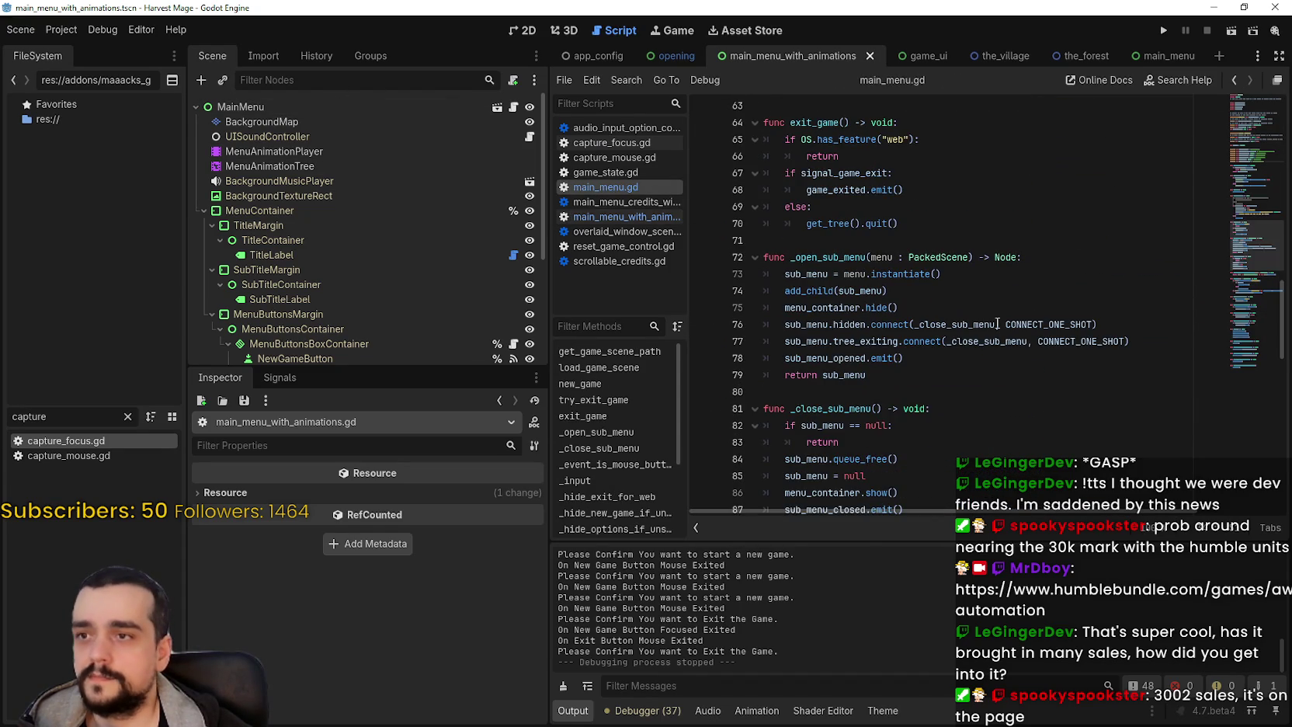
scroll(1251, 139, "up", 15)
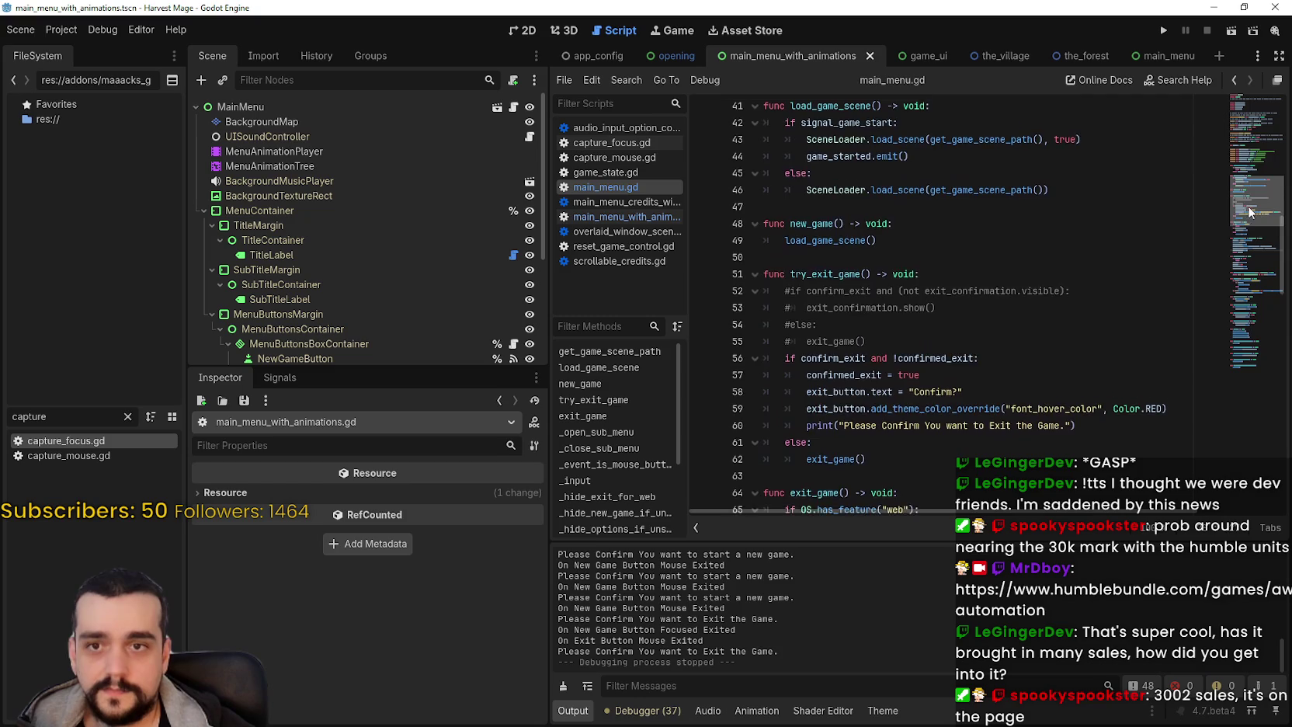
left_click_drag(1251, 139, 1256, 288)
left_click(1134, 312)
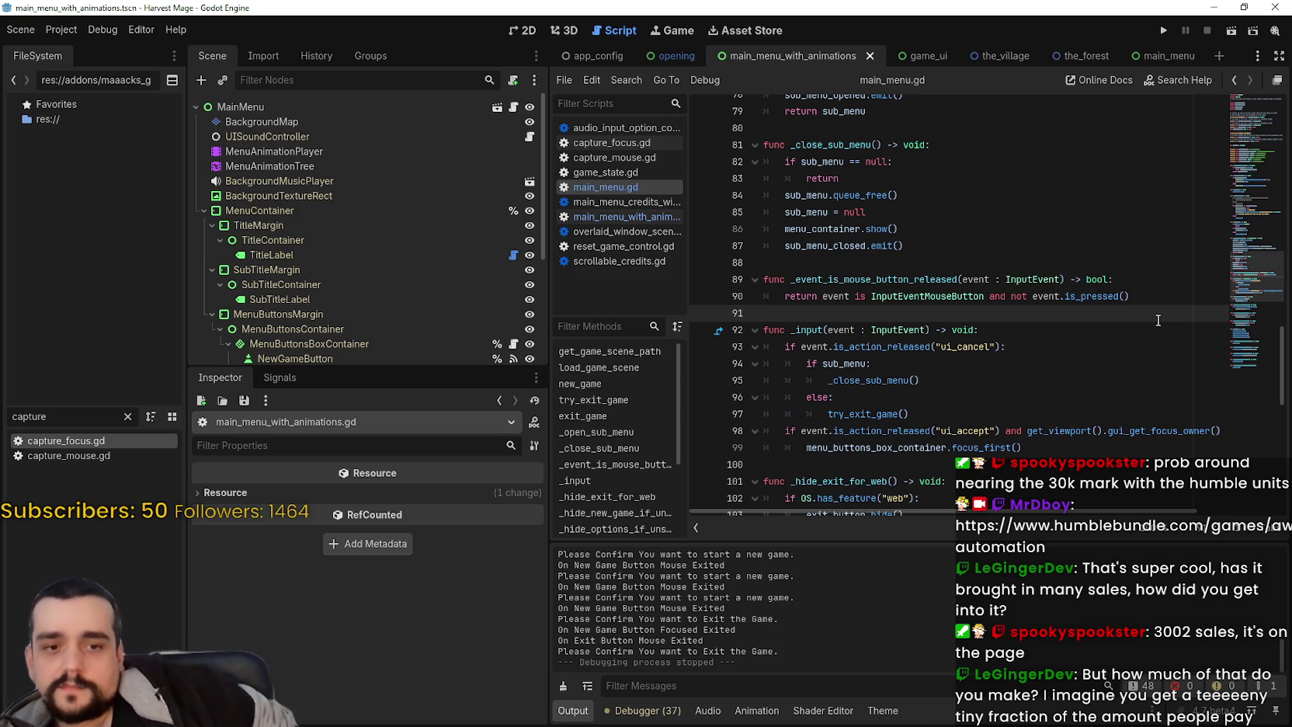
key("alt+Tab")
scroll(1080, 306, "down", 8)
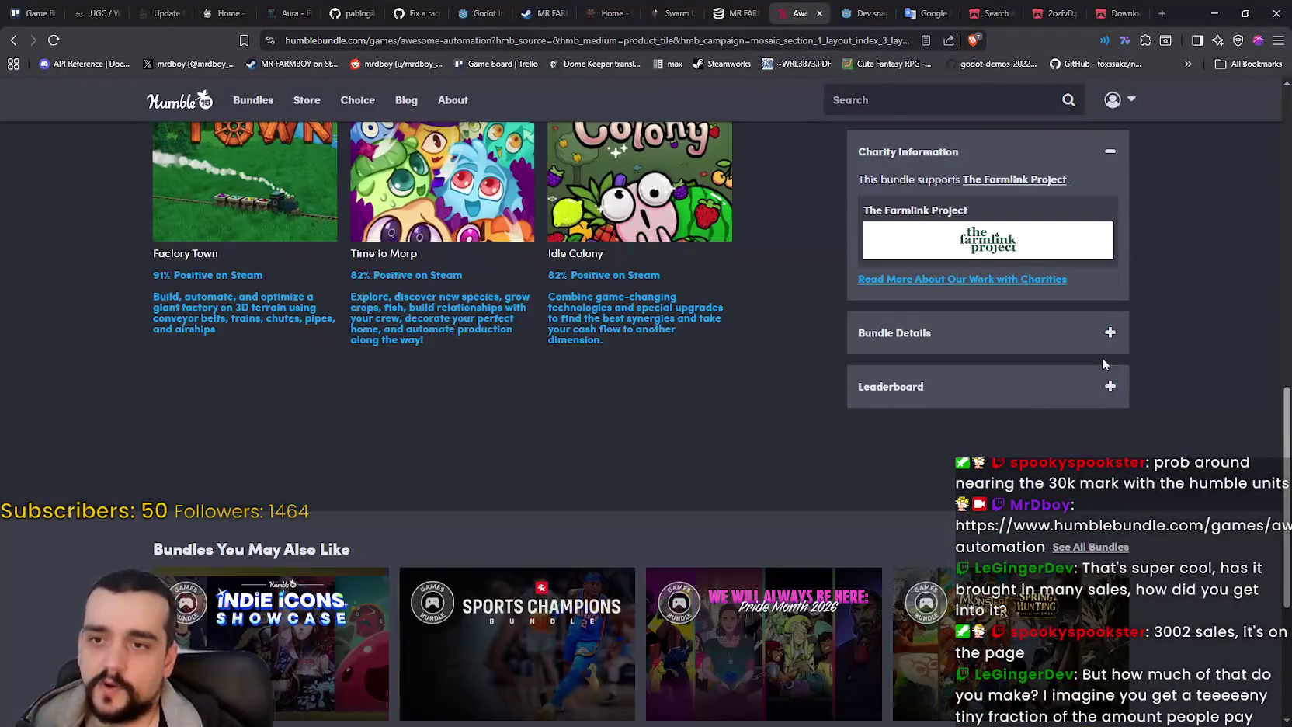
- Expand the bundle's Leaderboard and select the top contributor's US$25.00 entry
left_click(1110, 386)
scroll(1139, 412, "up", 3)
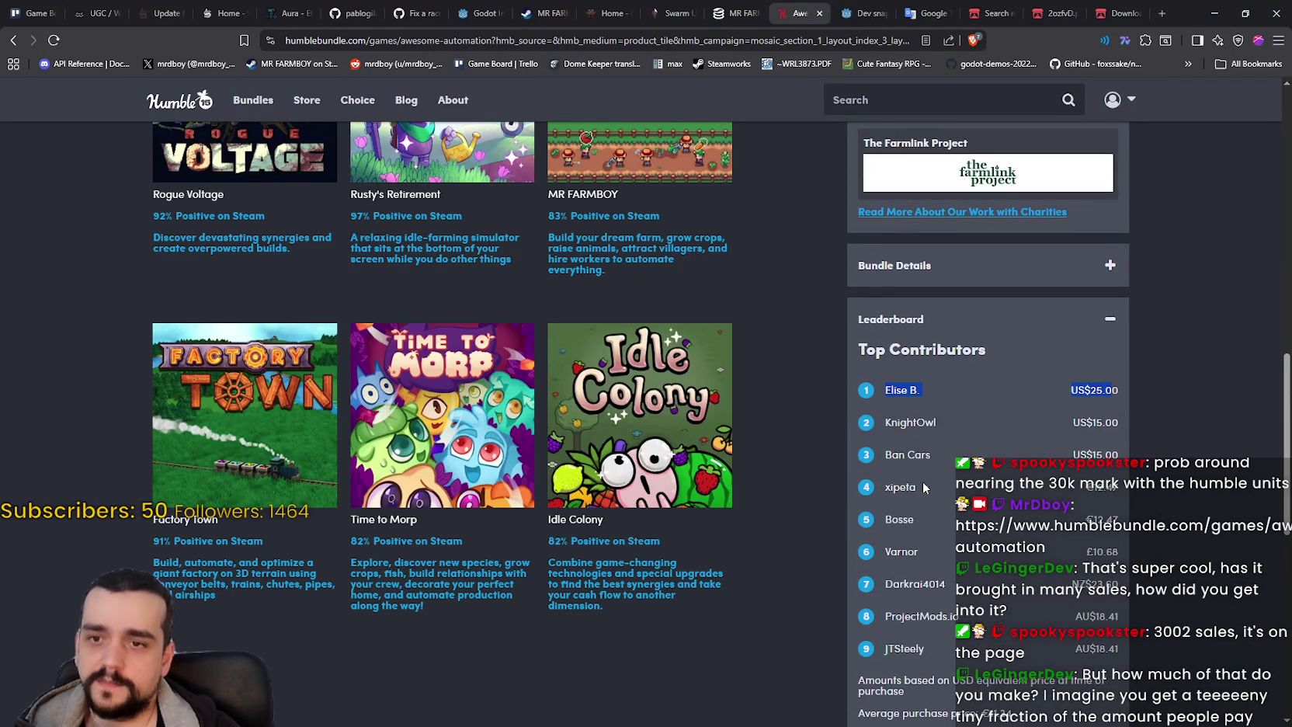
left_click(1104, 390)
left_click_drag(1046, 395, 844, 388)
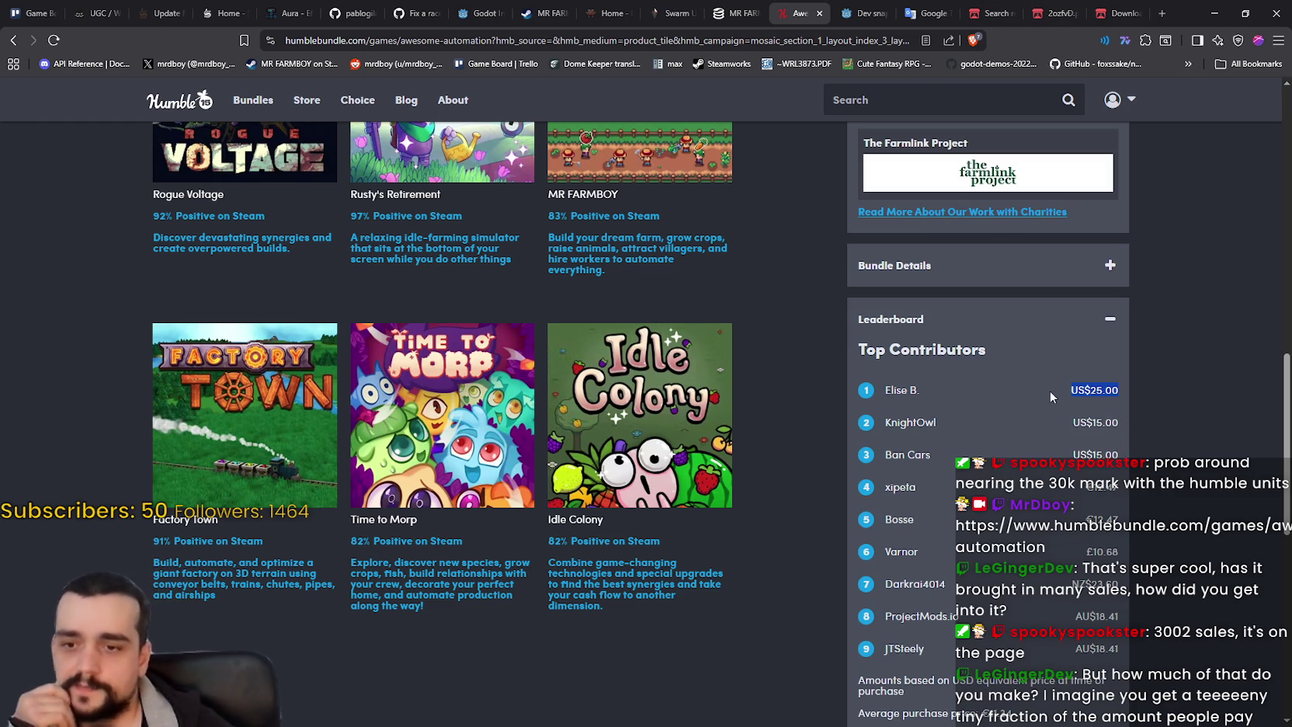
- Scroll around the bundle page, then minimize the browser back to Godot
scroll(1064, 466, "up", 5)
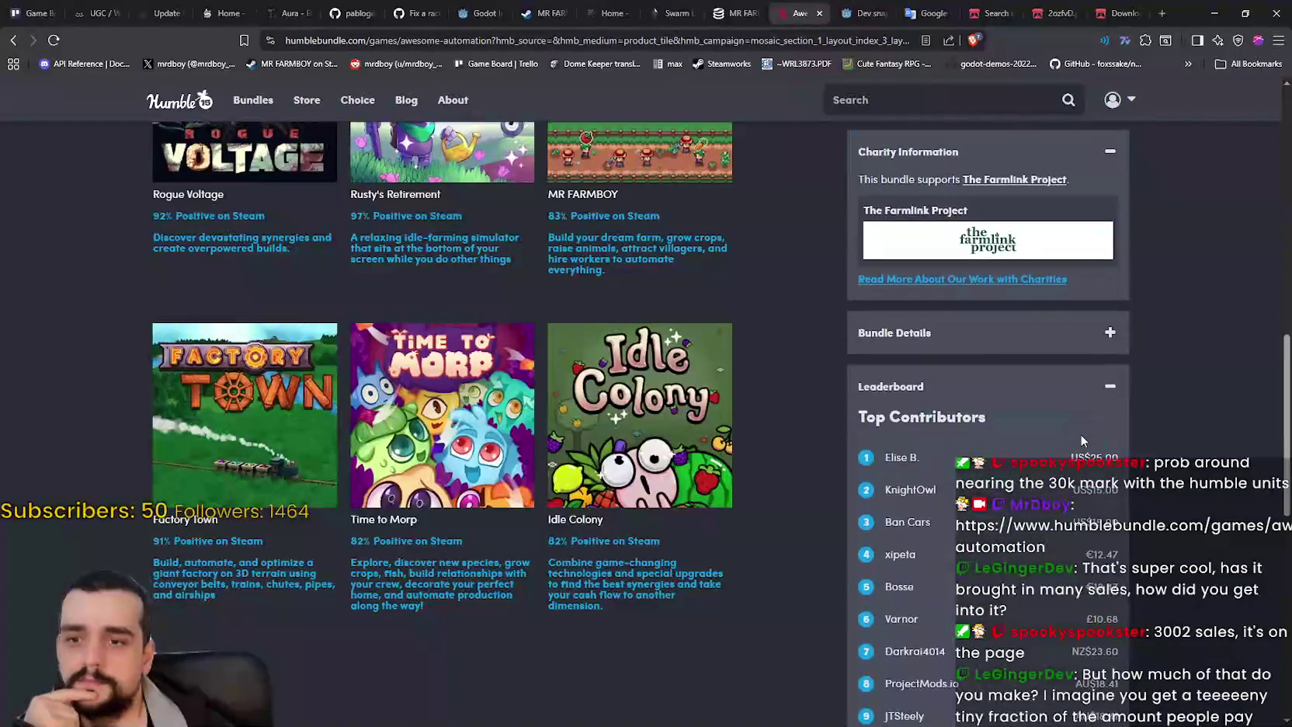
scroll(1080, 433, "up", 6)
scroll(1177, 449, "down", 3)
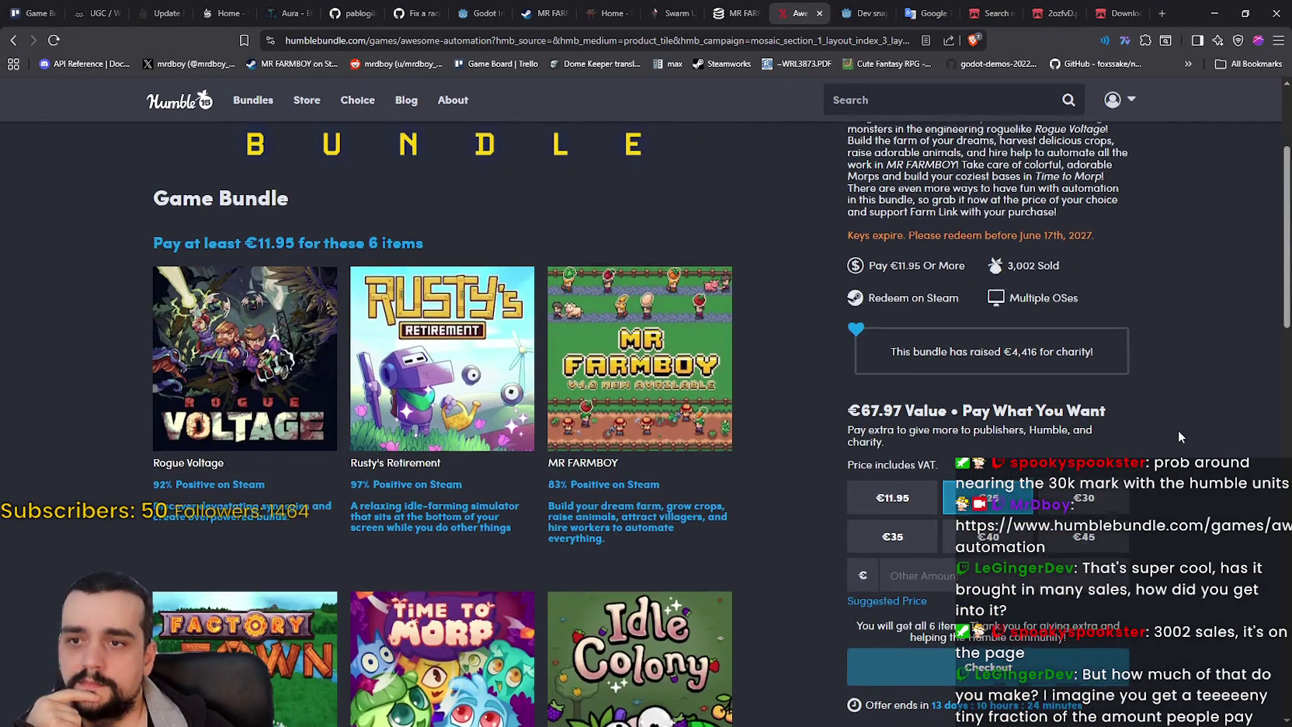
scroll(1178, 429, "down", 6)
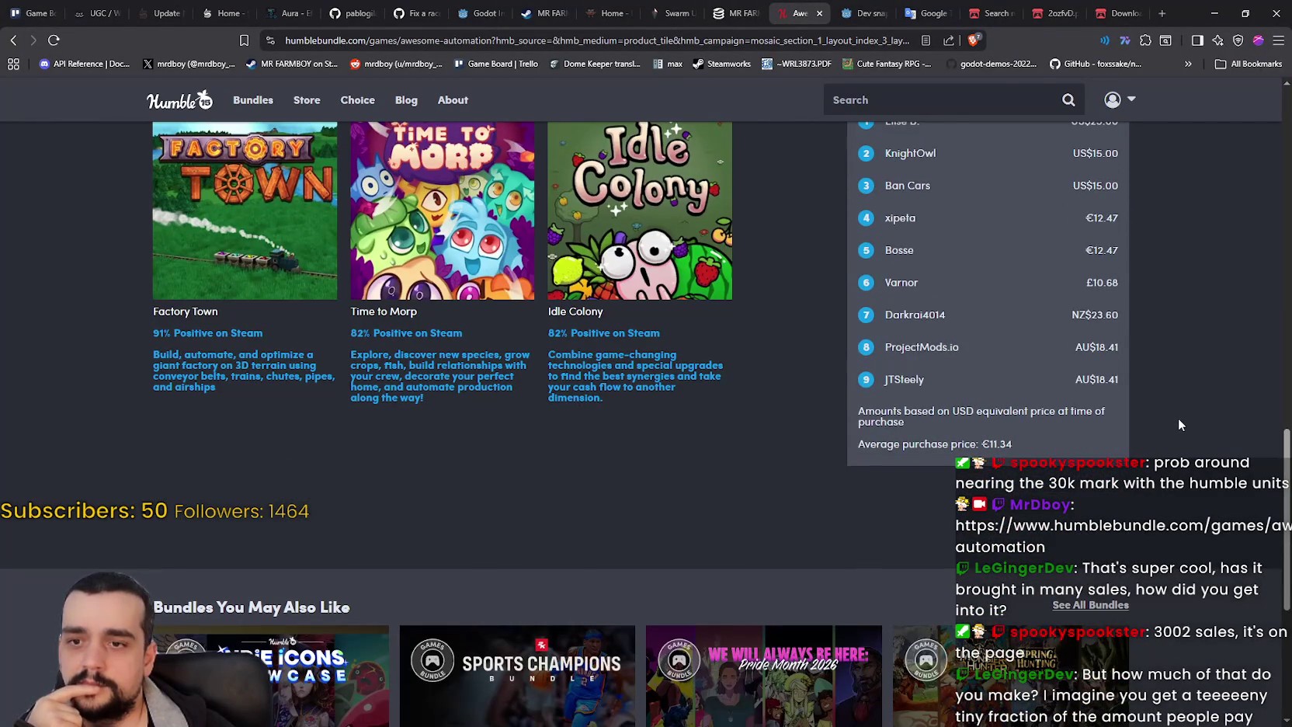
scroll(1178, 418, "up", 7)
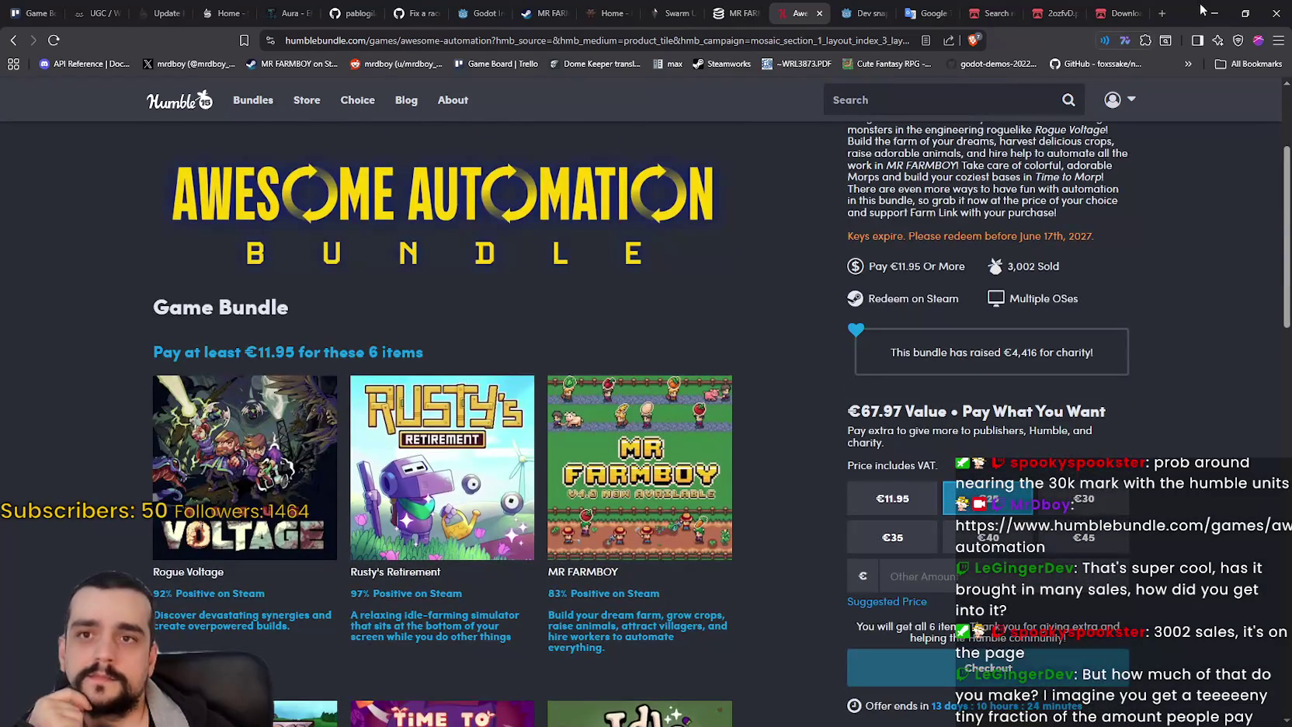
left_click(1215, 14)
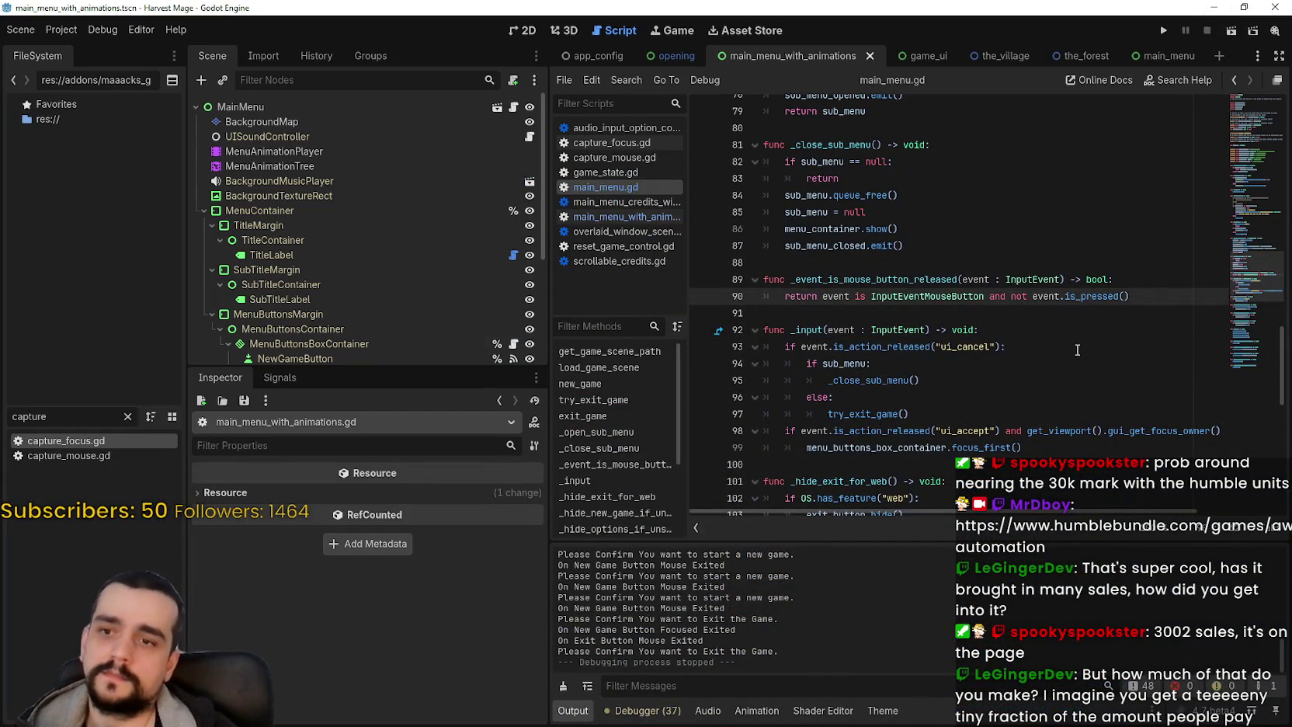
- Paste the red font_focus_color override as line 60 for exit_button and run the project with F5
scroll(1077, 349, "up", 2)
left_click(1165, 398)
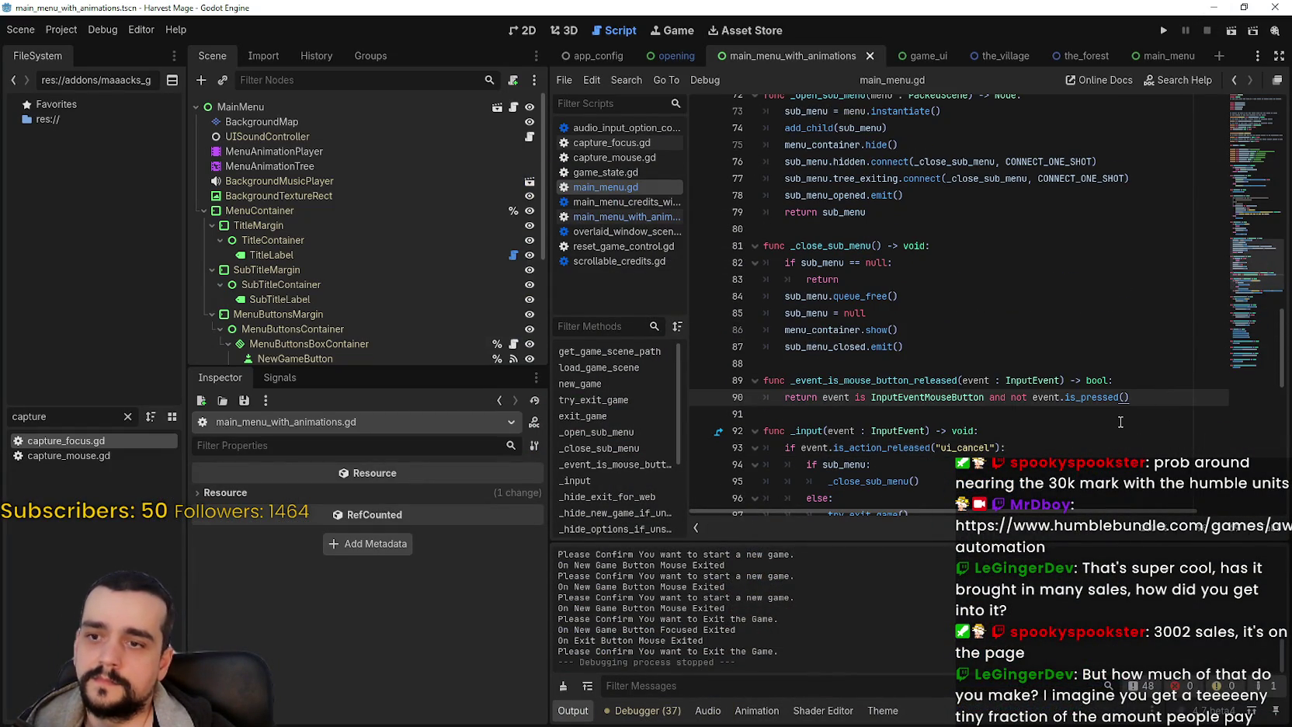
scroll(1120, 422, "up", 9)
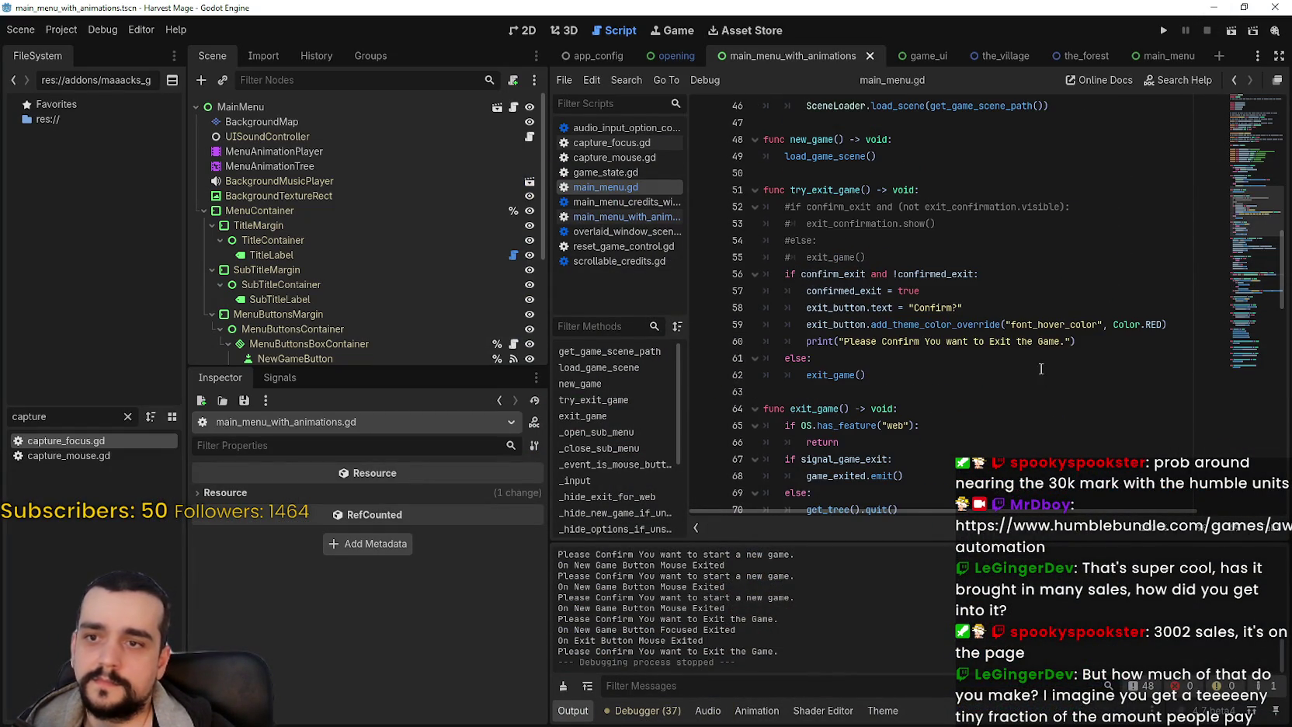
scroll(1035, 375, "up", 15)
mouse_move(1237, 103)
left_mouse_down()
mouse_move(1252, 364)
mouse_move(1227, 204)
mouse_move(1238, 104)
mouse_move(1234, 218)
left_mouse_up()
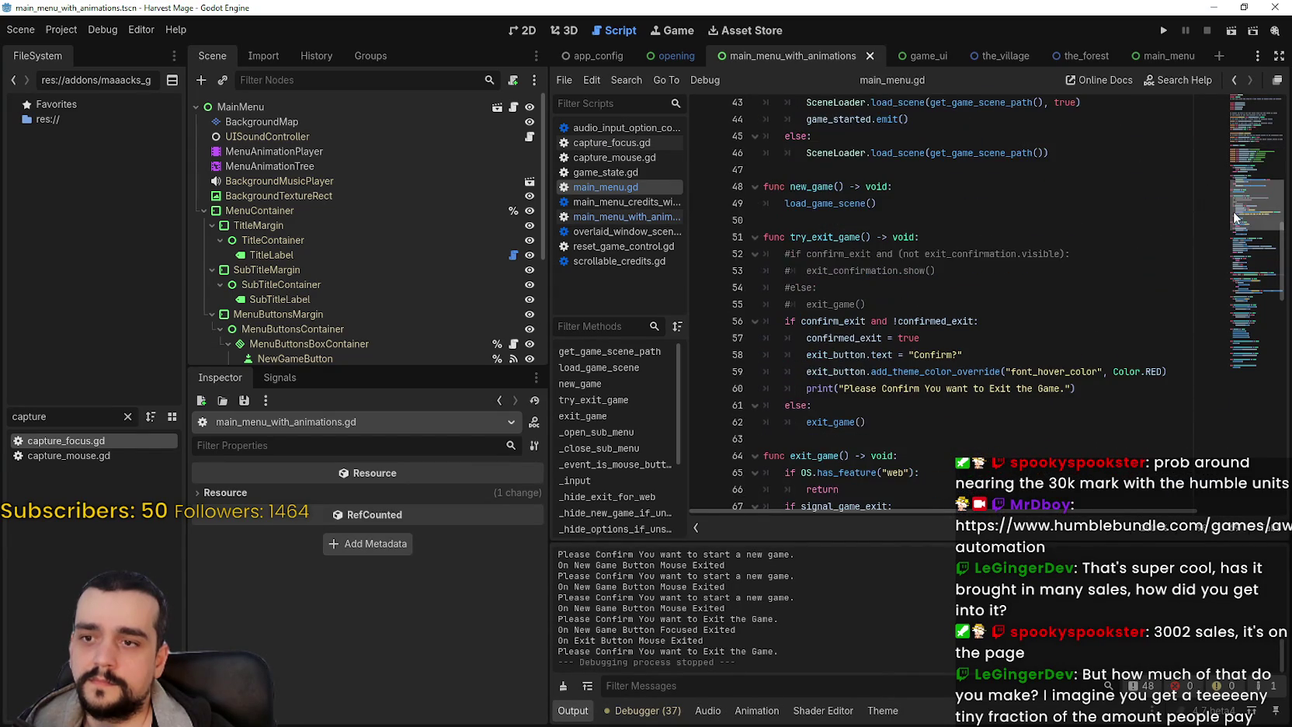
left_click(1218, 374)
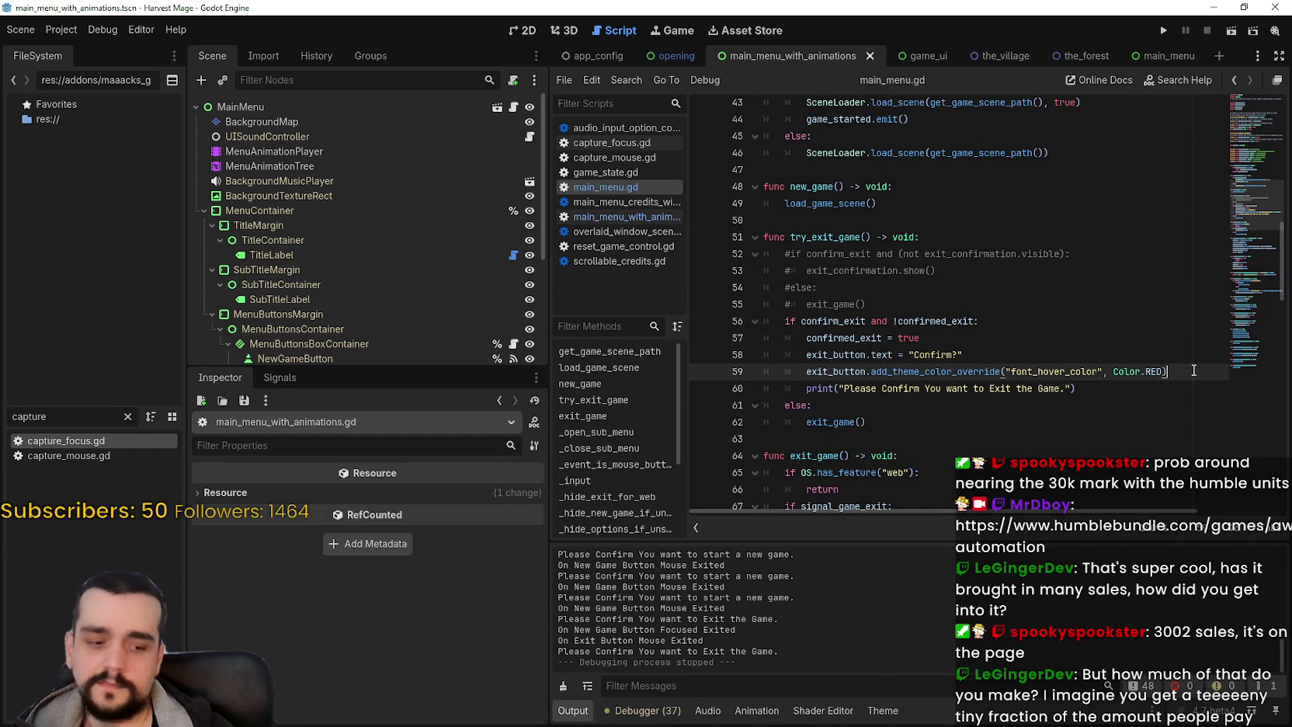
type("new_game_button.add_theme_color_override(\"font_focus_color\", Color.RED)")
double_click(852, 387)
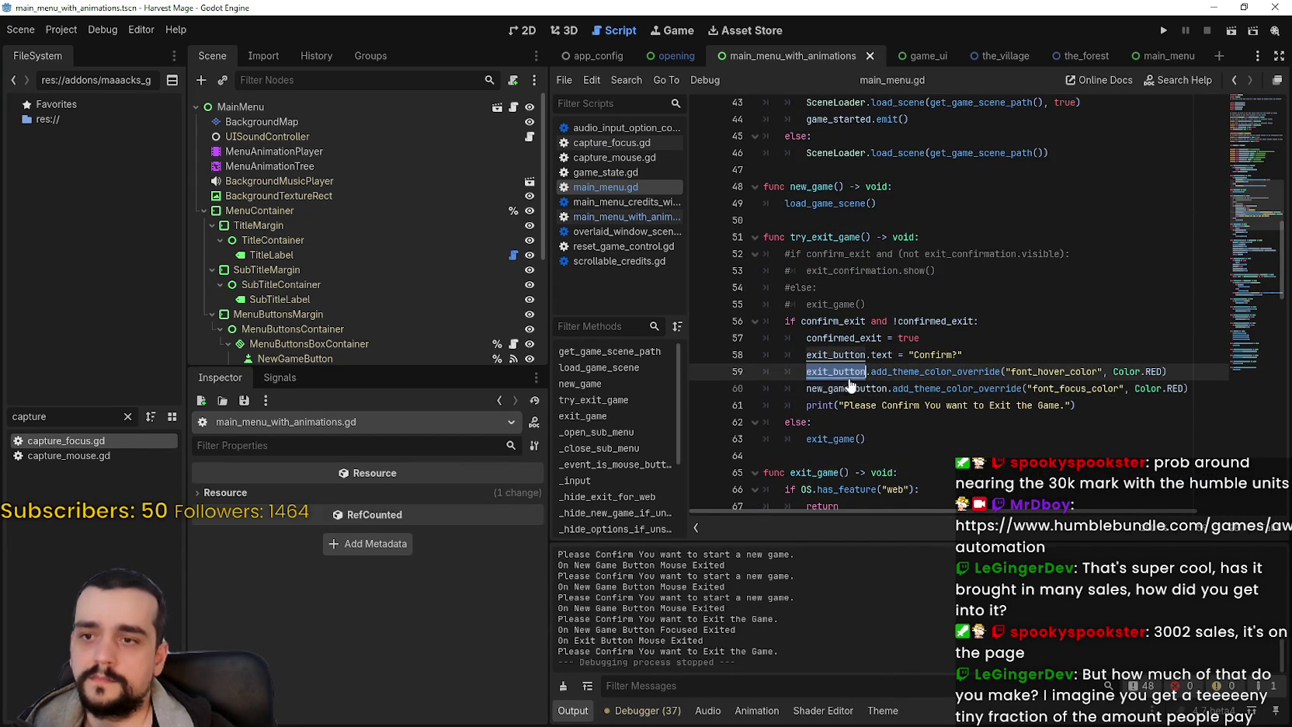
type("exit_button")
key("F5")
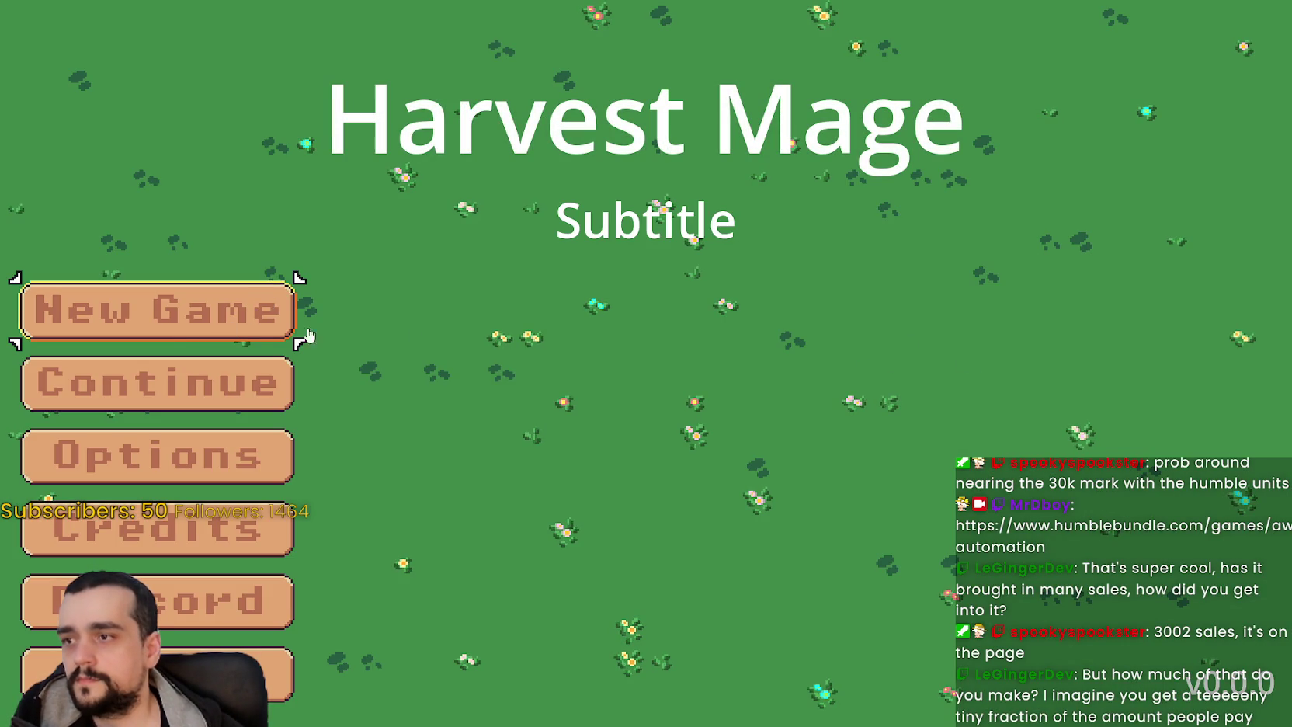
- Test the New Game and Quit confirmation prompts in the running game, then stop it
left_click(217, 320)
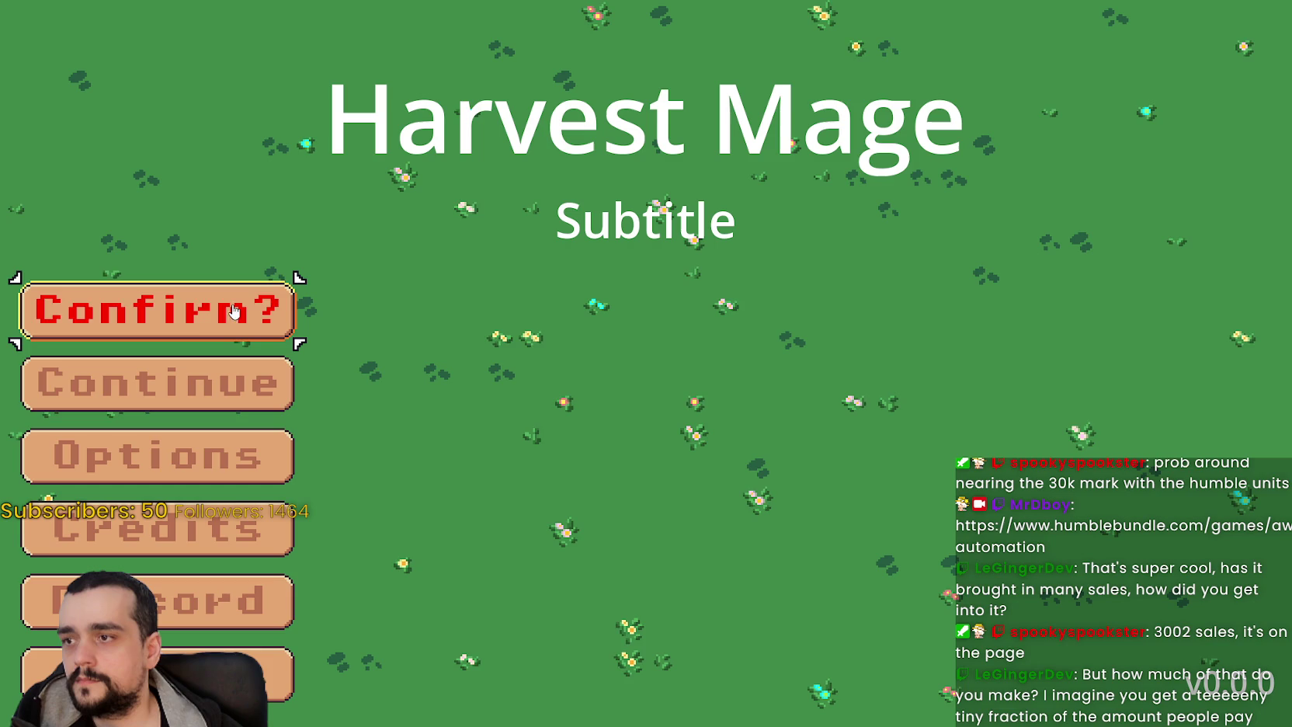
left_click(273, 674)
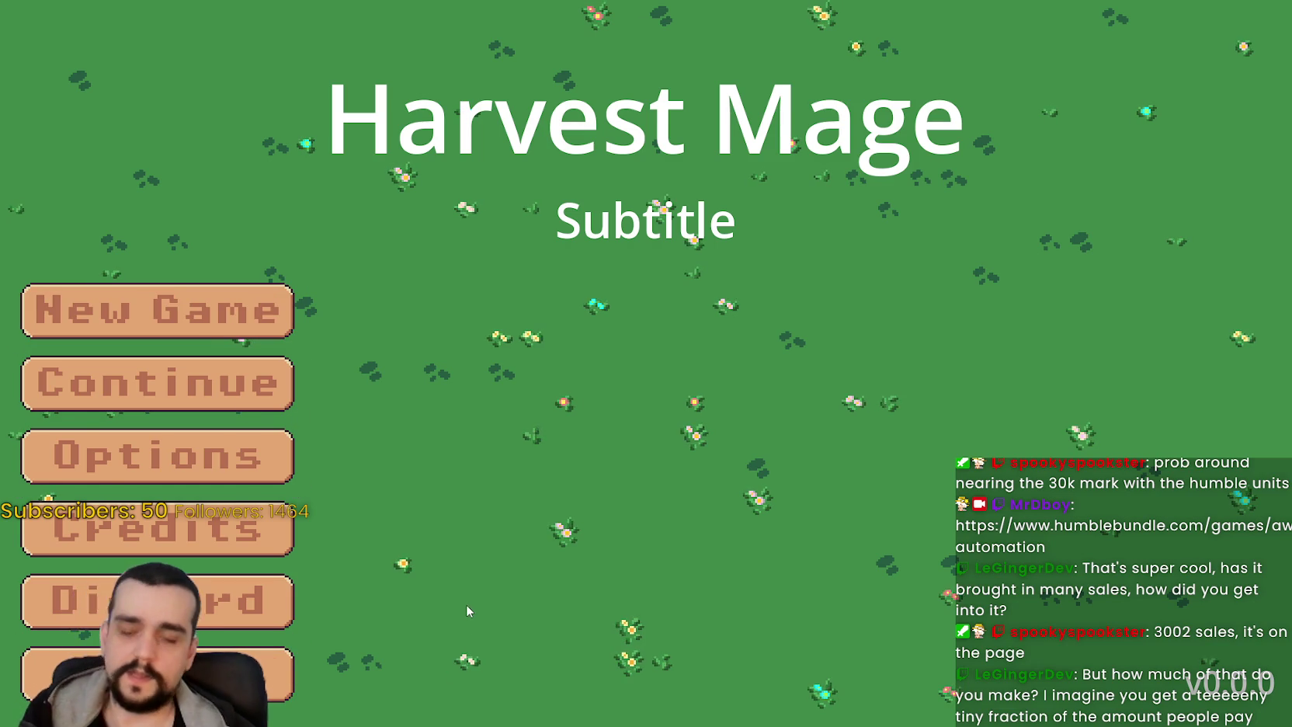
key("alt+Tab")
left_click(1209, 31)
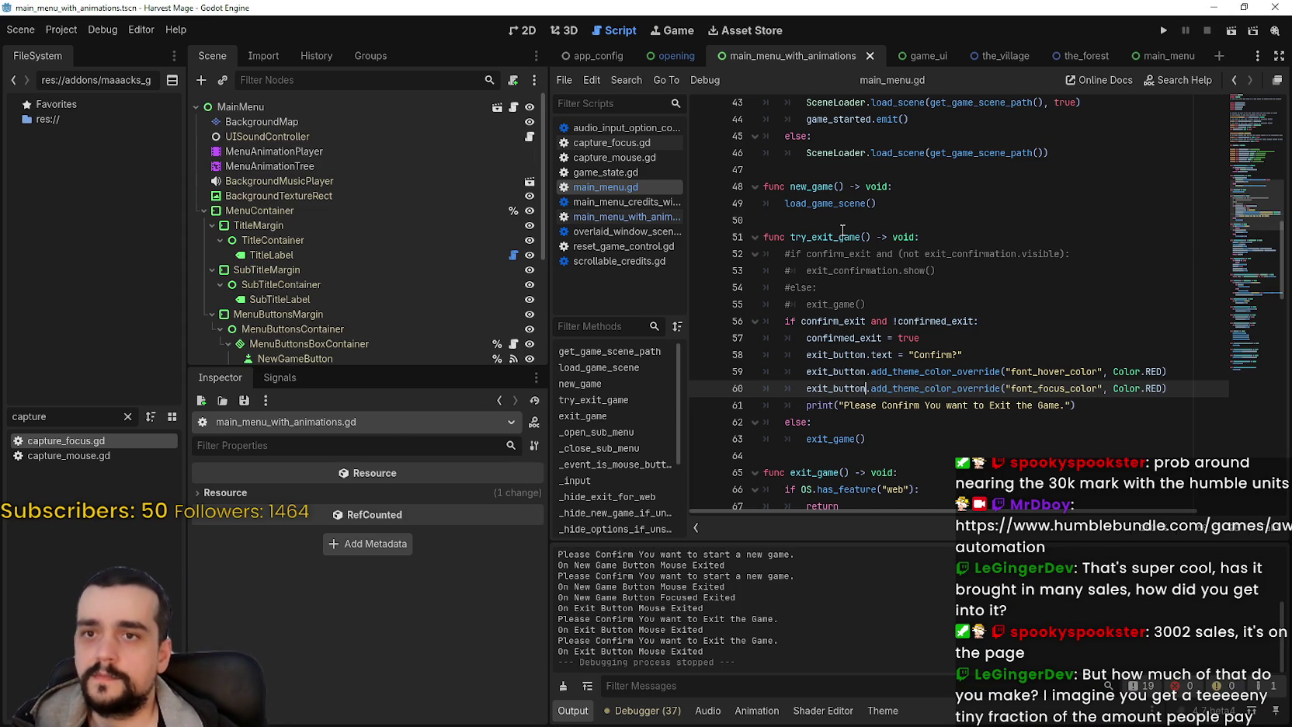
- Start a new line 61 below line 60 and type exit_button.grab
left_click(1016, 419)
left_click(1179, 394)
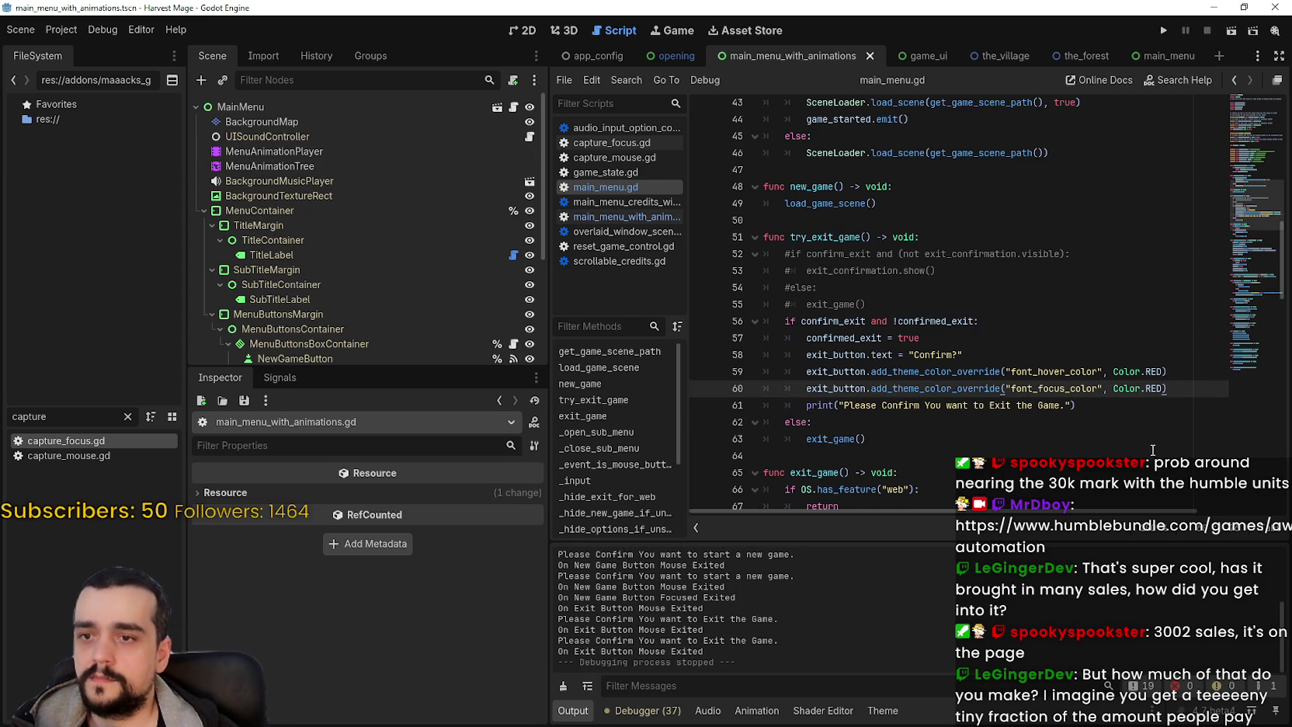
key("Return")
type("e")
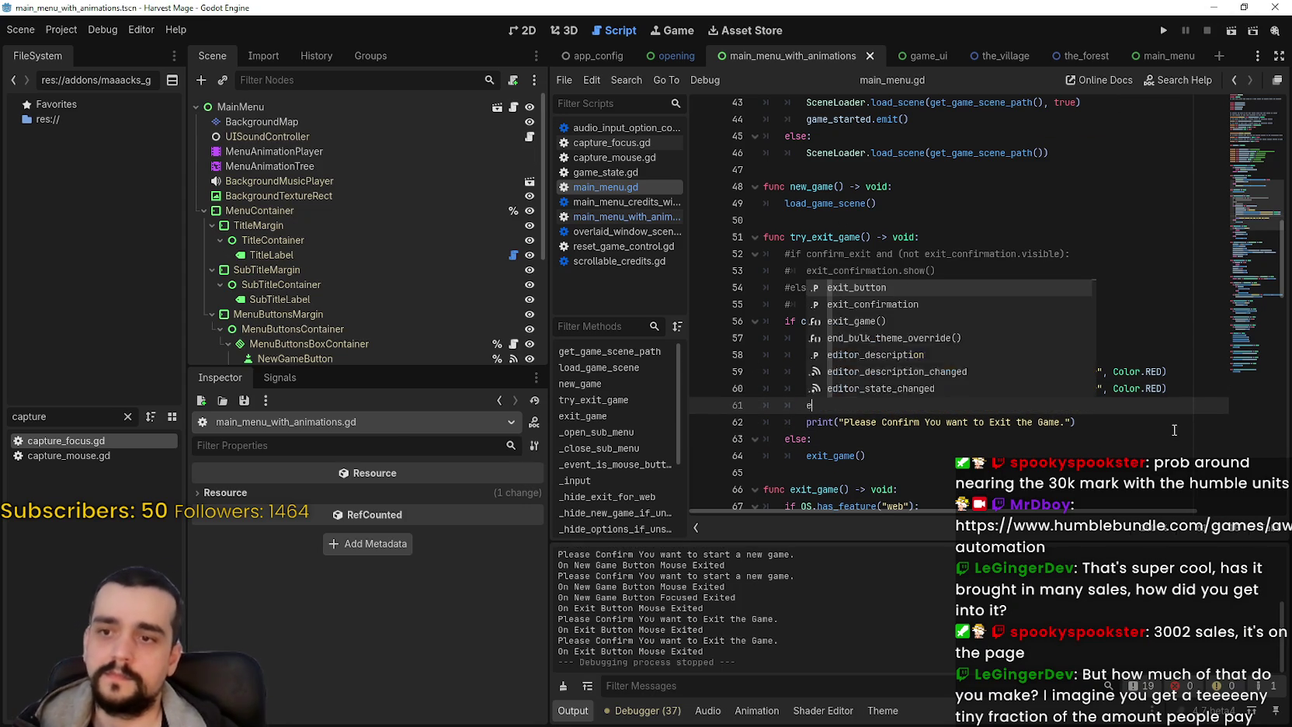
type("xit_button.grab")
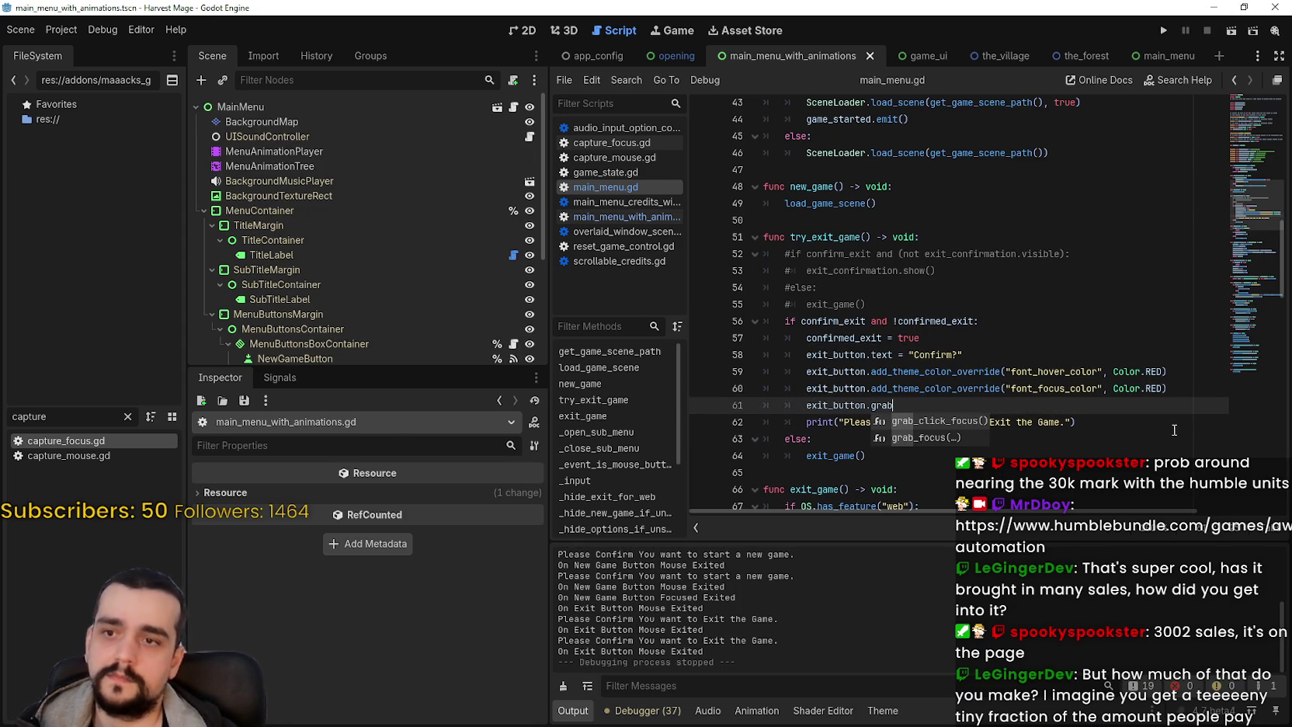
- Complete the call as exit_button.grab_focus() and save the script
key("Down")
key("Return")
key("ctrl+s")
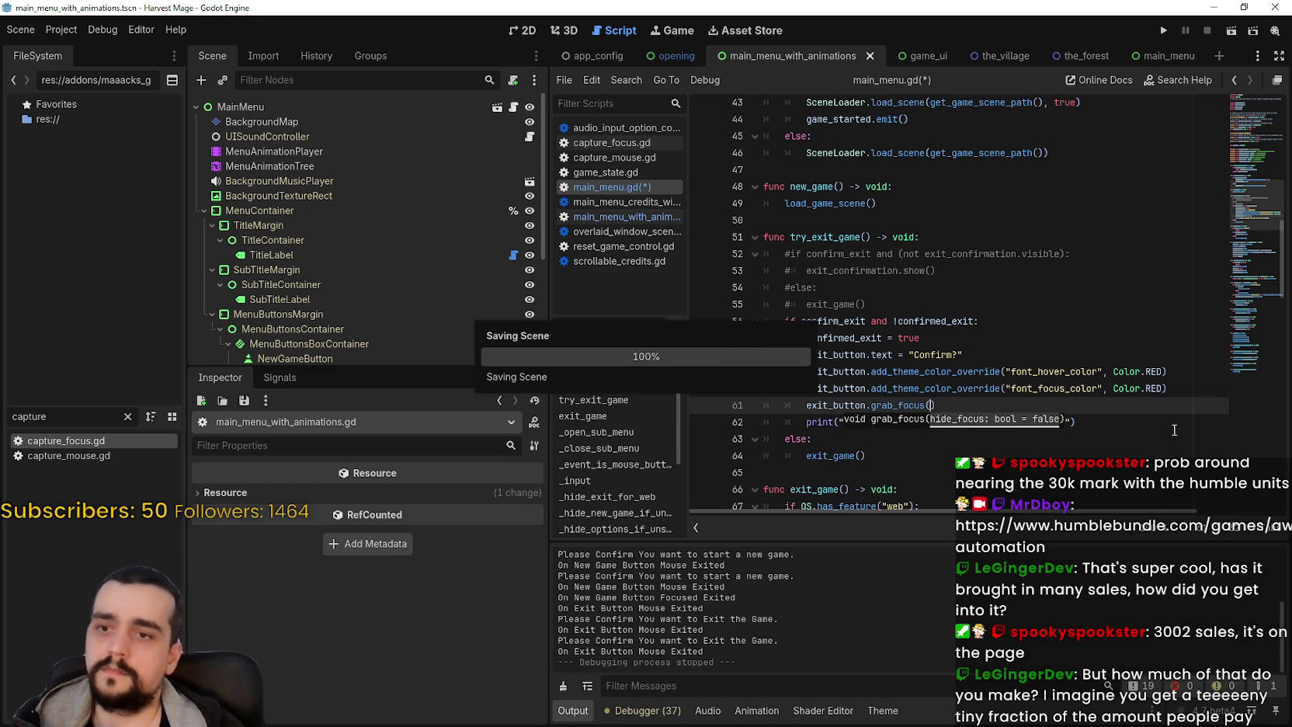
- Run the game, trigger New Game and Quit confirmations, and check button focus with arrow keys
left_click(1163, 30)
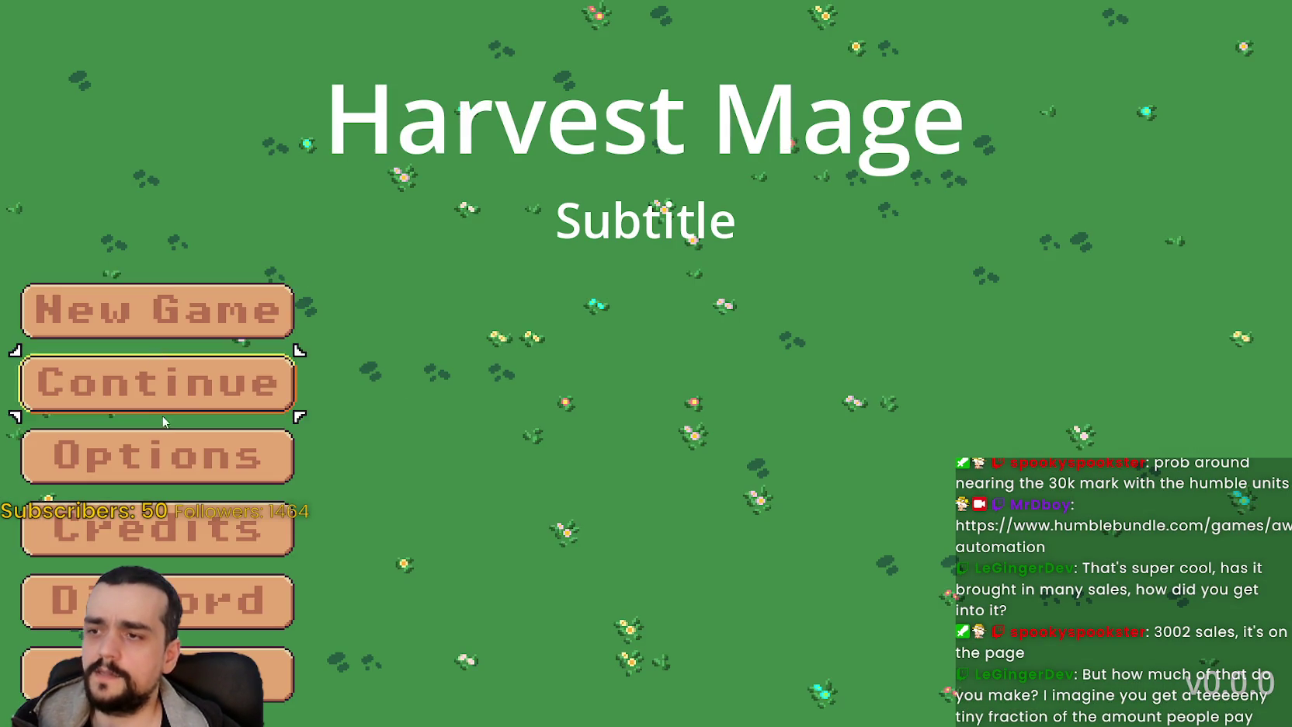
left_click(212, 301)
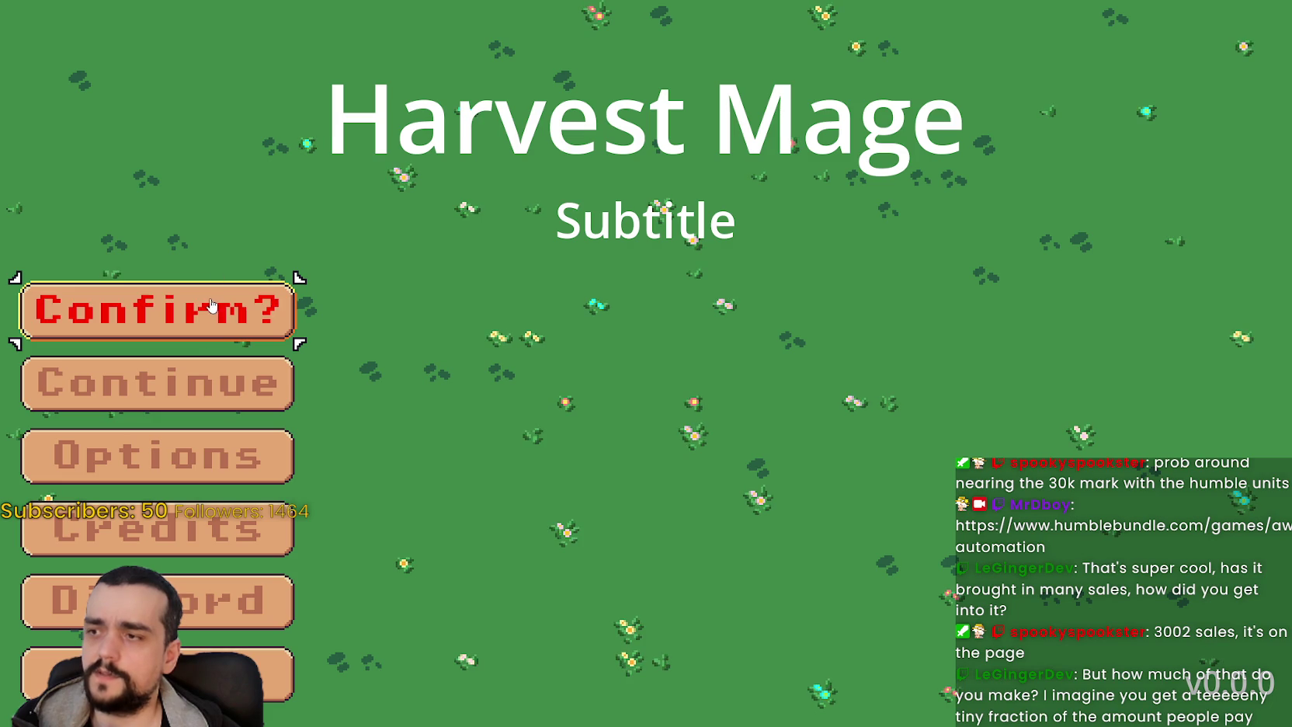
left_click(155, 674)
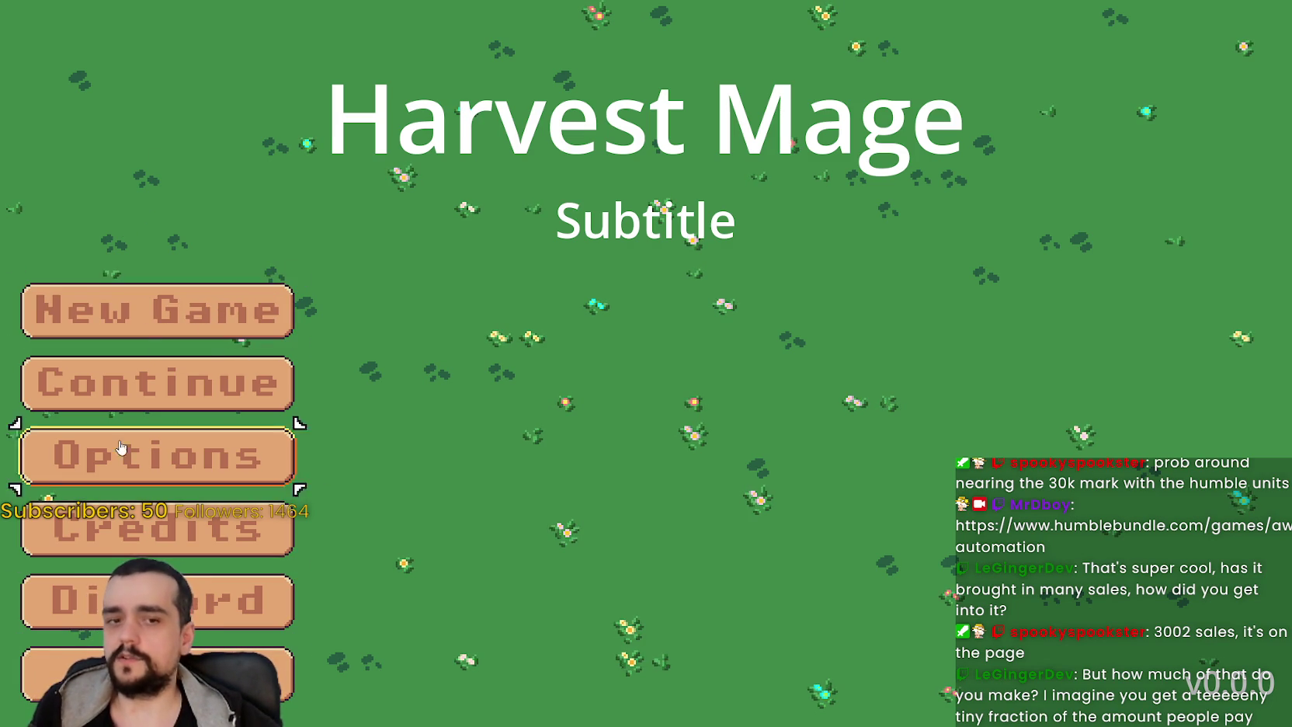
key("F8")
key("Up")
key("Up")
key("Up")
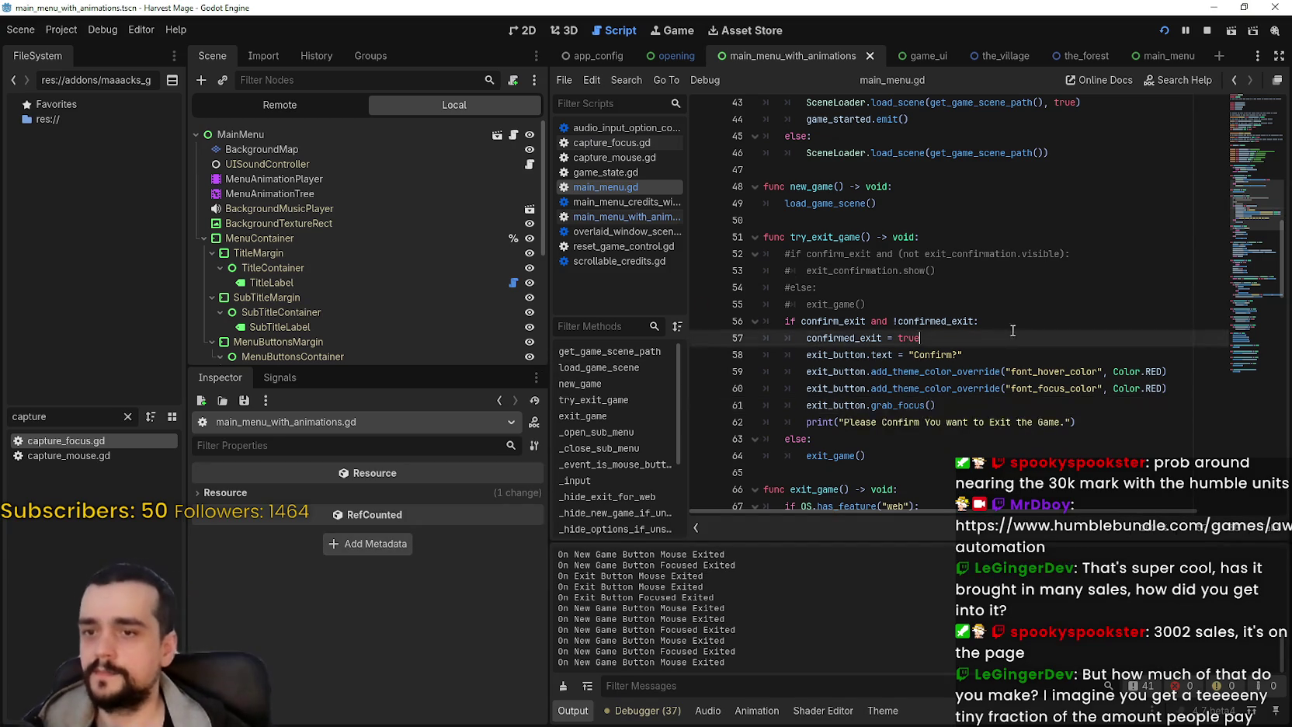
key("F6")
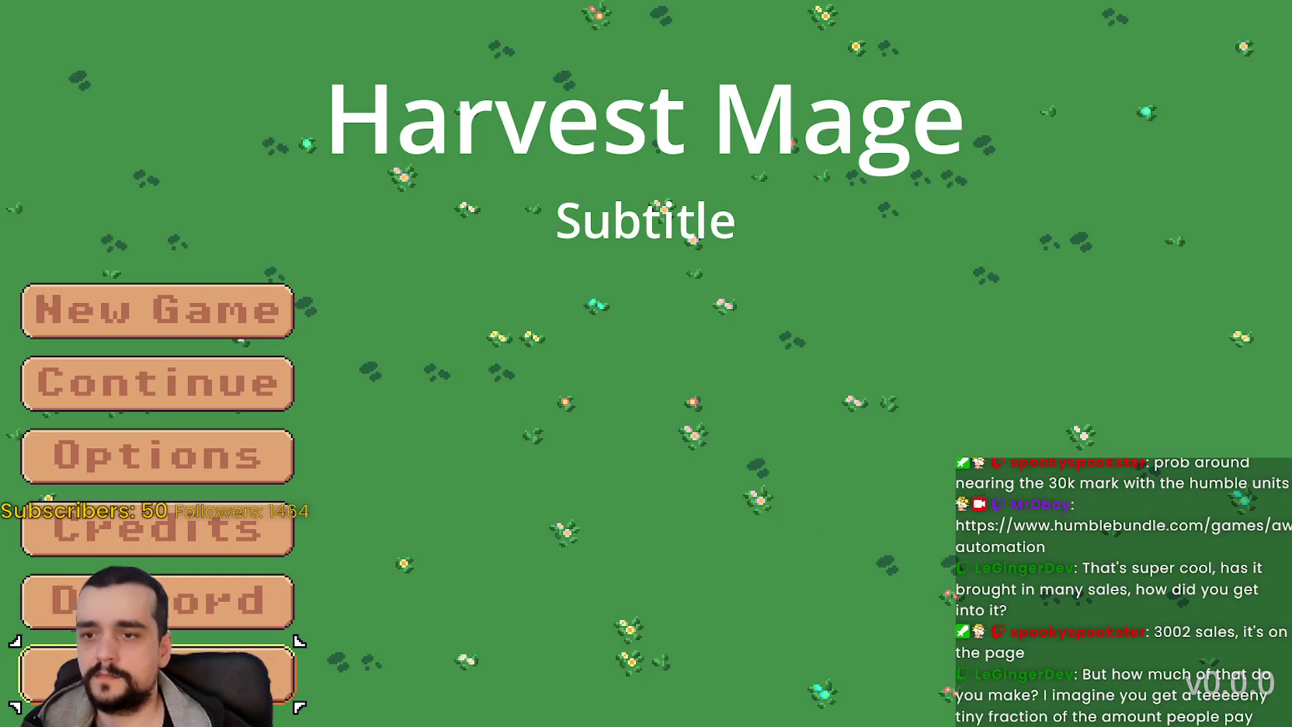
key("Up")
key("Up")
key("Up")
key("Down")
key("Down")
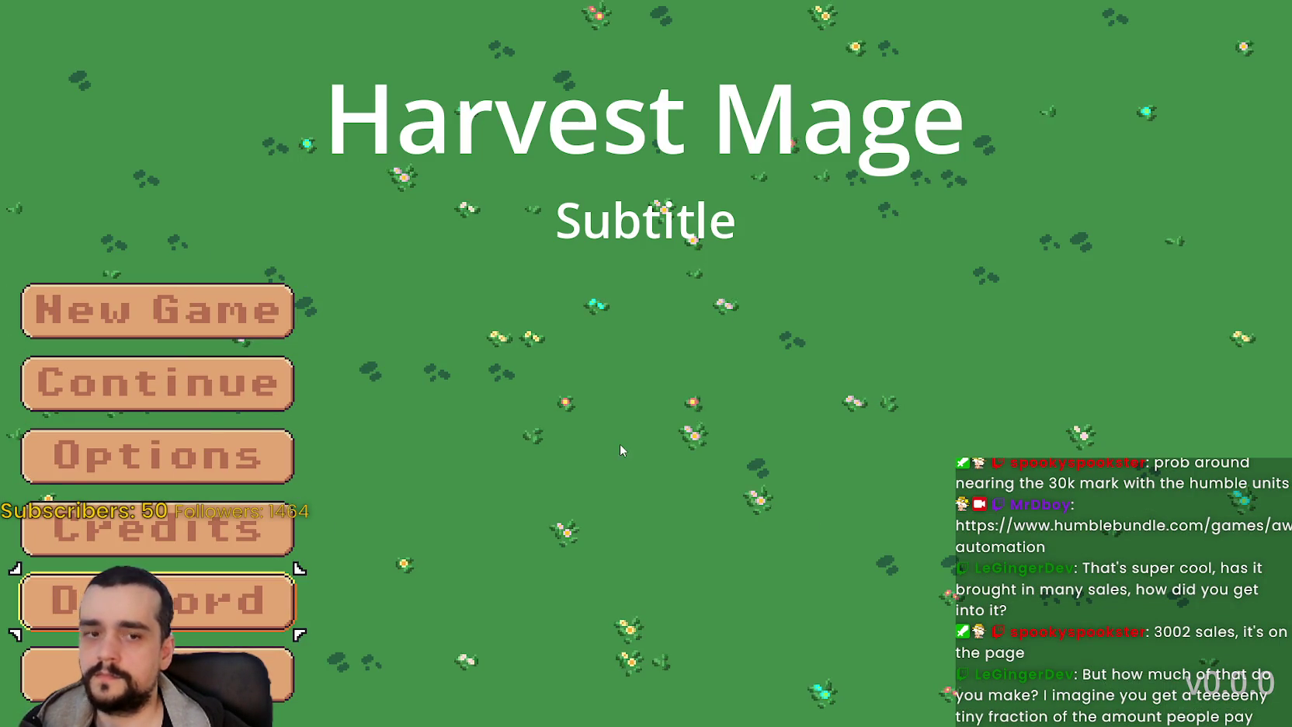
key("alt+F4")
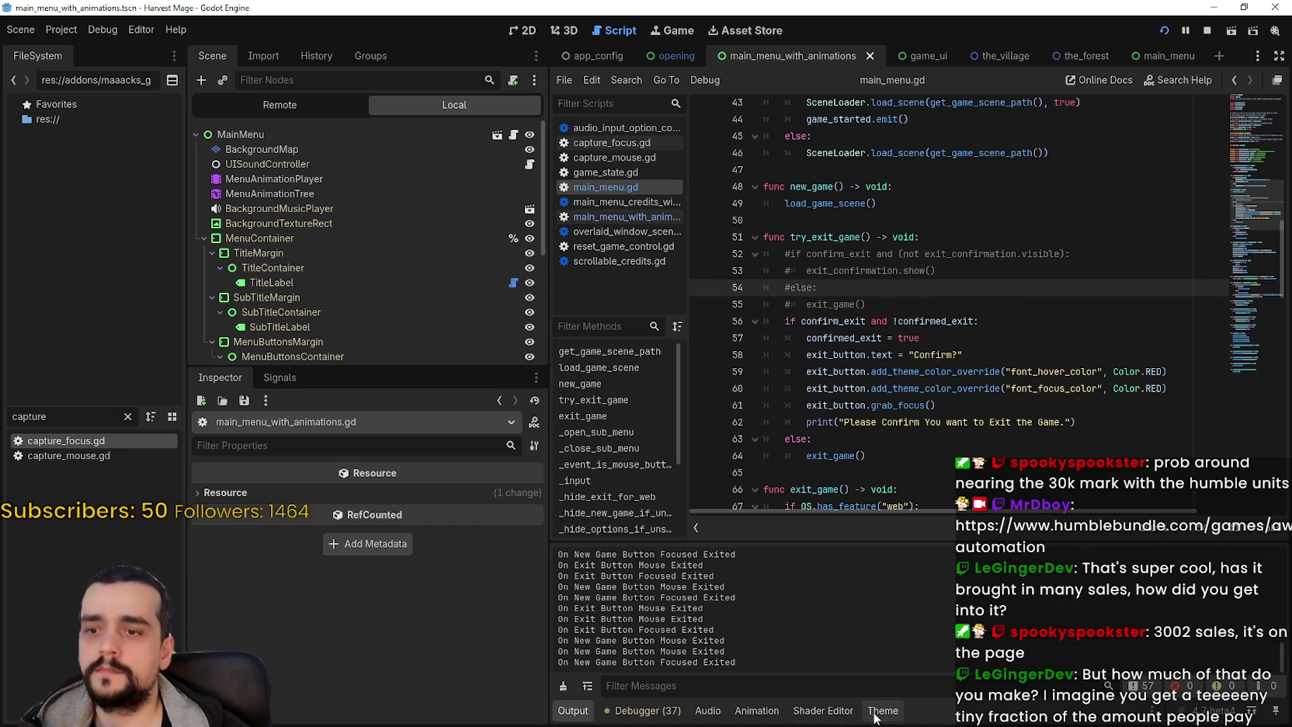
- Add a main_menu_title_label type to game_theme.tres with Label as its variation base type
left_click(883, 709)
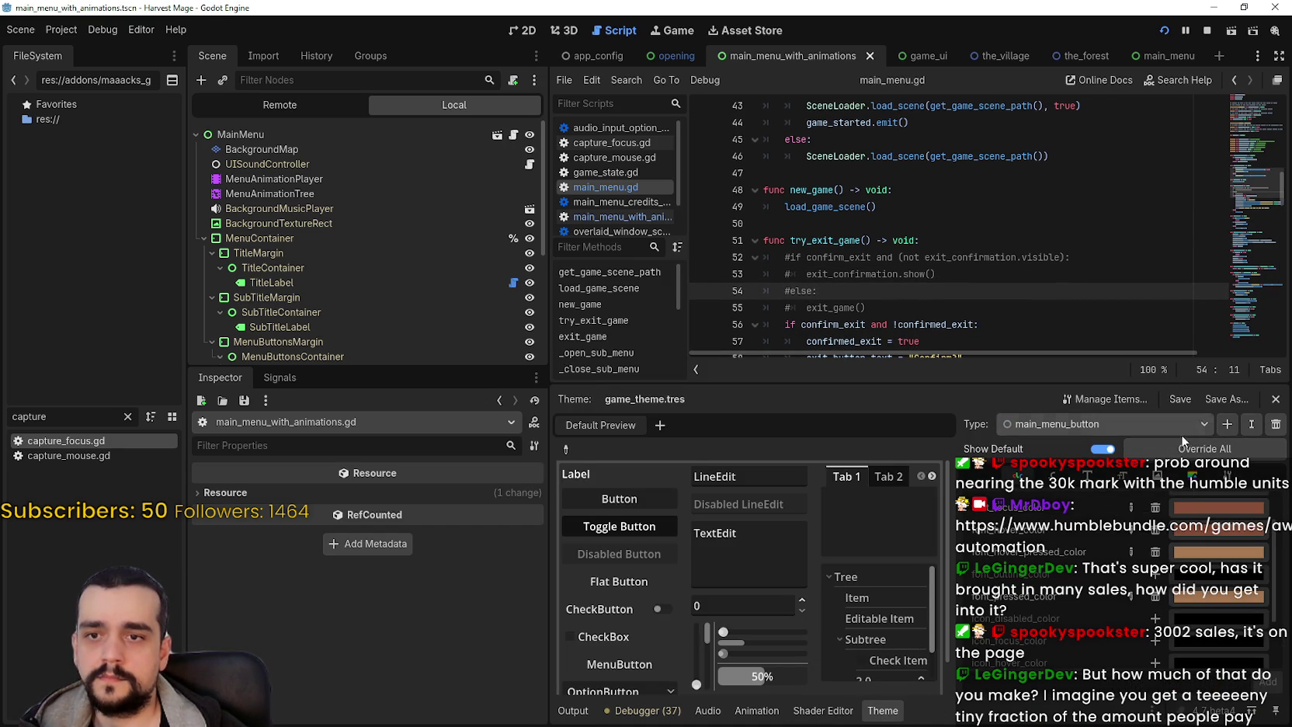
left_click(1222, 426)
type("main_menu_title_label")
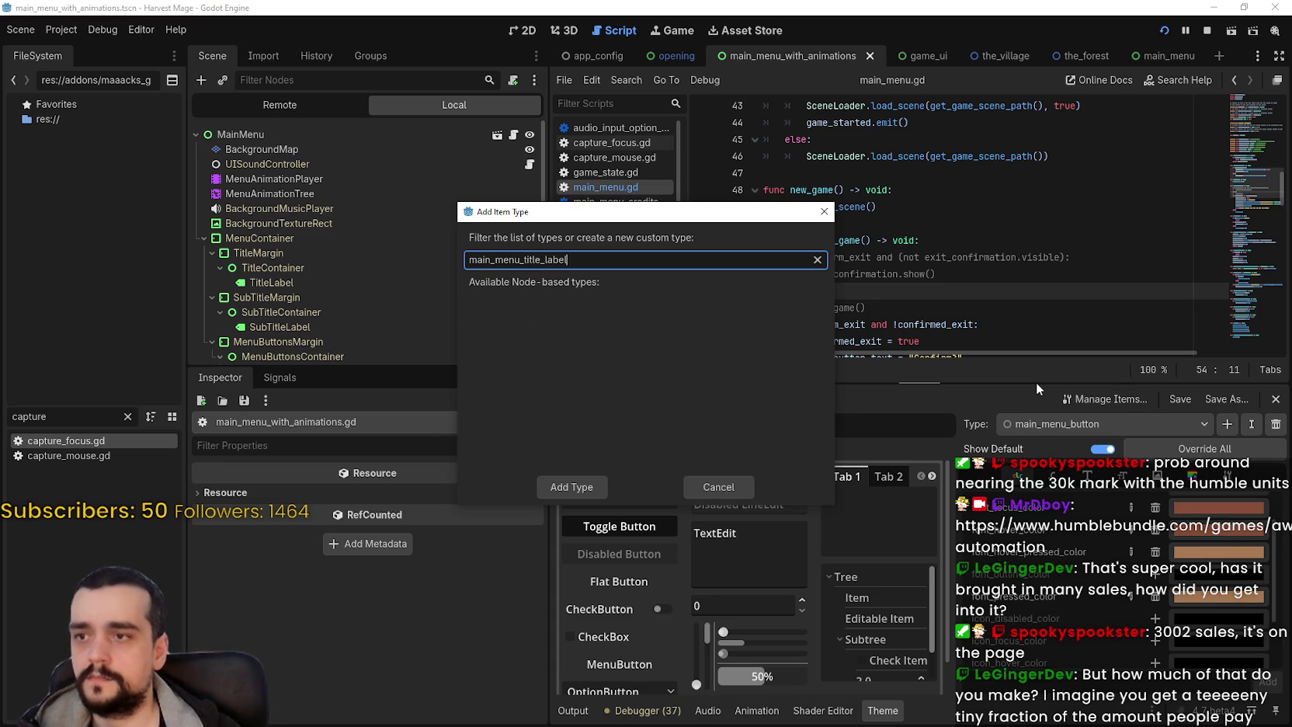
left_click(564, 489)
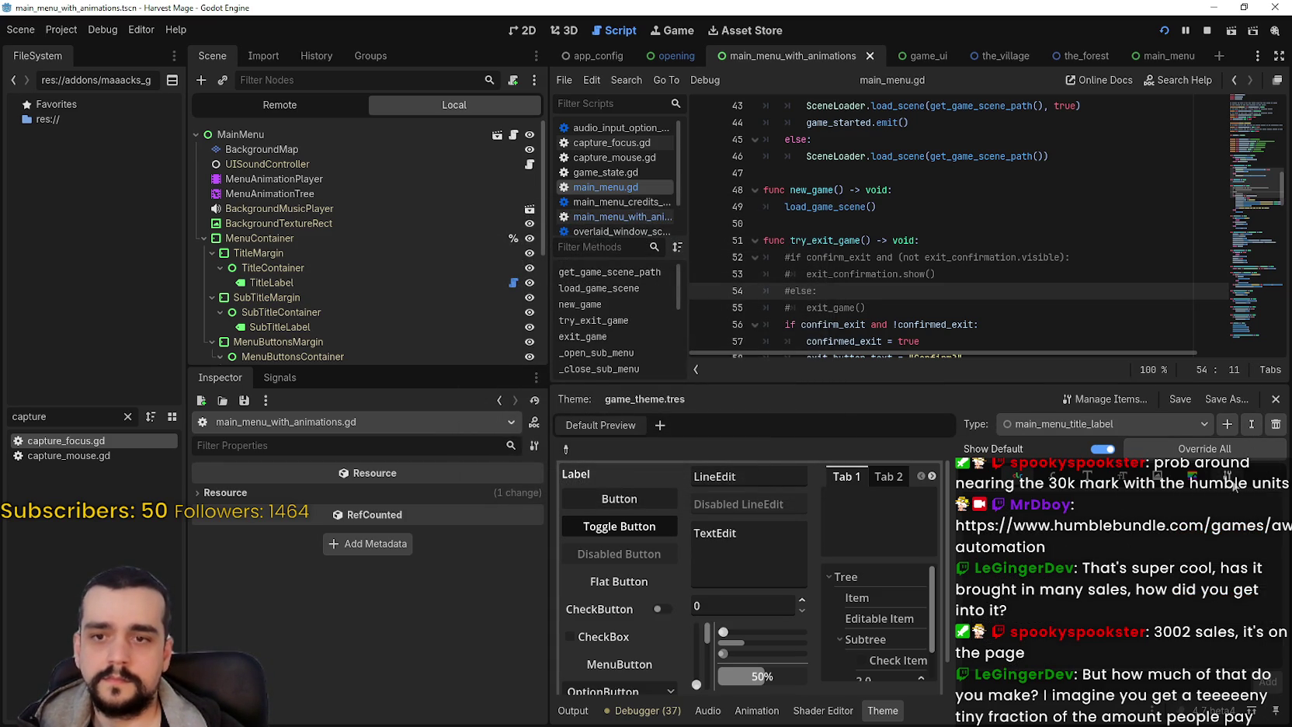
left_click(1268, 504)
type("Label")
left_click(650, 337)
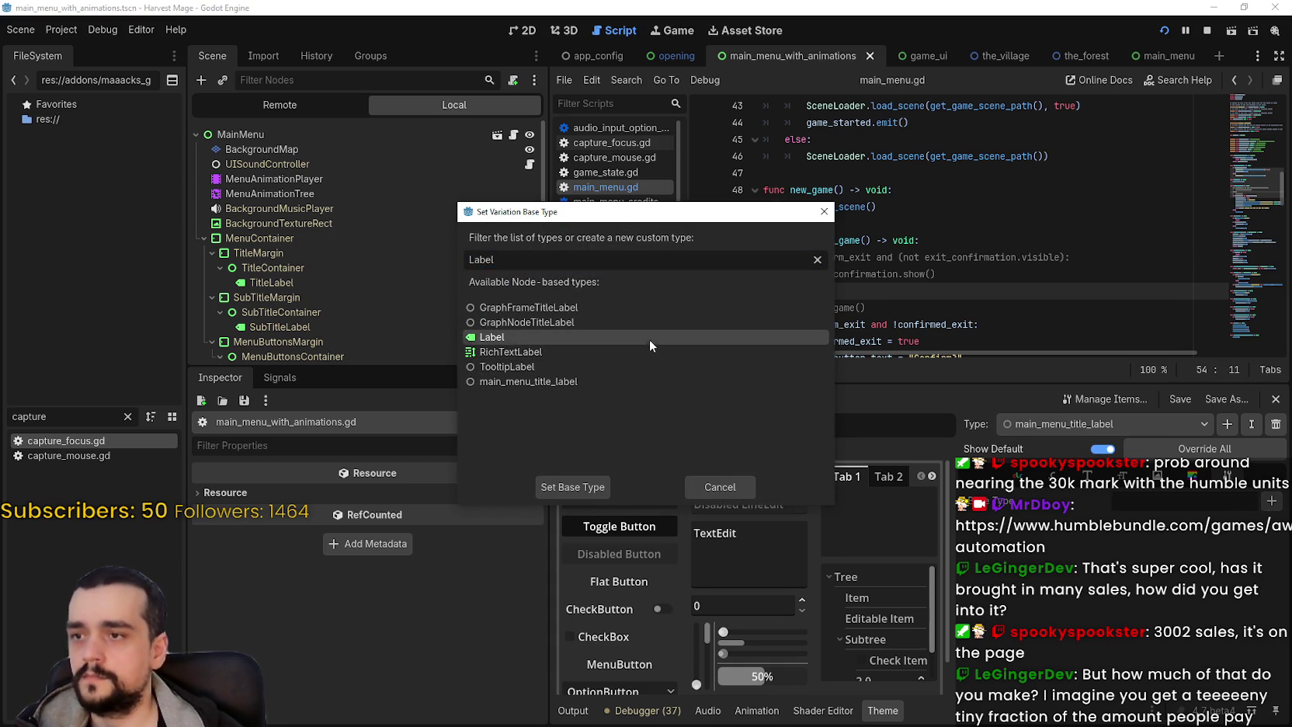
left_click(596, 487)
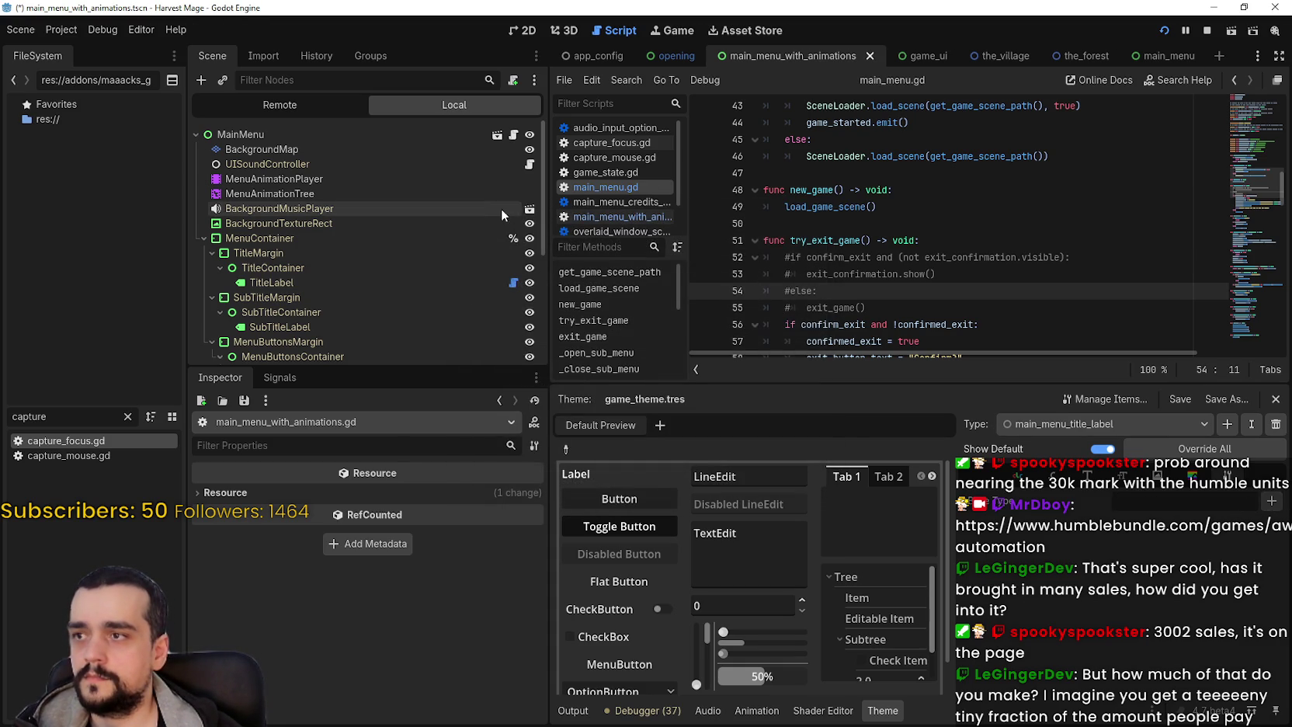
- Assign a PixelOperator font to main_menu_title_label in the theme's Fonts tab and save
scroll(304, 215, "down", 3)
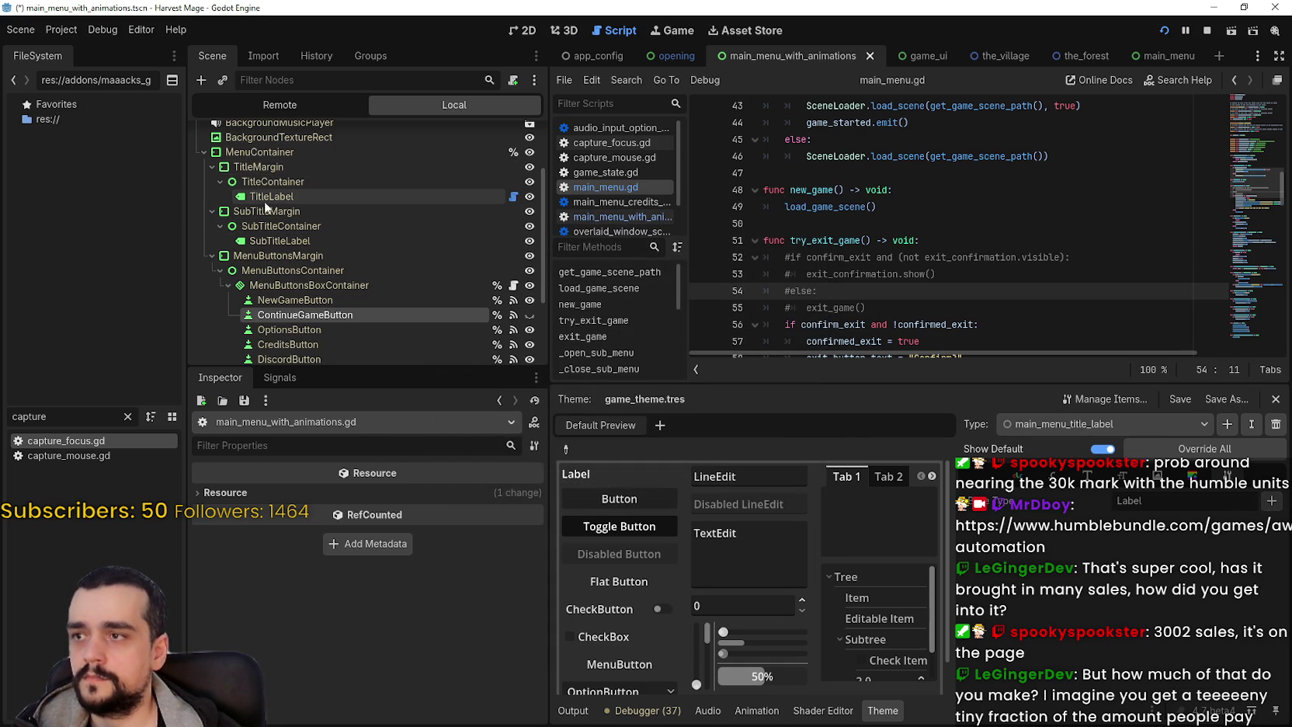
left_click(1192, 476)
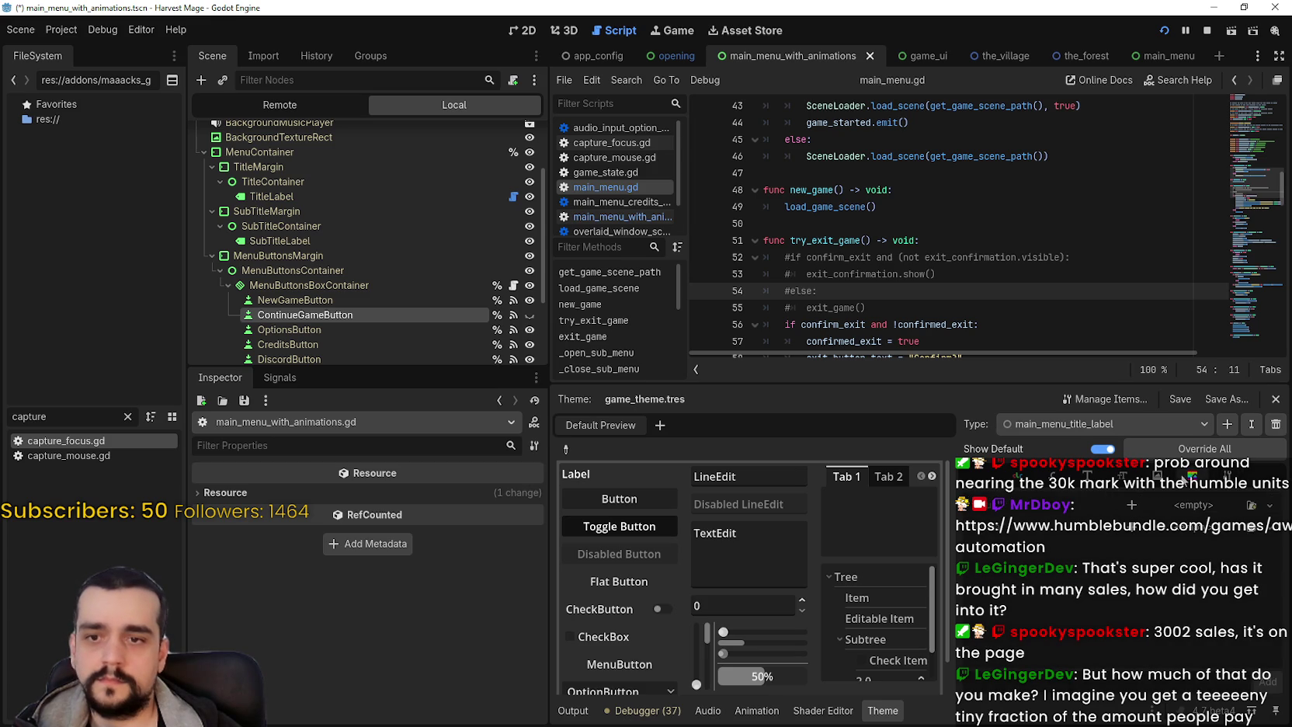
left_click(531, 32)
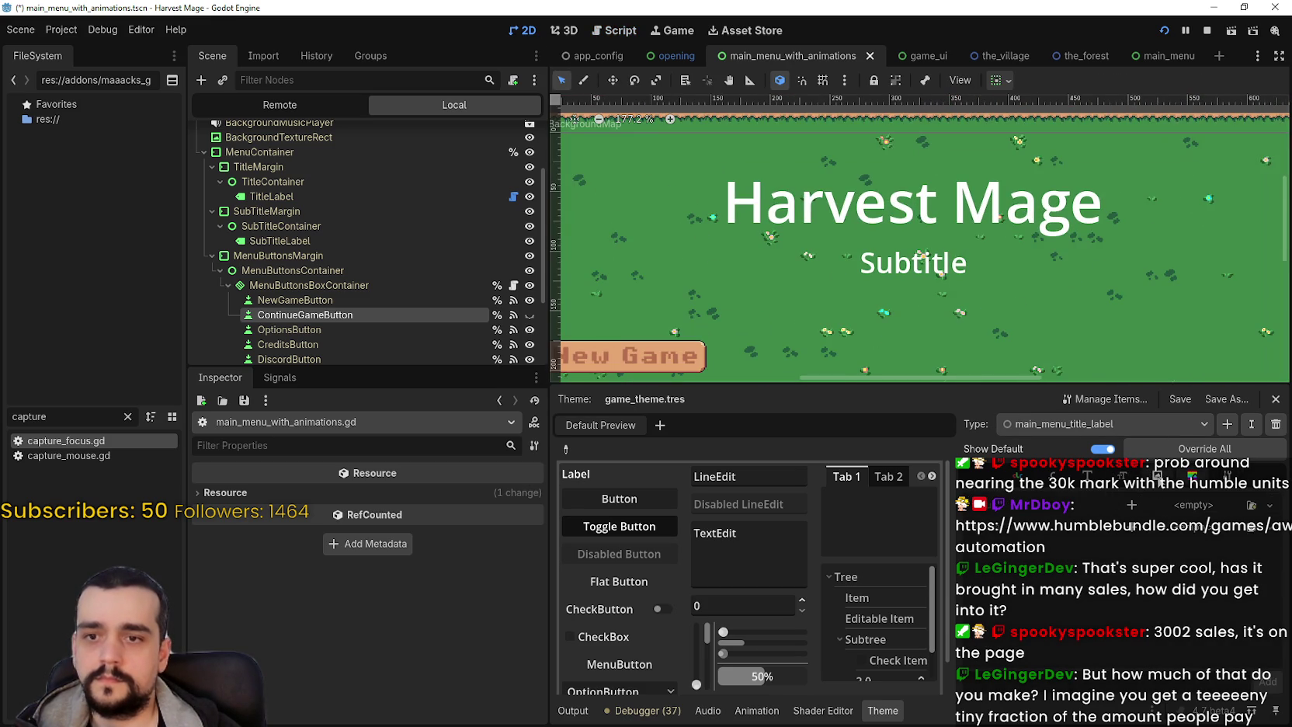
left_click(1057, 476)
left_click(1088, 478)
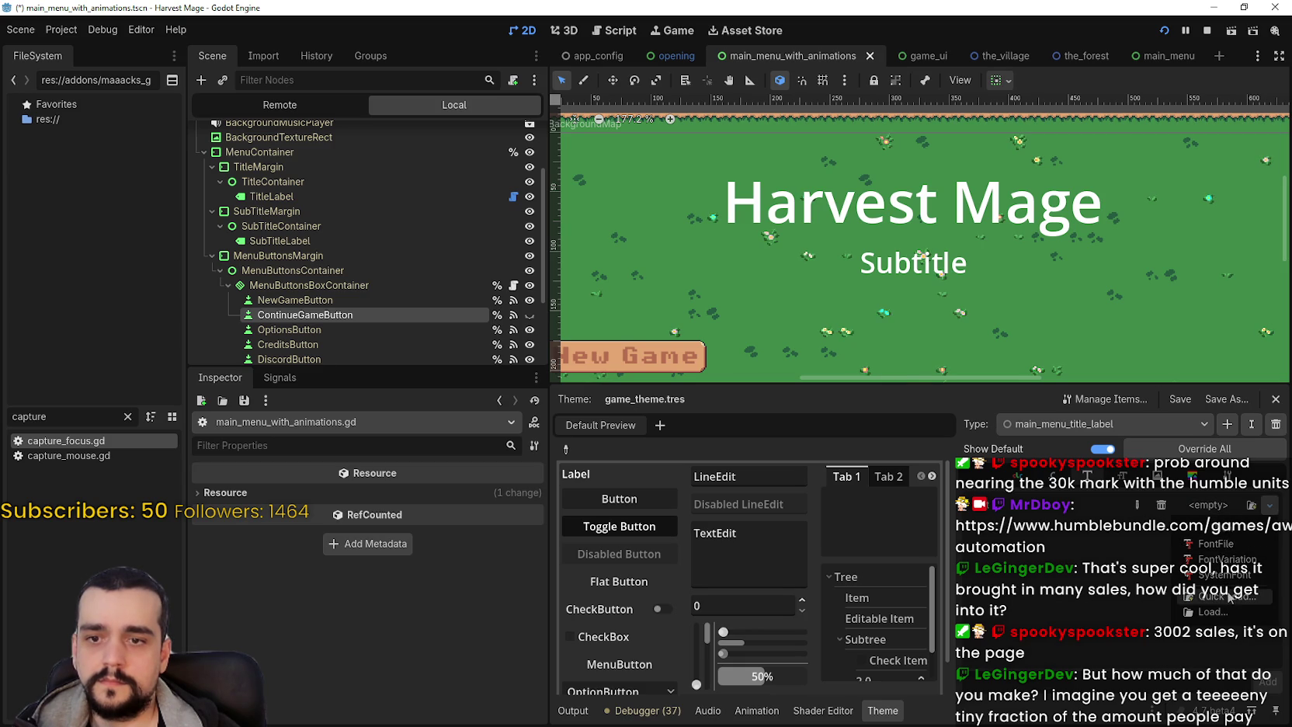
left_click(1250, 505)
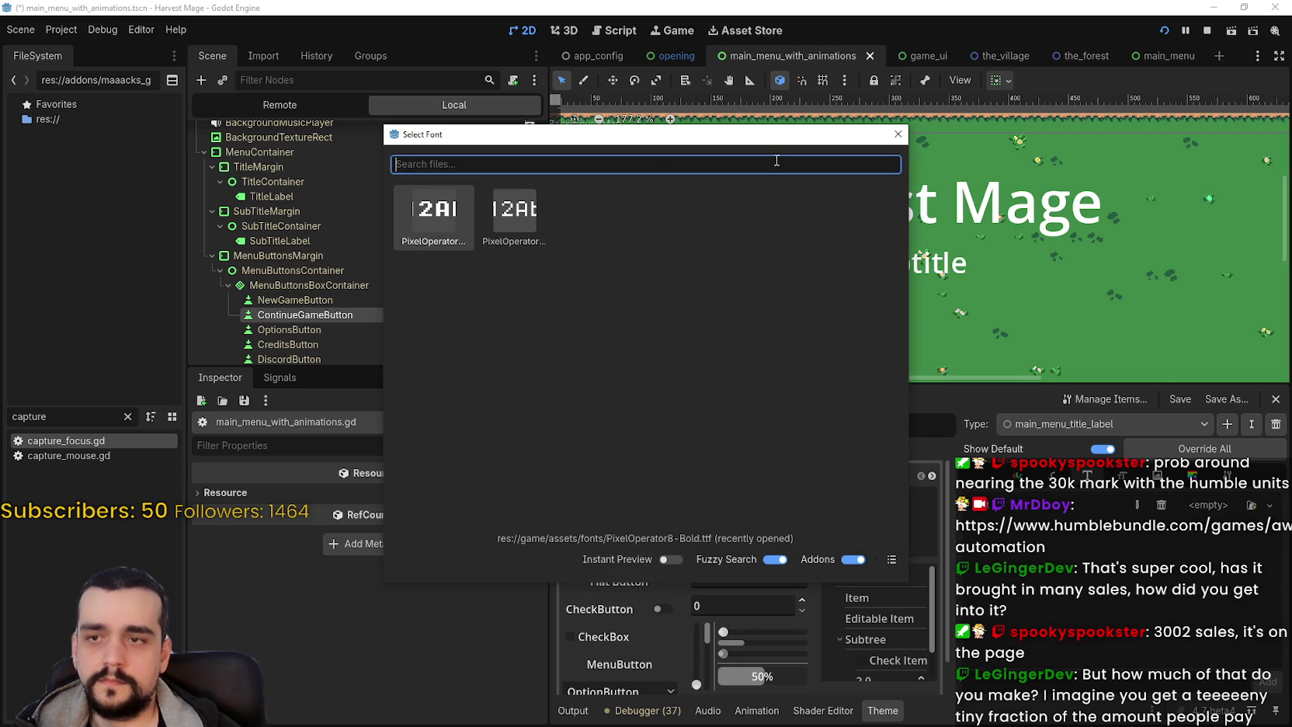
left_click(893, 560)
left_click(471, 199)
key("ctrl+s")
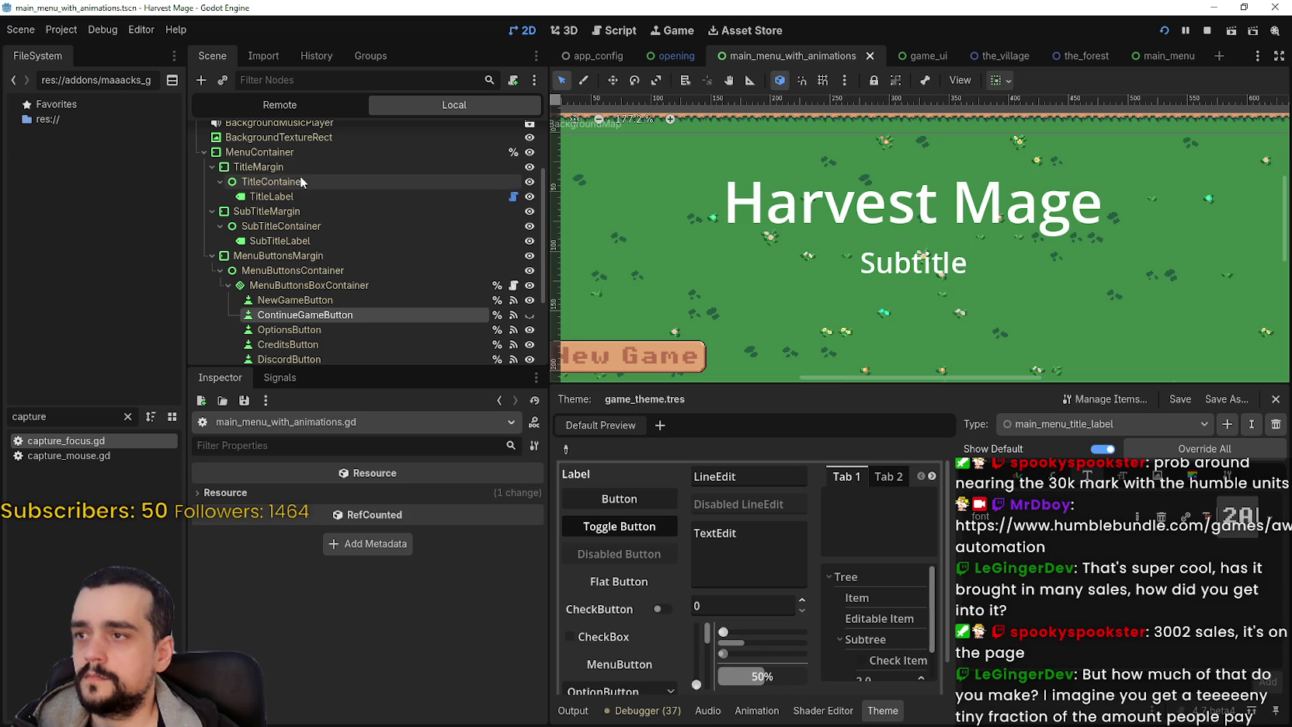
left_click(296, 194)
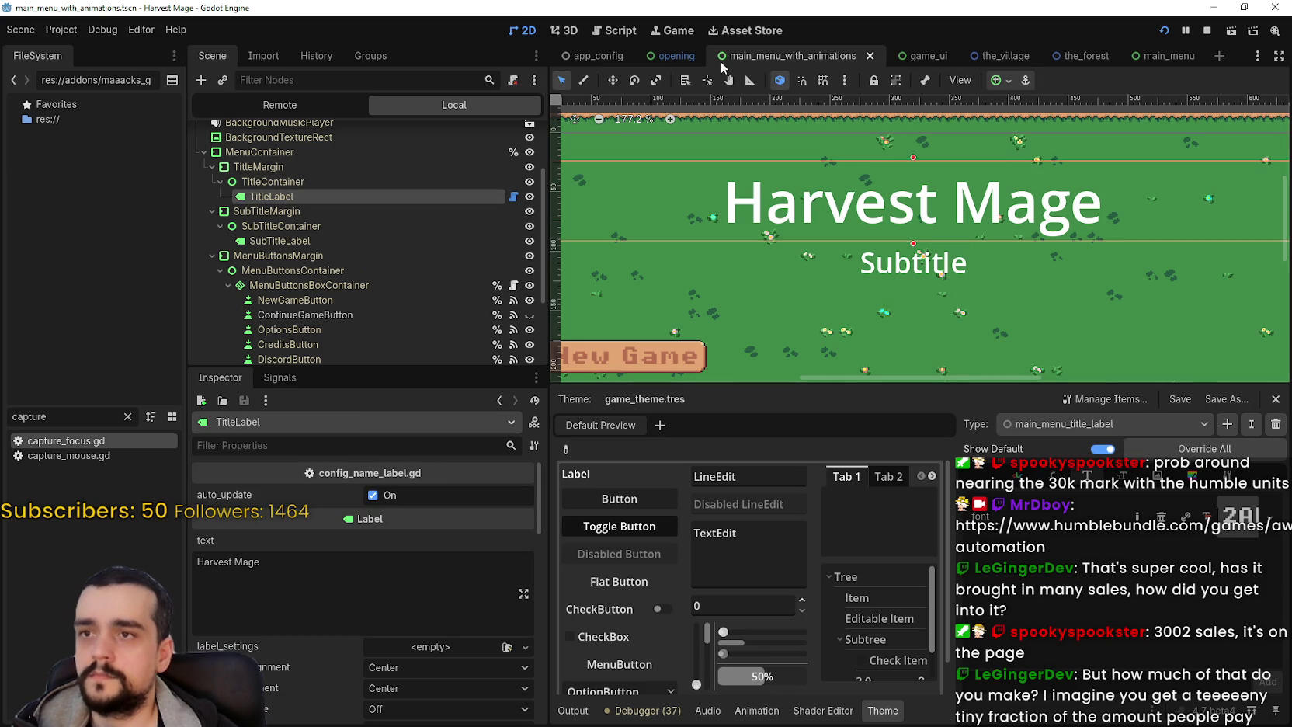
- Open the main_menu scene and set TitleLabel's type_variation to main_menu_title_label
left_click(670, 56)
left_click(917, 56)
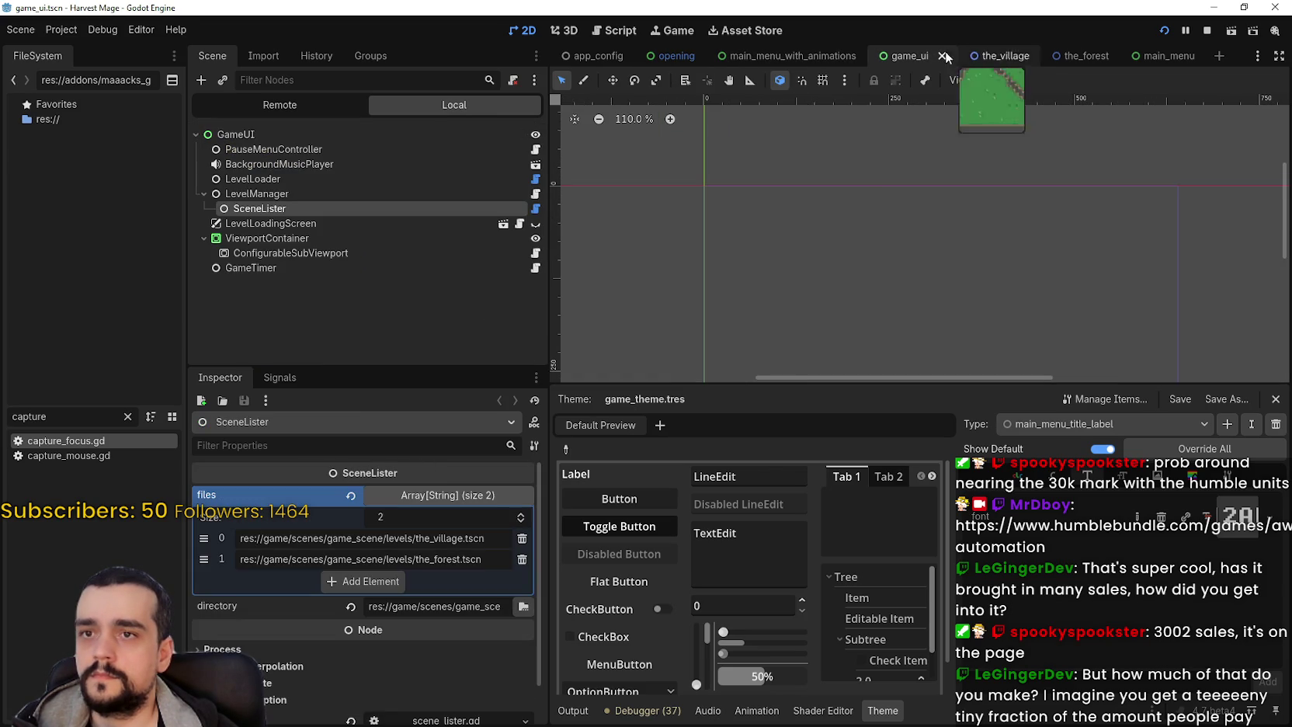
left_click(1161, 56)
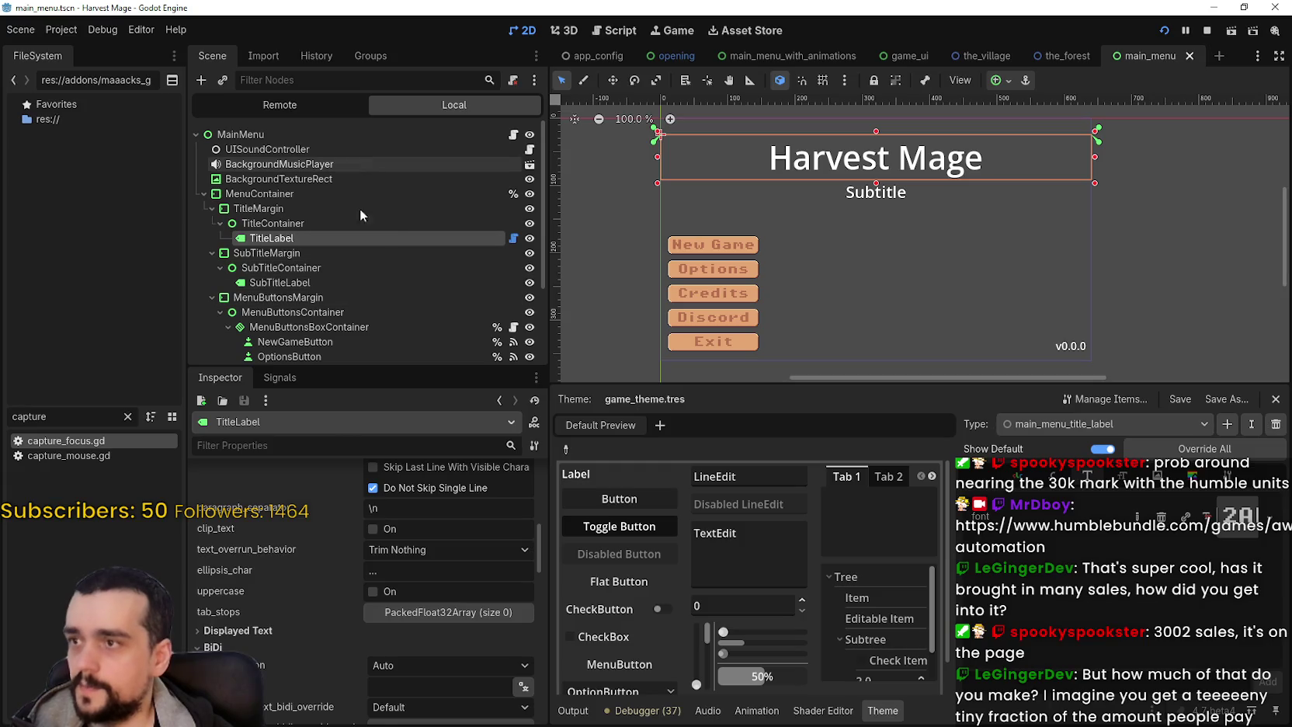
scroll(359, 623, "down", 5)
scroll(337, 630, "down", 10)
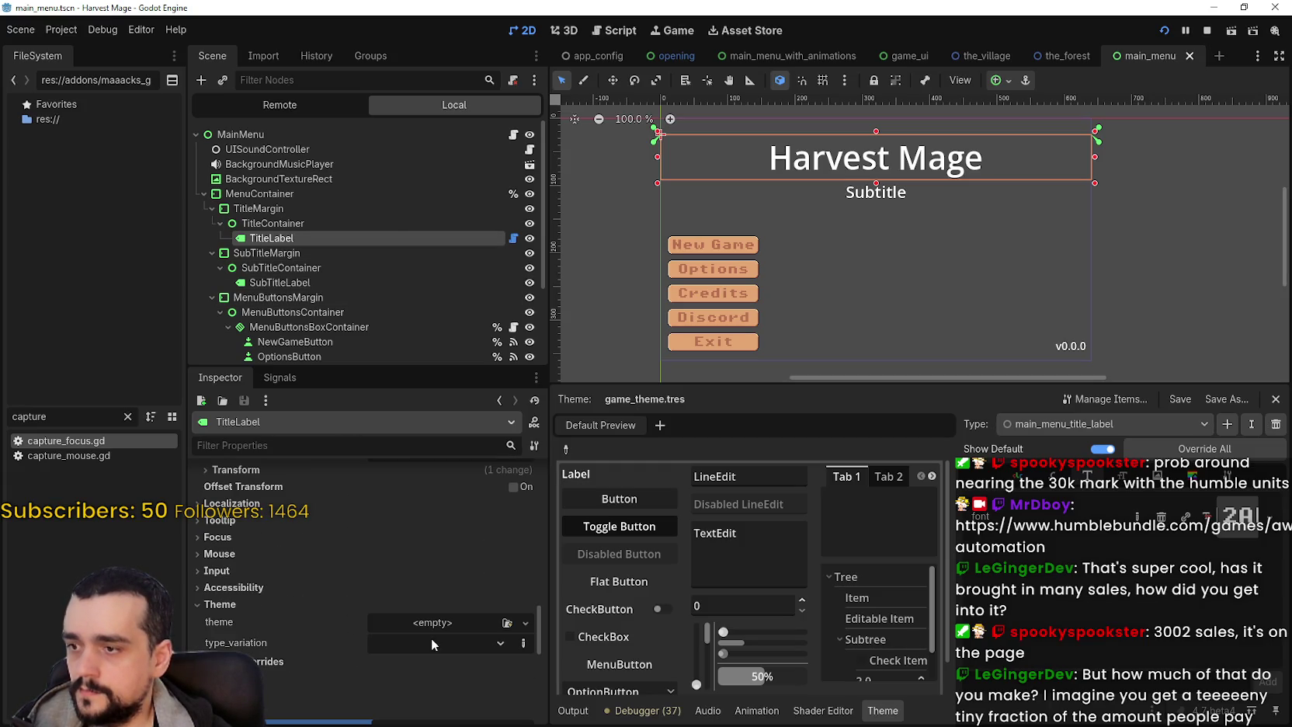
left_click(430, 641)
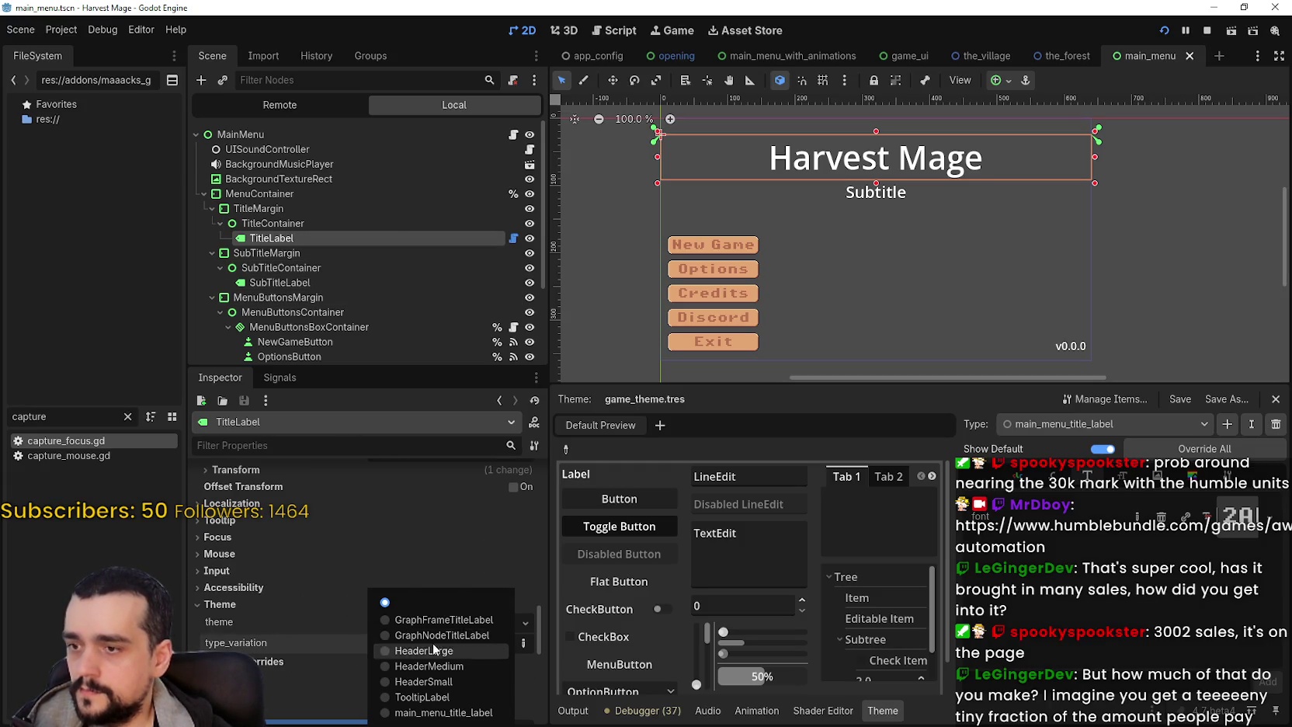
left_click(446, 713)
scroll(928, 232, "up", 4)
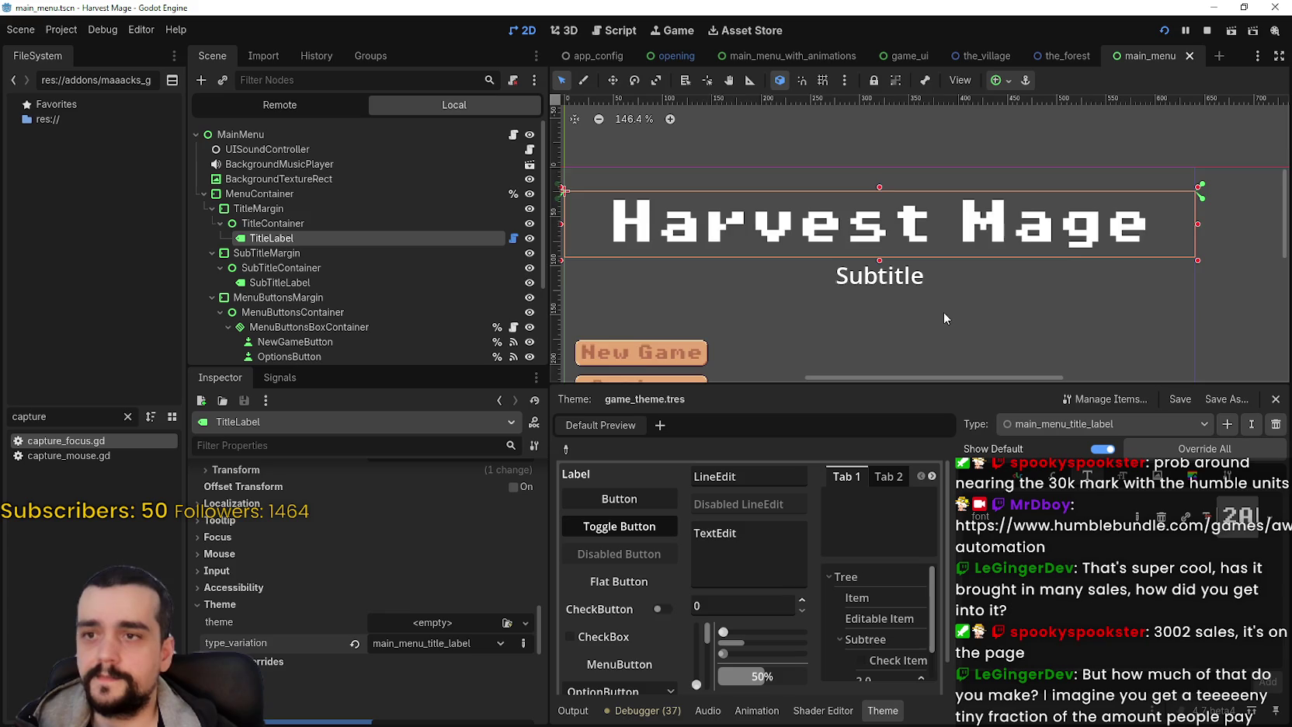
scroll(944, 310, "up", 2)
scroll(948, 280, "down", 3)
mouse_move(945, 283)
left_mouse_down()
mouse_move(930, 256)
mouse_move(920, 265)
left_mouse_up()
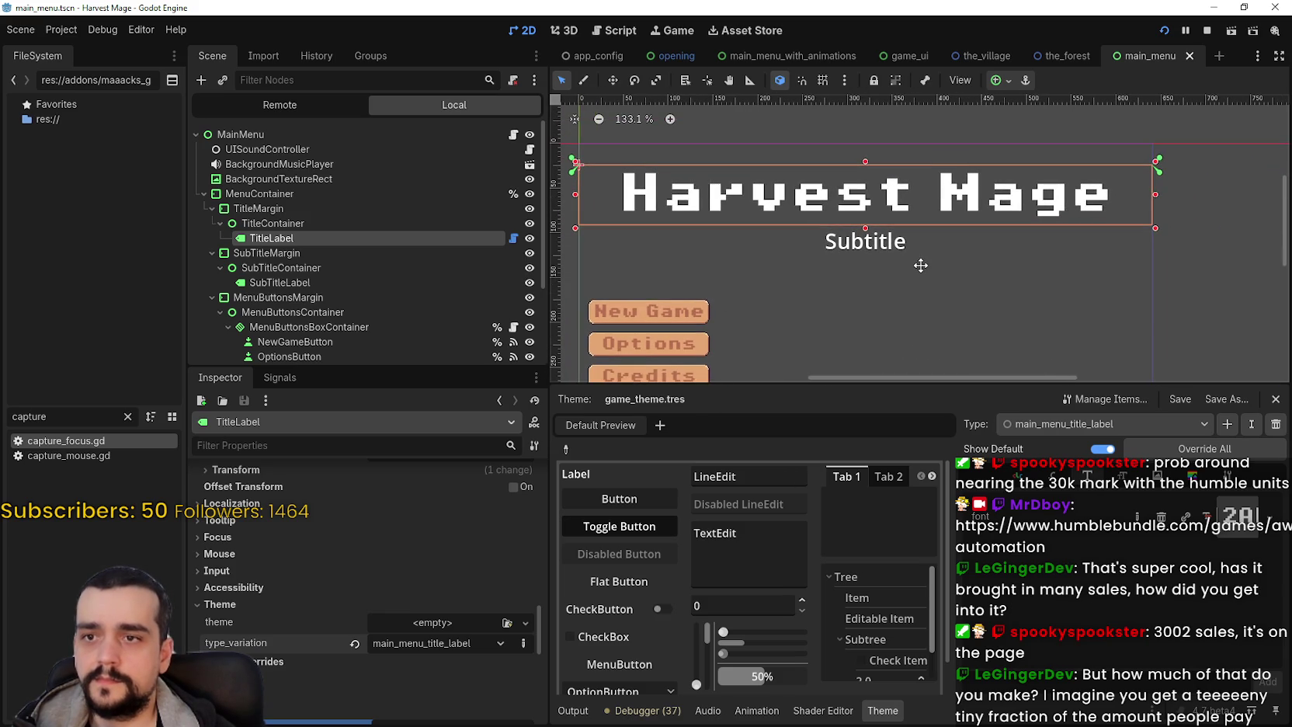
scroll(893, 258, "down", 1)
scroll(901, 262, "up", 1)
scroll(900, 263, "down", 1)
scroll(901, 262, "down", 1)
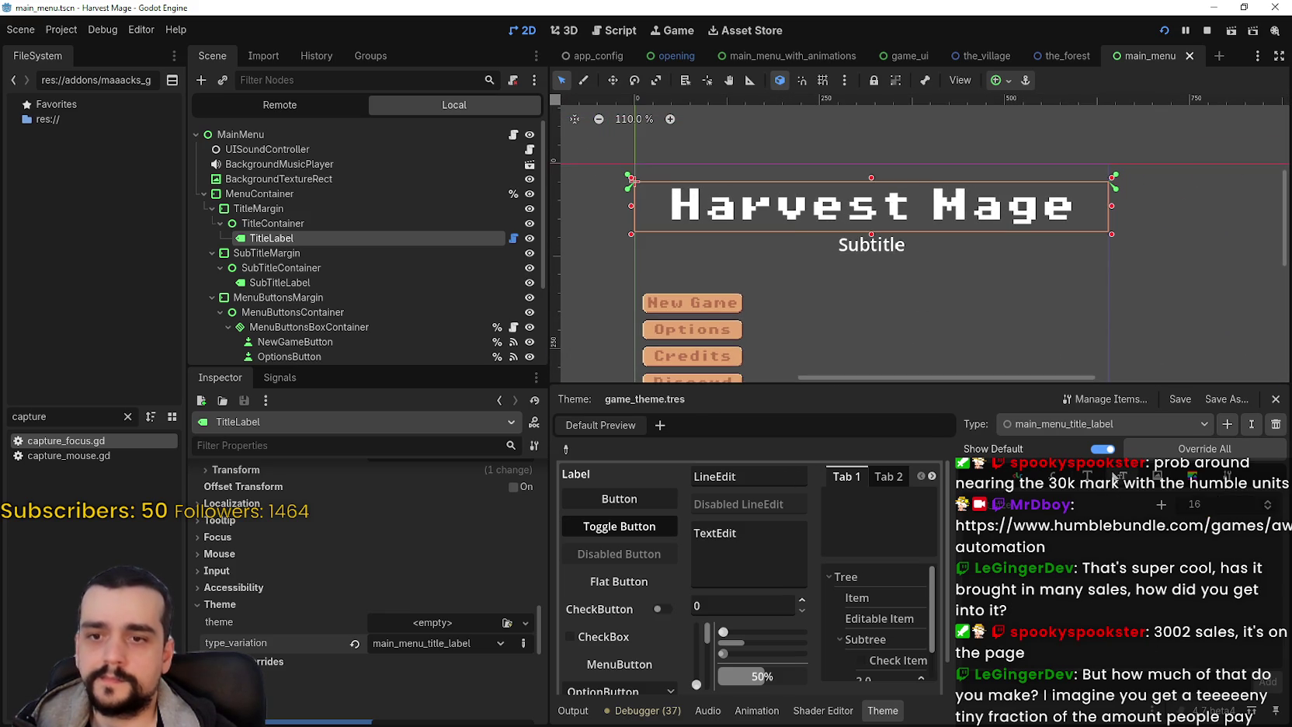
scroll(1126, 563, "up", 1)
scroll(722, 227, "up", 2)
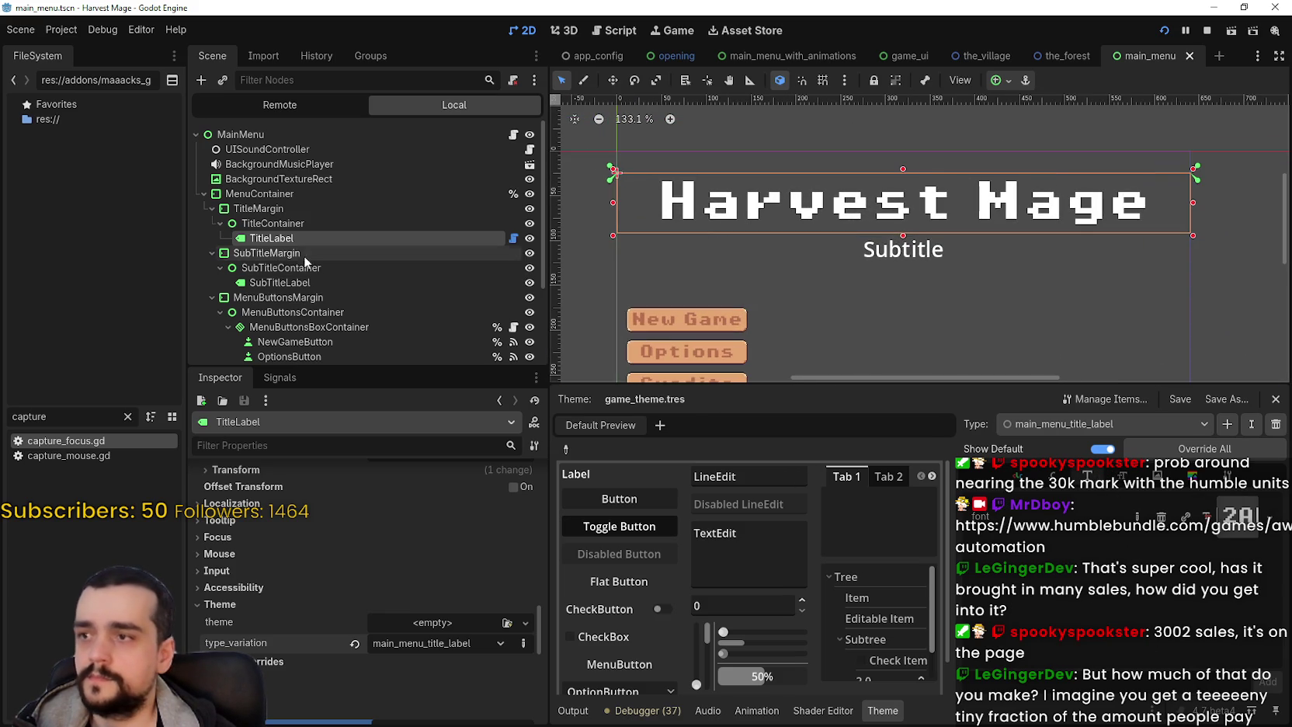
- Give SubTitleLabel the main_menu_title_label type variation too and run the game to preview
left_click(312, 283)
scroll(353, 625, "down", 5)
scroll(352, 625, "down", 10)
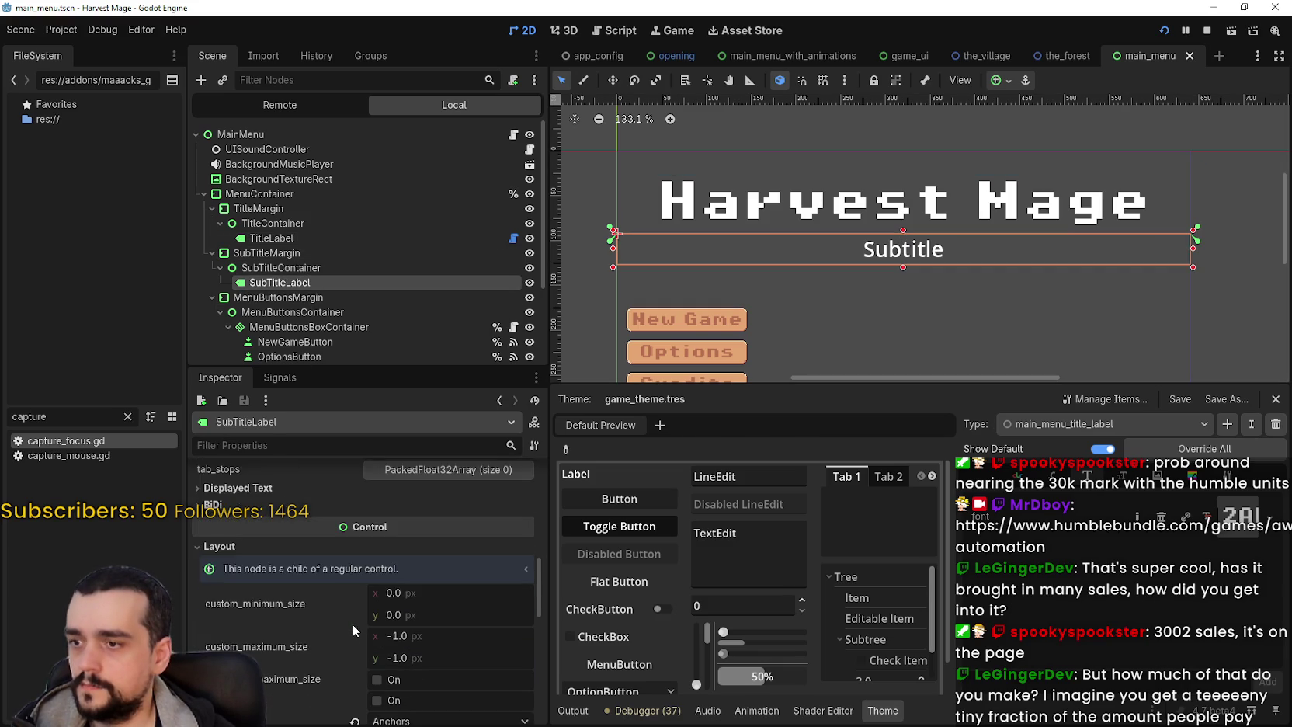
scroll(356, 619, "down", 2)
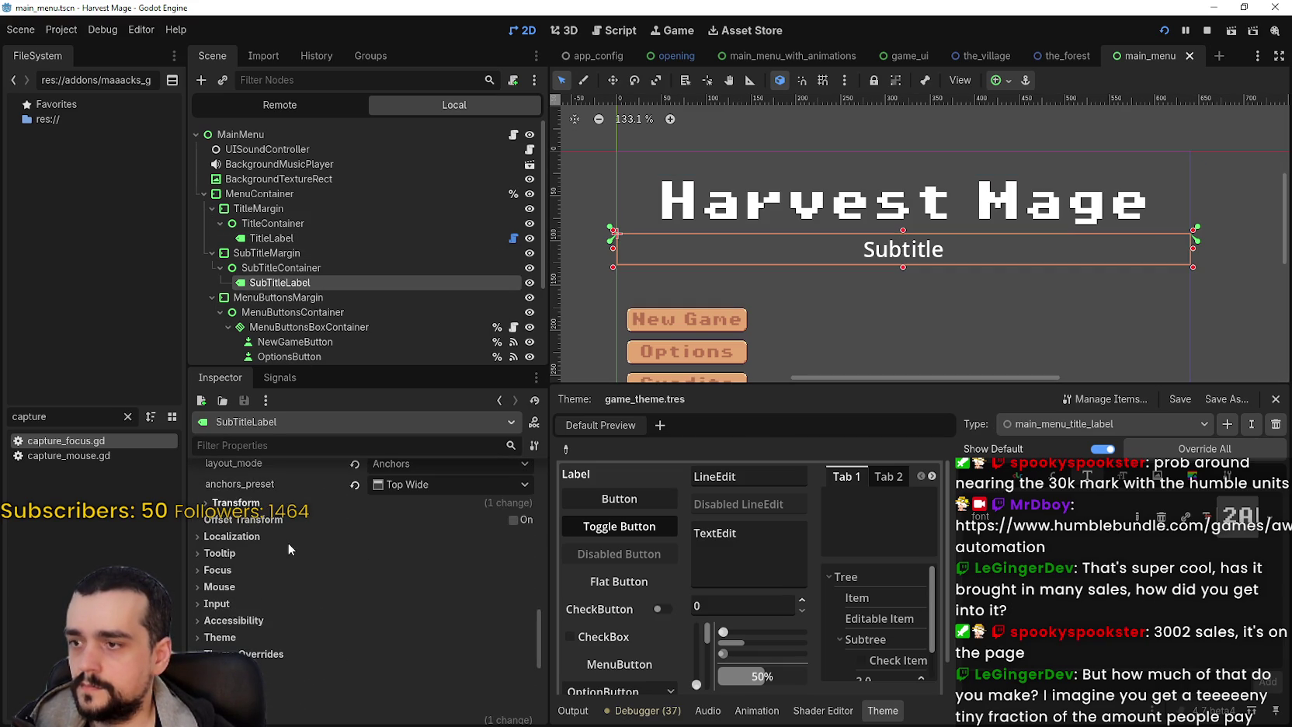
left_click(244, 654)
scroll(266, 709, "down", 3)
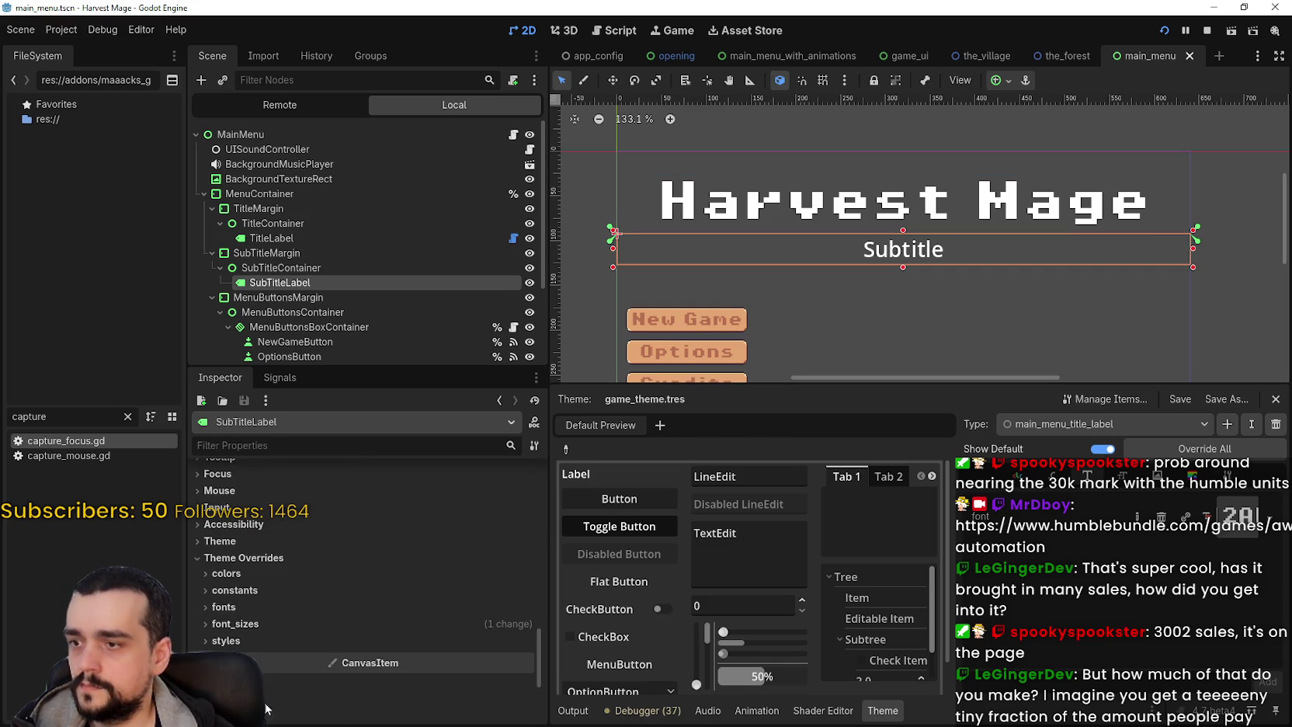
left_click(245, 542)
left_click(463, 579)
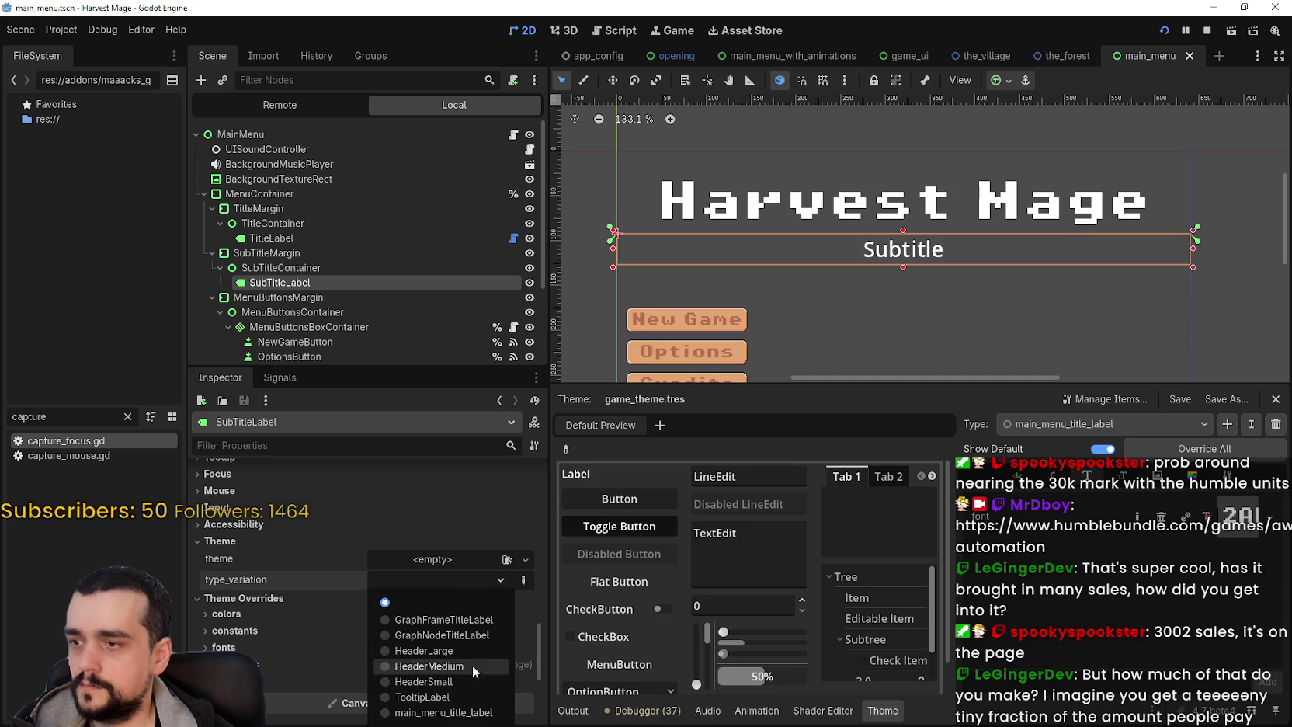
left_click(457, 713)
left_click(1209, 28)
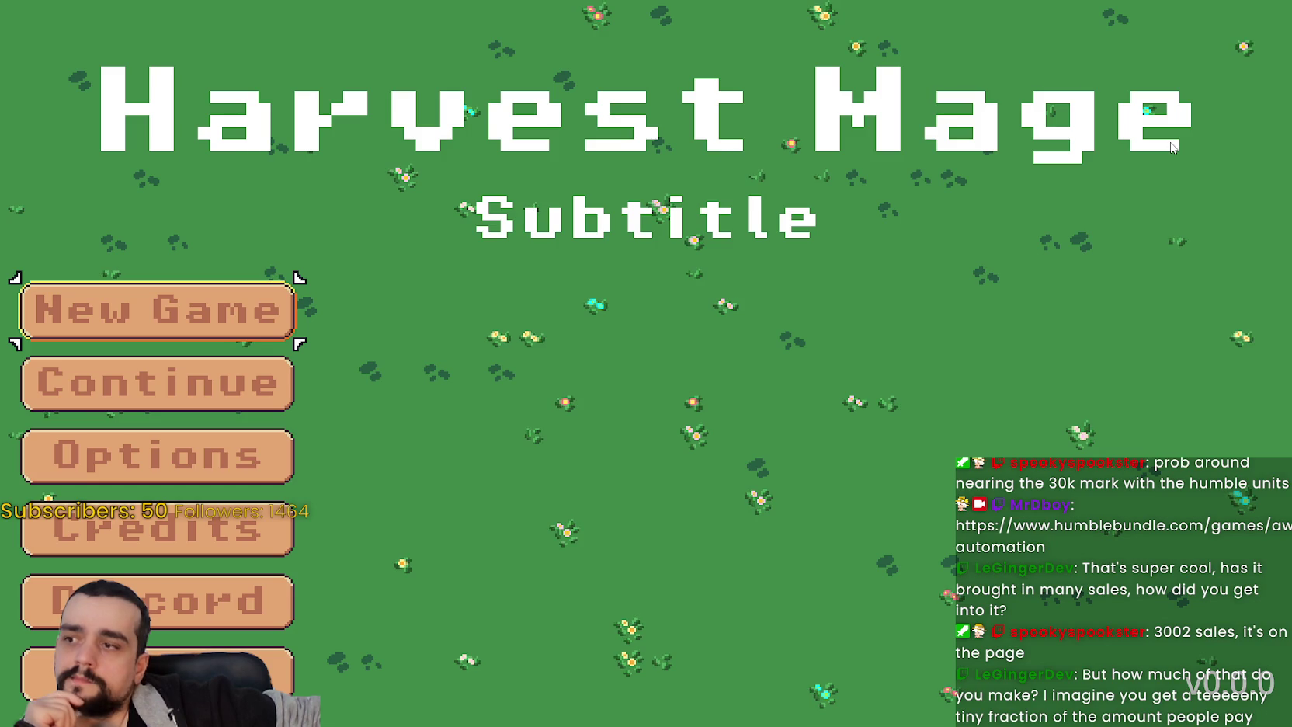
key("alt+F4")
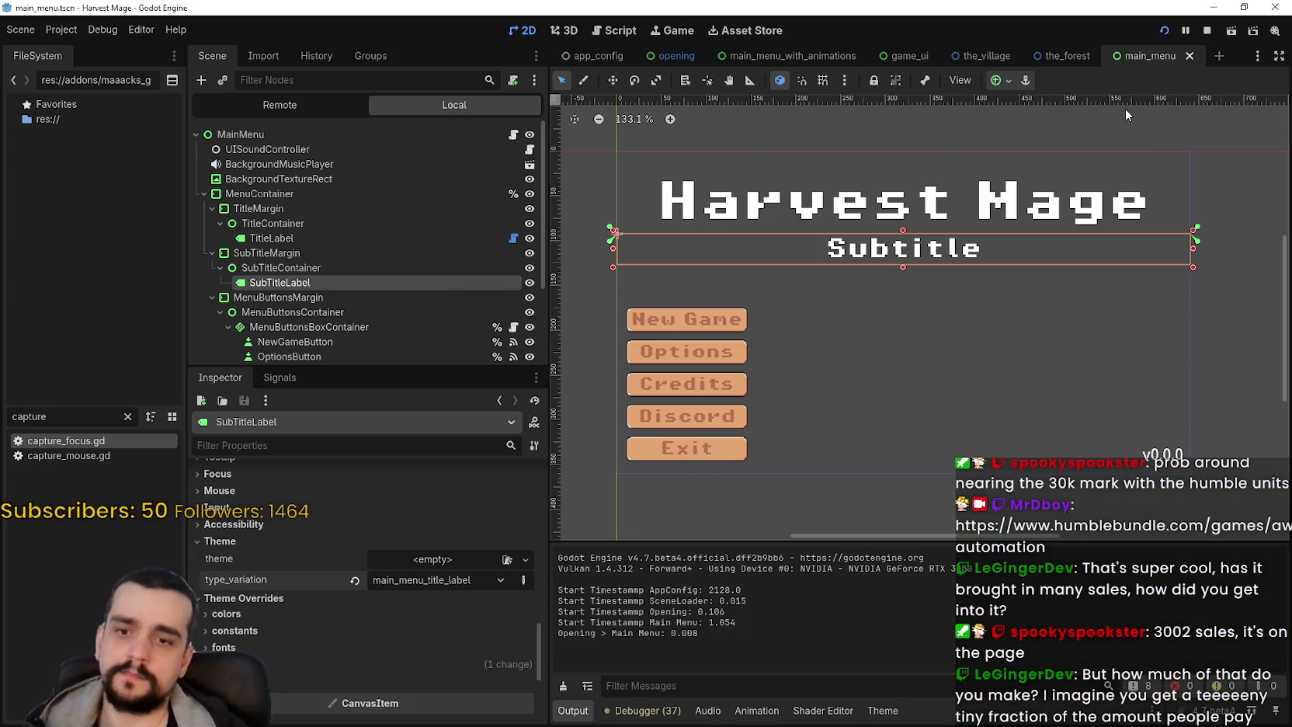
- Change the VersionLabel text to v0.0.1
left_click(342, 335)
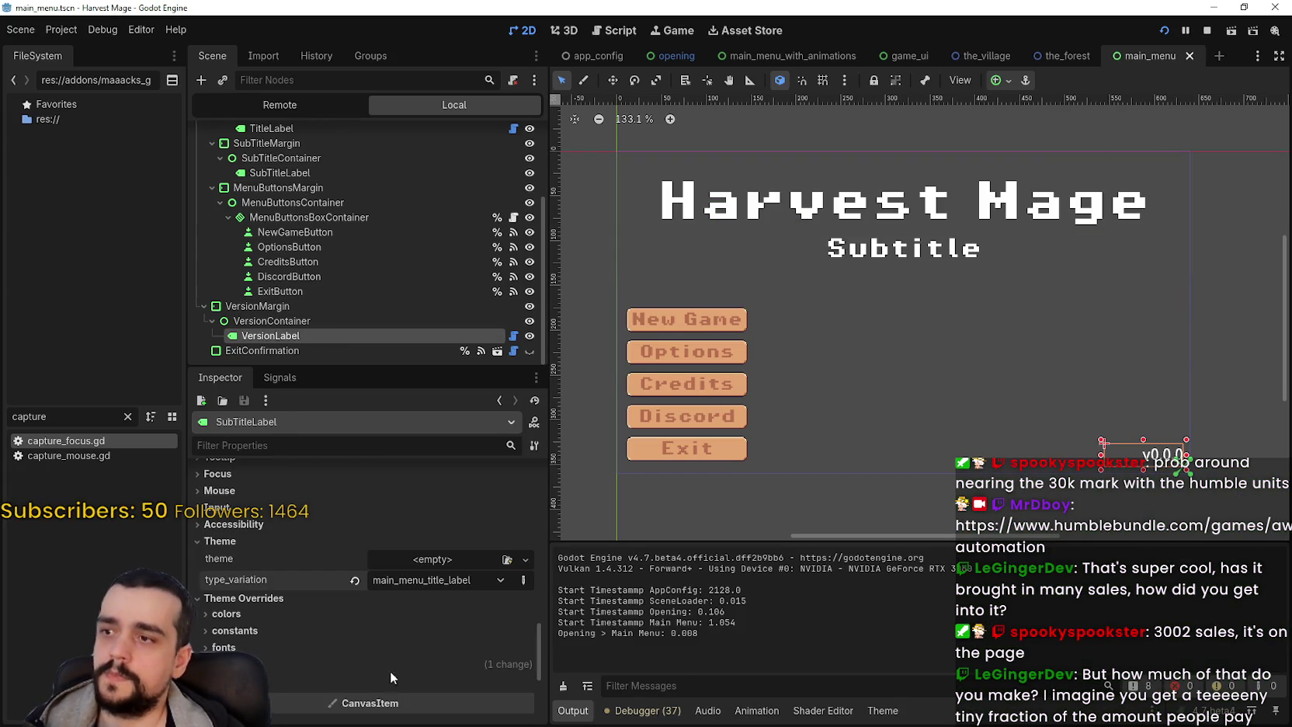
scroll(315, 648, "down", 10)
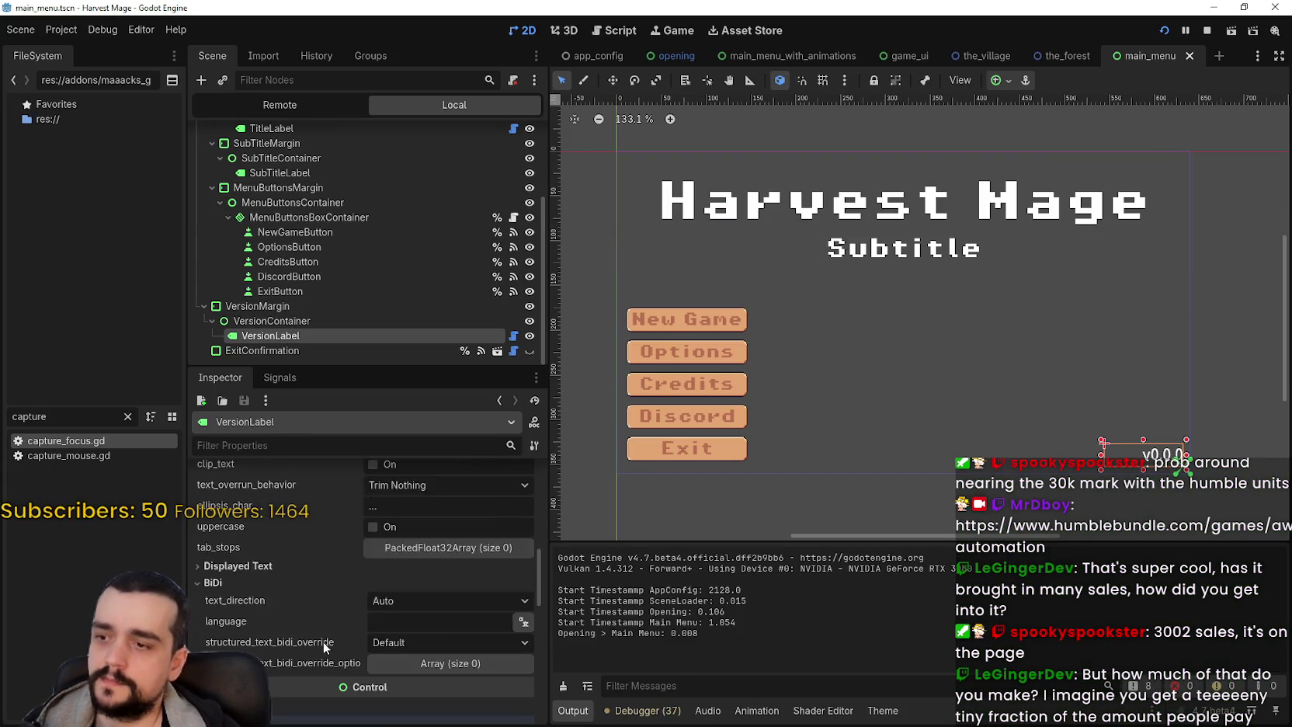
scroll(405, 573, "up", 8)
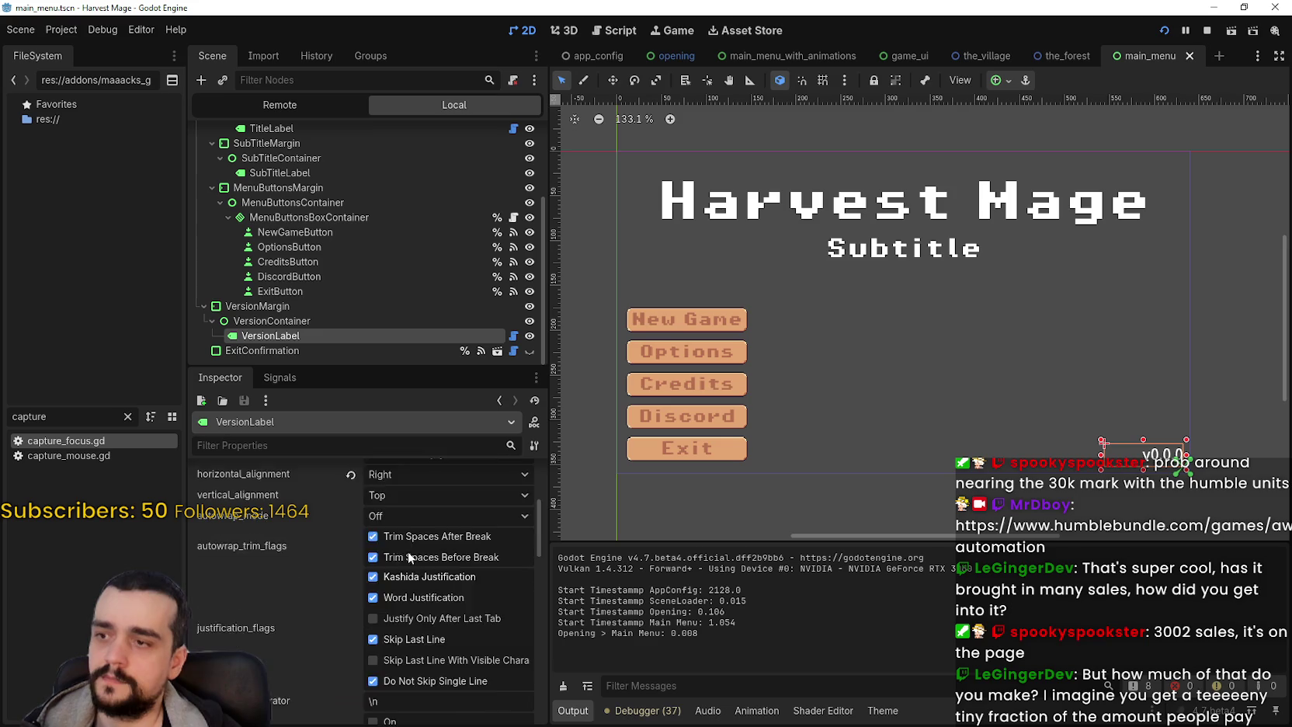
key("BackSpace")
type("1")
- Give the version label the main_menu_title_label theme type variation and run the game
scroll(293, 536, "down", 8)
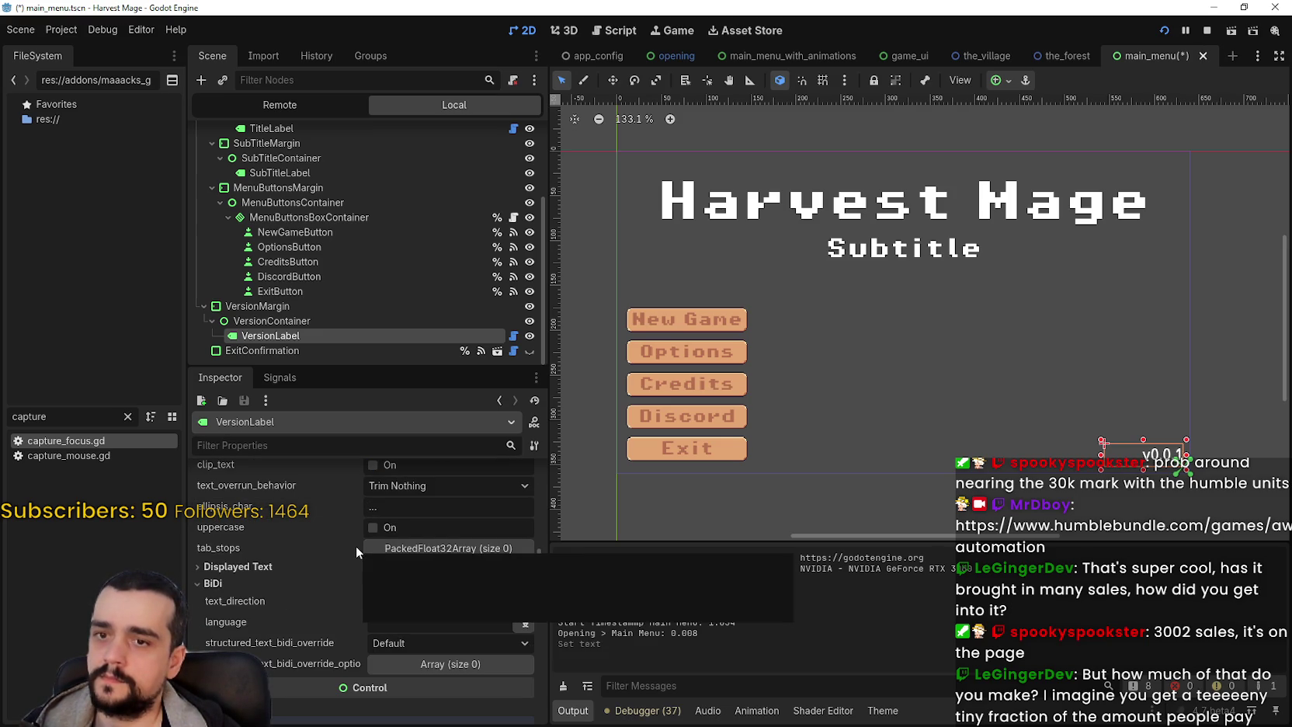
scroll(320, 617, "up", 3)
scroll(321, 615, "down", 5)
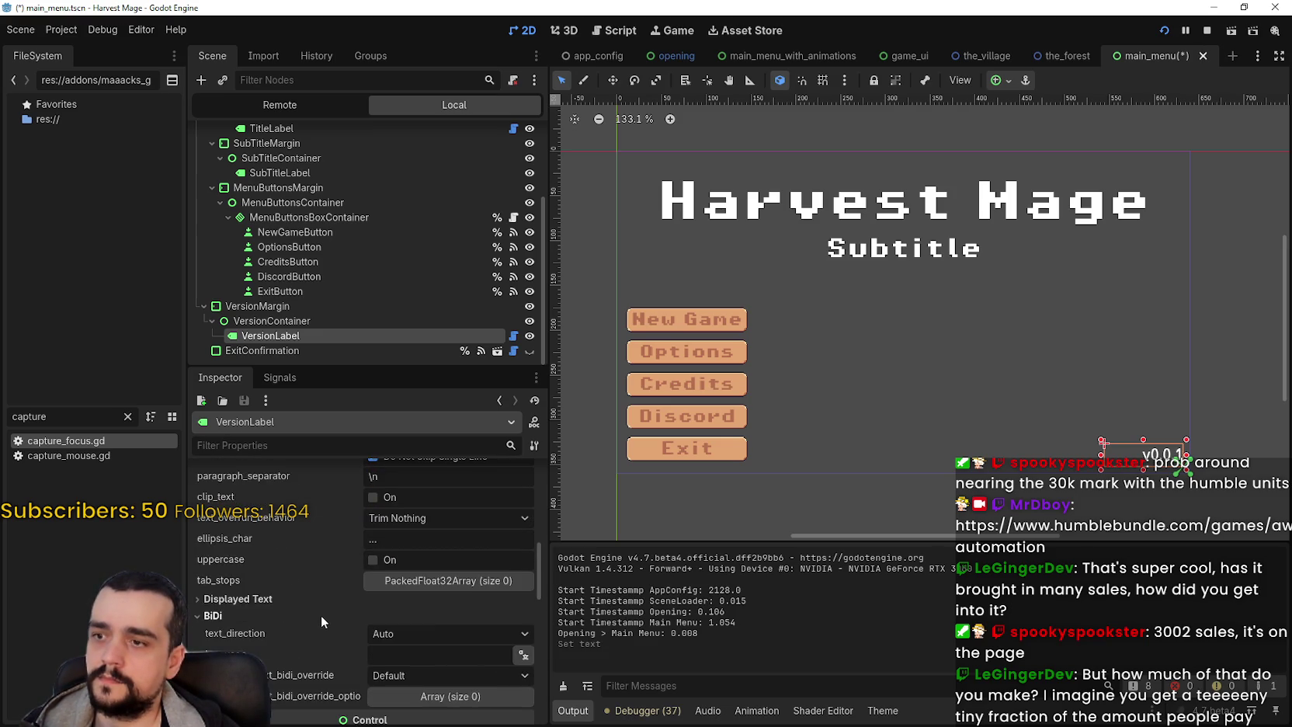
scroll(375, 621, "down", 10)
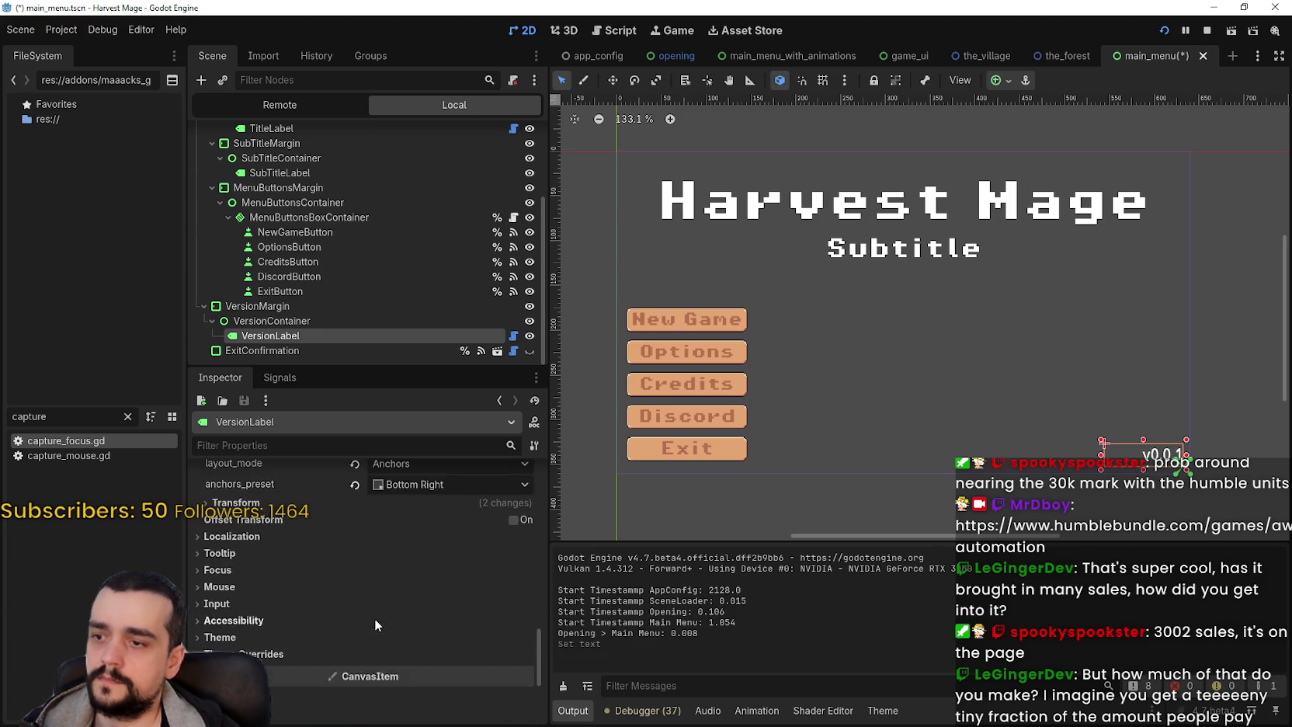
left_click(233, 475)
left_click(449, 513)
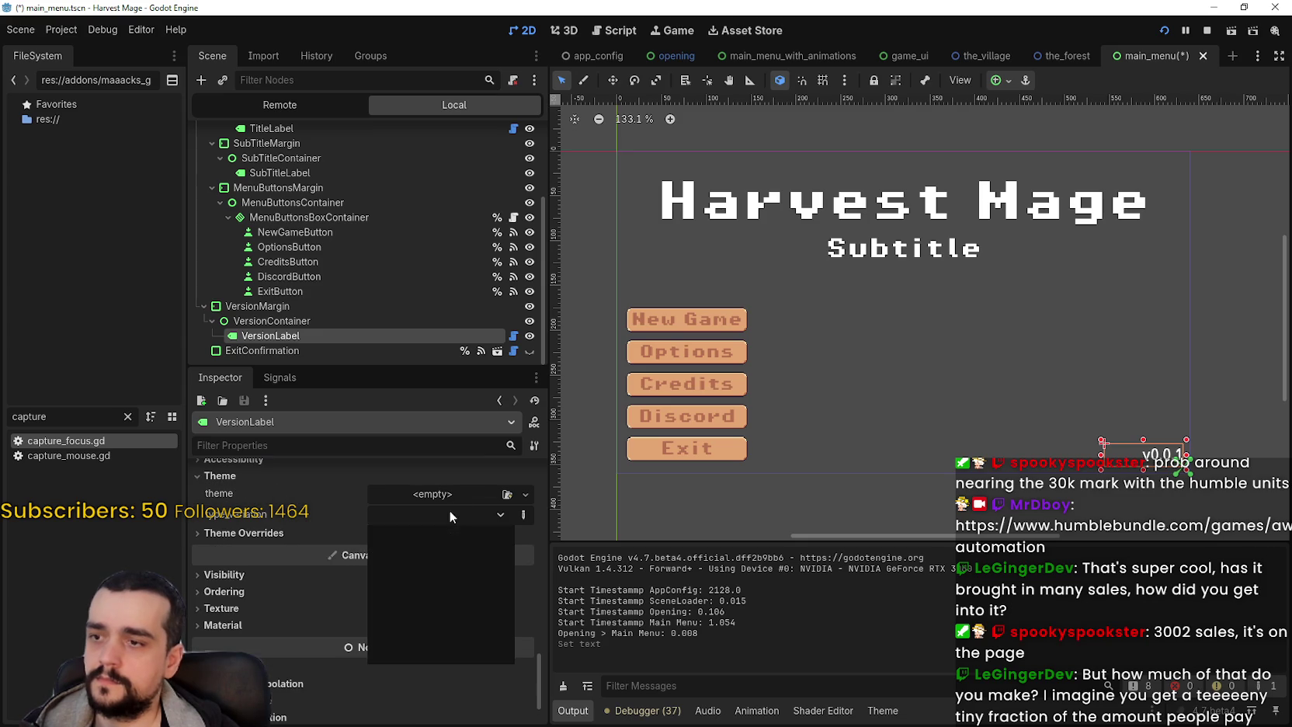
left_click(449, 652)
key("F5")
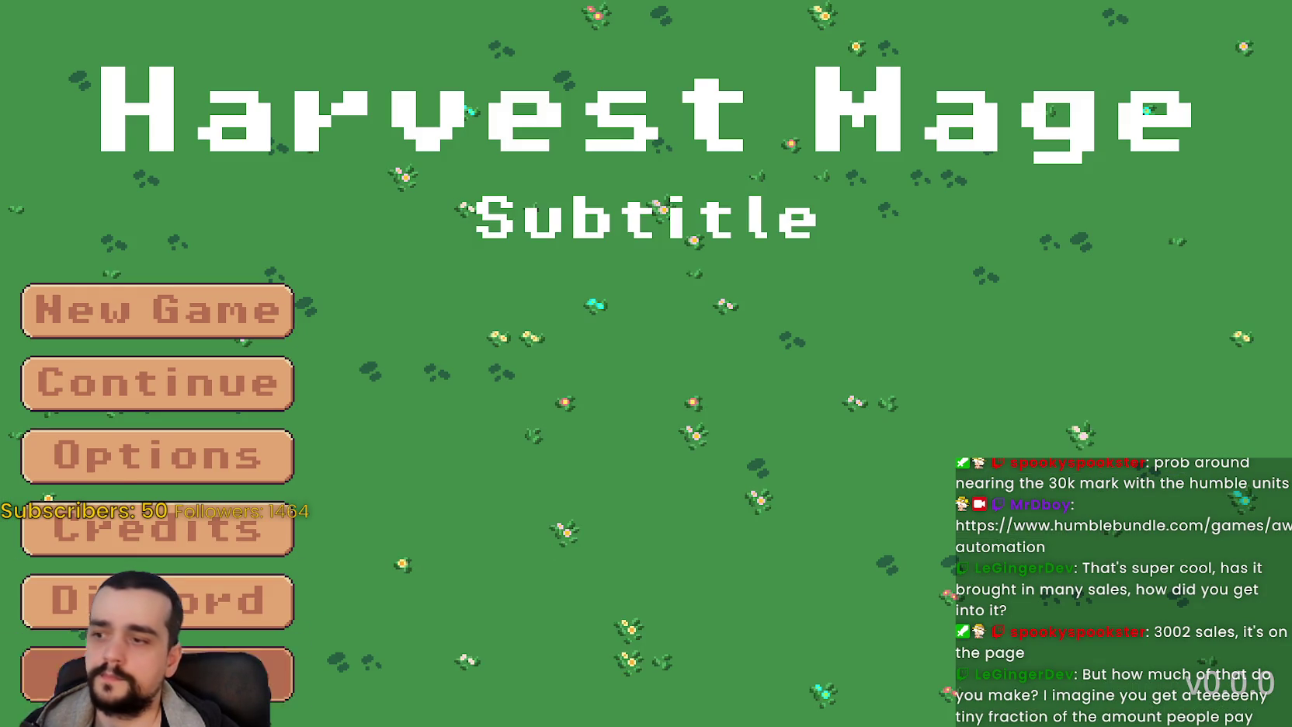
left_click(233, 673)
left_click(1164, 31)
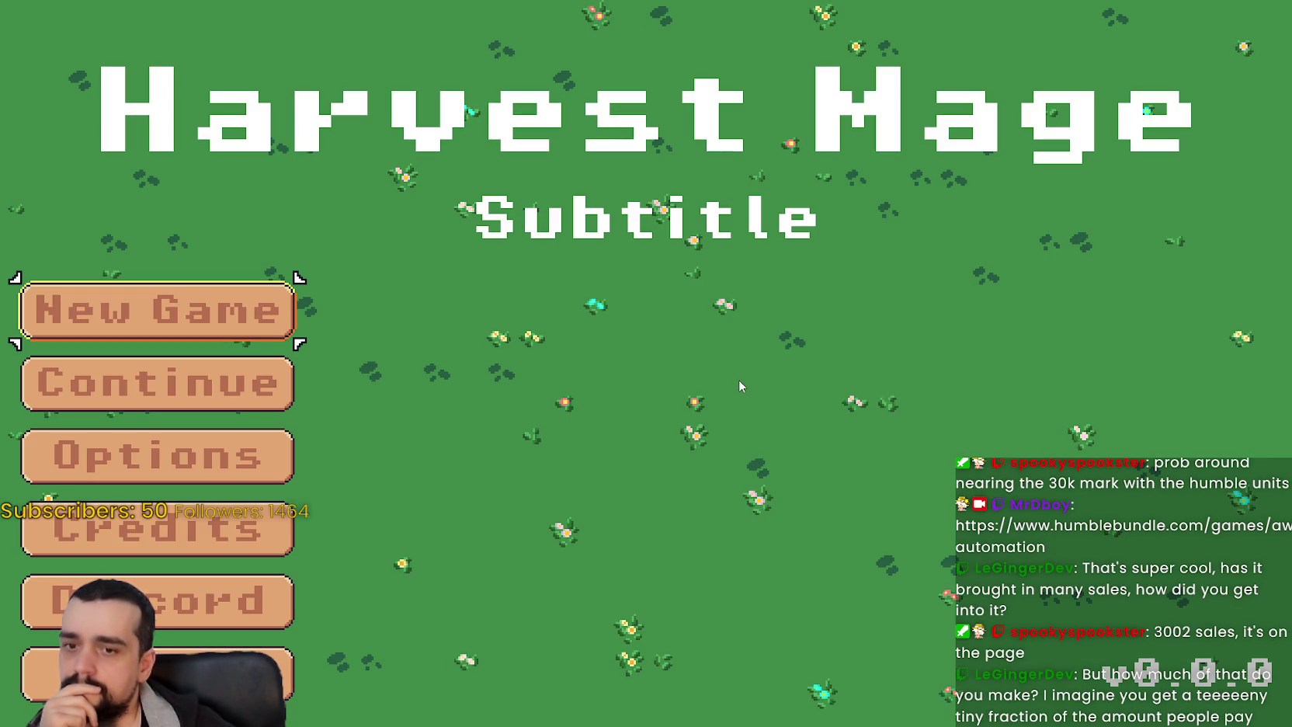
key("F8")
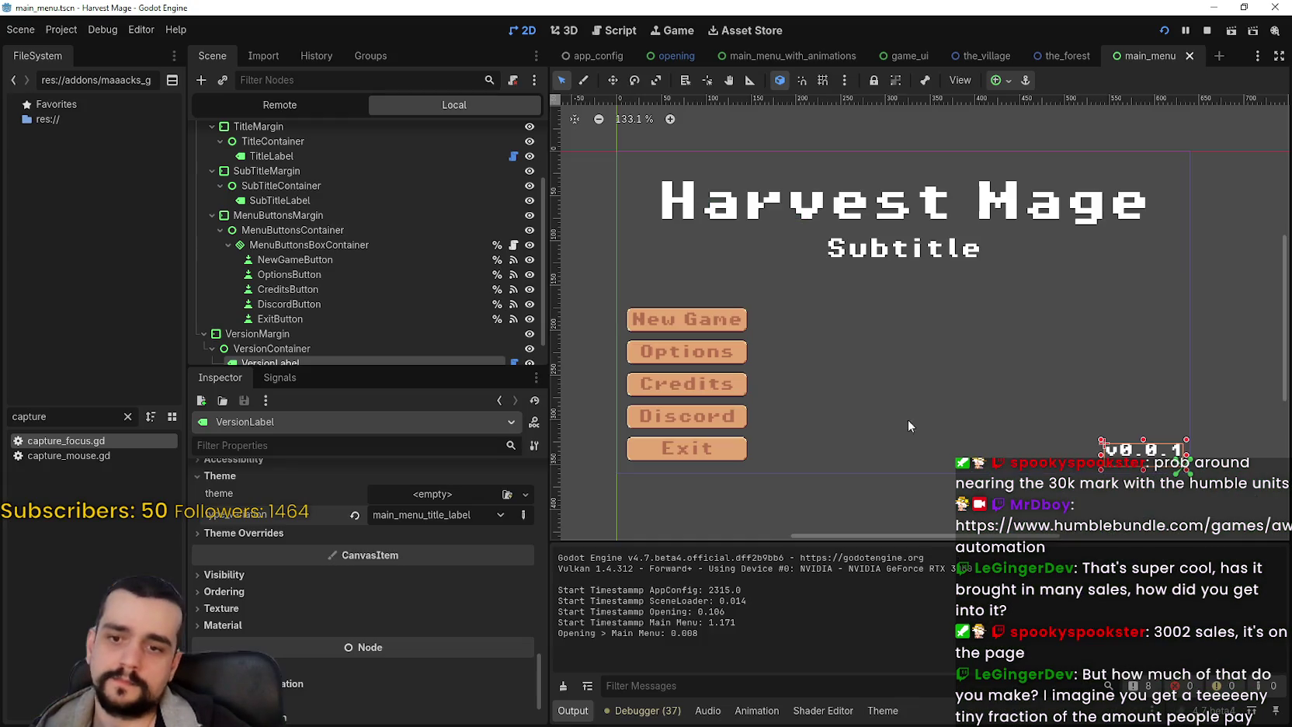
- Anchor the version label to the bottom-right corner with the anchor presets
scroll(1113, 441, "up", 5)
scroll(1113, 441, "up", 2)
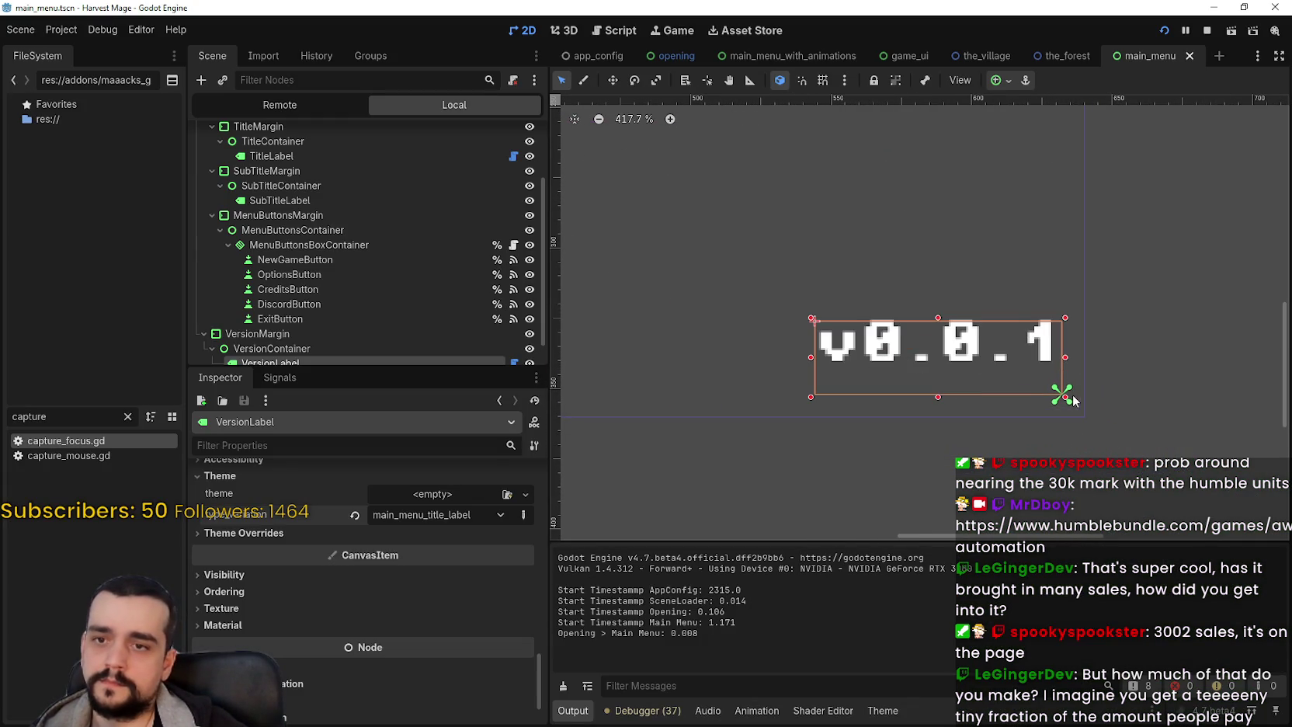
scroll(379, 310, "down", 1)
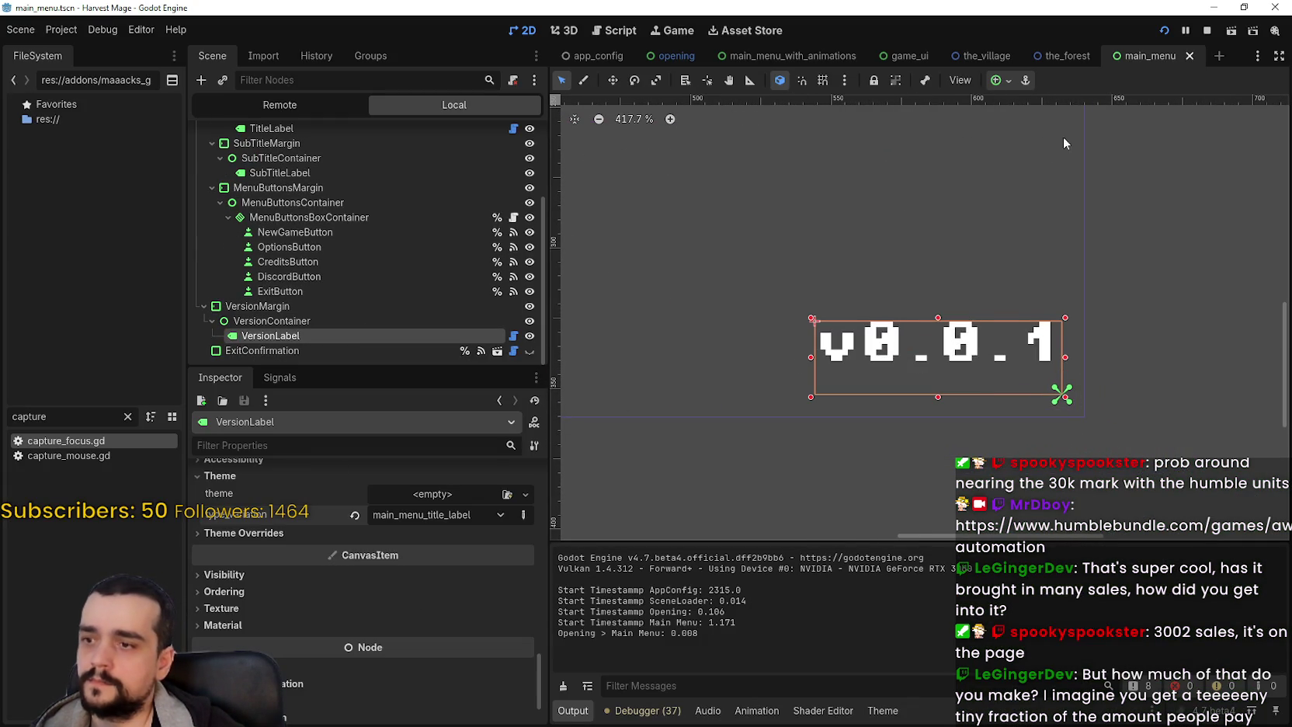
left_click(998, 80)
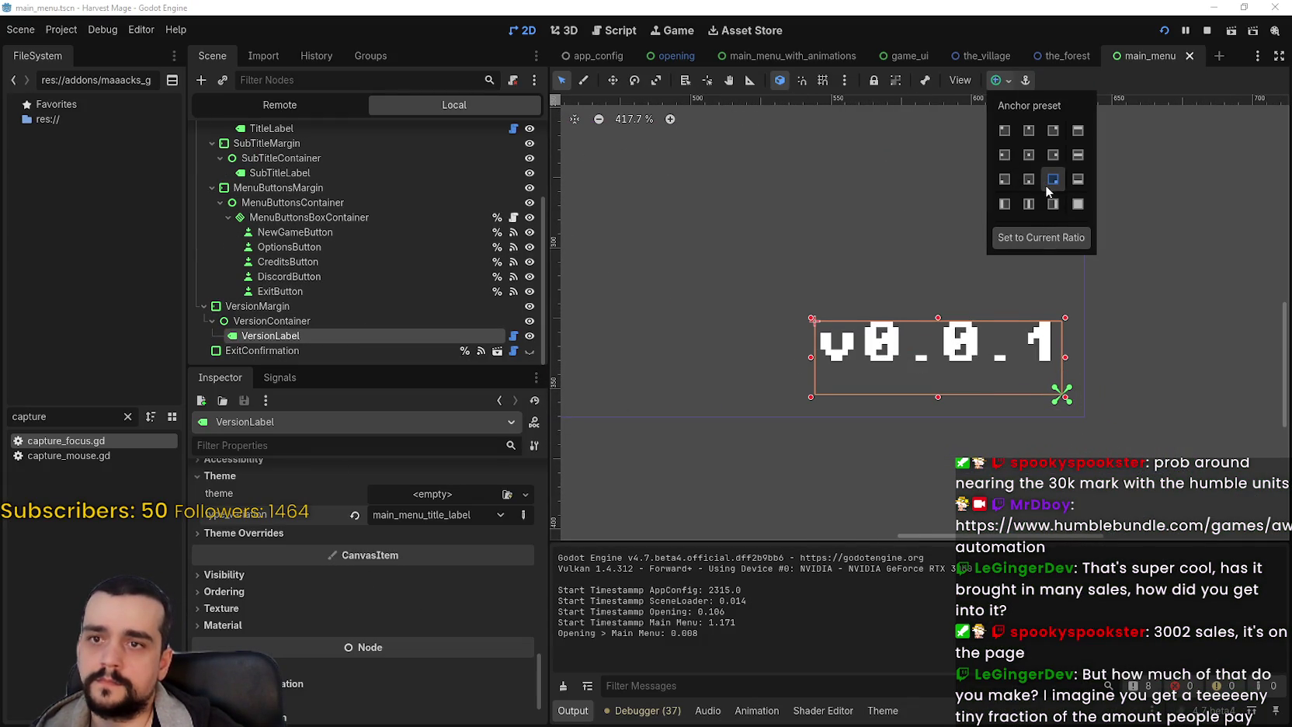
left_click(1049, 184)
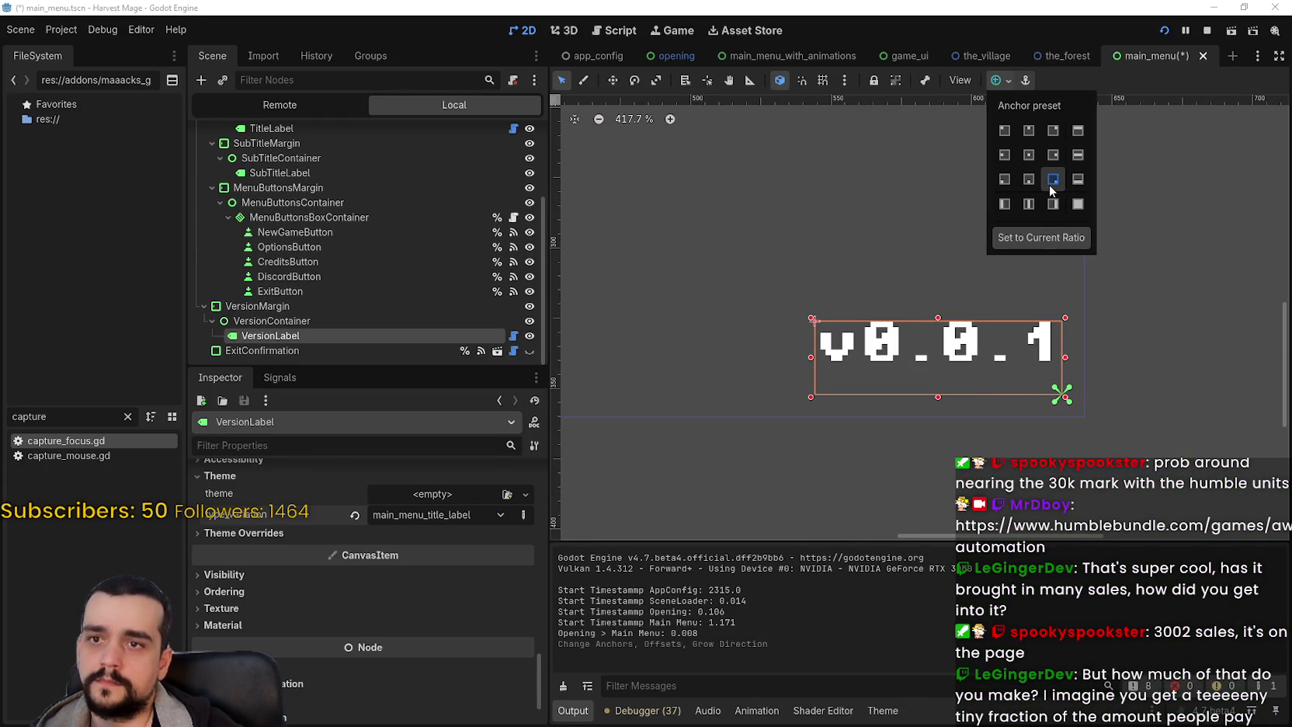
left_click(1052, 79)
- Reselect VersionLabel and keep its horizontal alignment at Right
left_click(315, 321)
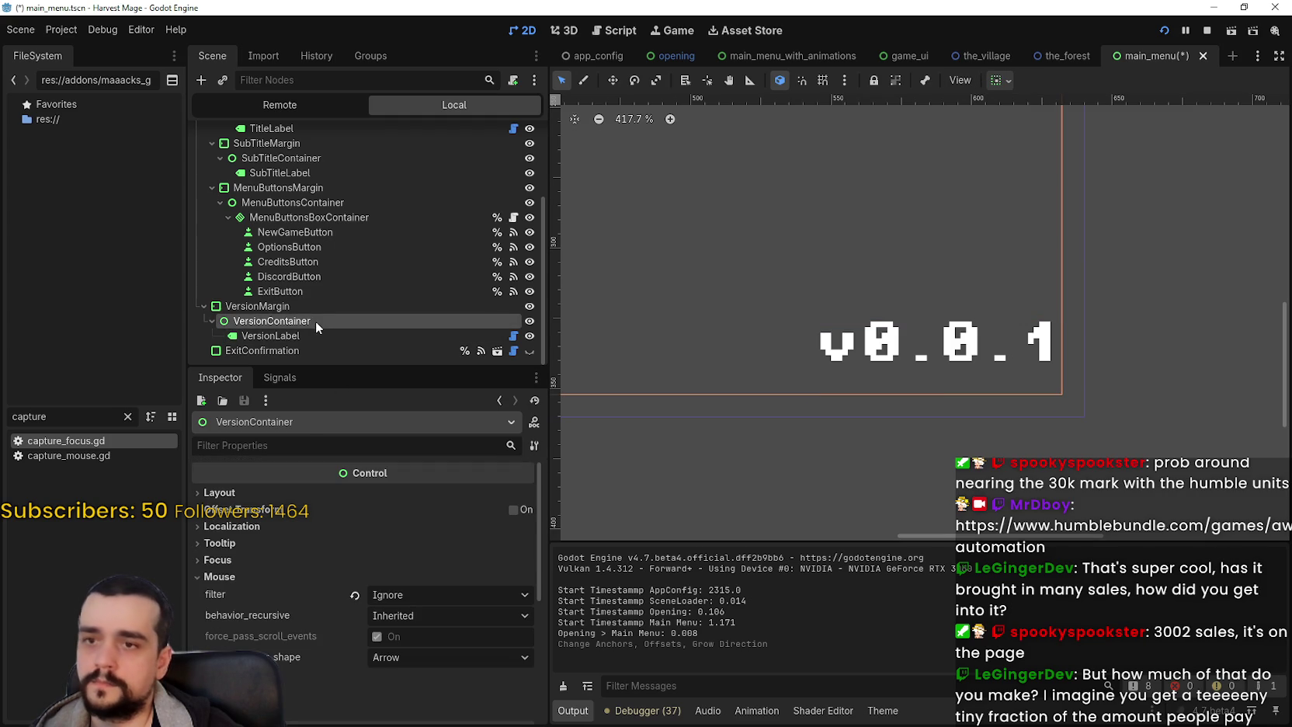
scroll(800, 261, "down", 8)
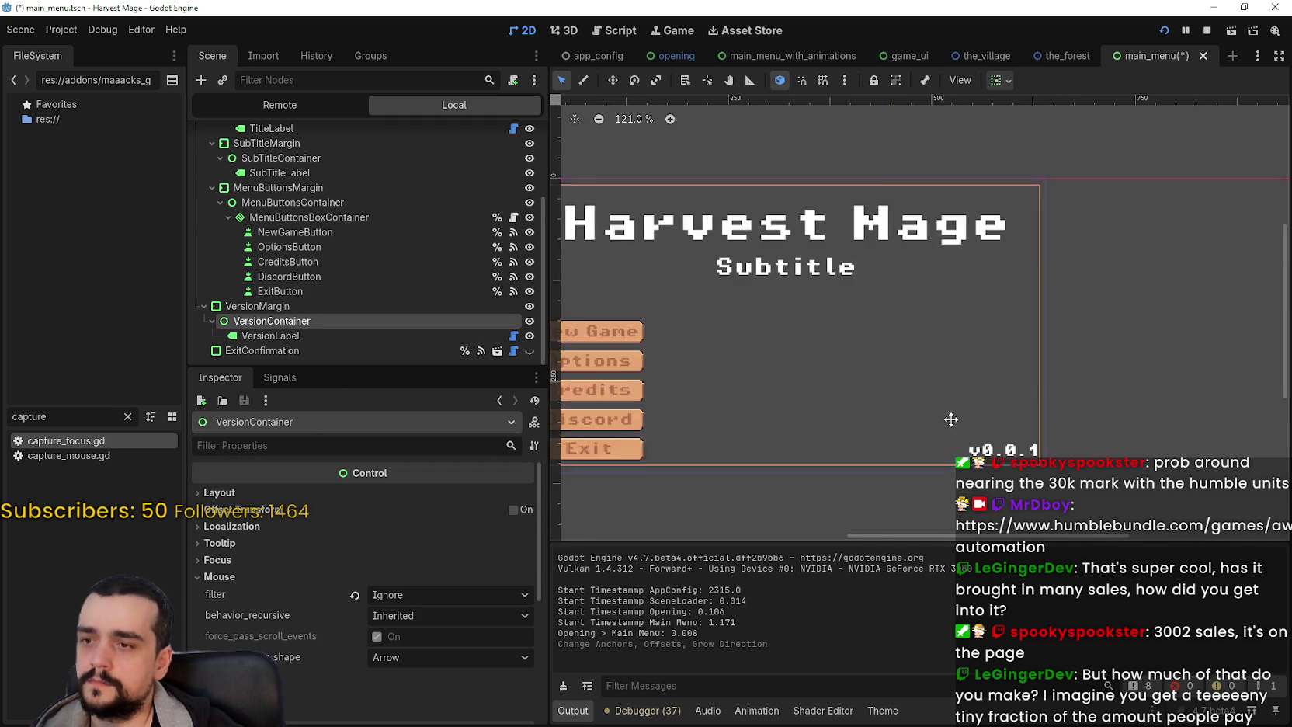
scroll(945, 402, "up", 3)
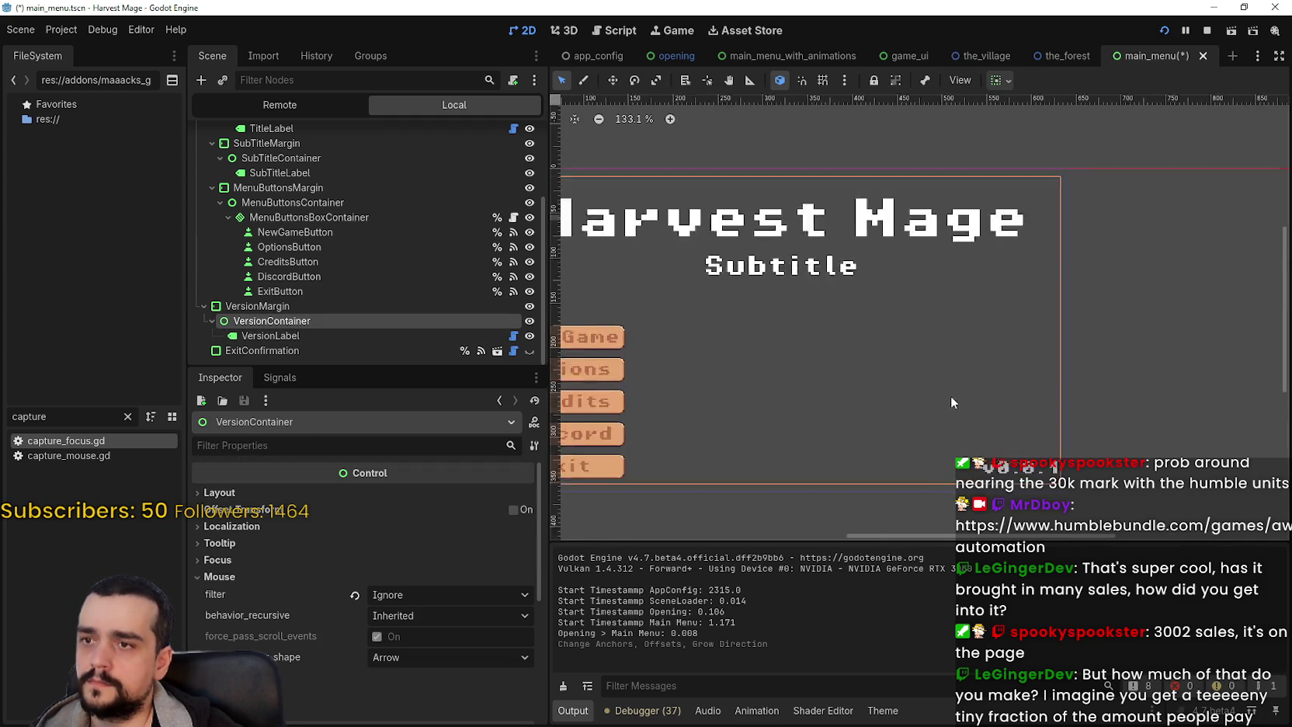
left_click(330, 307)
scroll(941, 361, "up", 2)
left_click(307, 335)
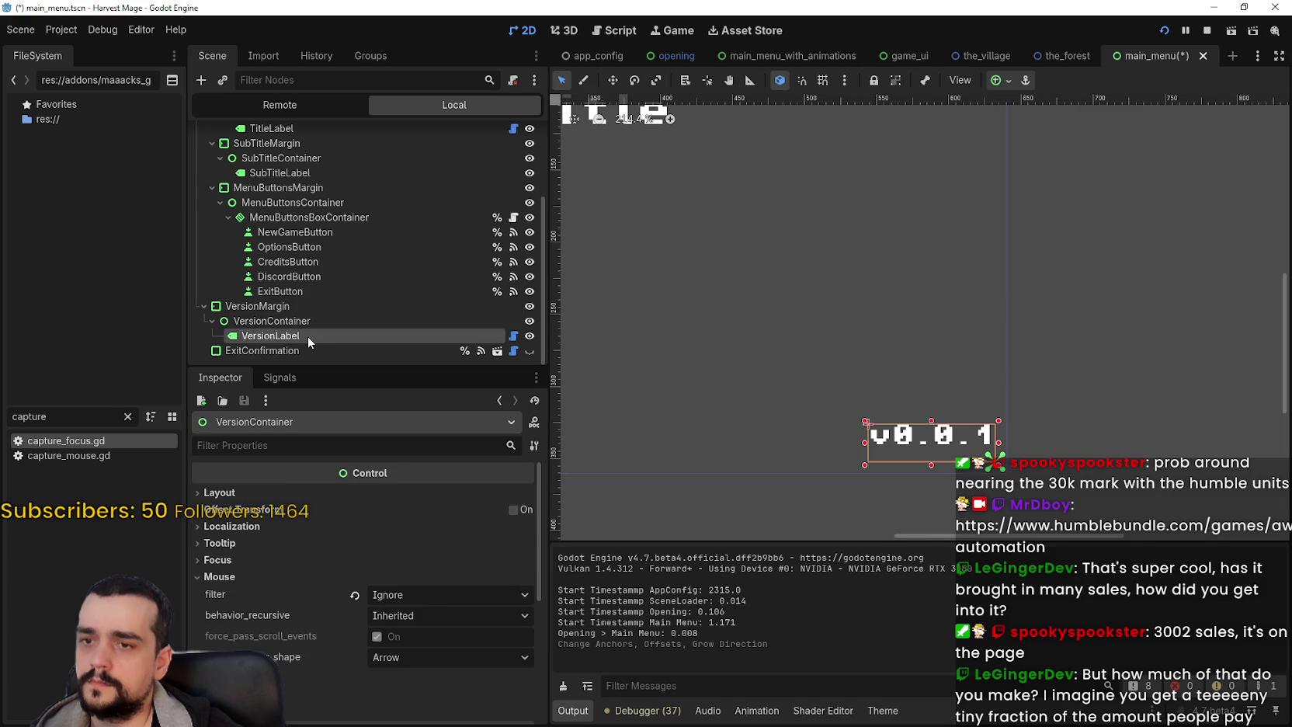
scroll(971, 411, "up", 3)
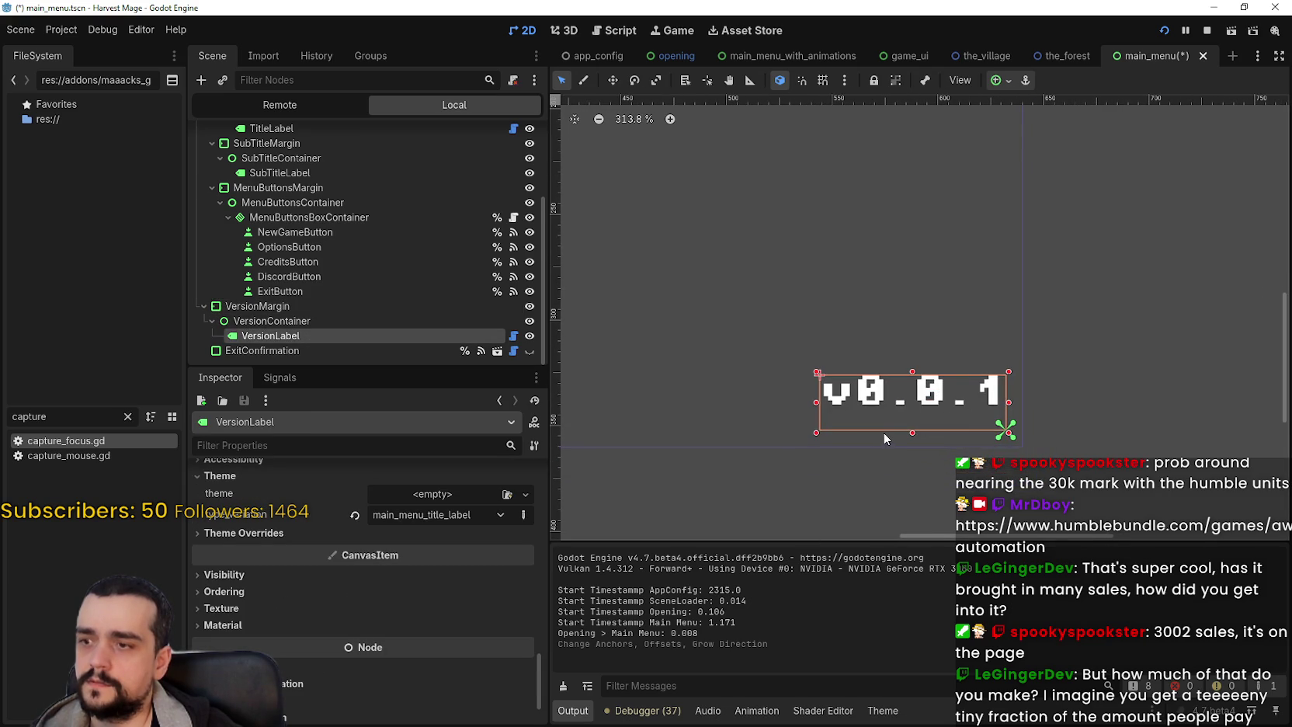
scroll(448, 664, "up", 5)
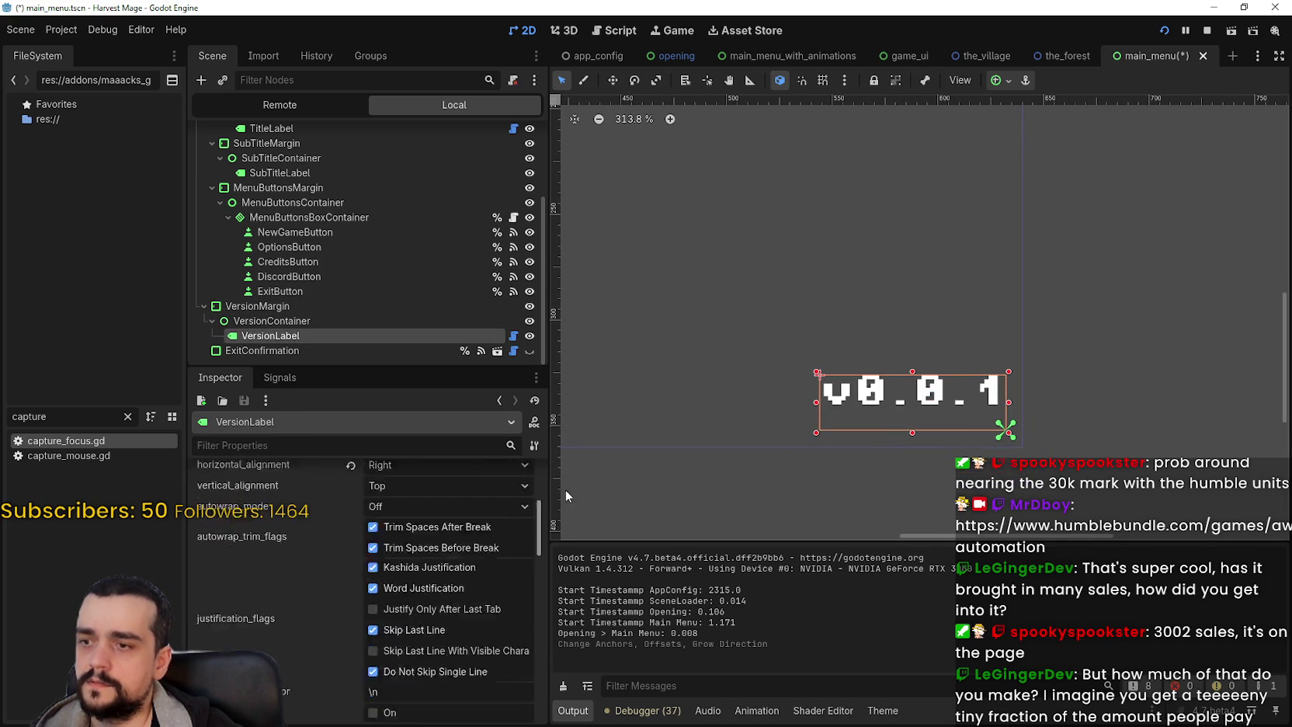
scroll(456, 630, "down", 1)
left_click(413, 631)
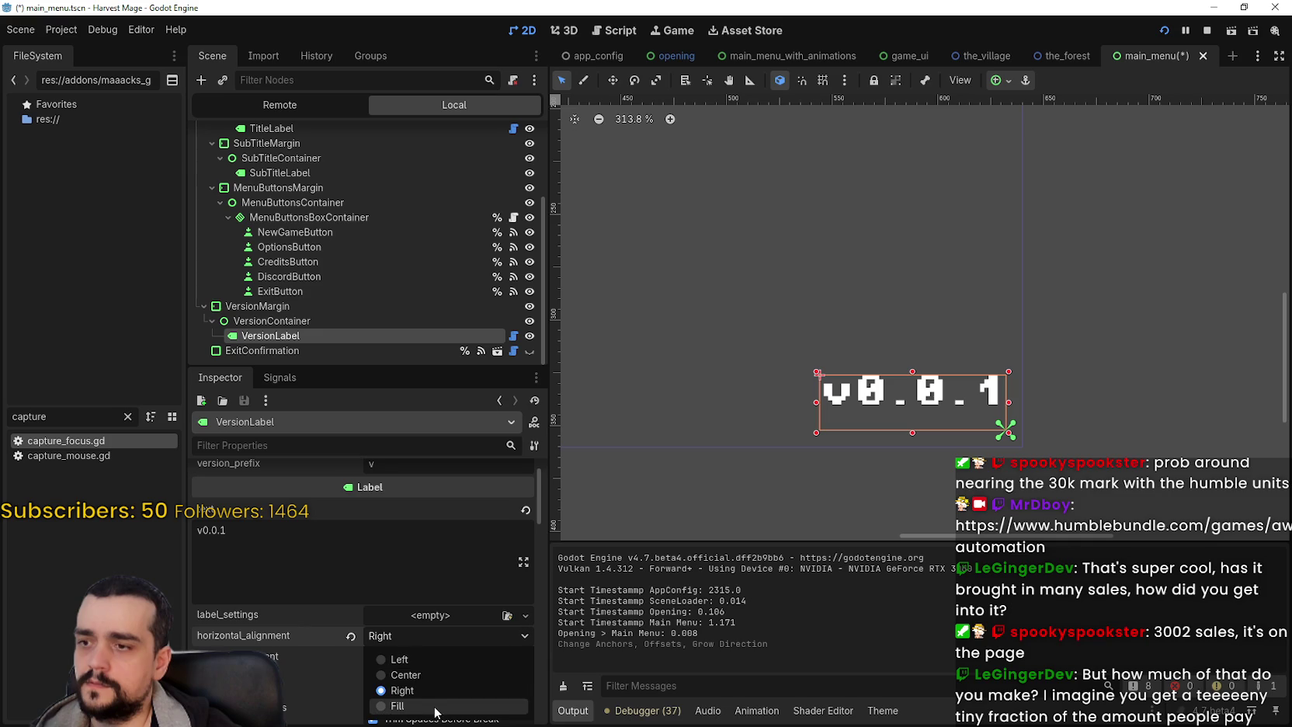
left_click(434, 689)
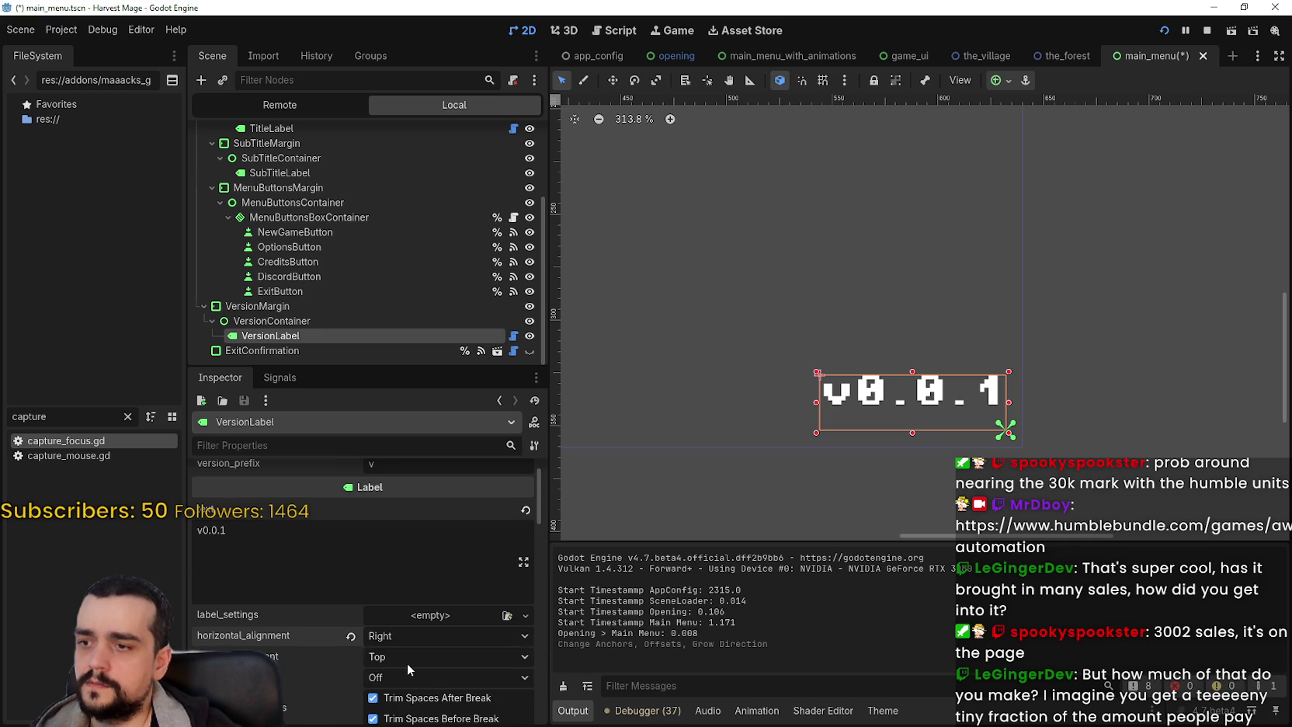
- Set the label's vertical alignment to Bottom and run the scene
scroll(410, 637, "down", 2)
left_click(399, 595)
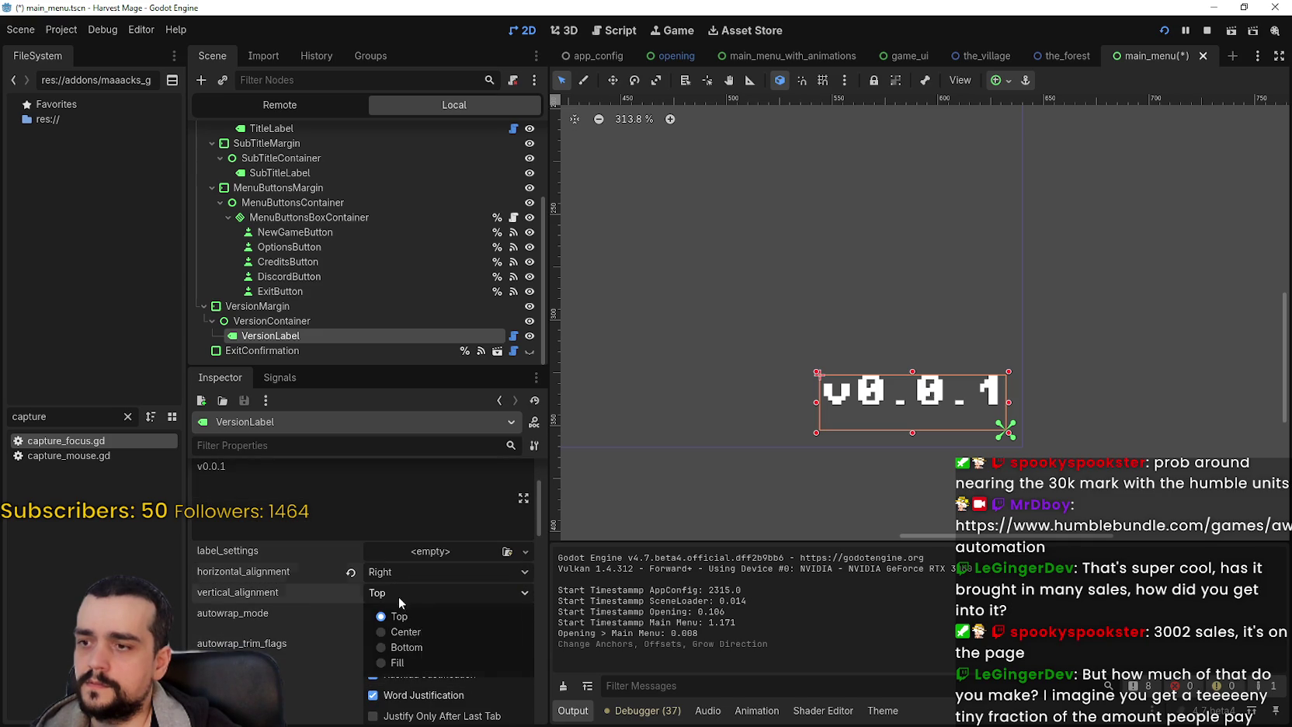
left_click(420, 647)
key("F6")
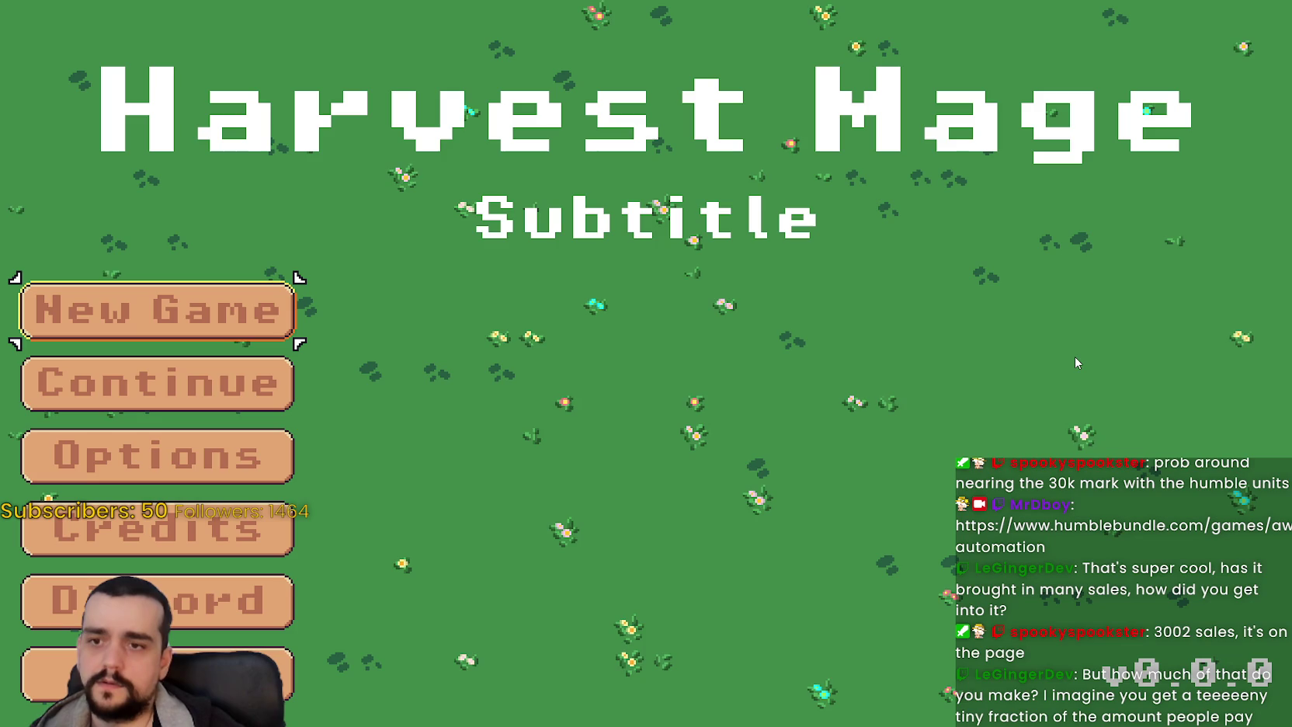
- Stop the running game, relaunch it briefly, and close the game window
key("F8")
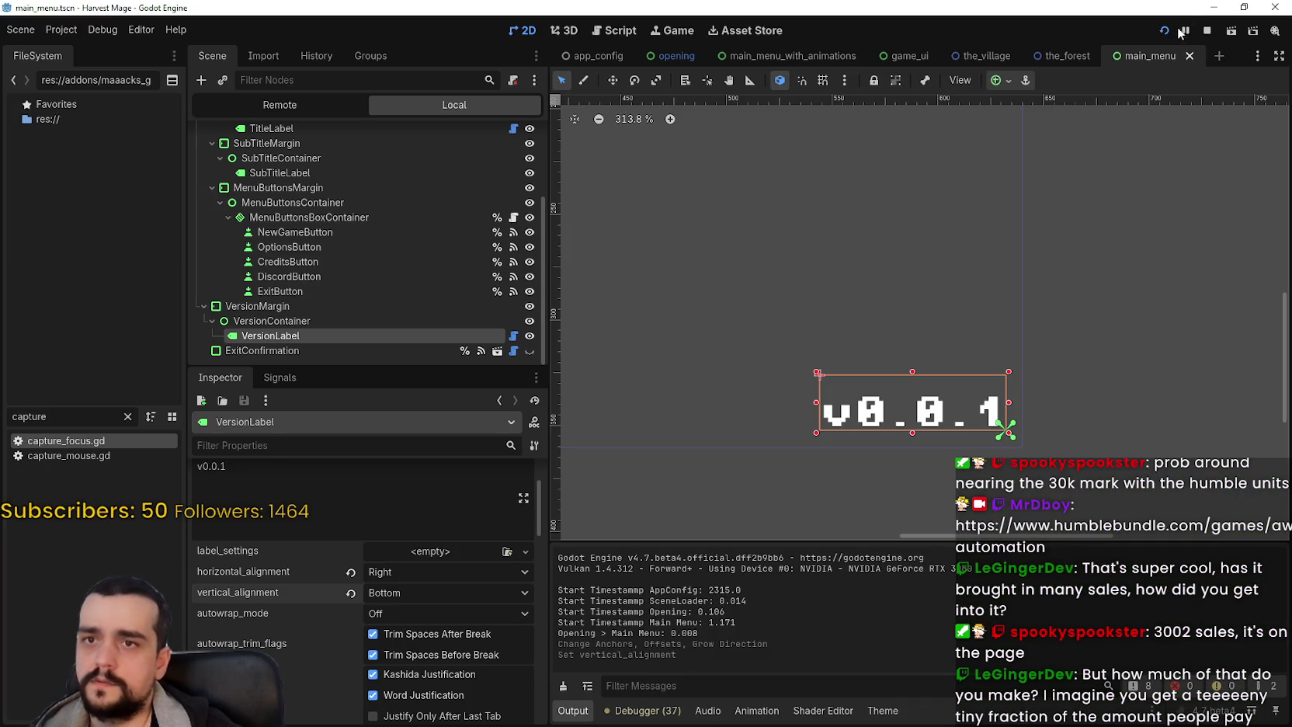
left_click(1206, 31)
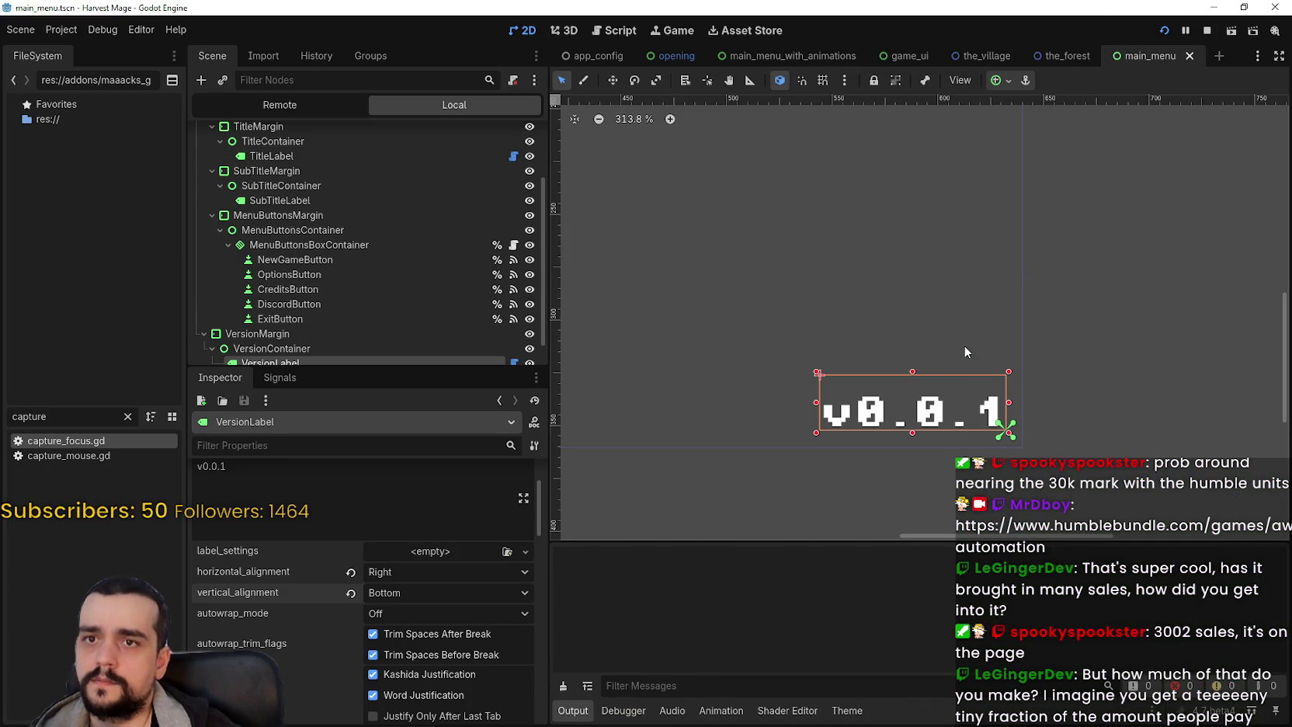
key("F6")
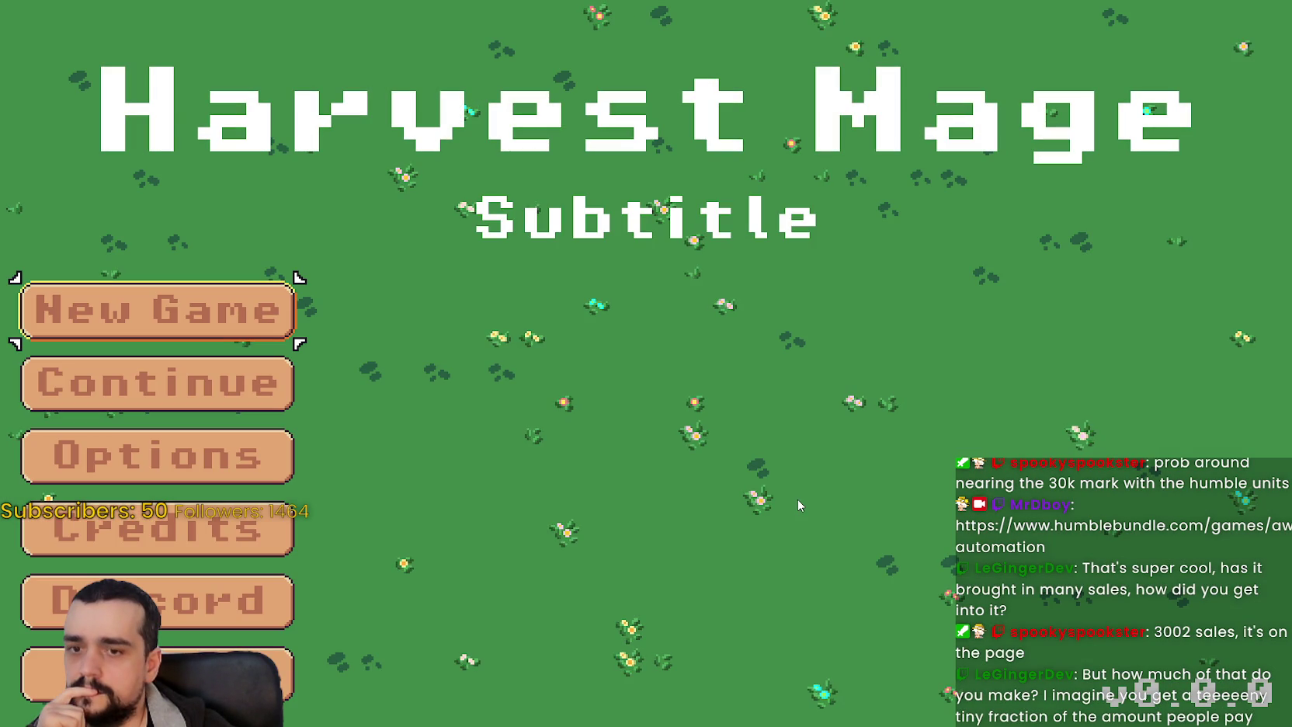
key("alt+F4")
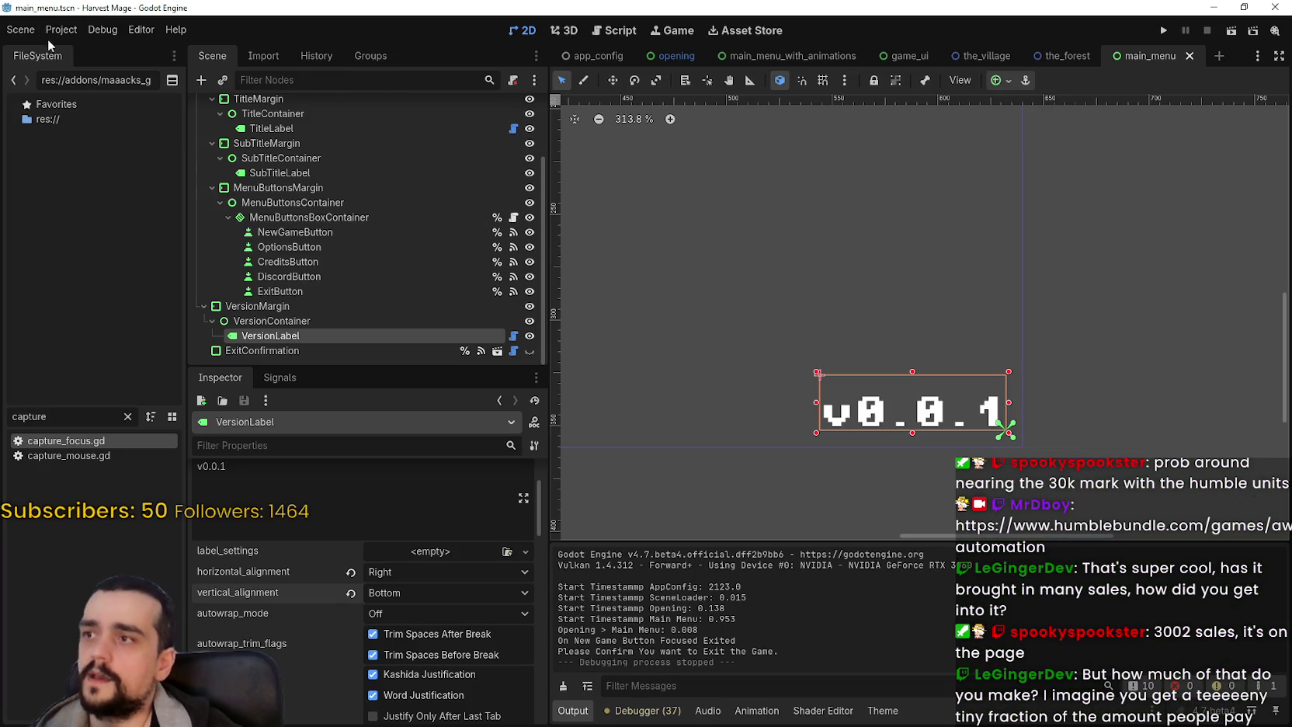
- Open Project Settings and browse the Application sections to reach Config
left_click(61, 30)
left_click(67, 51)
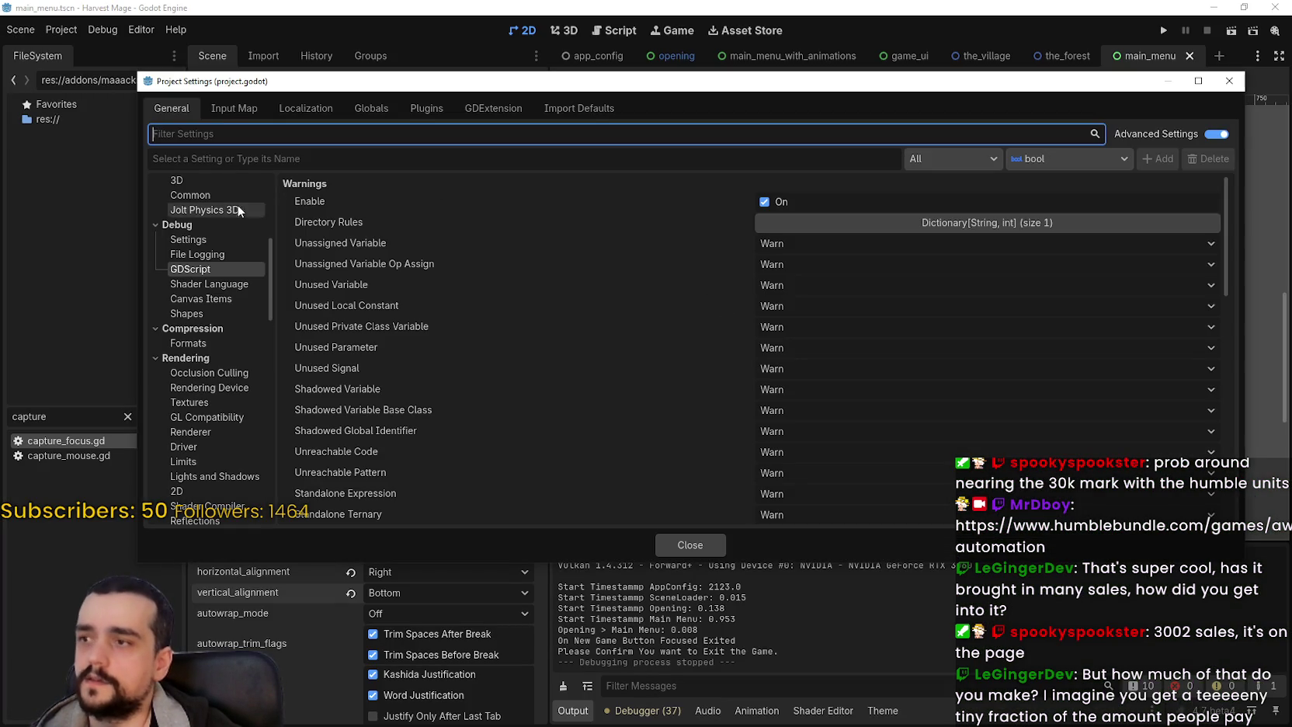
scroll(224, 252, "up", 5)
scroll(224, 252, "up", 2)
left_click(221, 215)
left_click(214, 200)
scroll(779, 342, "down", 1)
scroll(780, 343, "up", 1)
scroll(645, 405, "down", 1)
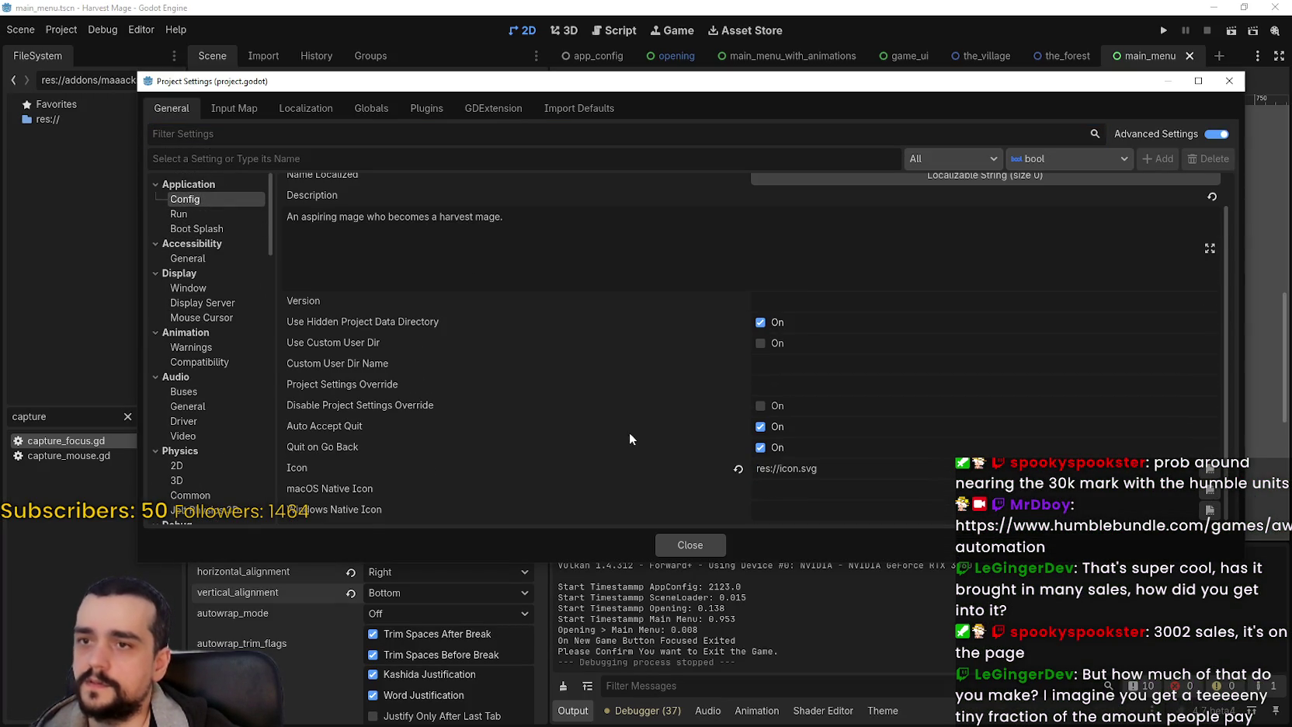
left_click(200, 229)
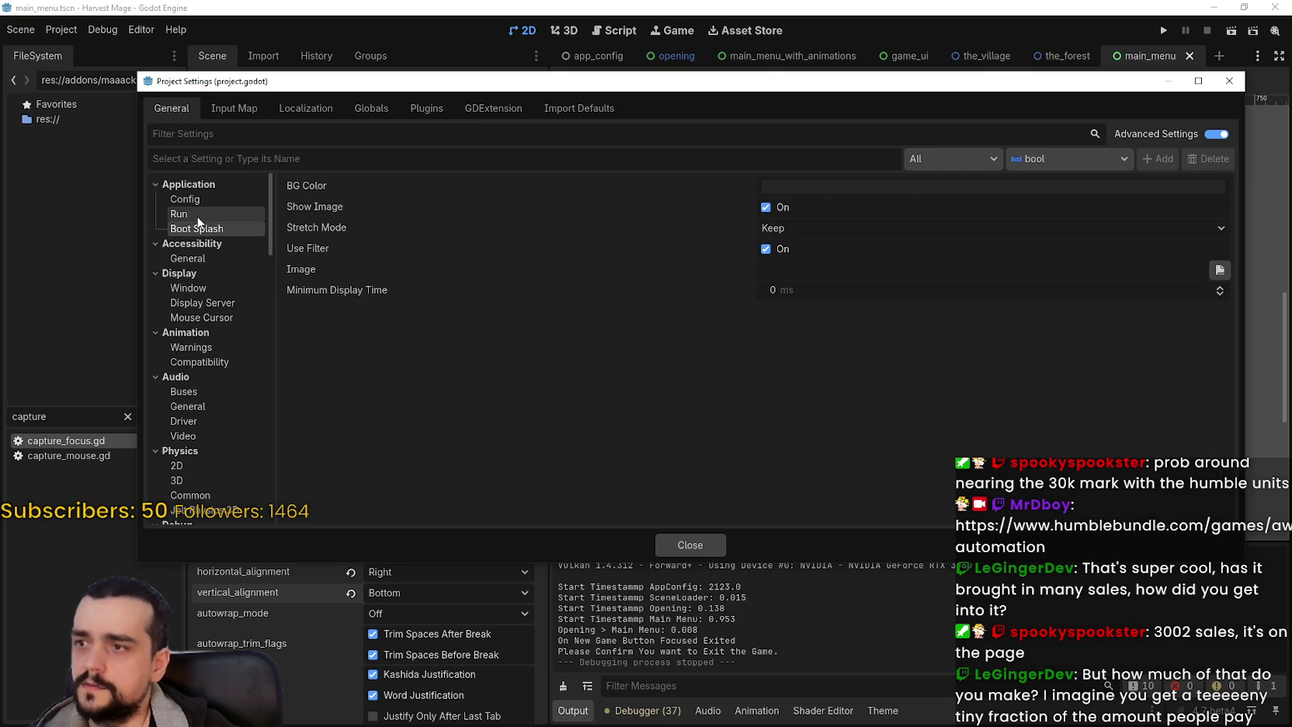
left_click(199, 221)
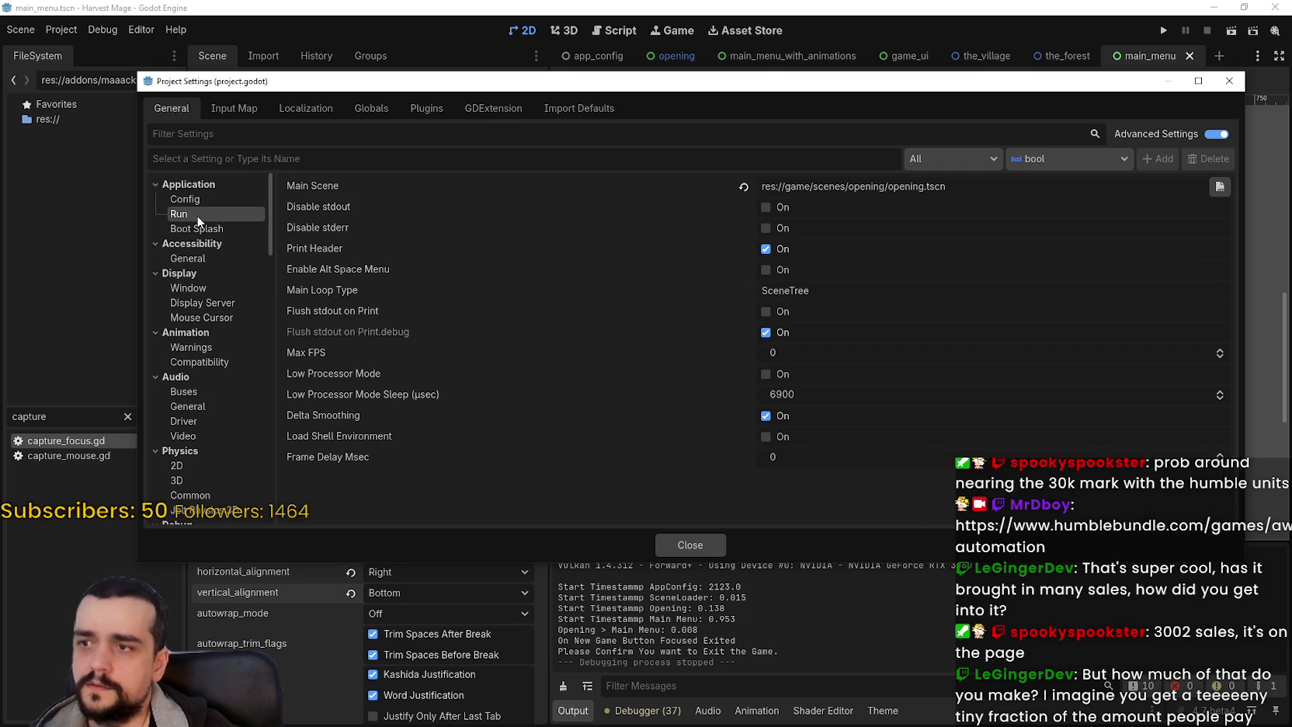
left_click(212, 289)
scroll(746, 390, "down", 3)
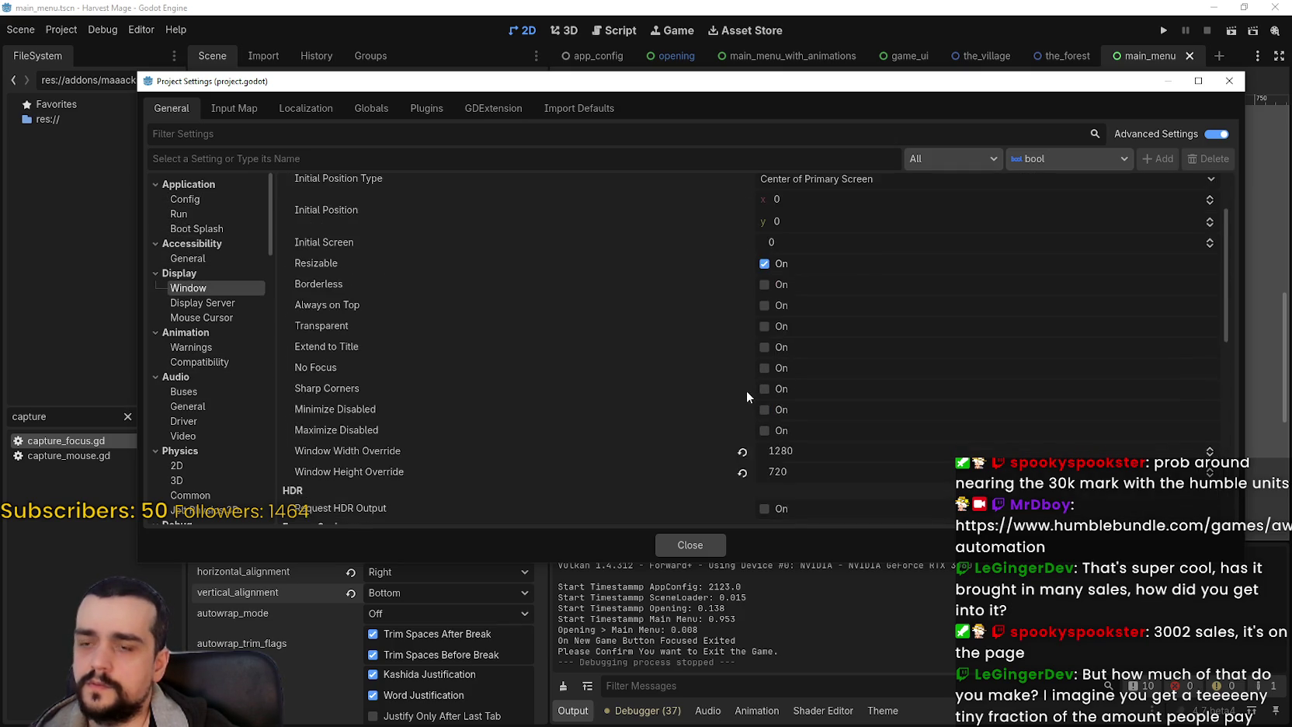
left_click(196, 228)
left_click(197, 214)
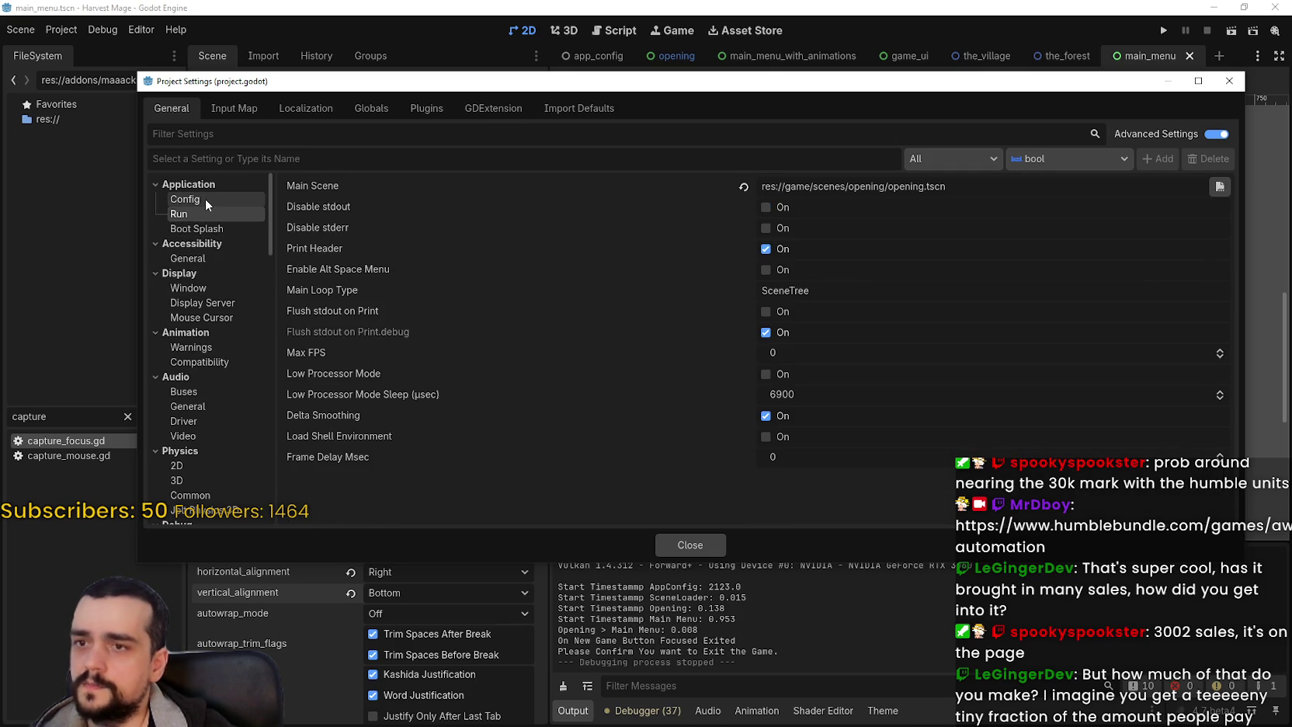
left_click(205, 198)
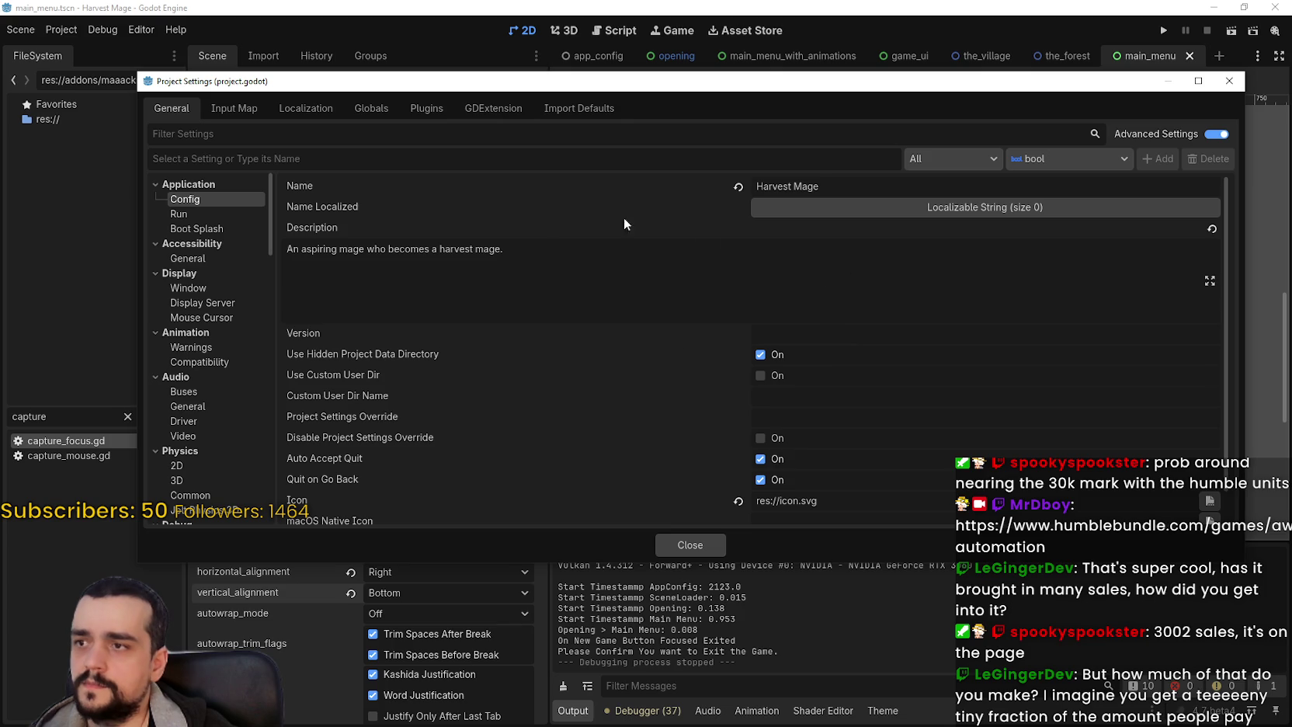
scroll(303, 273, "down", 1)
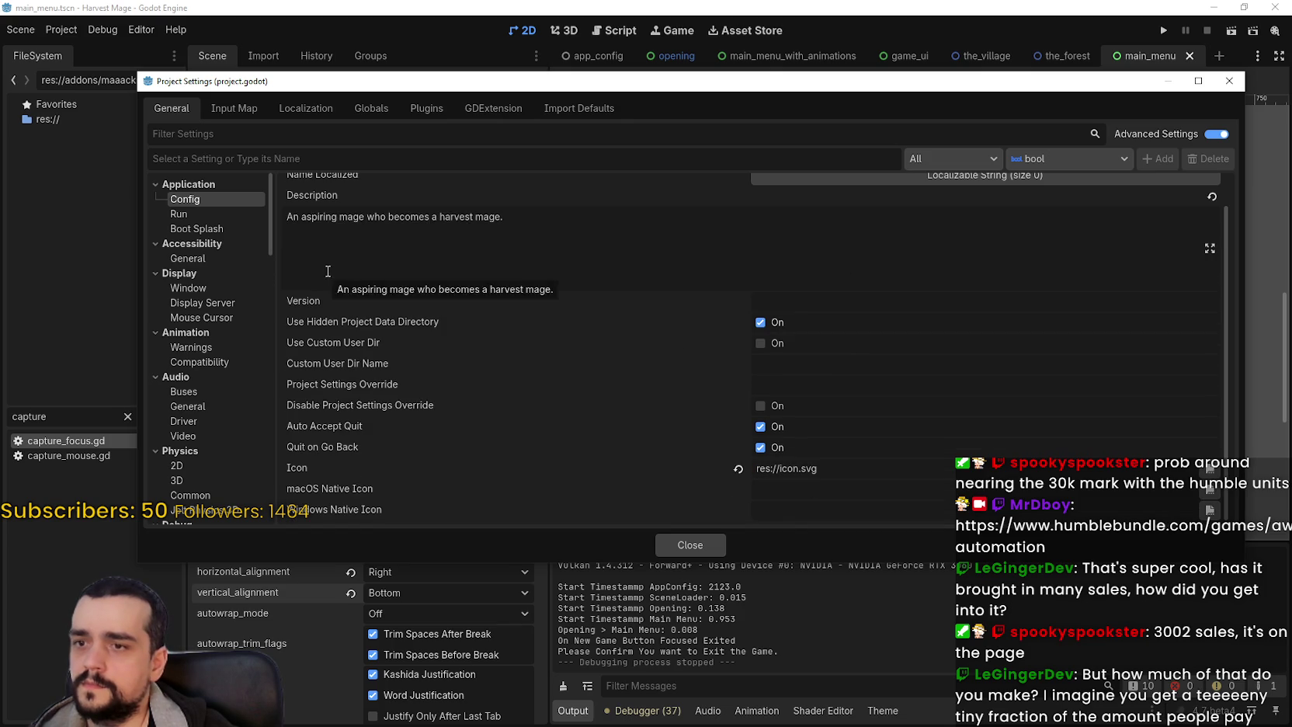
- Enter v0.0.1 as the project Version, close settings, and run the project
left_click(775, 307)
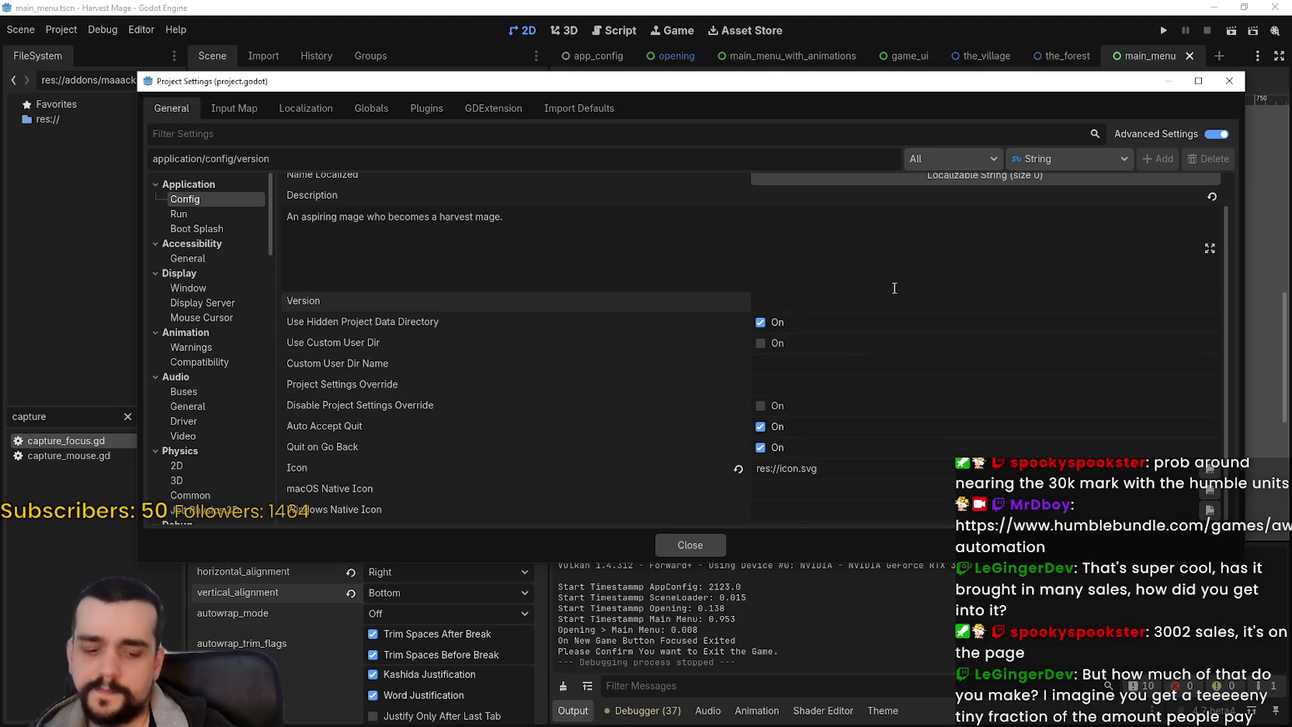
type("v")
type("0.0.1")
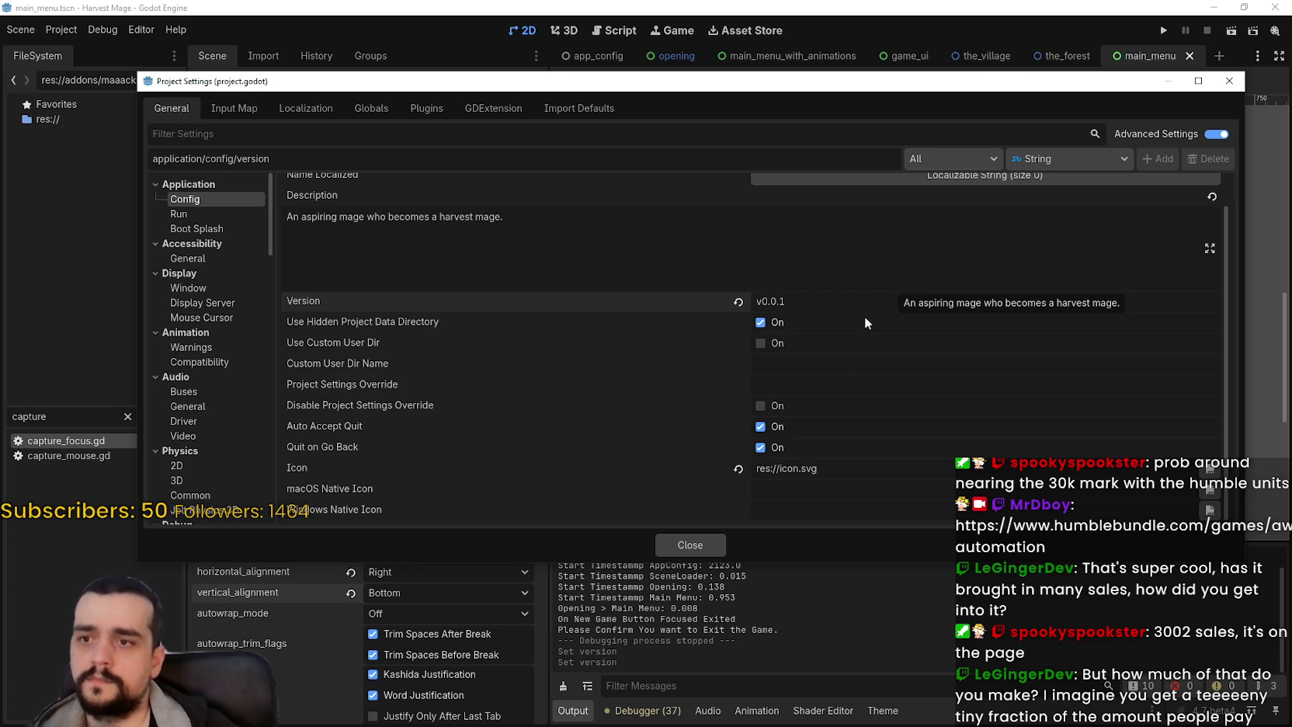
left_click(699, 547)
left_click(1163, 30)
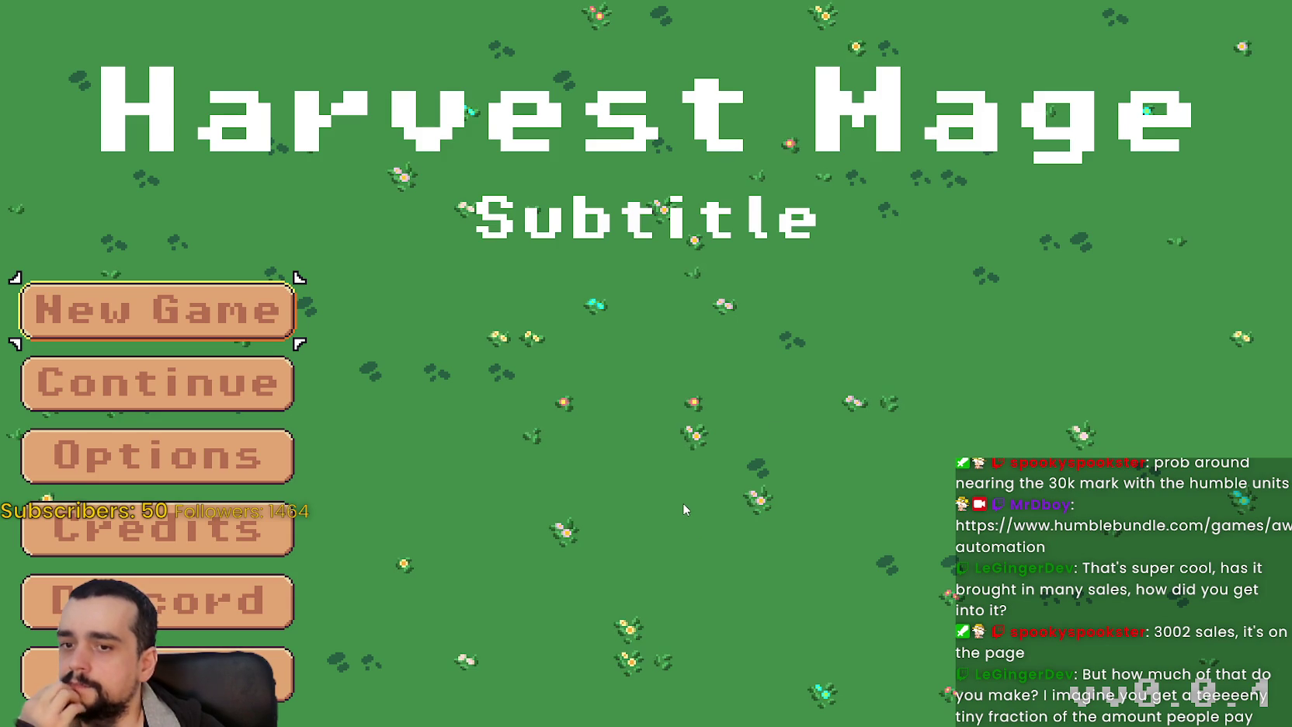
- Stop the game and change the label text back to v0.0.0
key("F8")
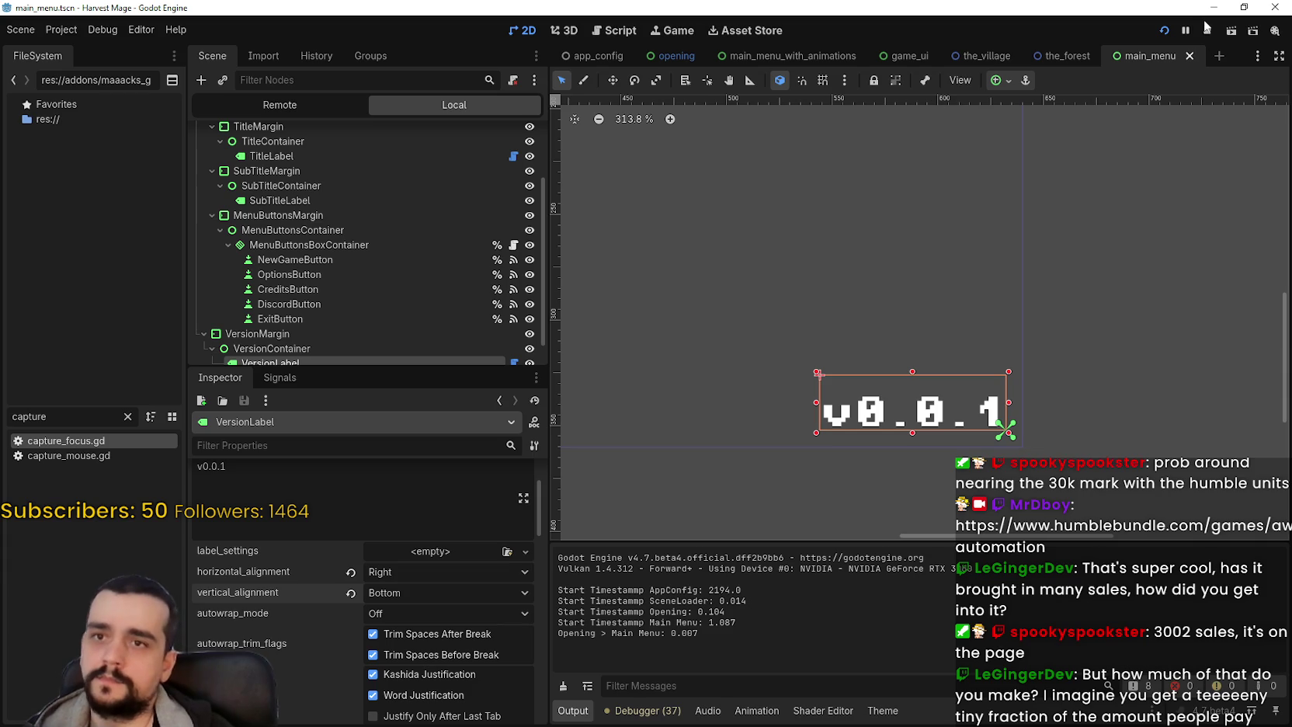
double_click(224, 469)
type("0")
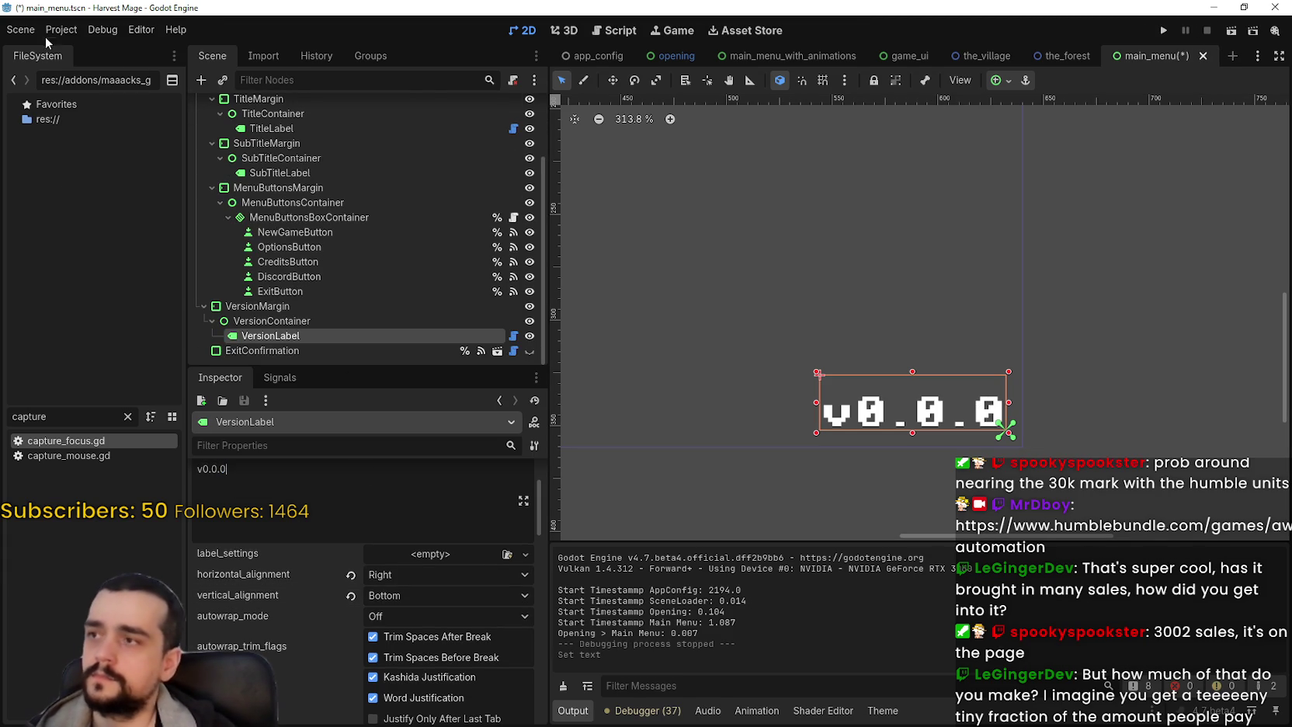
- Set the project Version to 0.0.1, then save and run the project
left_click(61, 29)
left_click(109, 49)
left_click(758, 332)
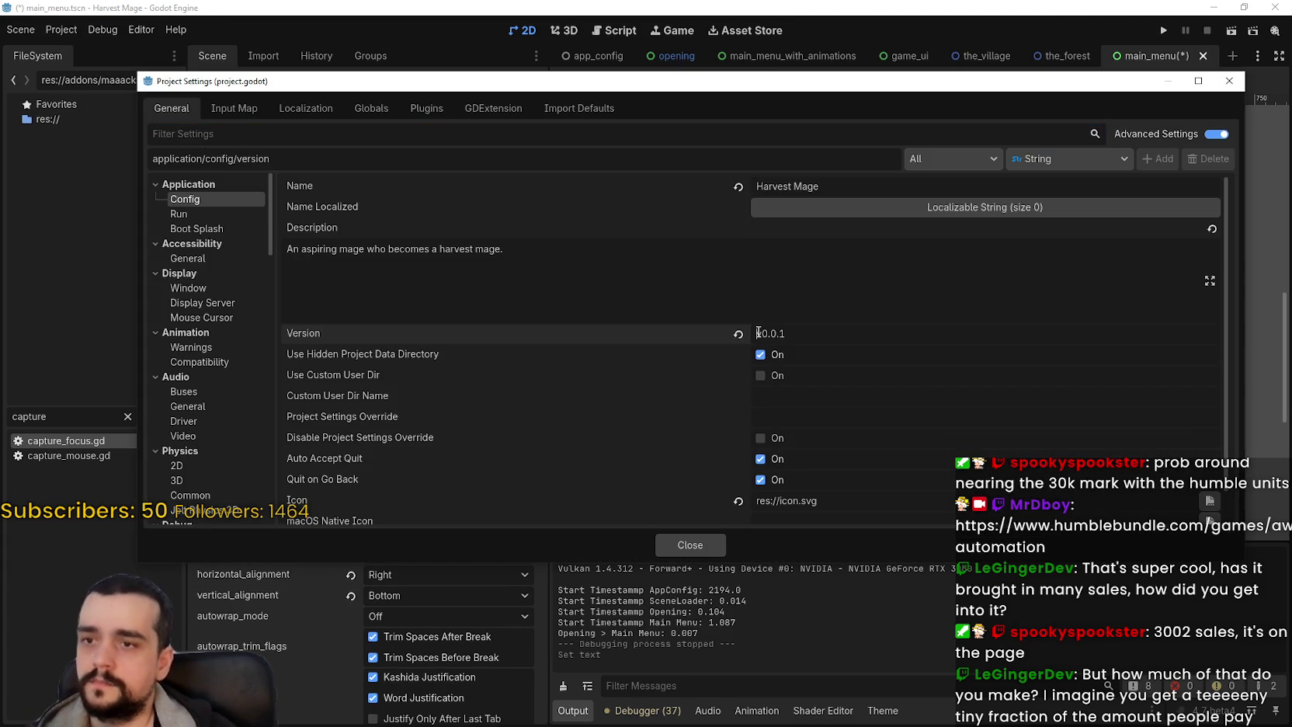
key("Return")
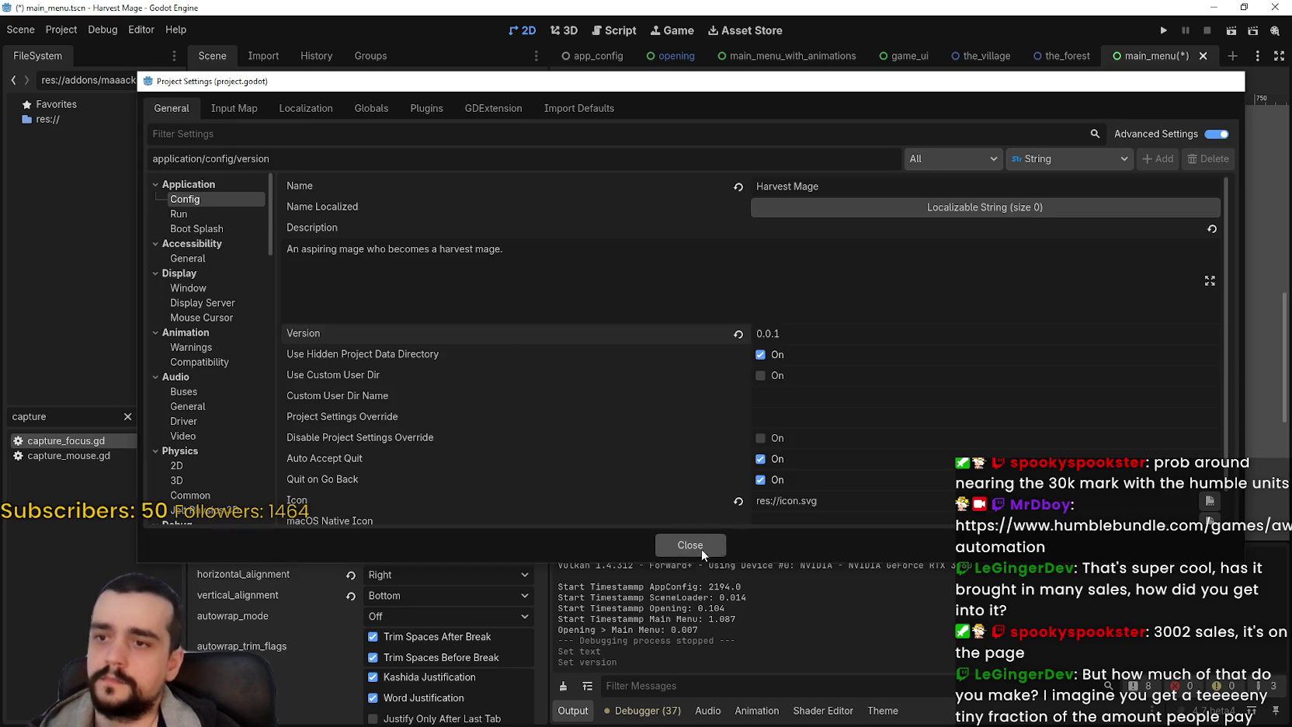
left_click(691, 544)
key("F5")
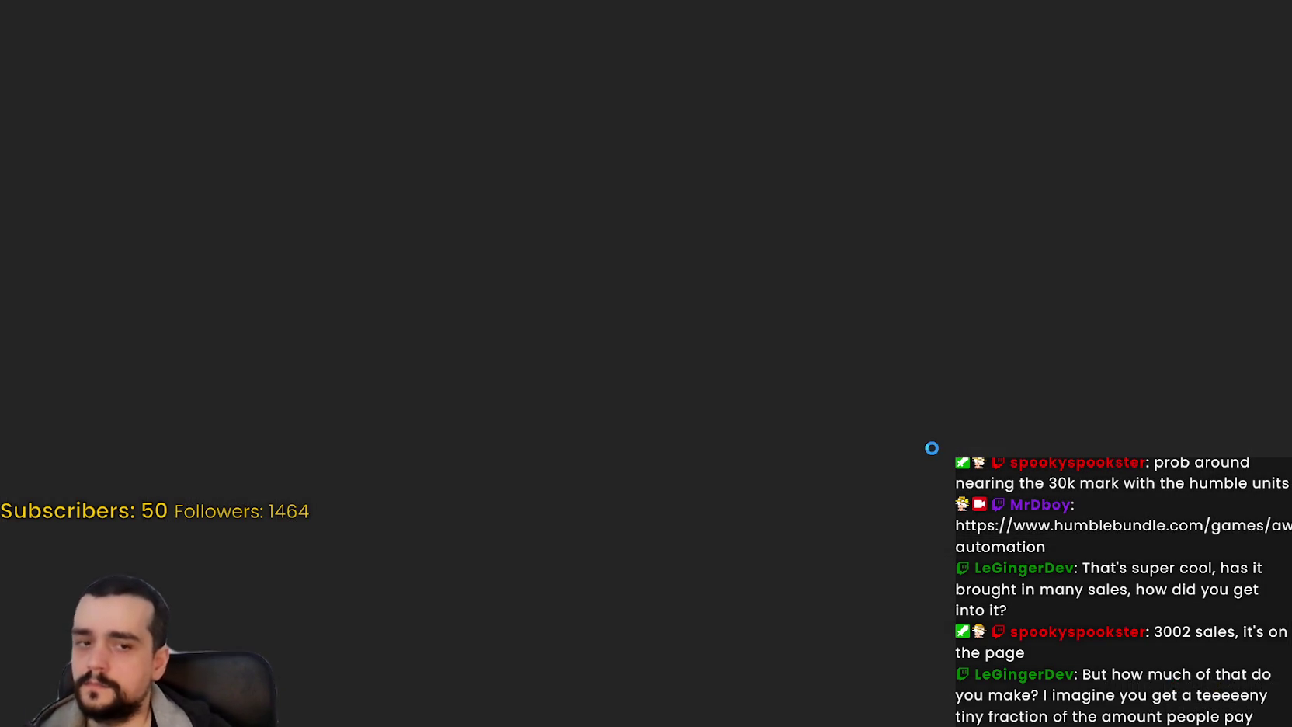
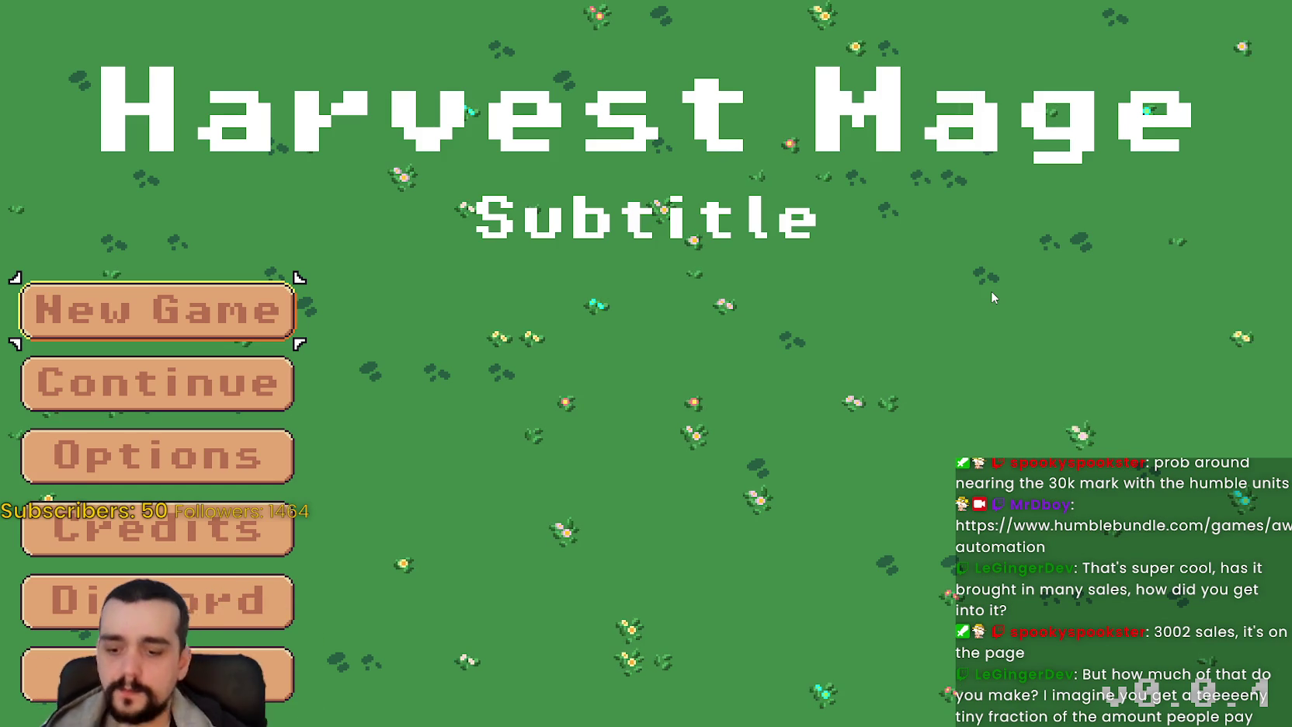
- Quit the running game and return from main_menu_with_animations to the main_menu scene
key("Up")
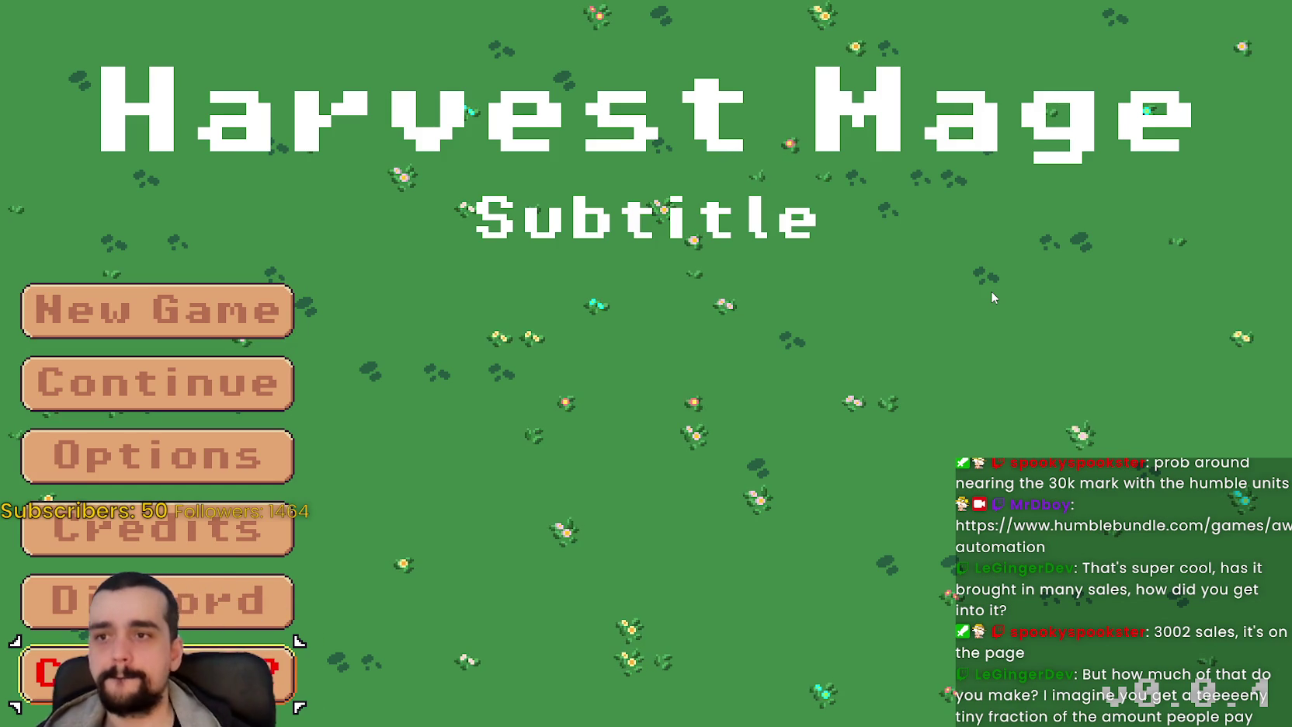
key("F8")
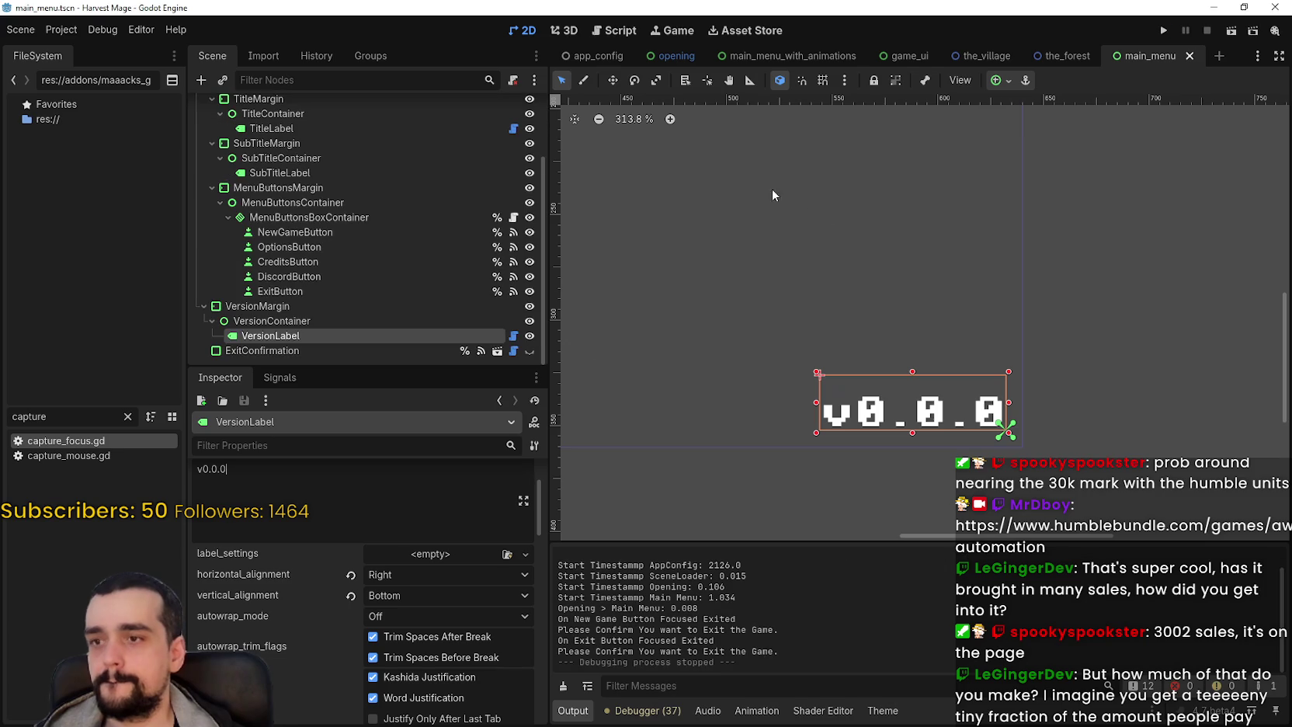
scroll(776, 233, "up", 2)
scroll(846, 192, "down", 5)
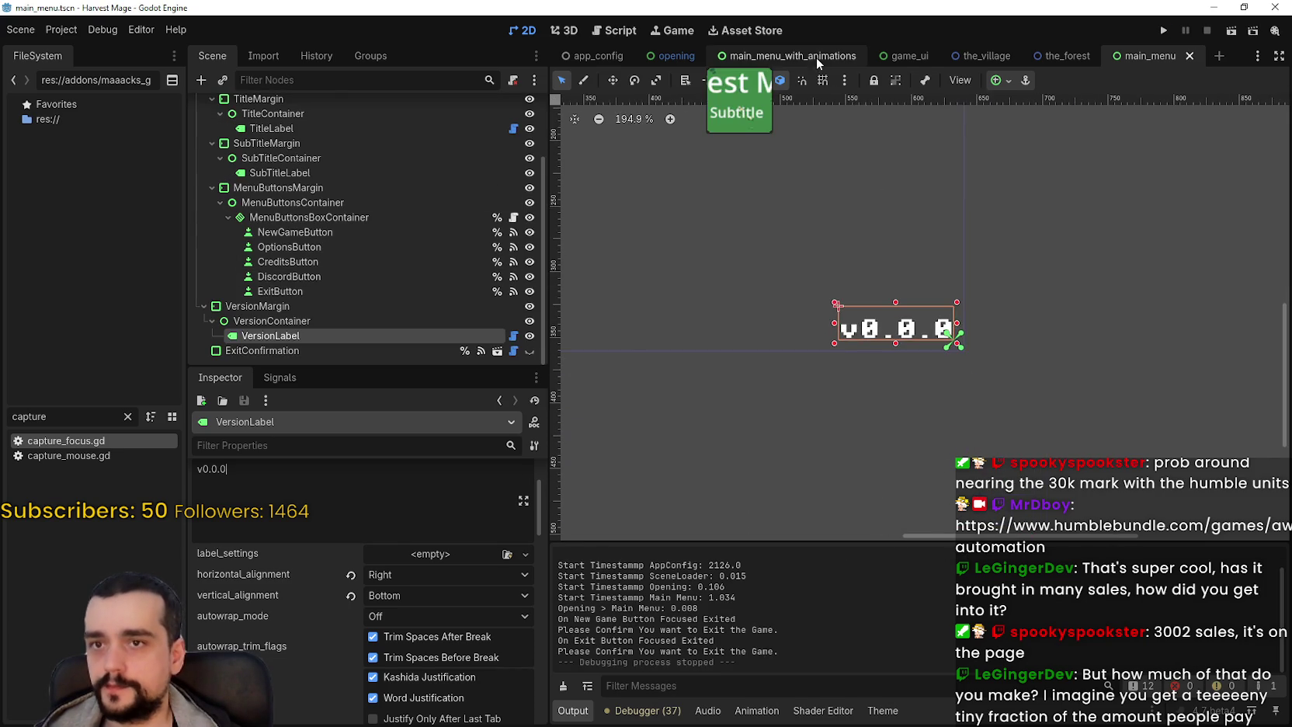
left_click(816, 56)
scroll(876, 359, "down", 6)
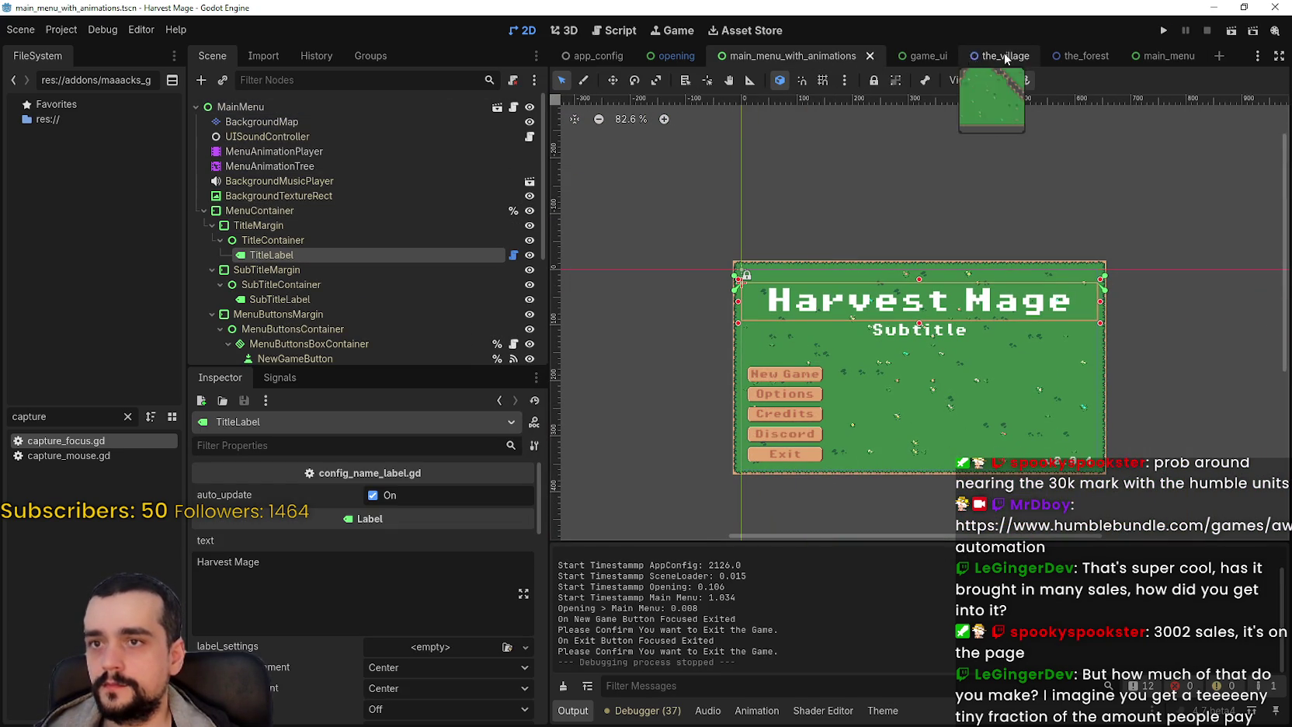
left_click(1172, 58)
scroll(356, 161, "up", 3)
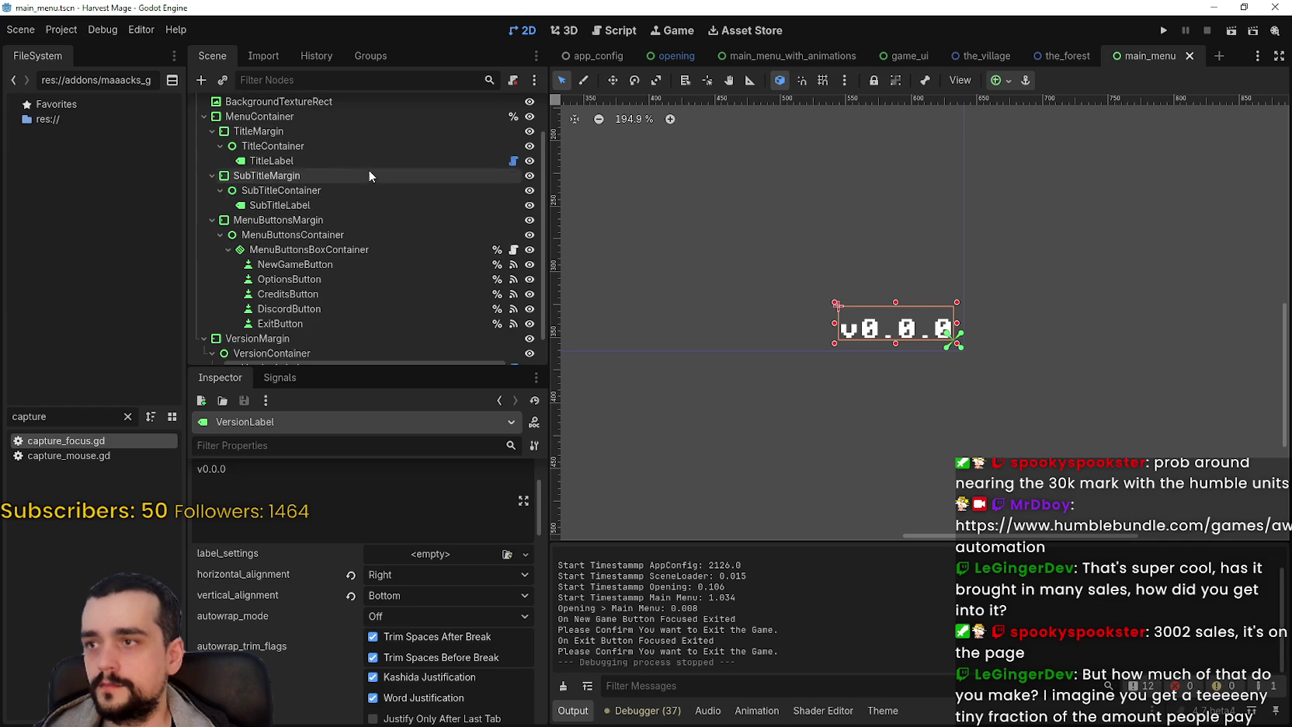
- Set SubTitleLabel's text to 'An Incremental game', save the scene, and run the game
left_click(338, 255)
scroll(363, 559, "up", 15)
left_click(378, 548)
key("ctrl+a")
key("BackSpace")
type("ari")
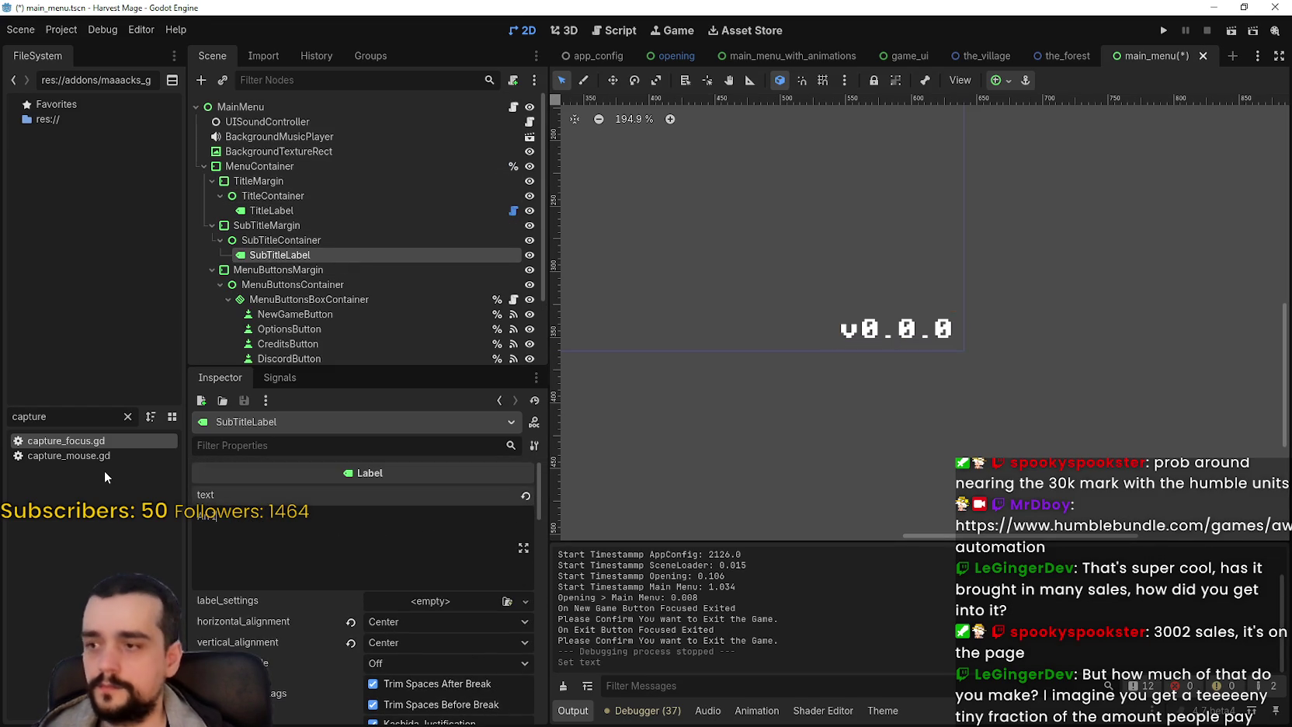
type("ane")
key("BackSpace")
key("BackSpace")
key("BackSpace")
type("Incremental g")
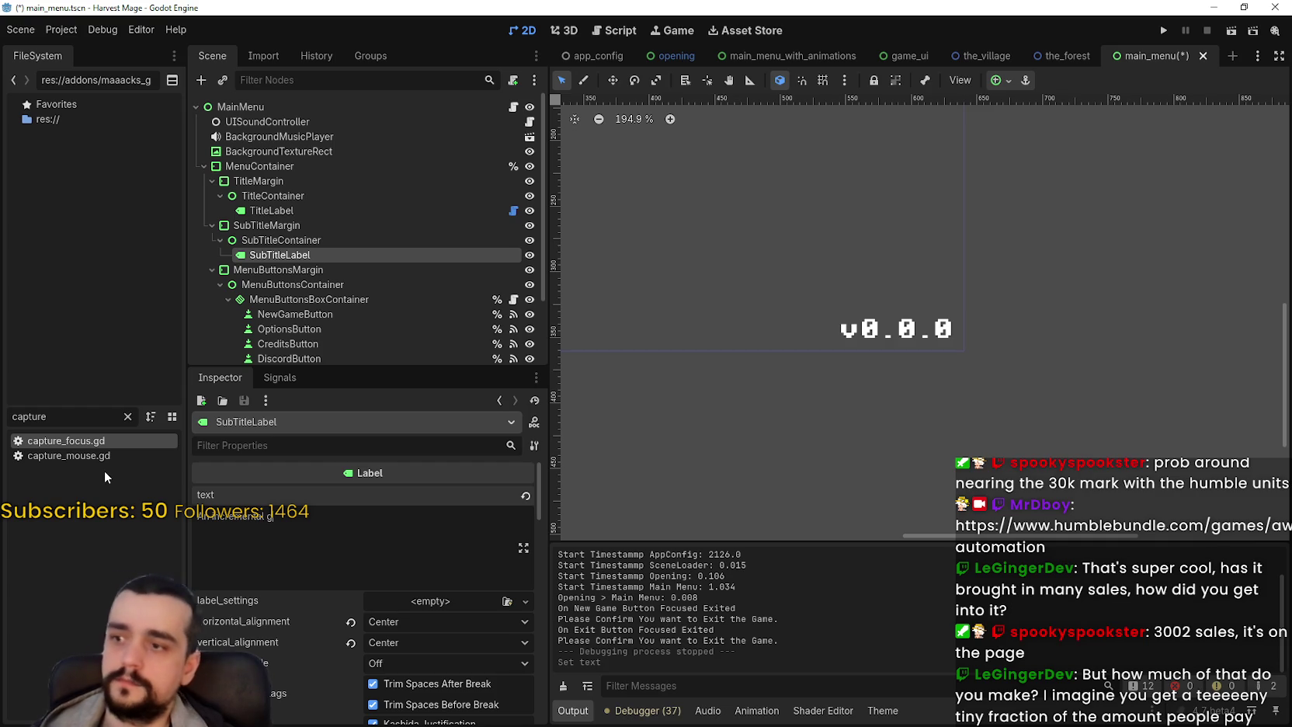
type("ame")
key("ctrl+s")
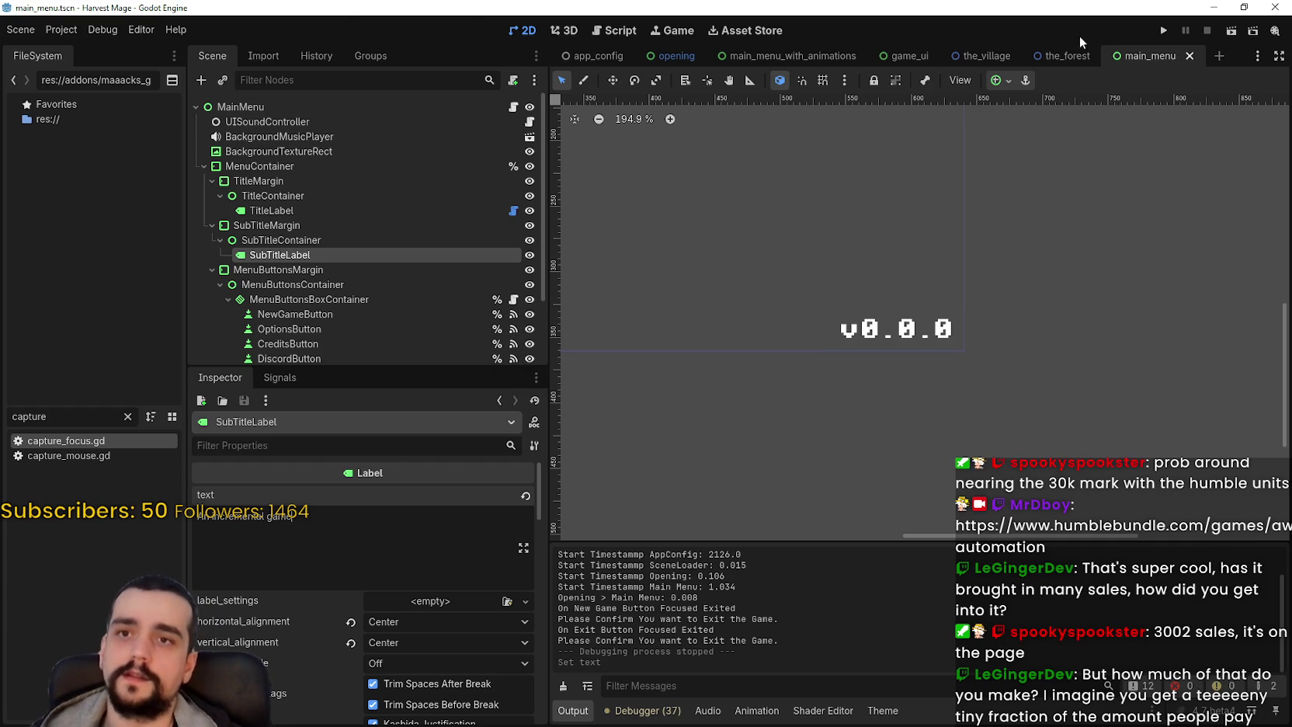
left_click(1162, 31)
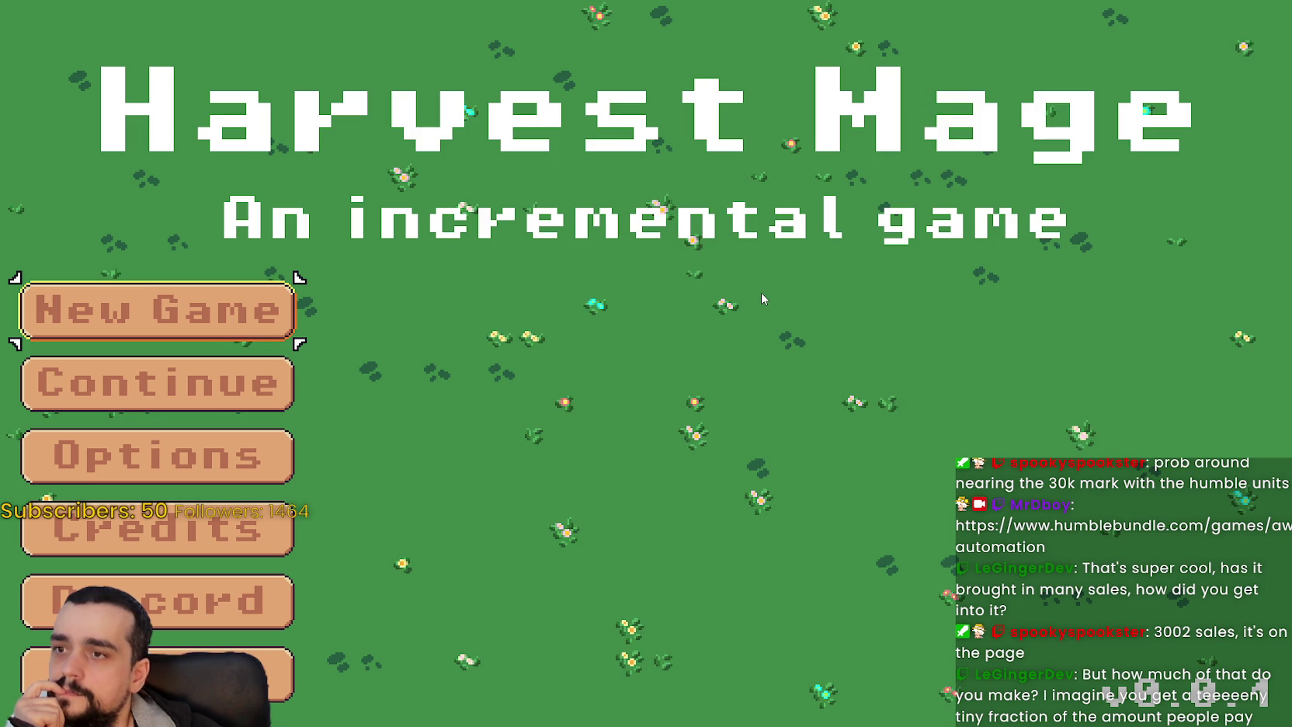
- Close the running game window with Alt+F4 after checking the new subtitle
key("alt+F4")
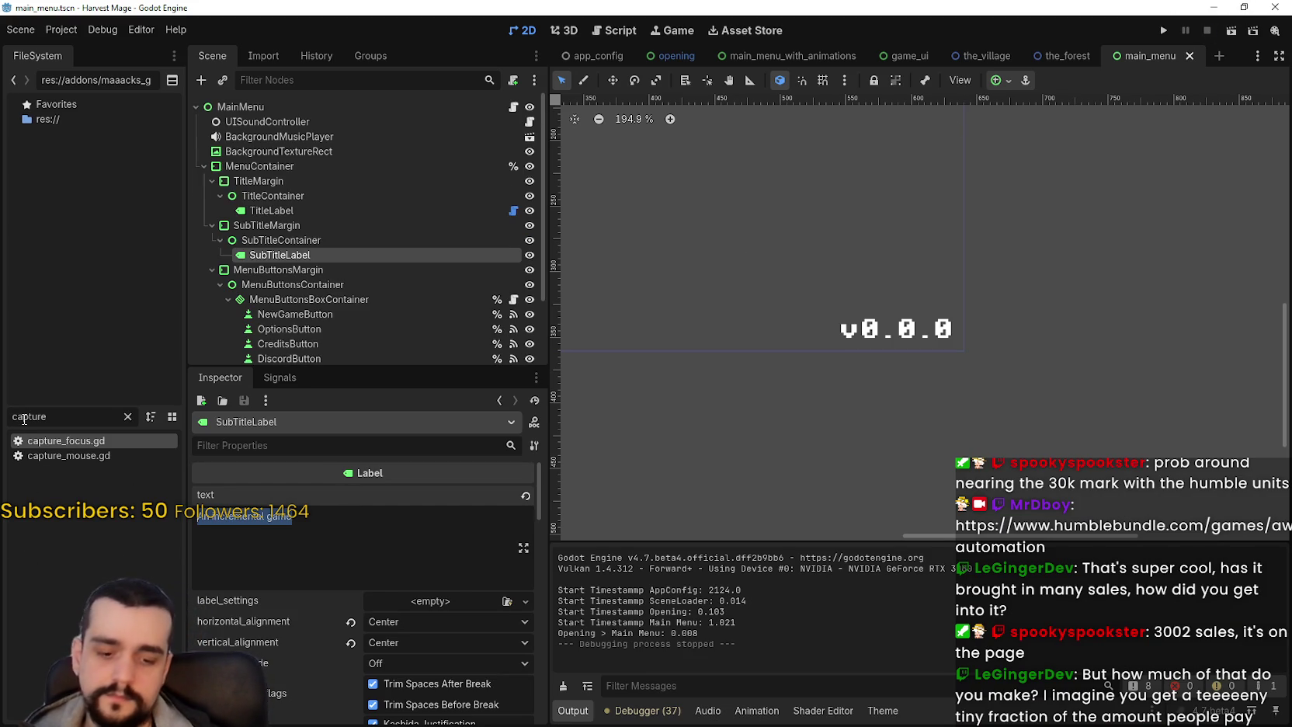
- Replace SubTitleLabel's text with the pasted 'INCREMENTAL' and save main_menu
key("BackSpace")
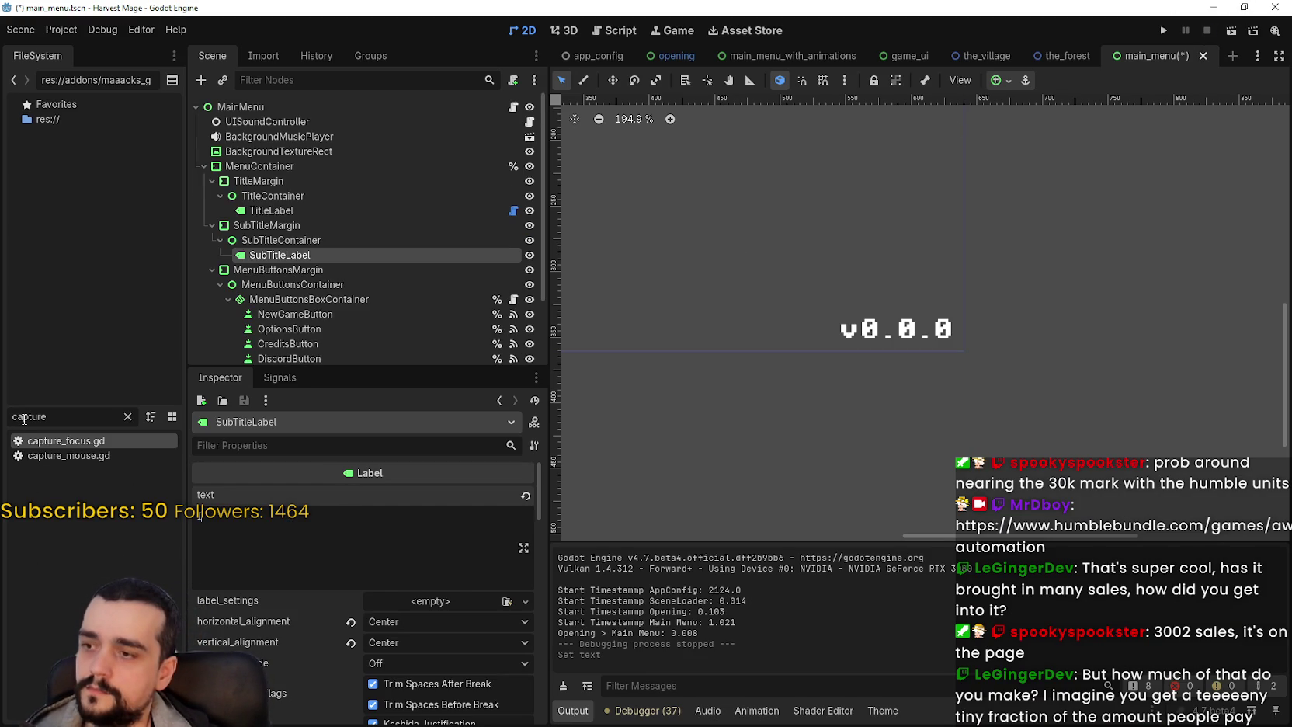
key("ctrl+v")
key("ctrl+s")
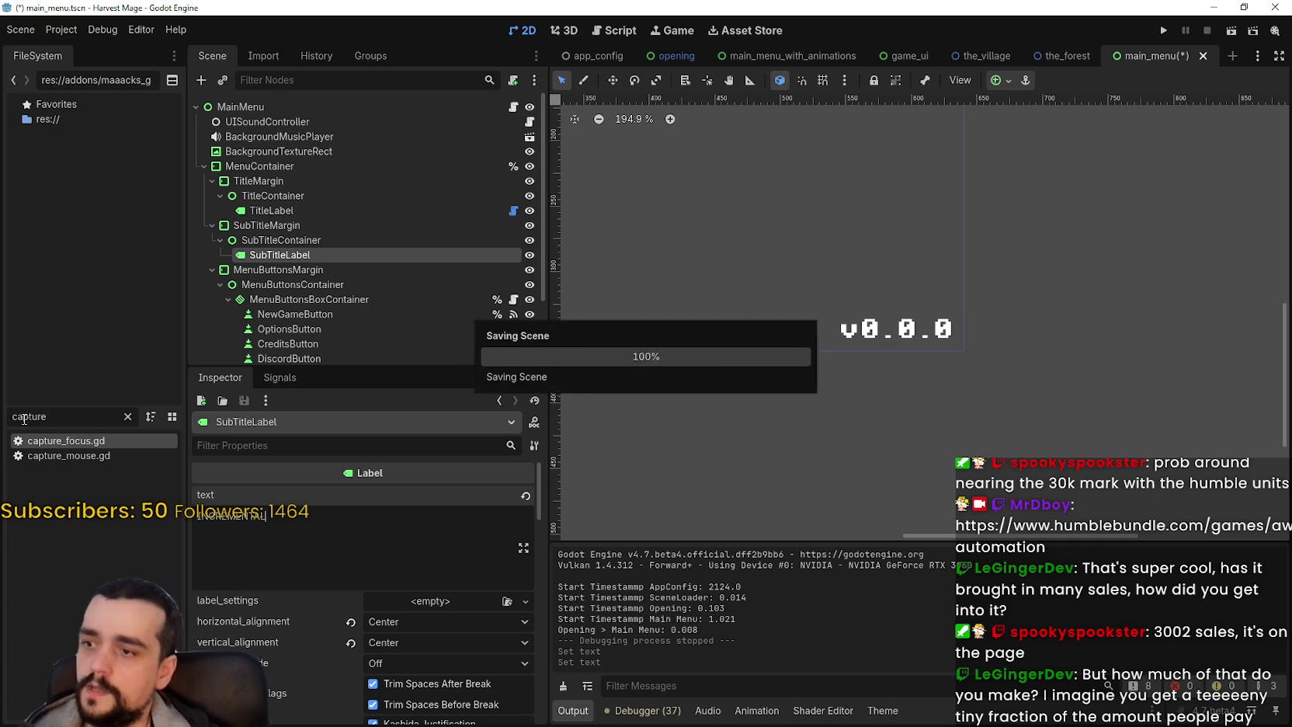
- Test-run the game, close it, and save the main_menu scene again
left_click(1163, 31)
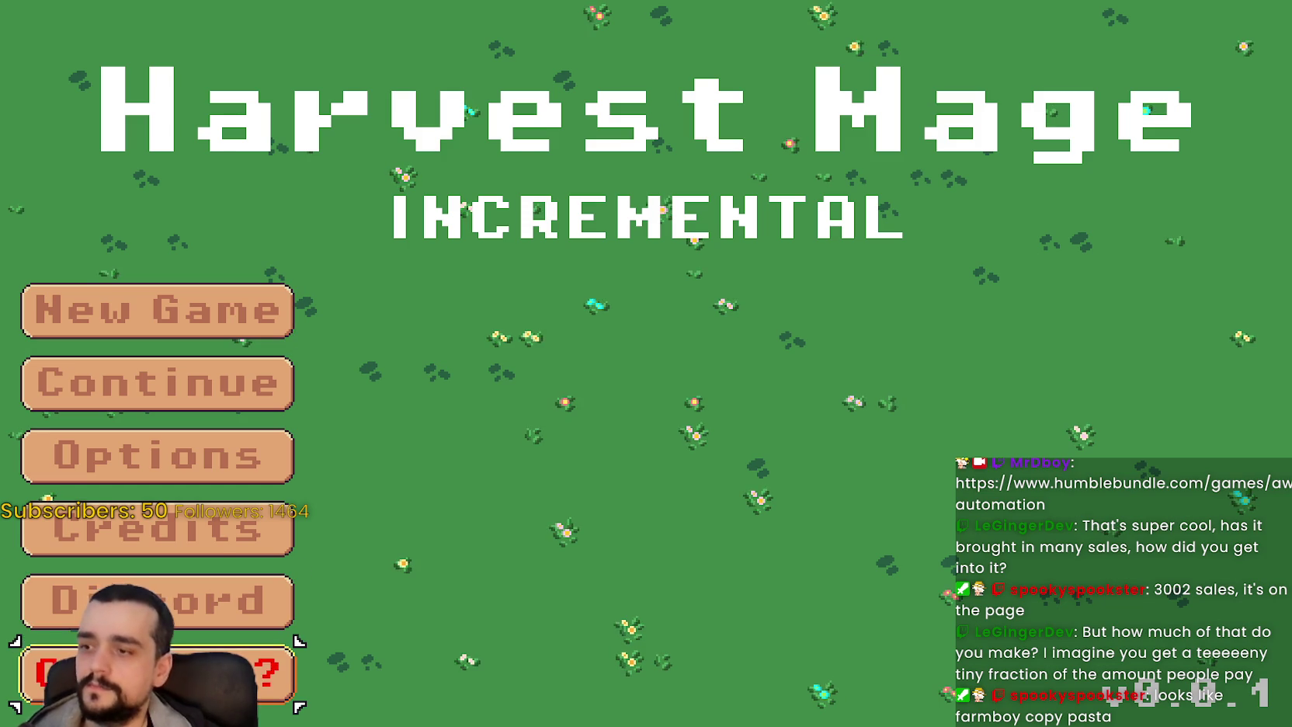
key("Return")
key("ctrl+s")
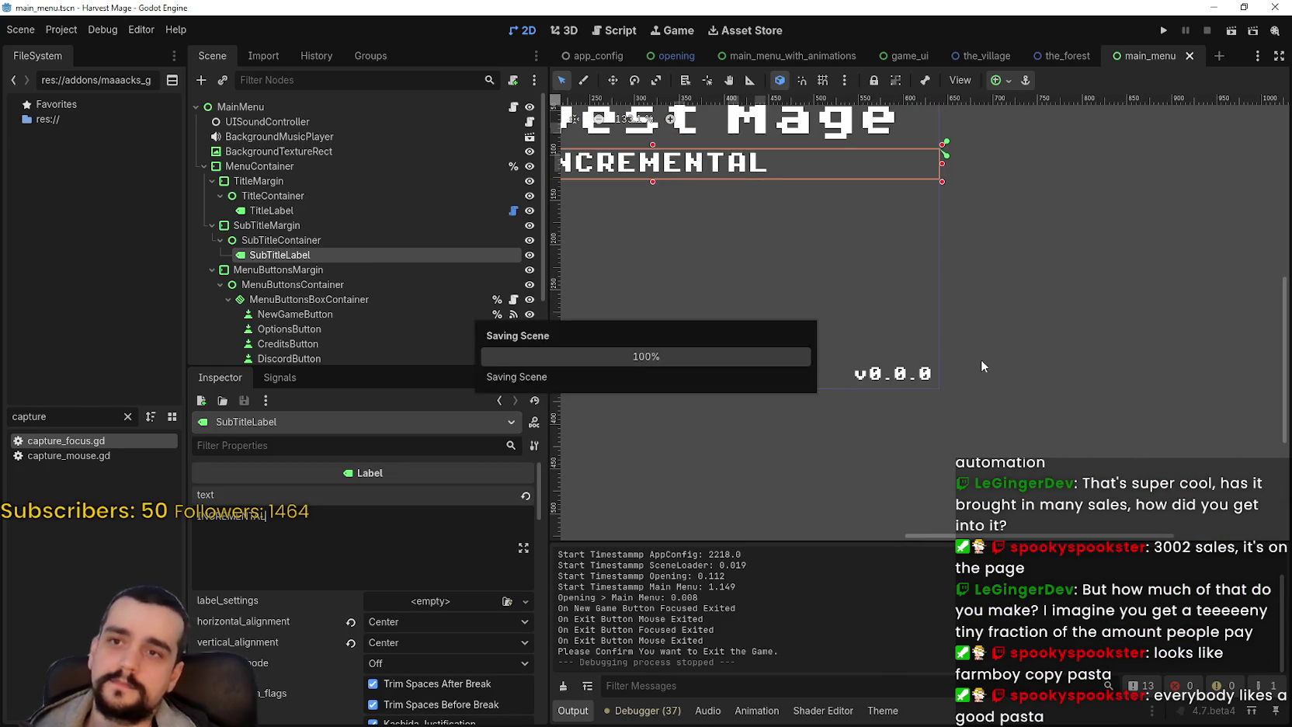
- Switch to the_village scene and zoom around its tilemap
left_click(982, 56)
scroll(830, 379, "down", 3)
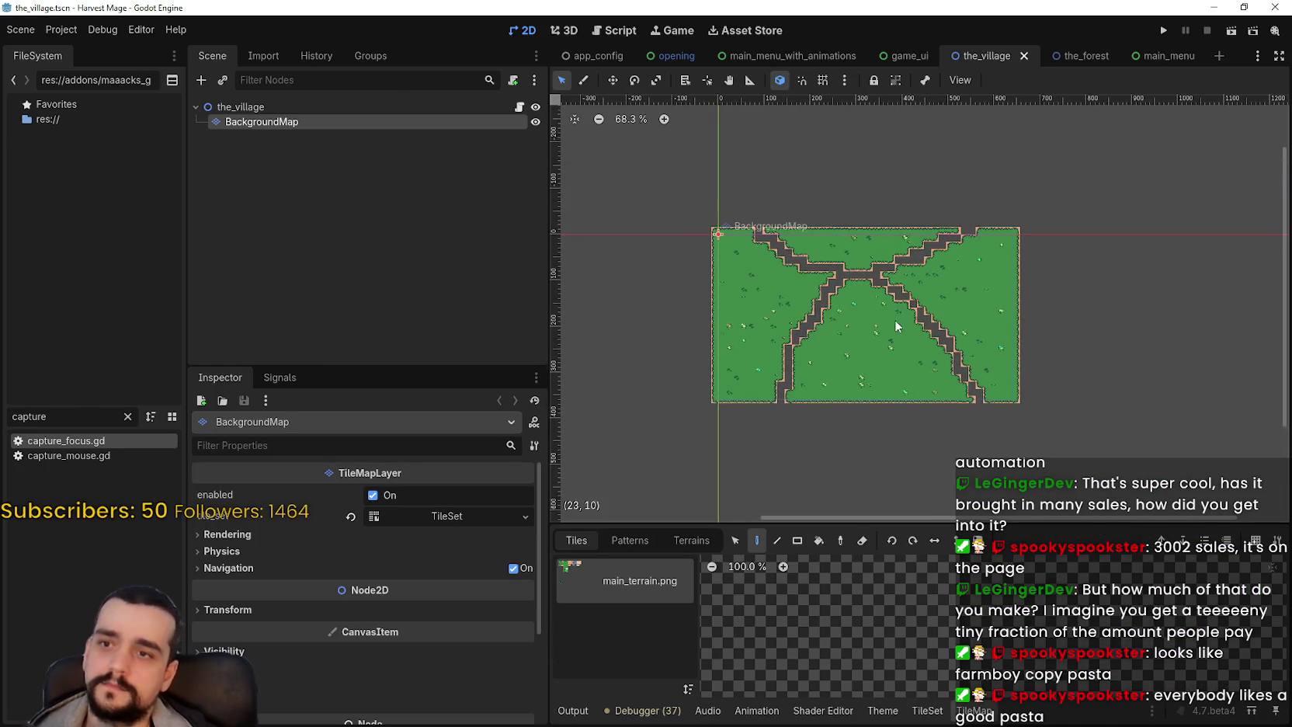
scroll(893, 316, "up", 7)
scroll(896, 310, "down", 2)
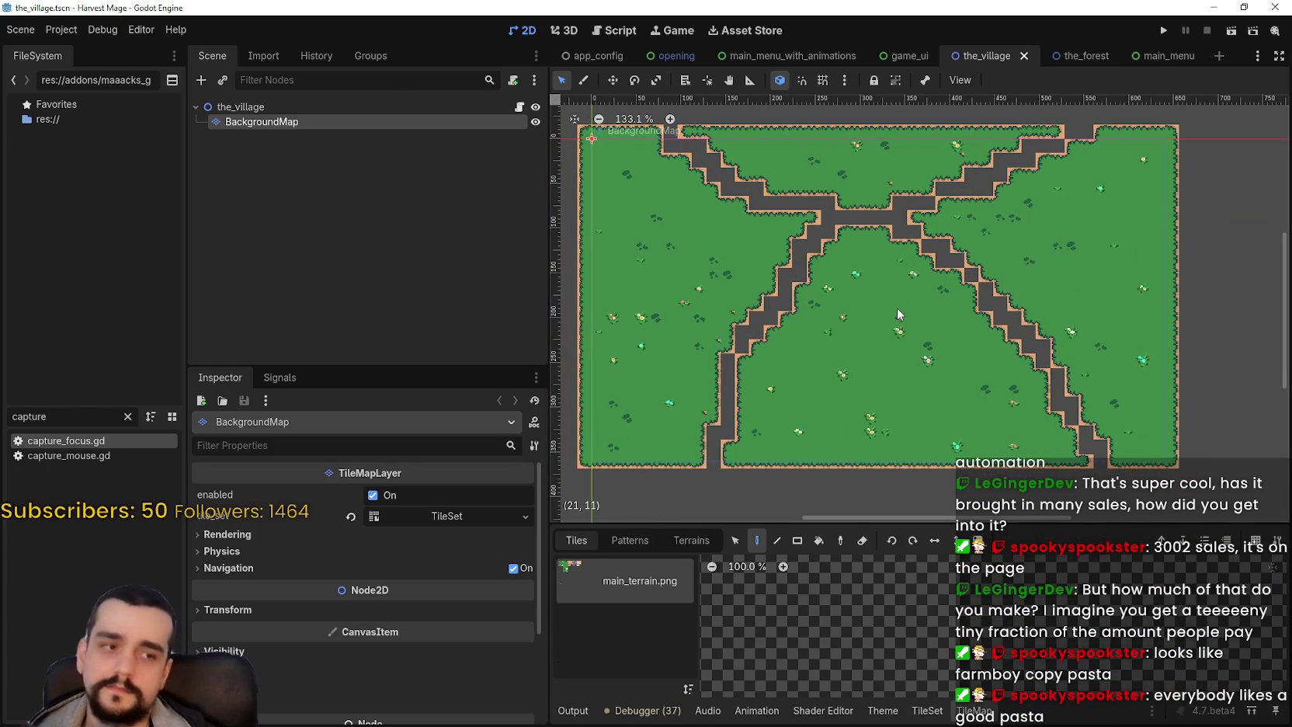
scroll(896, 308, "up", 2)
scroll(899, 322, "down", 2)
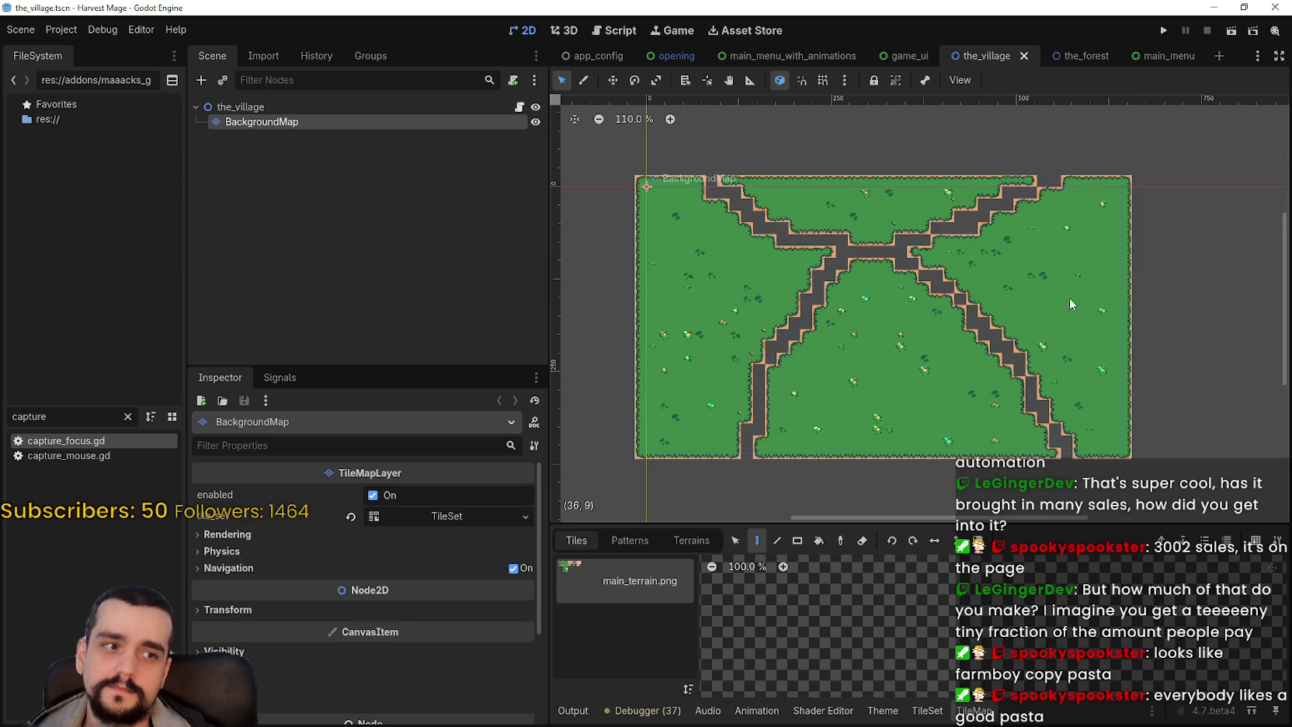
scroll(1032, 299, "up", 4)
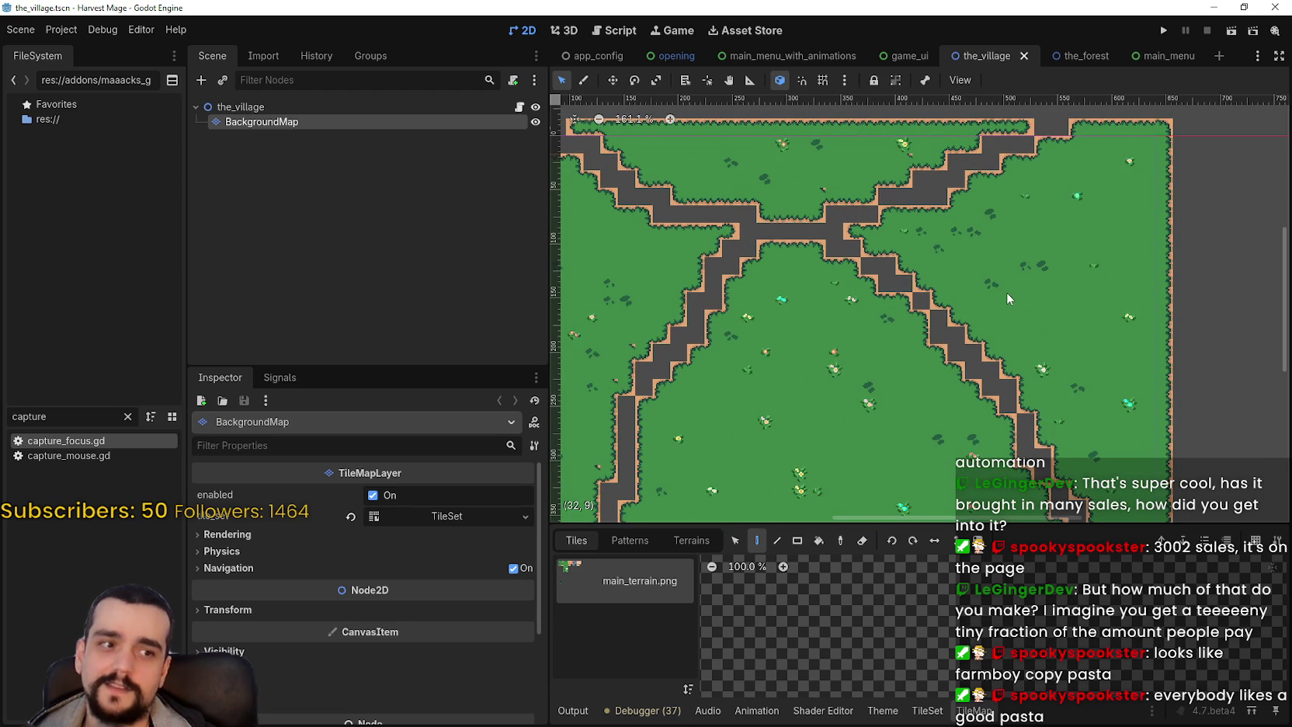
scroll(1017, 295, "down", 4)
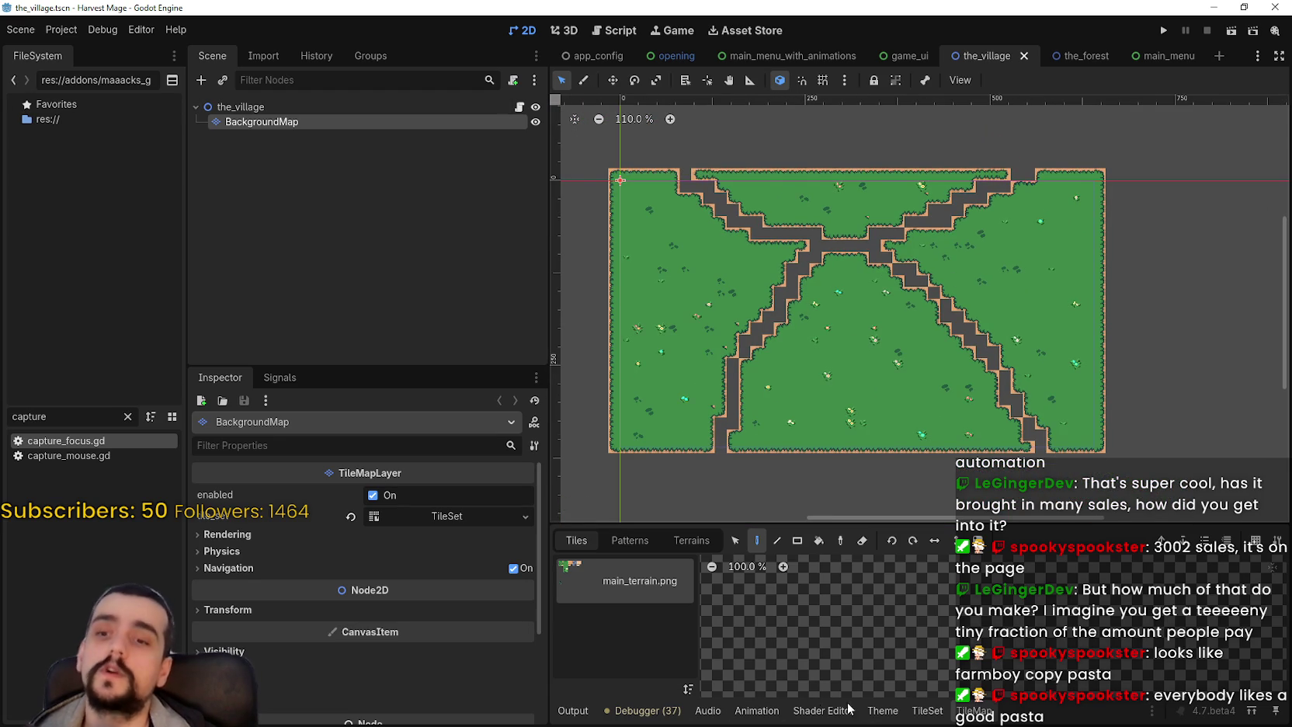
- Show the TileSet editor, then the TileMap painting panel, in the bottom dock
left_click(923, 709)
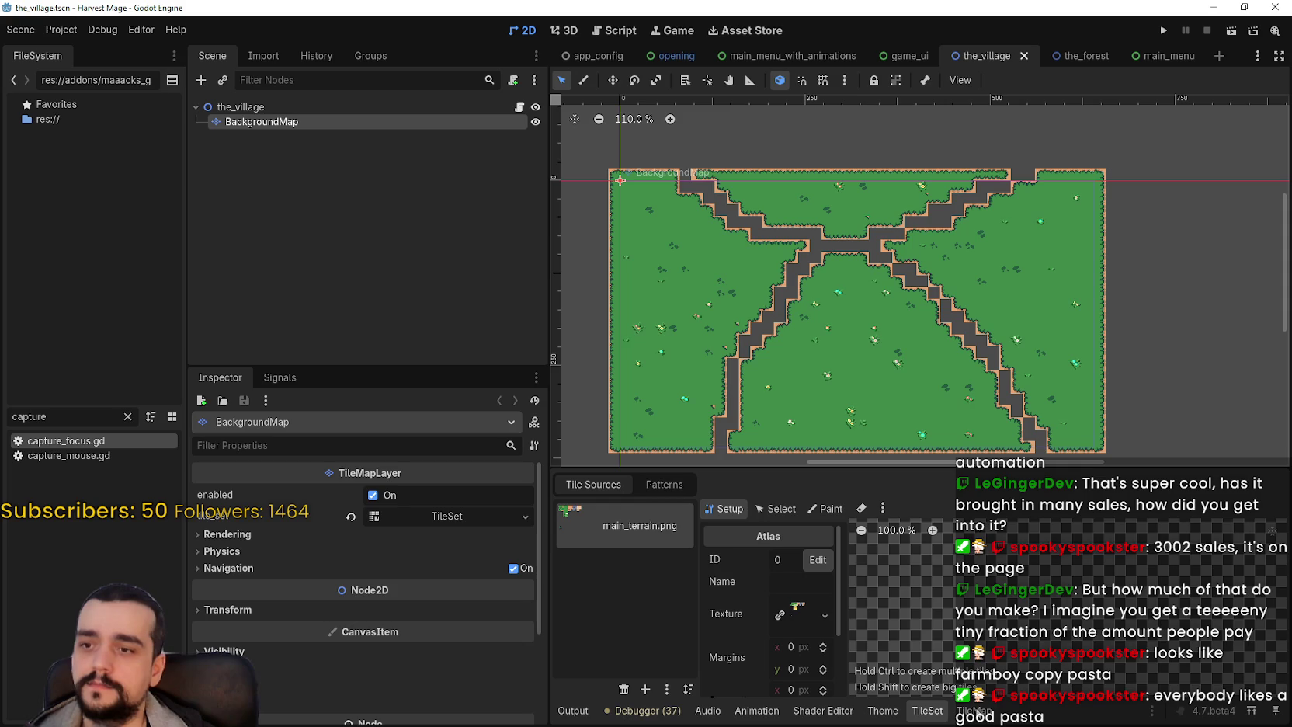
left_click(928, 711)
left_click(928, 711)
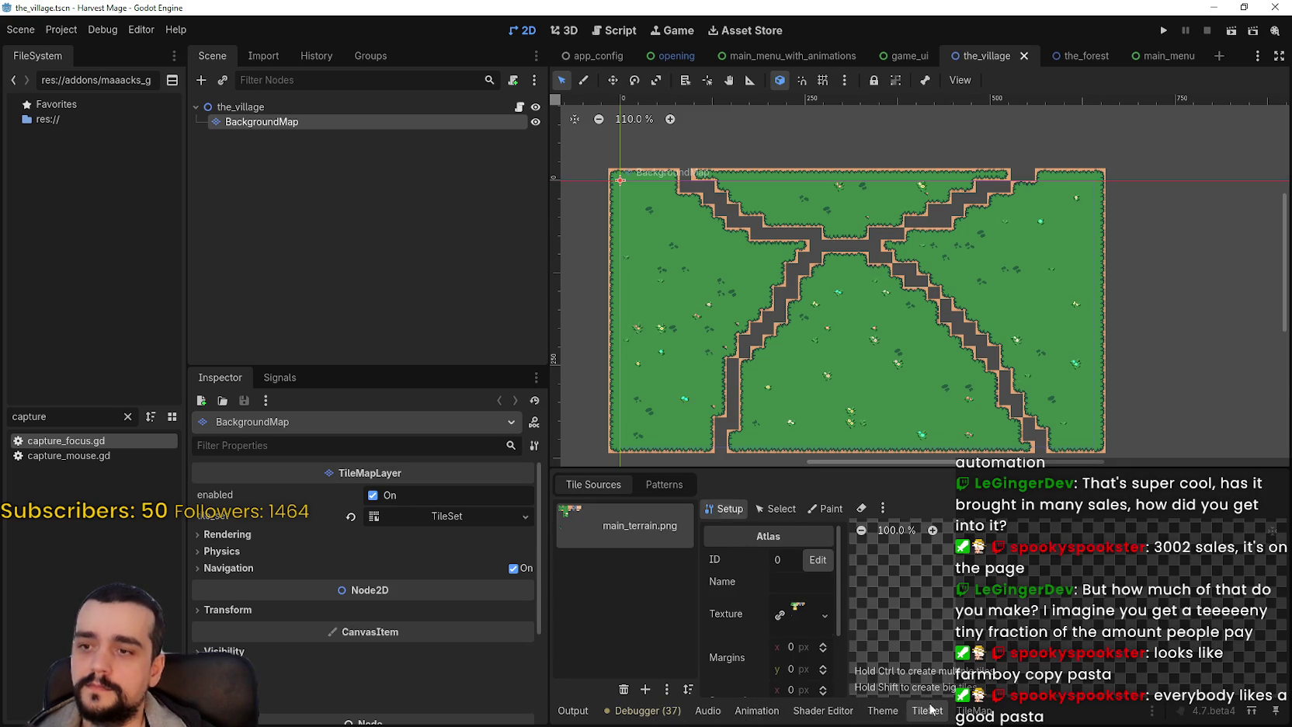
left_click(973, 711)
- Fill the whole village map with the grass terrain using a rectangle, then save
left_click(691, 540)
left_click(605, 581)
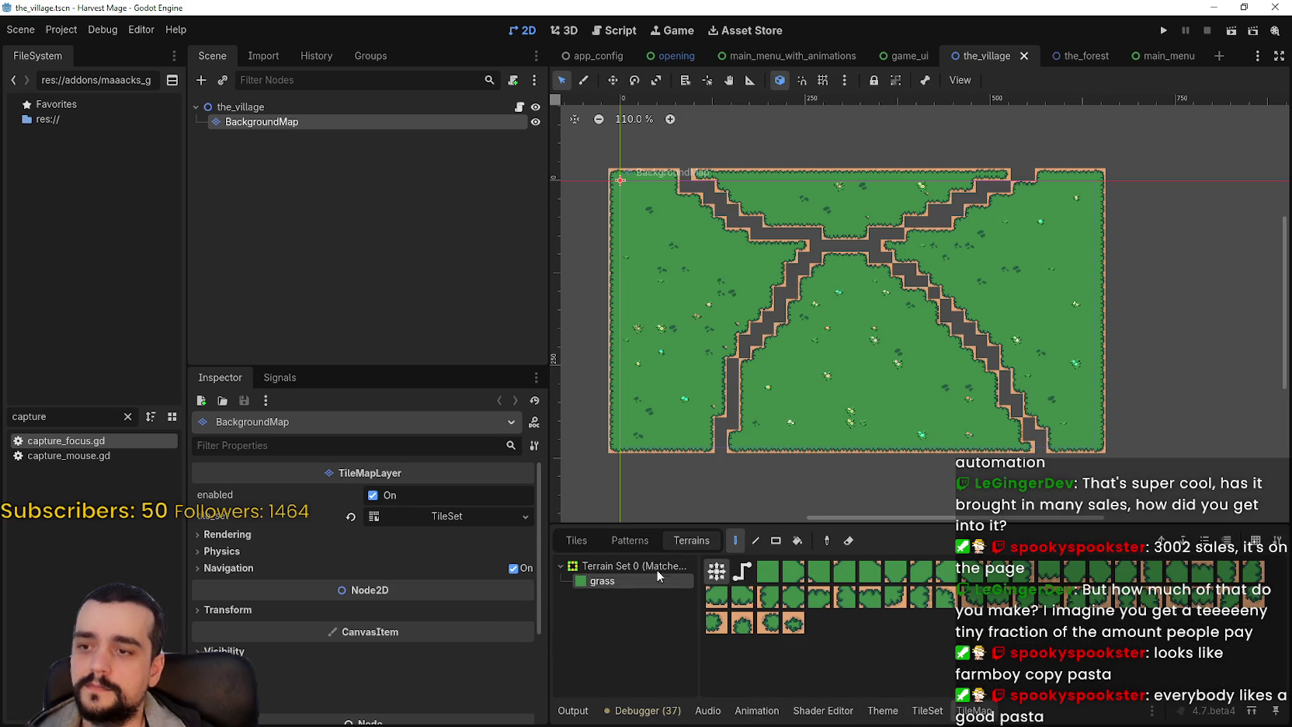
scroll(1006, 272, "up", 2)
scroll(973, 256, "down", 2)
left_click(900, 279)
scroll(856, 329, "up", 1)
left_click(775, 541)
mouse_move(1069, 450)
left_mouse_down()
mouse_move(775, 228)
mouse_move(654, 202)
mouse_move(1070, 281)
left_mouse_up()
scroll(654, 205, "up", 2)
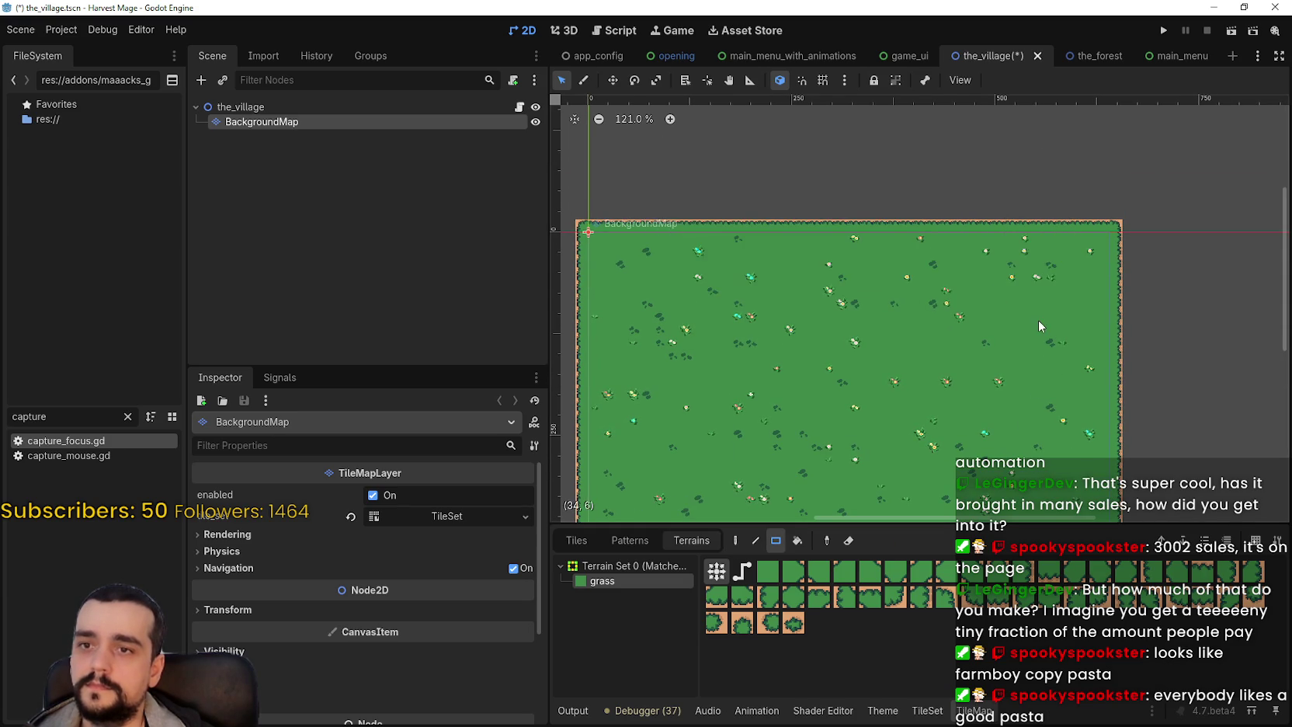
key("ctrl+s")
- Make the tile painting panel taller
scroll(993, 323, "down", 2)
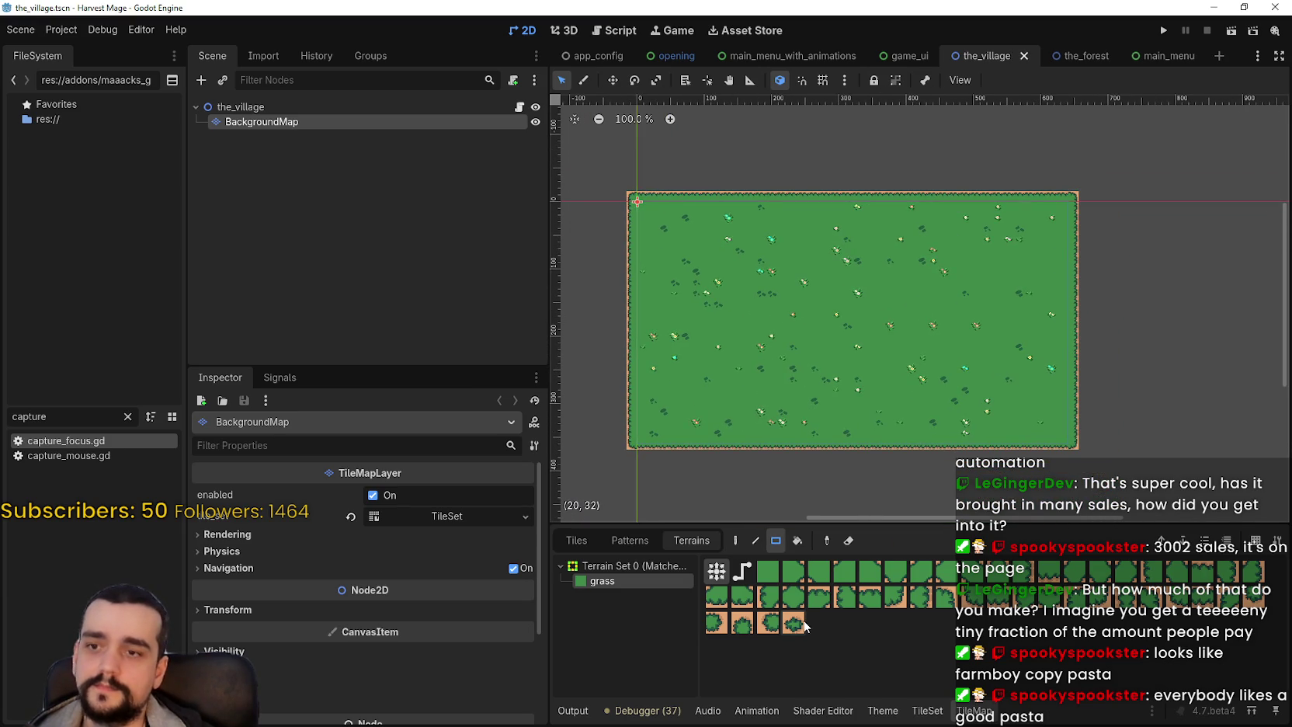
scroll(857, 337, "down", 2)
left_click_drag(1000, 528, 1000, 481)
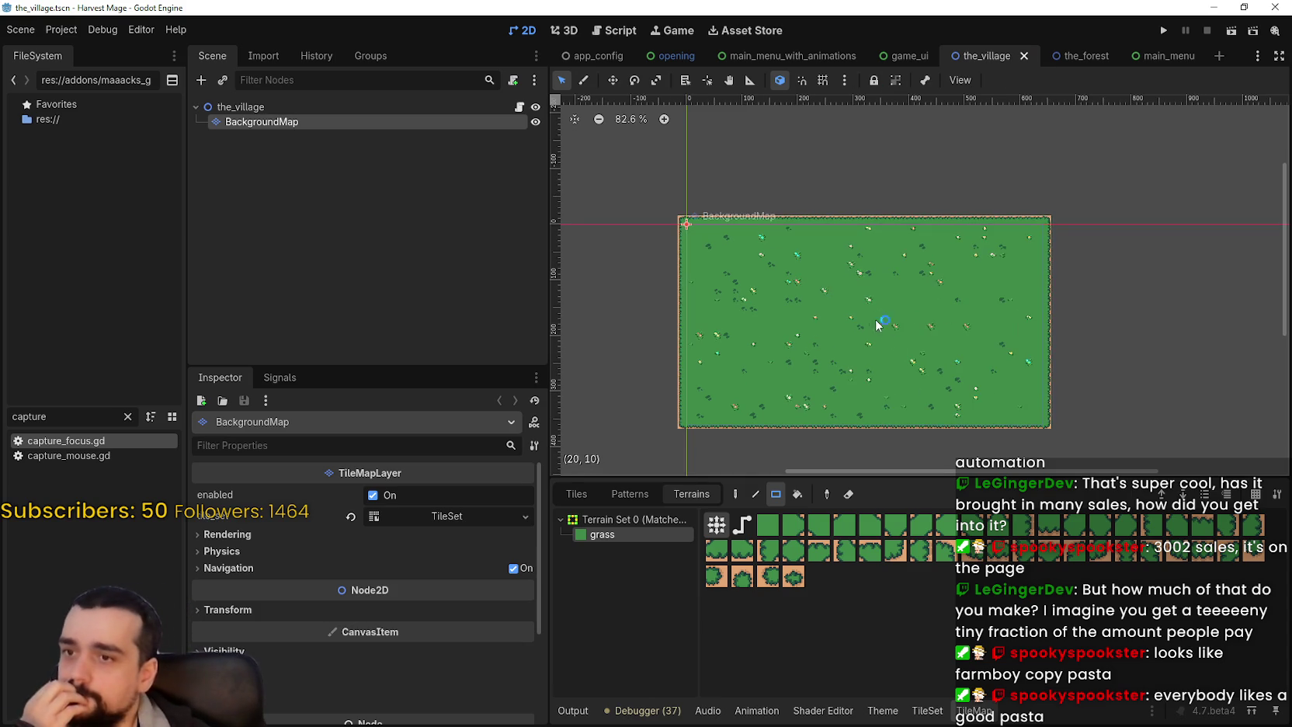
scroll(871, 321, "down", 5)
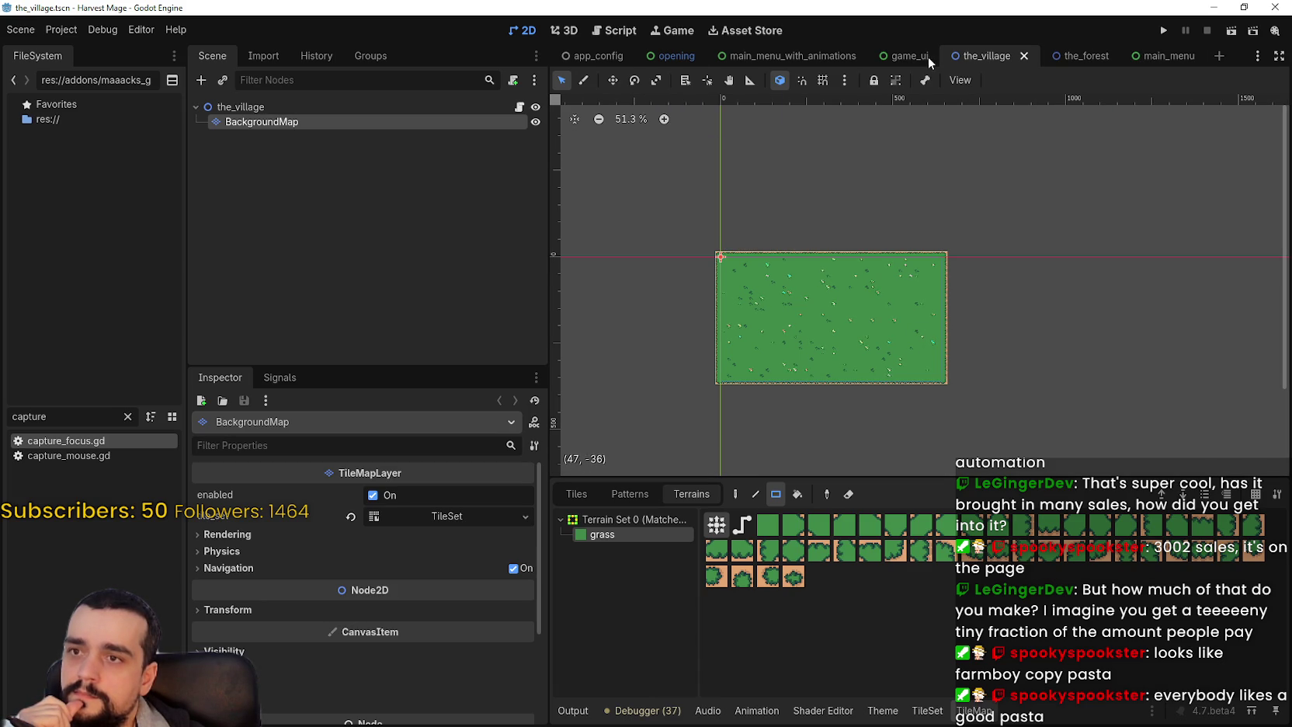
- Glance at the opening scene, then close the main_menu scene
left_click(682, 56)
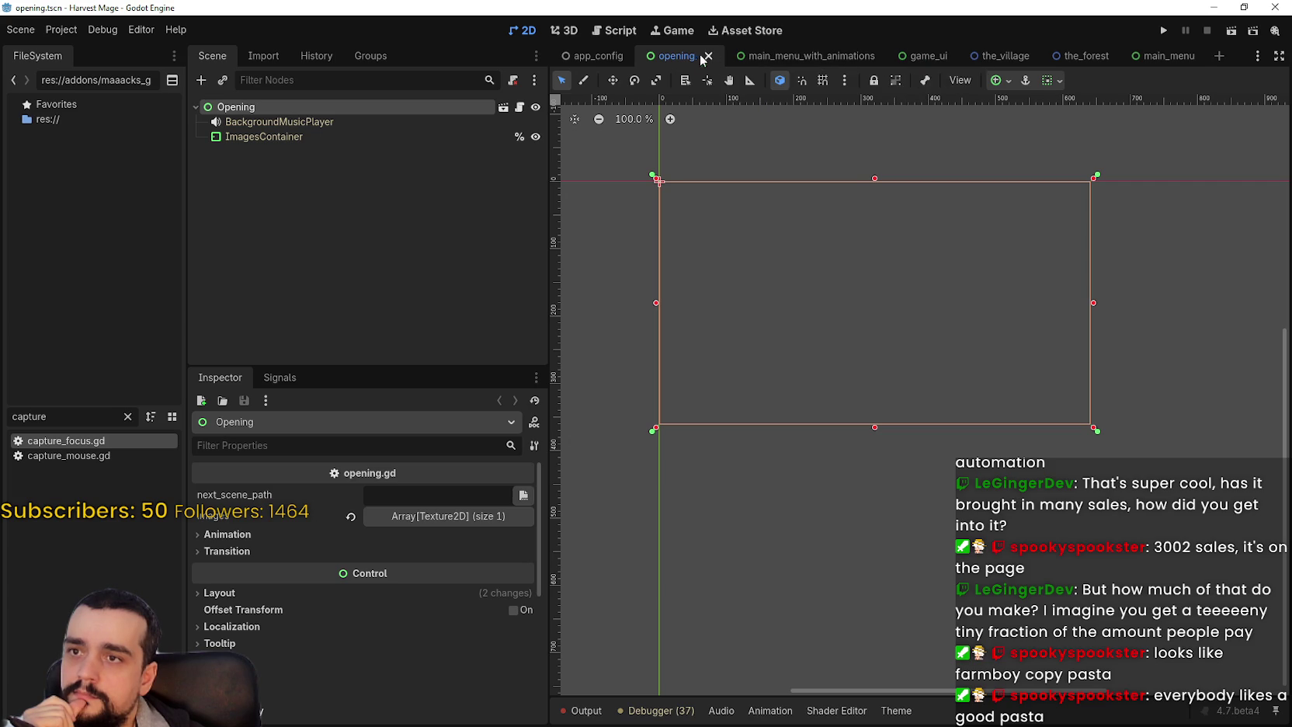
left_click(1169, 56)
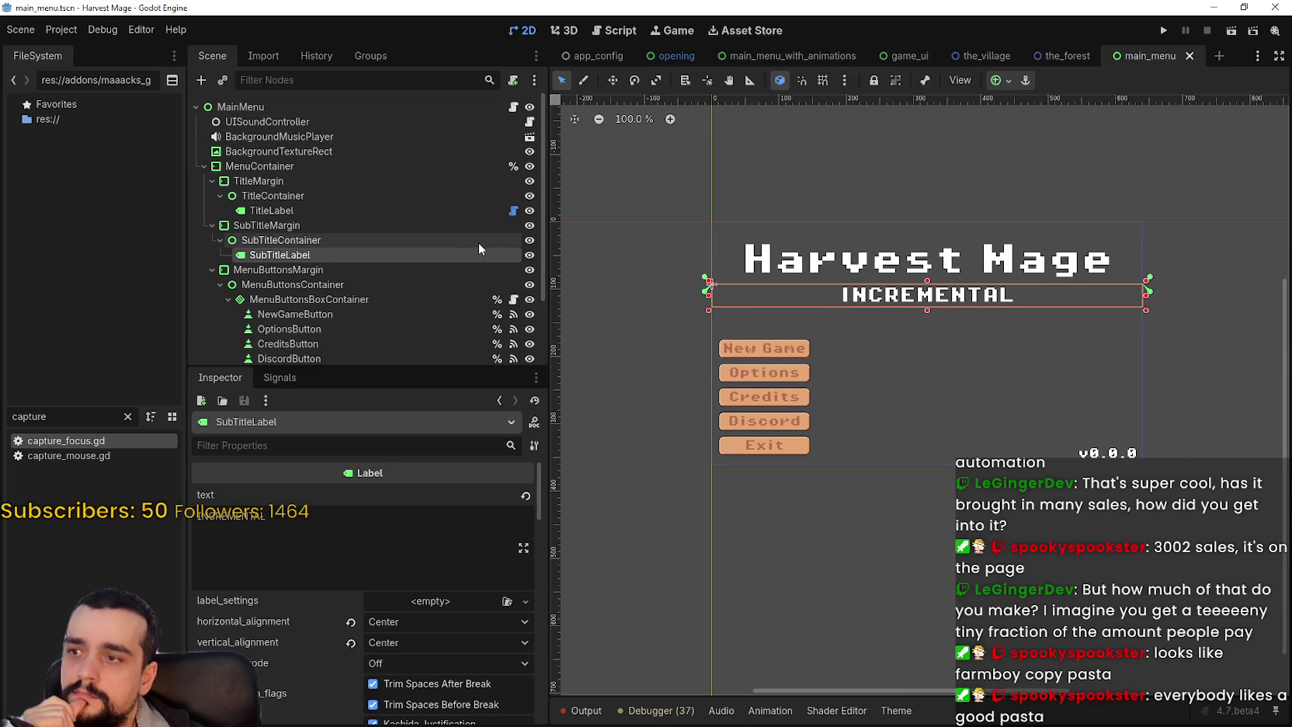
scroll(448, 235, "down", 3)
scroll(449, 235, "up", 3)
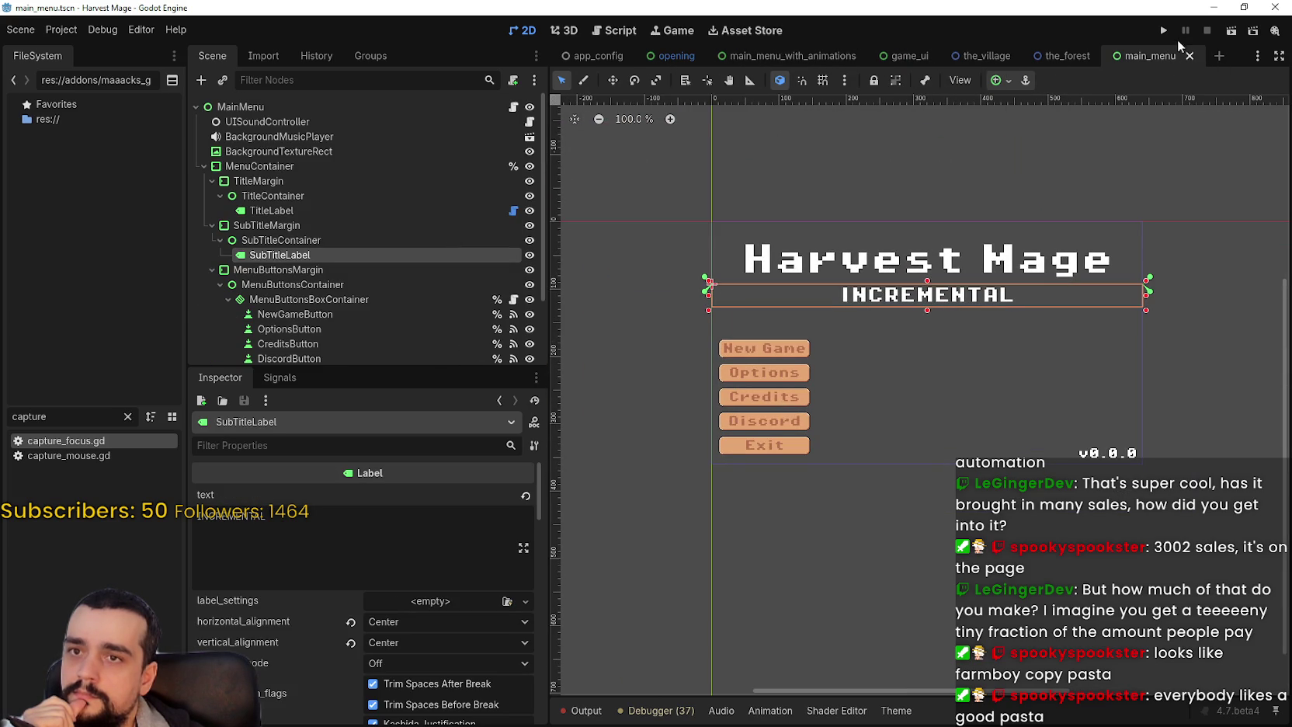
left_click(1191, 56)
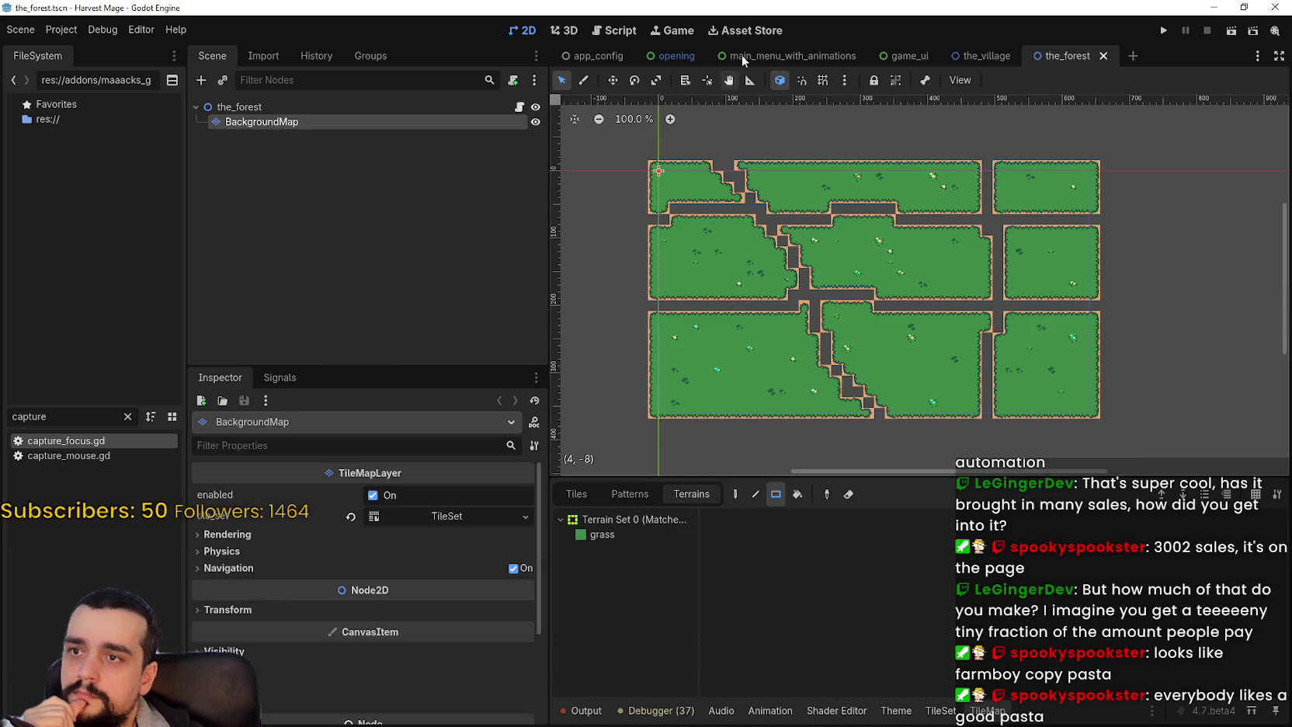
- In main_menu_with_animations, select BackgroundMap and pan and zoom to inspect the grass backdrop
left_click(784, 56)
scroll(892, 374, "up", 2)
left_click(272, 136)
left_click(262, 122)
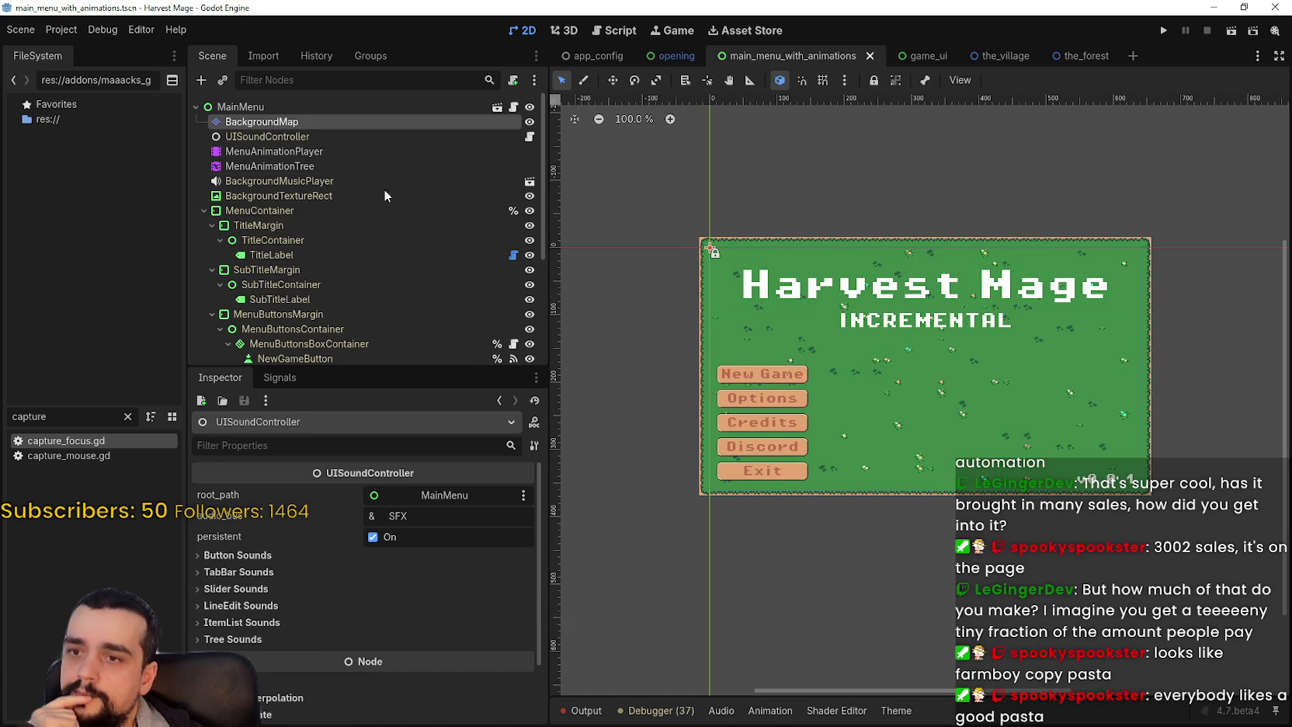
scroll(843, 318, "up", 2)
left_click_drag(843, 318, 811, 238)
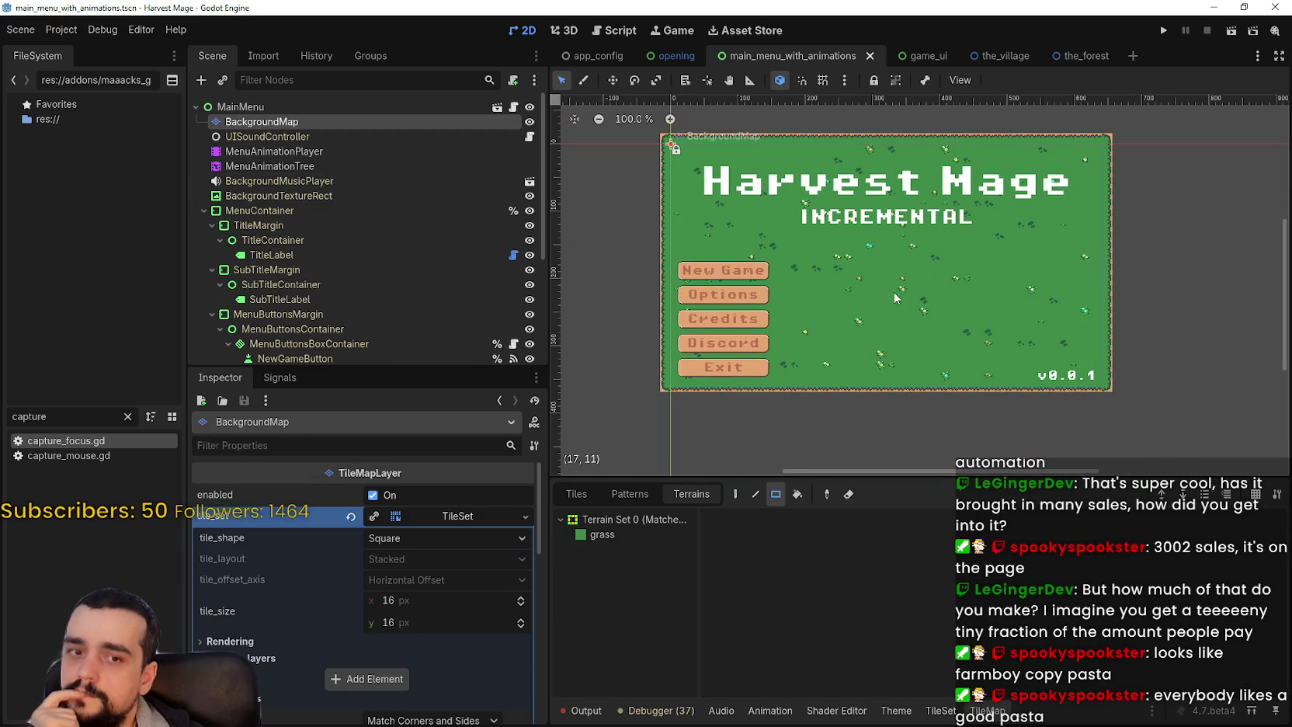
scroll(896, 294, "down", 2)
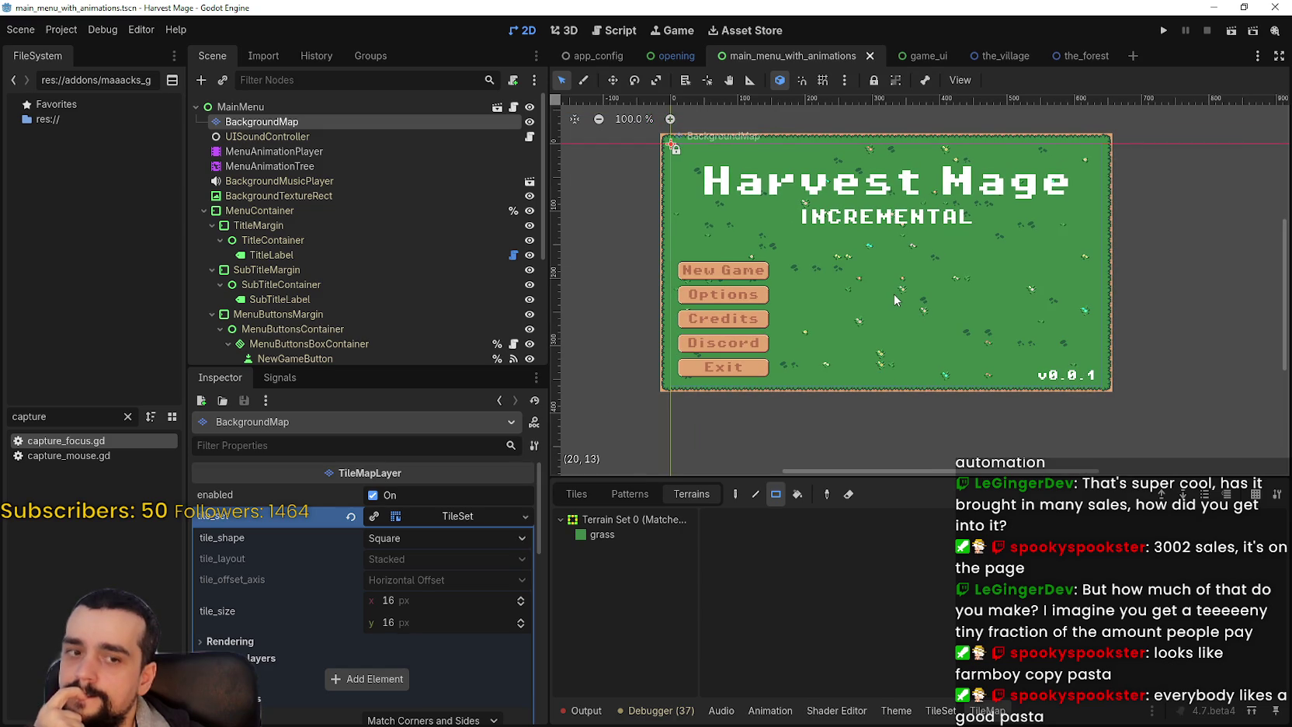
scroll(940, 236, "up", 2)
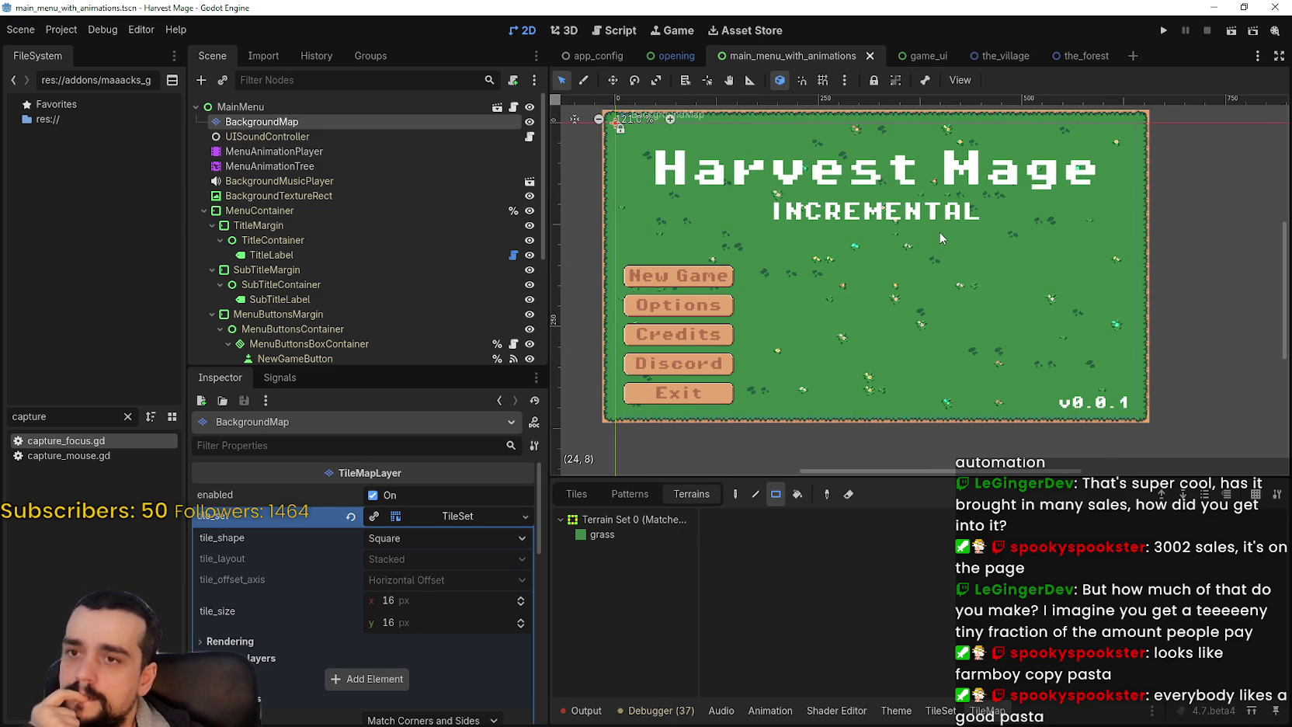
scroll(935, 229, "down", 1)
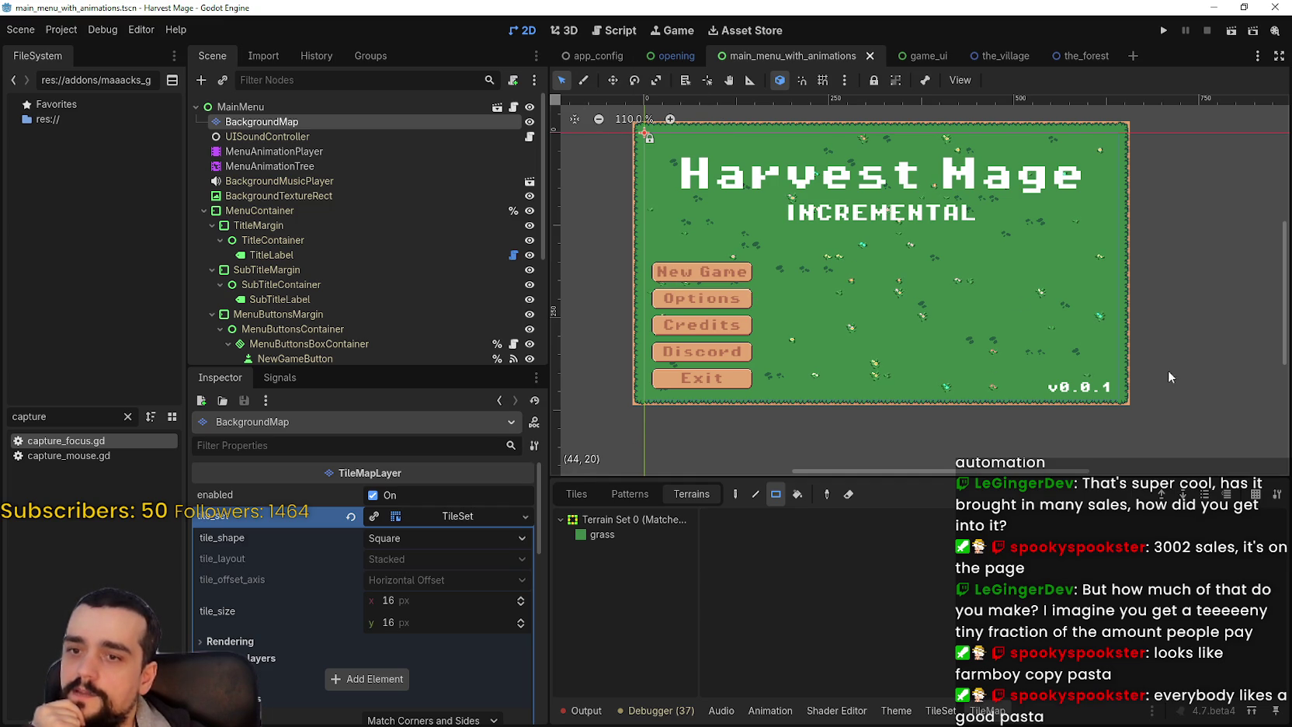
scroll(994, 442, "up", 2)
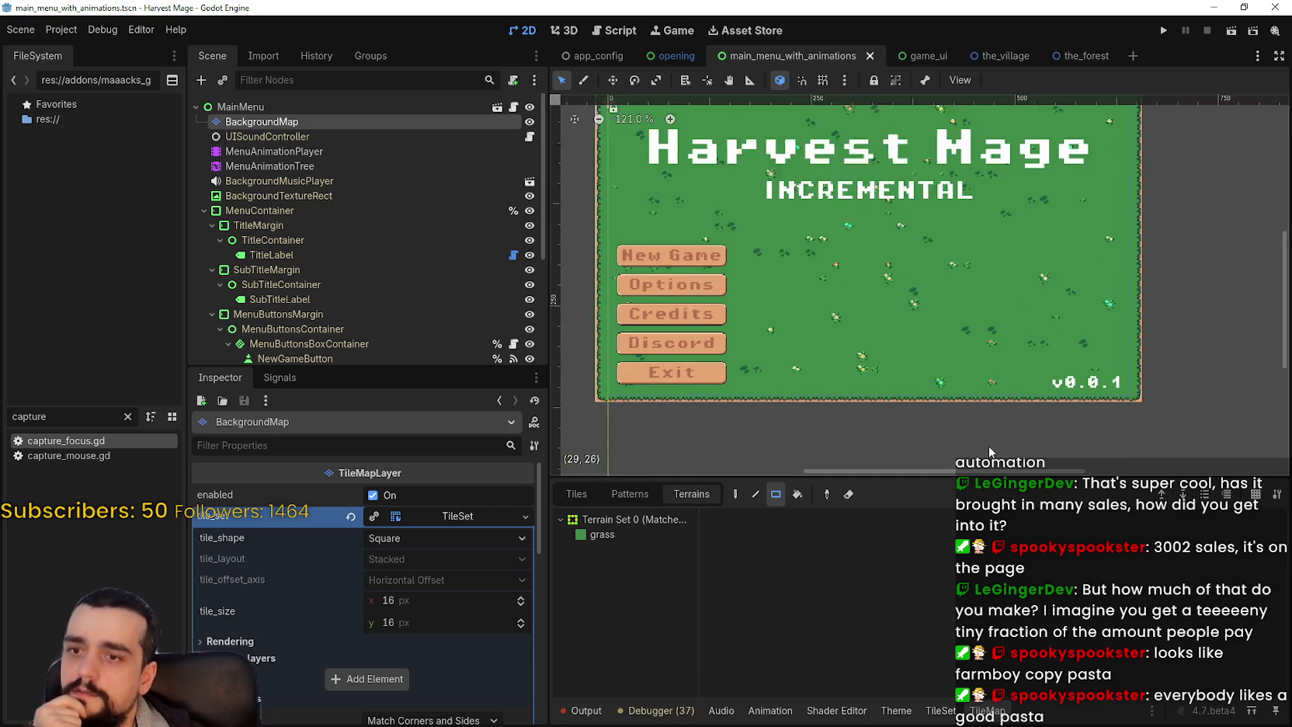
scroll(711, 268, "down", 4)
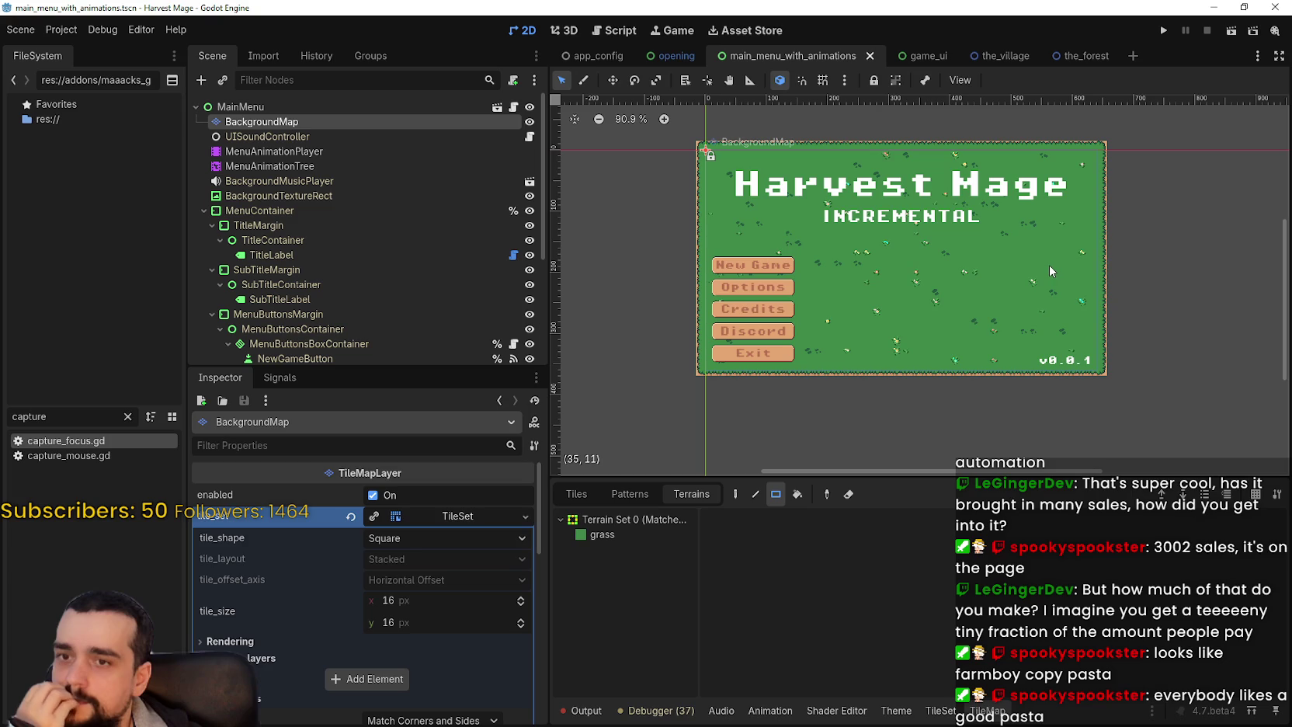
- In the_village, add a Node2D child of the root named buildings
left_click(986, 55)
scroll(849, 328, "up", 1)
scroll(785, 357, "up", 2)
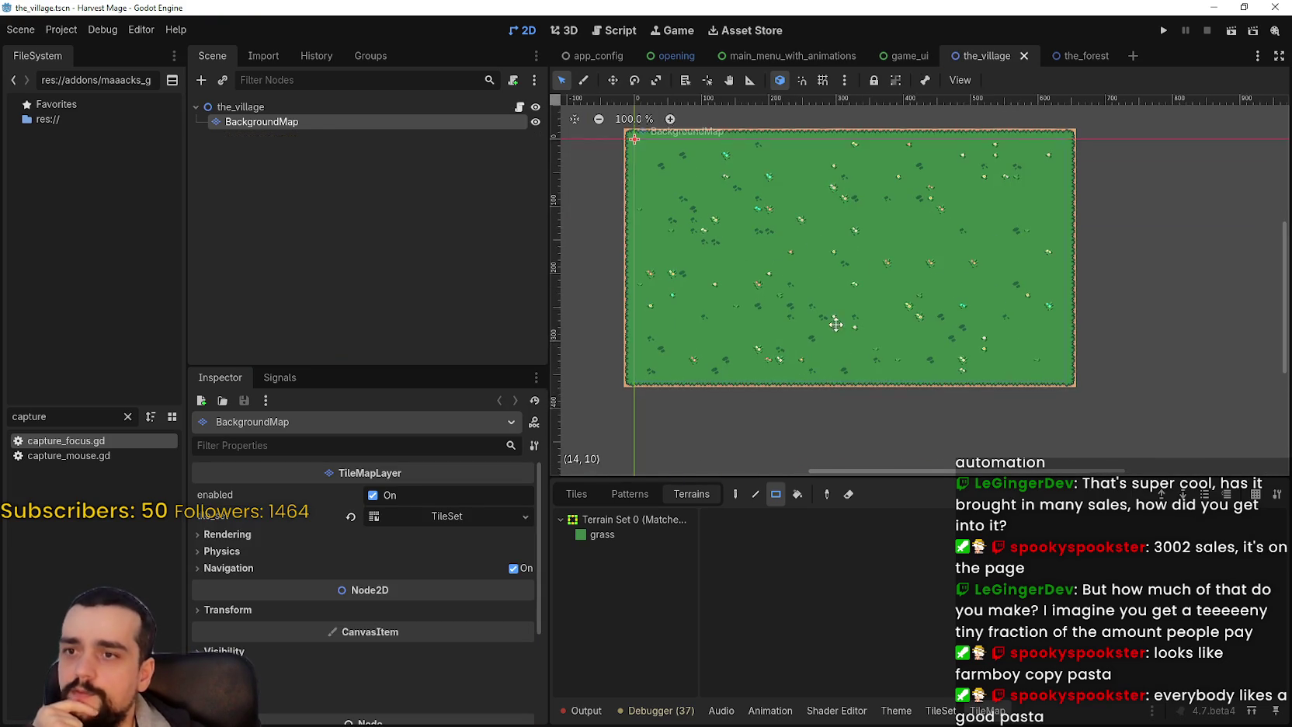
left_click(282, 107)
right_click(278, 111)
left_click(364, 146)
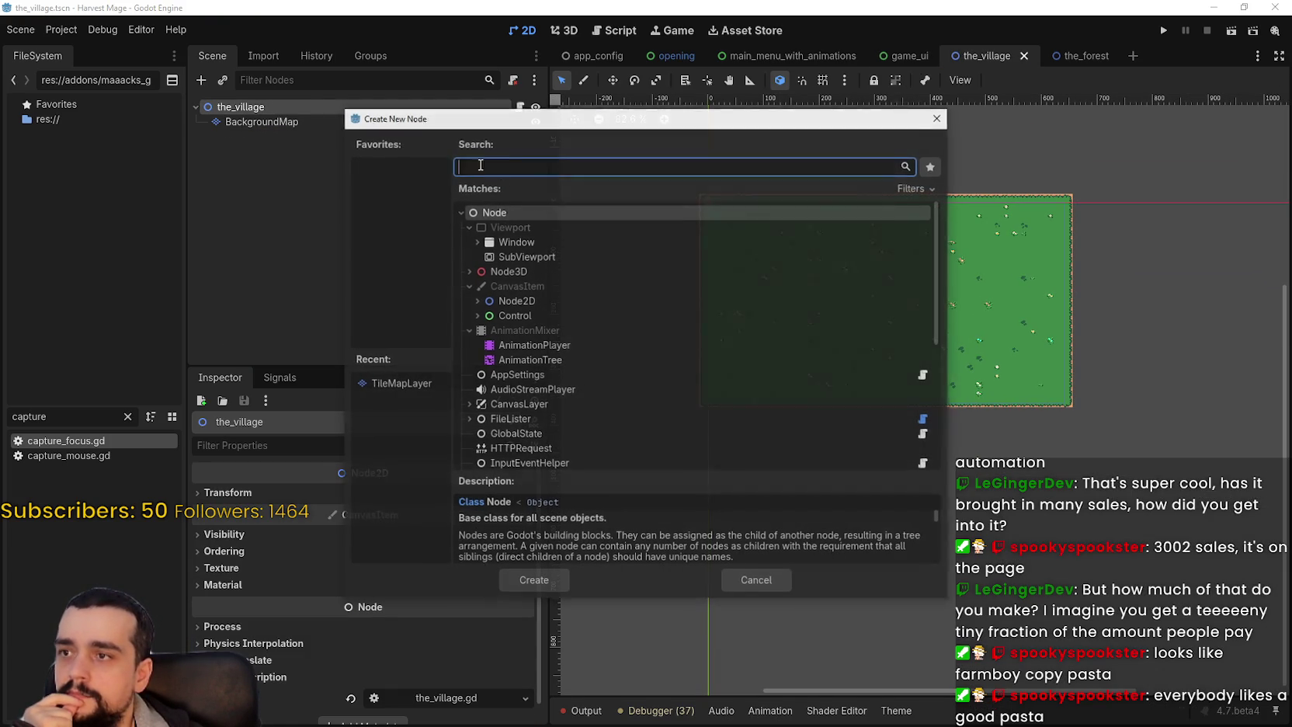
key("Down")
key("Down")
key("Down")
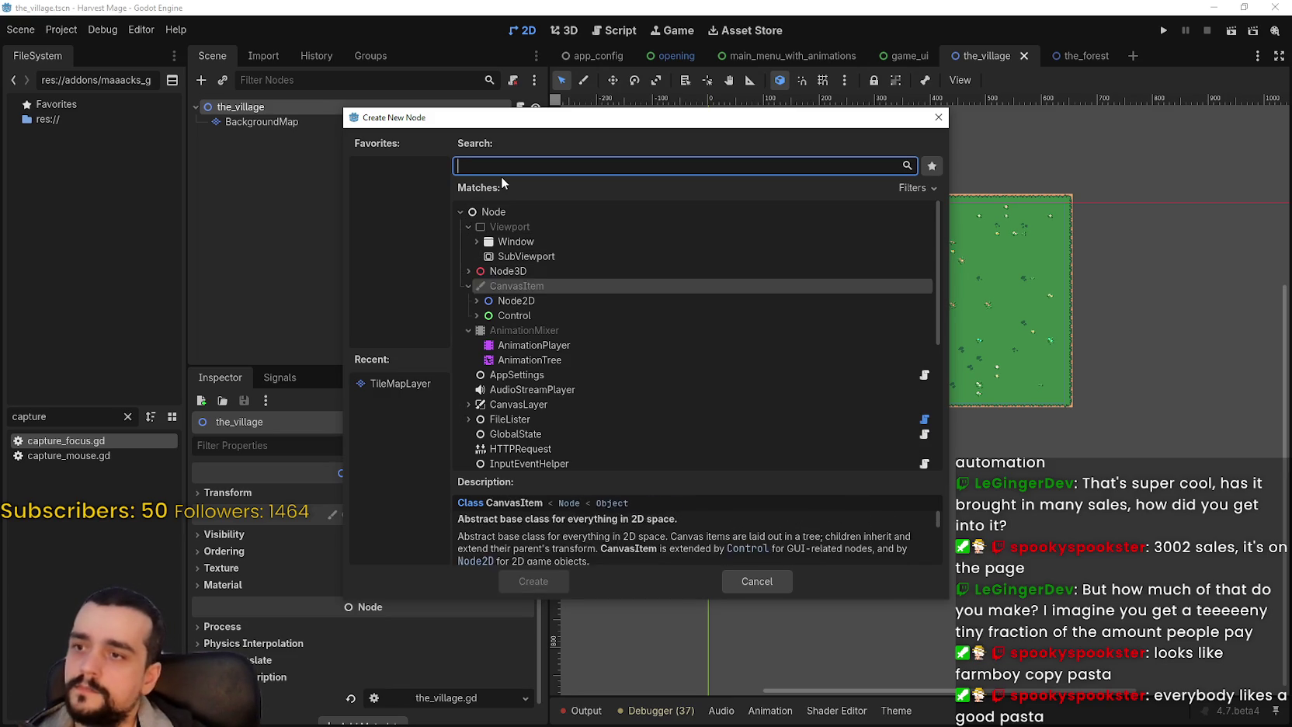
key("Return")
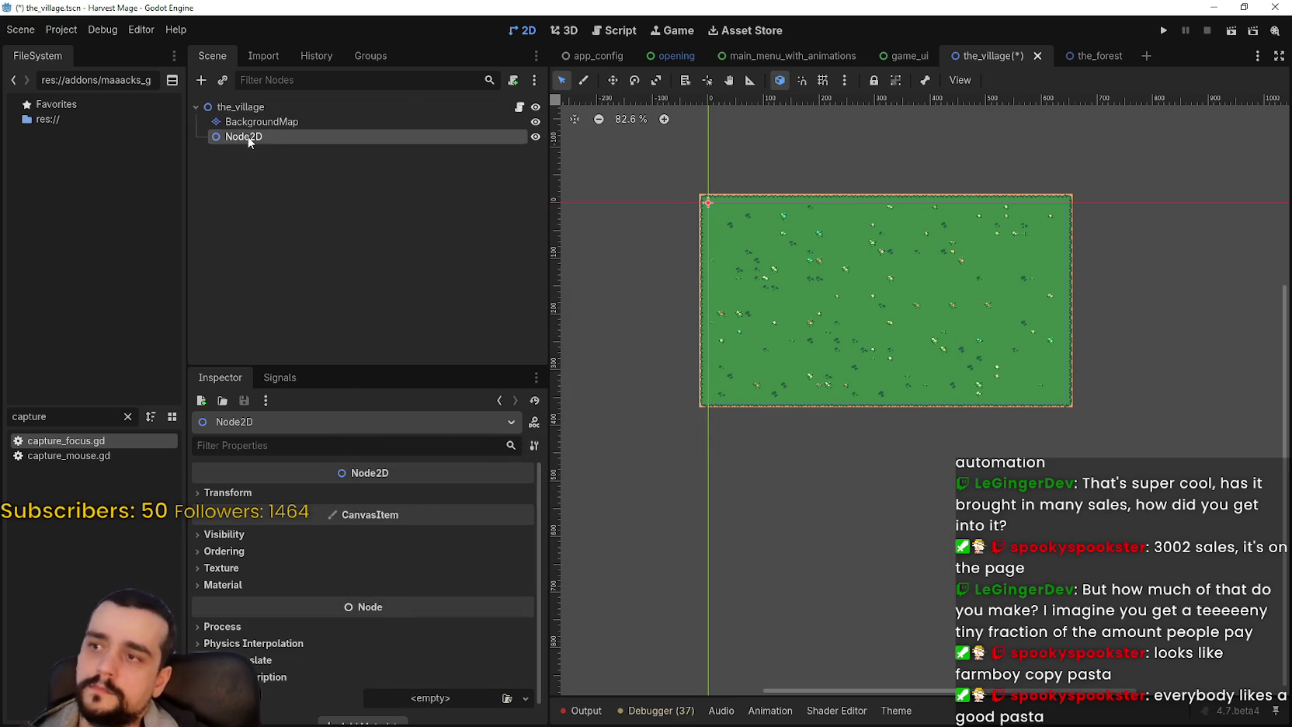
double_click(251, 136)
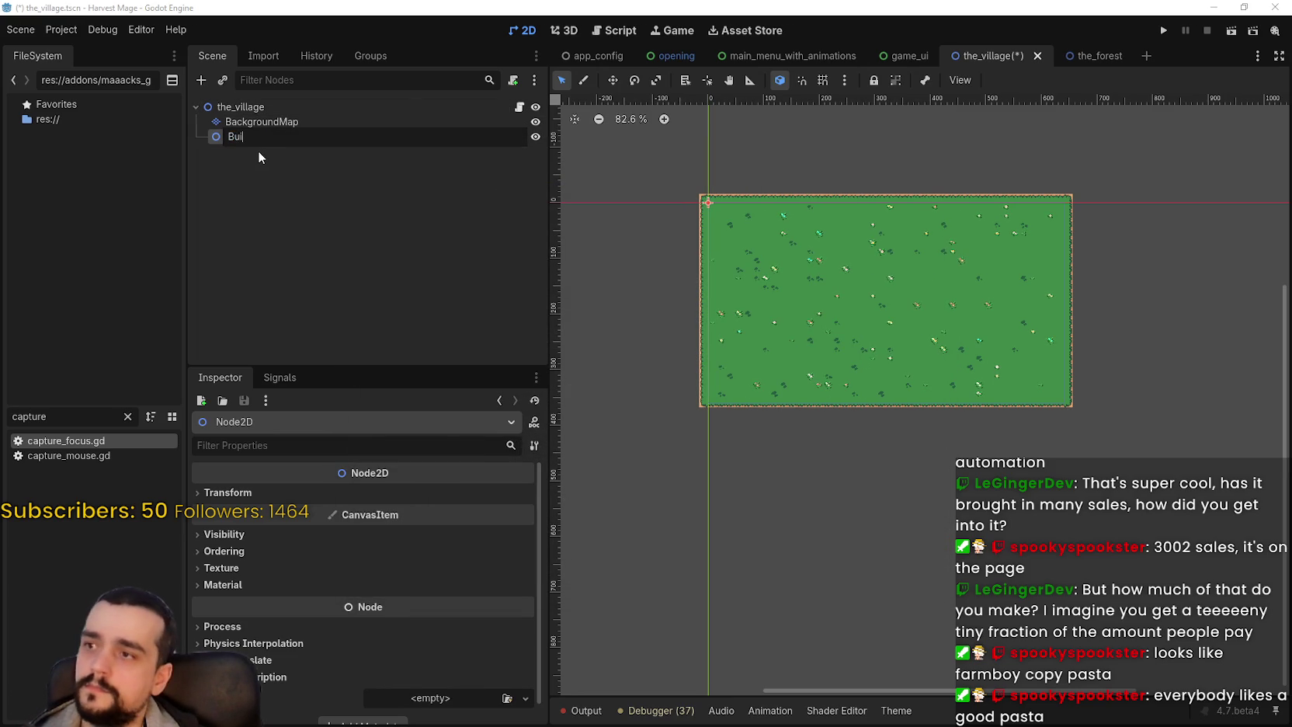
type("buildings")
key("Return")
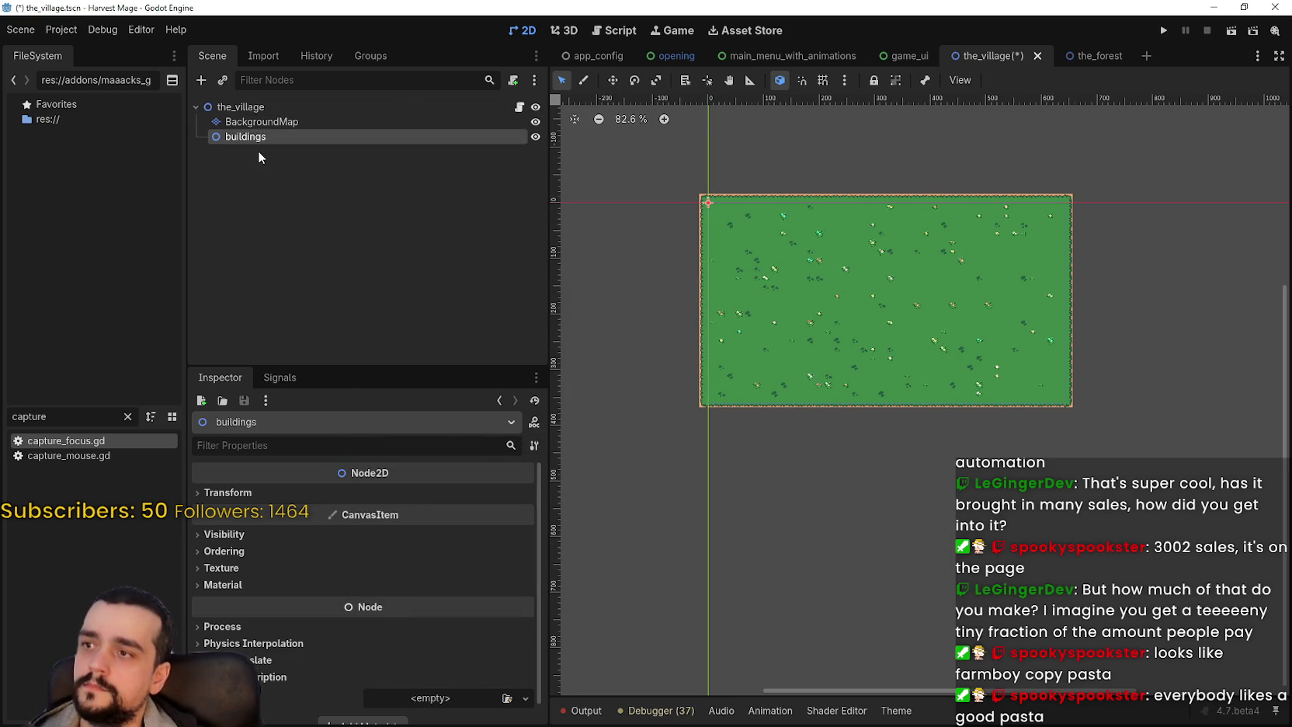
- Add a StaticBody2D named TheTower under buildings, leaving its physics material unchanged
right_click(287, 139)
left_click(334, 153)
type("static")
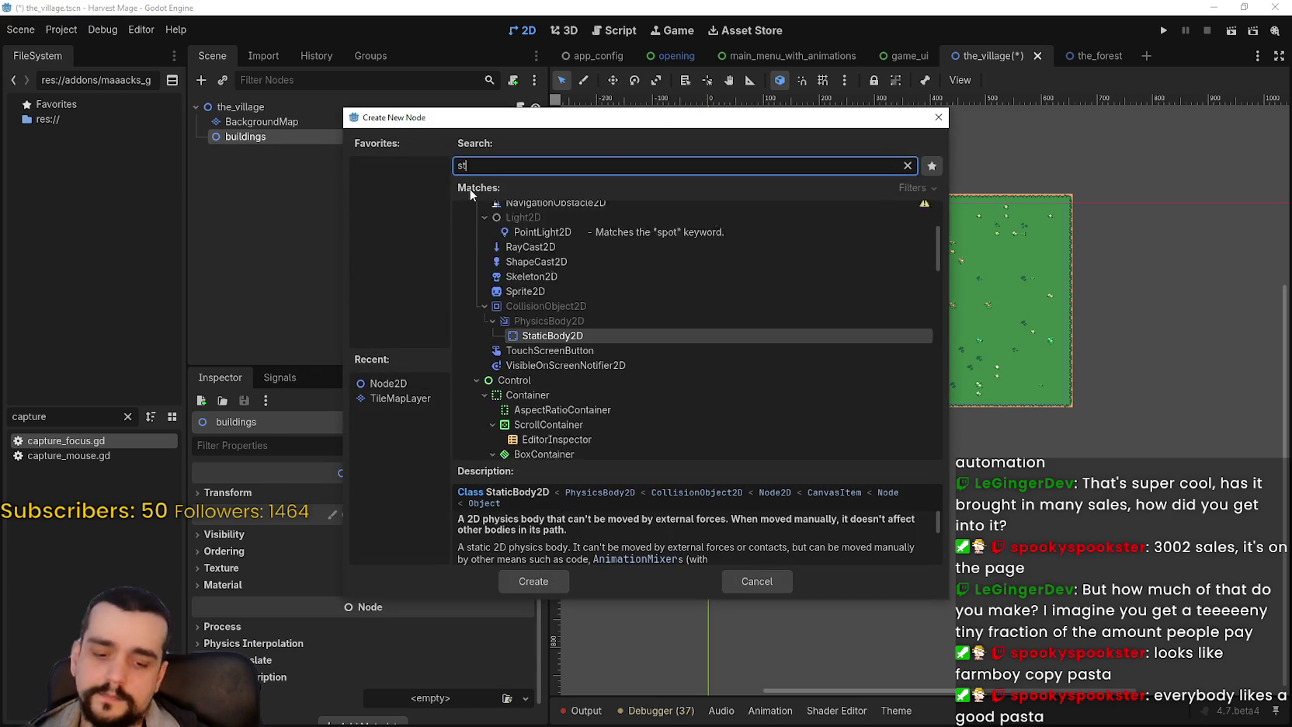
key("Return")
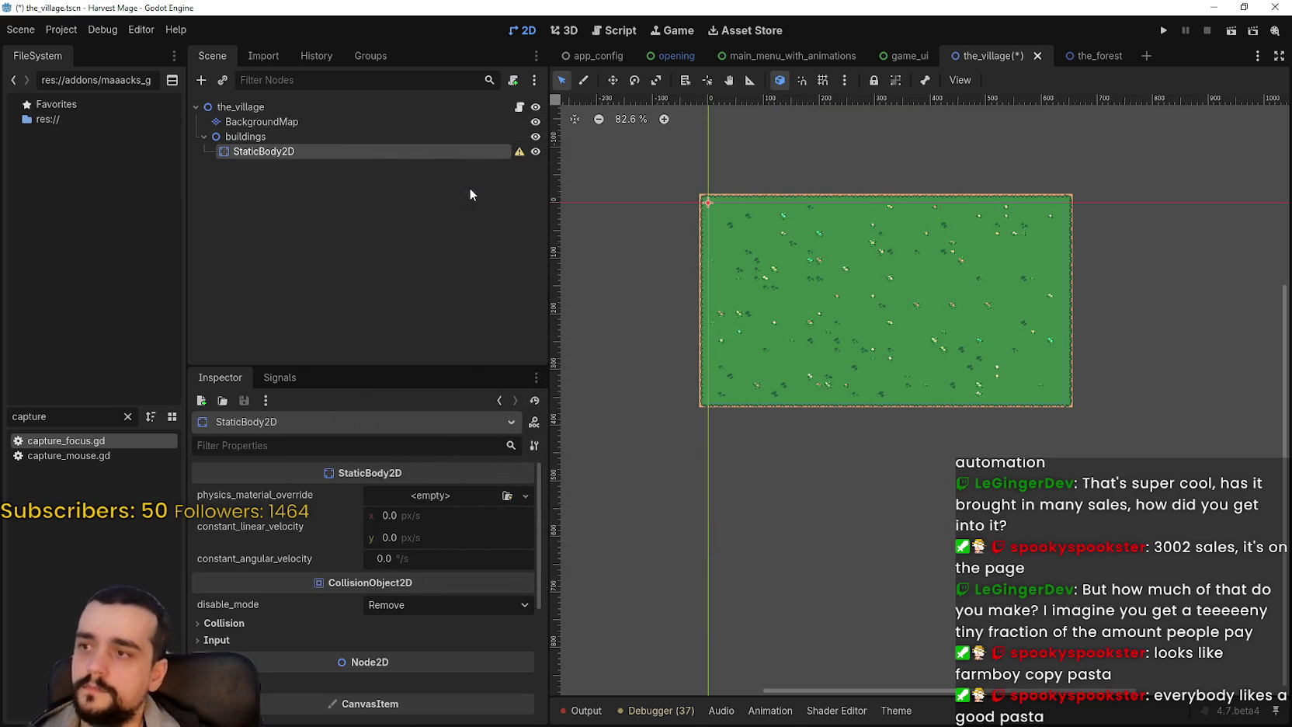
double_click(257, 152)
type("The")
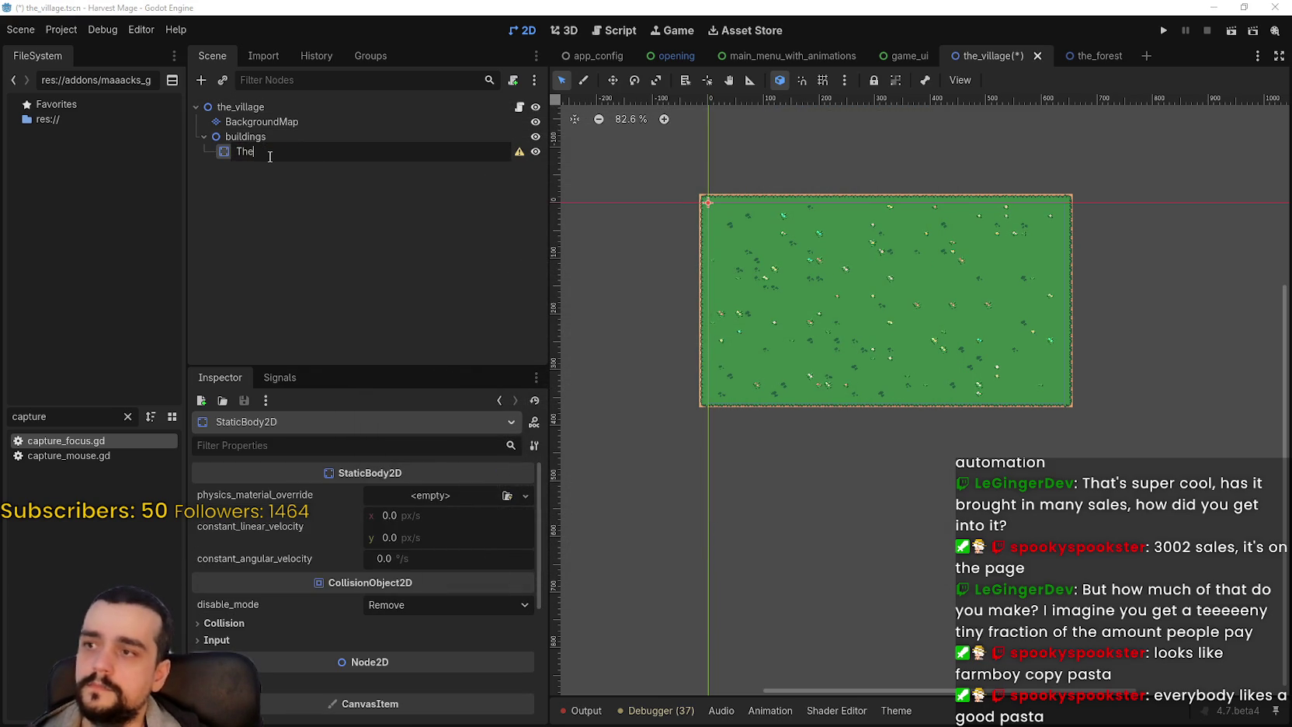
type("Tower")
key("Return")
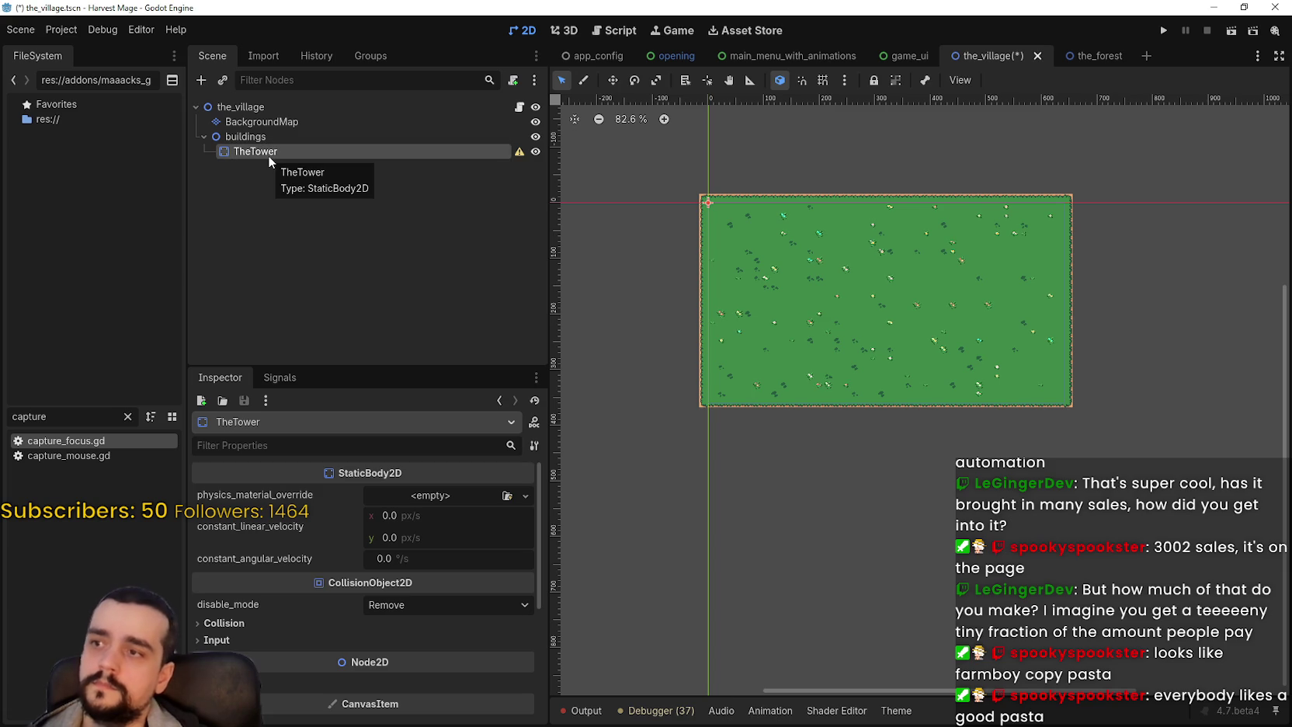
scroll(781, 223, "up", 1)
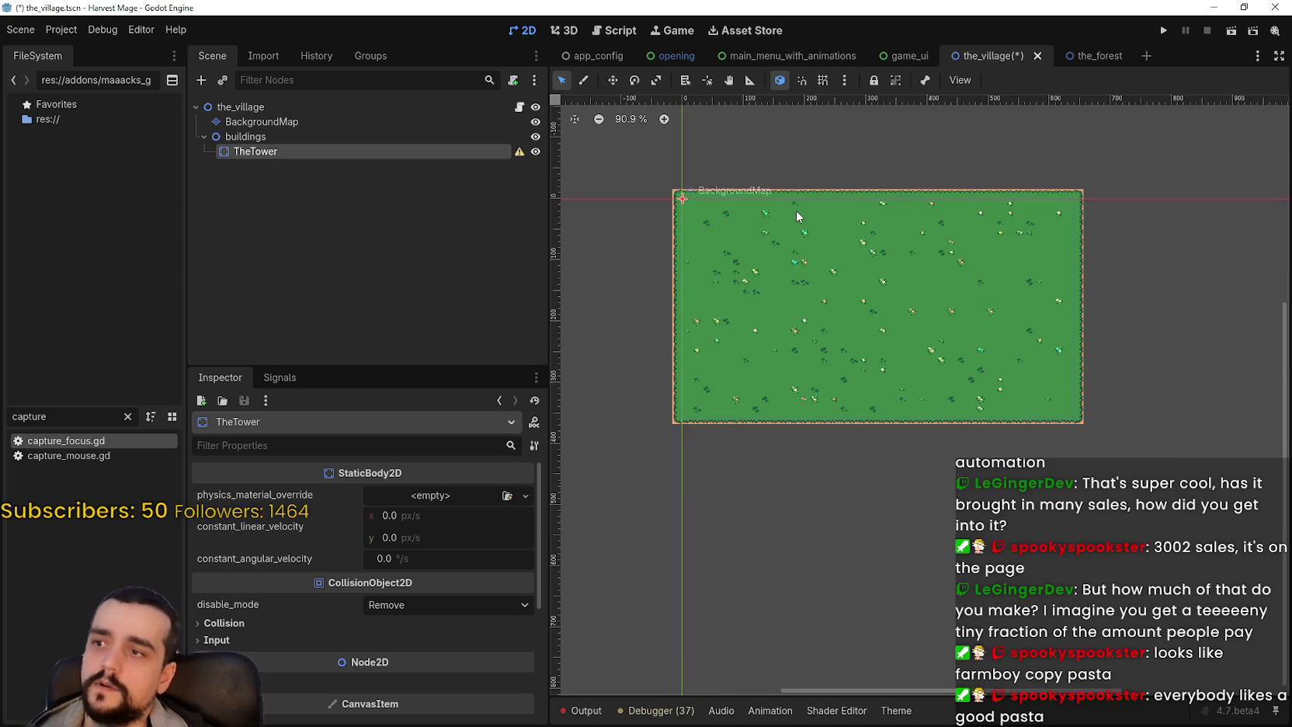
left_click(421, 497)
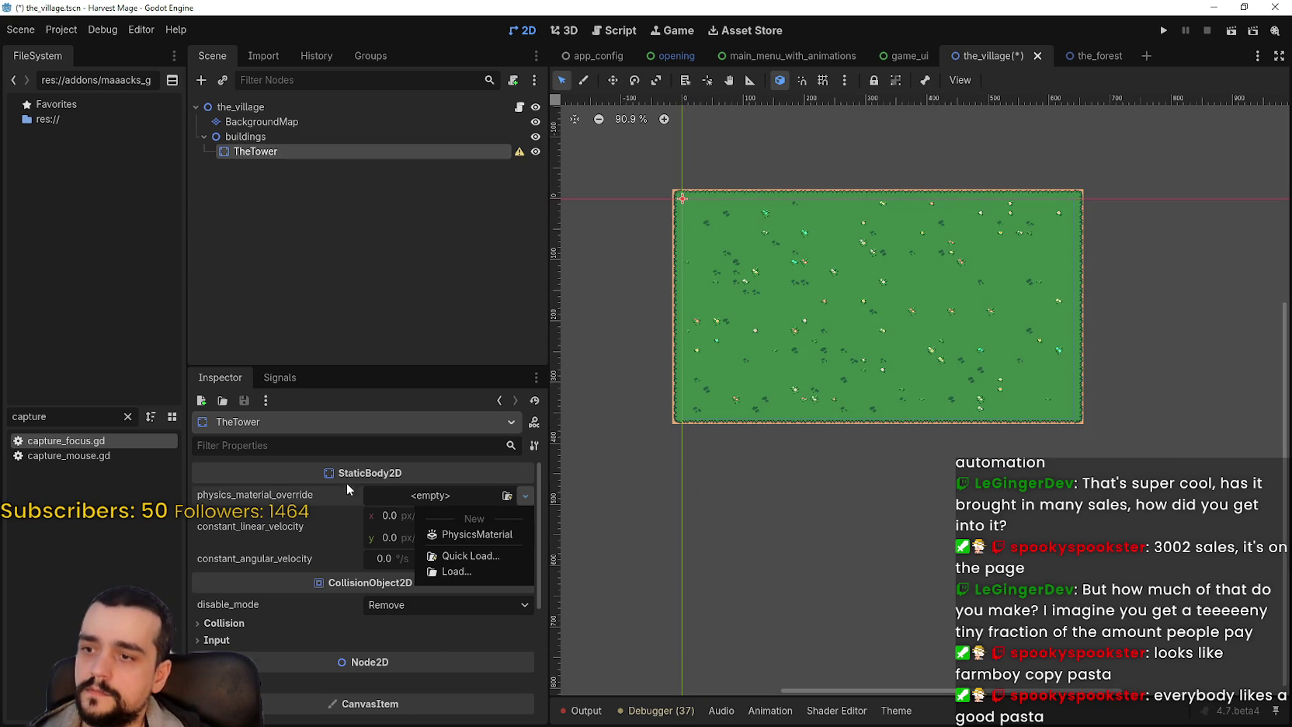
left_click(273, 222)
- Add a Sprite2D child under TheTower
right_click(272, 158)
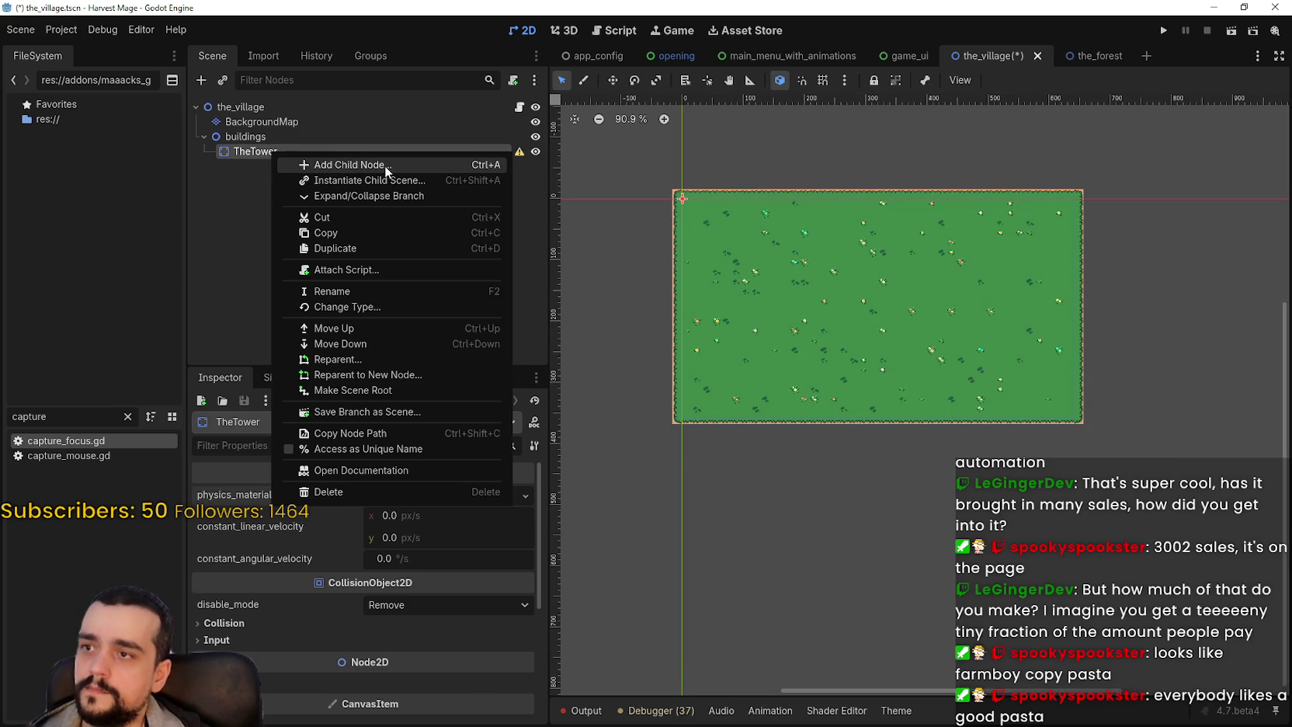
left_click(385, 165)
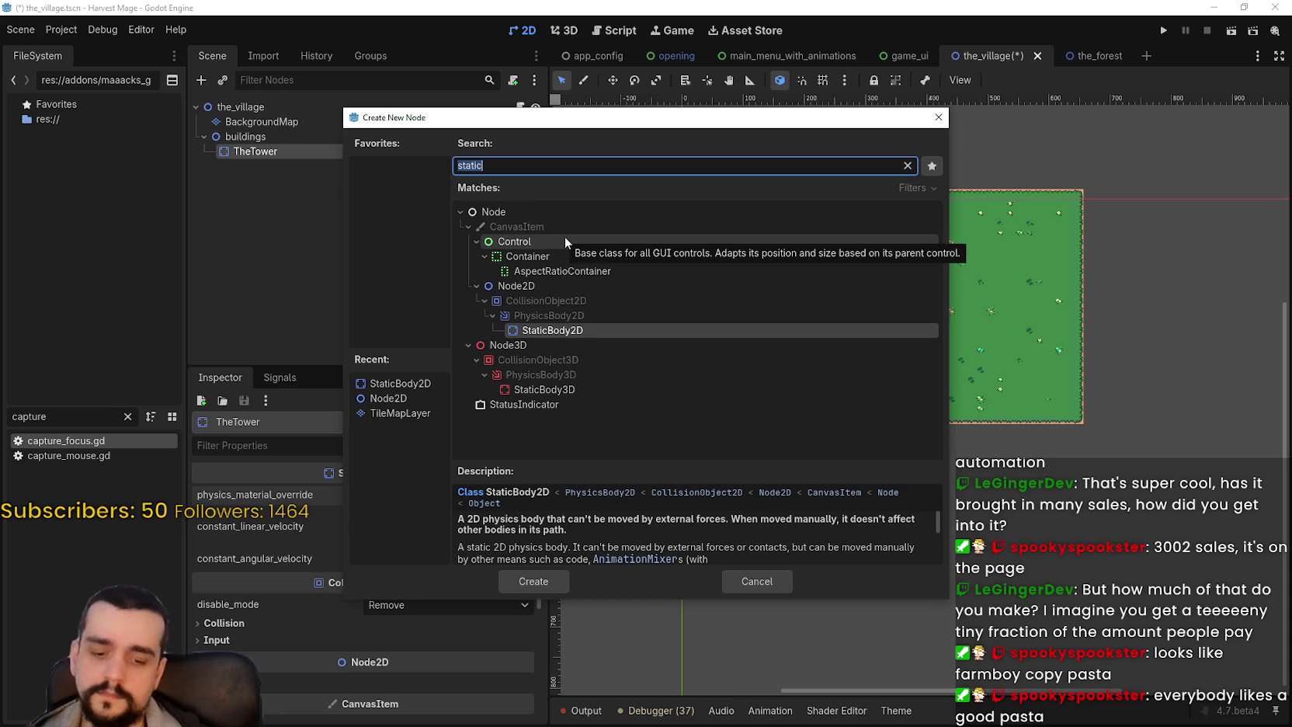
type("sprit")
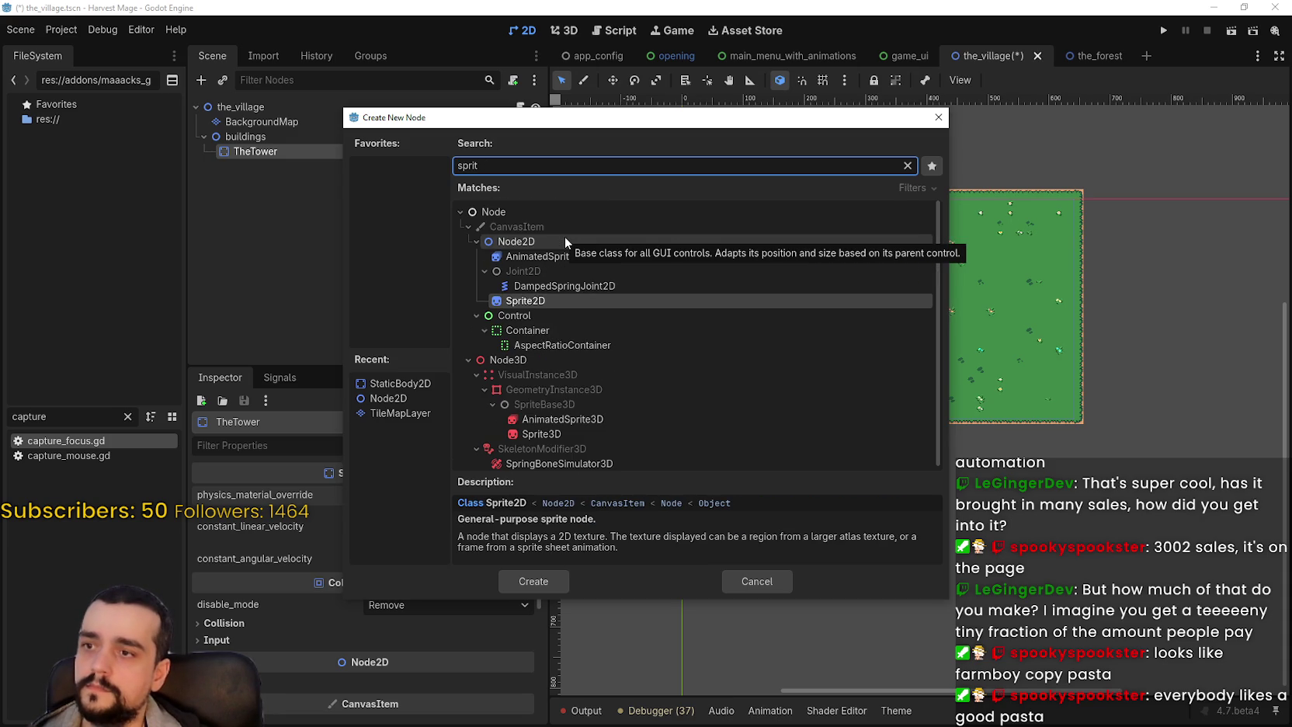
key("Return")
scroll(921, 192, "up", 1)
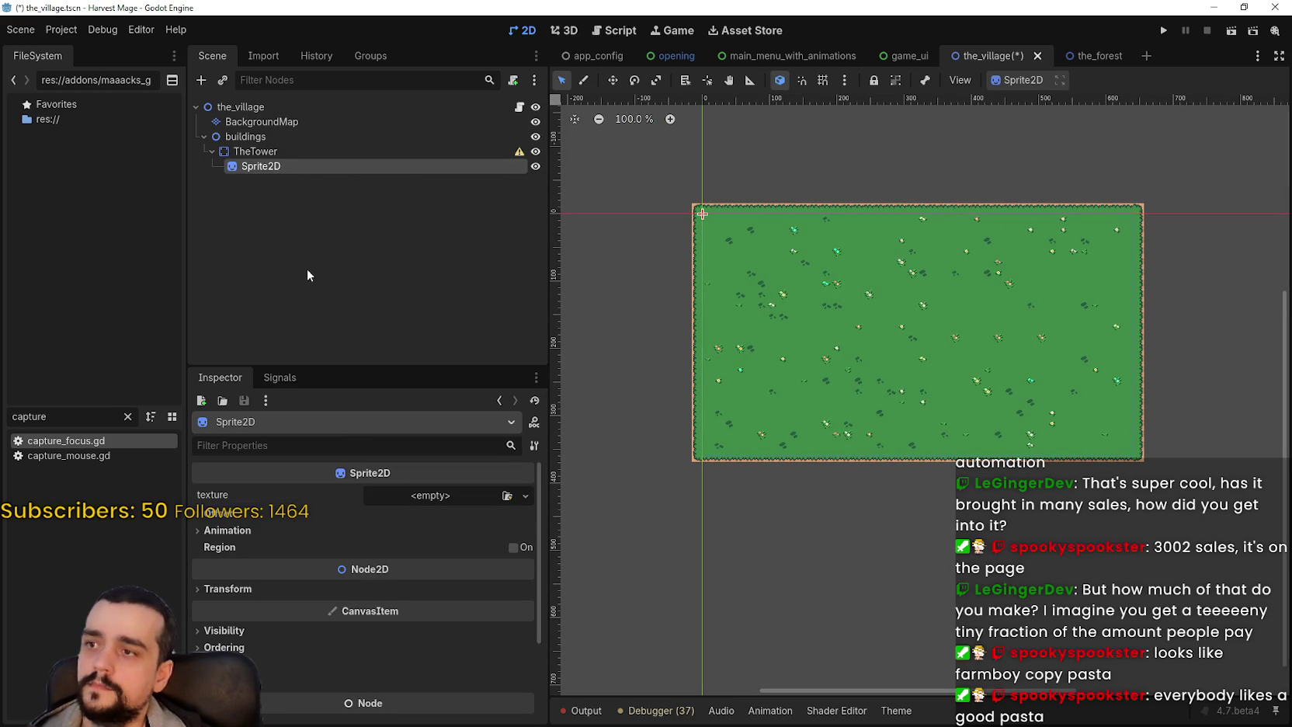
- Give the sprite a new AtlasTexture using main_atlas.png as its atlas
left_click(431, 496)
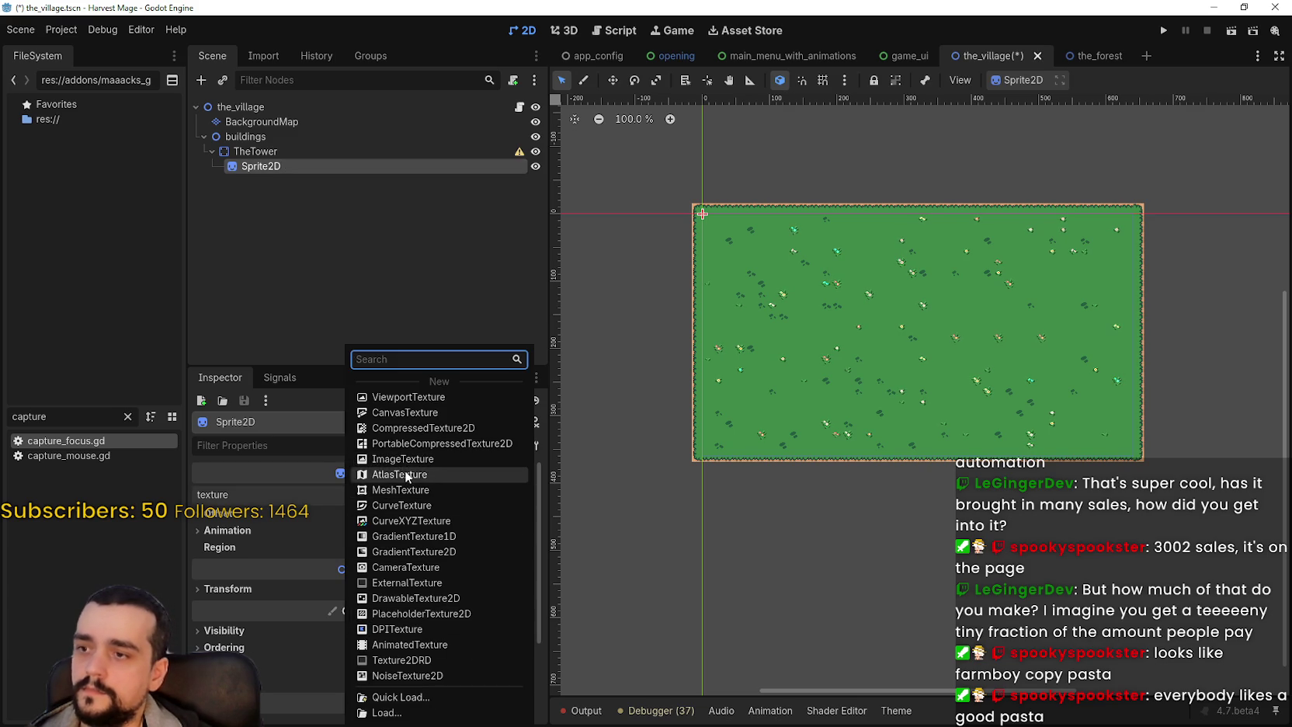
left_click(404, 474)
left_click(406, 490)
left_click(423, 601)
left_click(439, 697)
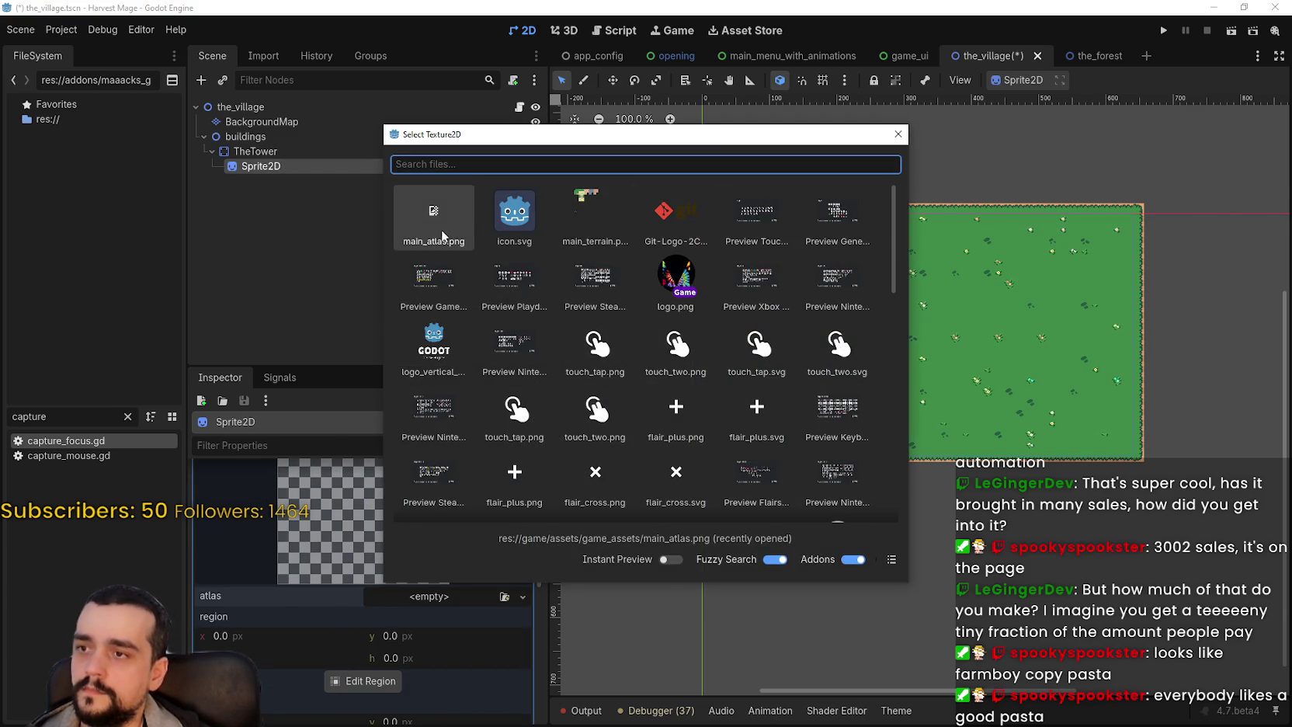
left_click(438, 225)
- Open the region editor with grid snapping, zoom out to the full atlas, then switch to the browser
left_click(354, 705)
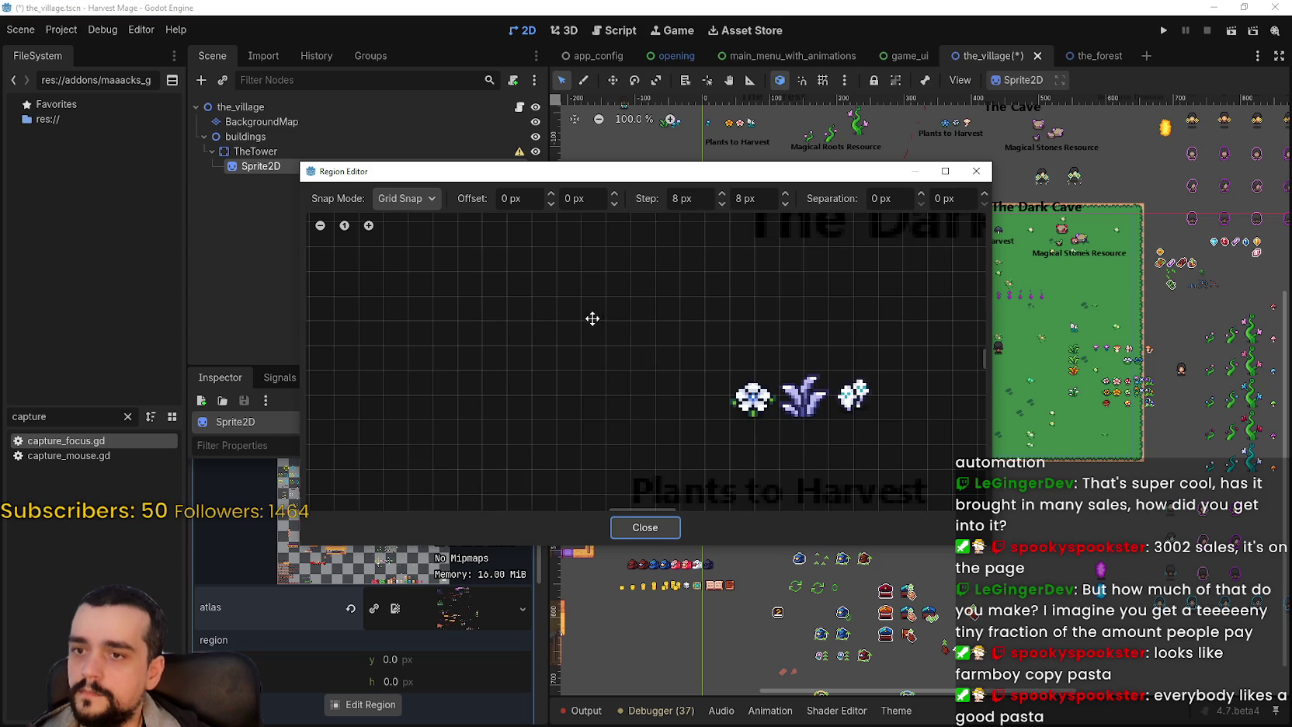
scroll(593, 319, "down", 2)
left_click(405, 198)
left_click(674, 328)
scroll(672, 326, "down", 5)
scroll(588, 367, "down", 3)
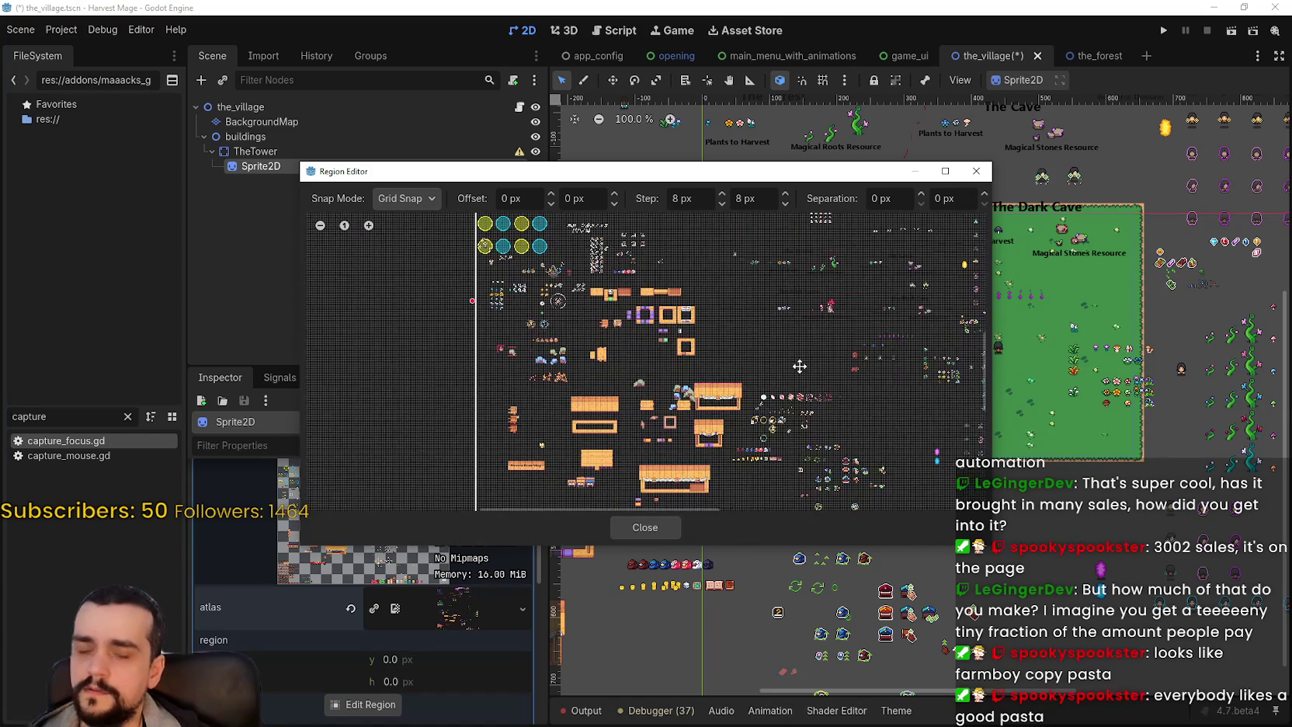
key("alt+Tab")
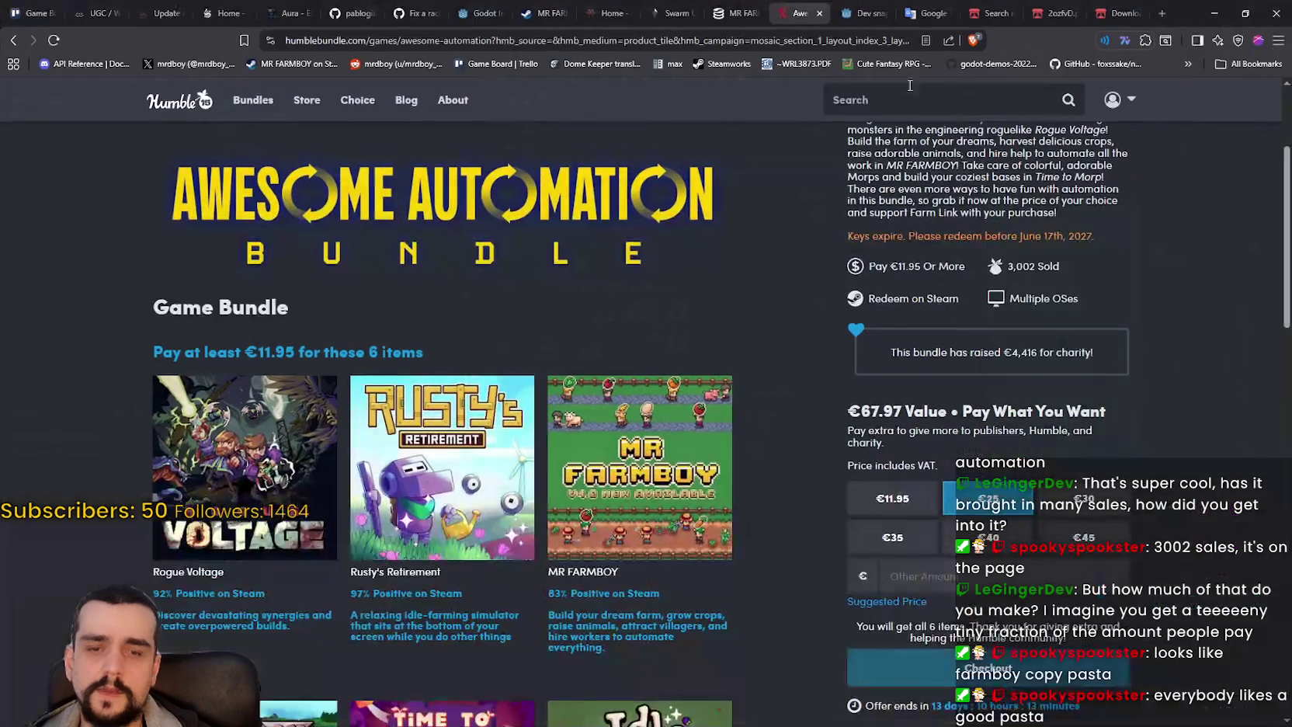
- Go from the beta 5 article tab back to the Godot archive page and reload it
left_click(858, 13)
scroll(596, 318, "up", 6)
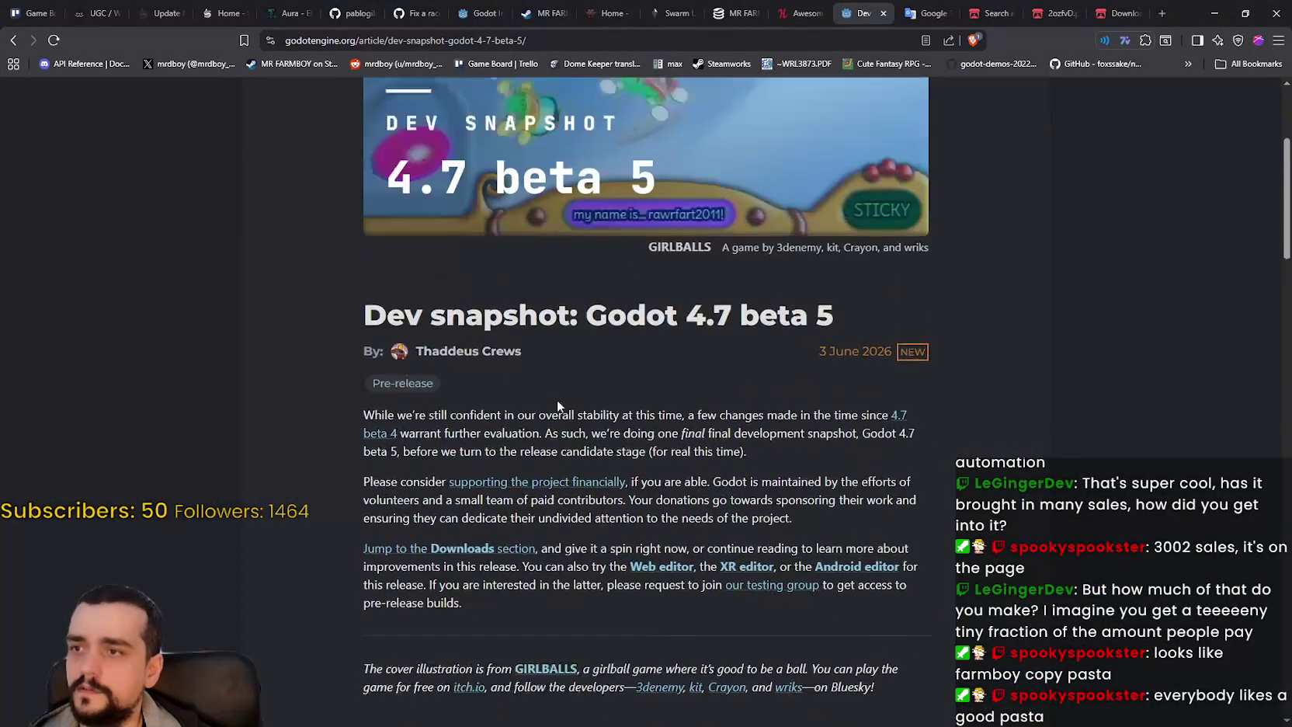
left_click(14, 40)
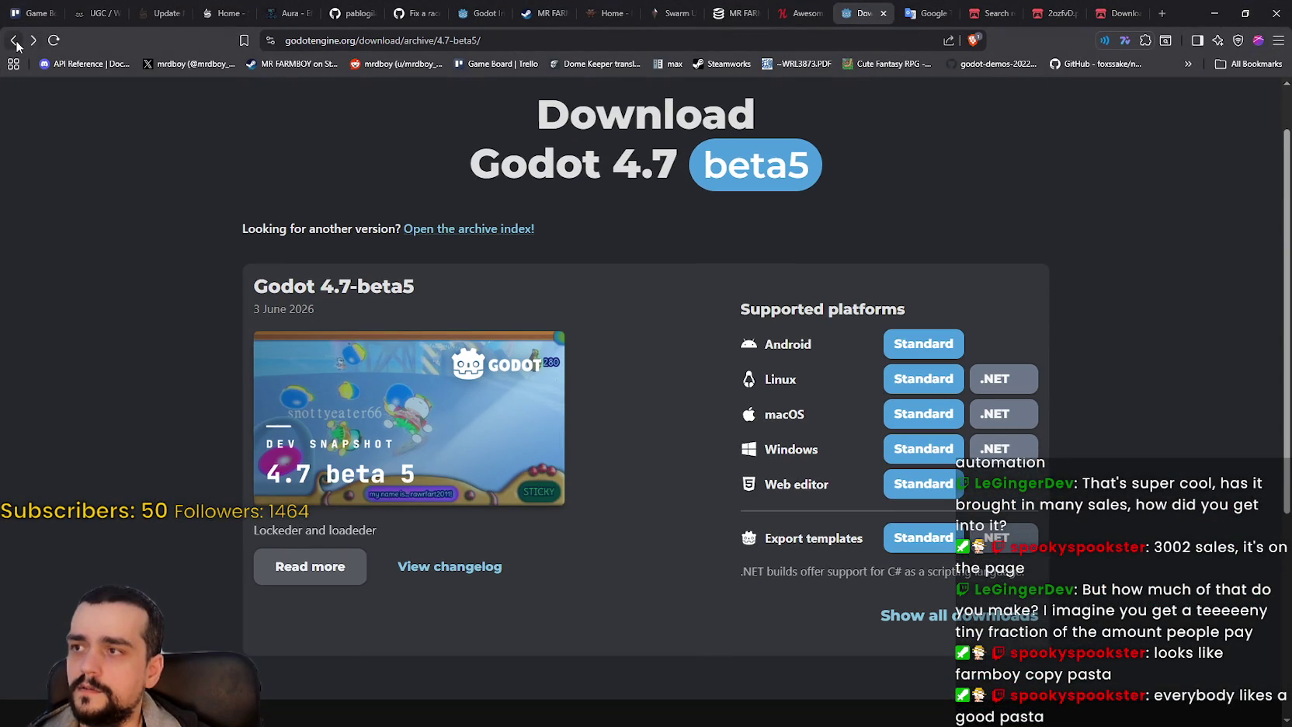
left_click(15, 45)
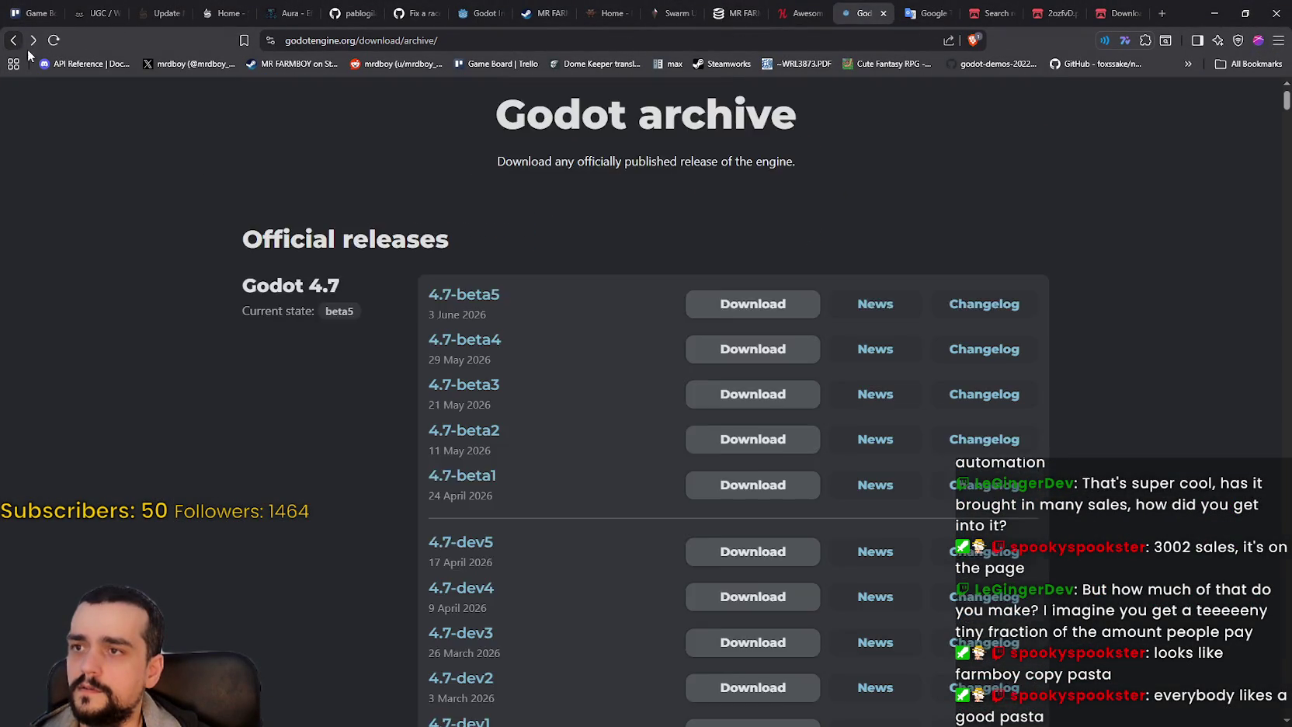
right_click(553, 320)
left_click(598, 373)
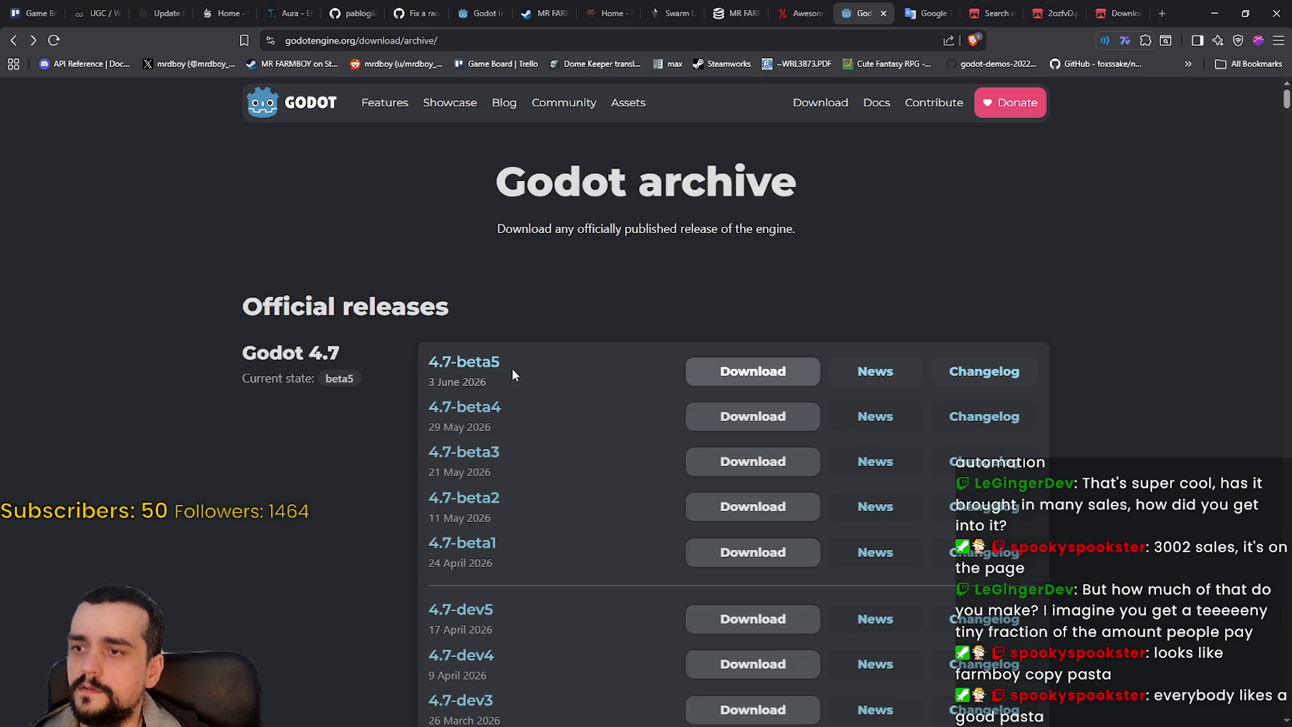
- Read the 4.7-beta5 news article, then return to the archive list
left_click(890, 384)
scroll(686, 488, "down", 8)
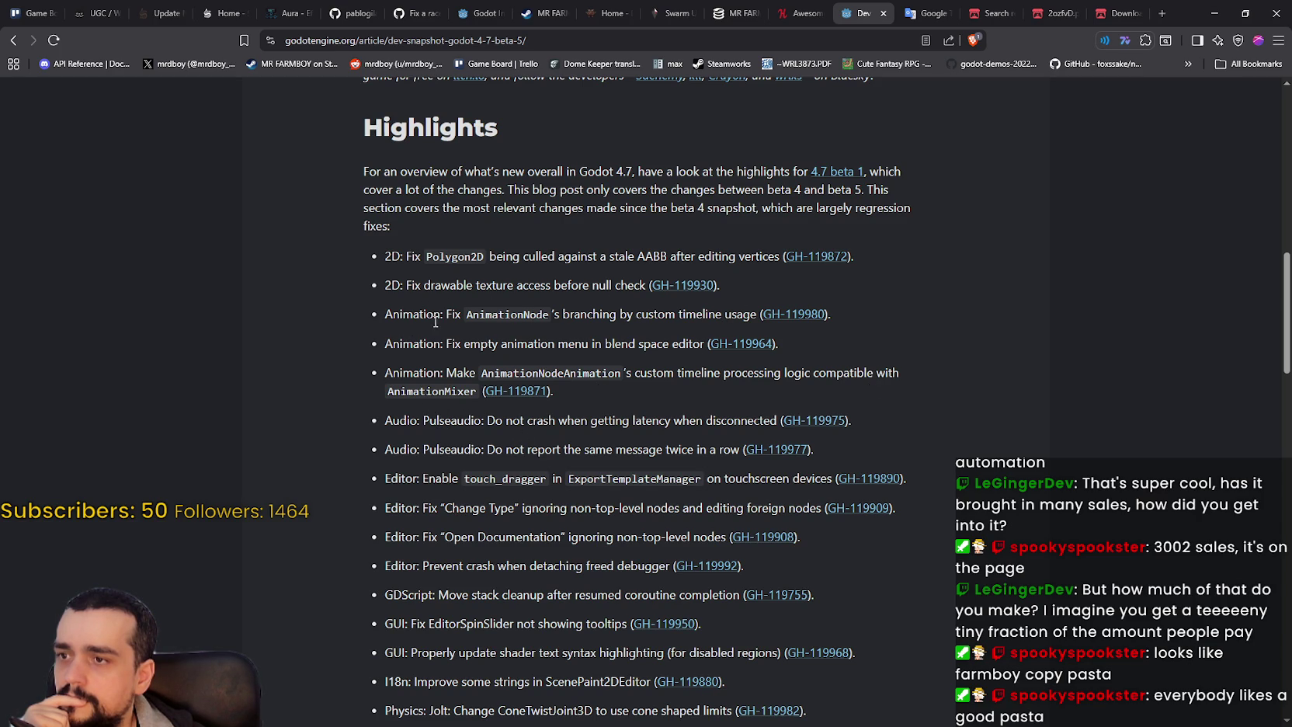
scroll(603, 400, "down", 2)
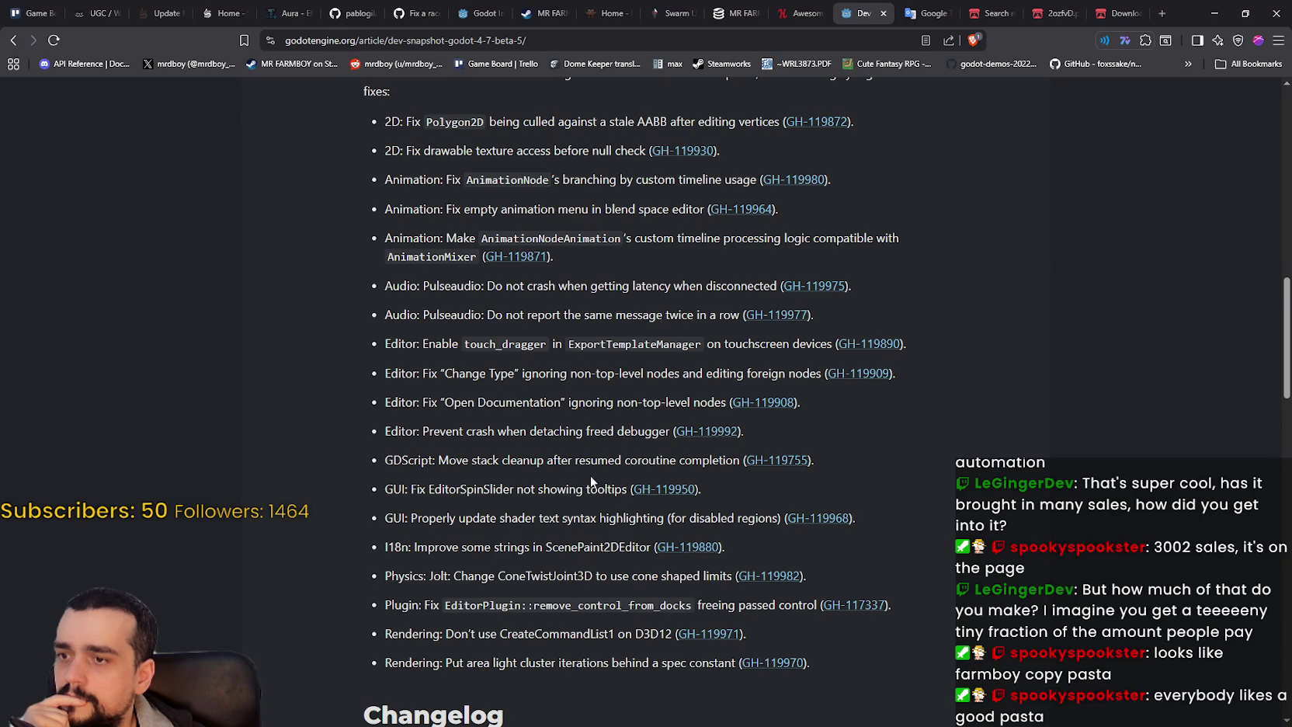
scroll(614, 494, "down", 2)
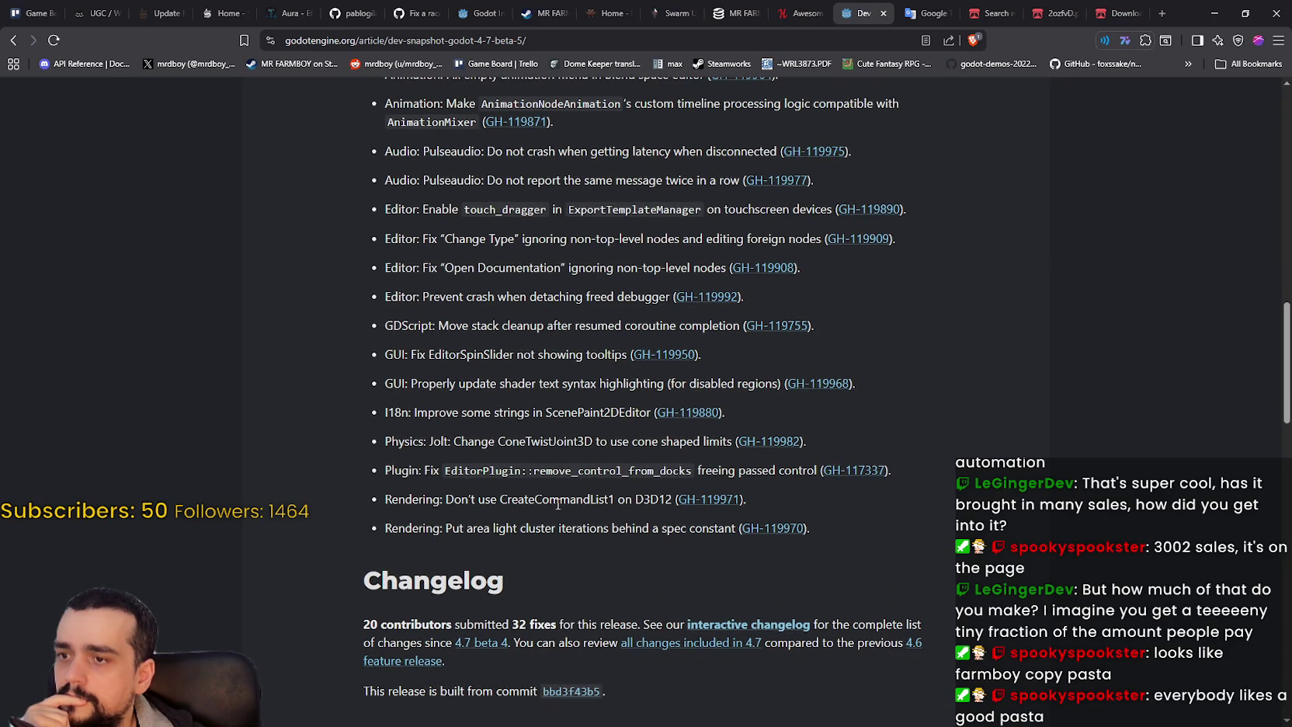
scroll(588, 526, "down", 2)
scroll(589, 518, "up", 3)
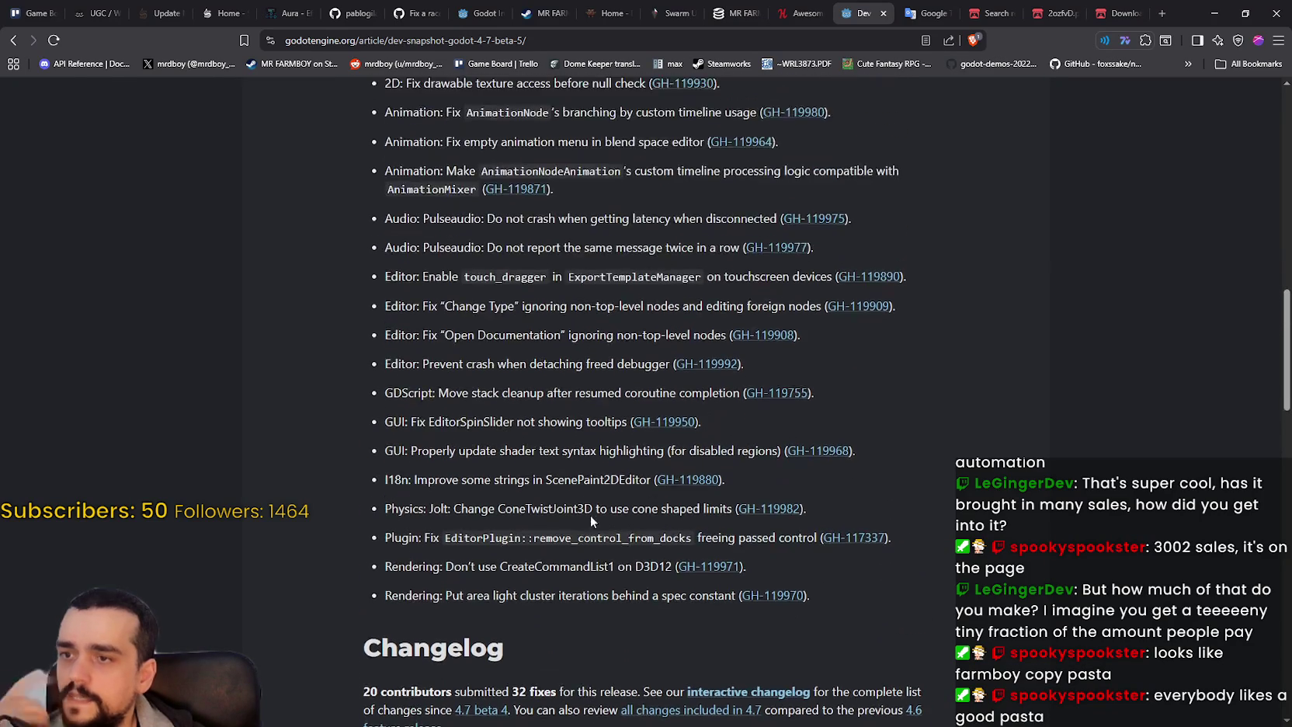
scroll(590, 510, "up", 3)
scroll(946, 207, "up", 7)
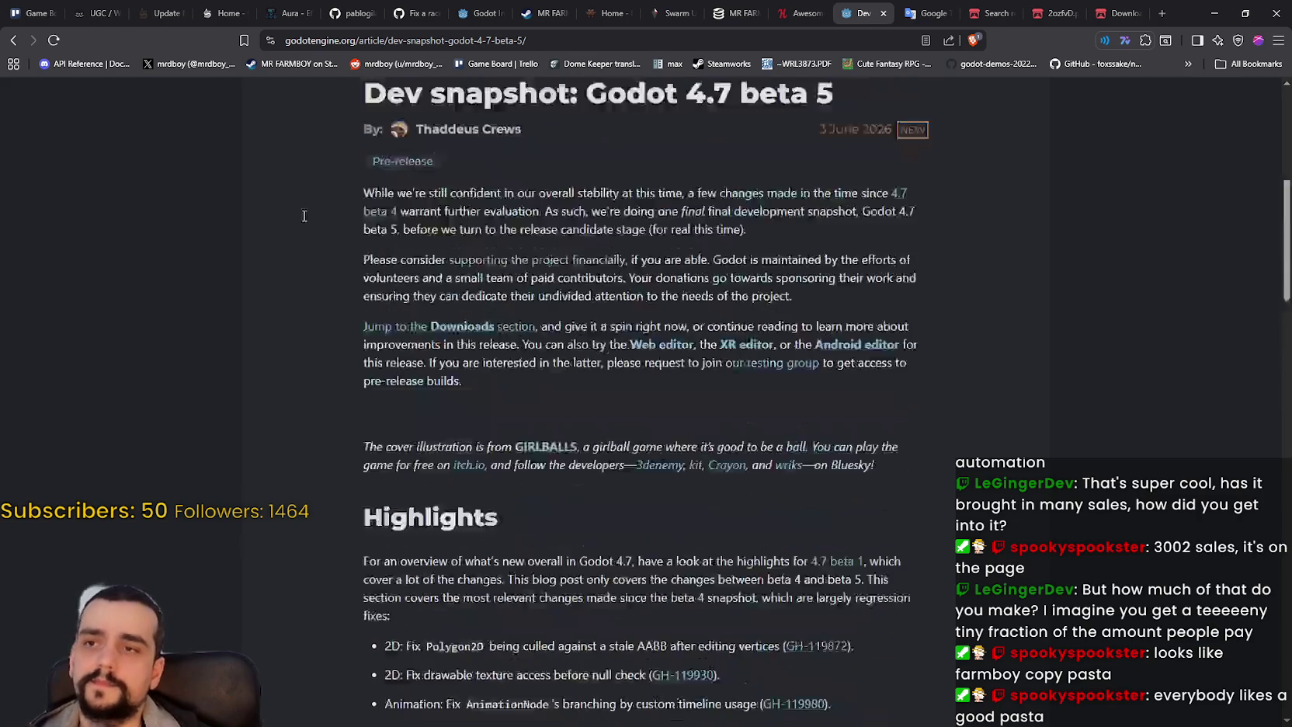
left_click(13, 39)
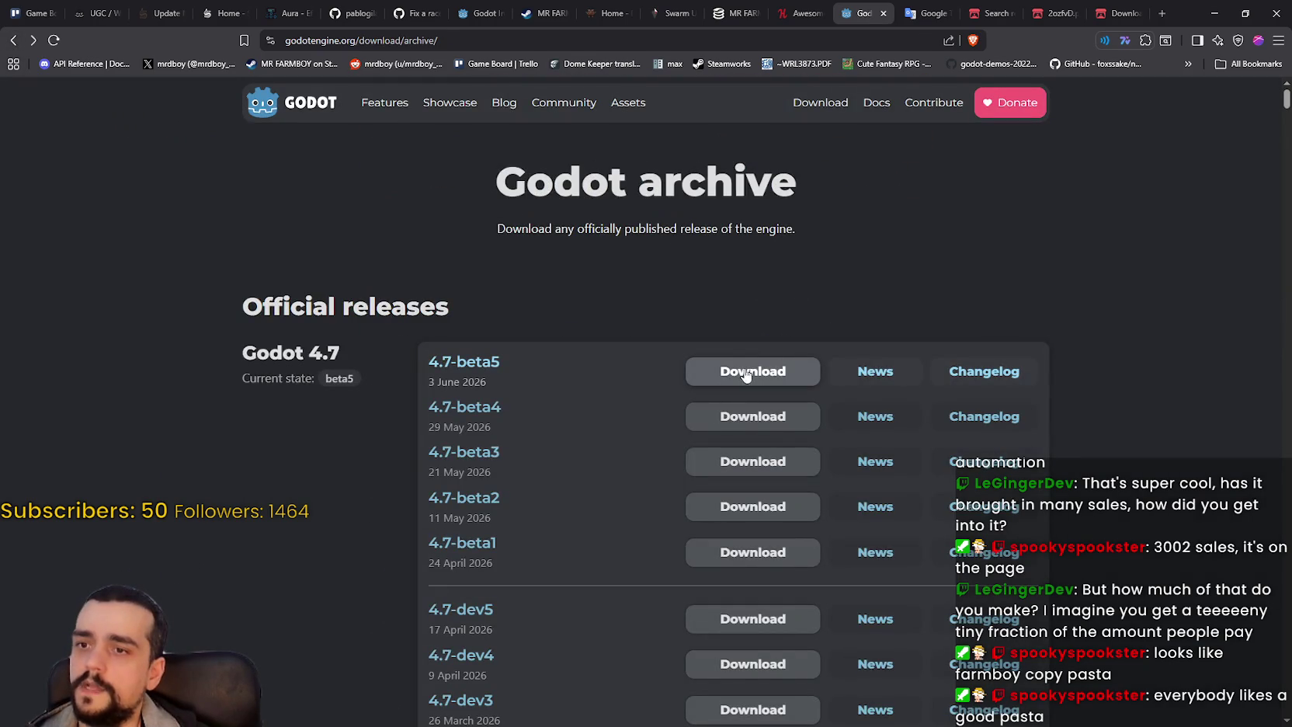
- Save the 4.7-beta5 Windows Standard build, Godot_v4.7-beta5_win64.exe.zip, to Downloads
left_click(750, 370)
left_click(920, 518)
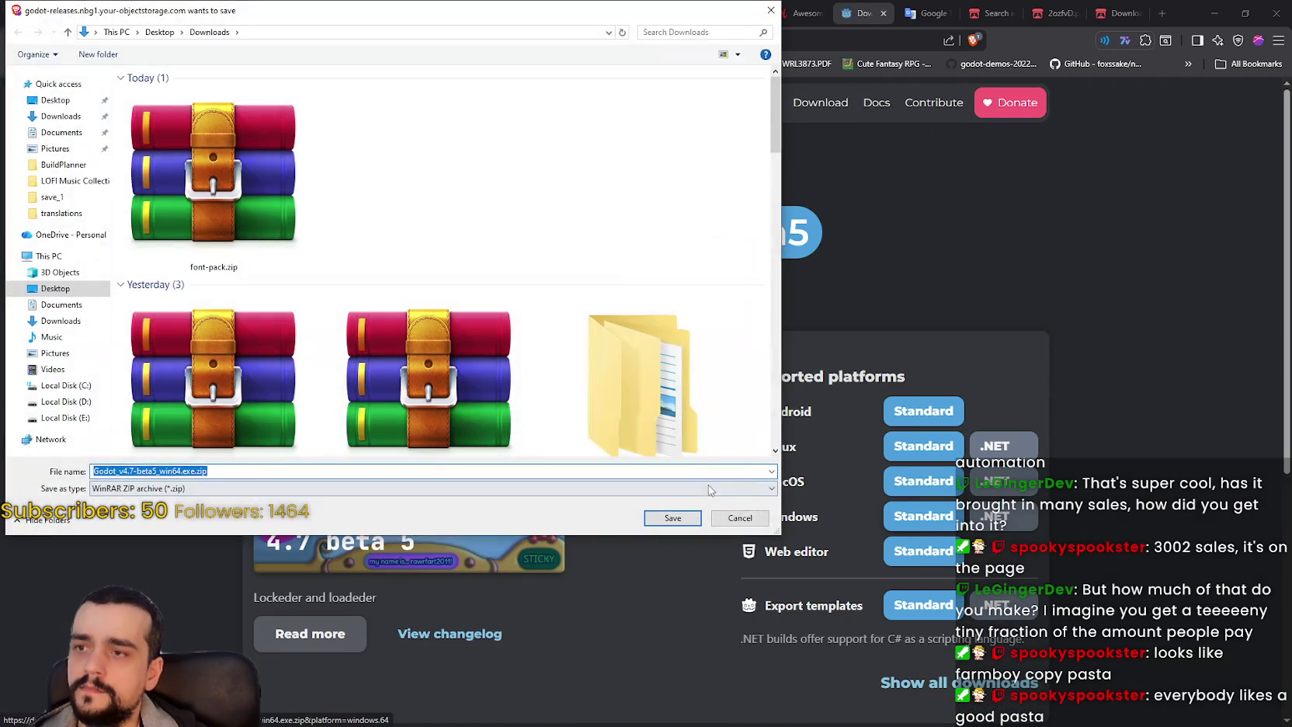
left_click(672, 518)
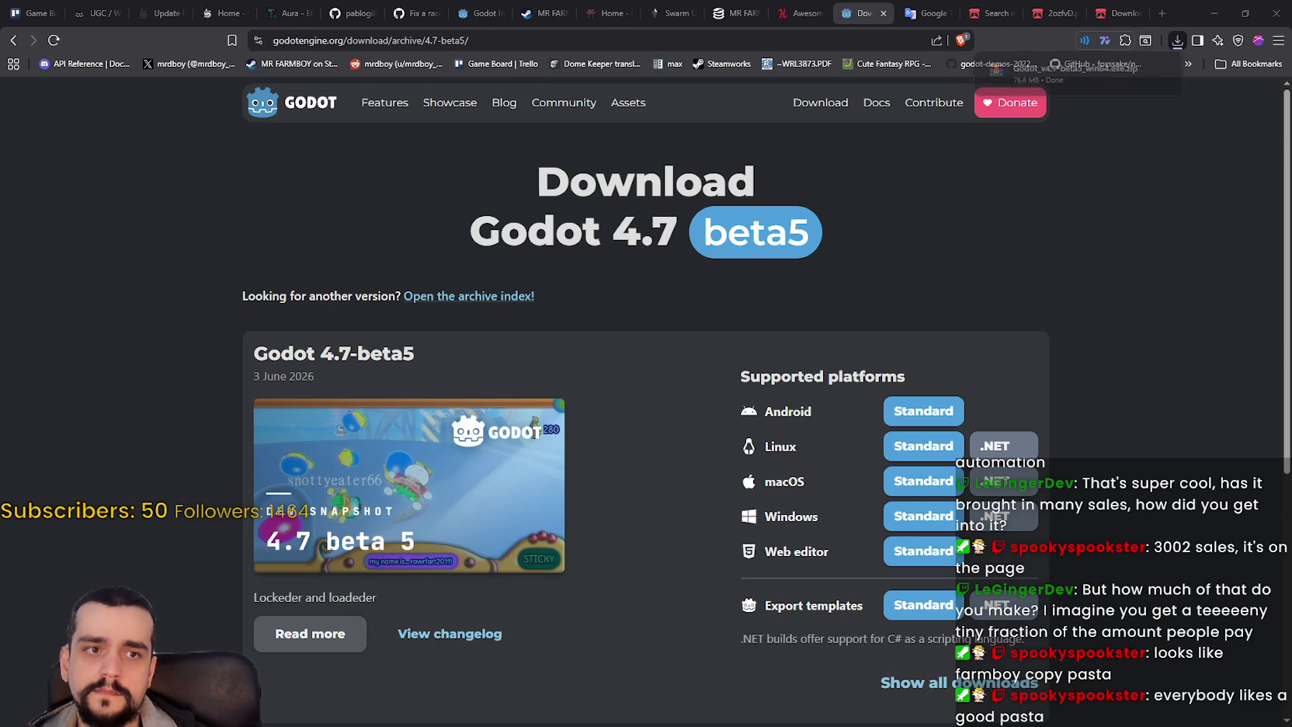
- Check the recent downloads list, dismiss it, and return to the Godot editor
left_click(1178, 41)
left_click(1062, 106)
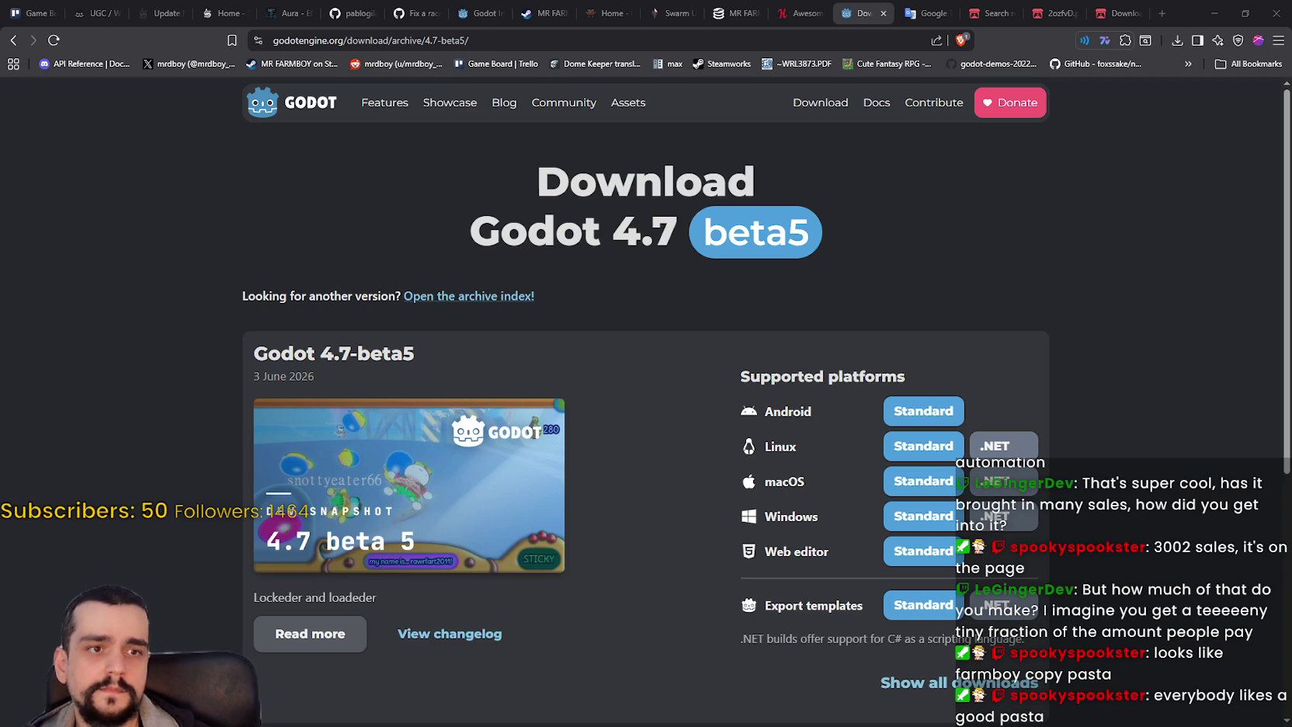
key("alt+Tab")
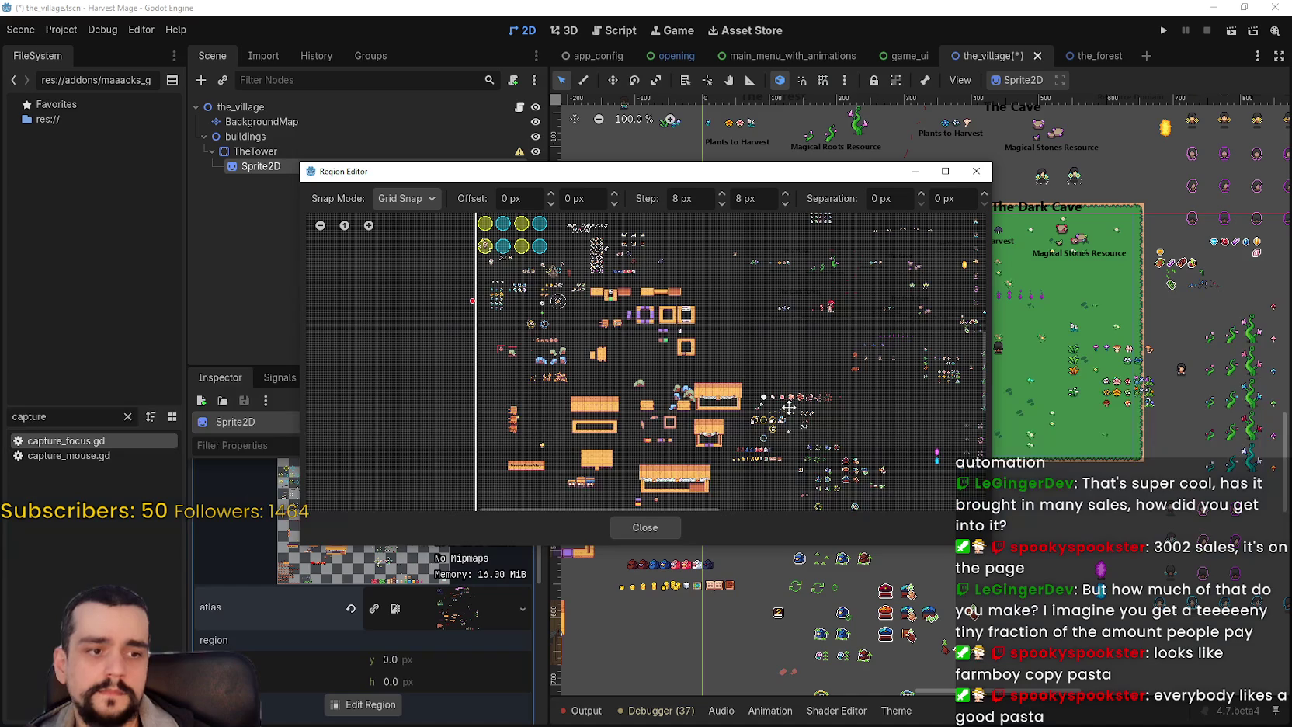
- Close the Region Editor, save the_village scene with Ctrl+S, and quit Godot
key("Escape")
scroll(892, 372, "down", 1)
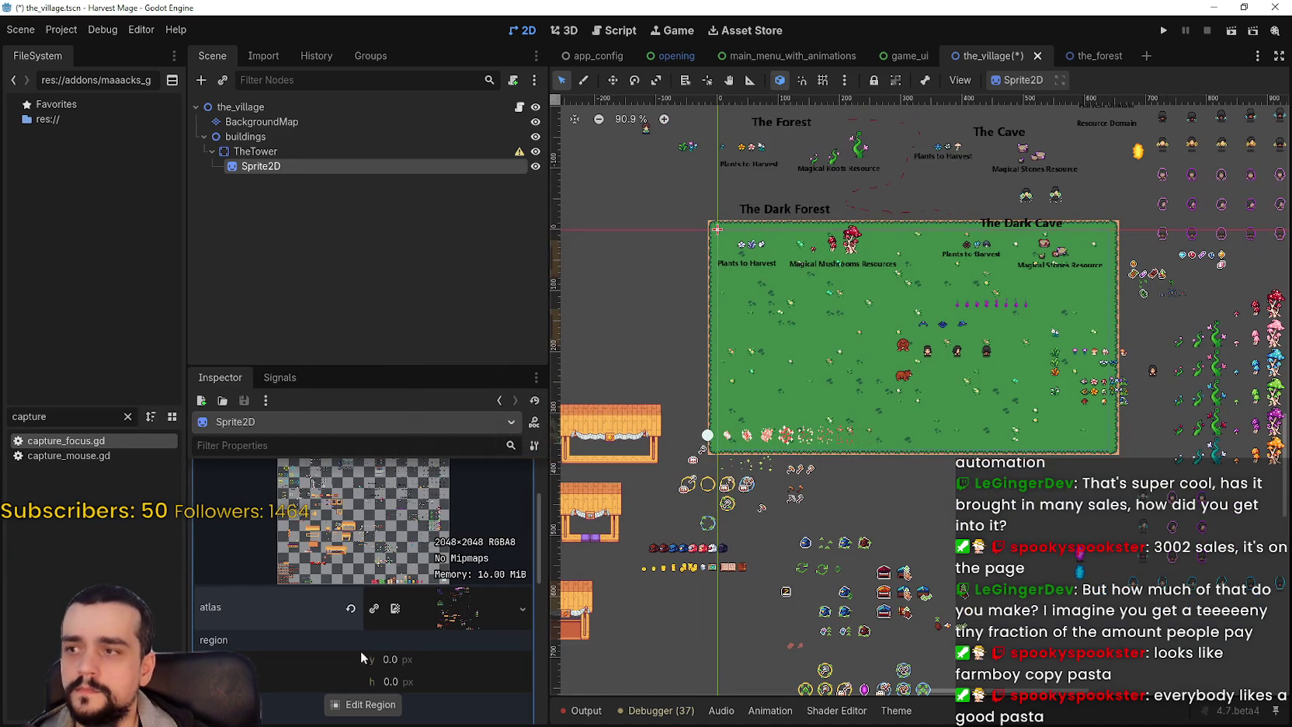
left_click(830, 471)
key("ctrl+s")
left_click(1280, 8)
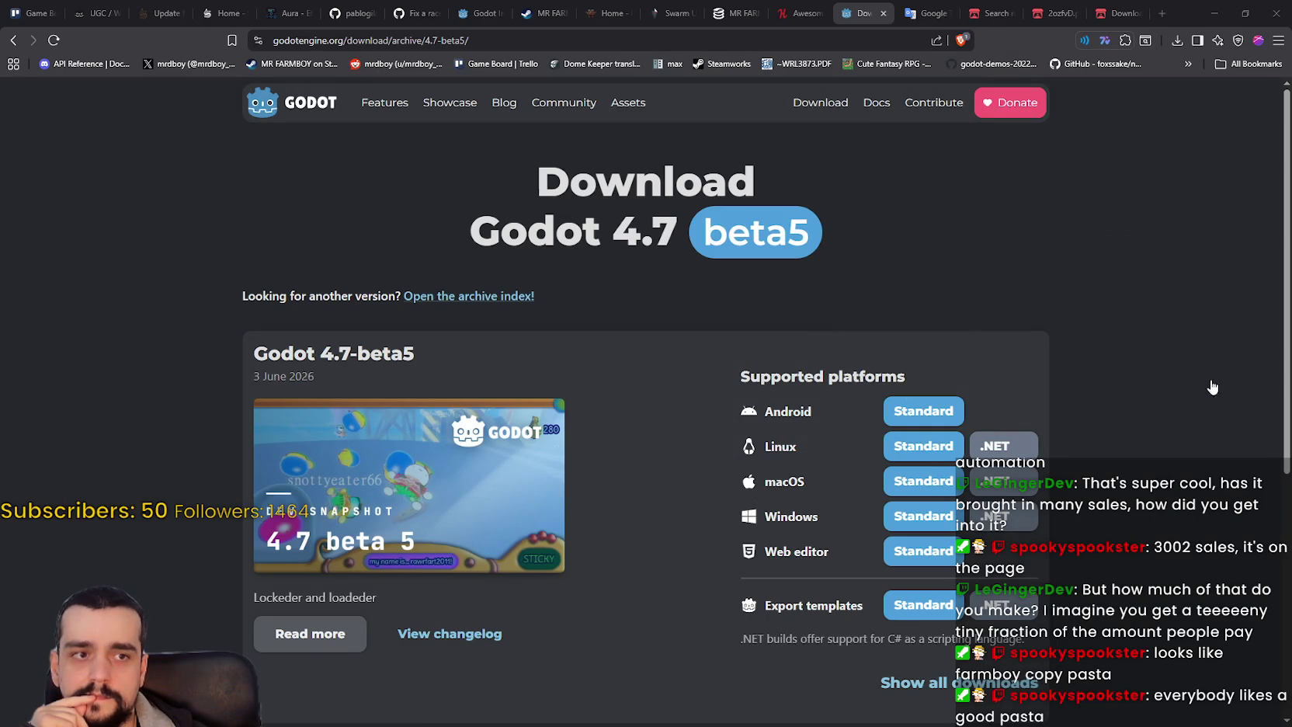
- Open the 4.7 beta5 interactive changelog from the download page and reload it
scroll(826, 457, "down", 2)
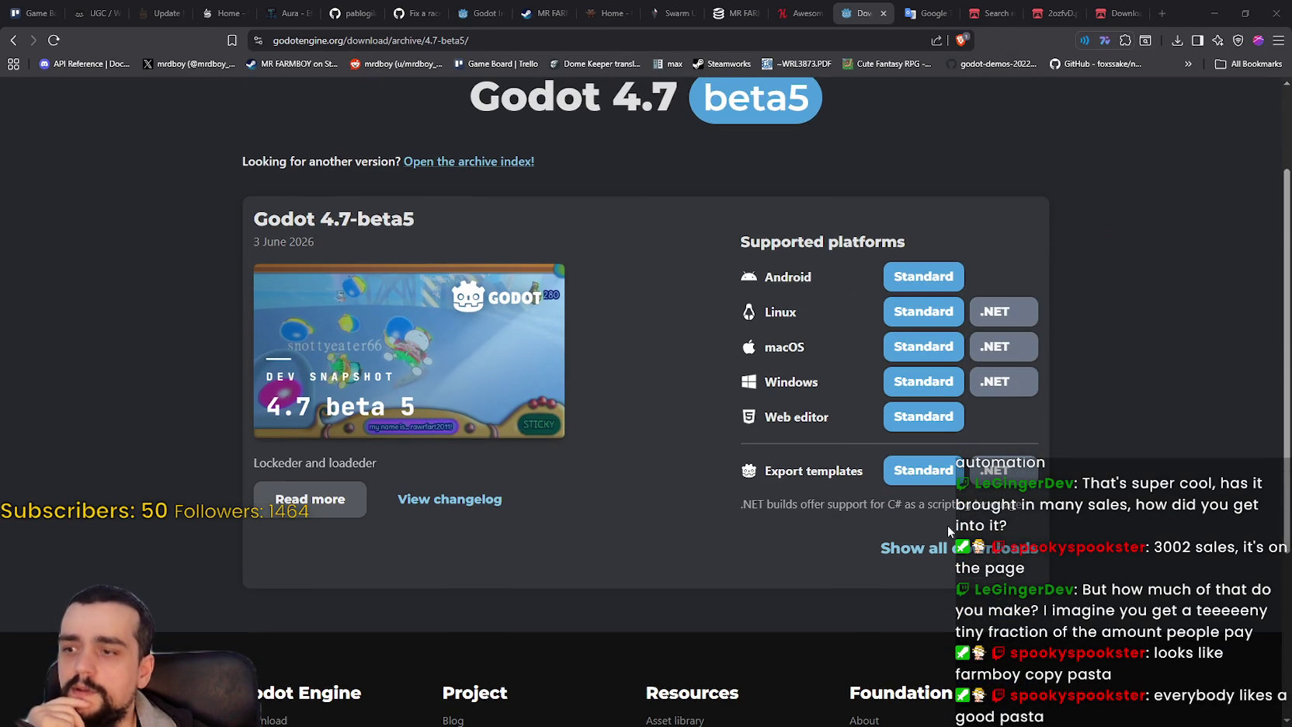
left_click(450, 500)
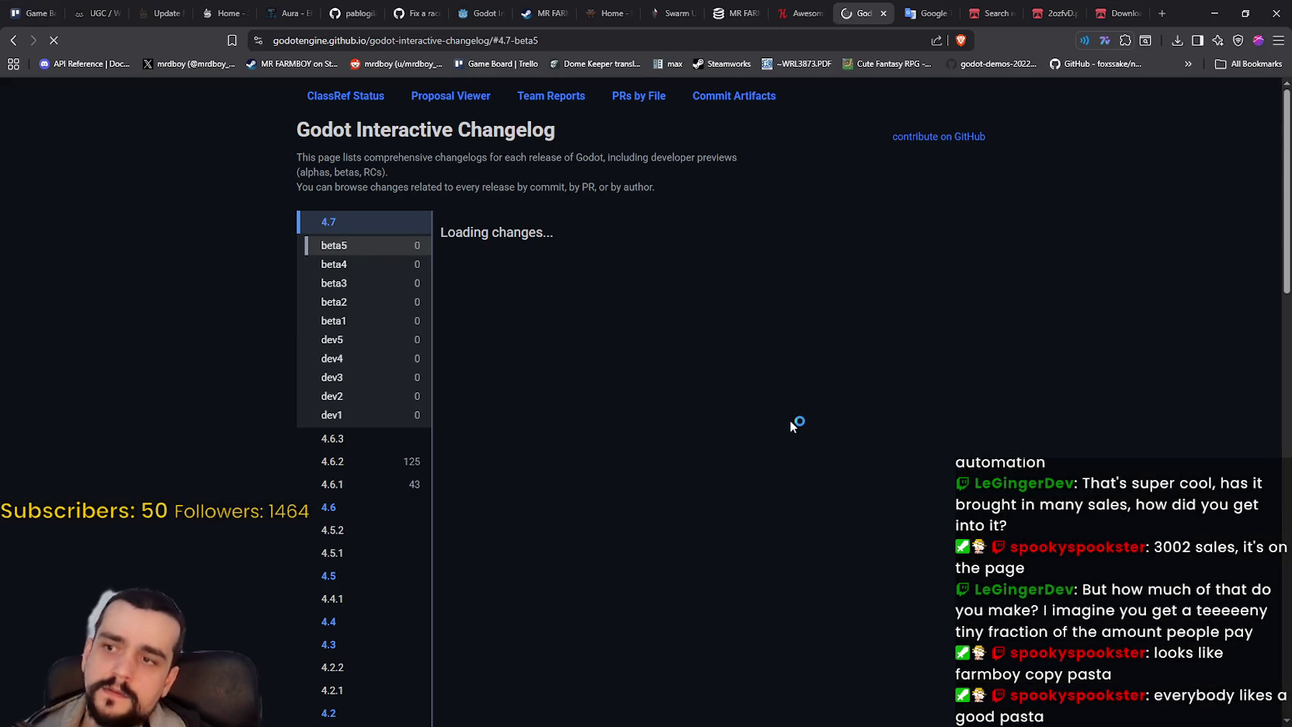
right_click(1119, 264)
left_click(1072, 318)
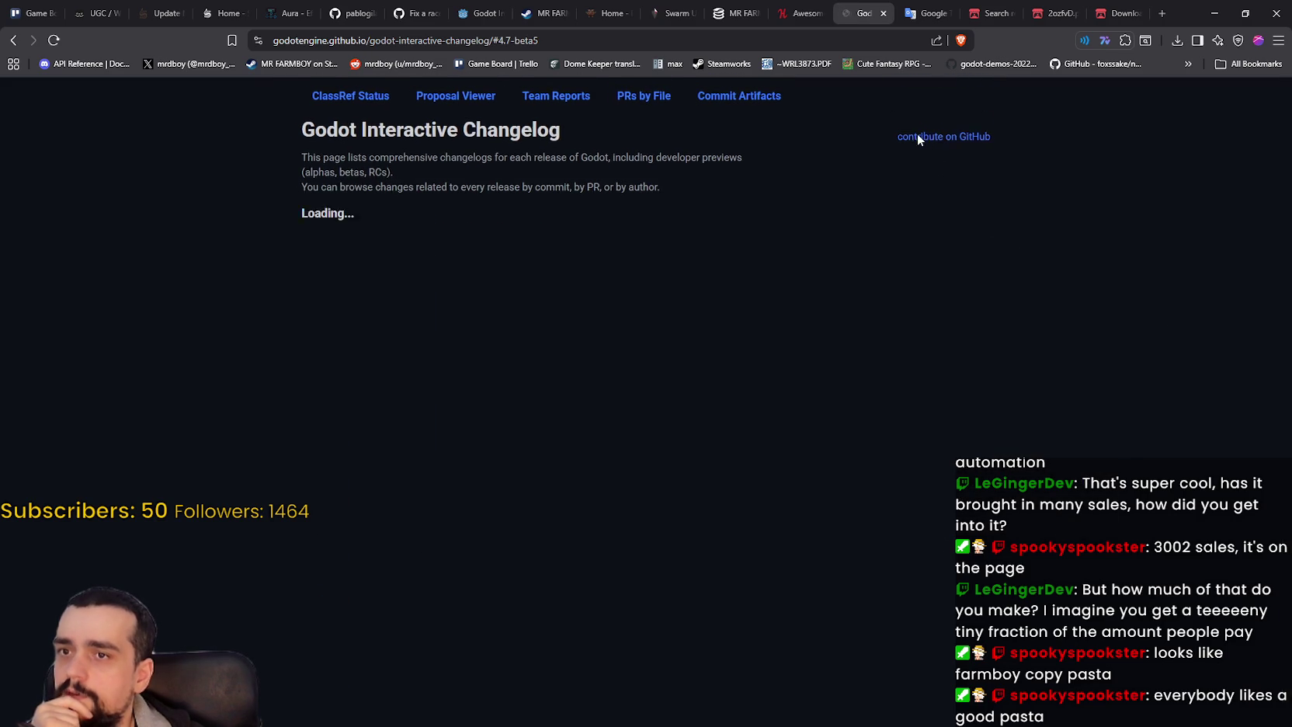
left_click(17, 41)
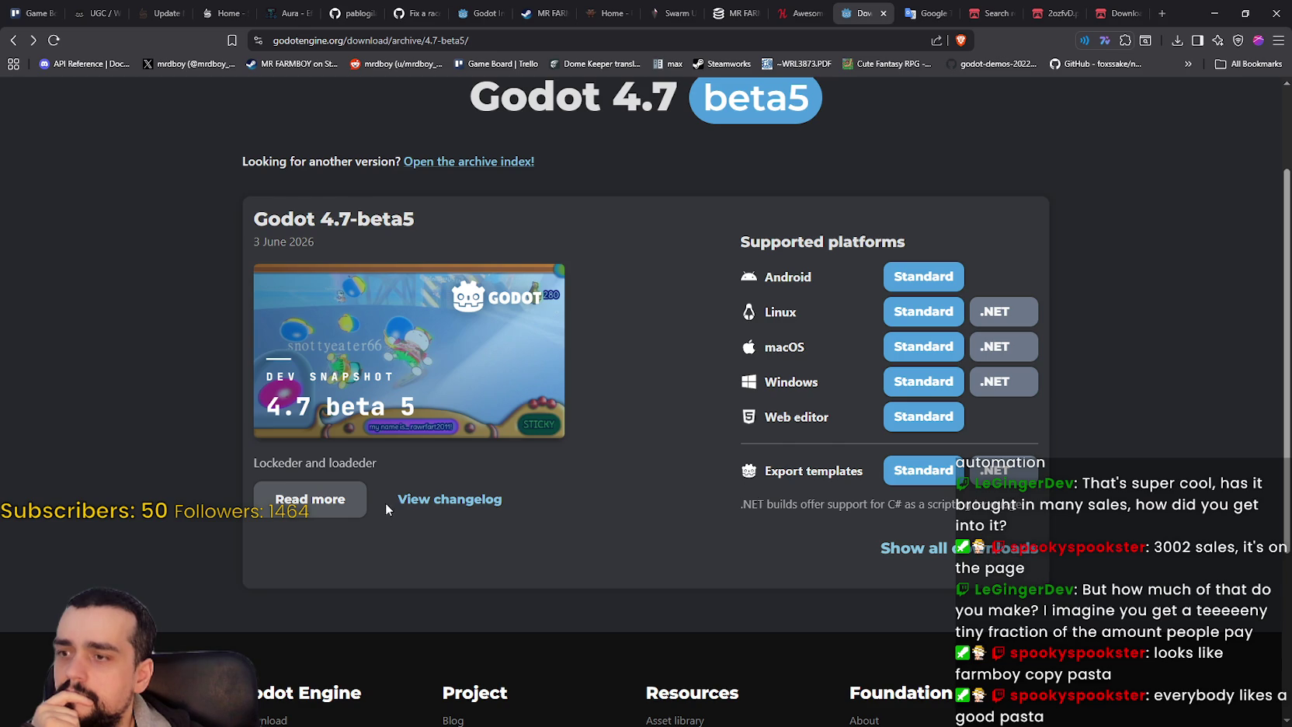
left_click(435, 499)
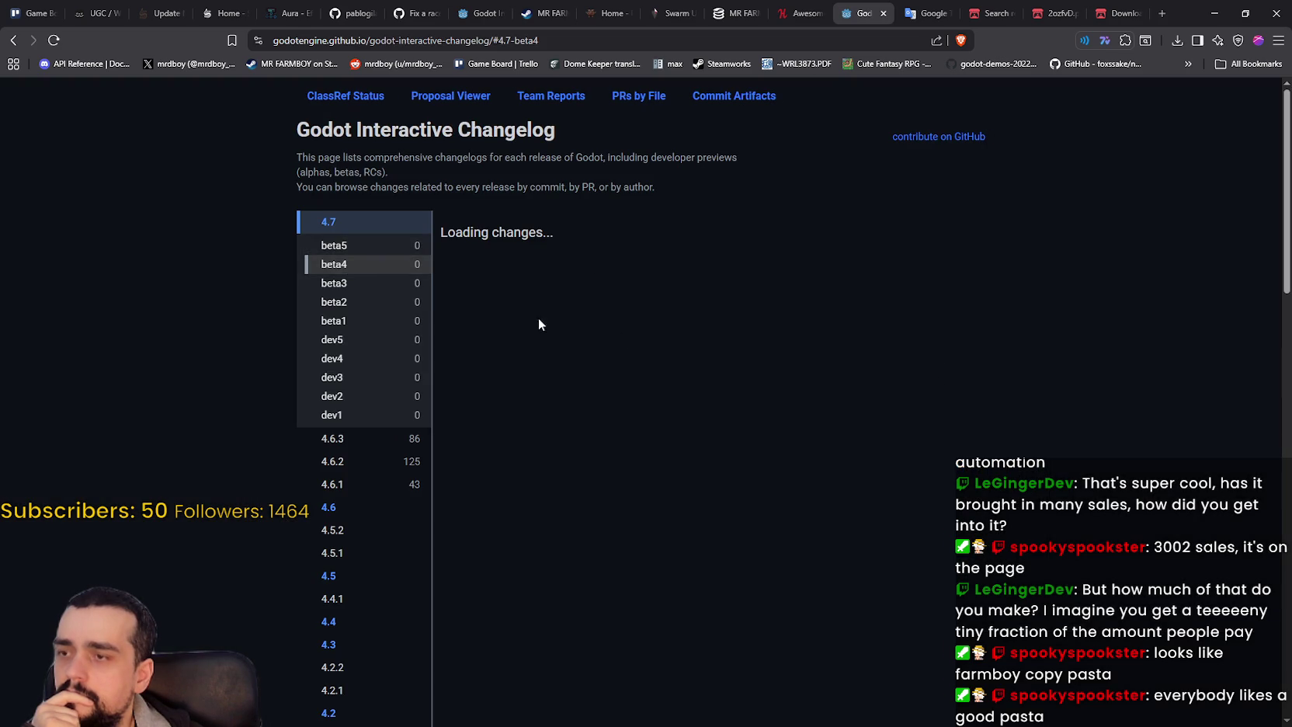
key("alt+Tab")
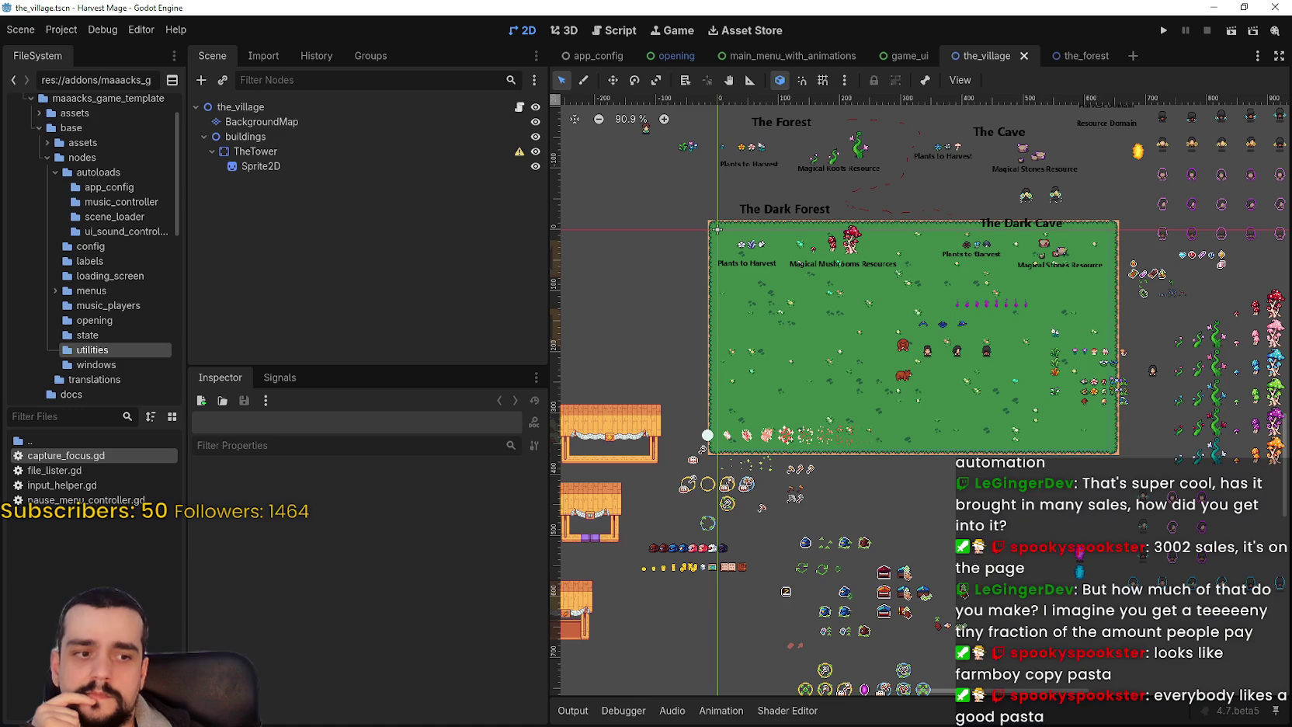
- Open the tower Sprite2D's AtlasTexture region editor and zoom out to the whole atlas
left_click(278, 164)
left_click(426, 656)
left_click(366, 590)
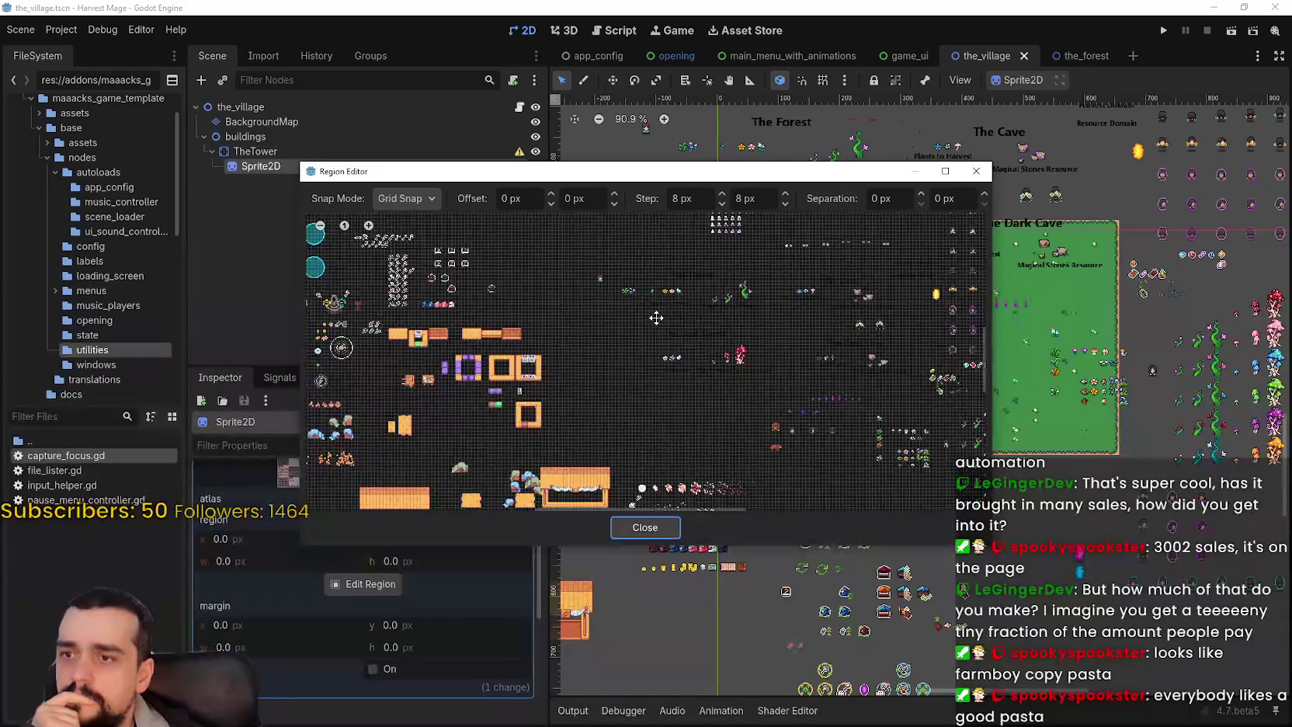
scroll(656, 317, "down", 10)
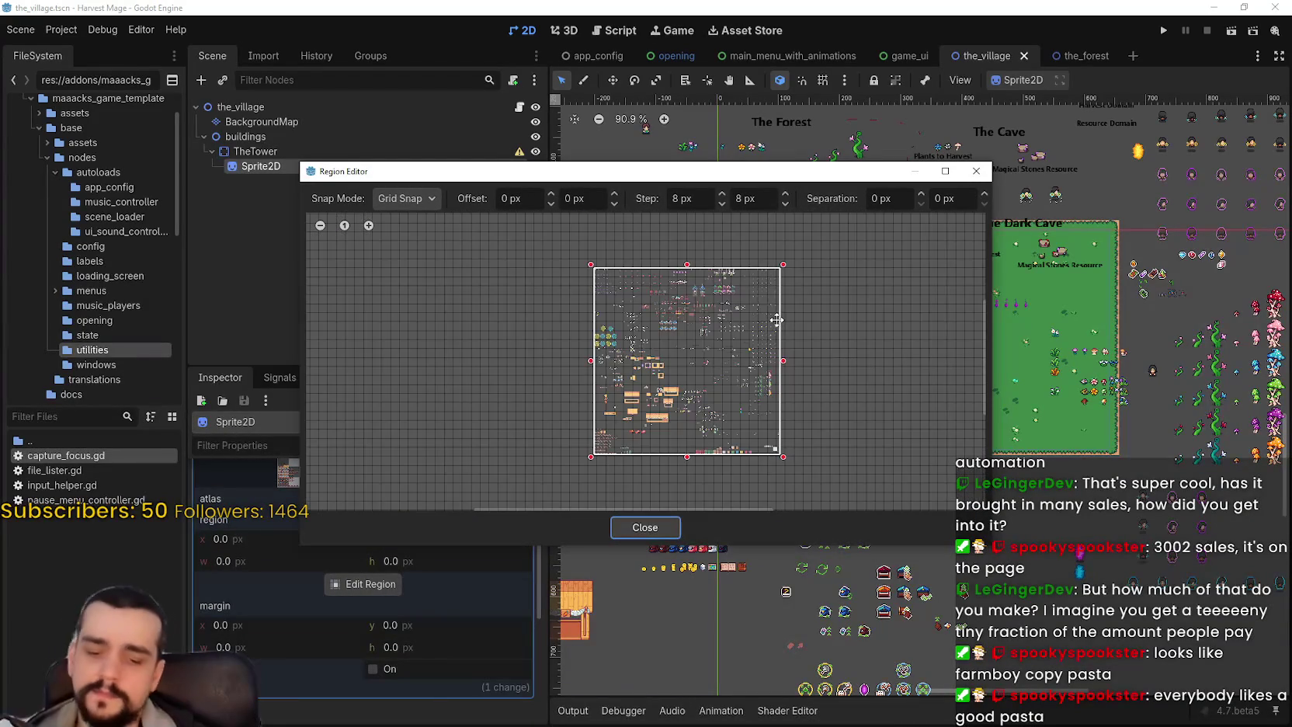
key("alt+Tab")
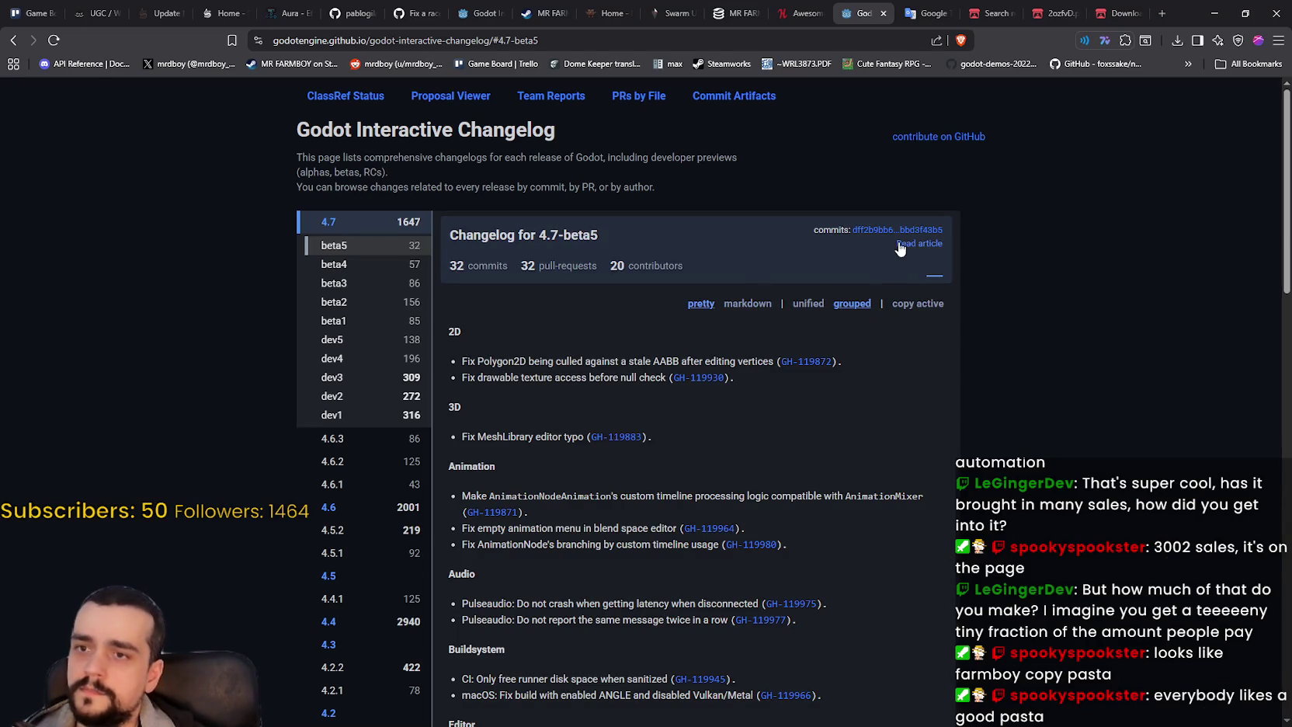
- Skim the beta5 changelog, then go back to the 4.7-beta5 download page
scroll(793, 455, "down", 15)
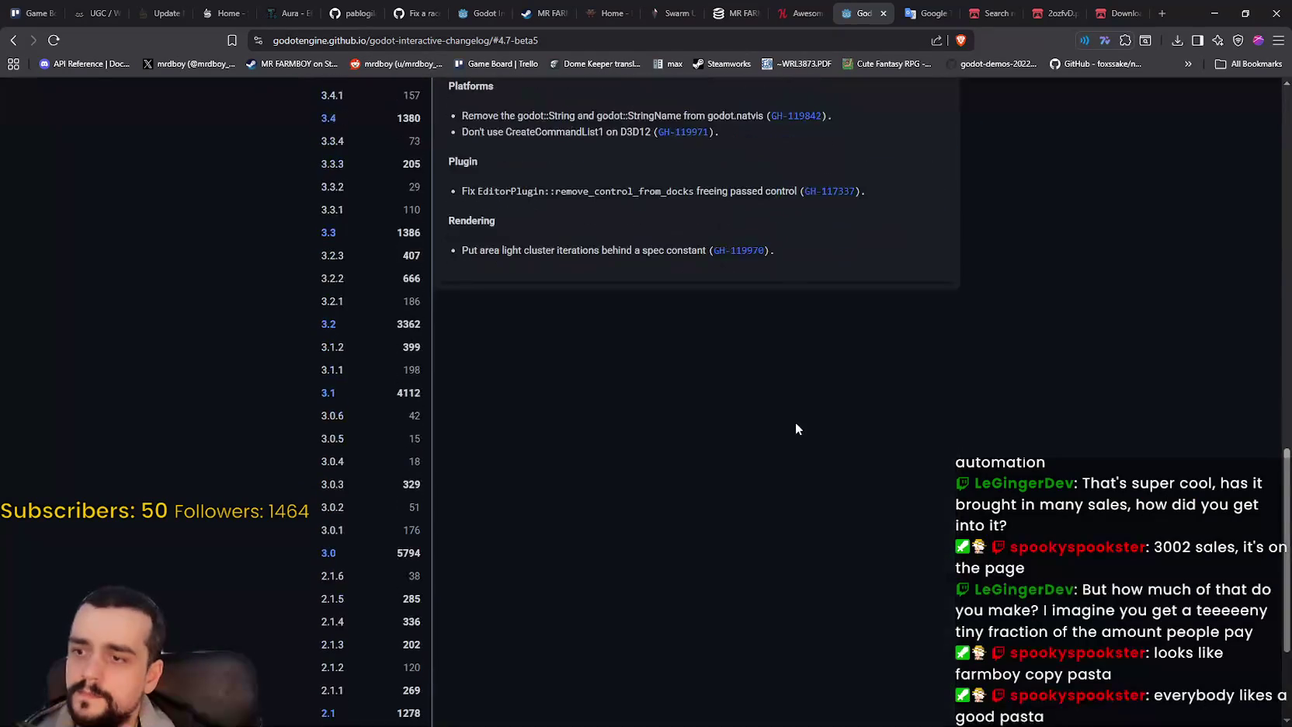
scroll(795, 421, "up", 5)
left_click(12, 43)
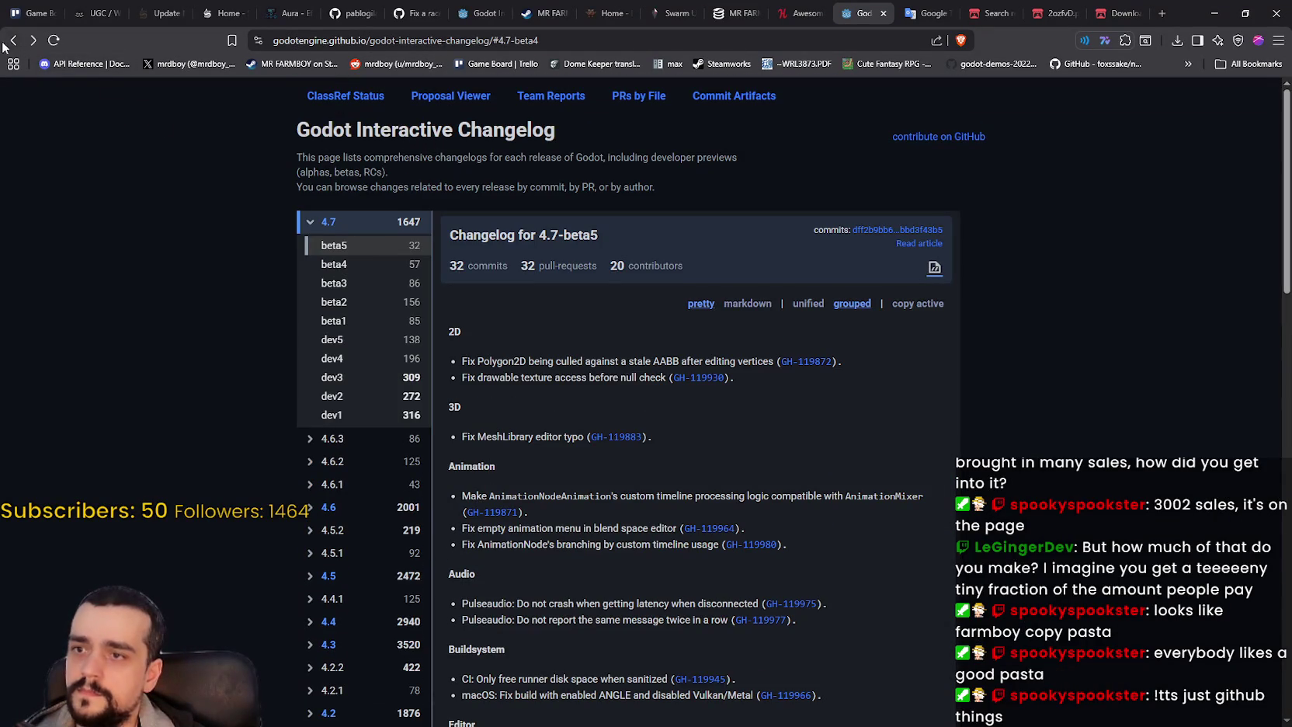
left_click(12, 41)
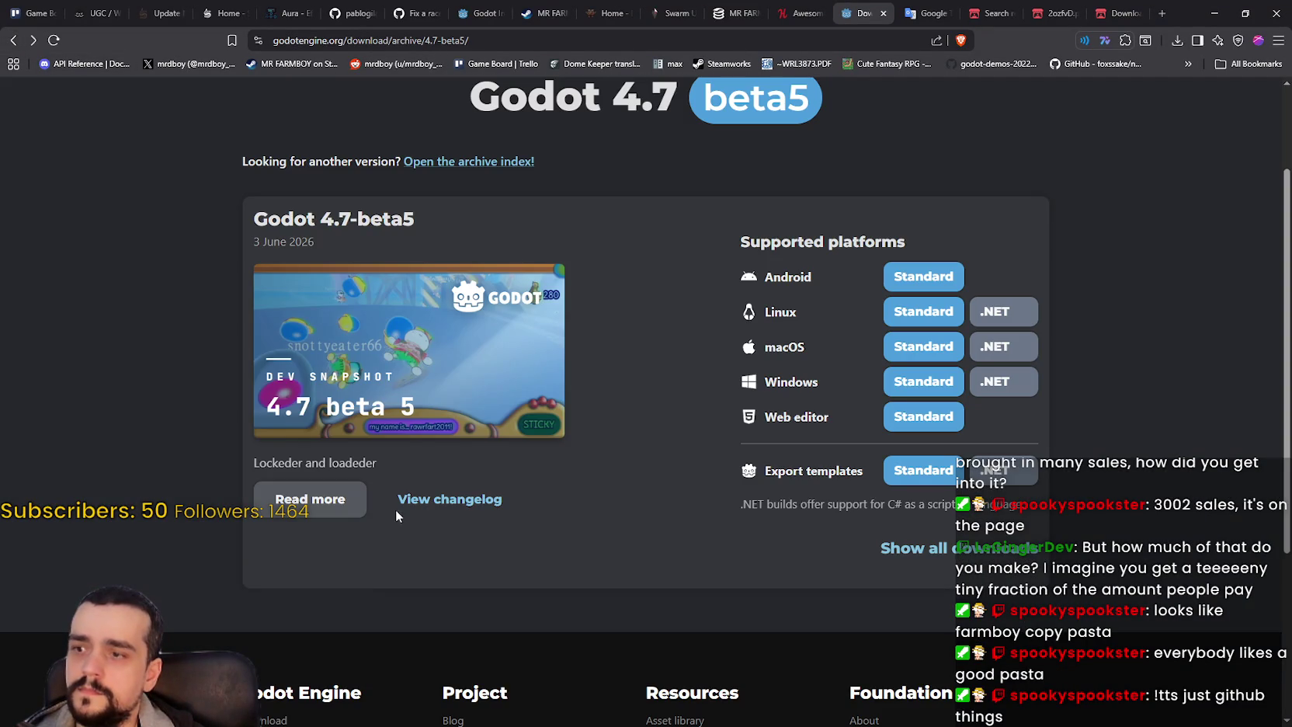
- Open the 4.7 beta 5 announcement and open its existing-issues link in a new tab
left_click(311, 499)
scroll(667, 480, "down", 10)
scroll(667, 476, "down", 8)
scroll(873, 494, "down", 7)
right_click(448, 356)
left_click(497, 367)
- Scroll the first page of godotengine/godot open issues down to the page numbers
left_click(876, 13)
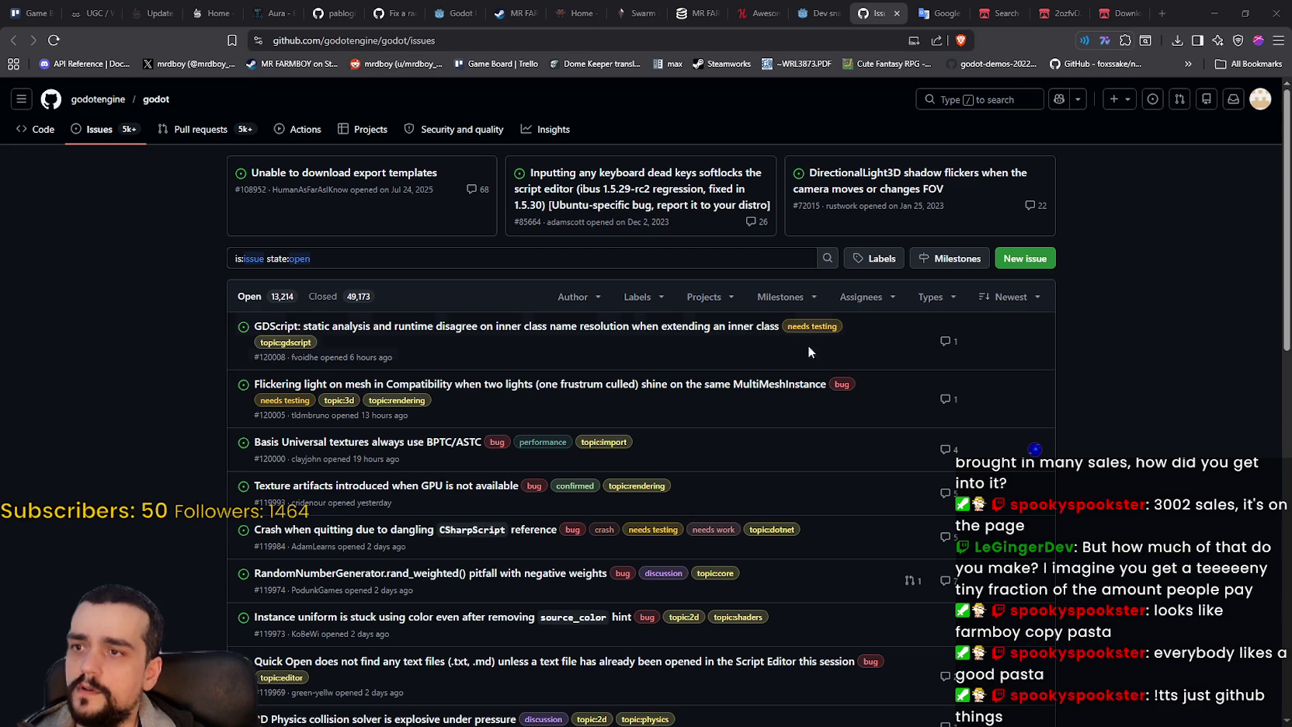
mouse_move(753, 390)
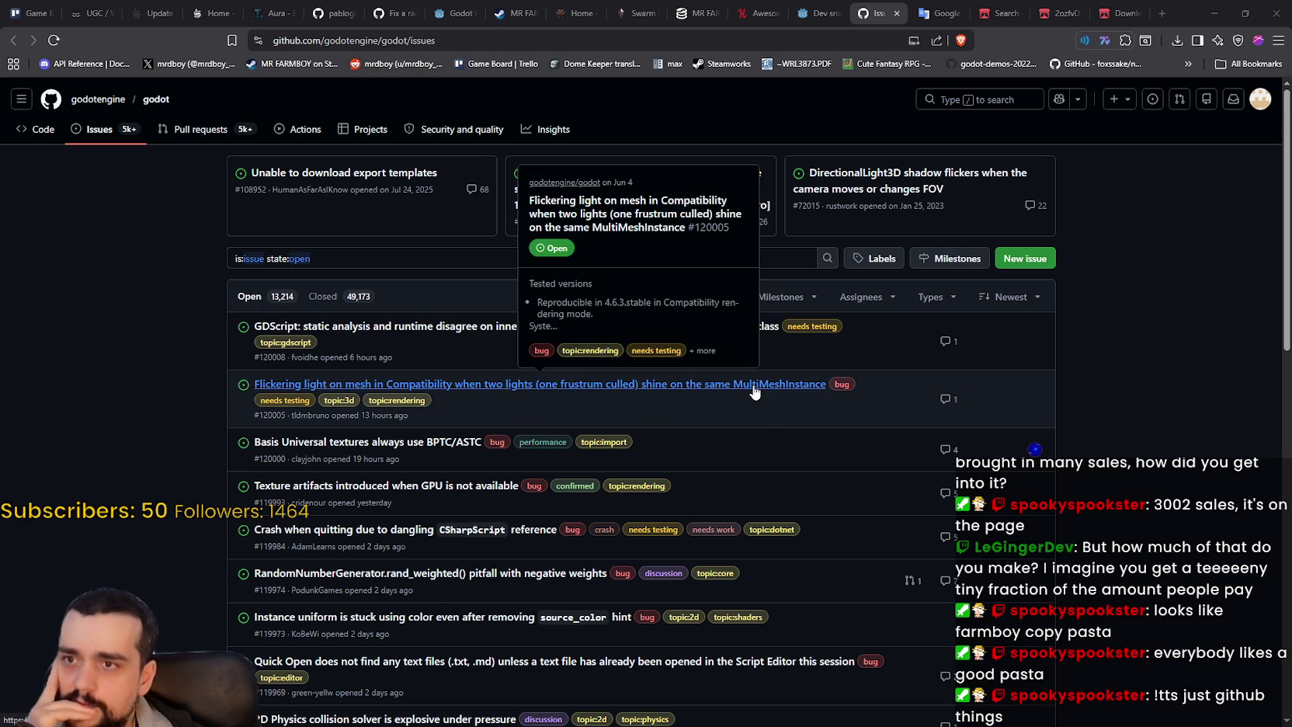
scroll(854, 388, "down", 2)
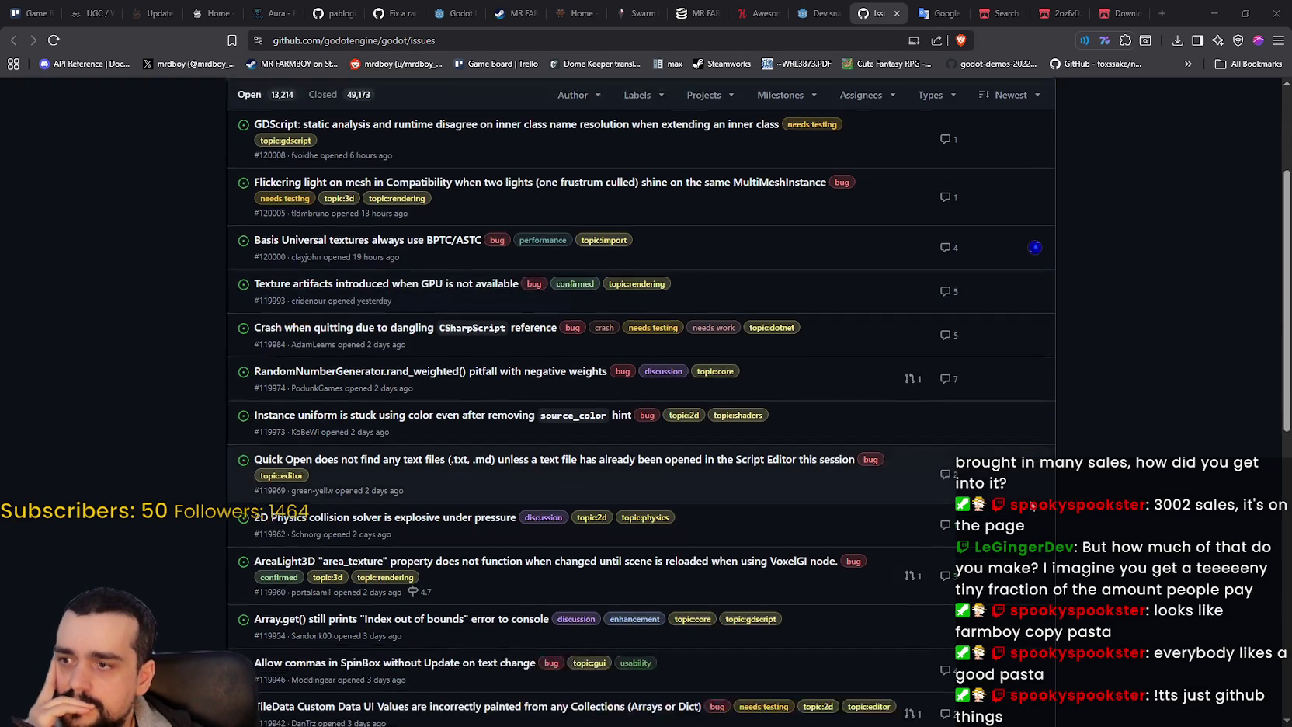
scroll(650, 331, "down", 2)
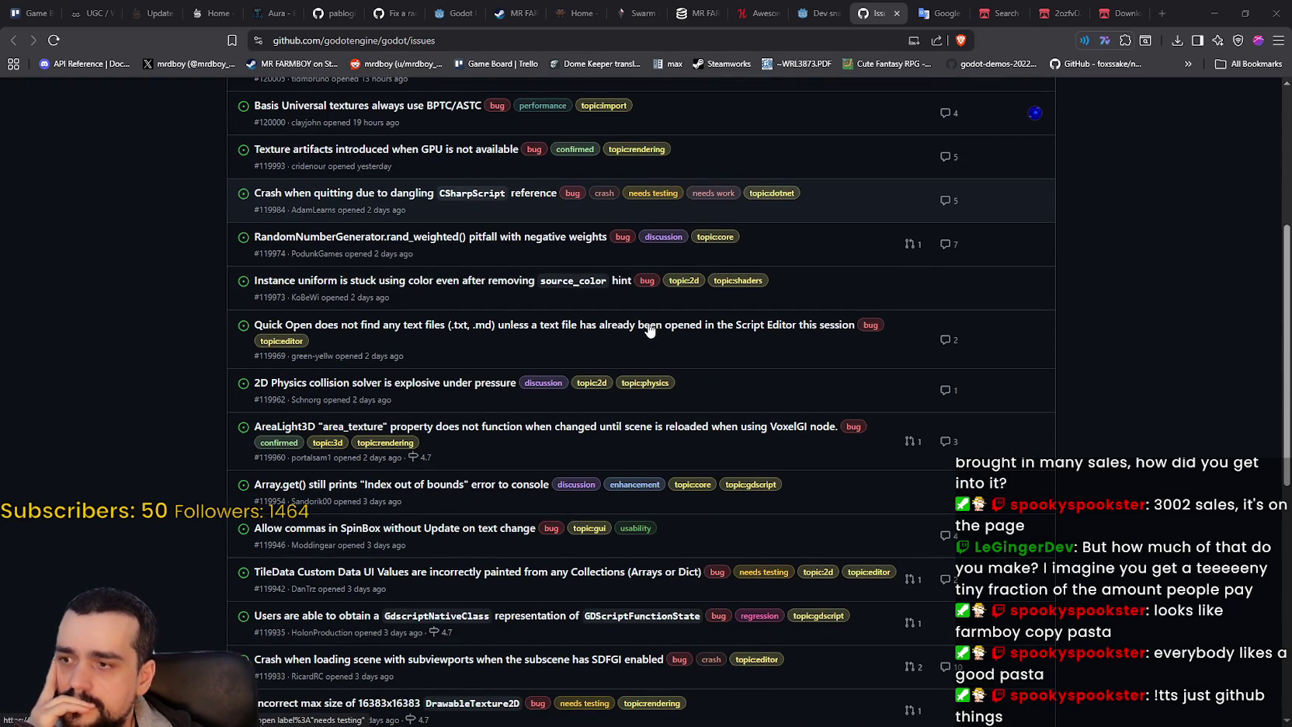
scroll(650, 331, "down", 2)
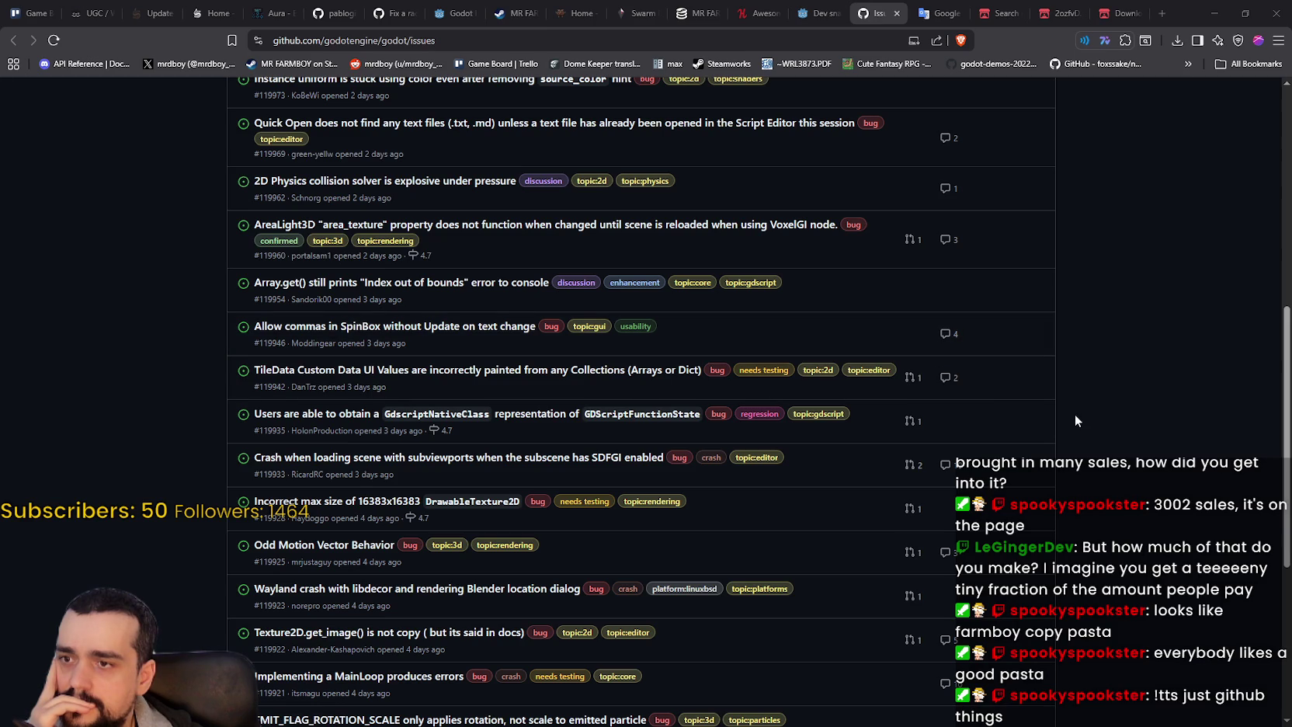
scroll(1076, 416, "down", 3)
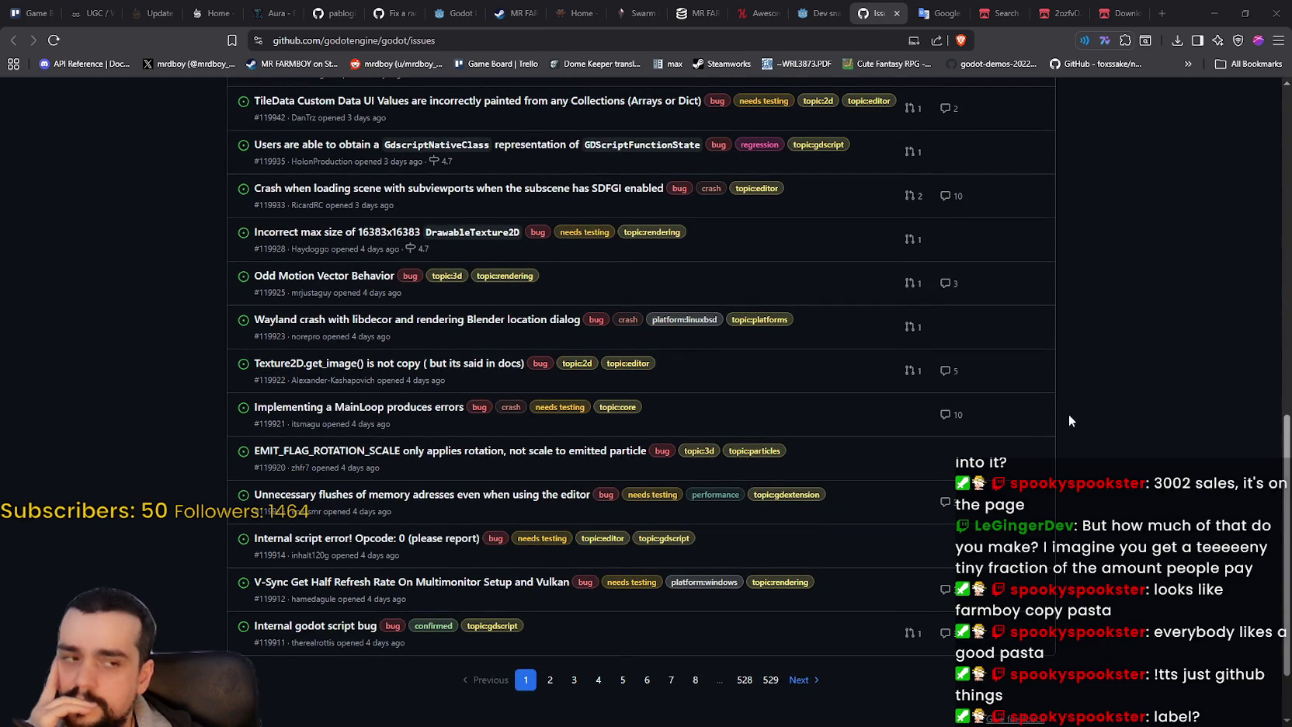
- Pick the cherrypick:4.7 label from the repository's Labels list to show its 9 open items
scroll(1053, 419, "up", 10)
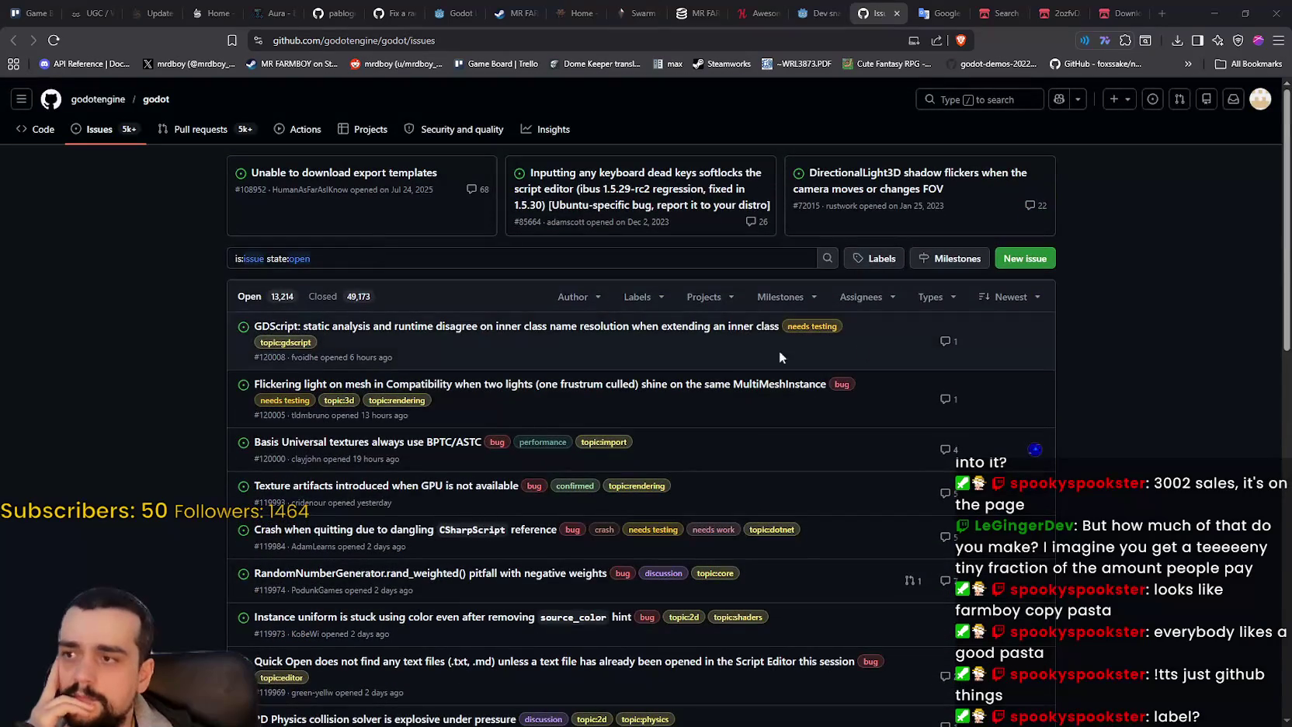
left_click(880, 260)
scroll(231, 420, "down", 3)
scroll(231, 420, "down", 1)
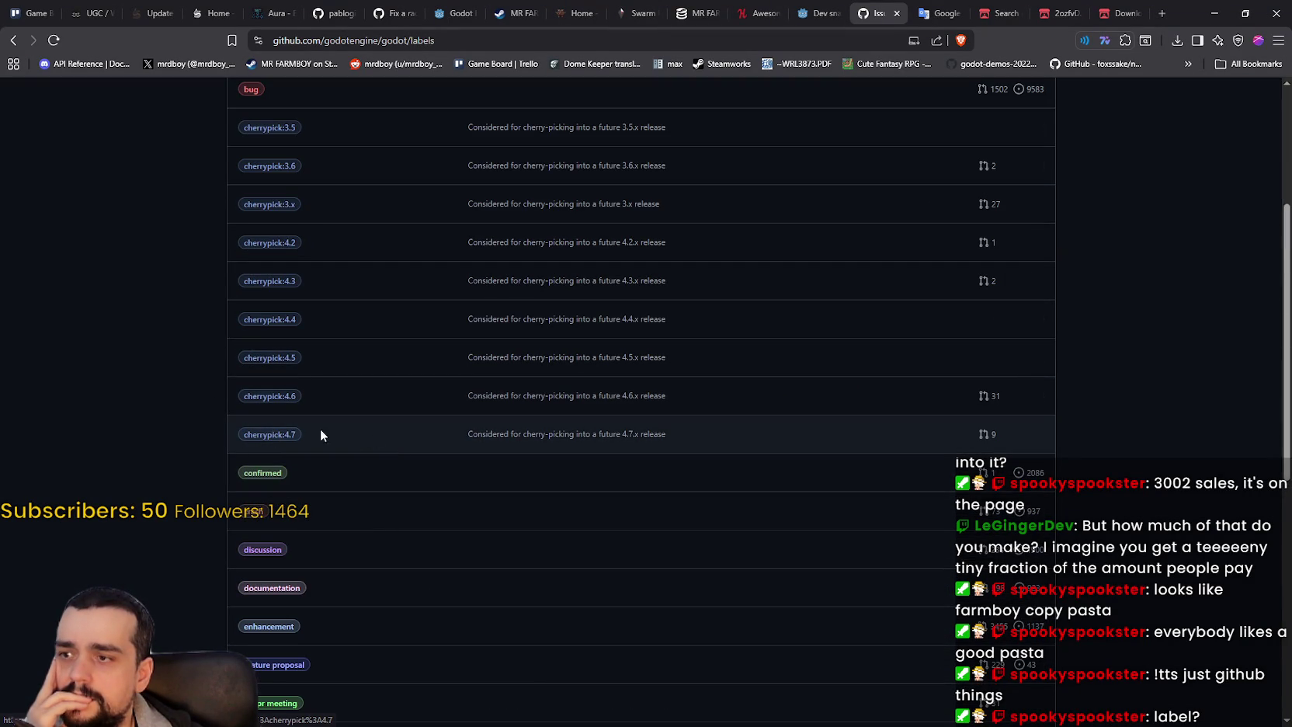
scroll(233, 431, "down", 5)
scroll(208, 420, "down", 2)
scroll(211, 414, "up", 5)
scroll(289, 295, "up", 3)
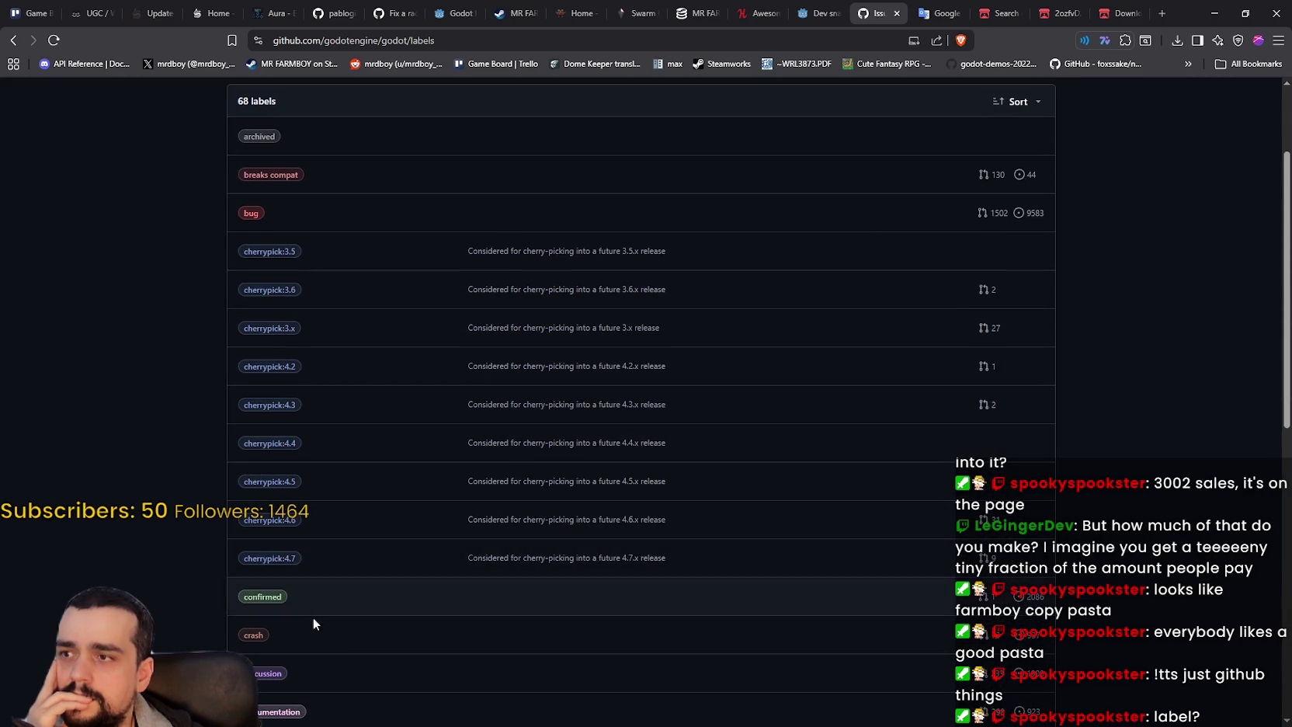
left_click(276, 564)
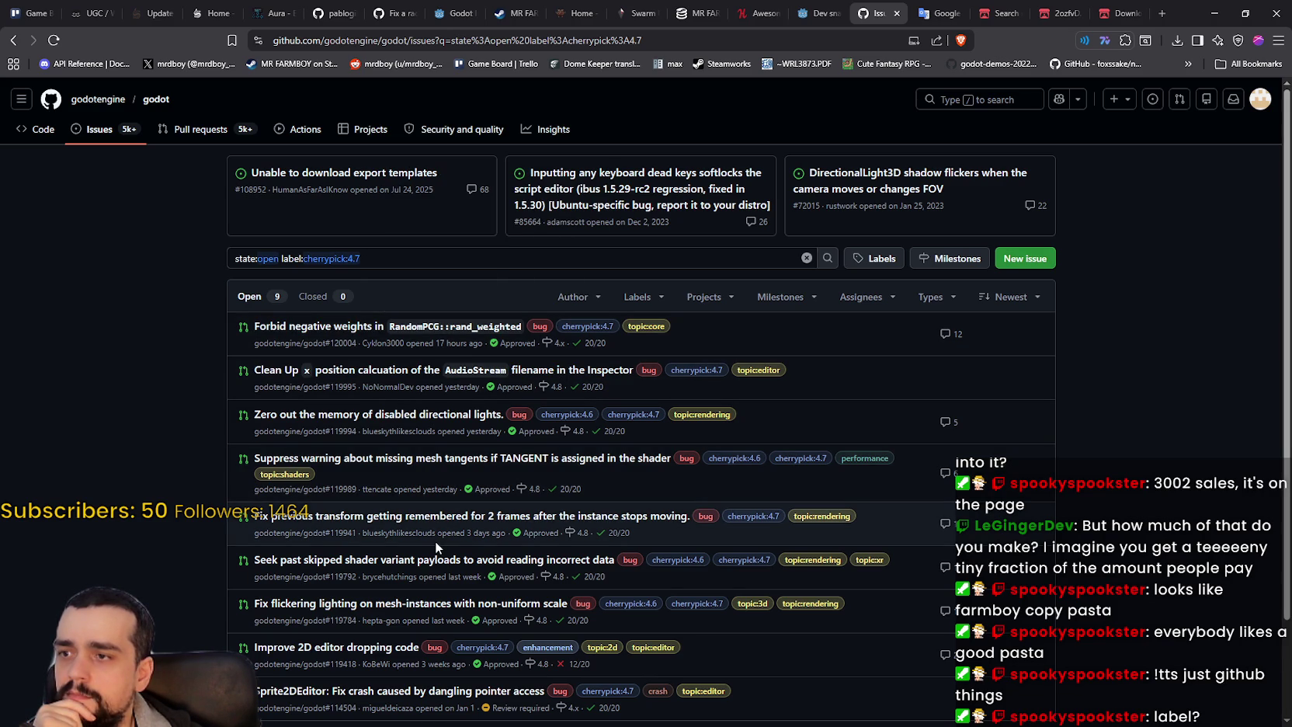
scroll(460, 522, "down", 1)
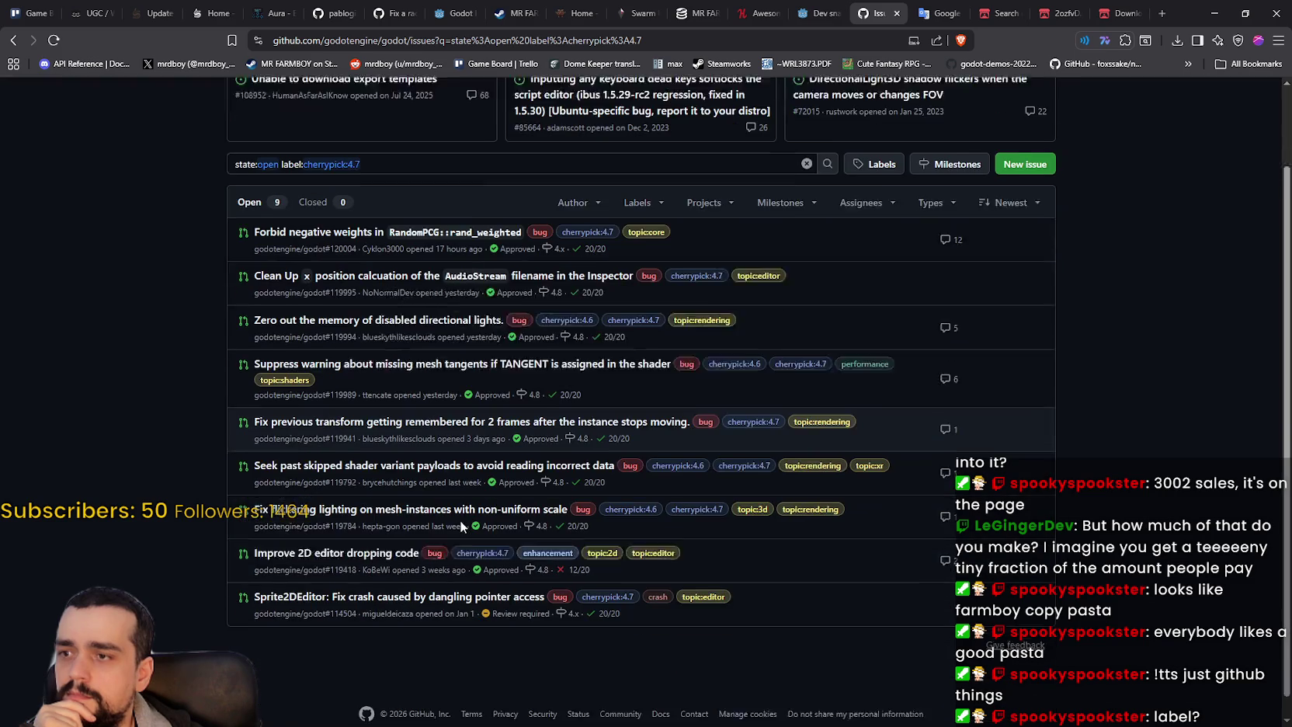
scroll(460, 526, "down", 1)
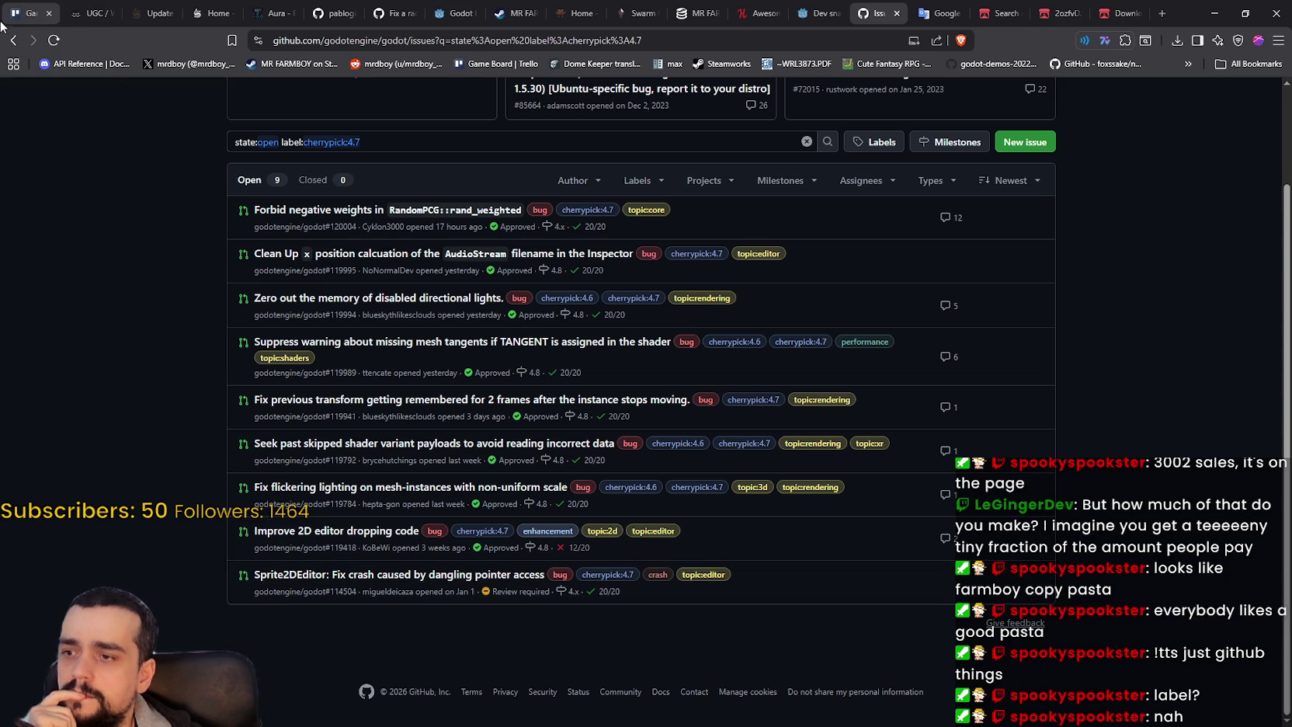
- Browse open issues labelled bug, then return to the unfiltered 13,214 open issues
left_click(13, 41)
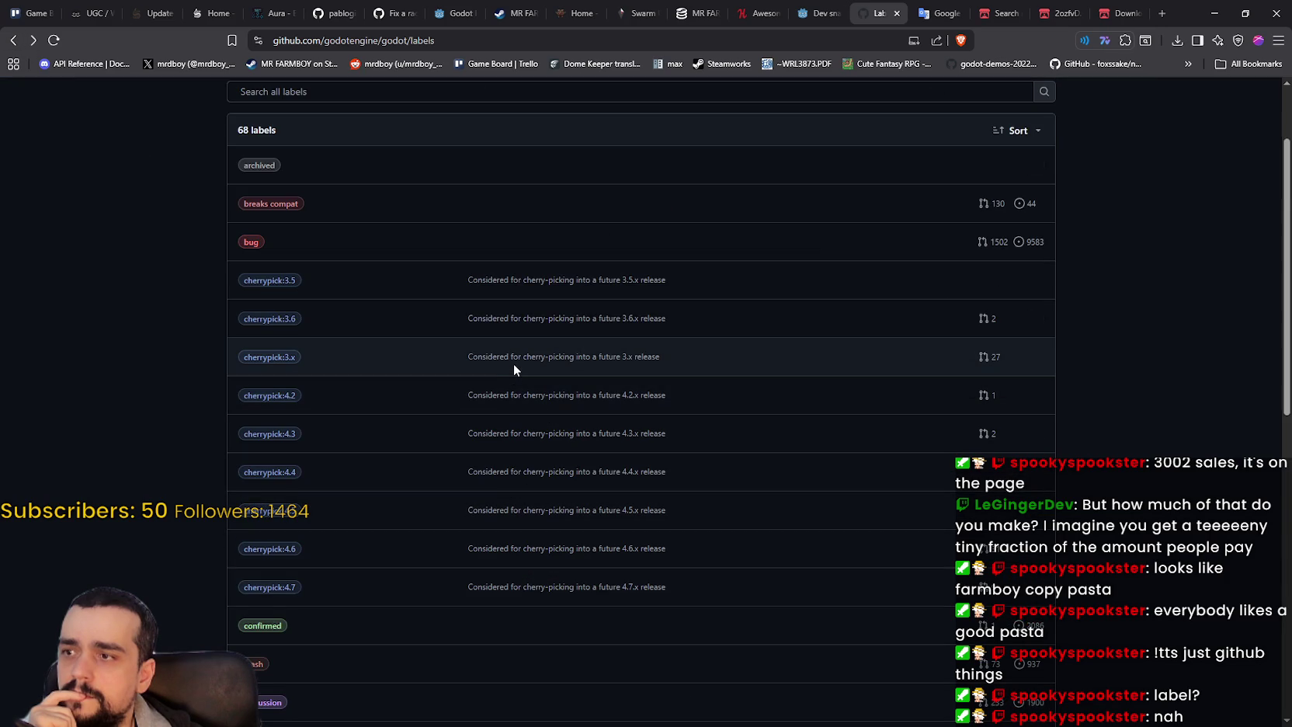
left_click(252, 242)
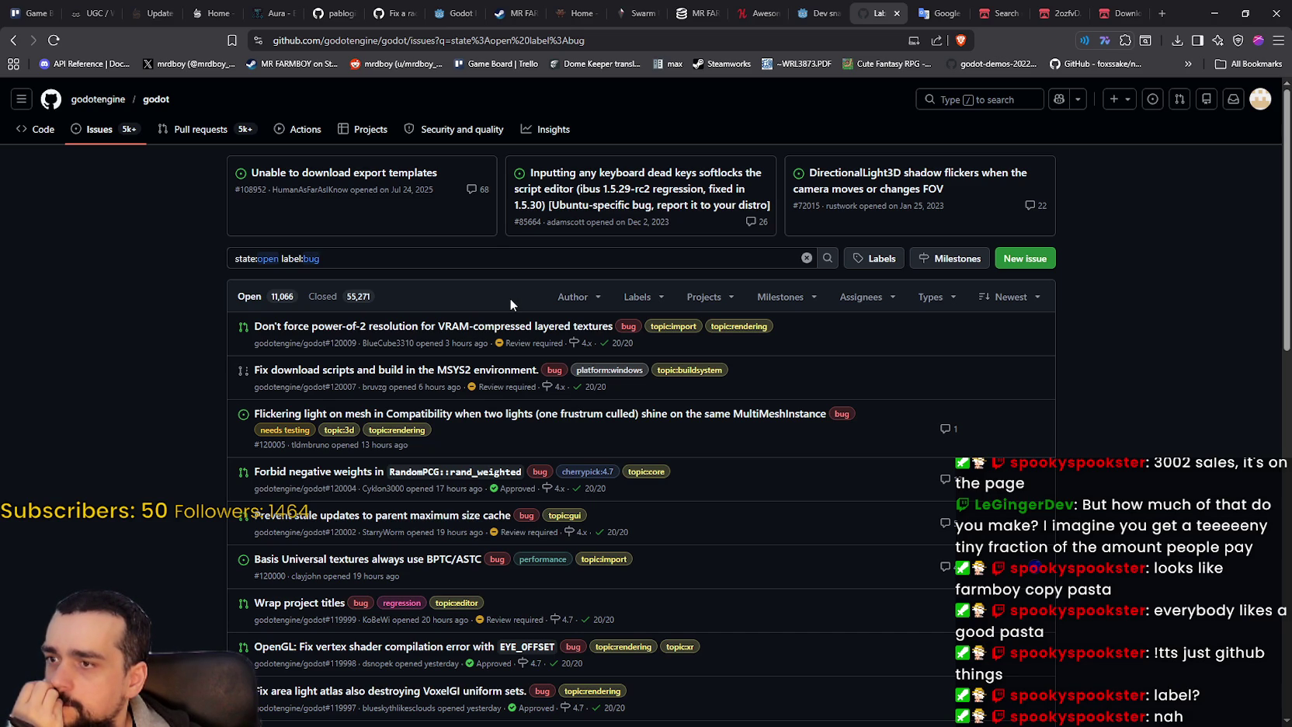
scroll(517, 291, "down", 4)
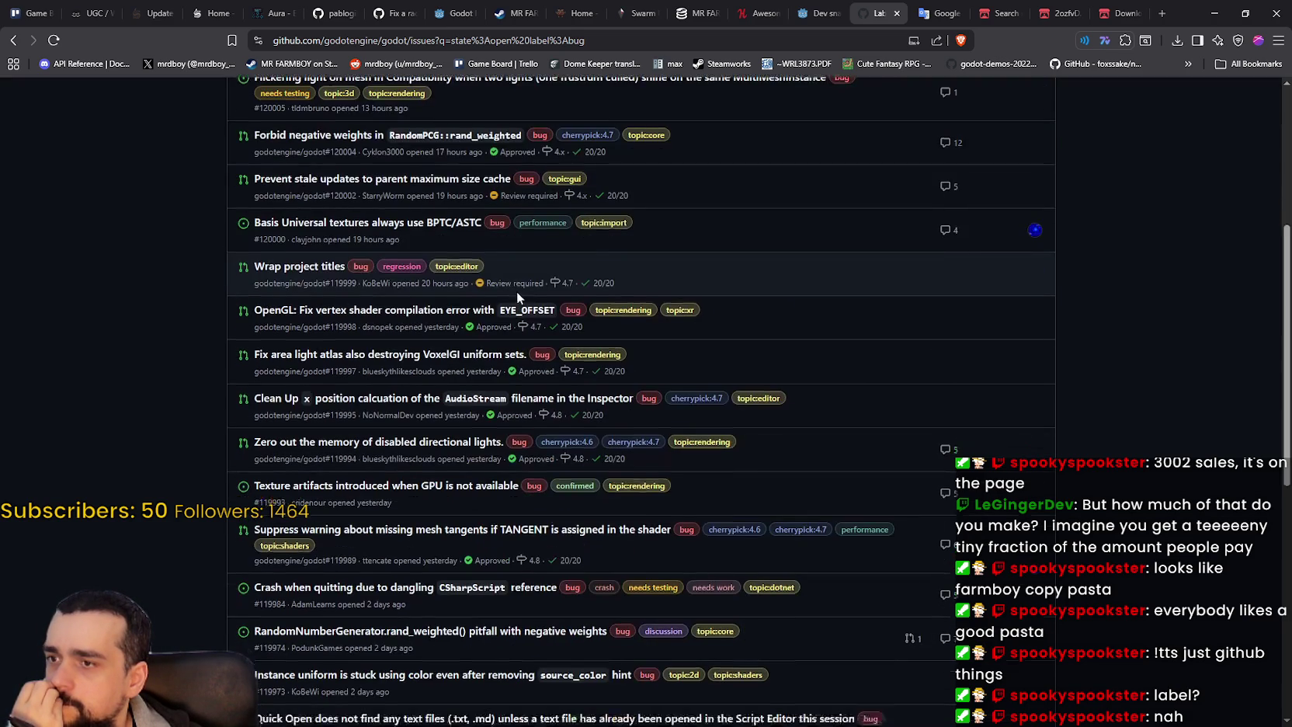
scroll(508, 295, "up", 2)
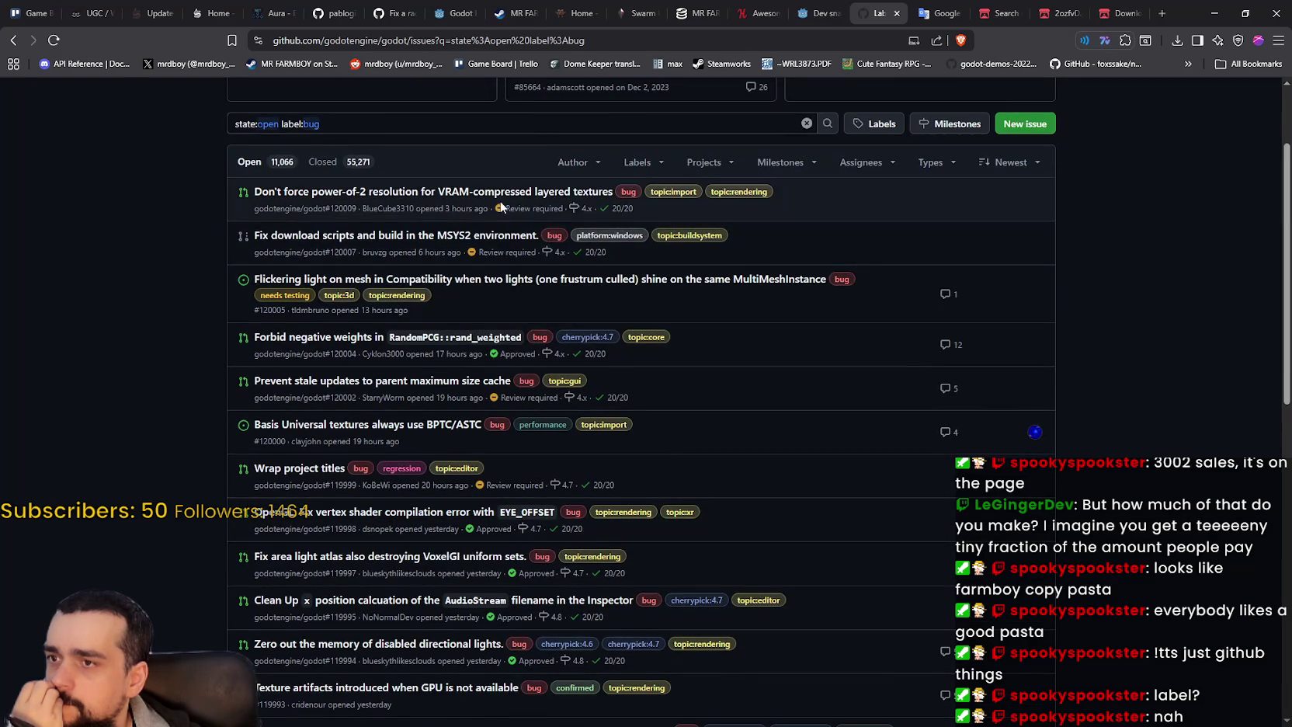
scroll(541, 408, "down", 4)
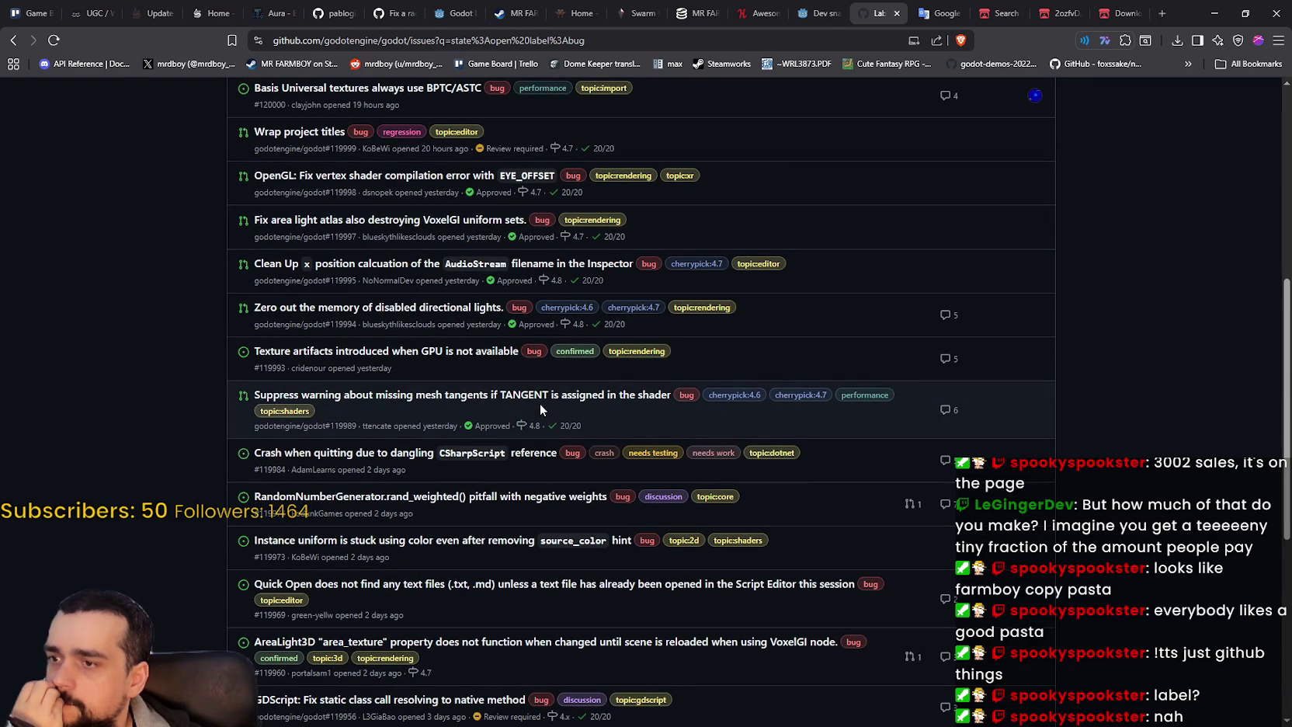
scroll(540, 410, "down", 1)
scroll(529, 382, "up", 7)
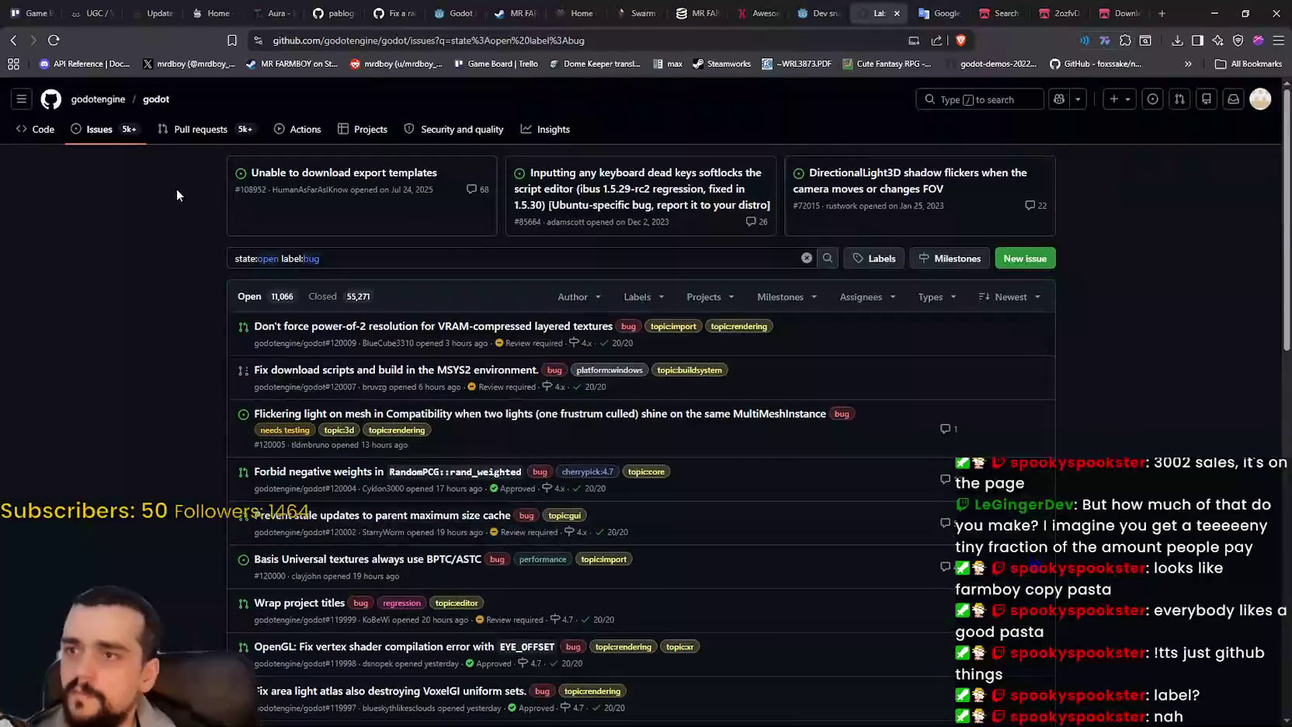
left_click(17, 40)
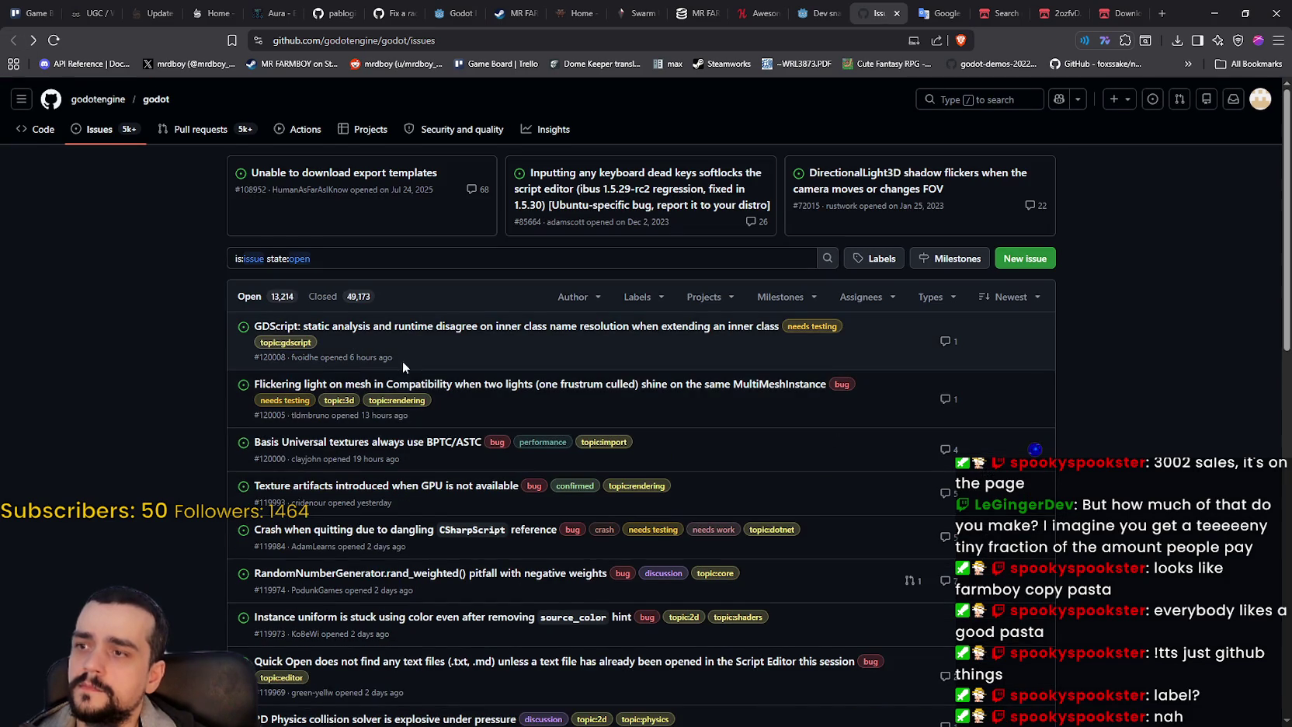
left_click(403, 258)
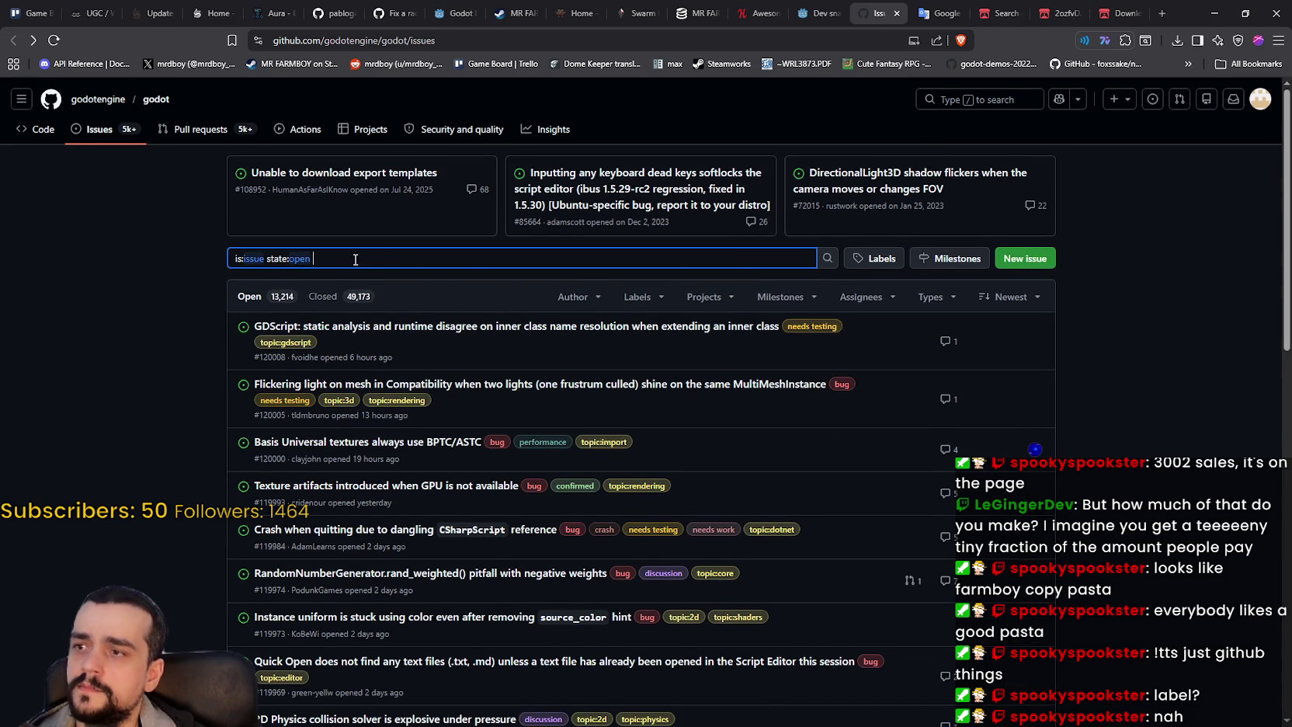
- Zoom in slightly on the atlas in TheTower Sprite2D's region editor, on its 8 px grid
key("alt+Tab")
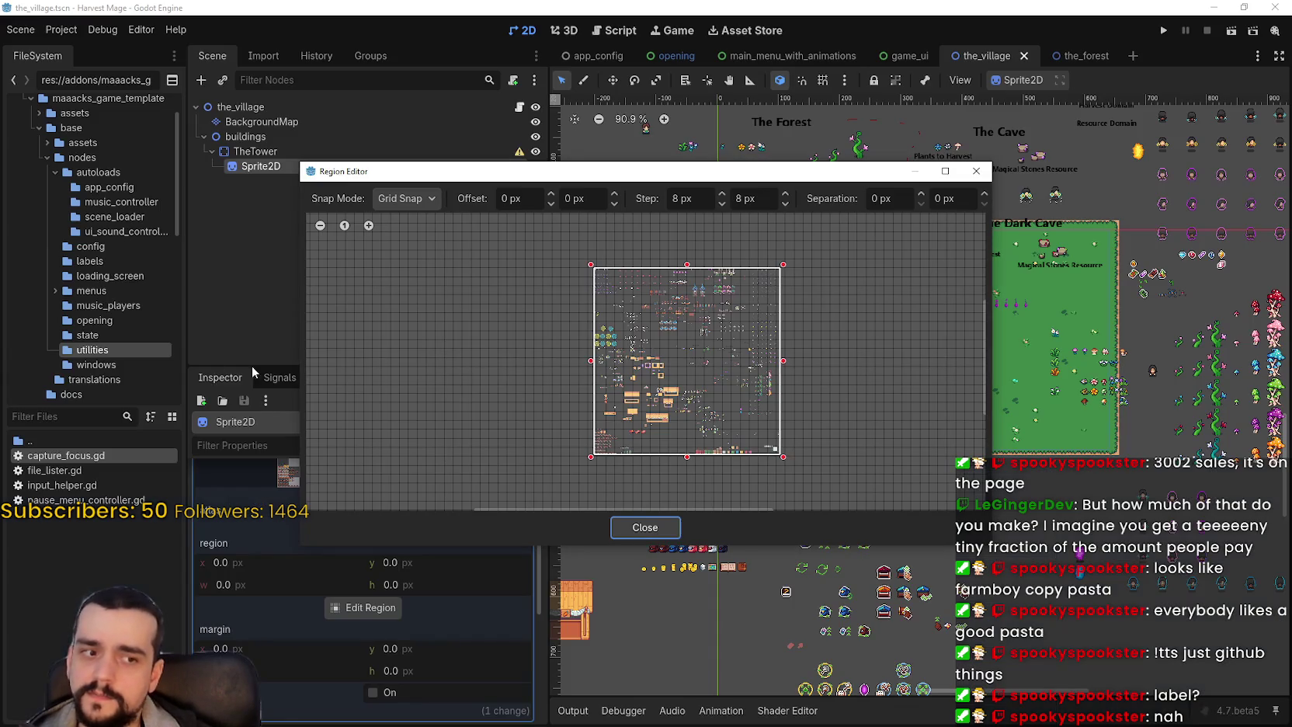
scroll(553, 388, "up", 1)
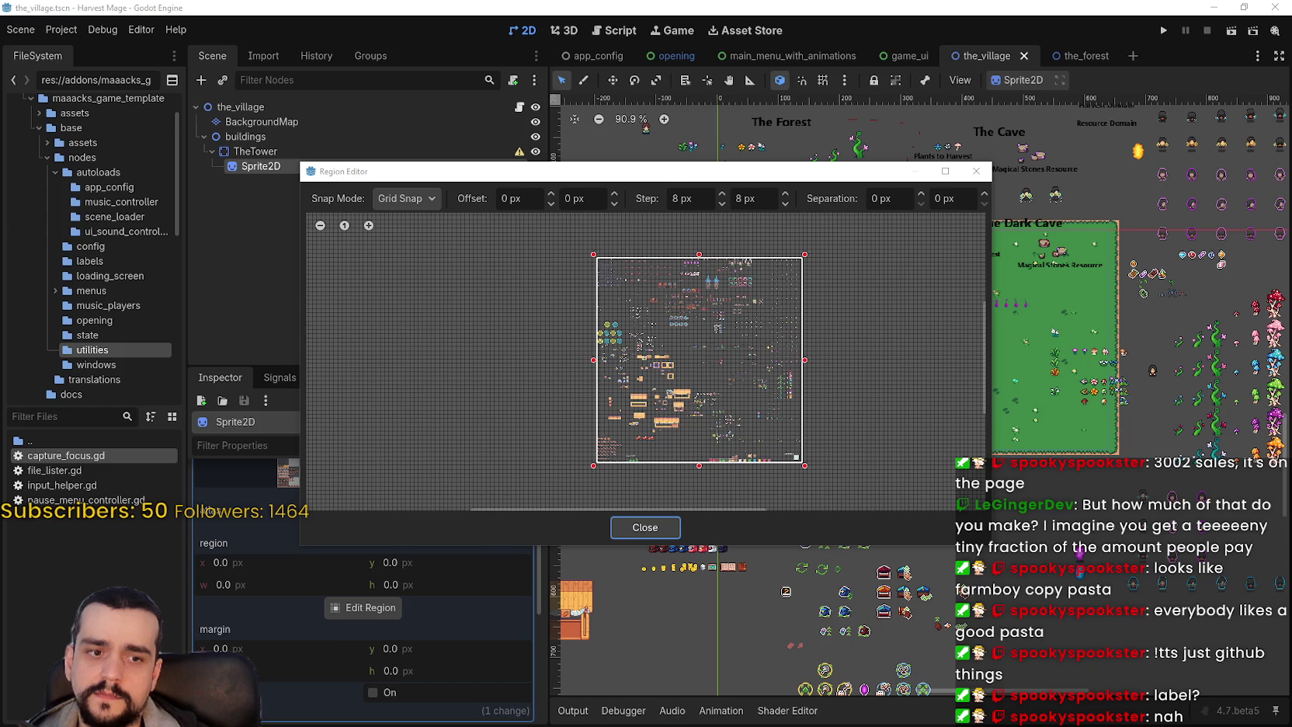
key("alt+Tab")
- Search the godot issues for 'region editor' and scroll the 122 open results
type("ion editor")
key("Return")
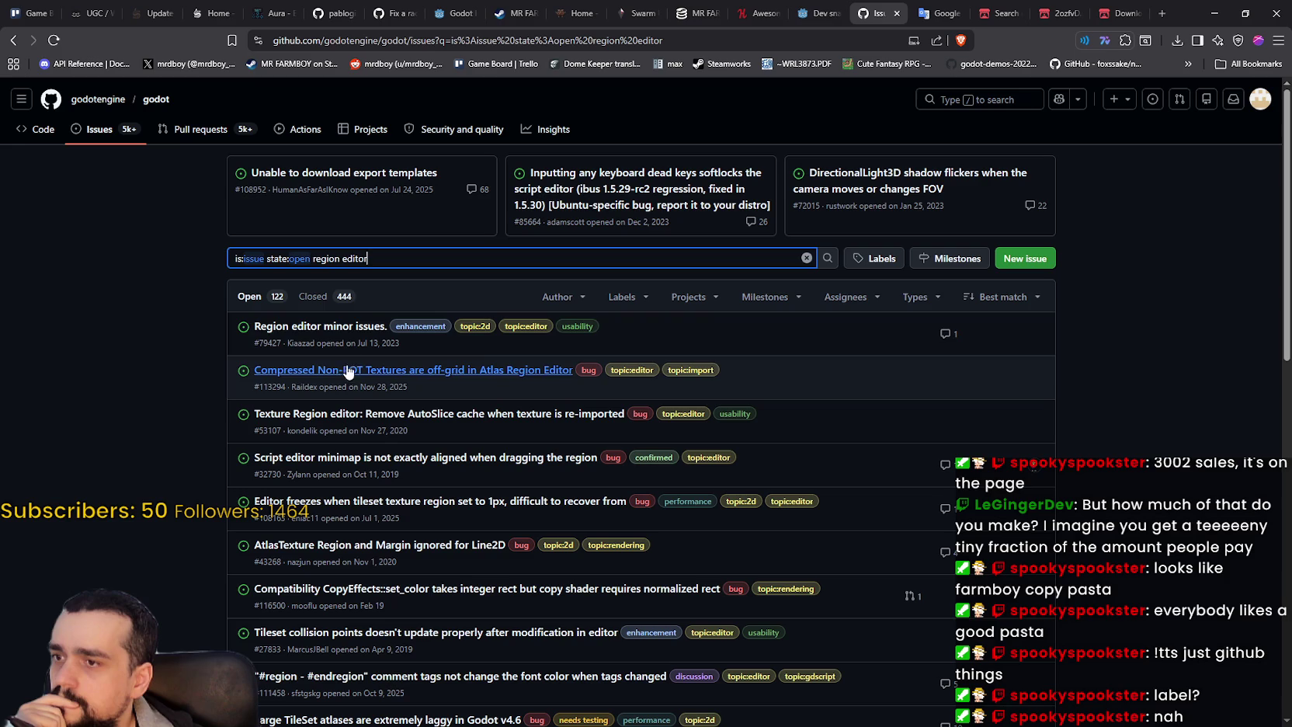
mouse_move(337, 332)
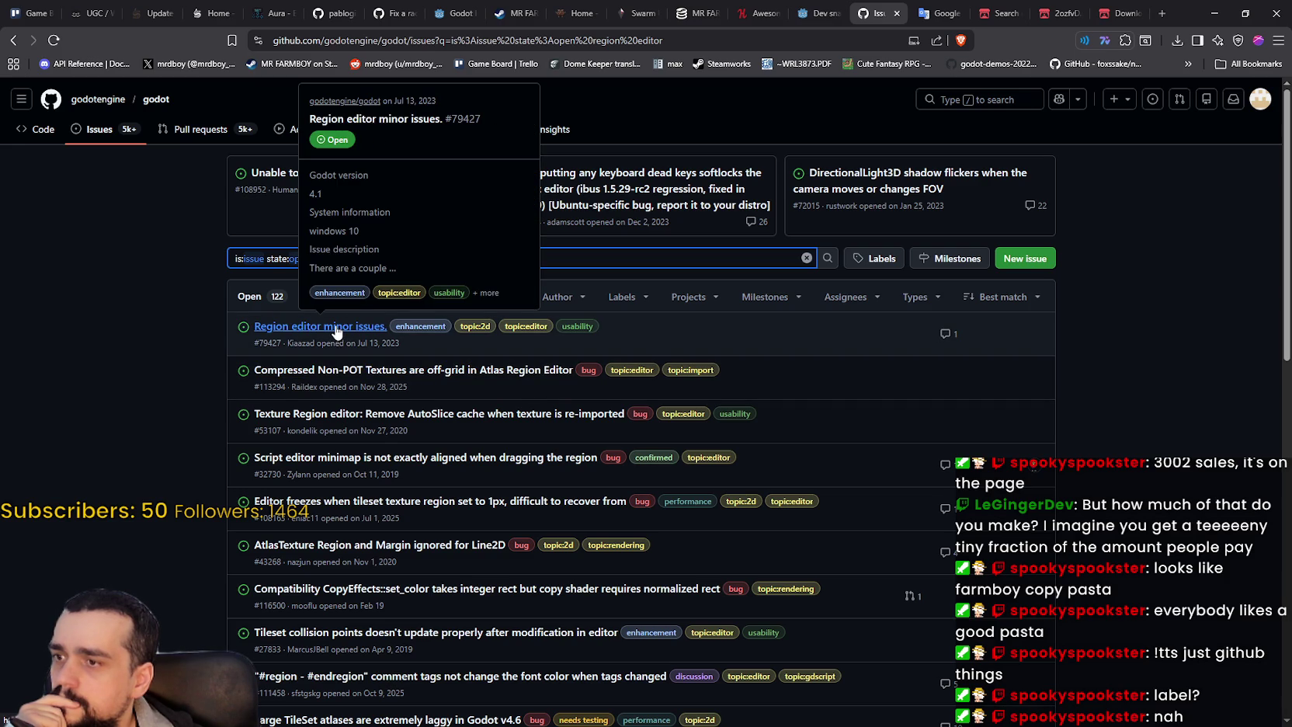
scroll(337, 333, "down", 3)
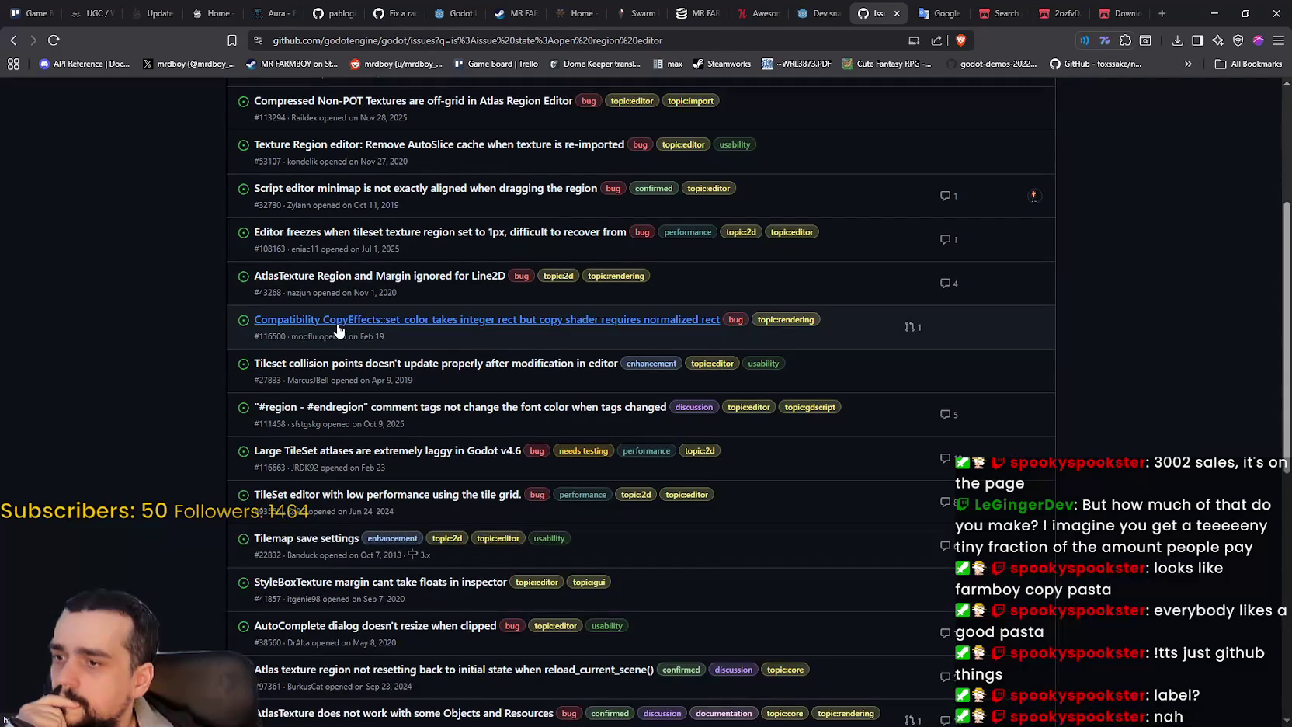
scroll(98, 343, "down", 3)
scroll(101, 337, "down", 3)
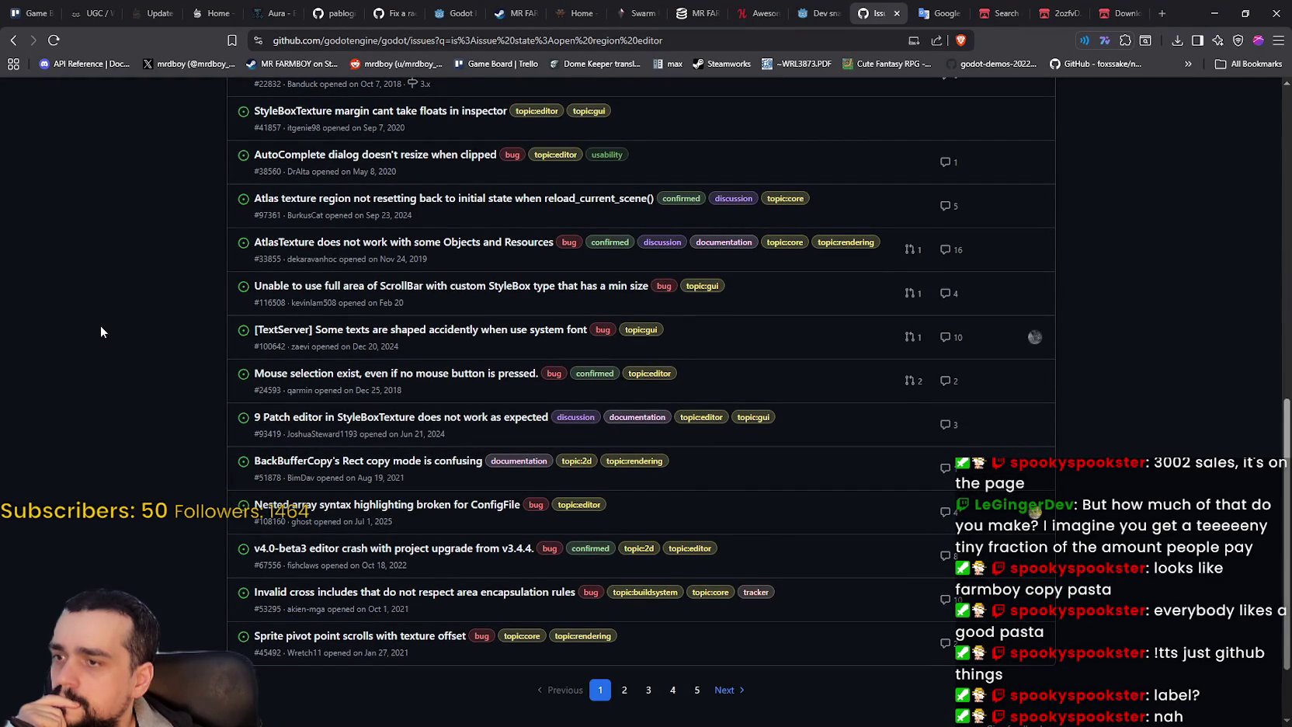
scroll(102, 321, "up", 7)
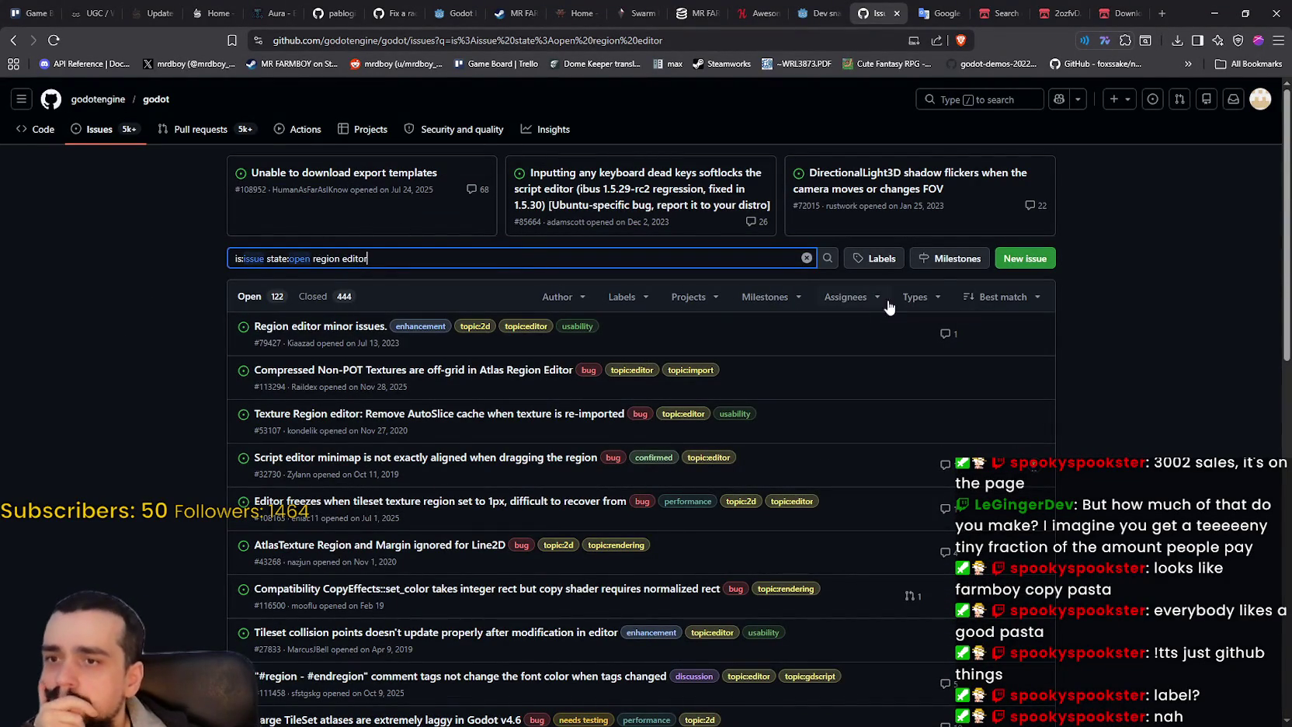
left_click(997, 297)
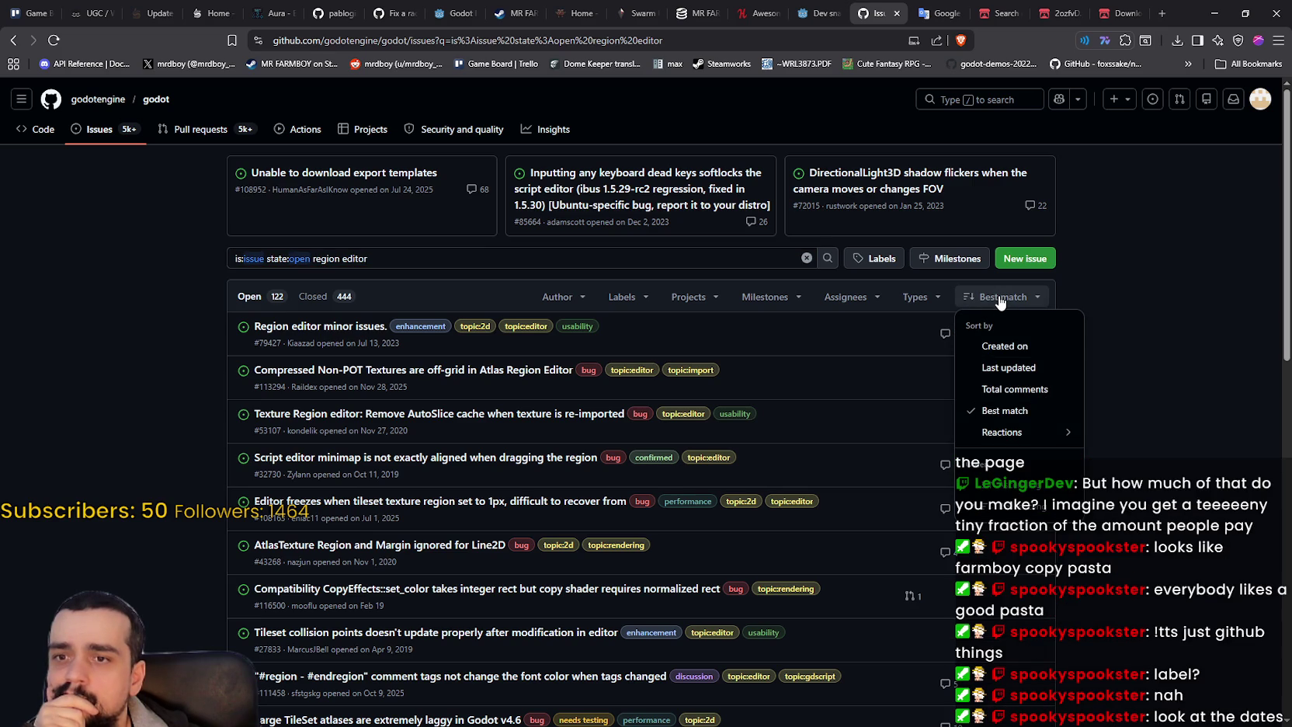
- Look through the sort, assignee, milestone and project dropdowns without changing anything
left_click(1000, 300)
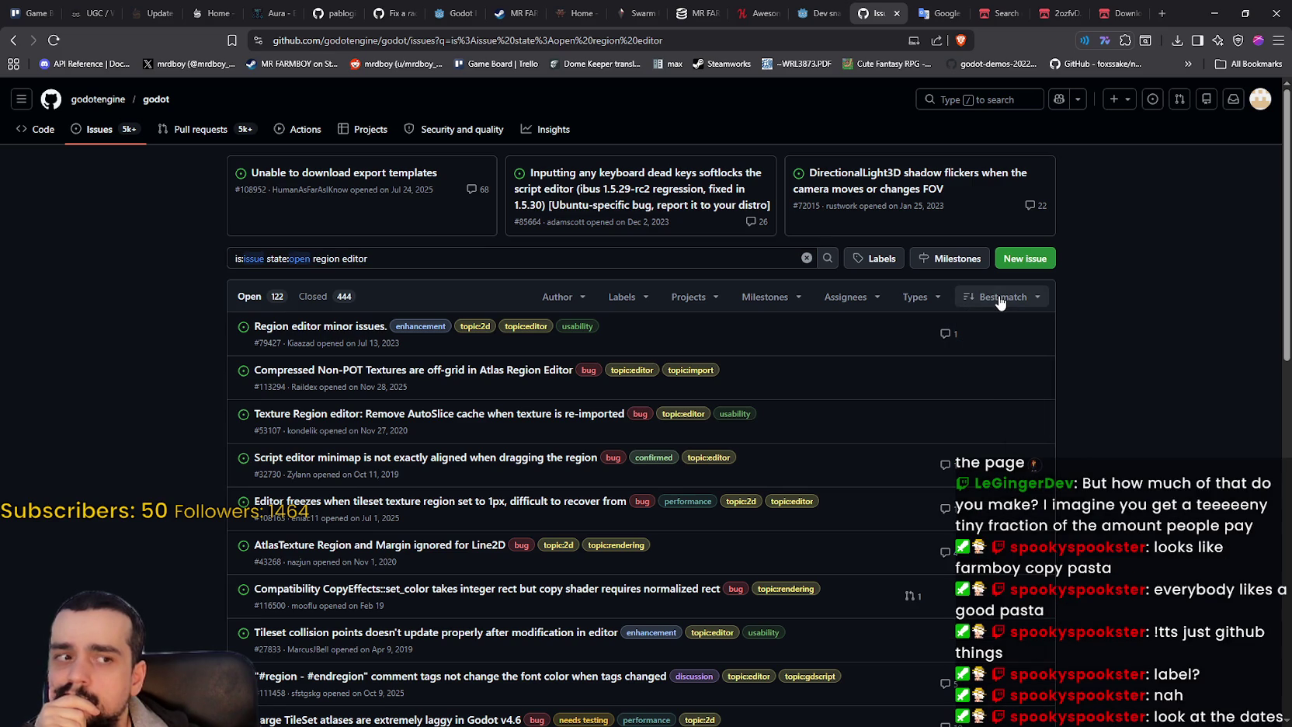
left_click(1000, 303)
left_click(1000, 302)
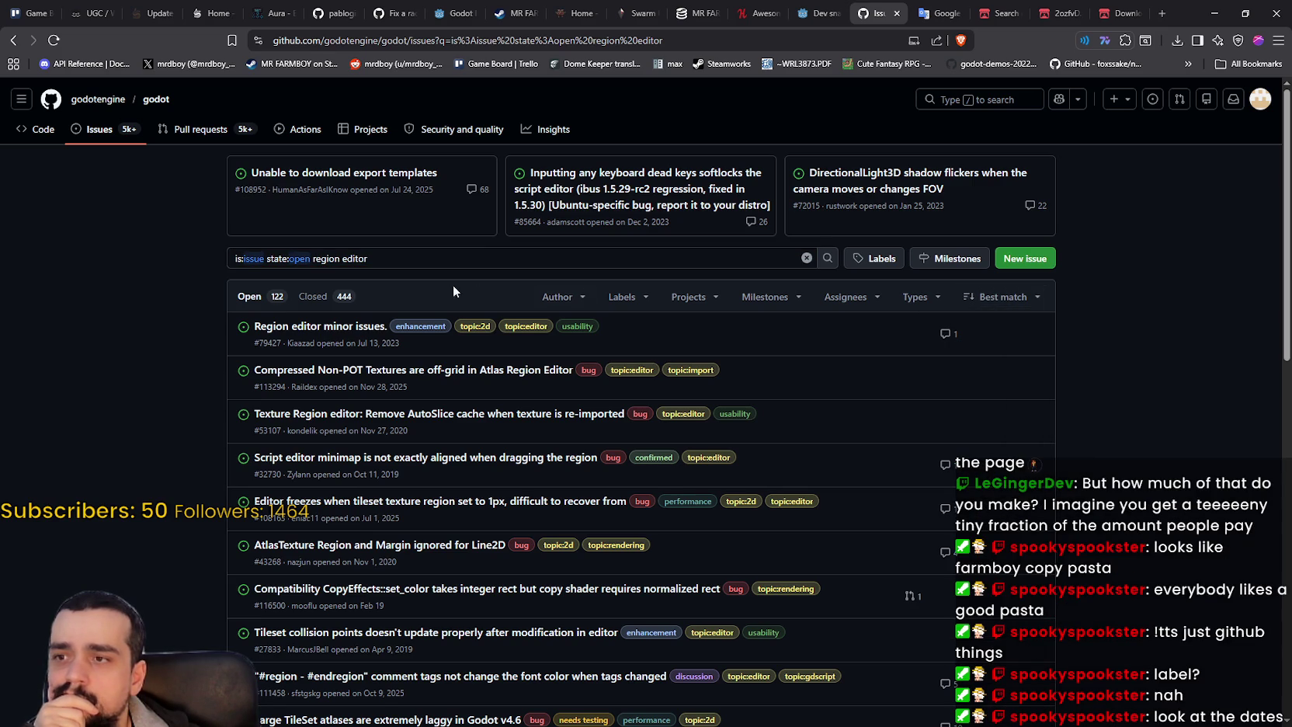
left_click(1037, 304)
left_click(916, 297)
left_click(846, 297)
left_click(790, 300)
left_click(703, 297)
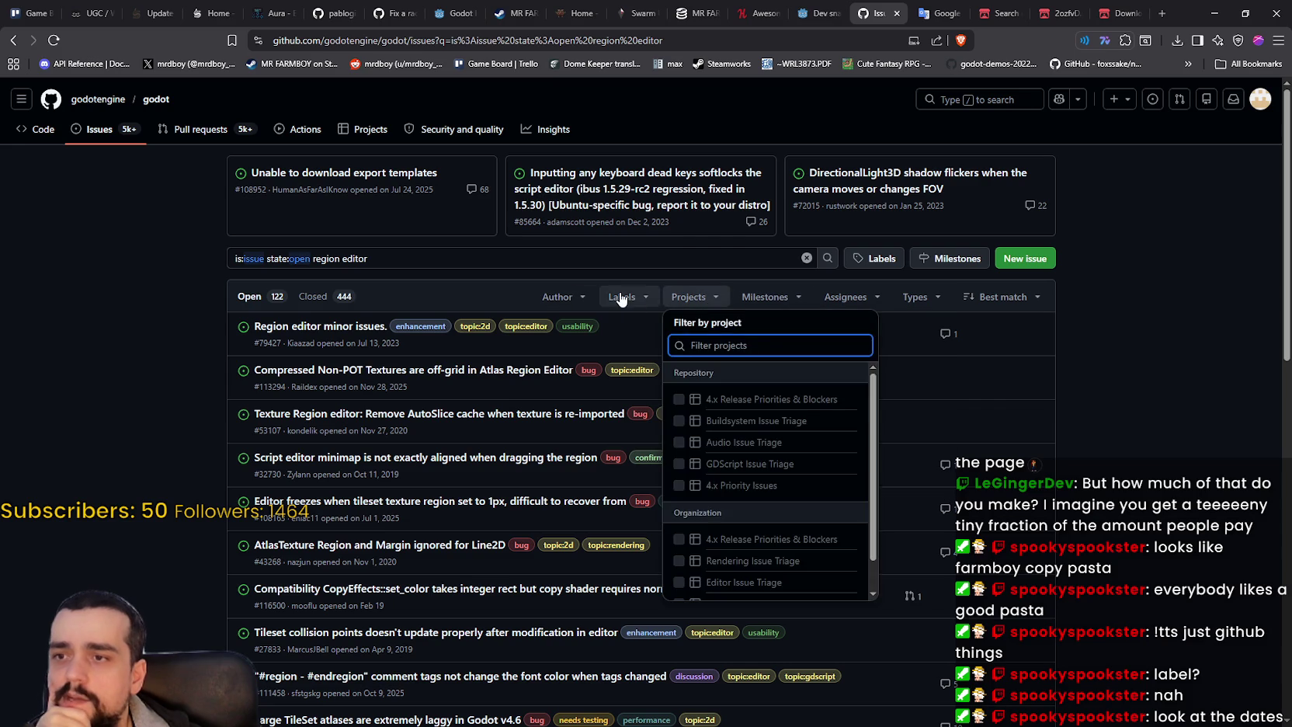
left_click(788, 299)
scroll(864, 438, "down", 3)
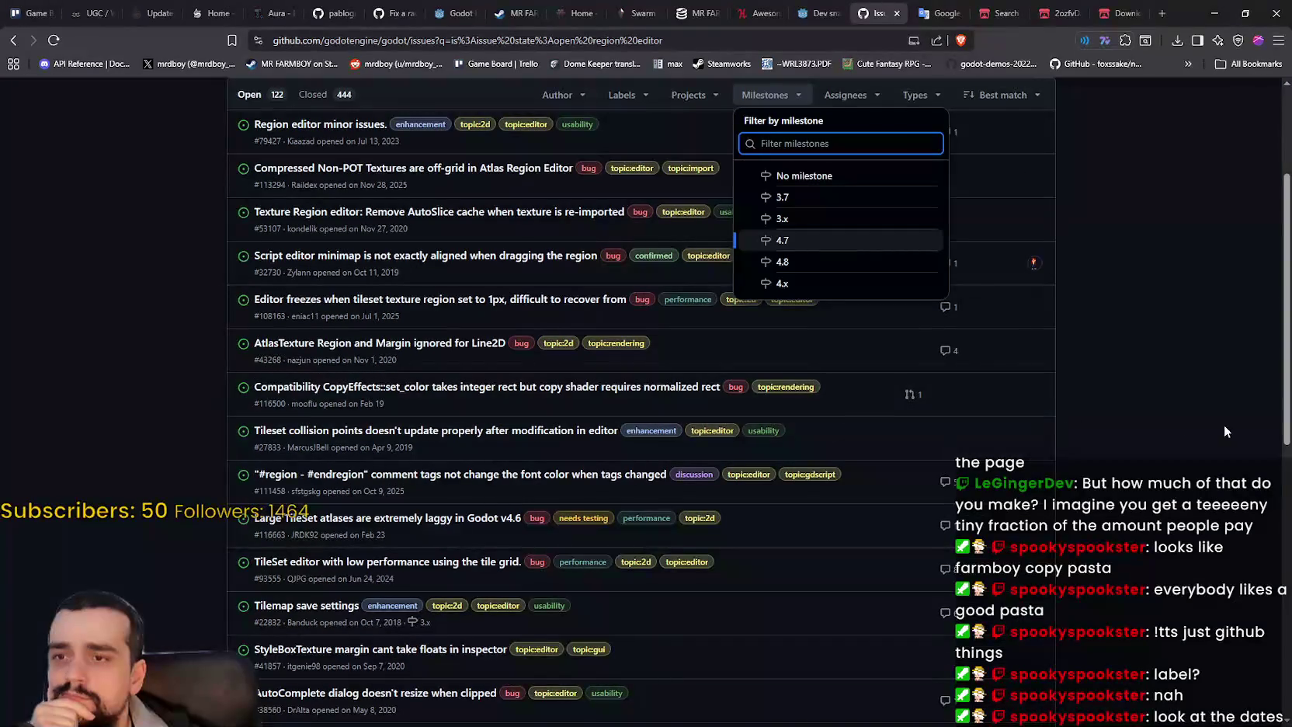
scroll(1165, 419, "up", 2)
key("Escape")
- Check the project, label and author filters, then sort results by Last updated
left_click(678, 227)
left_click(621, 229)
left_click(557, 229)
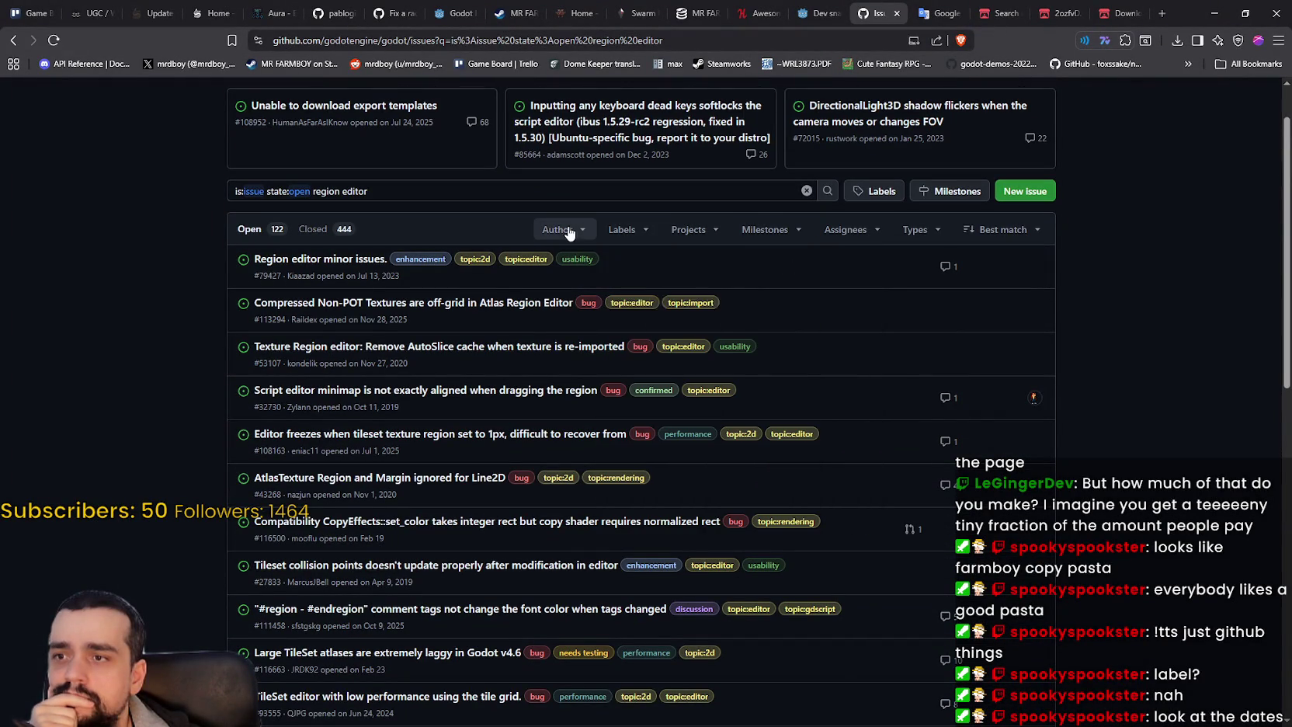
left_click(1002, 229)
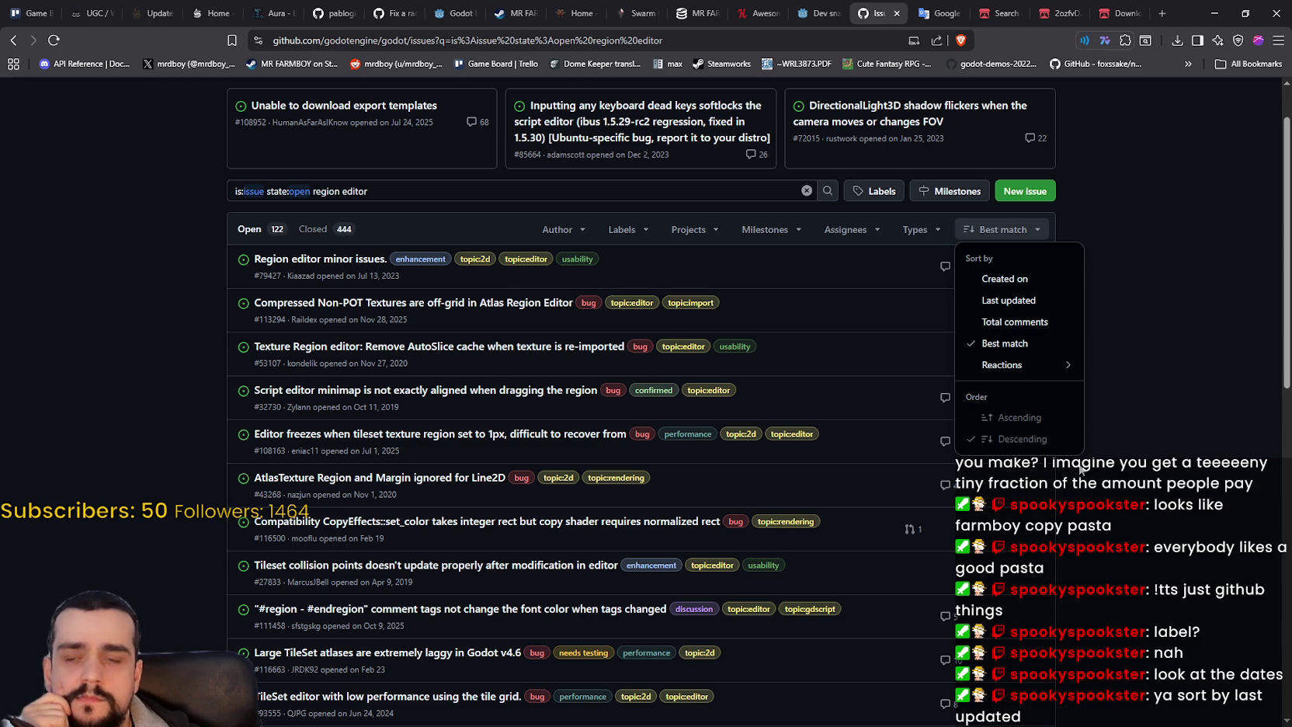
left_click(1023, 300)
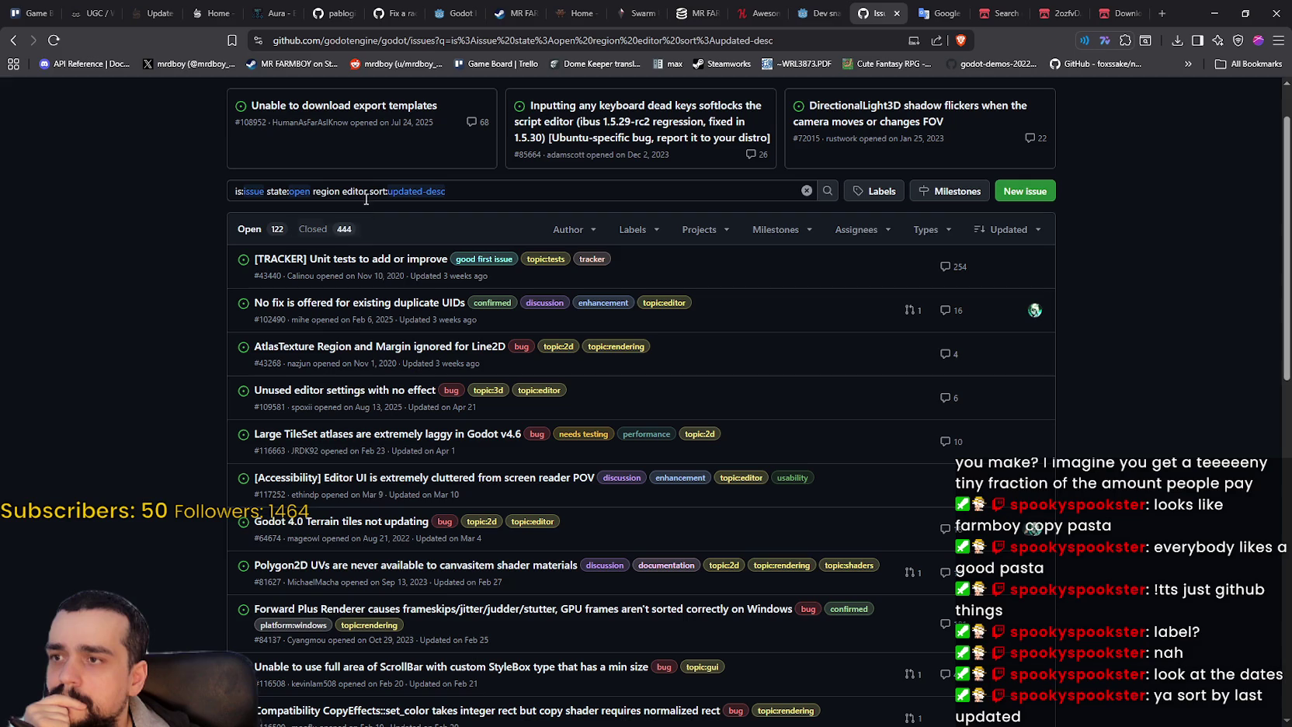
left_click_drag(367, 191, 313, 191)
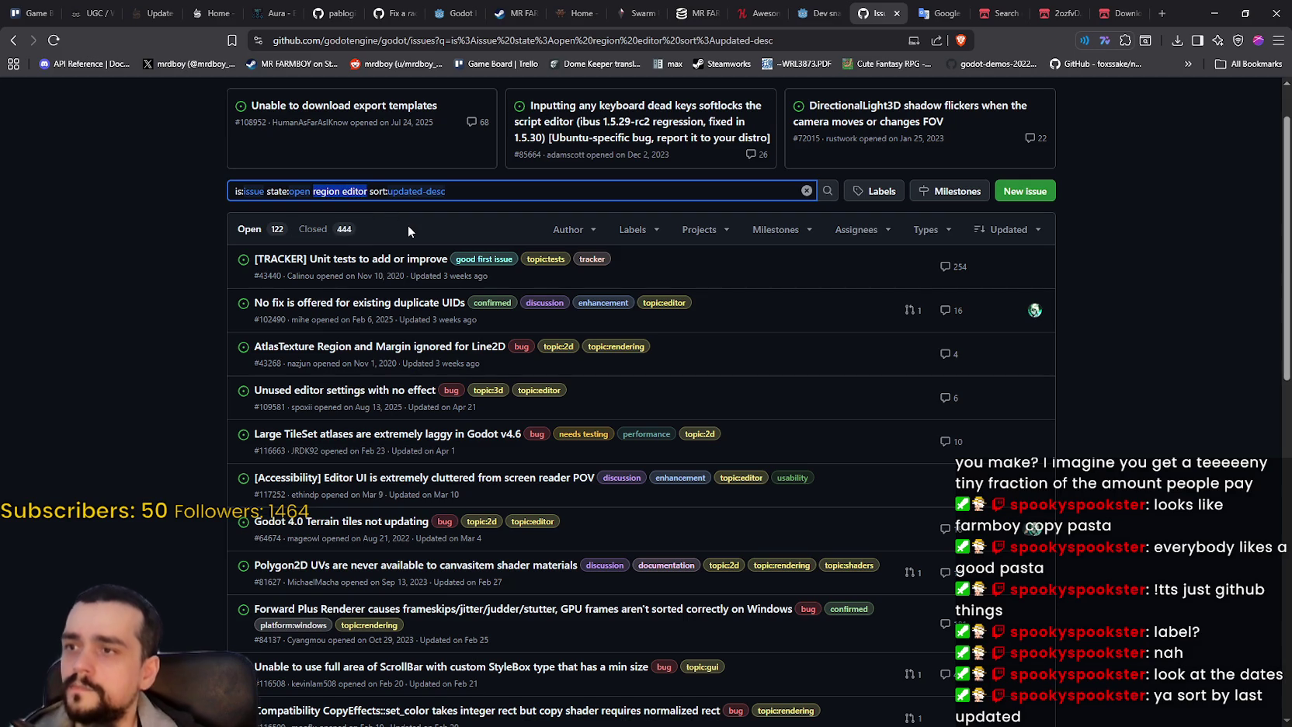
- Re-run the issue search with 'region editor' placed after sort:updated-desc
key("BackSpace")
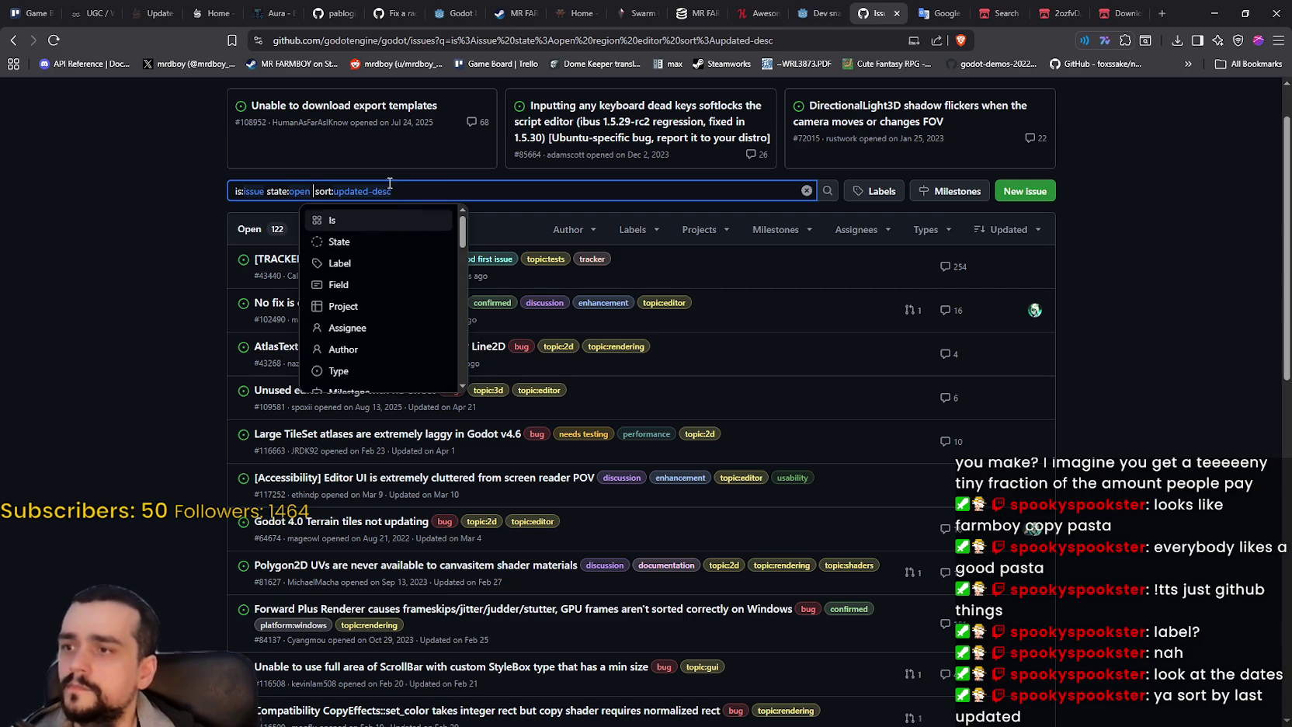
left_click(402, 189)
type("region editor")
key("Return")
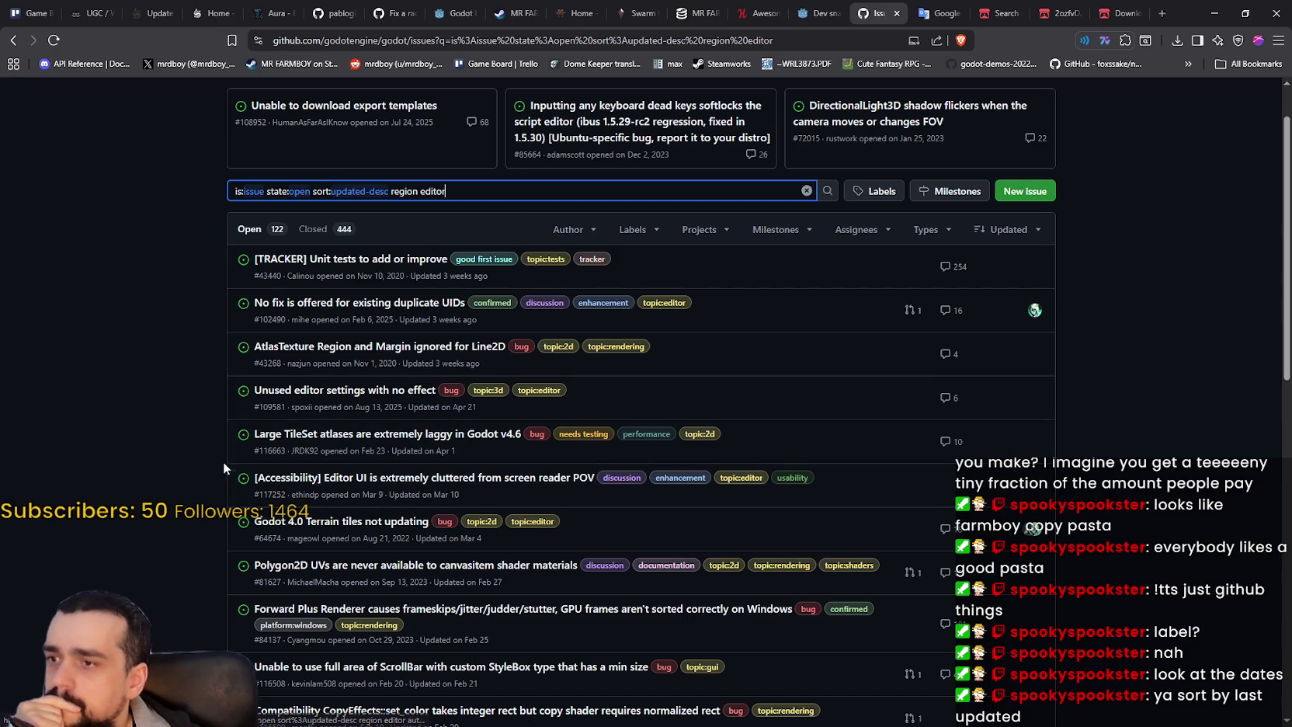
- Open the Unused editor settings and Large TileSet atlases issues in new tabs
mouse_move(399, 351)
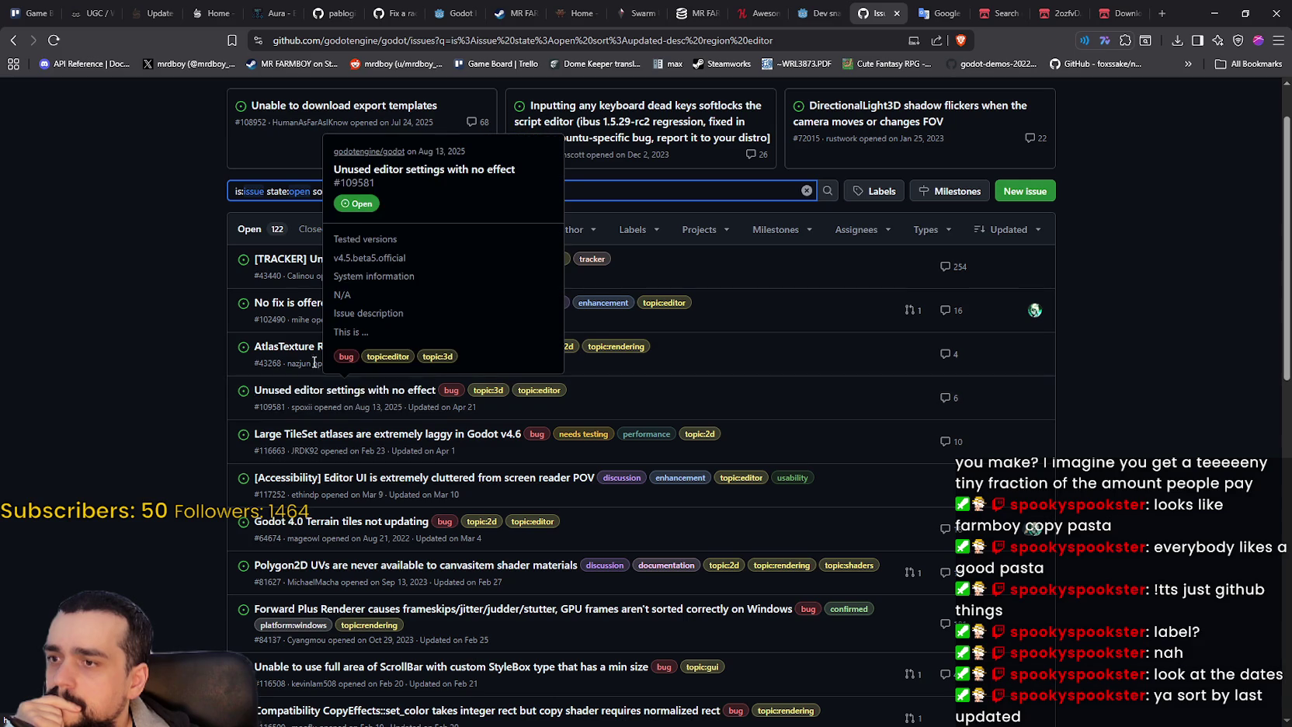
right_click(322, 393)
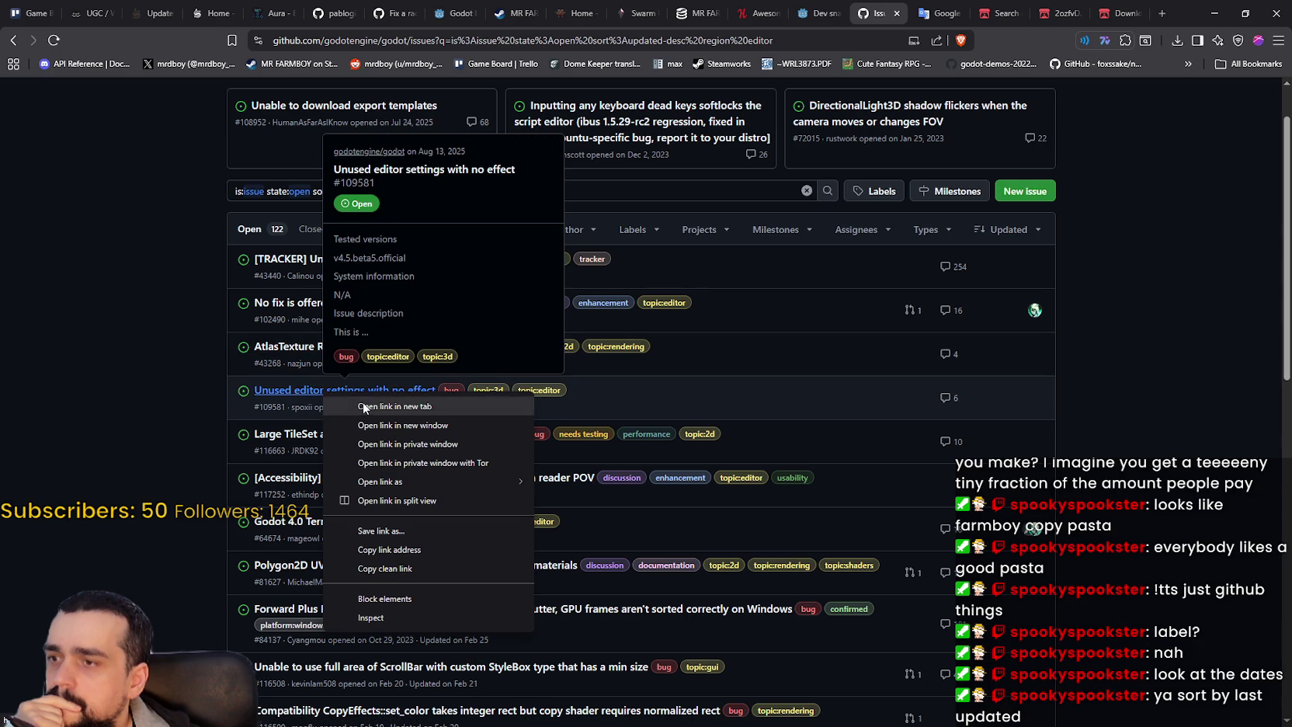
left_click(362, 405)
scroll(482, 492, "down", 2)
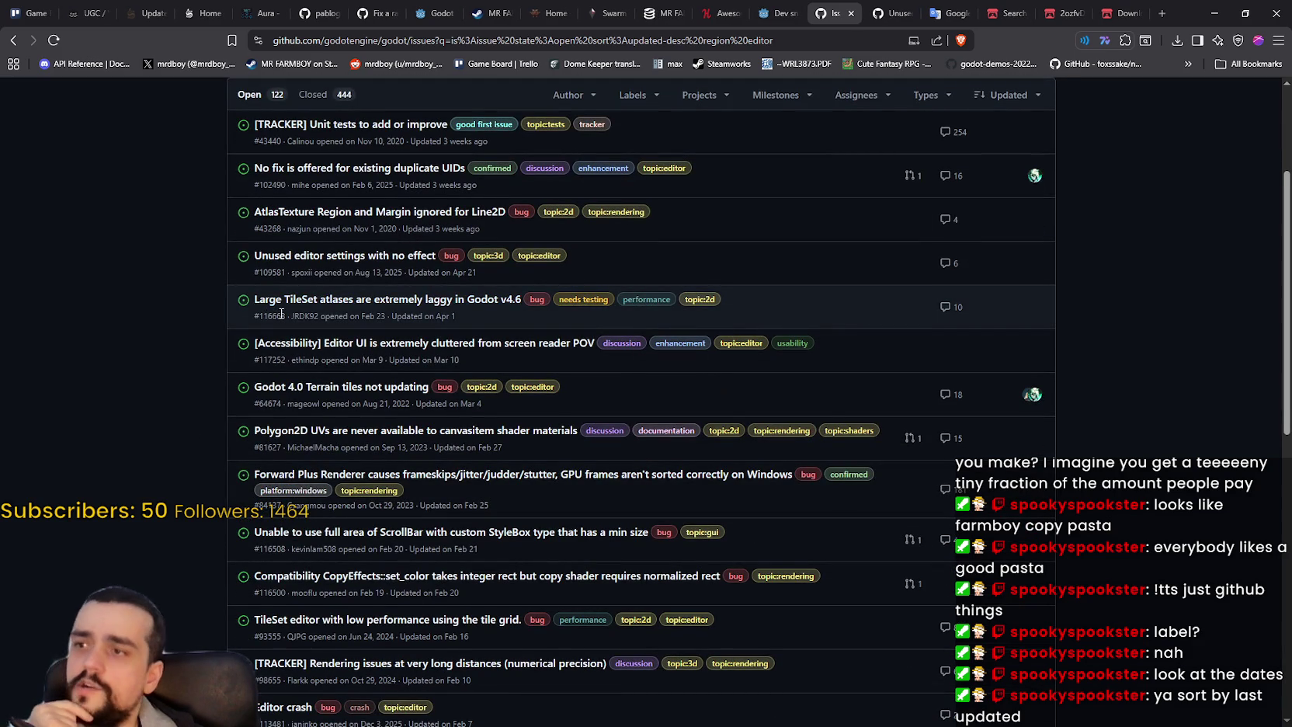
right_click(481, 303)
left_click(493, 313)
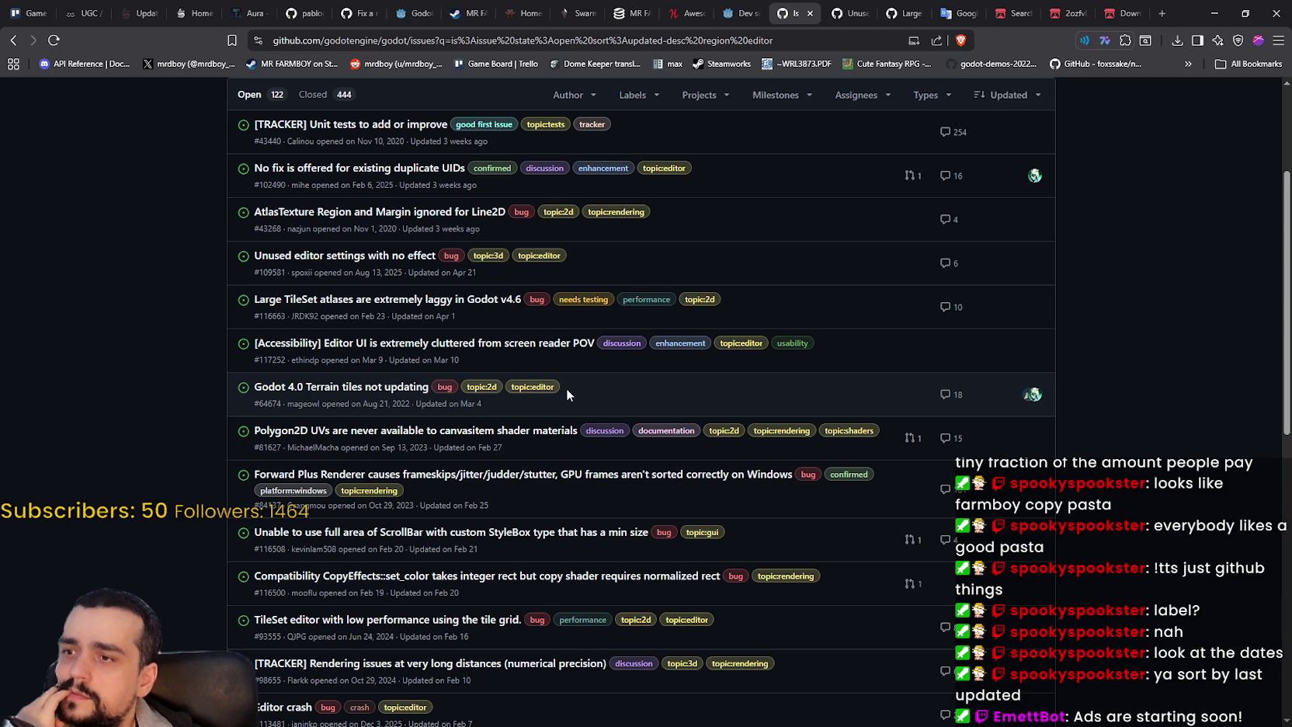
- Also open the Forward Plus Renderer and Possible Editor Bug? issues in new tabs
scroll(567, 390, "down", 2)
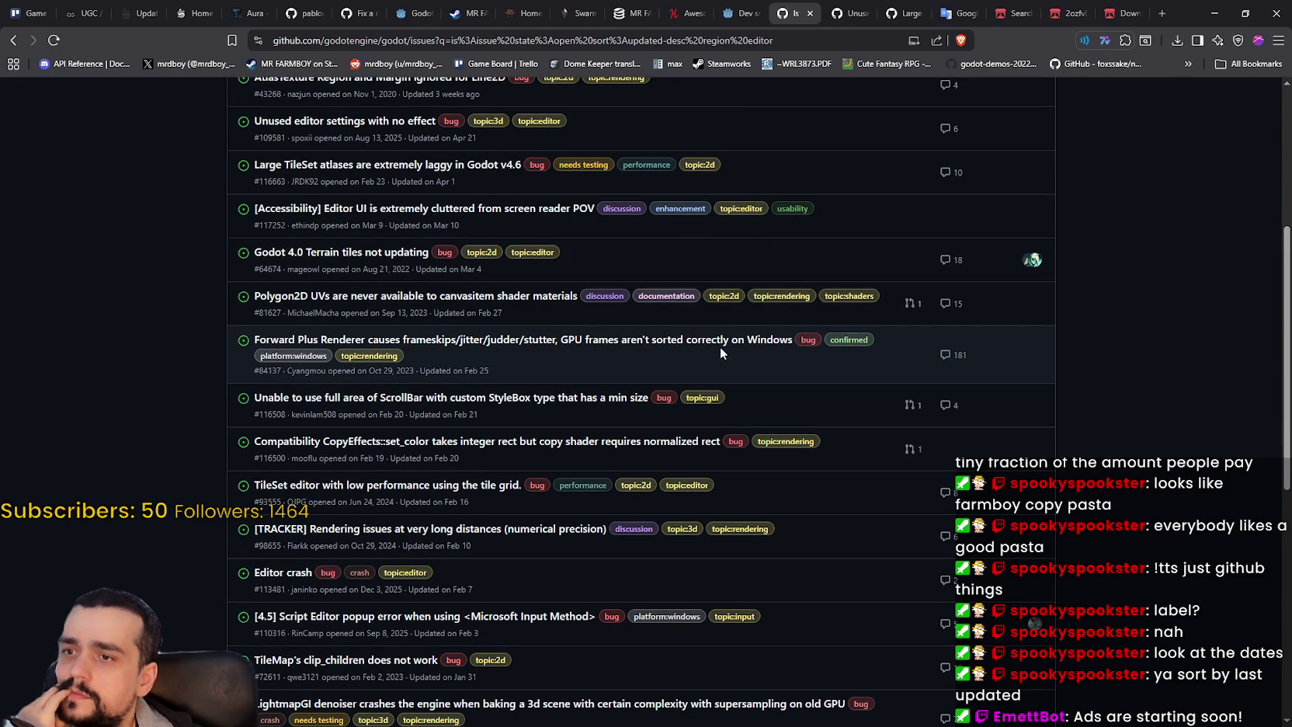
right_click(618, 347)
left_click(668, 351)
scroll(532, 230, "down", 1)
scroll(533, 230, "down", 1)
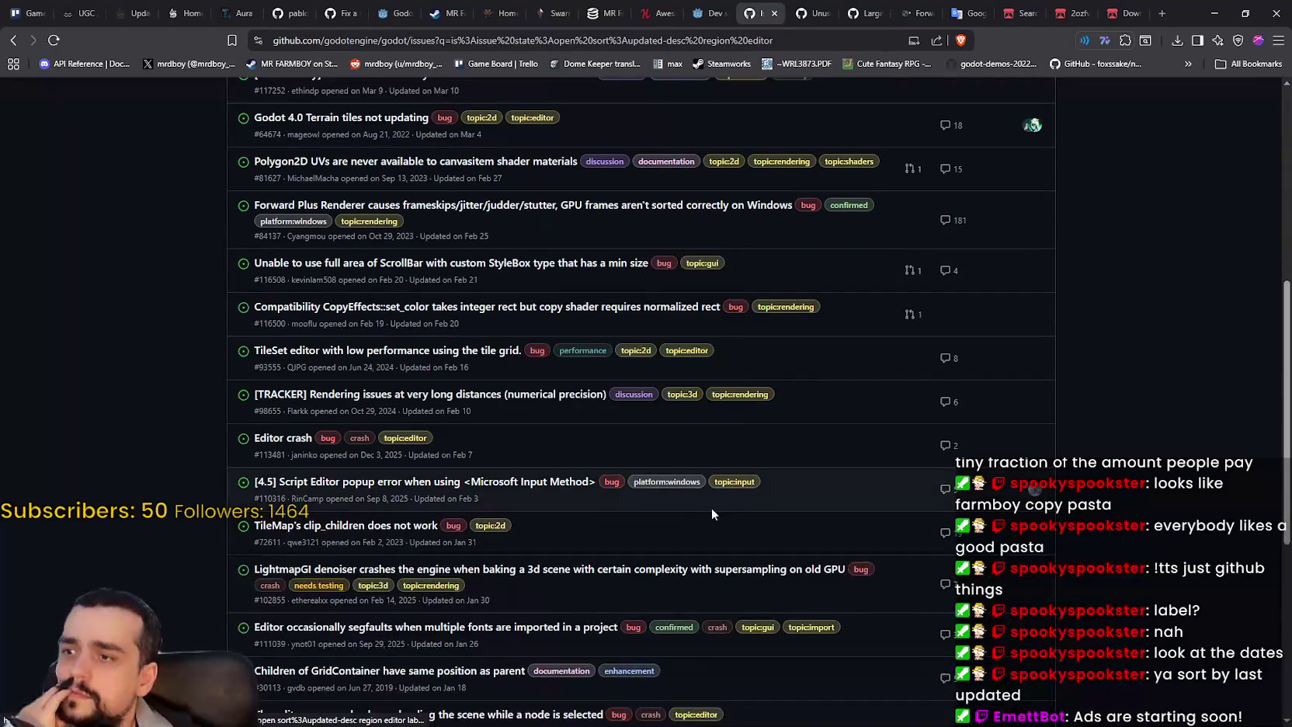
scroll(764, 500, "down", 1)
scroll(764, 500, "down", 1)
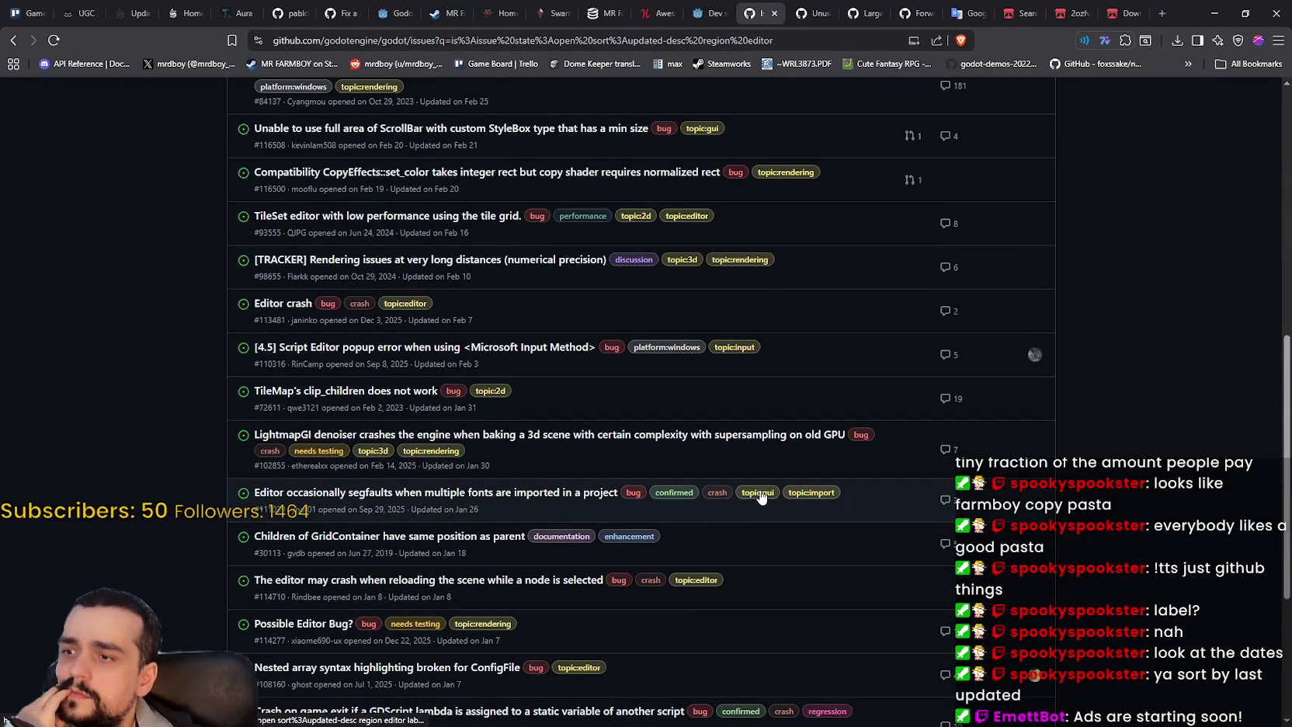
scroll(512, 272, "down", 3)
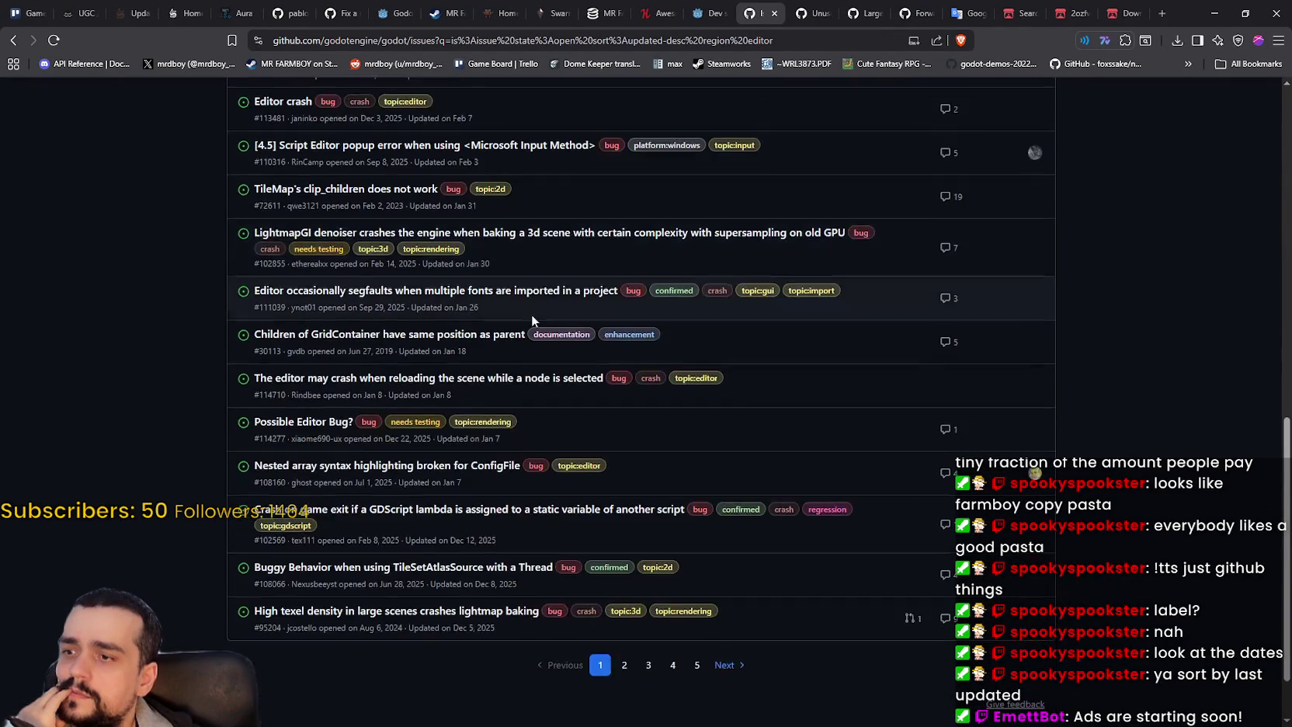
right_click(316, 424)
left_click(349, 432)
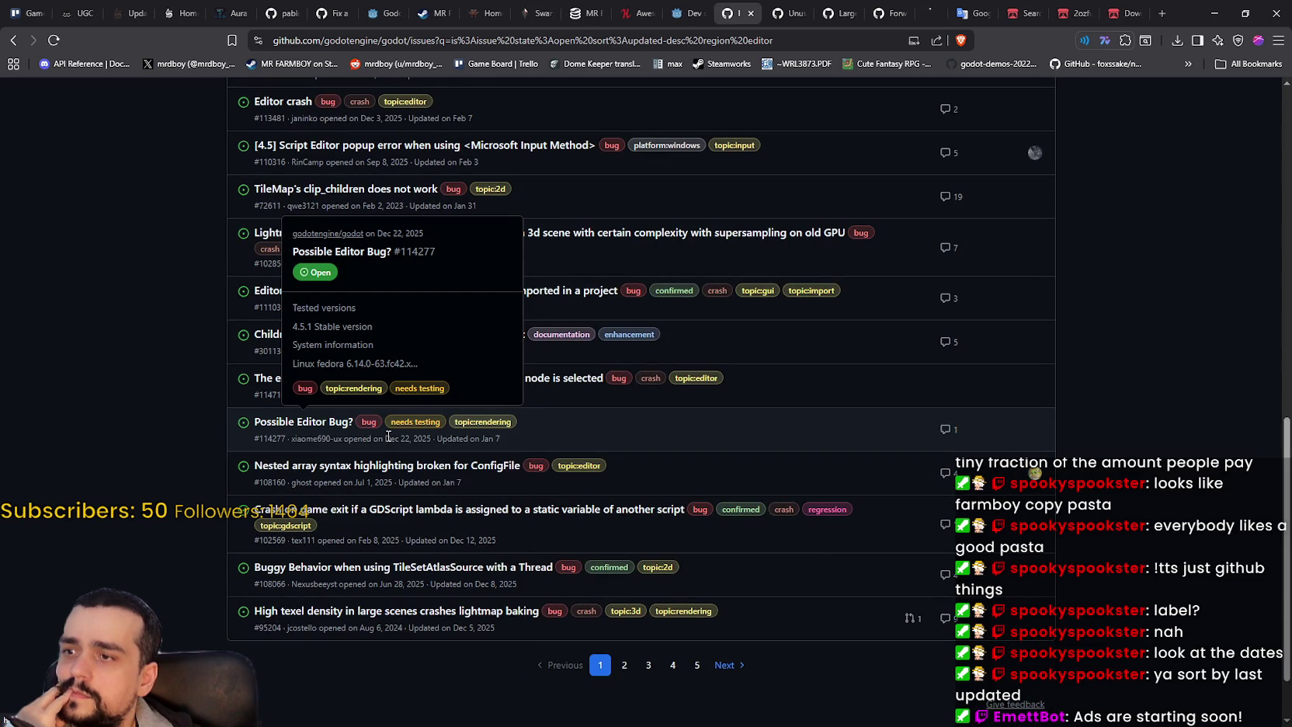
scroll(808, 359, "up", 5)
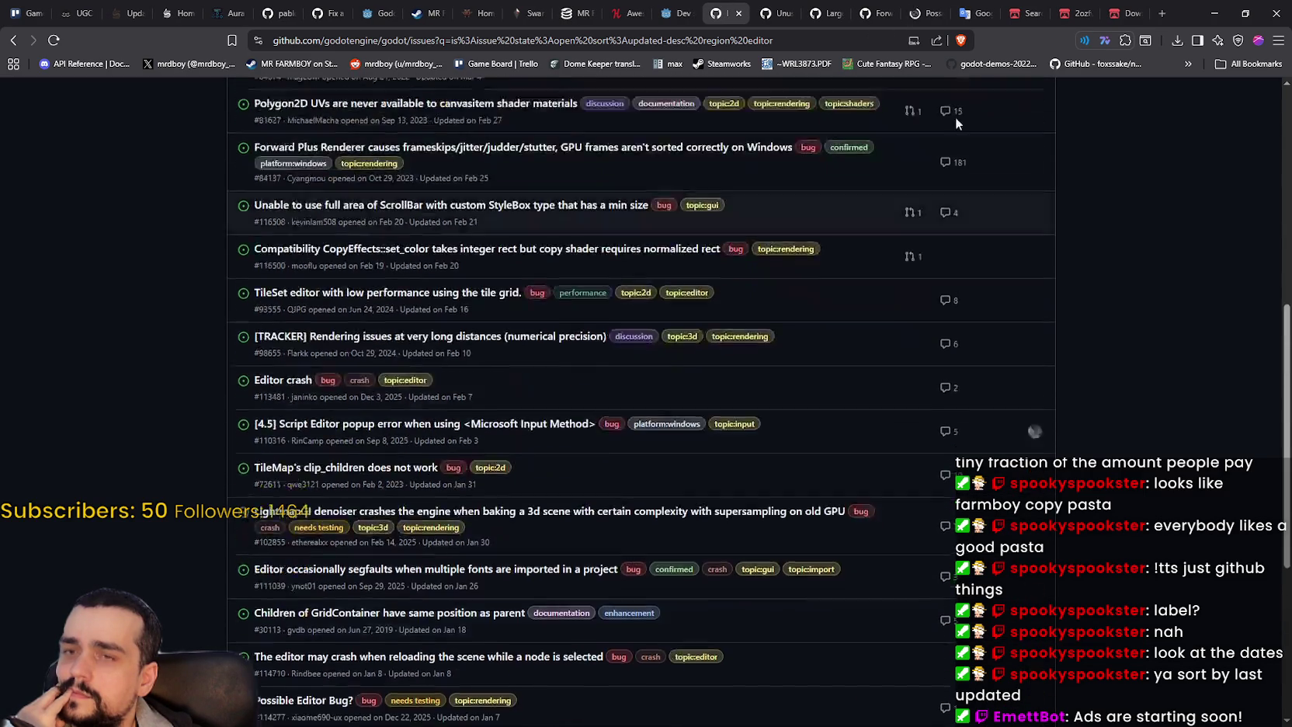
left_click(792, 5)
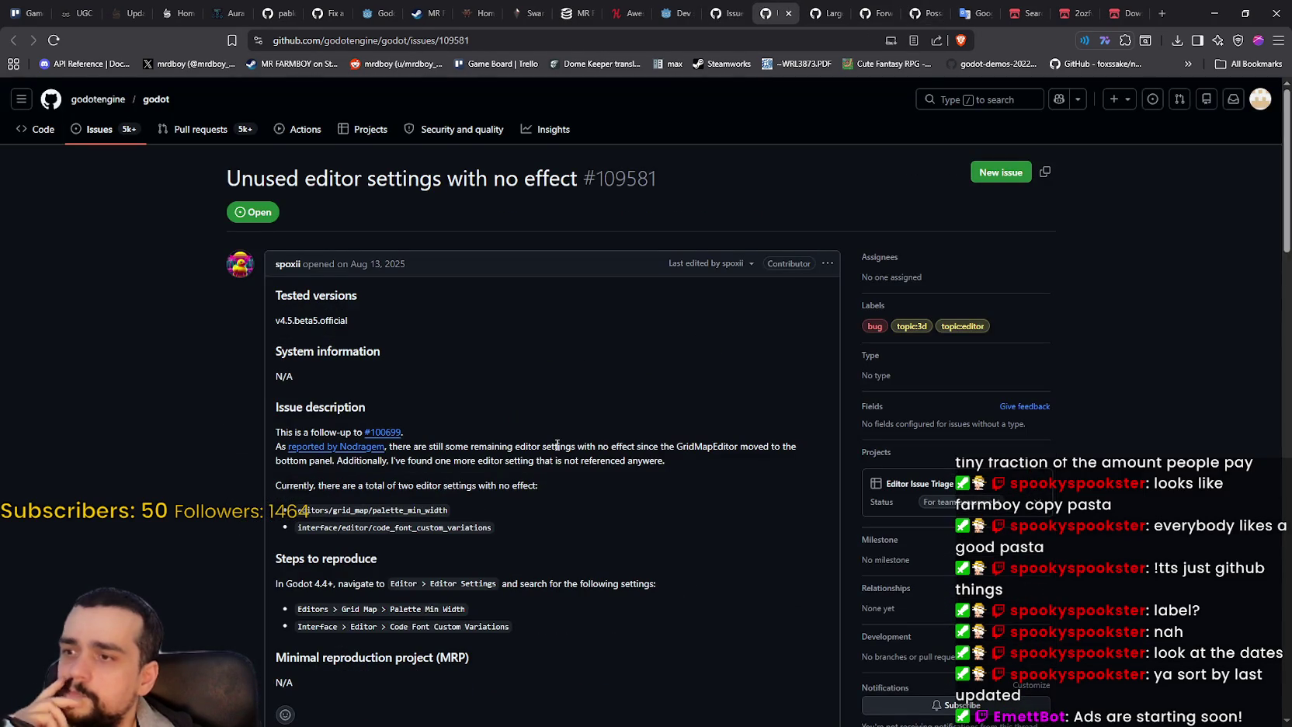
- Read through issue #109581 and its comments, then close its tab
scroll(580, 444, "down", 2)
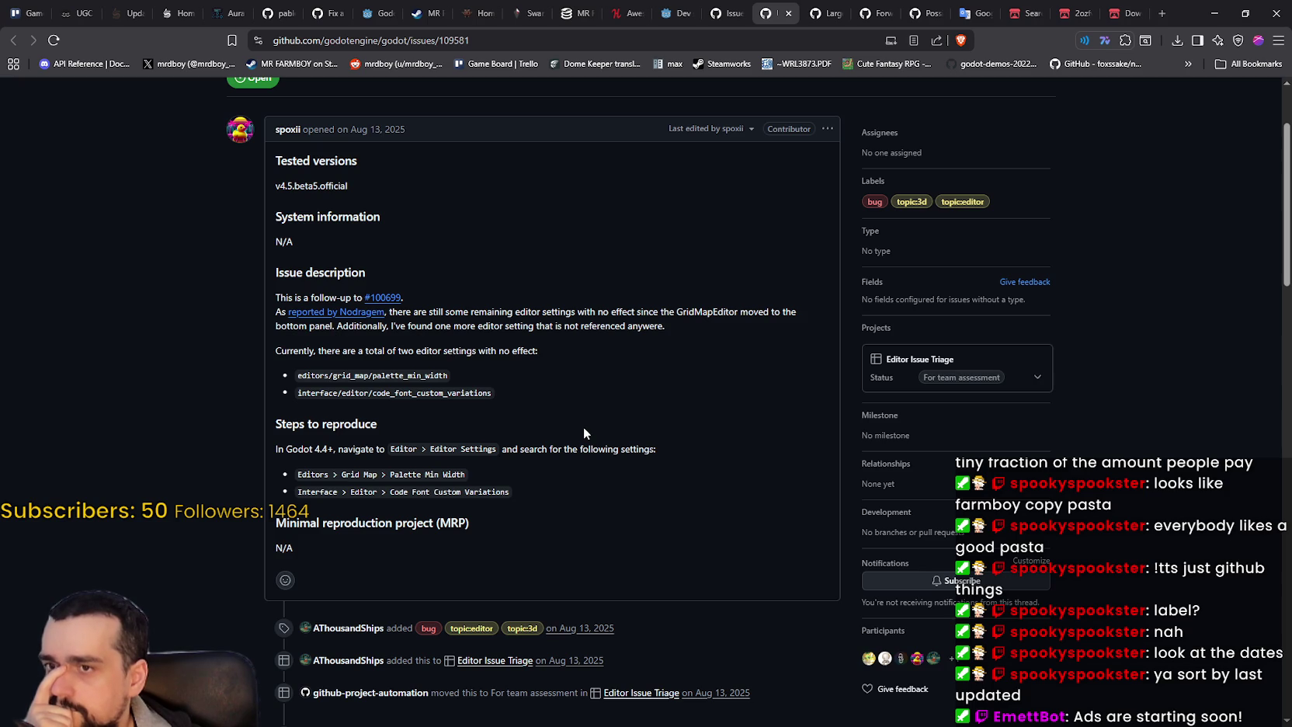
scroll(583, 426, "down", 3)
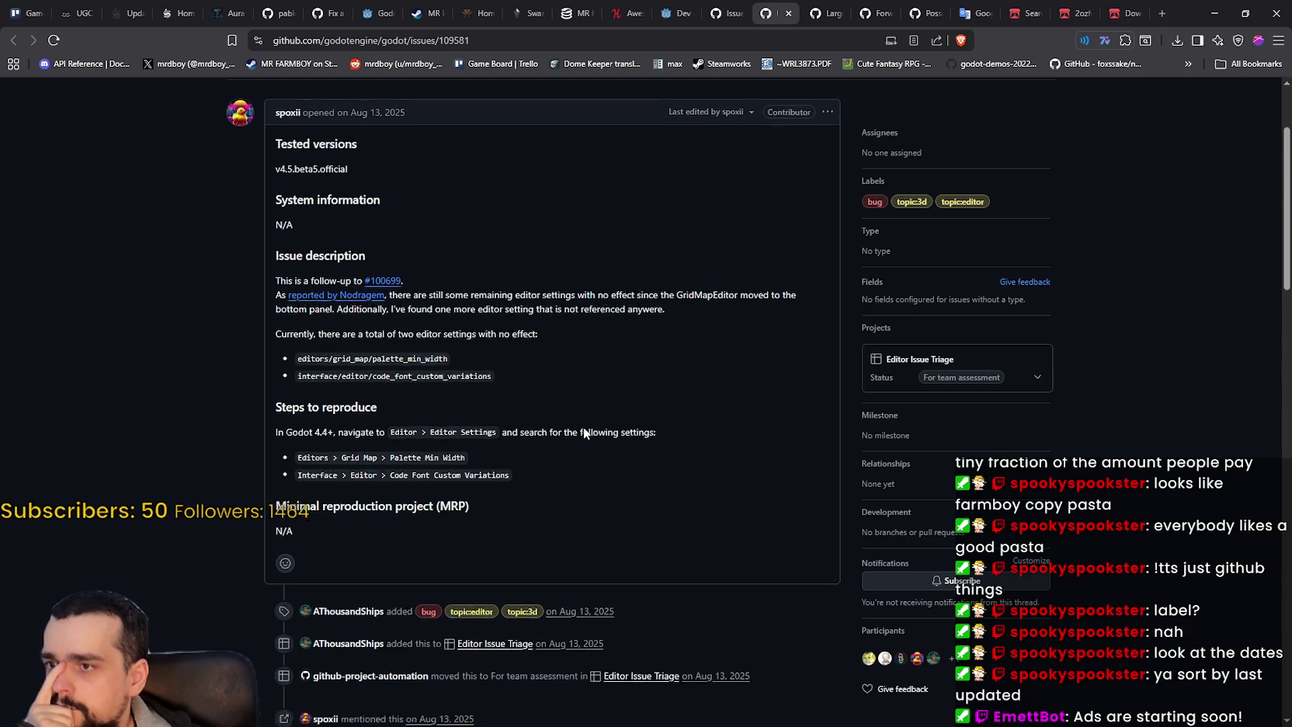
scroll(577, 414, "down", 3)
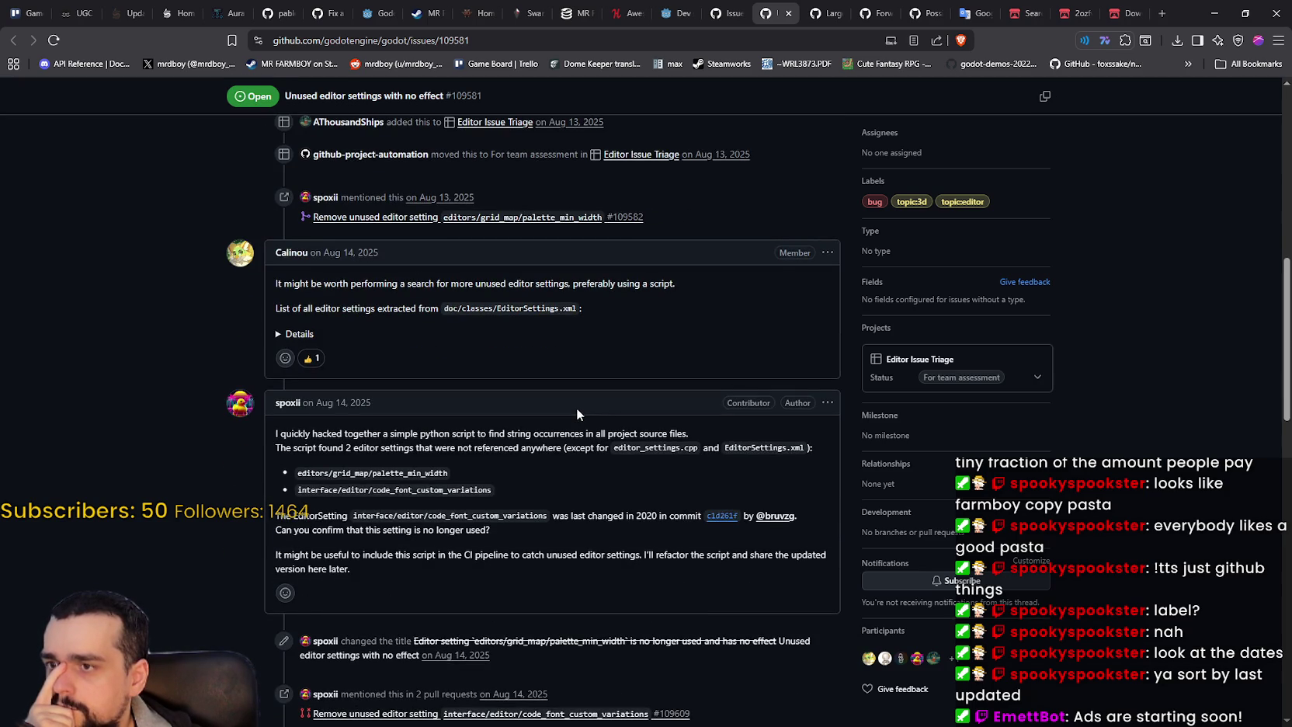
scroll(576, 407, "down", 15)
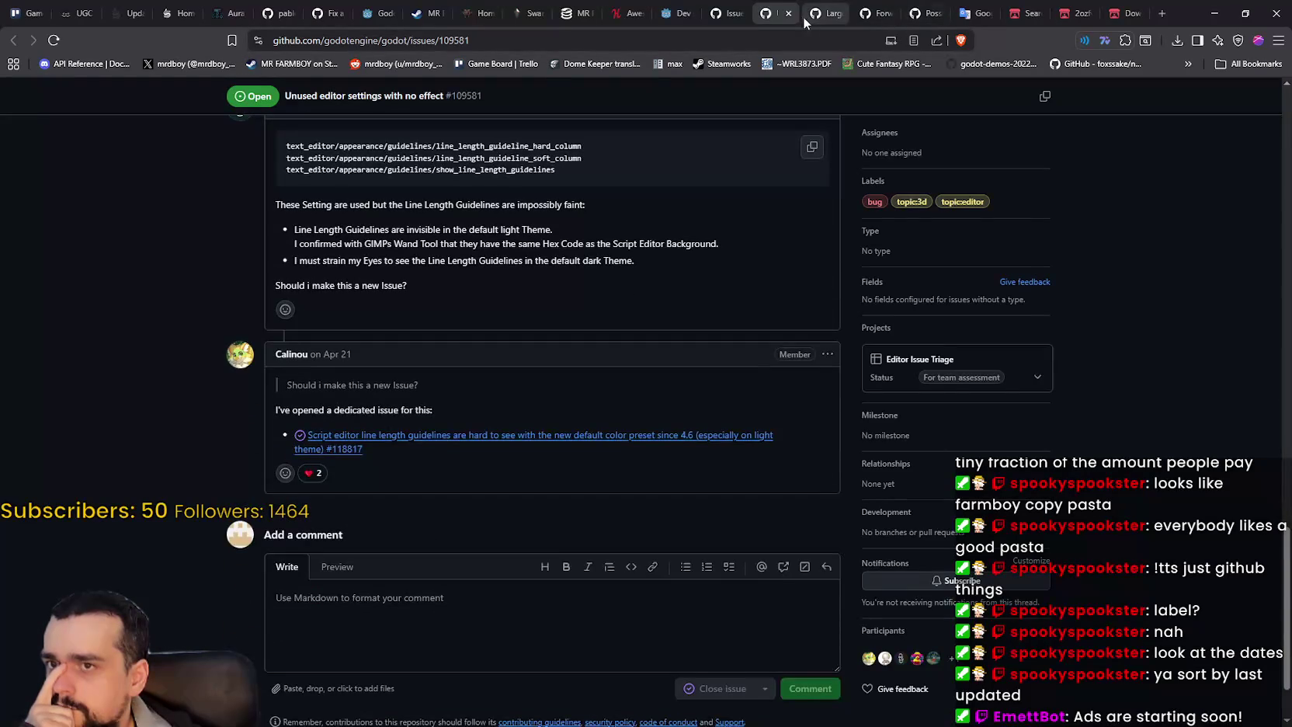
left_click(787, 14)
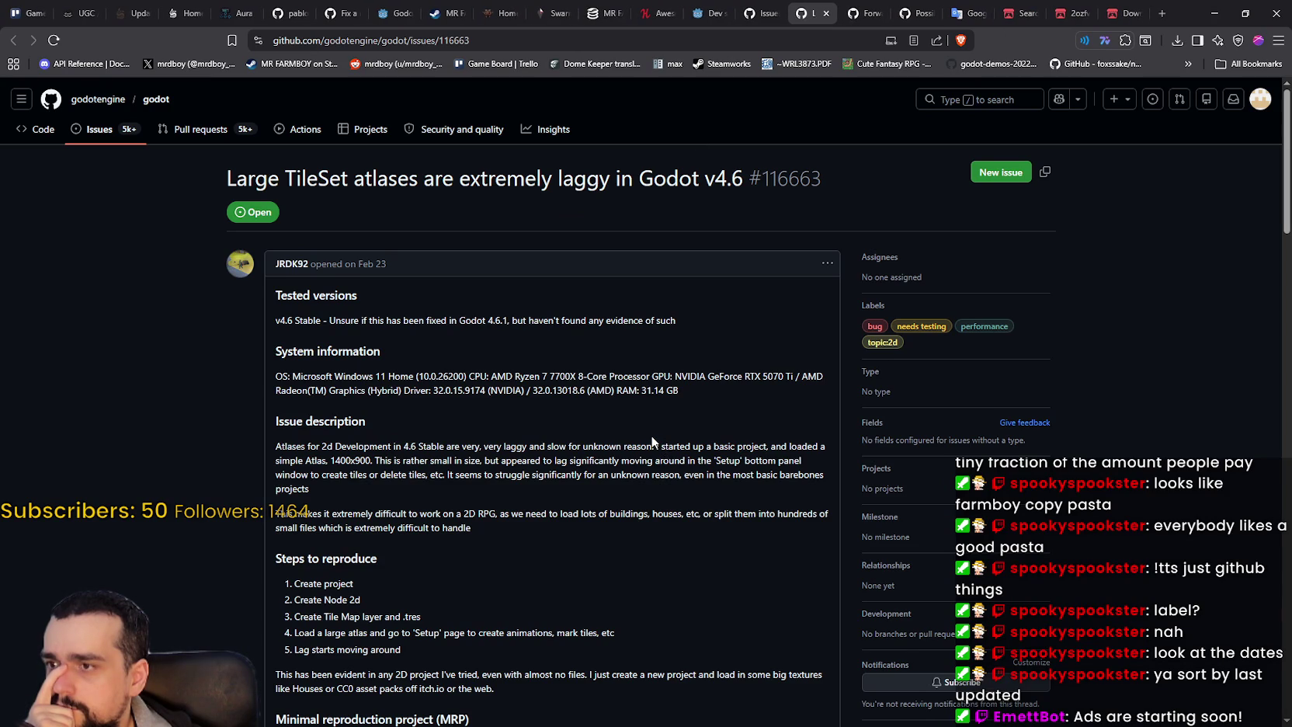
- Read issue #116663 on laggy large TileSet atlases to the bottom, then close its tab
scroll(651, 440, "down", 2)
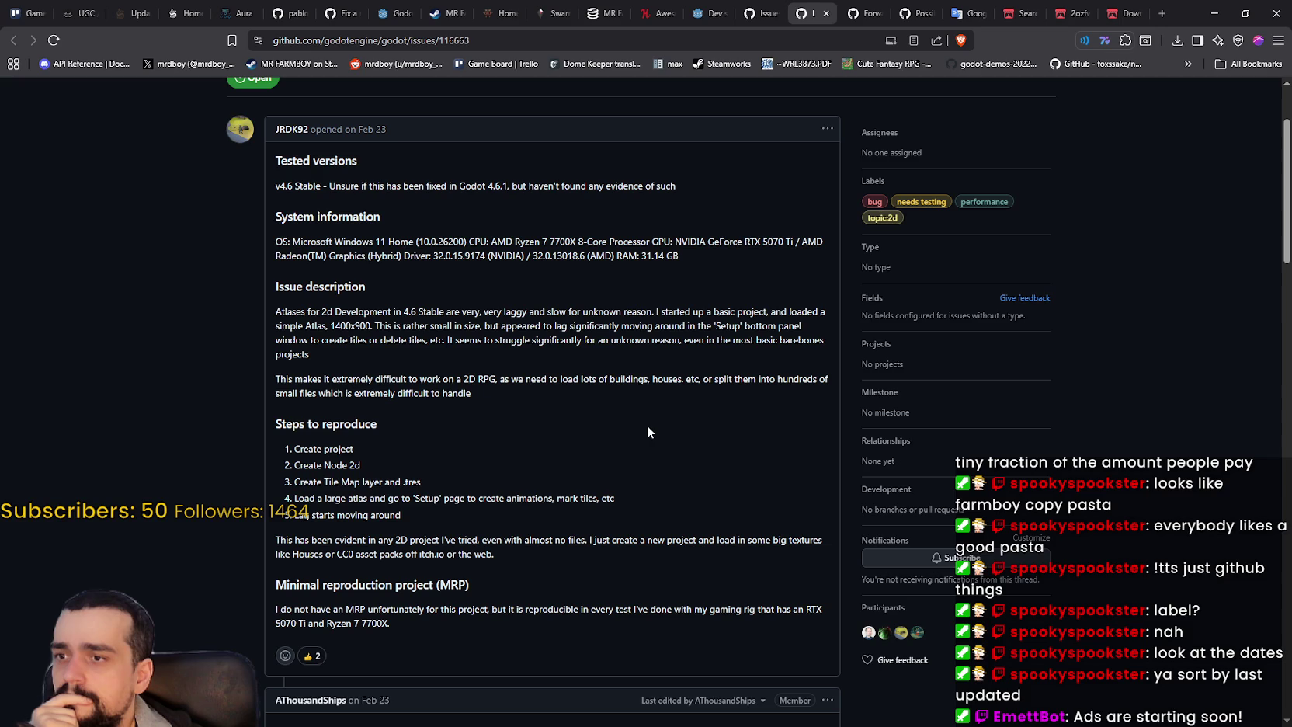
mouse_move(673, 326)
left_mouse_down()
mouse_move(818, 335)
mouse_move(366, 344)
left_mouse_up()
left_click(653, 344)
scroll(631, 408, "down", 5)
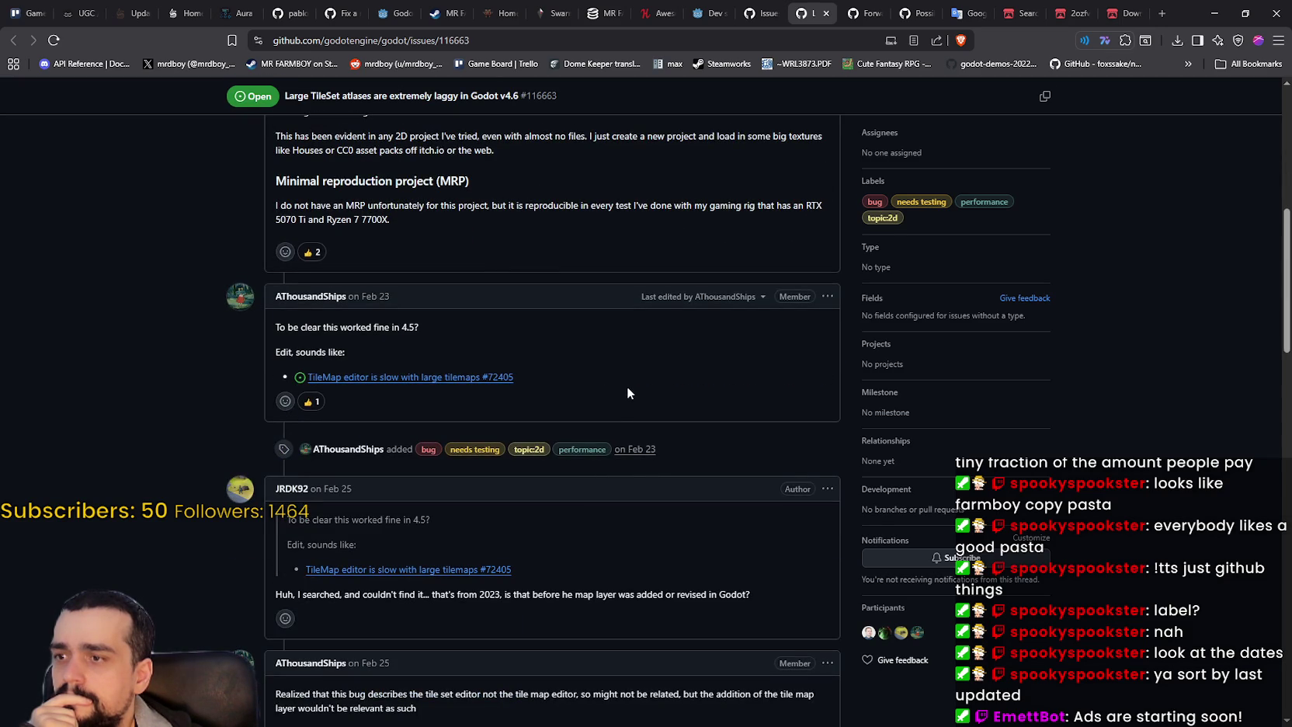
scroll(628, 387, "down", 4)
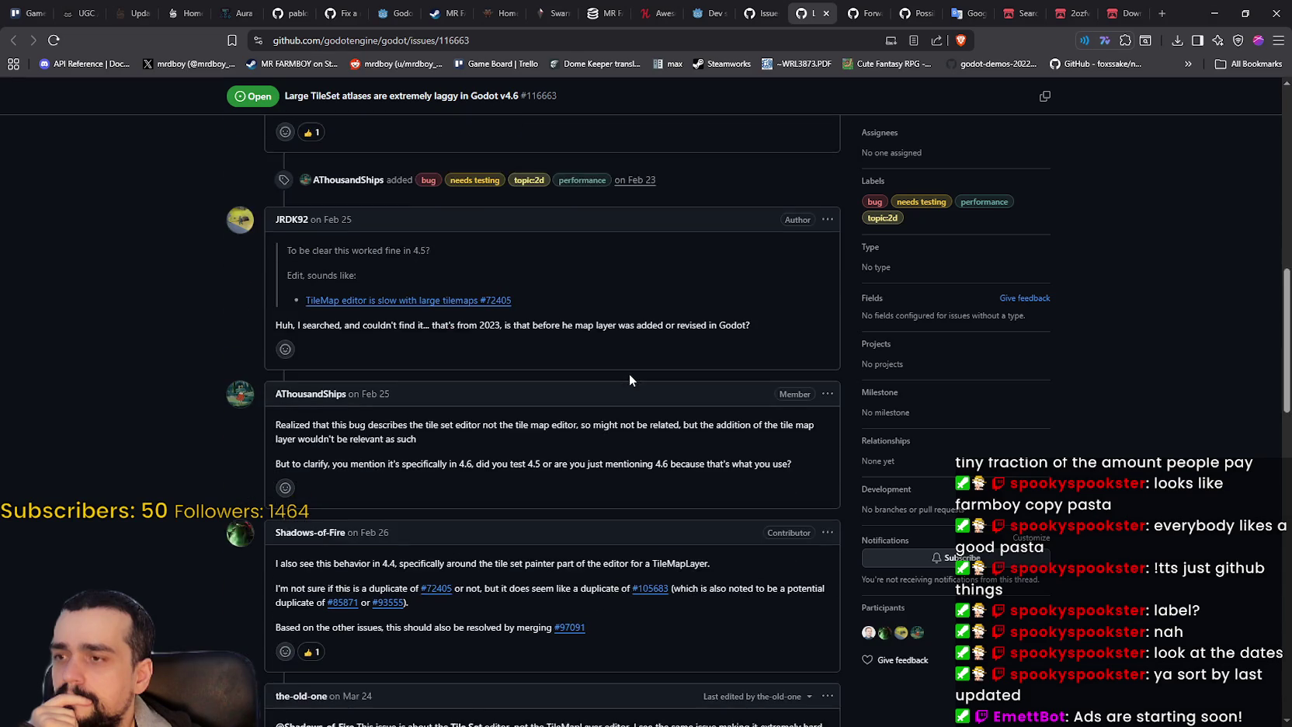
scroll(629, 381, "up", 3)
scroll(629, 371, "down", 7)
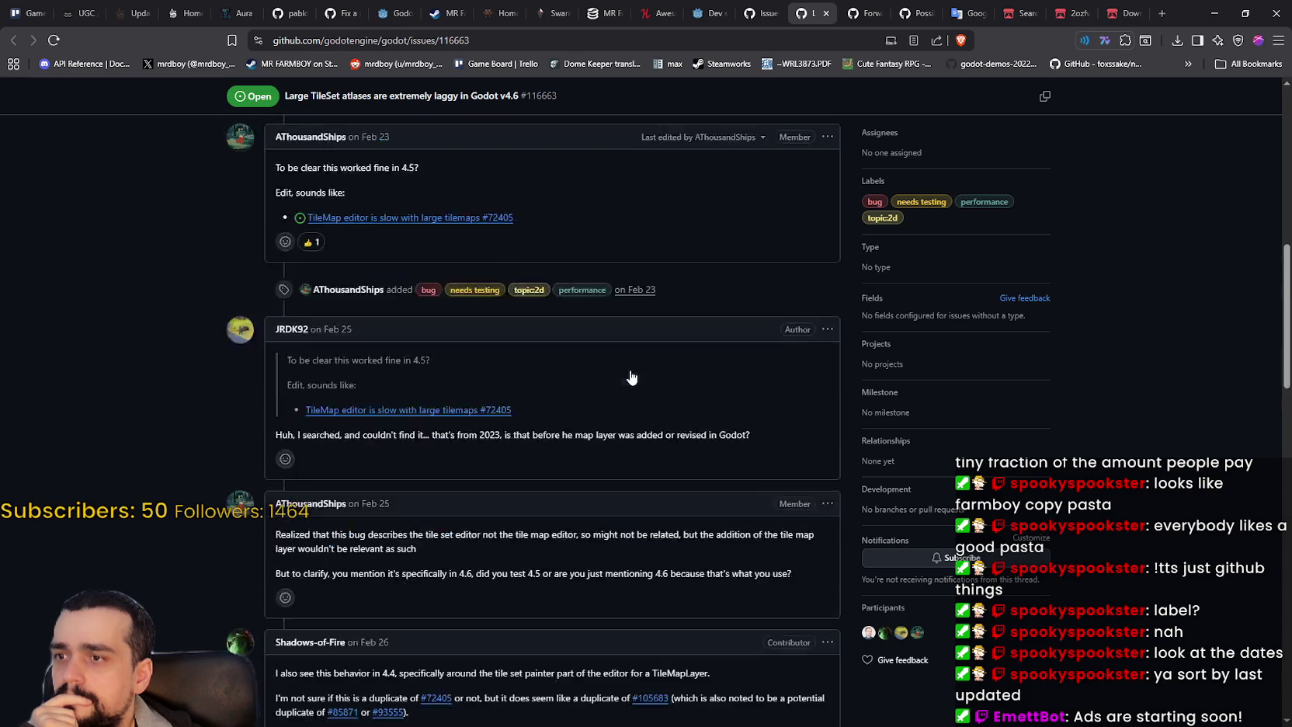
scroll(629, 359, "down", 6)
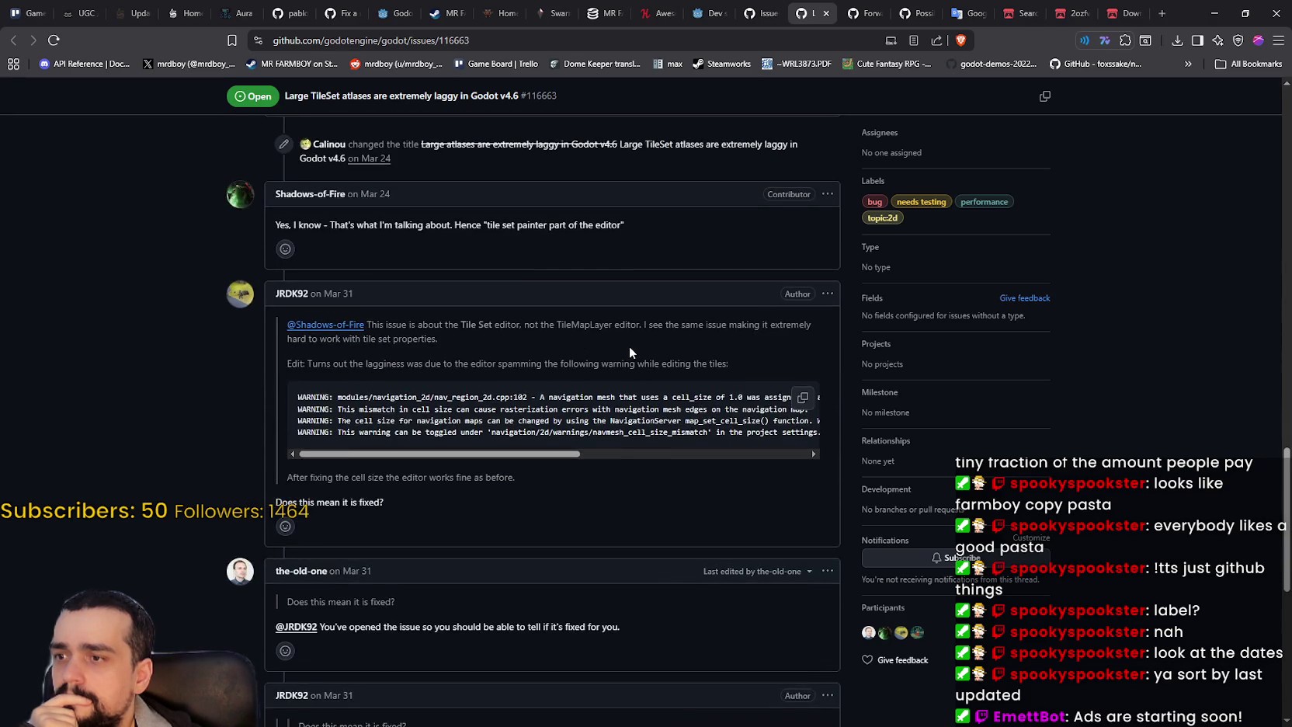
scroll(629, 347, "down", 7)
left_click(828, 14)
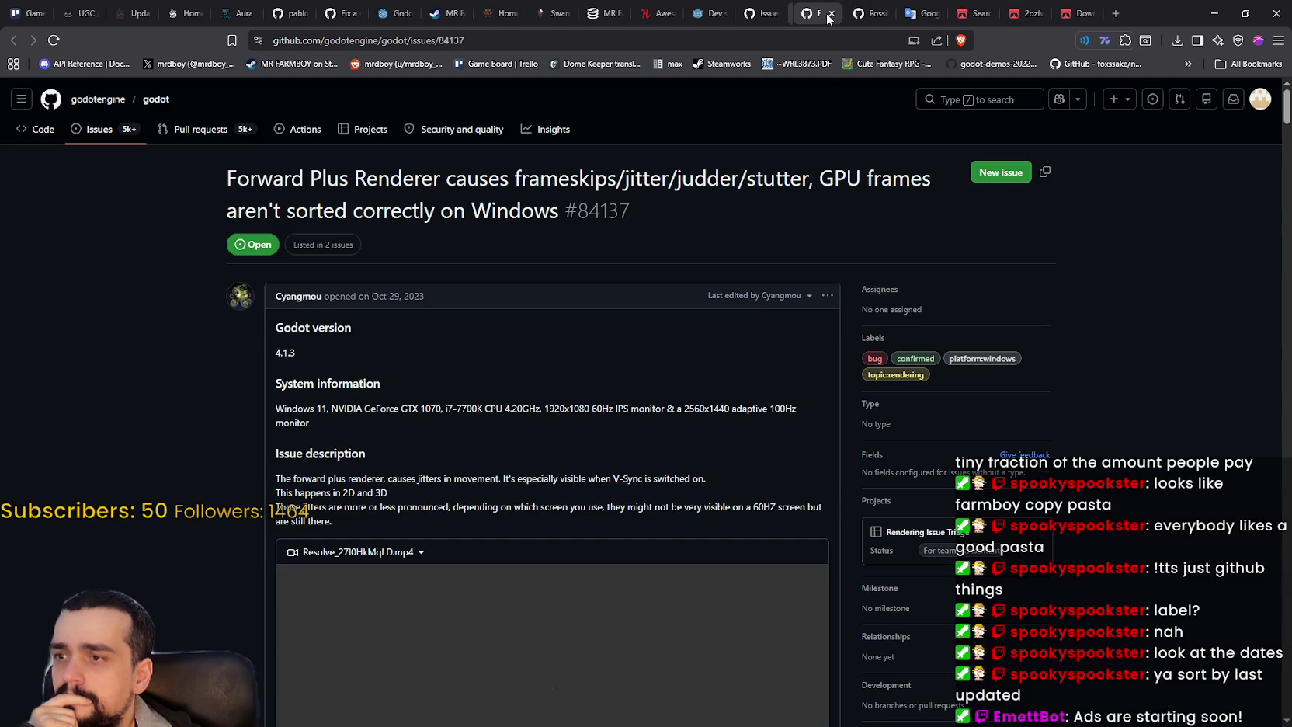
- Play and watch the embedded jitter video in issue #84137
scroll(584, 451, "down", 1)
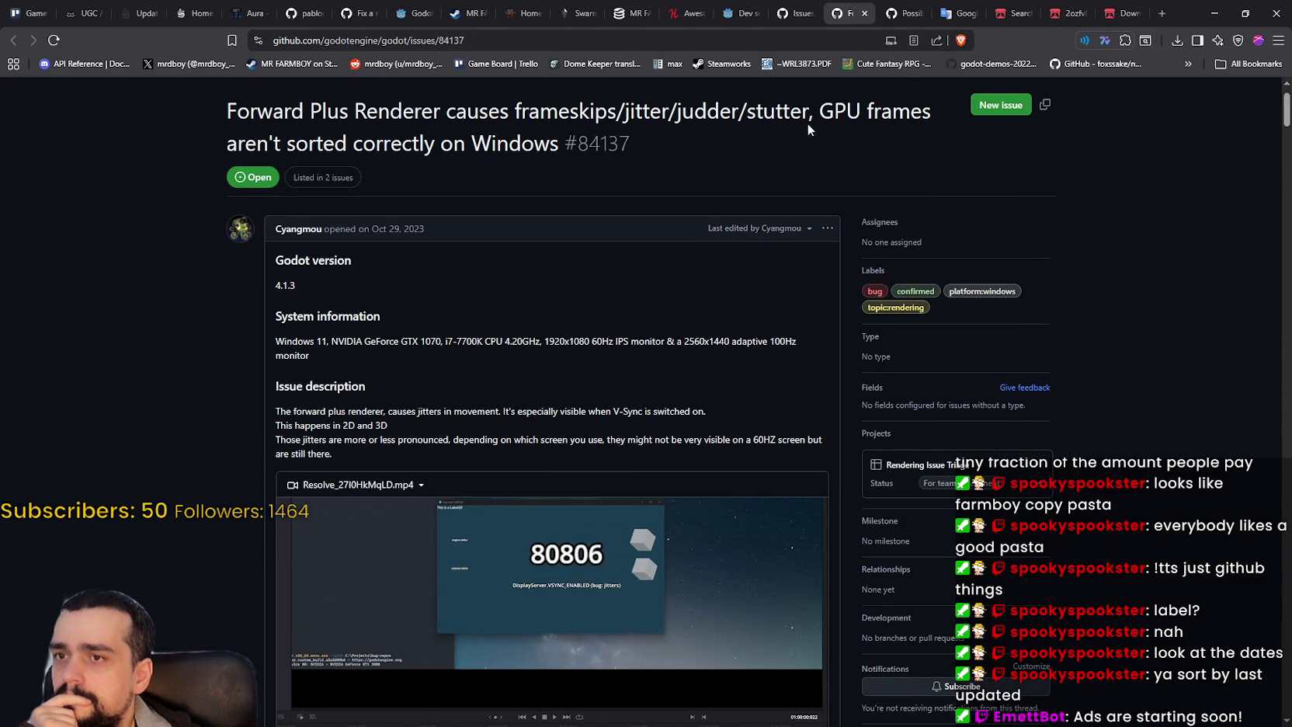
scroll(460, 498, "down", 3)
left_click(291, 572)
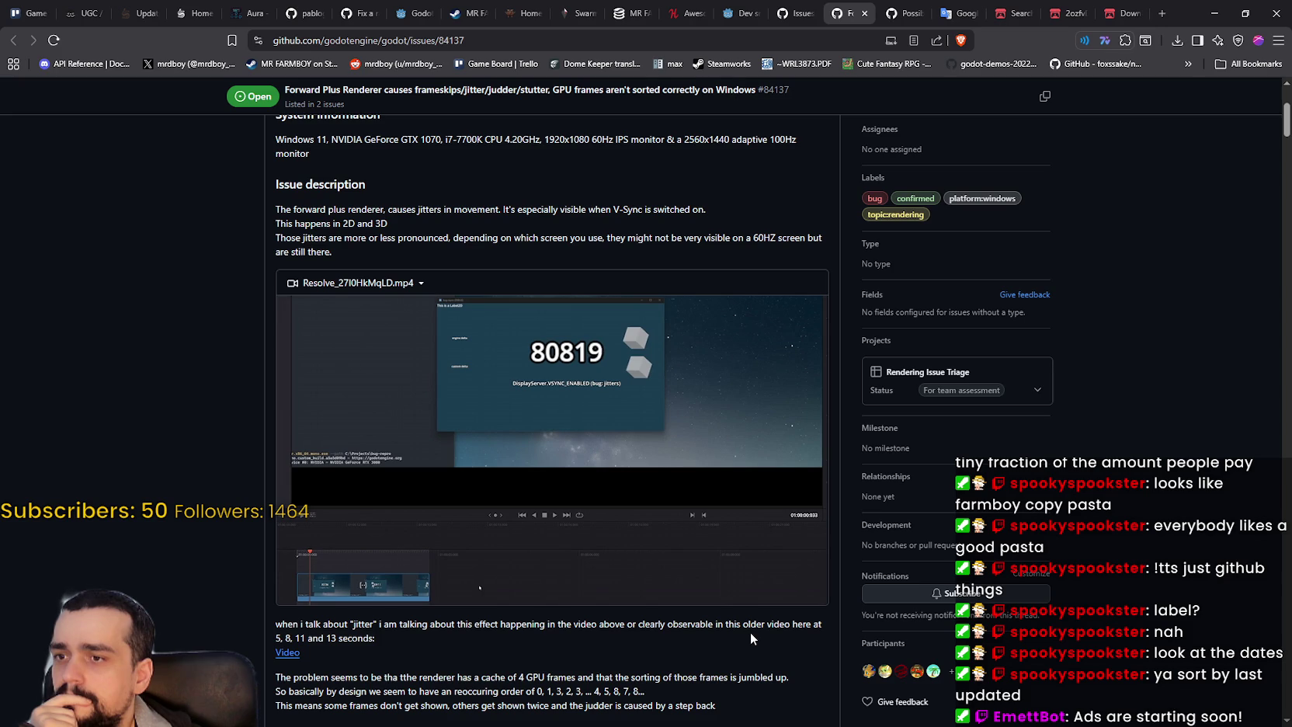
mouse_move(688, 481)
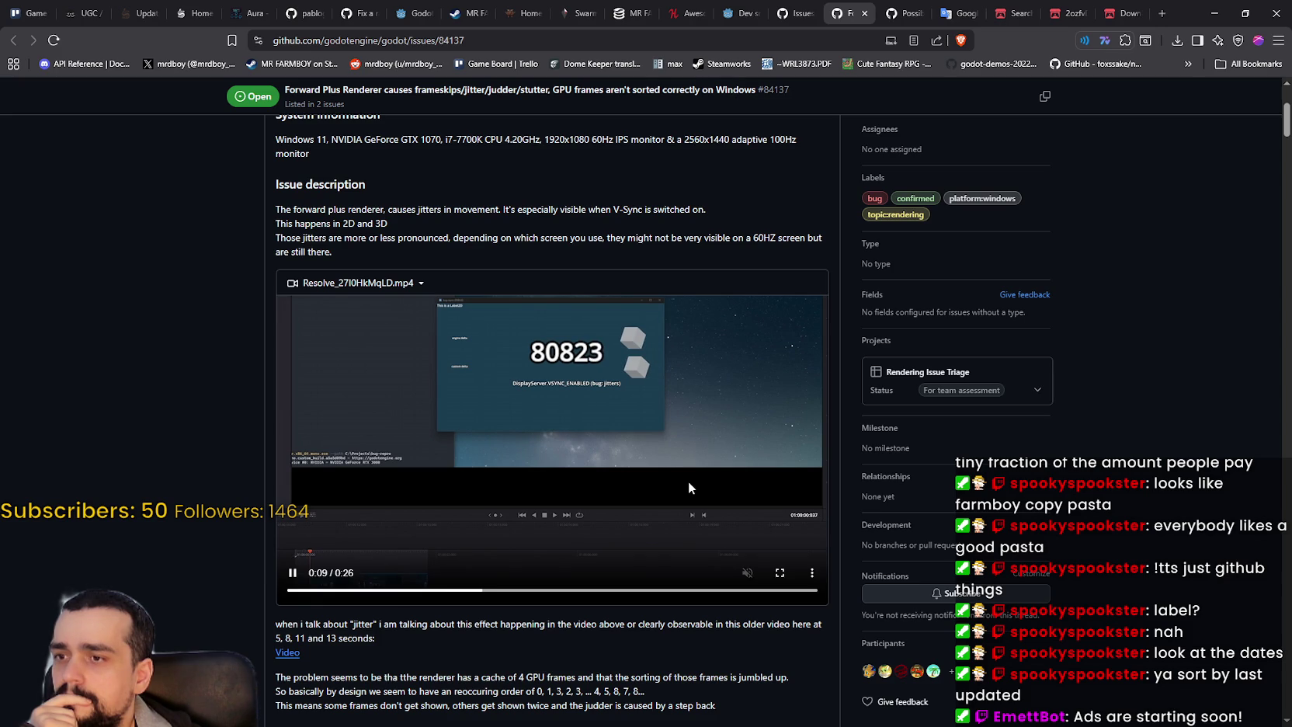
mouse_move(640, 405)
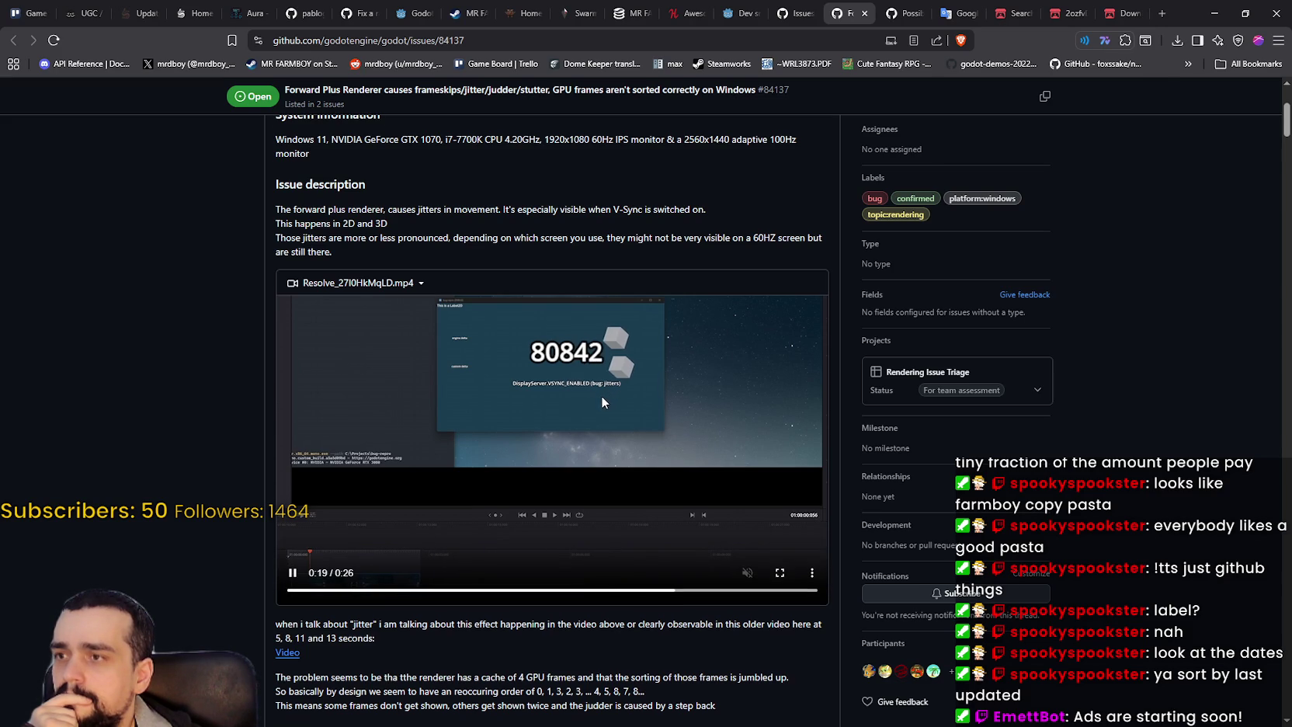
scroll(601, 394, "up", 3)
scroll(605, 417, "down", 2)
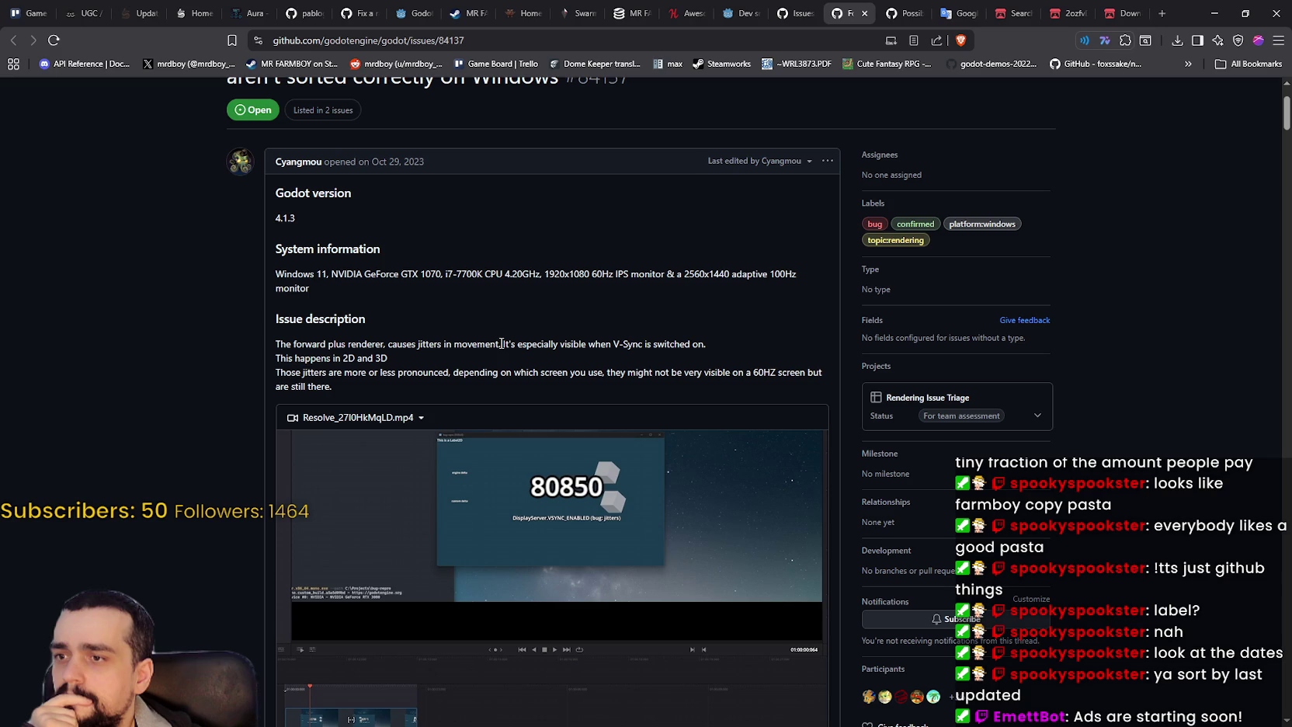
- Read through the description and three conclusion points of issue #84137
mouse_move(518, 344)
left_mouse_down()
mouse_move(702, 345)
mouse_move(371, 328)
mouse_move(309, 339)
left_mouse_up()
mouse_move(394, 360)
left_mouse_down()
mouse_move(264, 359)
mouse_move(360, 376)
mouse_move(820, 373)
mouse_move(822, 389)
mouse_move(485, 471)
mouse_move(298, 307)
mouse_move(379, 316)
left_mouse_up()
scroll(485, 471, "down", 6)
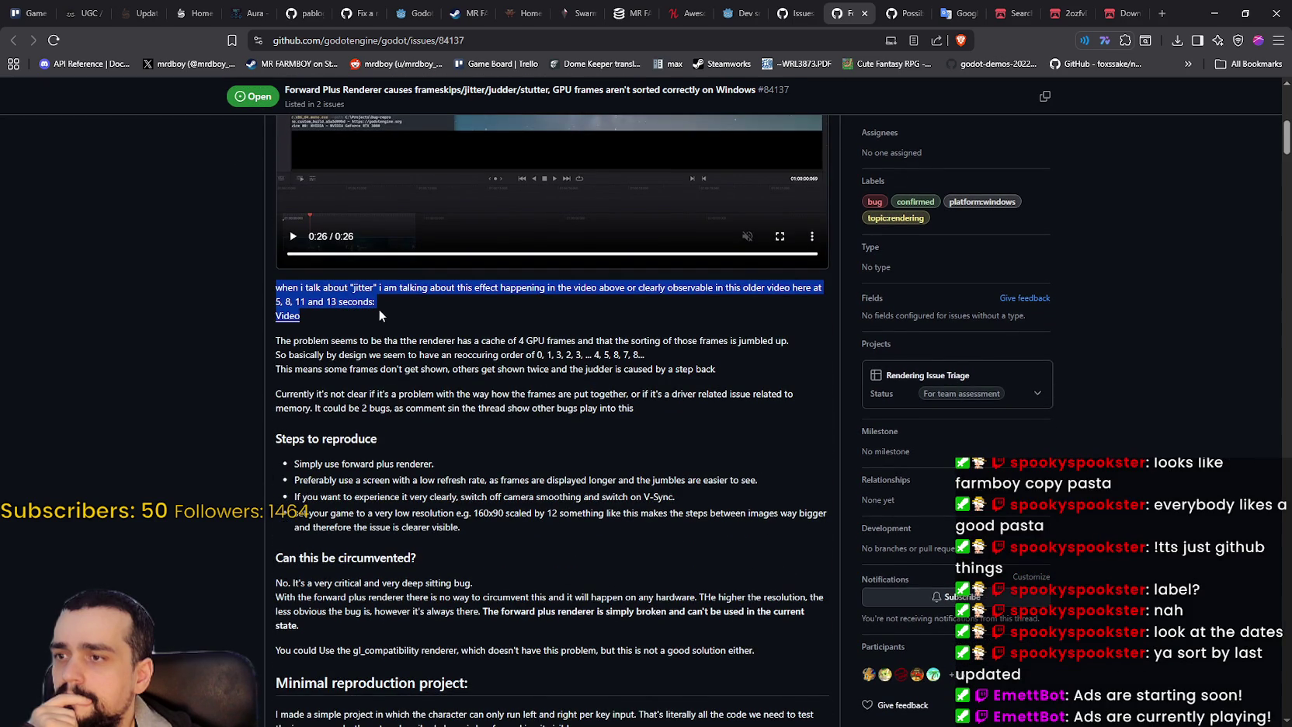
scroll(372, 441, "down", 2)
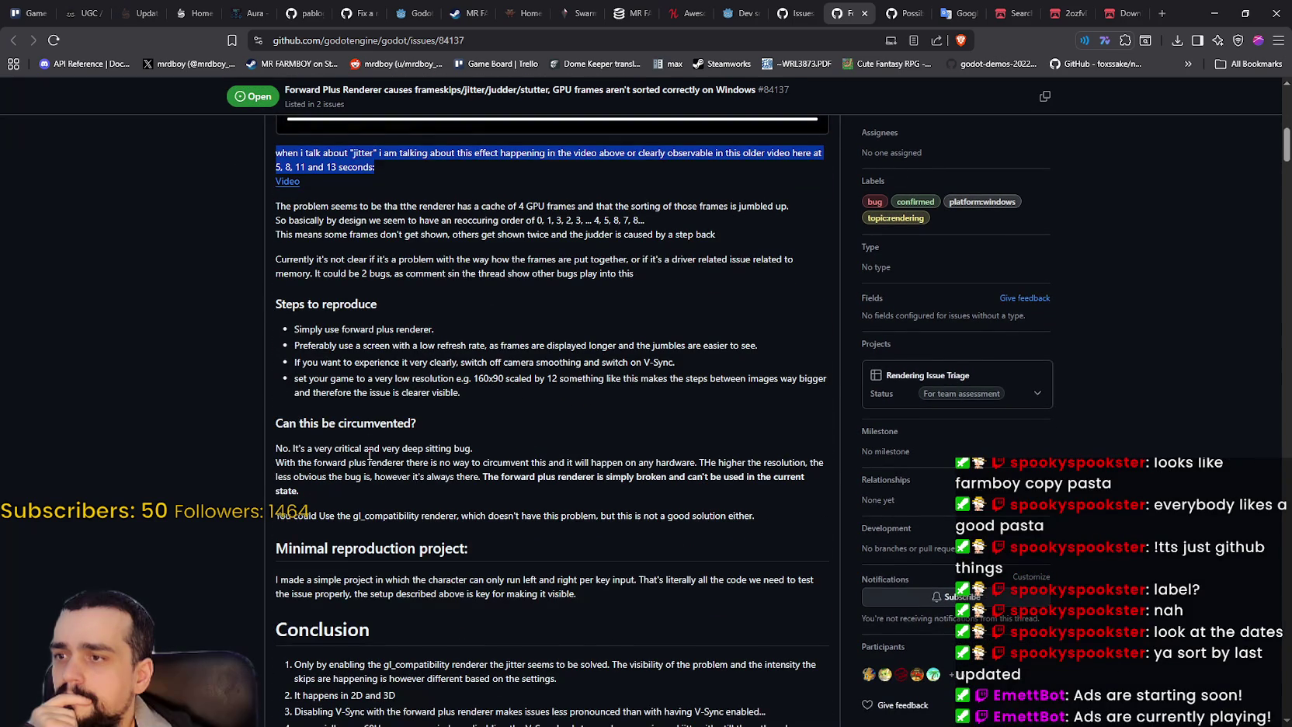
scroll(373, 447, "down", 3)
scroll(384, 439, "down", 2)
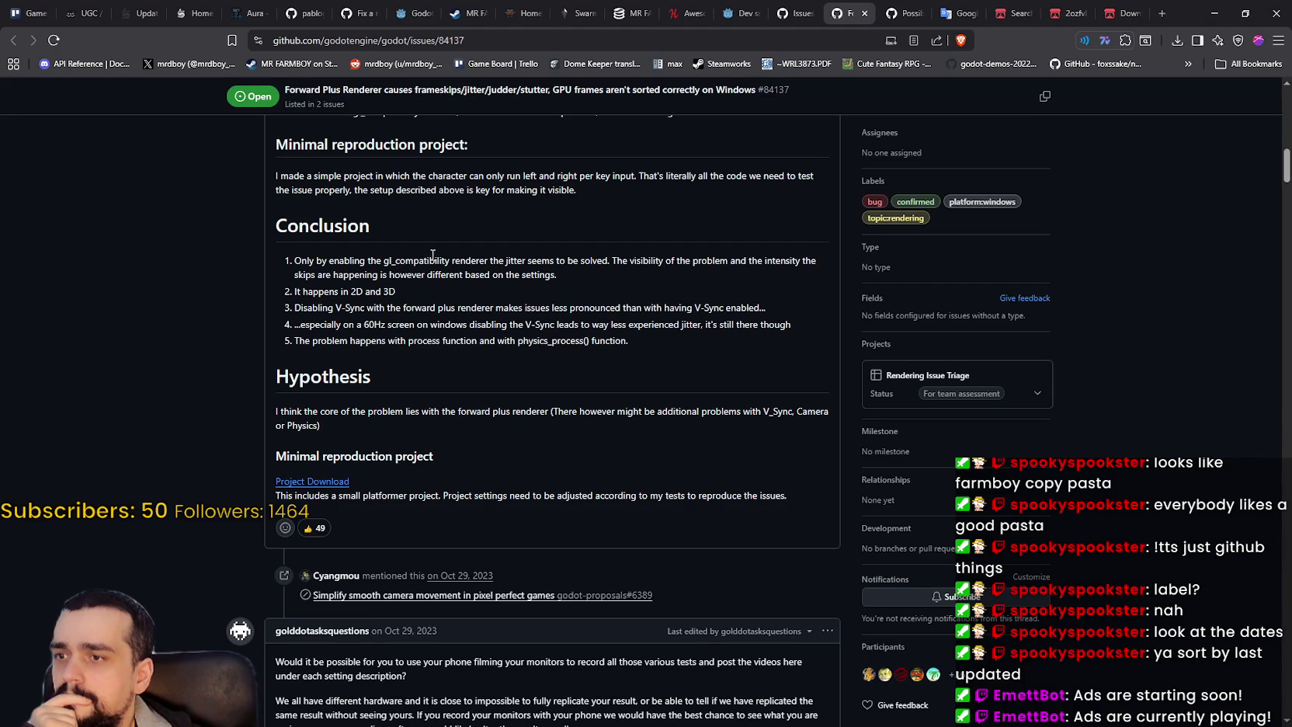
left_click_drag(525, 260, 626, 261)
left_click(690, 273)
left_click_drag(324, 291, 396, 292)
left_click_drag(295, 307, 668, 310)
left_click(419, 342)
scroll(416, 343, "down", 2)
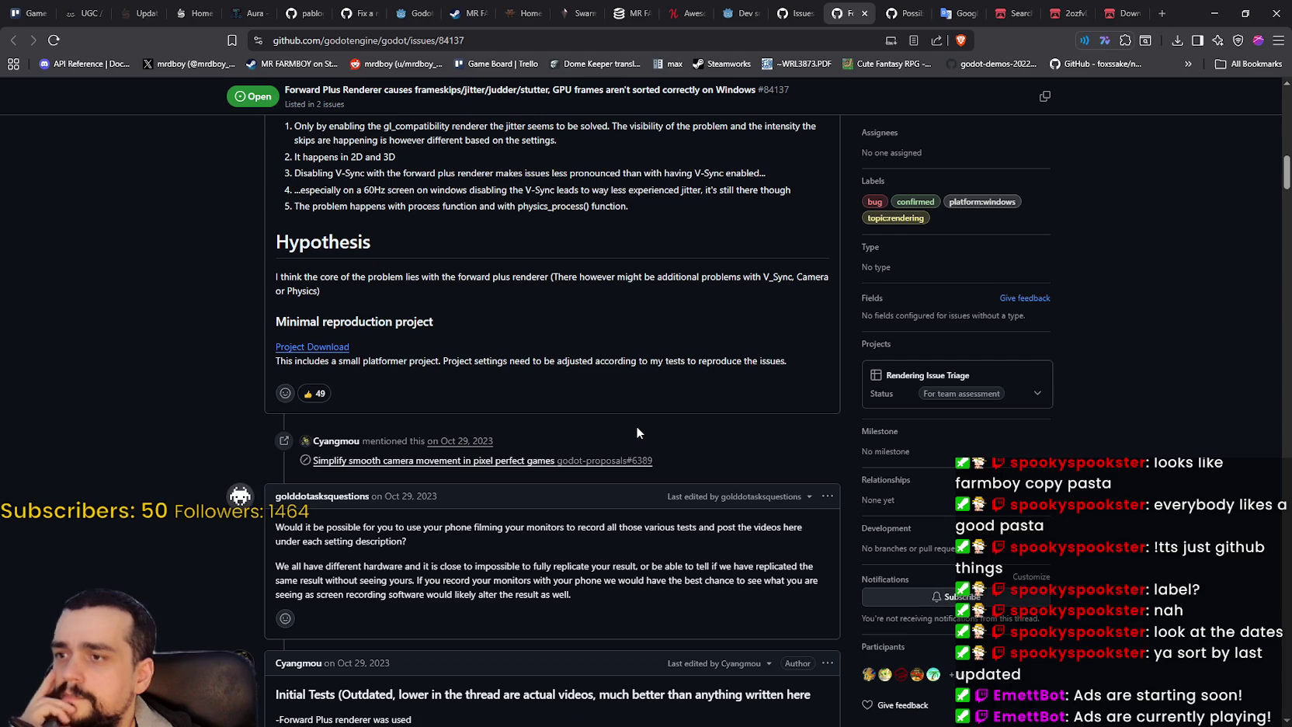
- Read the V_Sync and Camera hypothesis and remaining comments, then close issue #84137
left_click_drag(589, 283, 826, 278)
left_click_drag(349, 322, 533, 326)
scroll(548, 341, "down", 3)
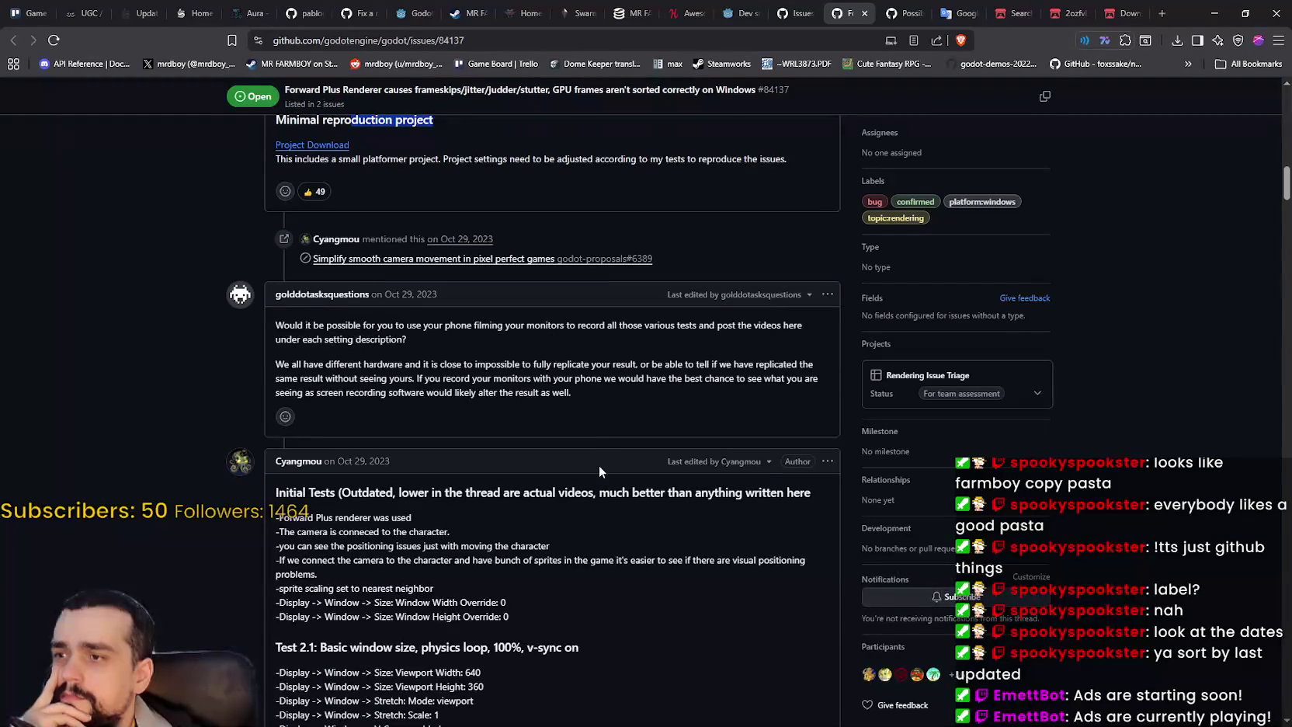
scroll(593, 460, "down", 14)
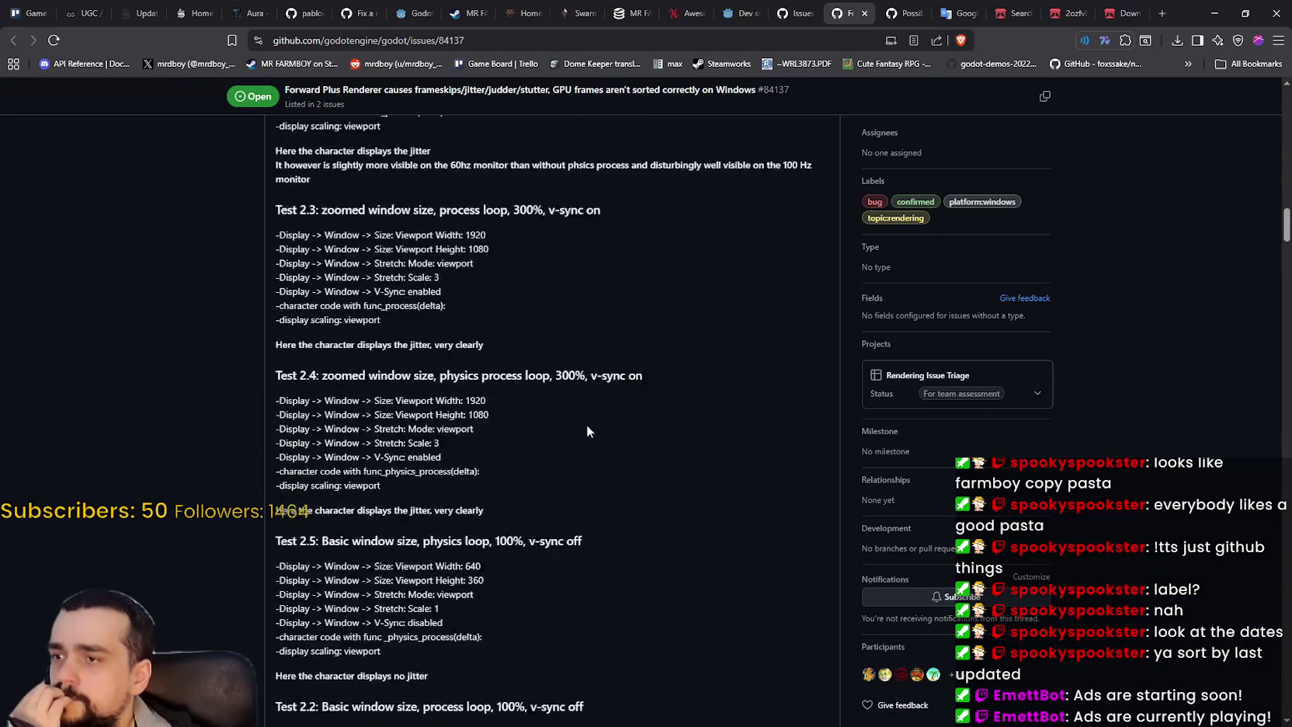
left_click_drag(1286, 233, 1274, 687)
scroll(742, 469, "down", 2)
scroll(740, 451, "down", 4)
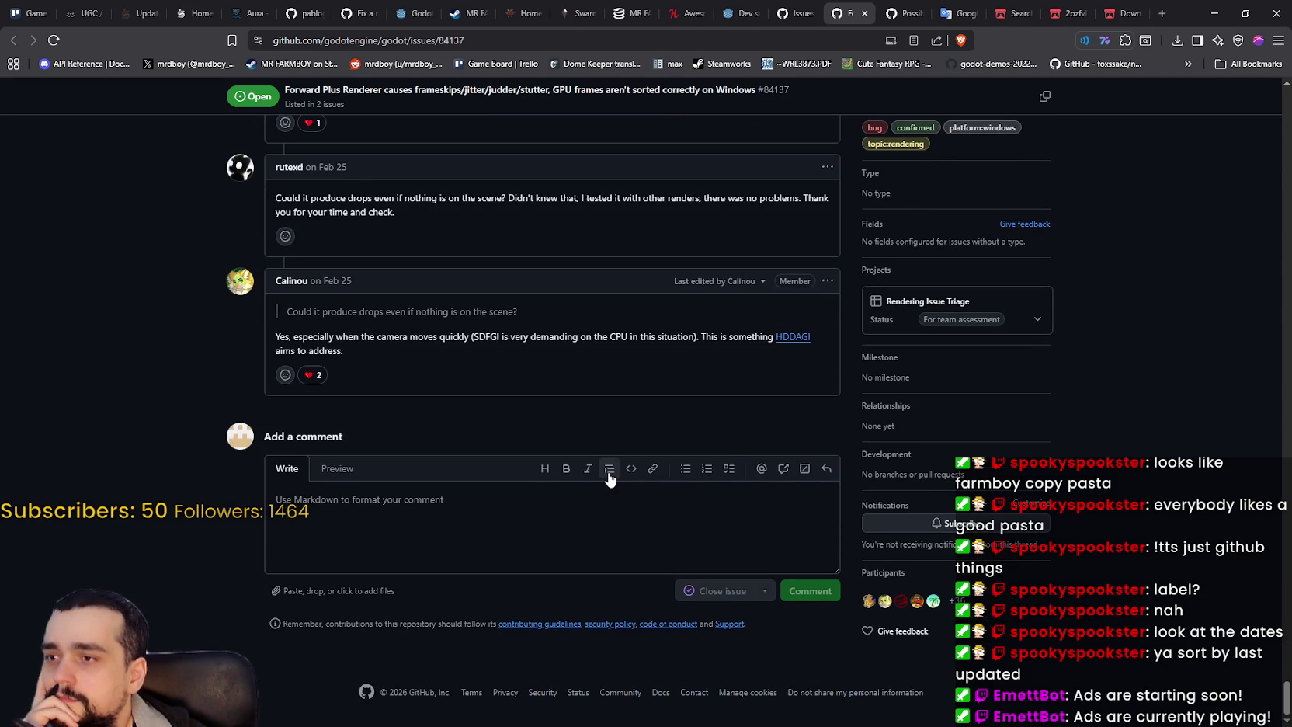
left_click(866, 13)
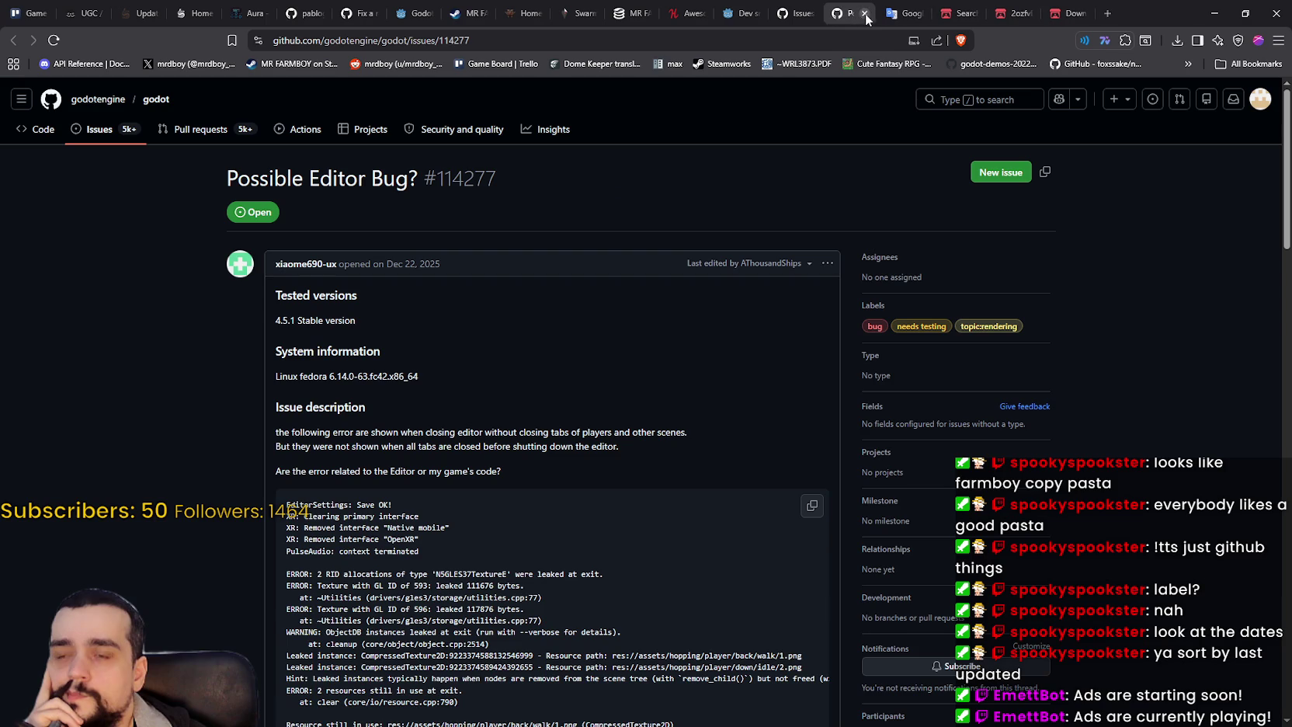
- Close the Possible Editor Bug? tab and return to the godot issues list
scroll(580, 536, "down", 7)
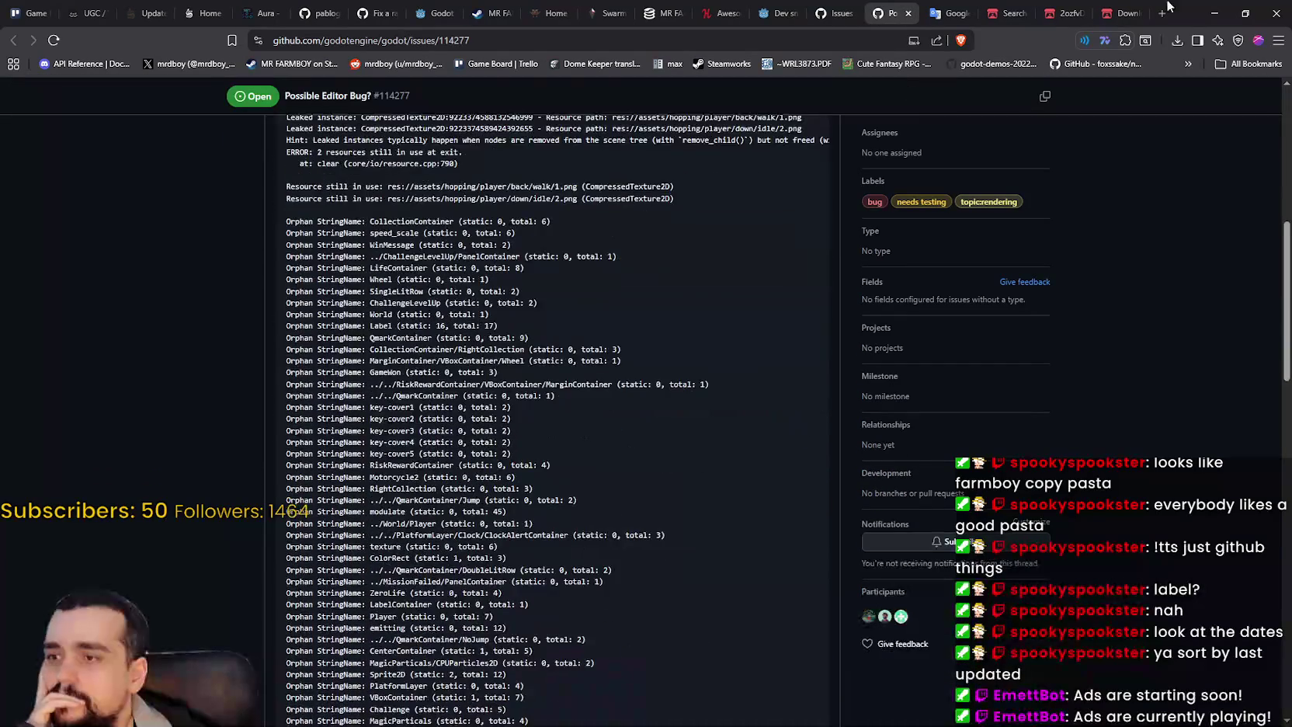
left_click(907, 13)
left_click(802, 8)
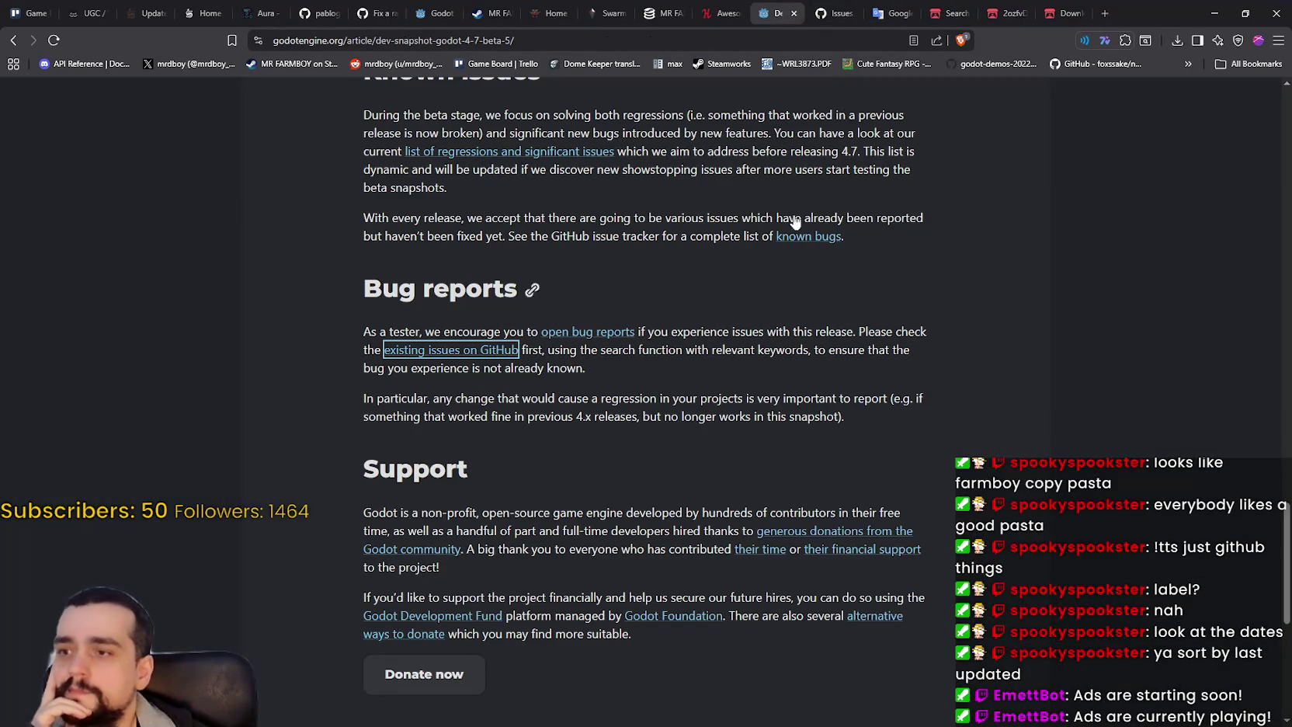
left_click(874, 14)
- Back in Godot, mark out a trial region on the atlas, narrowing it and shifting it
key("alt+Tab")
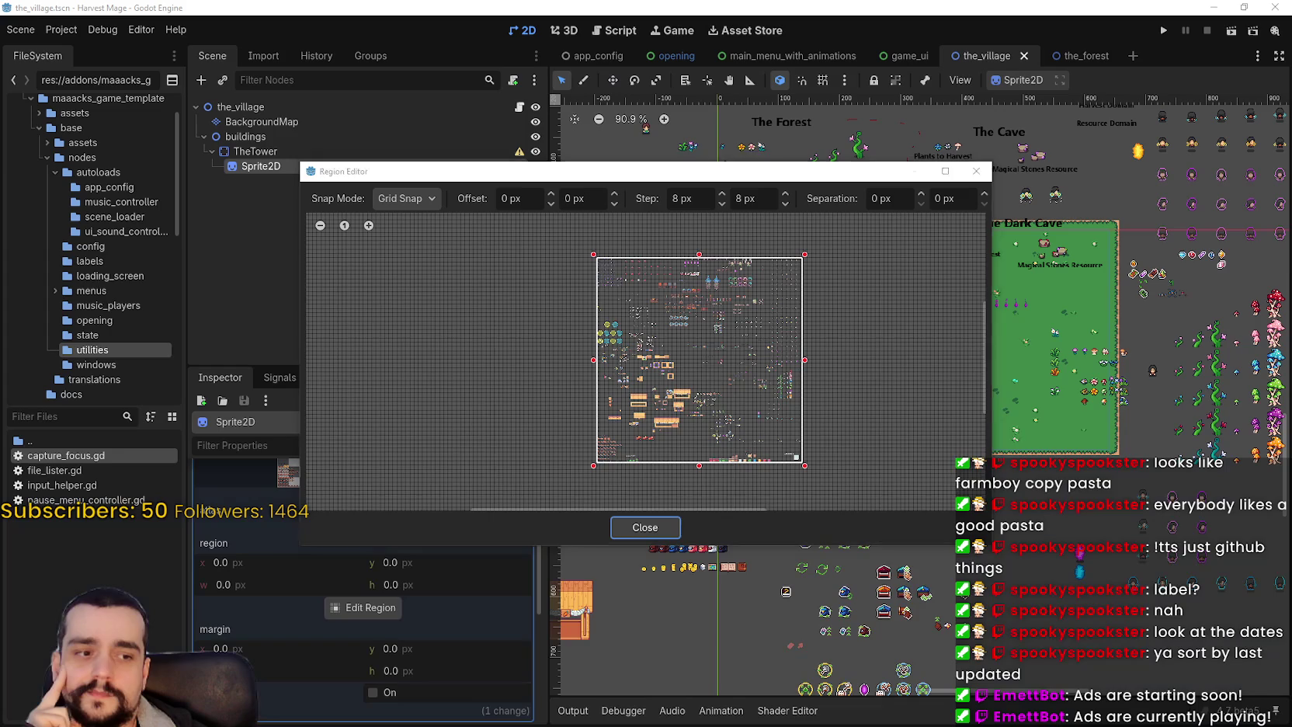
mouse_move(525, 217)
left_mouse_down()
mouse_move(497, 274)
mouse_move(577, 347)
mouse_move(705, 419)
left_mouse_up()
left_click_drag(812, 385, 509, 381)
scroll(489, 364, "down", 2)
mouse_move(482, 254)
left_mouse_down()
mouse_move(482, 452)
mouse_move(520, 379)
mouse_move(628, 436)
left_mouse_up()
scroll(519, 362, "up", 4)
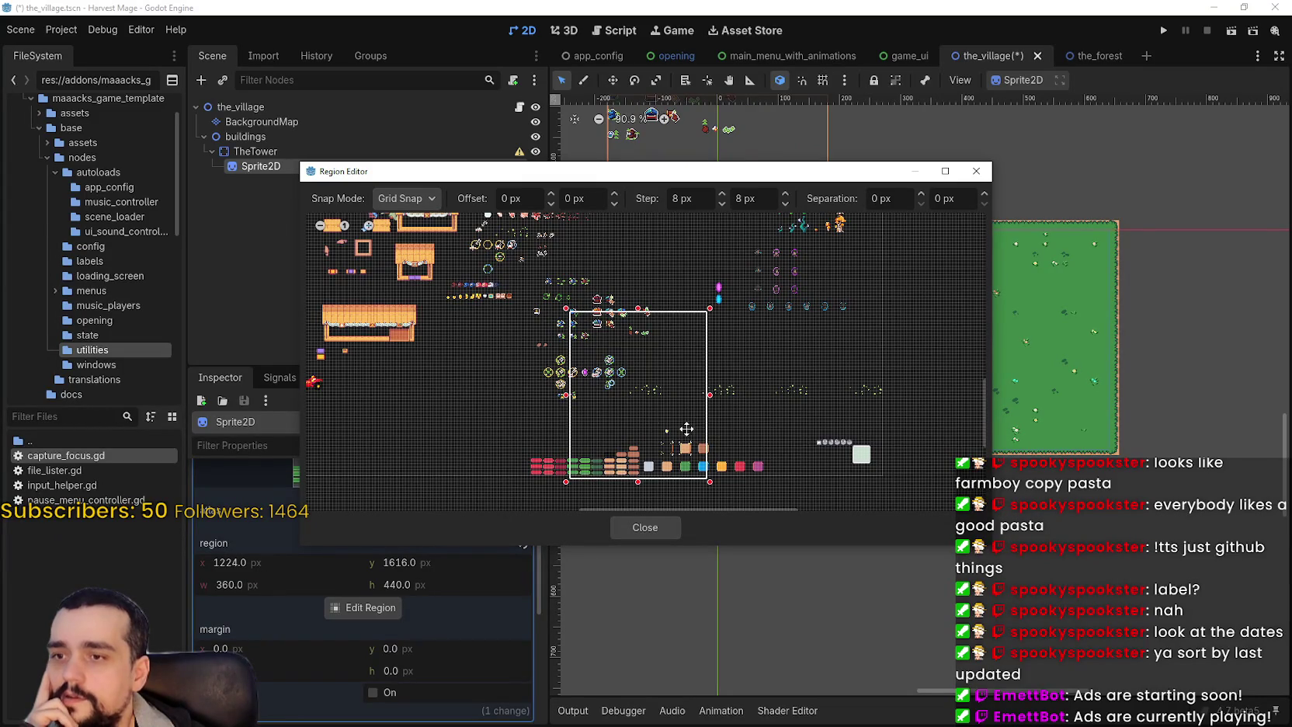
mouse_move(665, 389)
left_mouse_down()
mouse_move(620, 355)
mouse_move(722, 431)
left_mouse_up()
scroll(817, 419, "up", 4)
- Draw smaller regions instead, ending with a 64×24 region beside the small tiles
left_click_drag(832, 403, 763, 435)
scroll(739, 483, "up", 1)
scroll(739, 483, "down", 3)
mouse_move(770, 378)
left_mouse_down()
mouse_move(805, 402)
mouse_move(532, 329)
mouse_move(579, 308)
mouse_move(630, 320)
mouse_move(756, 303)
mouse_move(719, 335)
left_mouse_up()
scroll(570, 355, "up", 1)
scroll(570, 354, "up", 2)
scroll(730, 392, "up", 2)
scroll(642, 349, "down", 2)
scroll(719, 335, "down", 1)
left_click_drag(594, 342, 633, 369)
scroll(575, 409, "down", 1)
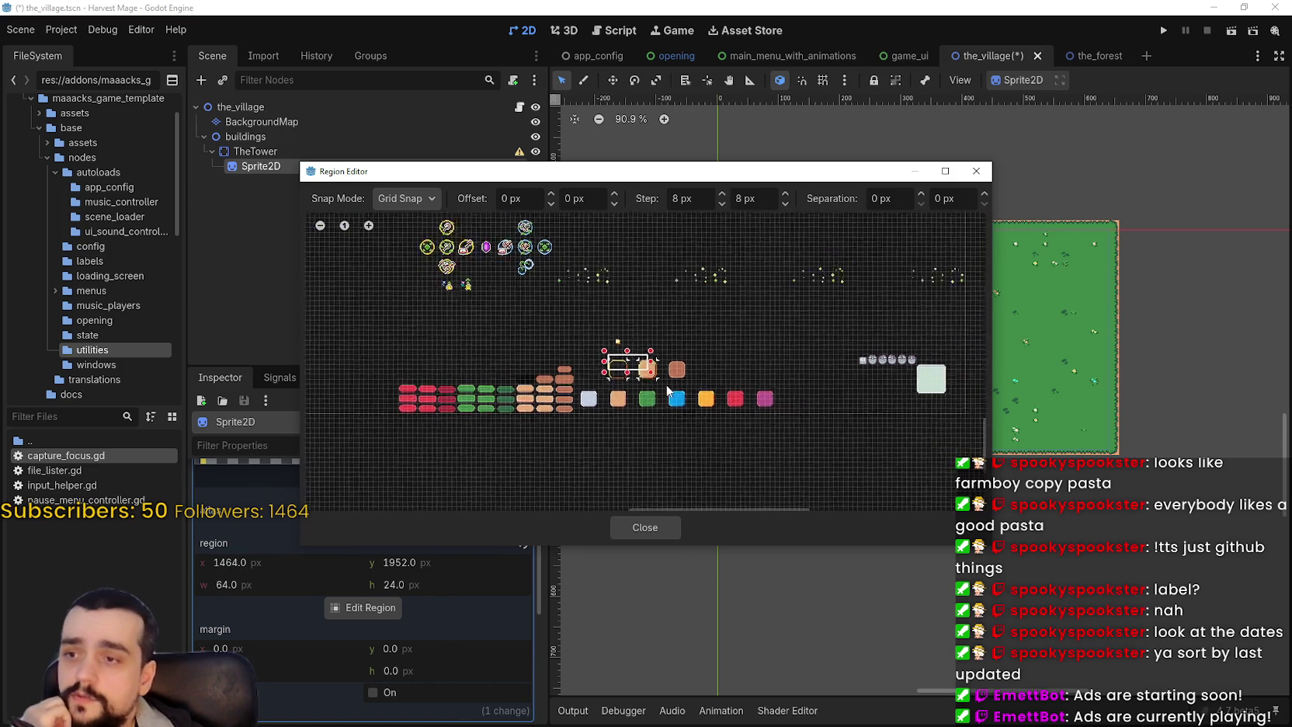
scroll(577, 414, "up", 3)
scroll(590, 380, "down", 3)
scroll(575, 346, "down", 5)
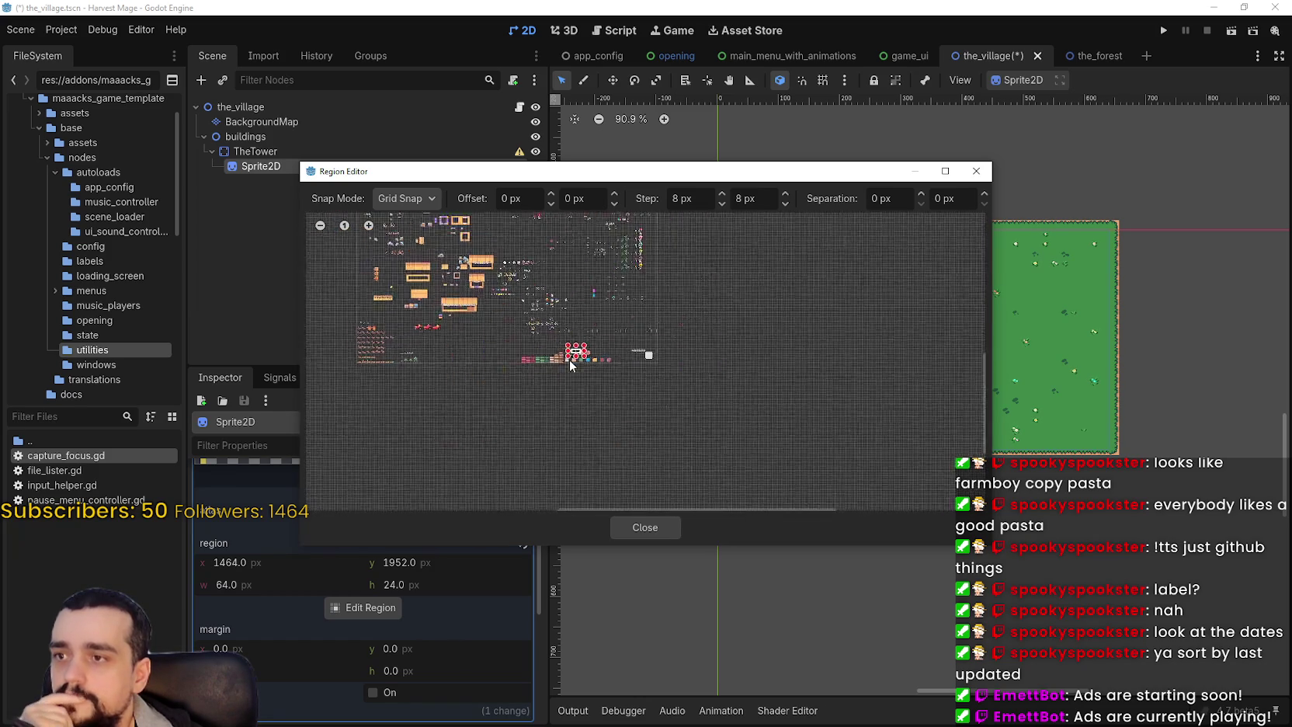
scroll(572, 384, "up", 5)
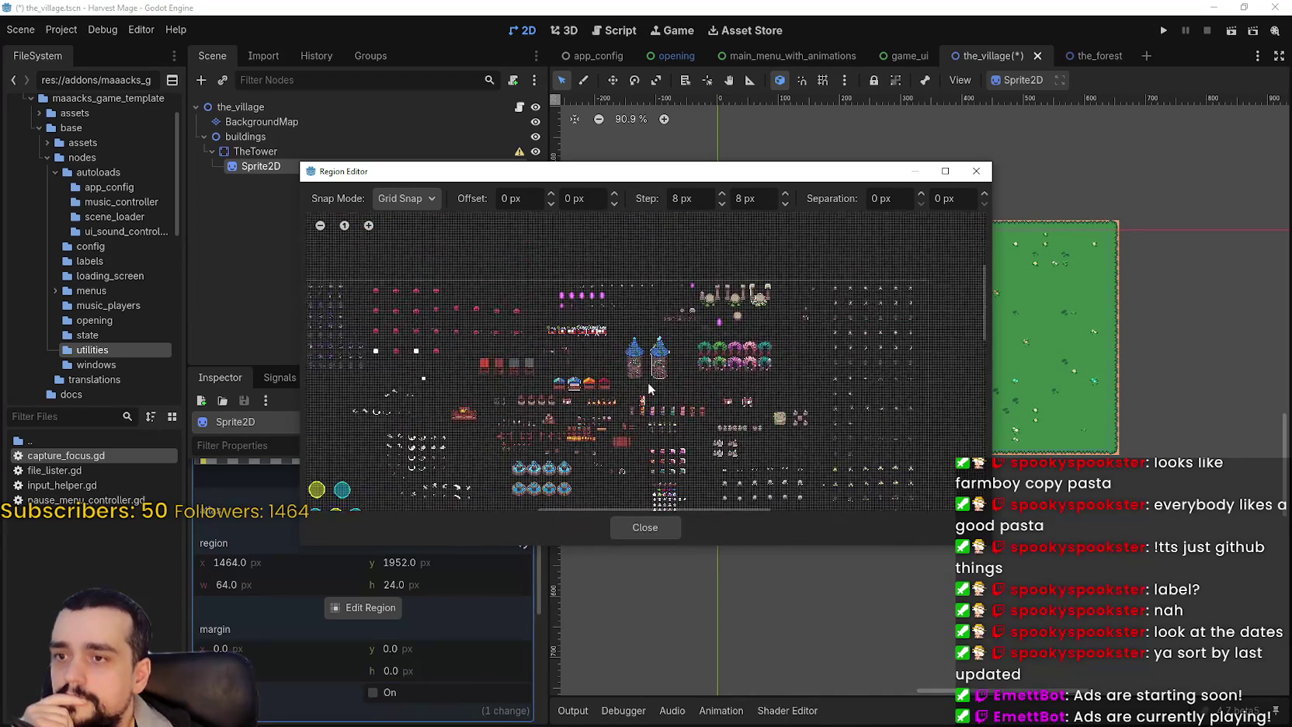
scroll(651, 368, "up", 4)
- Draw a region around the left tower, raising its top to the crystal and trimming the left edge
left_click_drag(553, 398, 649, 225)
scroll(650, 226, "up", 4)
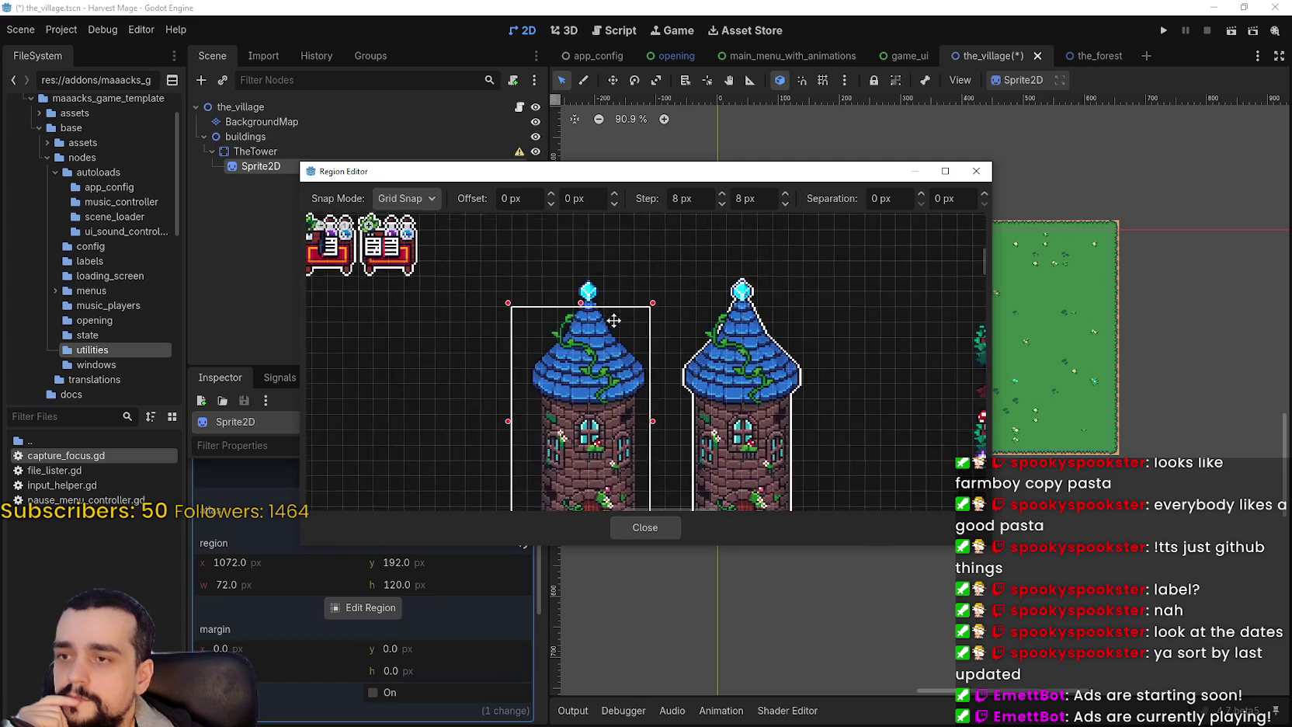
left_click_drag(575, 299, 572, 264)
scroll(630, 418, "up", 2)
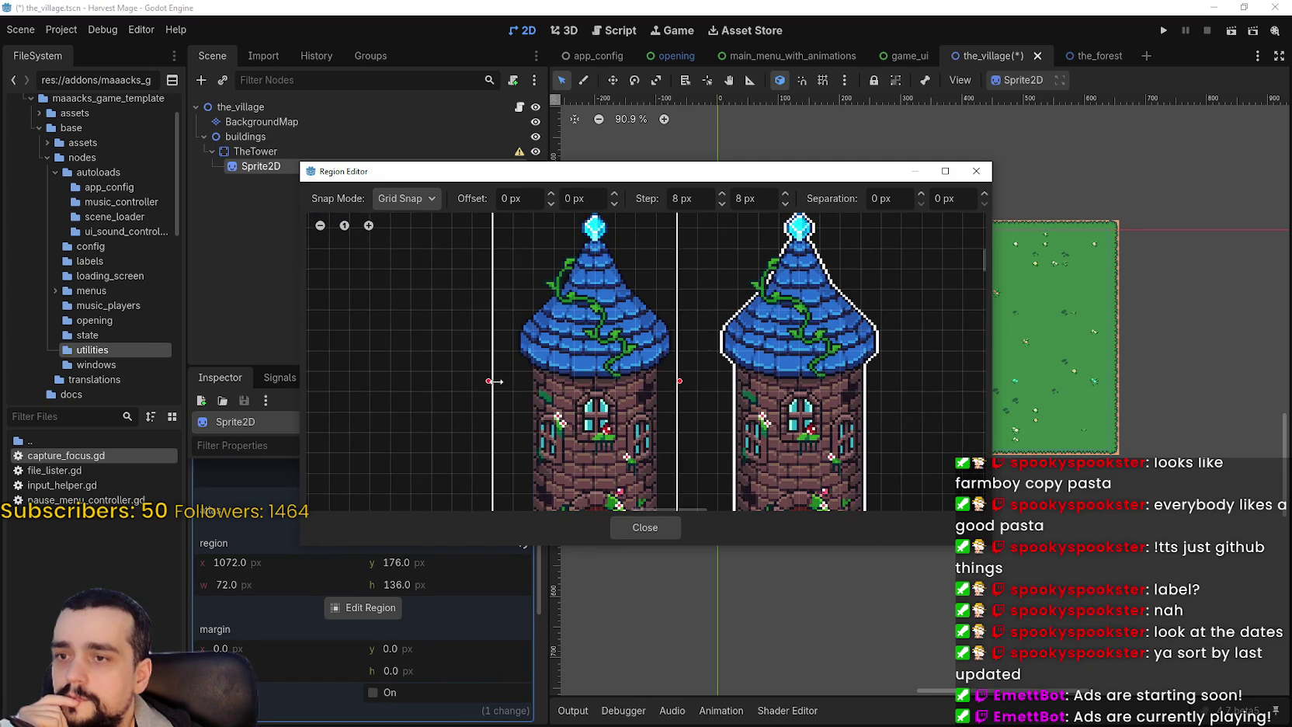
left_click_drag(504, 381, 513, 381)
- Extend the tower region's bottom down to 144 px tall to include the base
scroll(455, 301, "up", 2)
scroll(751, 443, "down", 1)
scroll(738, 454, "down", 2)
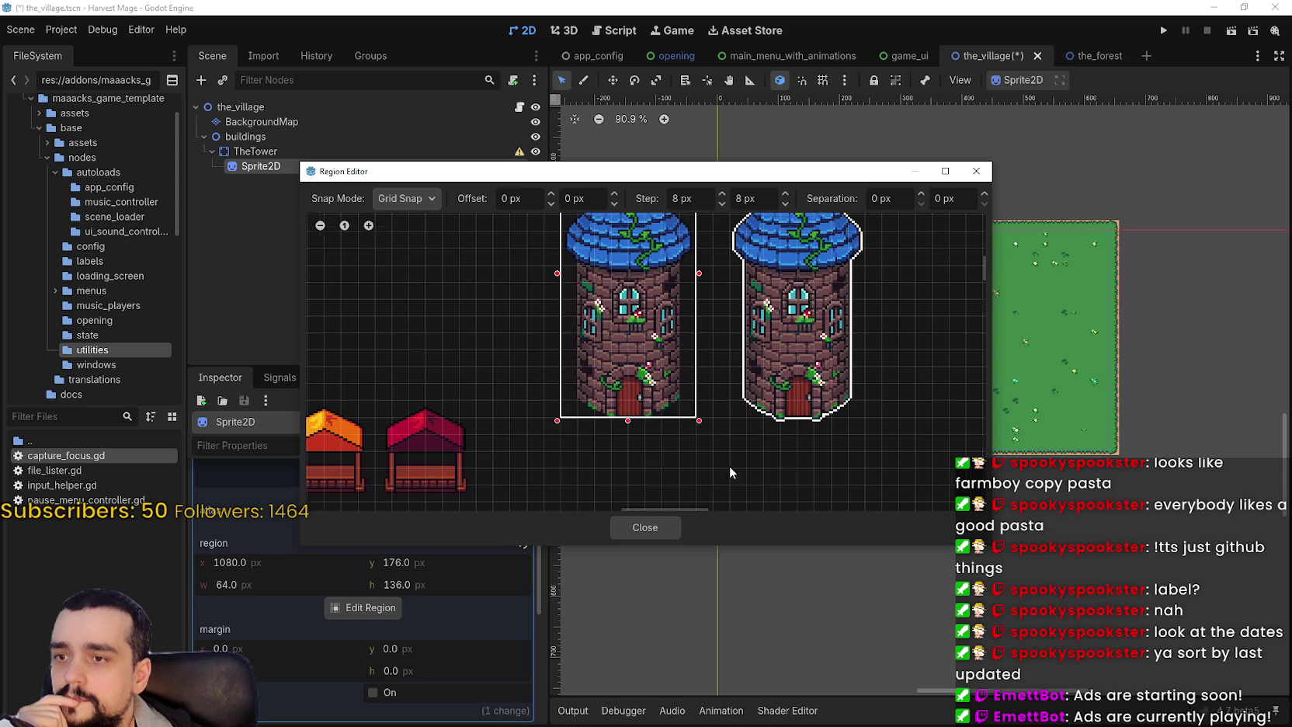
scroll(728, 461, "up", 4)
scroll(619, 411, "up", 2)
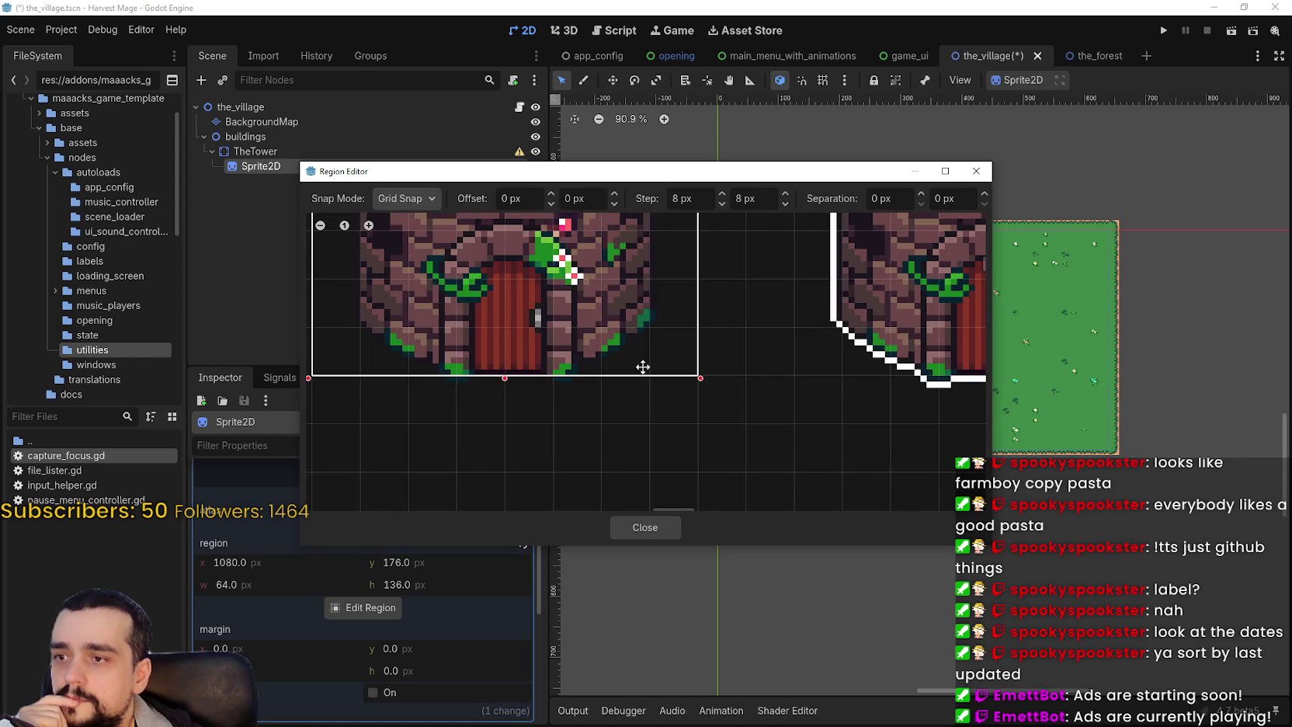
scroll(654, 379, "up", 10)
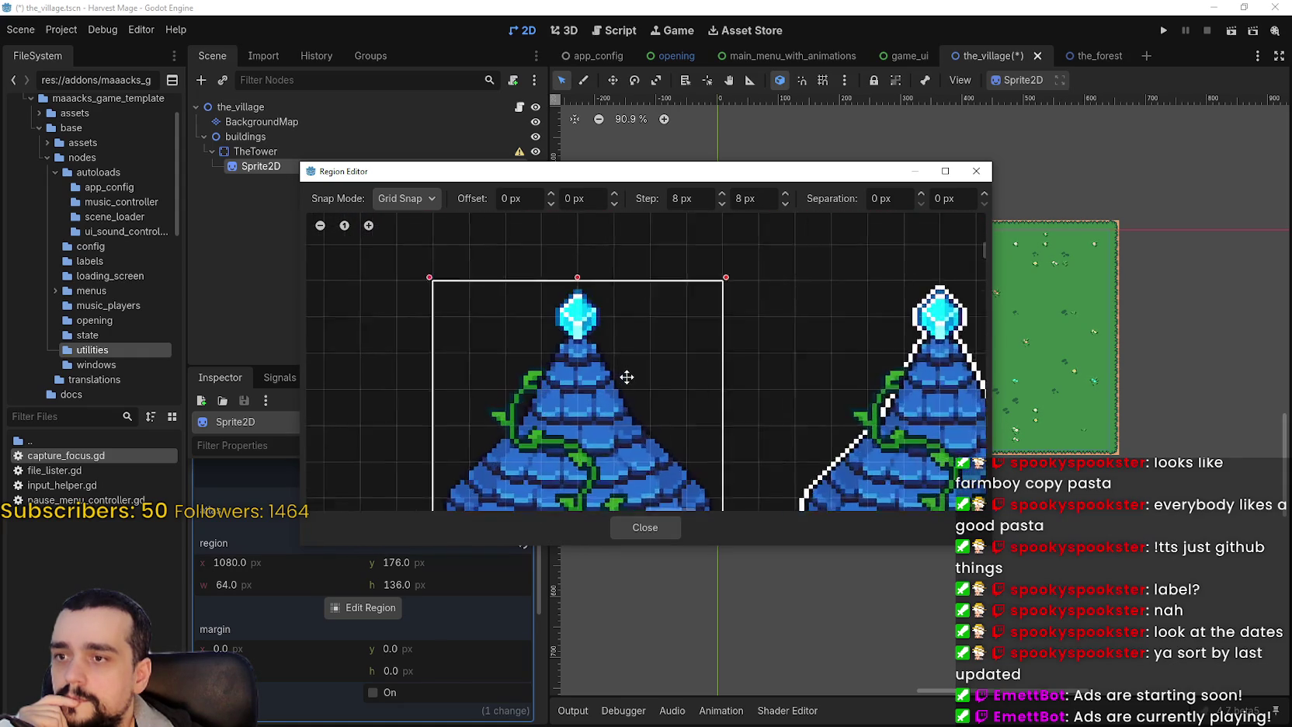
scroll(627, 377, "up", 2)
scroll(406, 439, "down", 2)
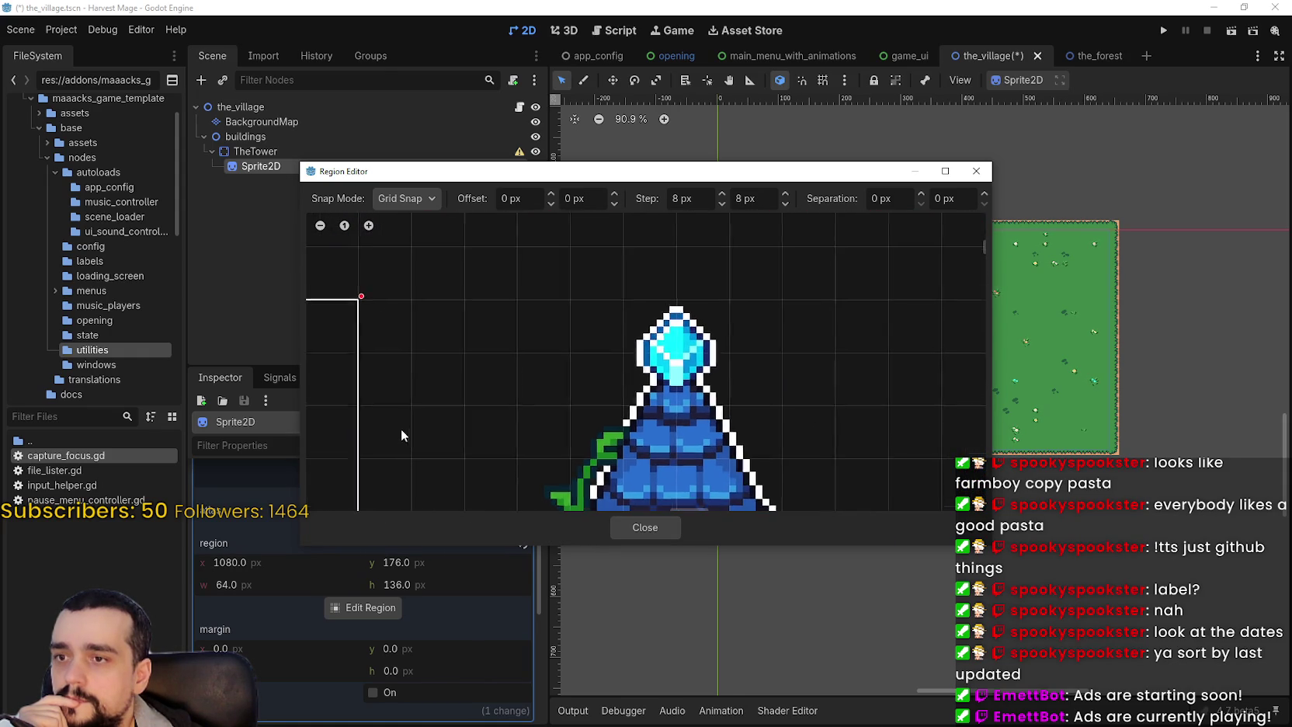
scroll(371, 280, "up", 3)
scroll(632, 452, "down", 1)
scroll(637, 451, "down", 8)
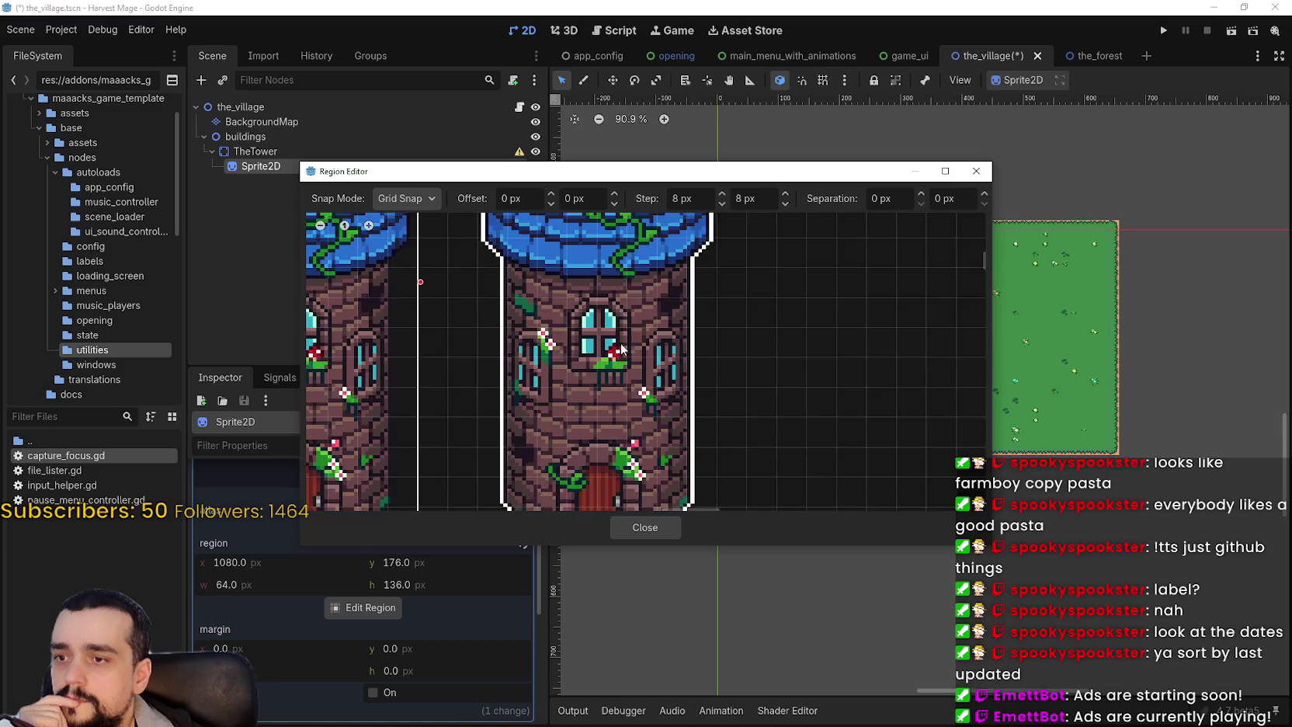
scroll(650, 441, "up", 3)
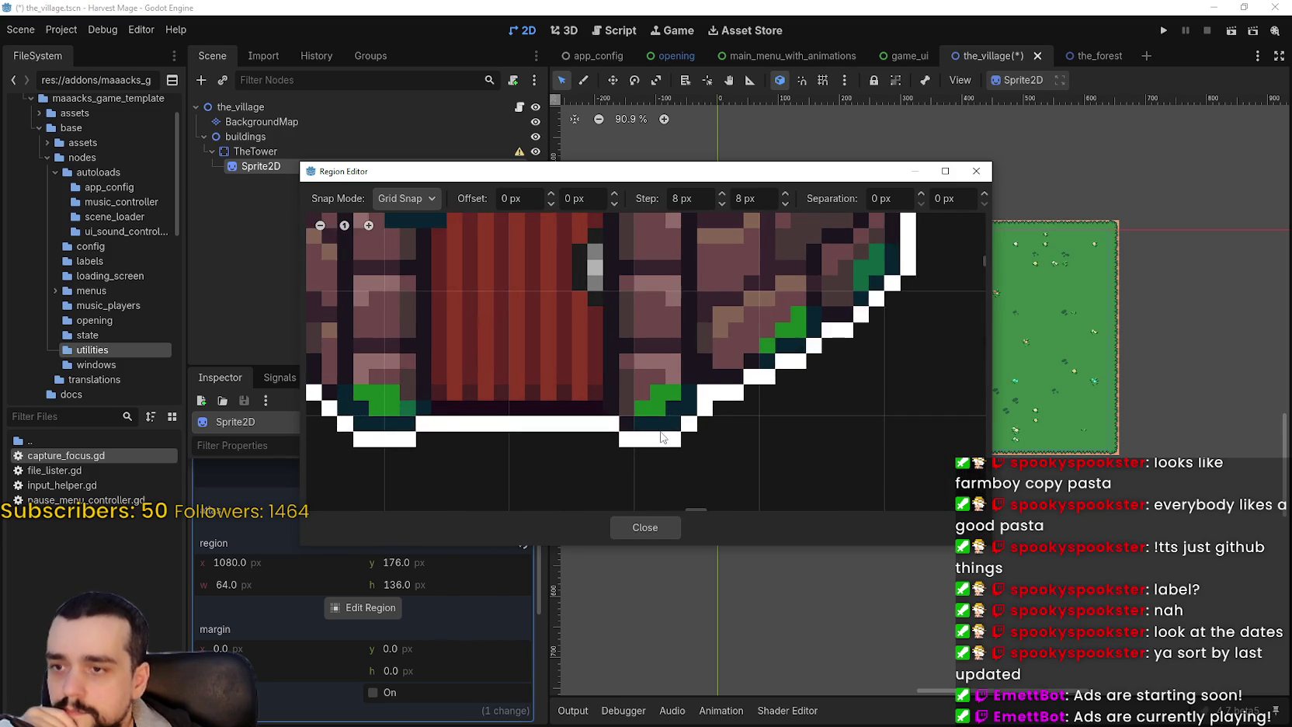
scroll(620, 421, "down", 4)
scroll(620, 422, "down", 4)
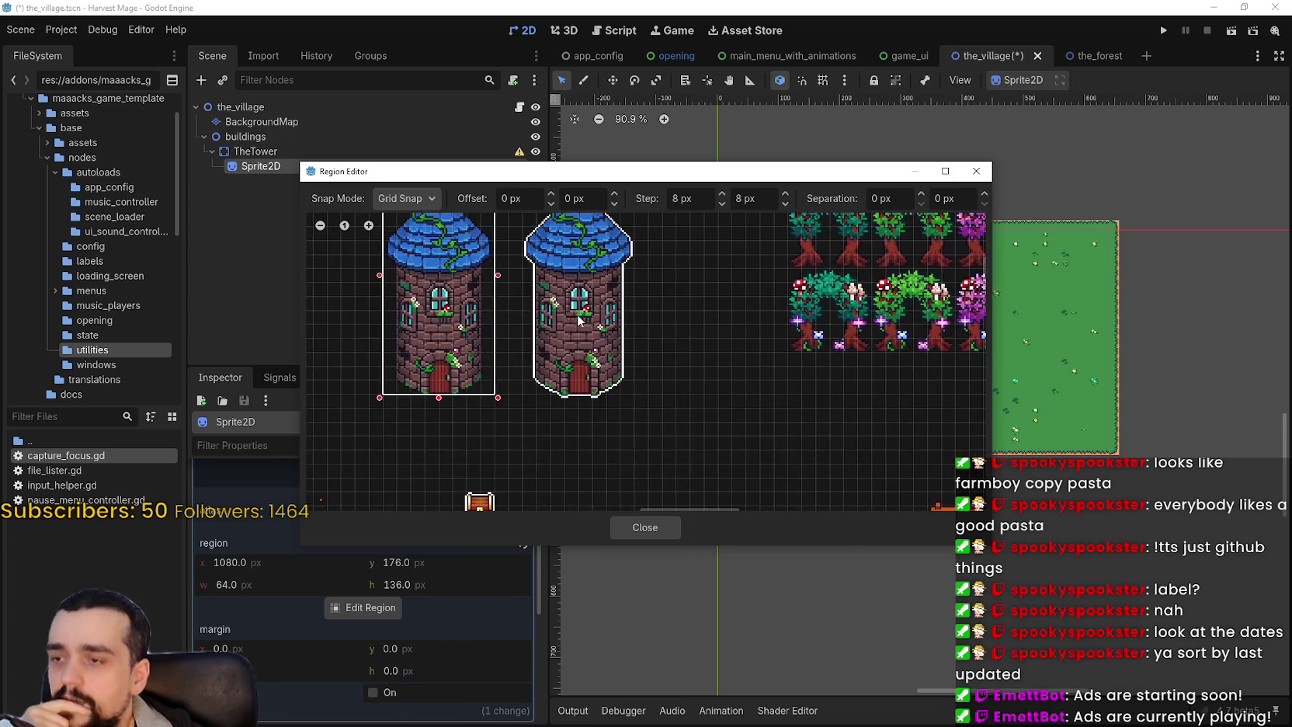
scroll(560, 306, "up", 3)
scroll(560, 307, "up", 2)
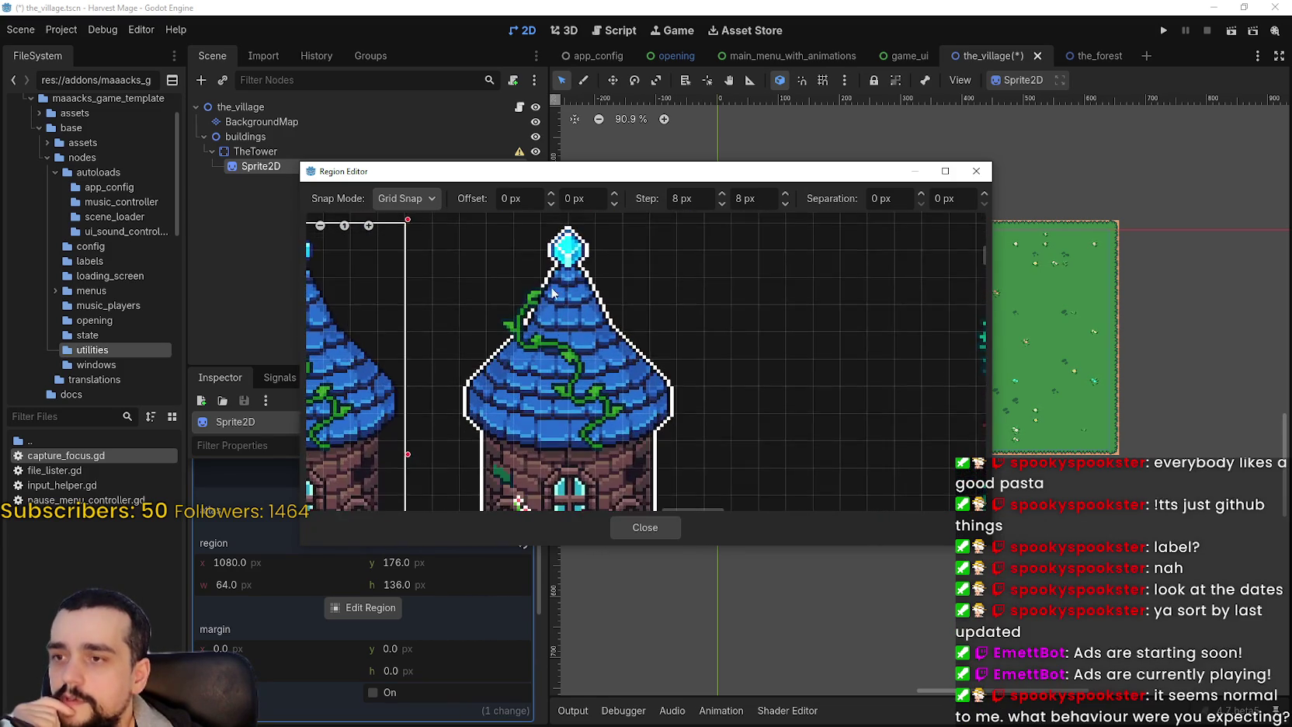
scroll(706, 346, "down", 2)
scroll(655, 285, "up", 3)
scroll(636, 333, "down", 3)
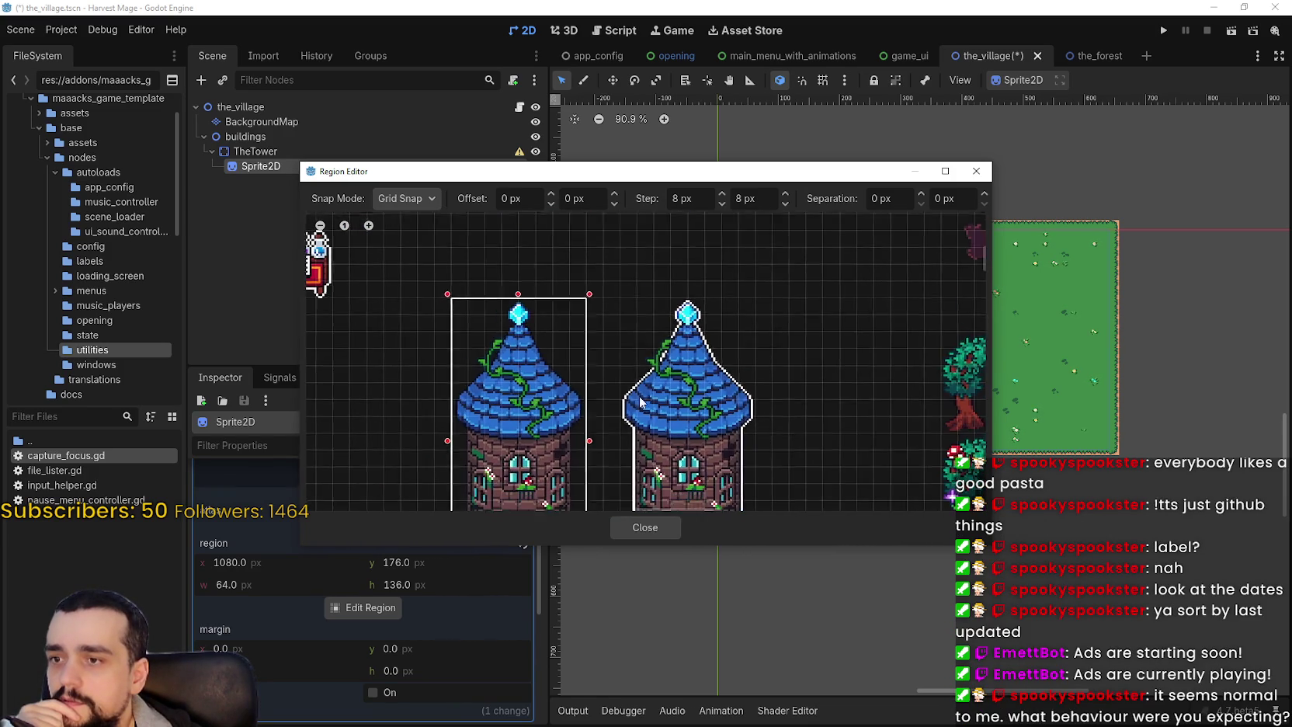
scroll(565, 386, "up", 4)
left_click_drag(573, 356, 573, 391)
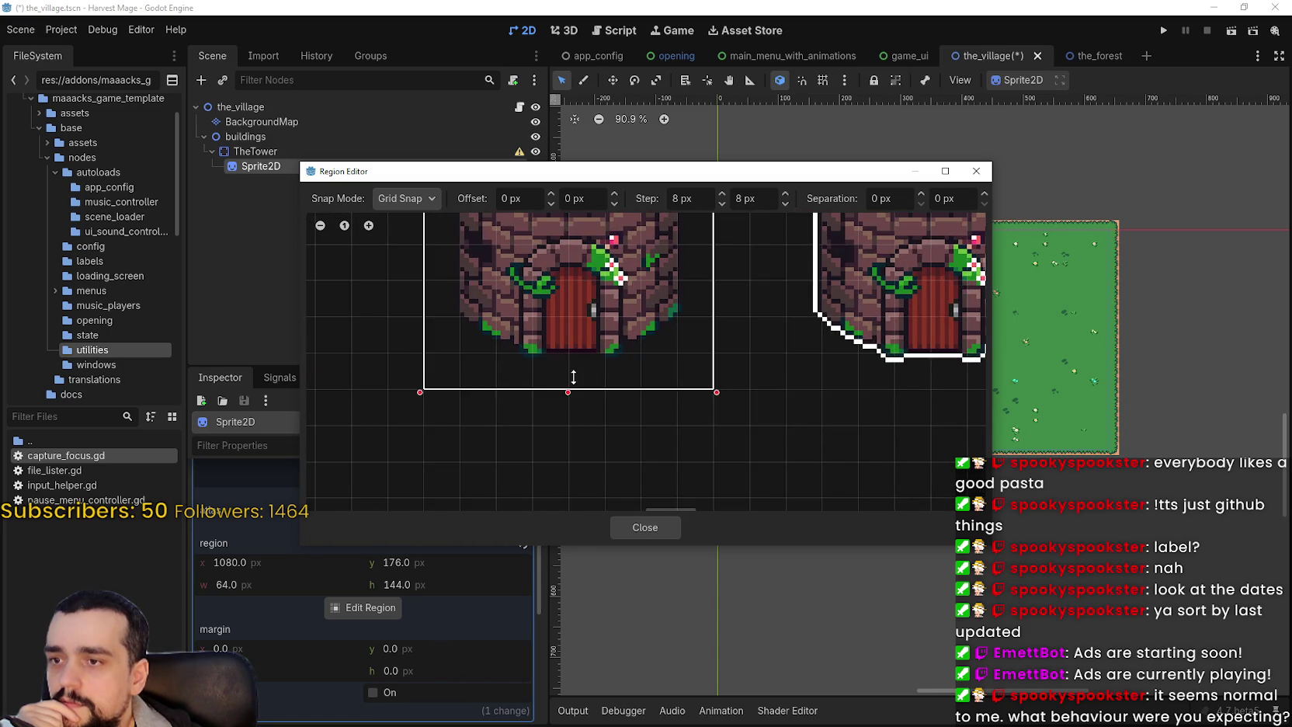
scroll(573, 381, "down", 4)
- Finish the region edit and save the_village scene with Ctrl+S
left_click(647, 527)
scroll(810, 265, "up", 4)
key("ctrl+s")
scroll(810, 265, "down", 6)
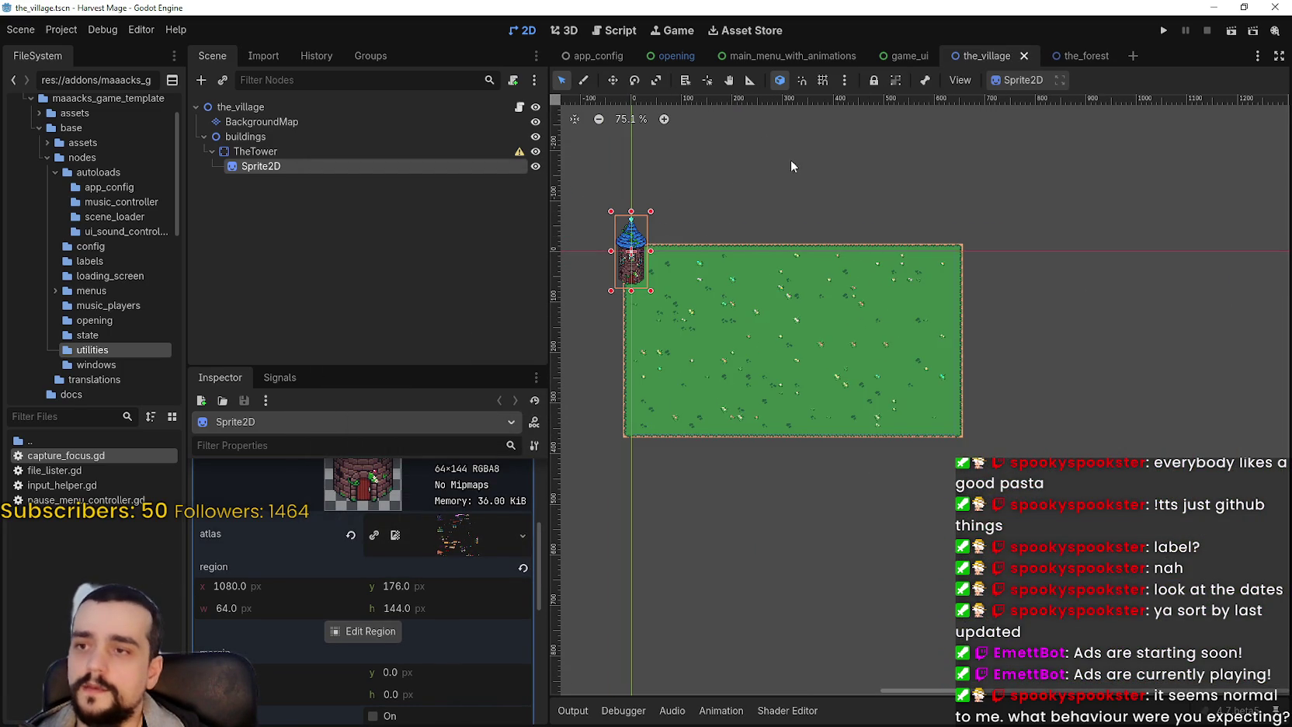
- Reopen the tower Sprite2D's Region Editor, showing the 64 × 144 region at 1080, 176
scroll(598, 373, "up", 3)
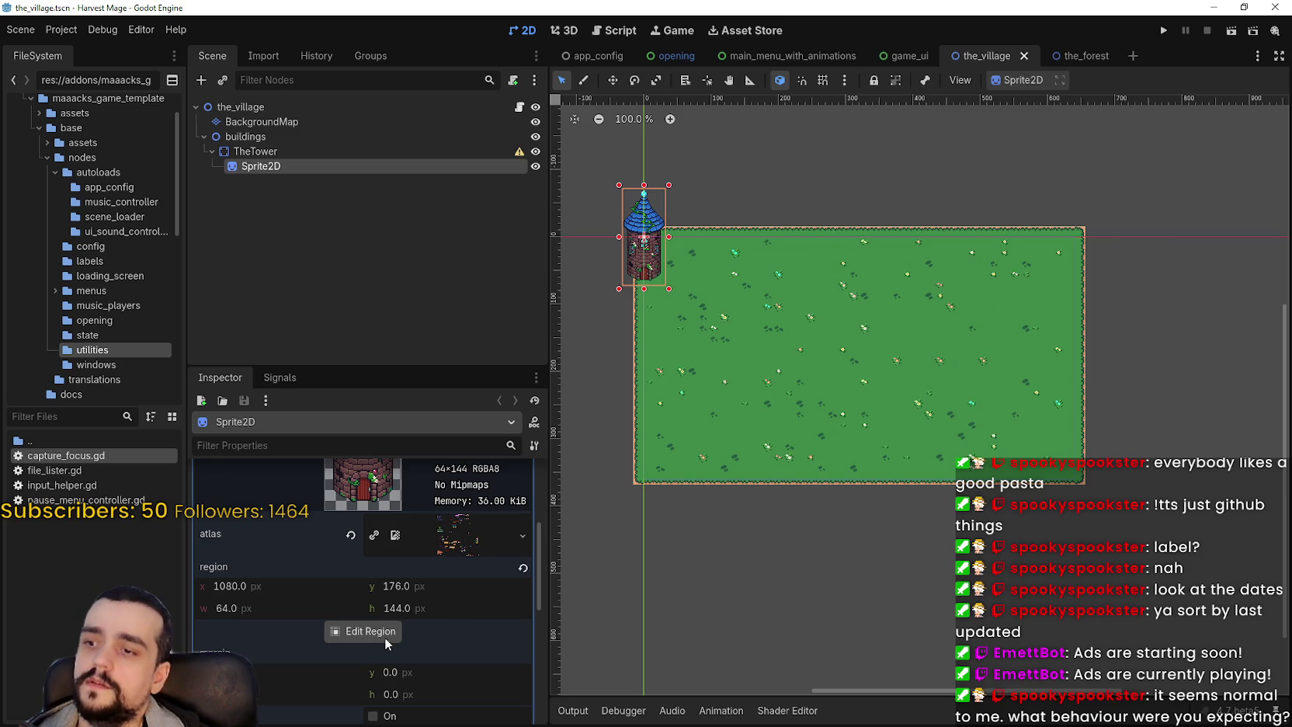
scroll(404, 613, "up", 5)
left_click(431, 521)
left_click(424, 508)
scroll(363, 640, "down", 5)
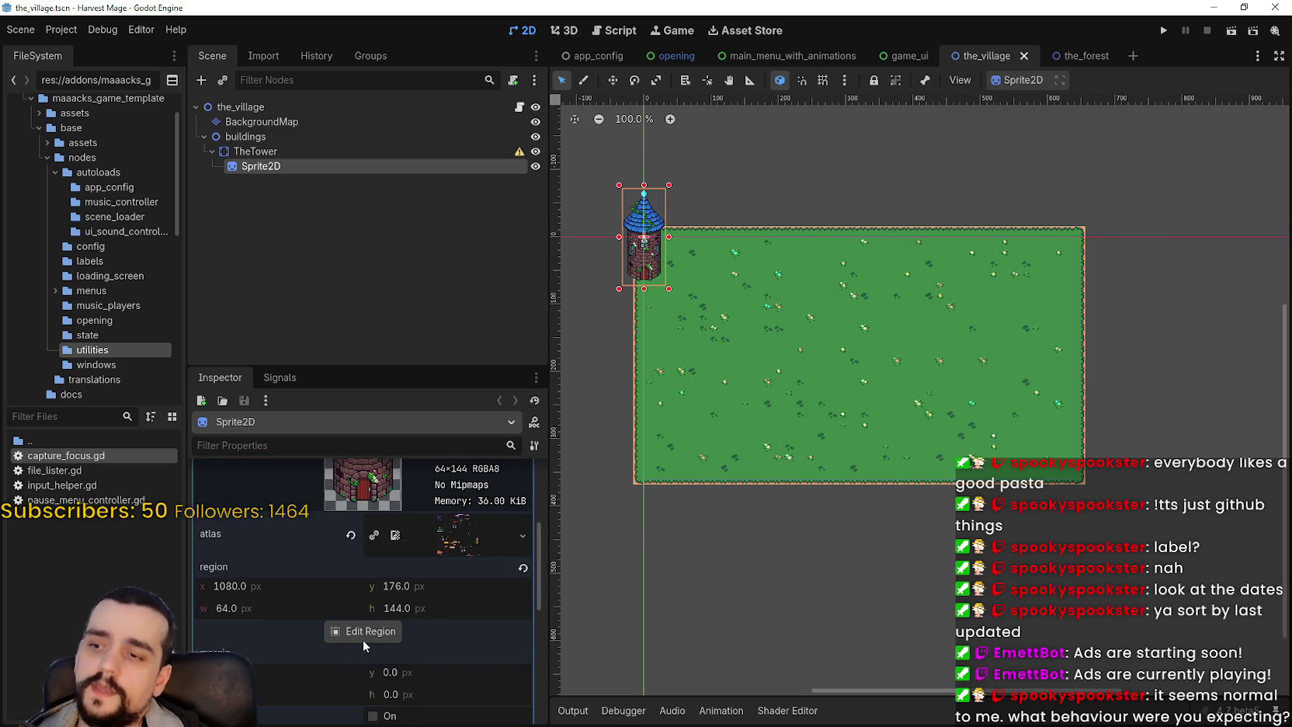
left_click(363, 638)
scroll(664, 364, "down", 6)
scroll(660, 366, "down", 5)
scroll(647, 365, "up", 4)
scroll(647, 357, "up", 4)
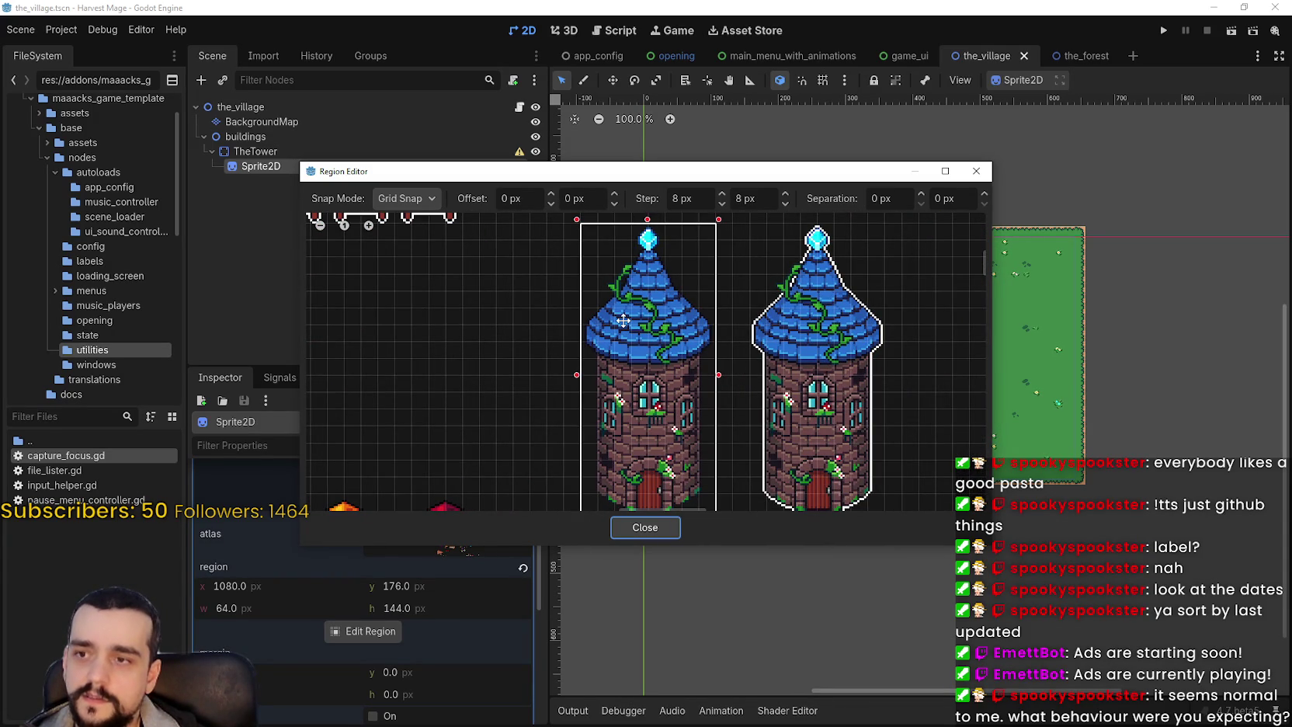
- Inspect the tower region box on the atlas, keeping it at 64×144 from 1080, 176
scroll(624, 320, "down", 2)
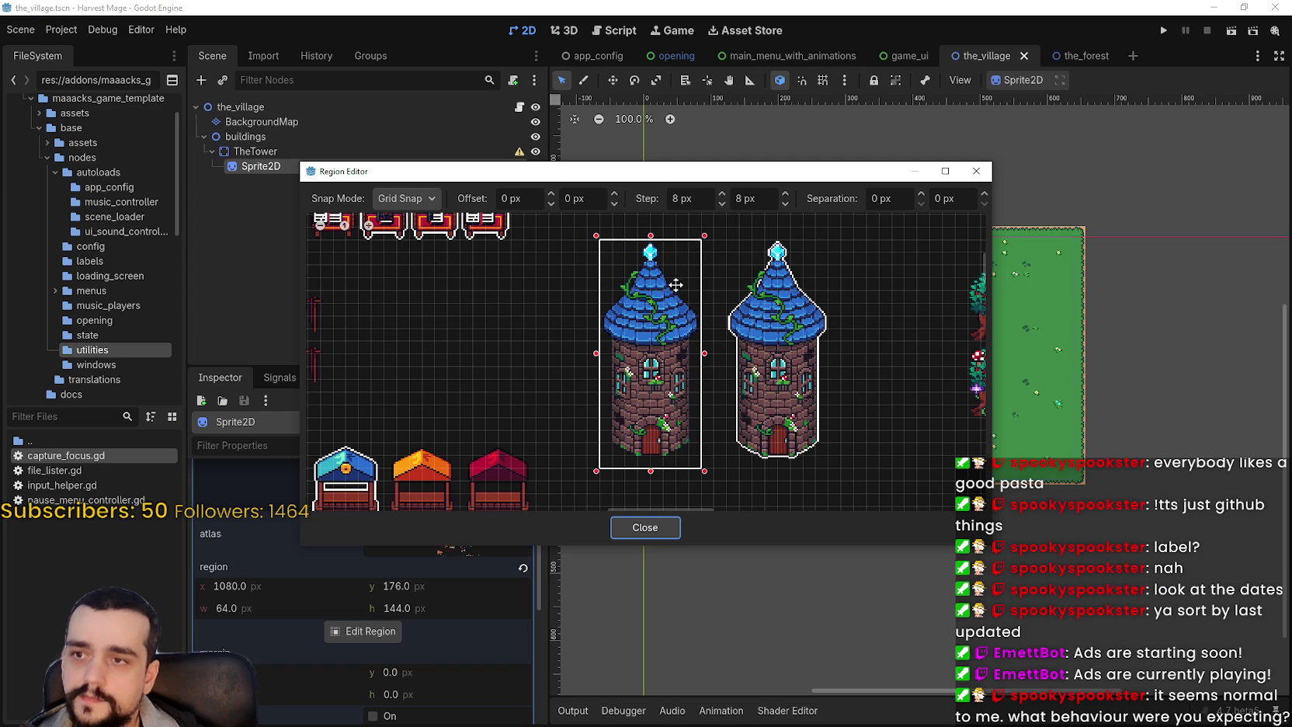
scroll(674, 355, "up", 2)
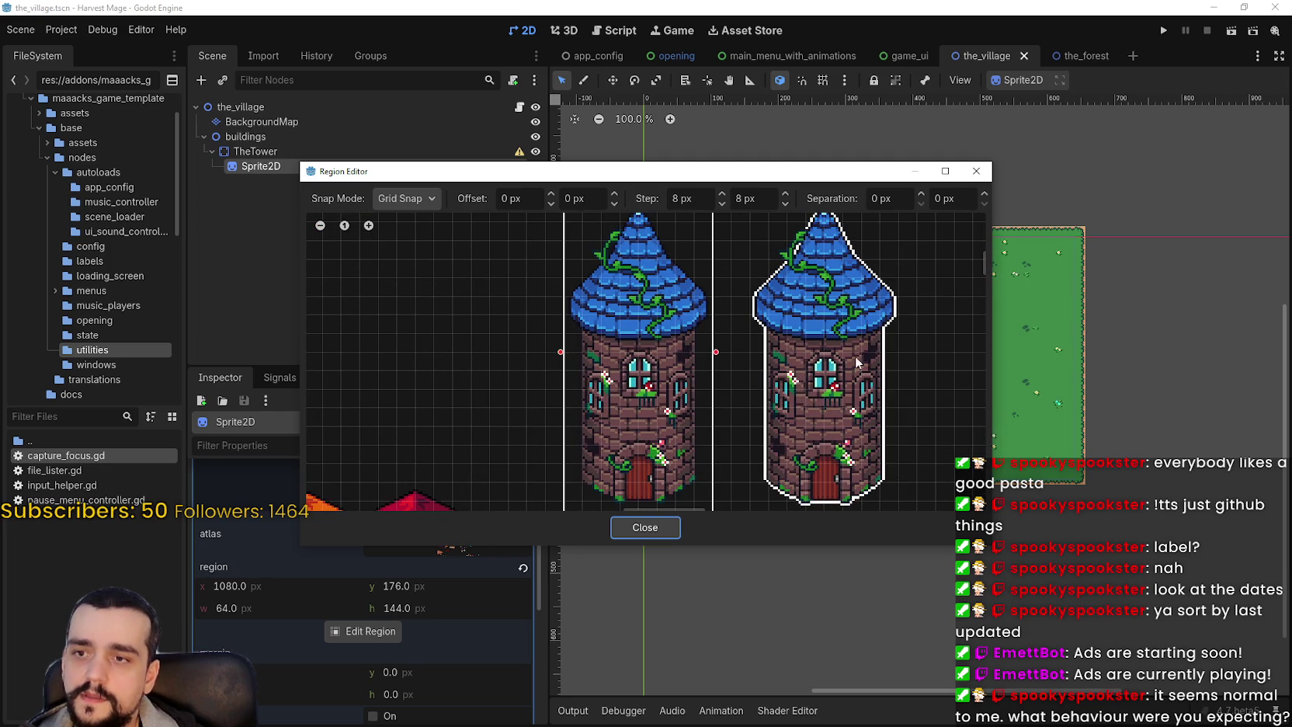
scroll(674, 379, "down", 2)
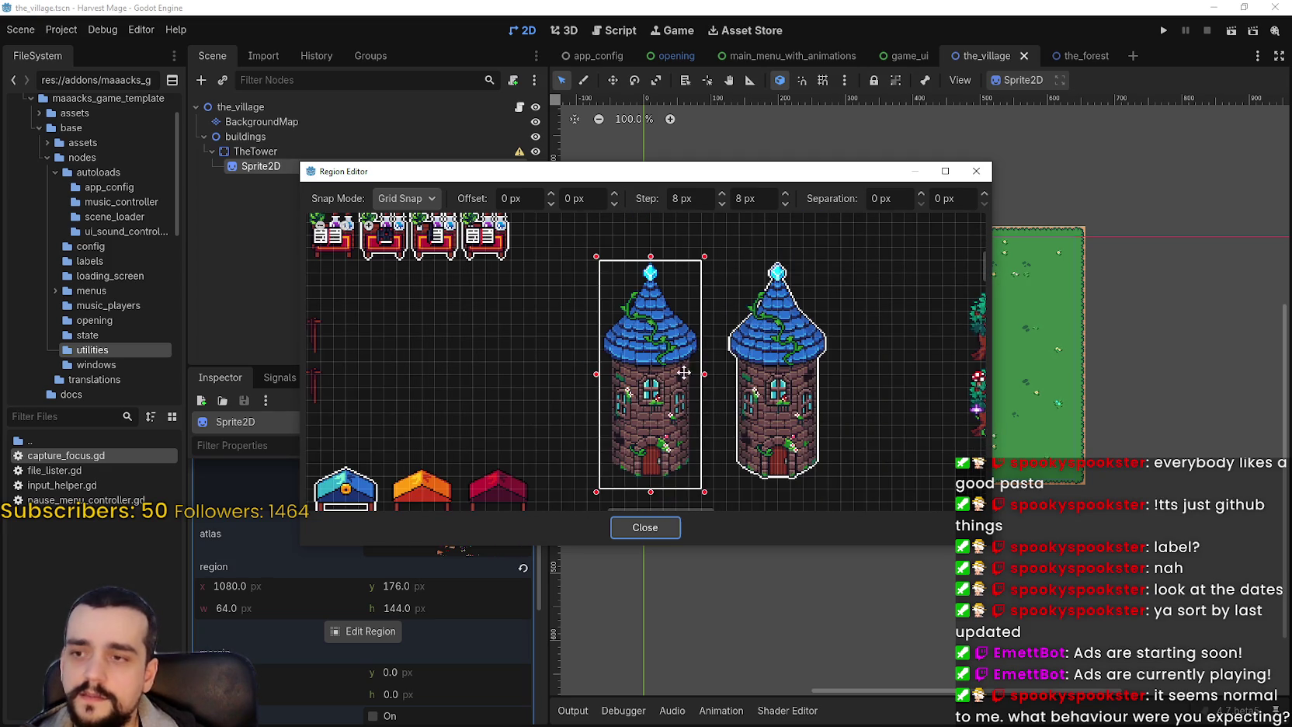
left_click_drag(679, 359, 658, 365)
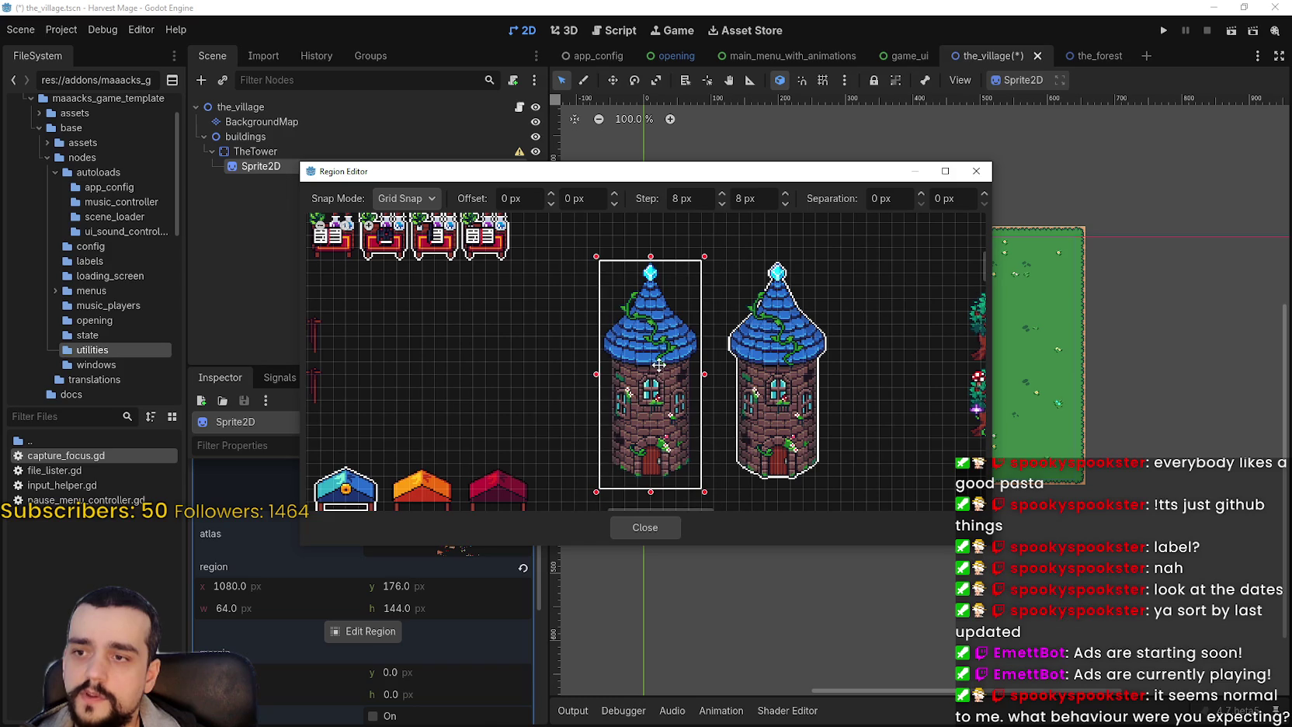
scroll(670, 397, "up", 5)
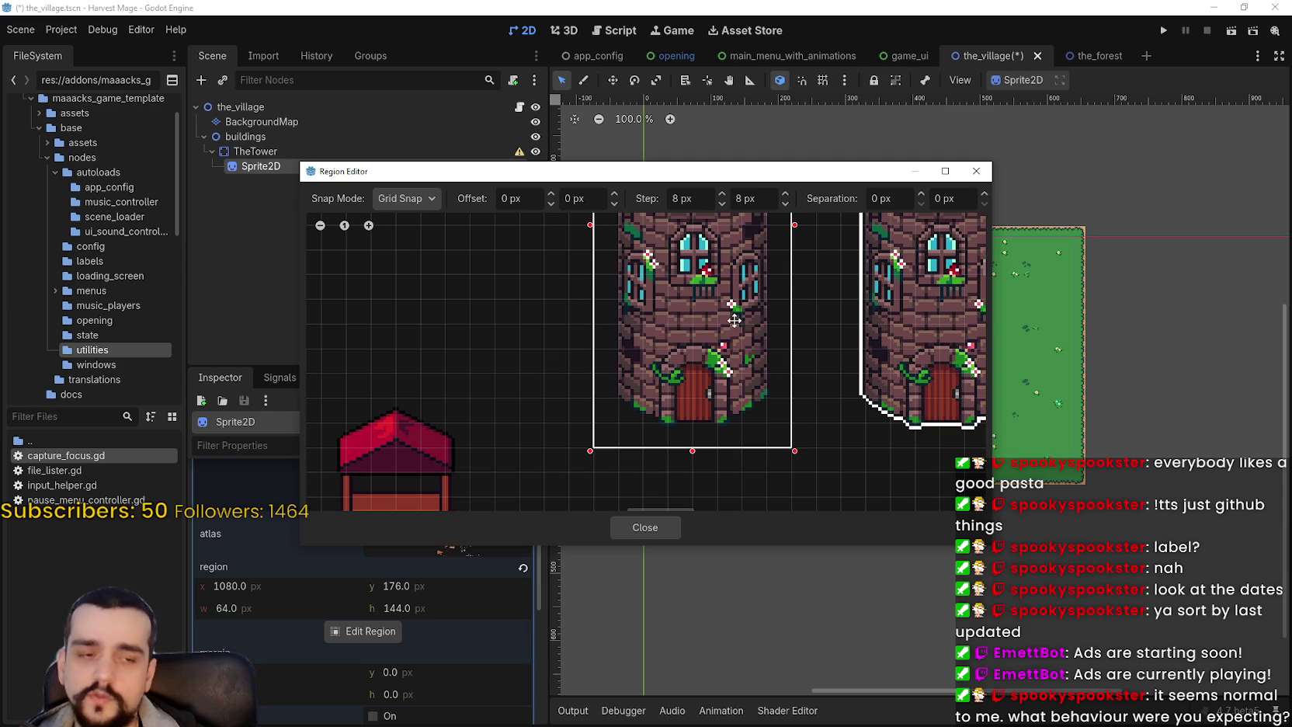
scroll(660, 302, "down", 4)
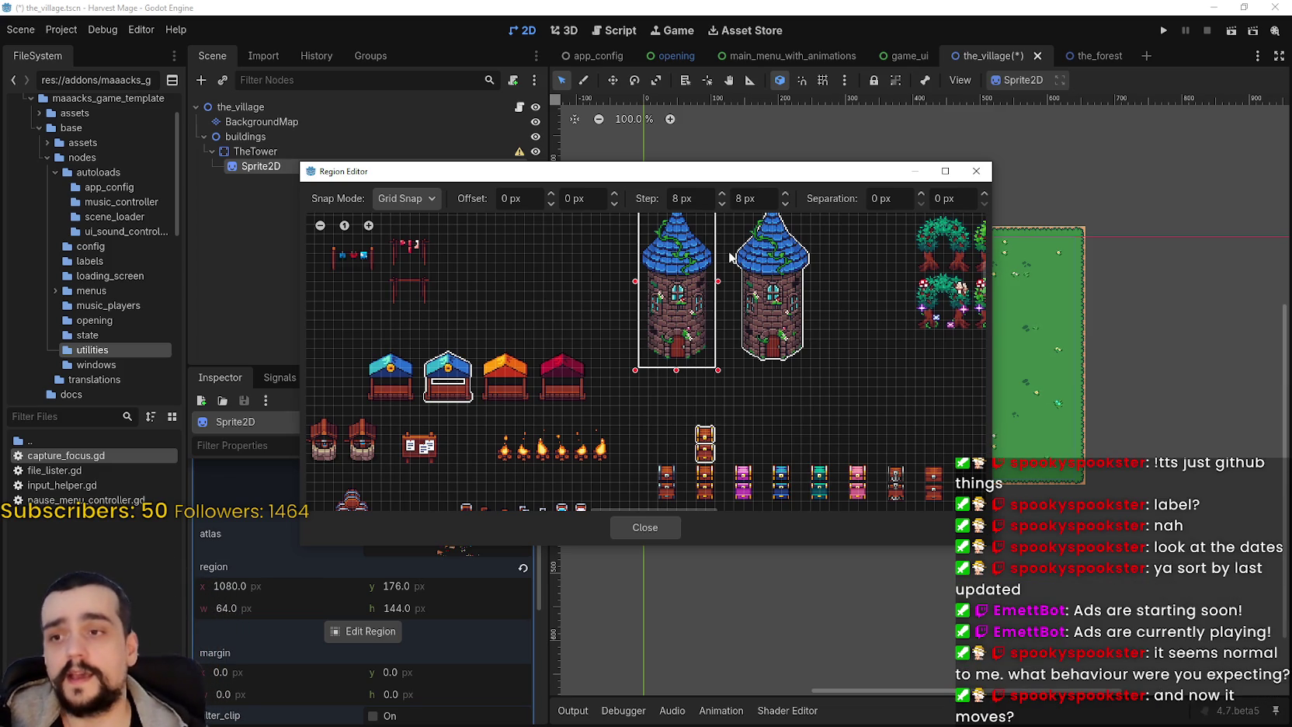
scroll(818, 335, "up", 2)
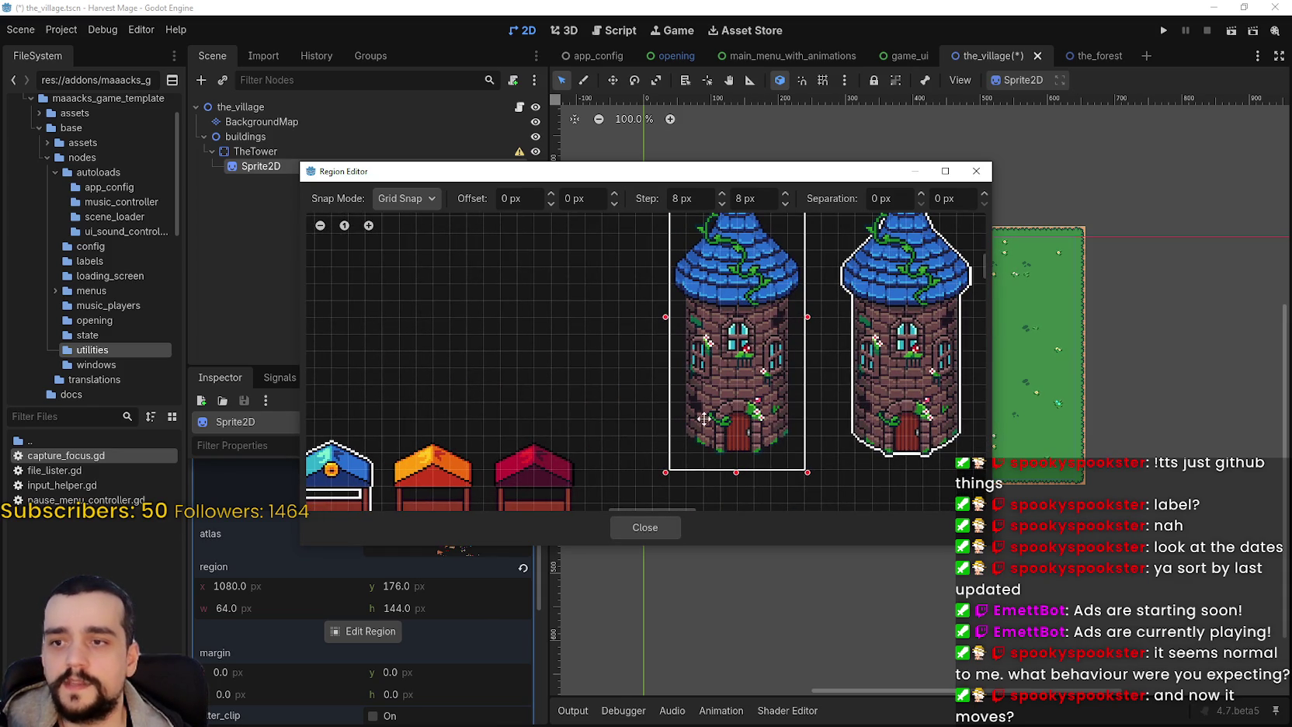
left_click_drag(897, 421, 779, 365)
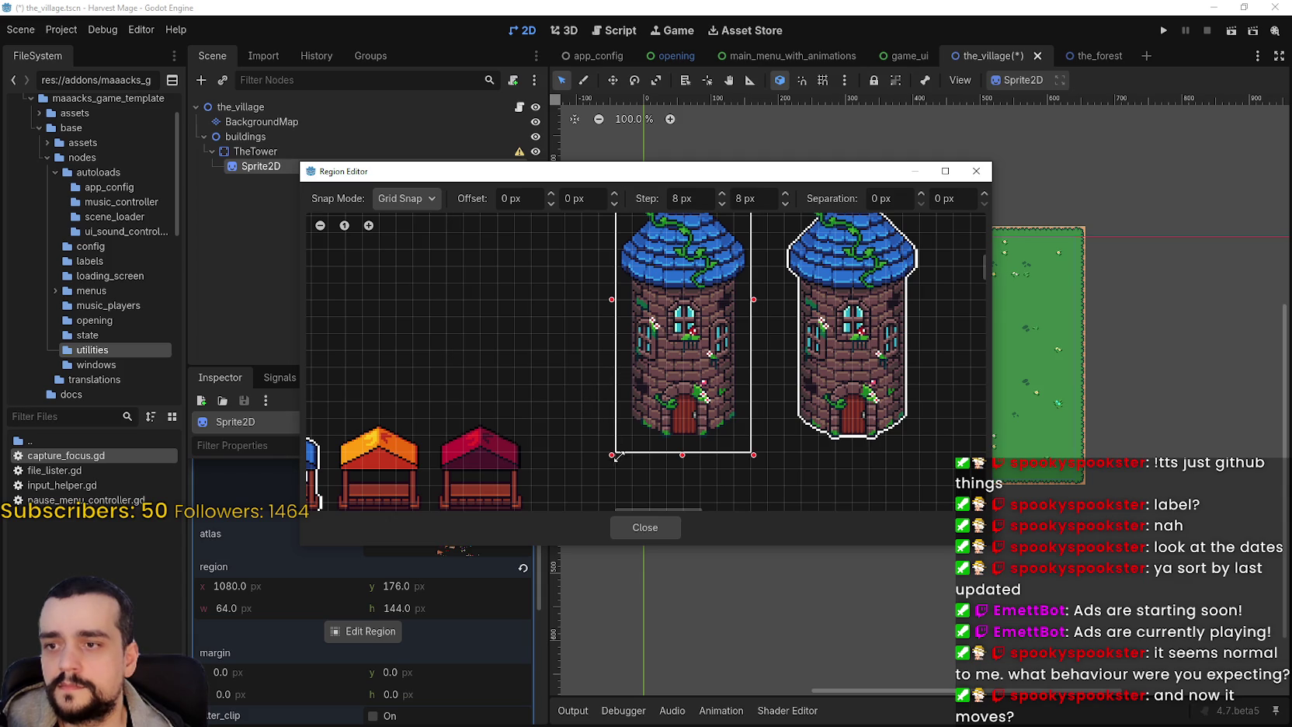
scroll(772, 365, "up", 2)
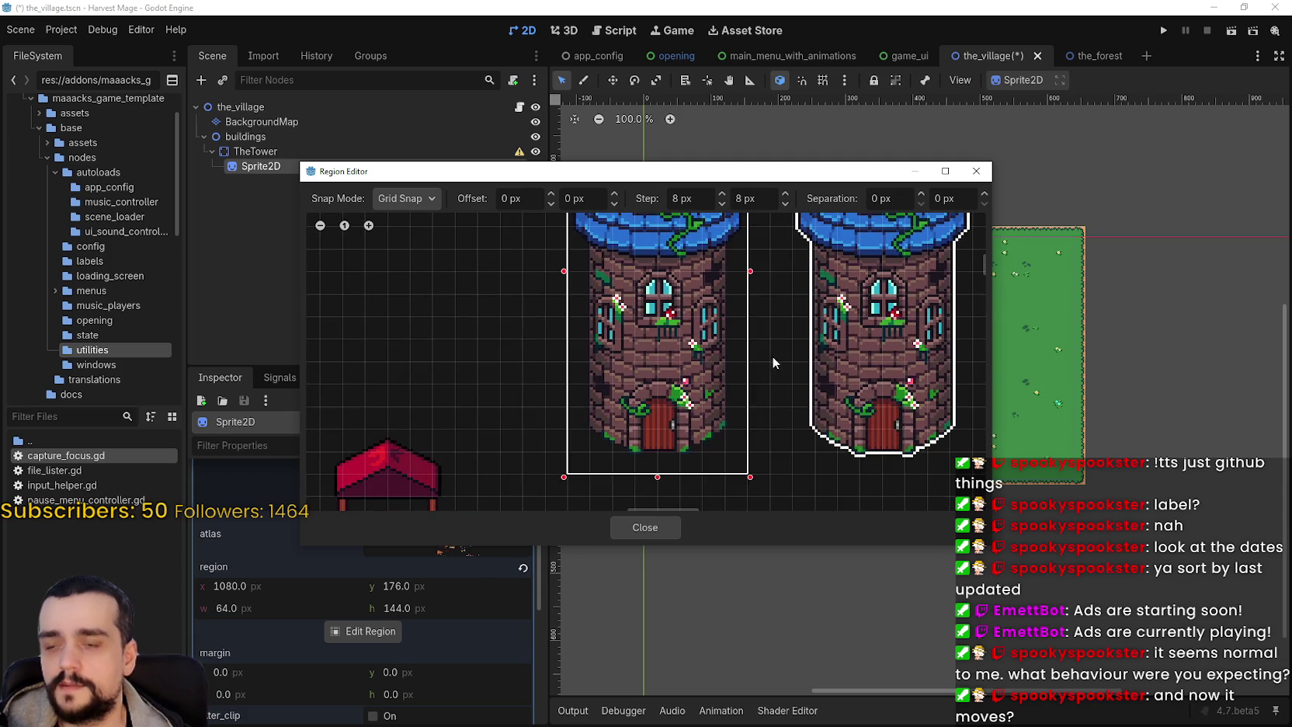
scroll(703, 338, "down", 3)
scroll(704, 337, "up", 3)
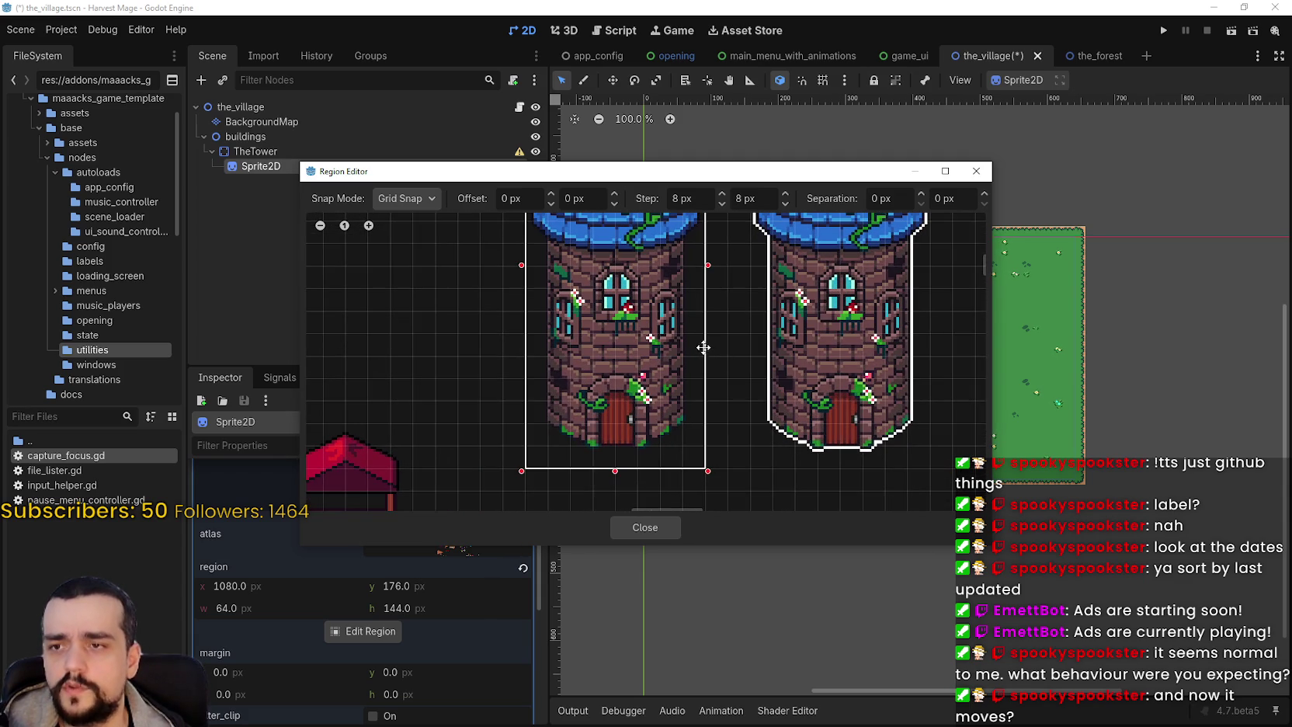
scroll(704, 342, "up", 2)
scroll(693, 360, "down", 4)
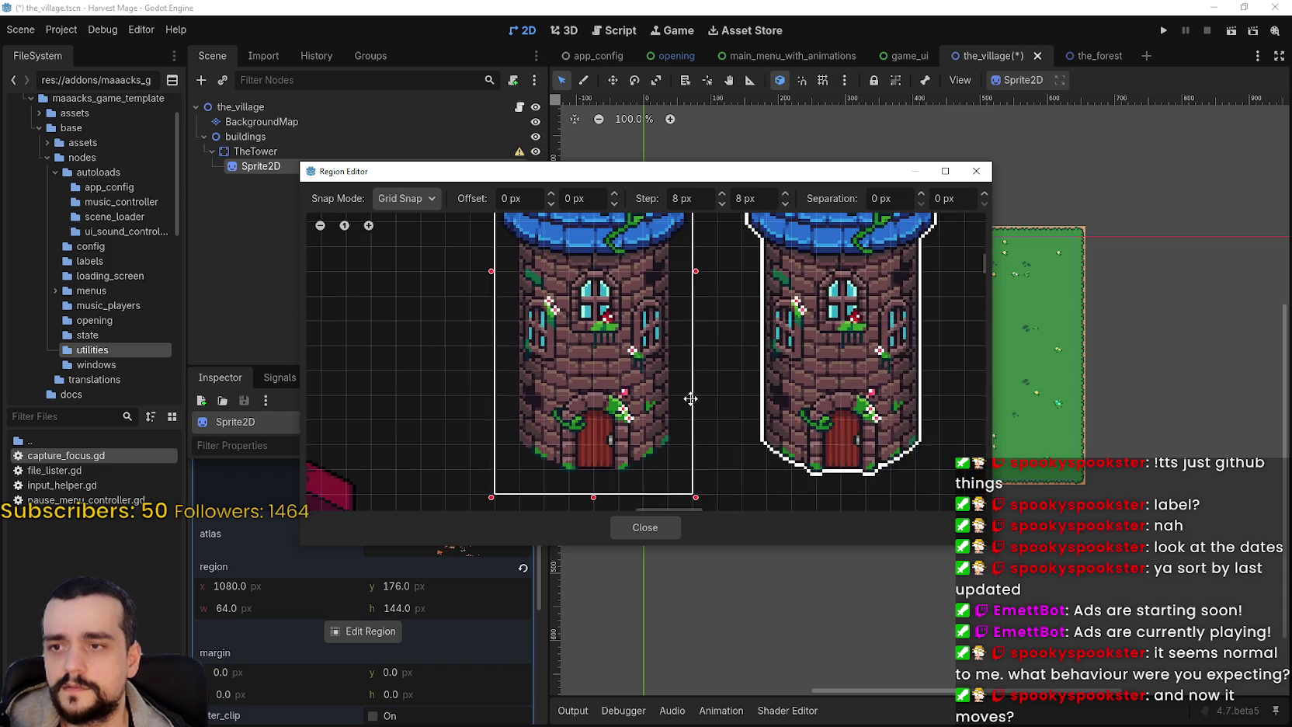
scroll(466, 393, "down", 3)
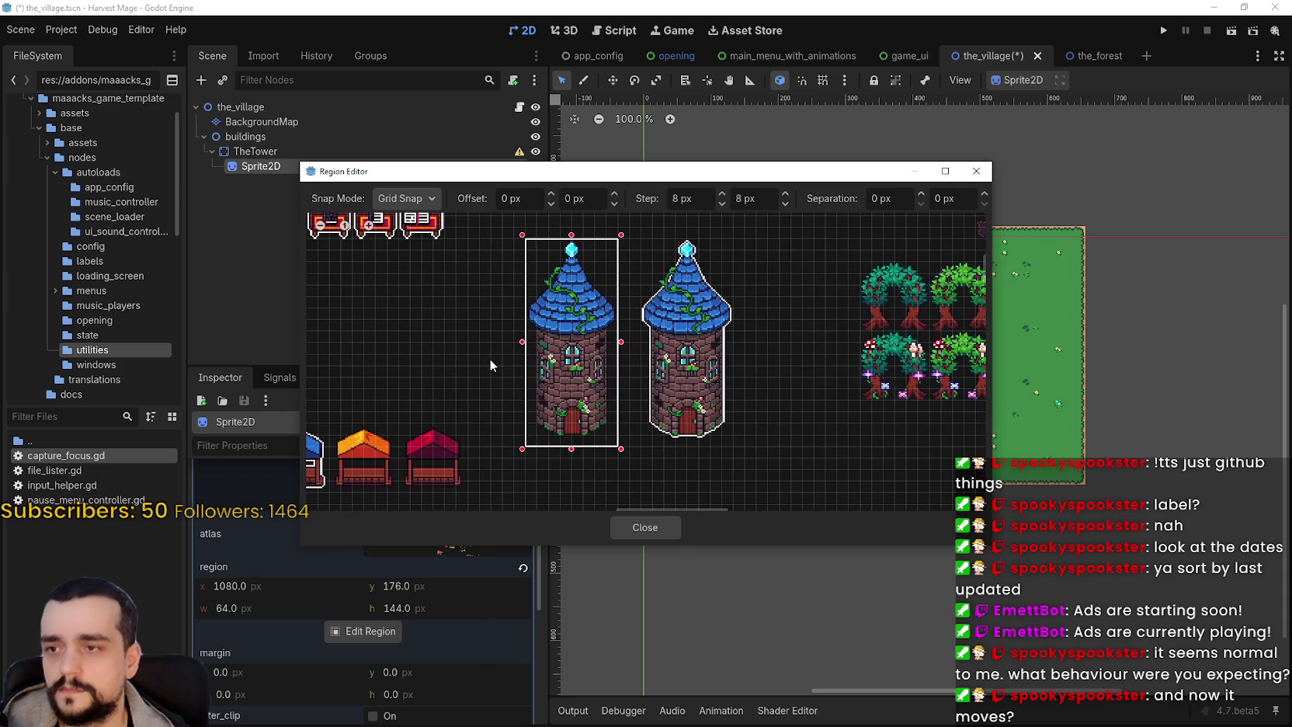
scroll(548, 396, "up", 3)
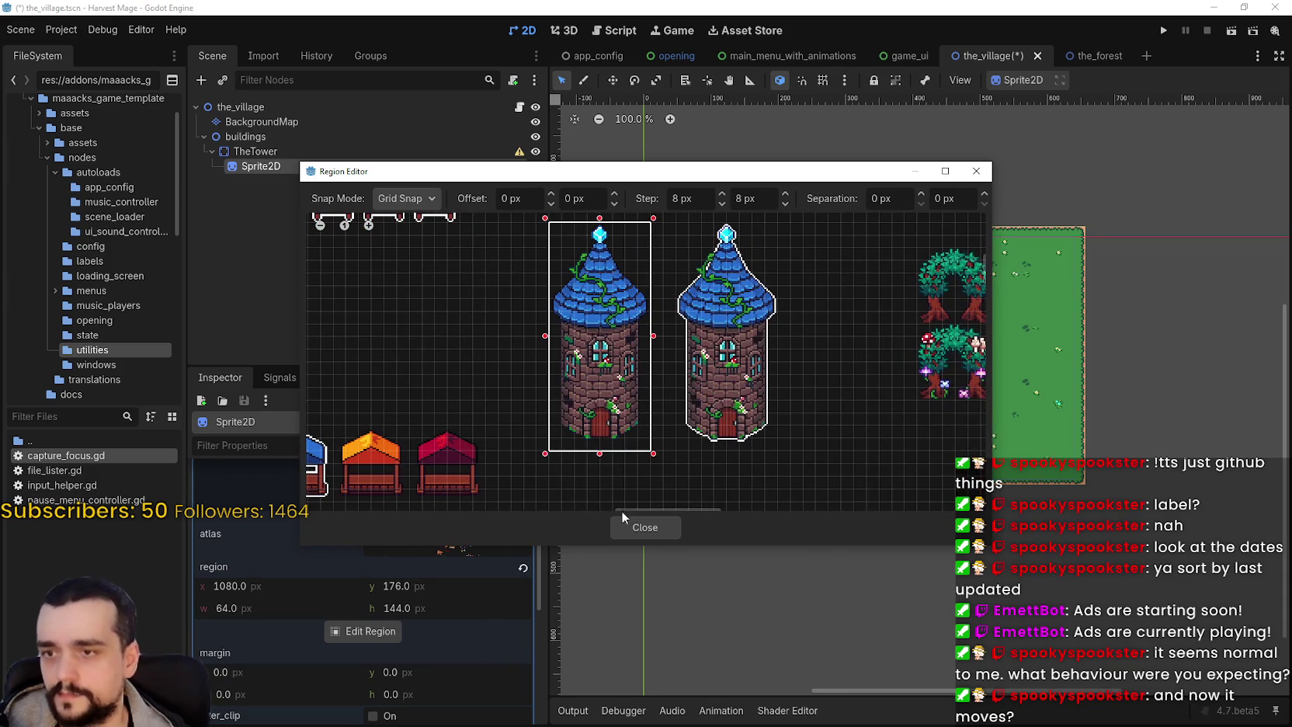
scroll(730, 417, "up", 3)
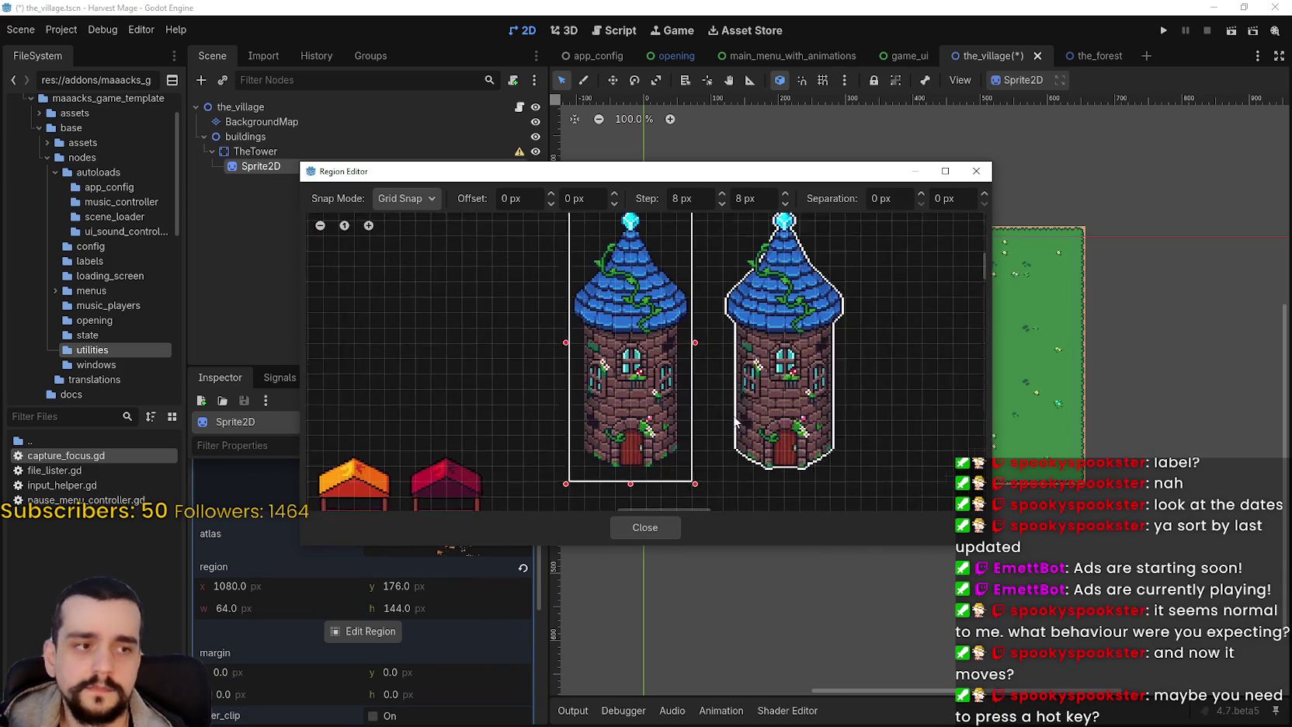
scroll(732, 421, "down", 1)
scroll(731, 419, "down", 1)
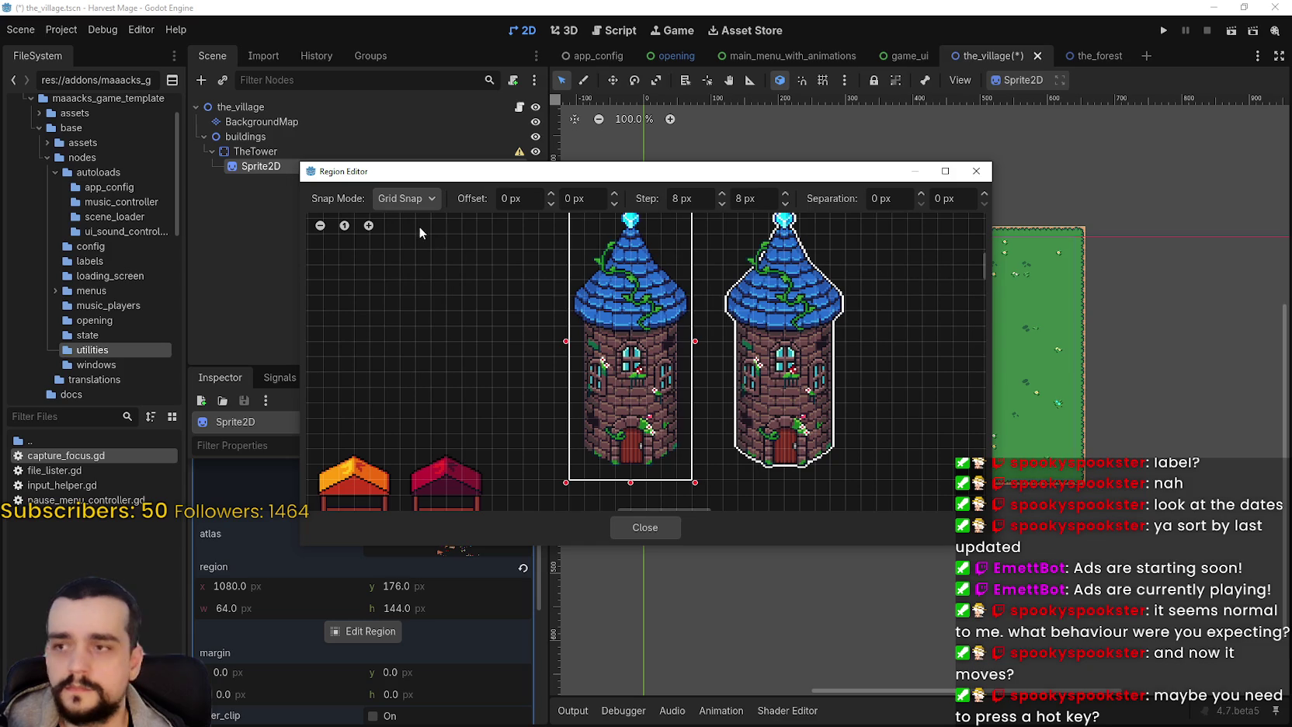
- Leave Snap Mode on Grid Snap and close the Region Editor
left_click(423, 200)
left_click(421, 199)
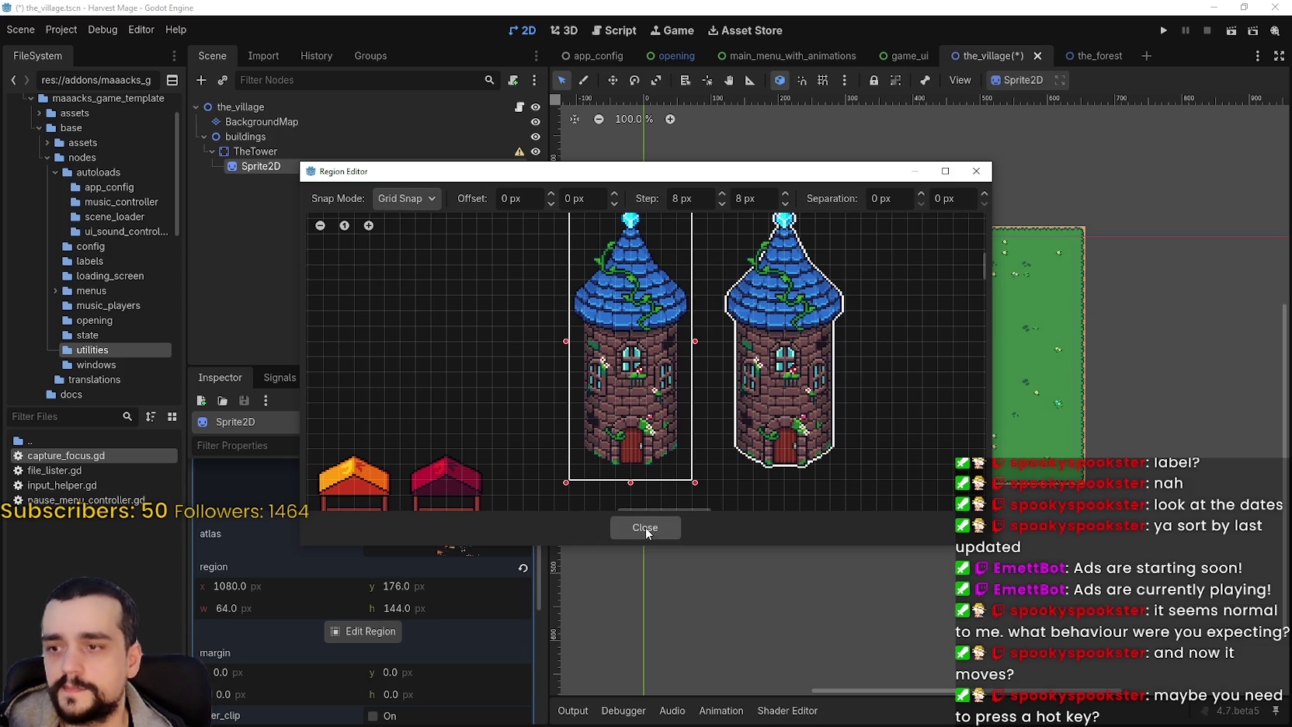
left_click(645, 527)
scroll(723, 270, "up", 2)
- Save the_village scene with Ctrl+S
scroll(723, 271, "down", 2)
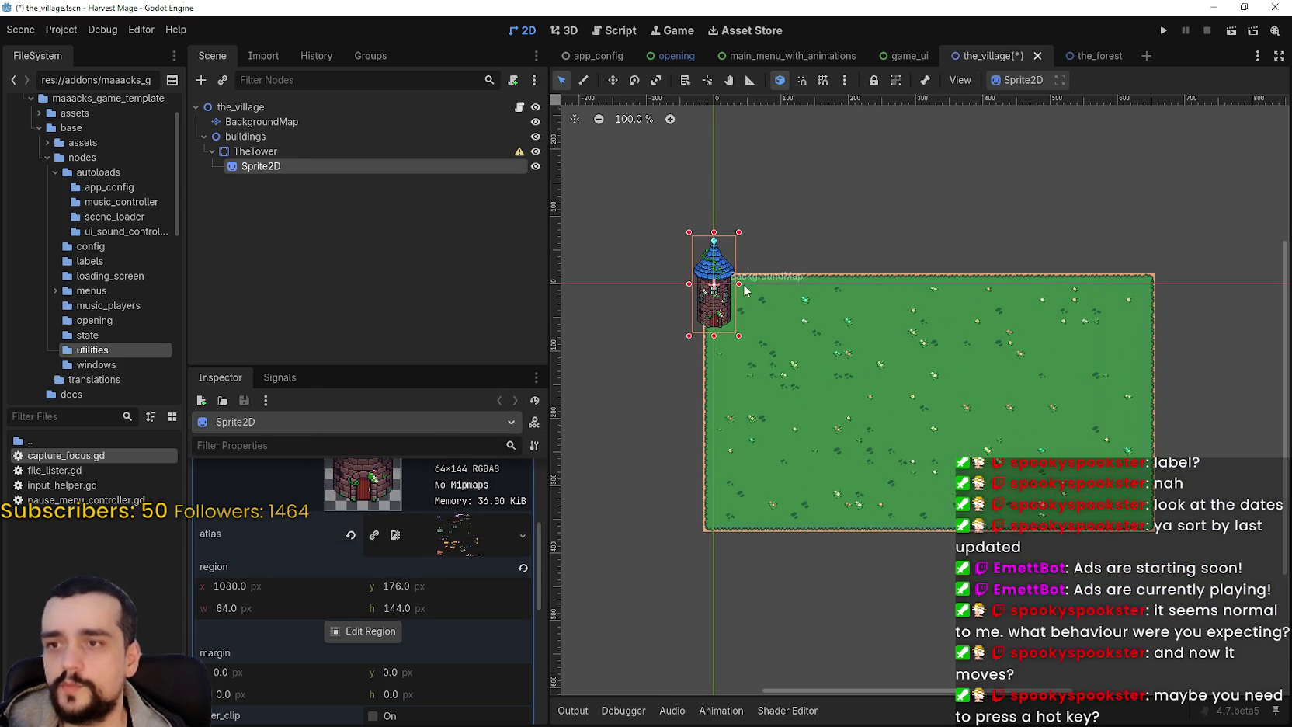
scroll(901, 352, "right", 1)
key("ctrl+s")
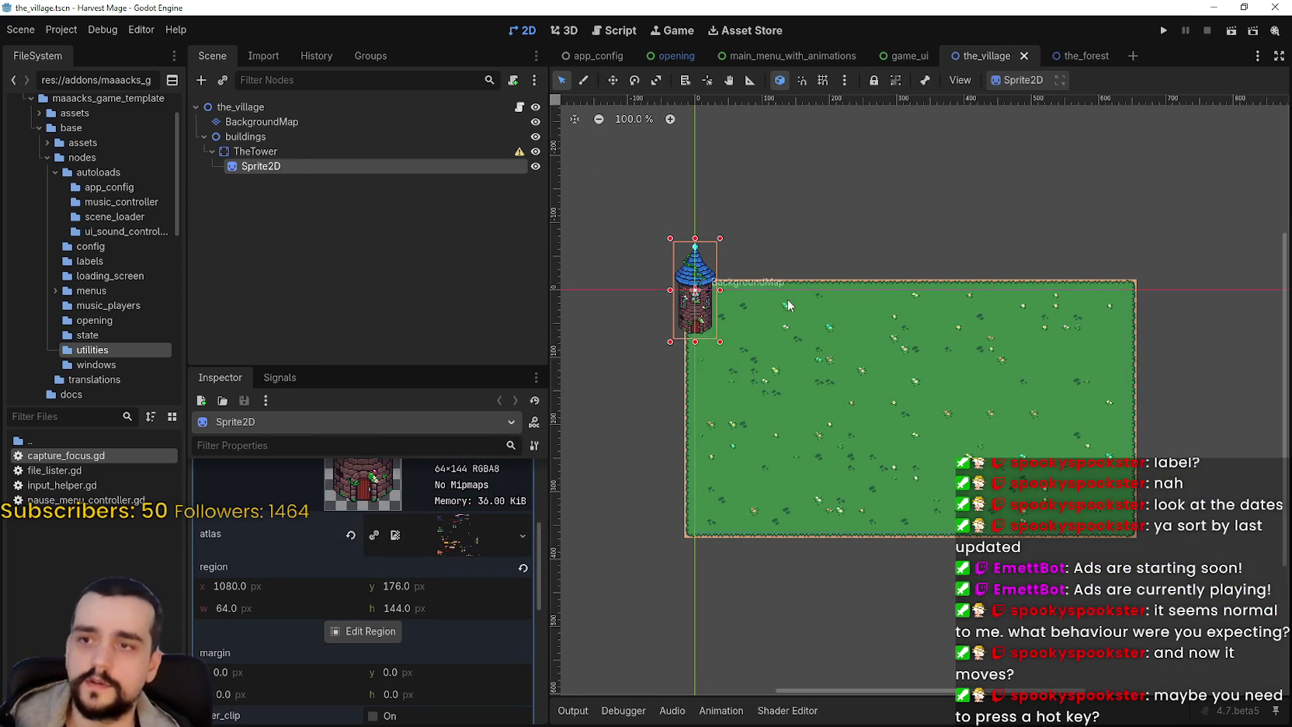
scroll(788, 306, "right", 2)
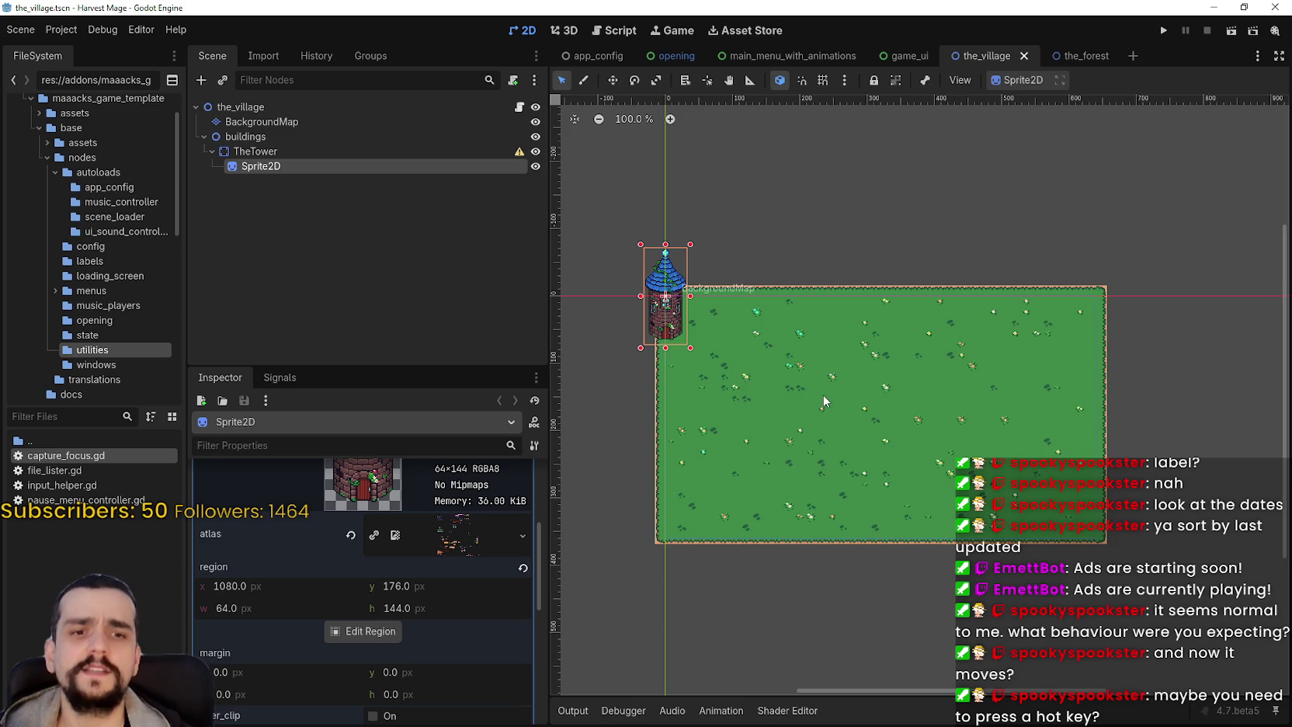
scroll(880, 402, "down", 2)
scroll(856, 403, "up", 2)
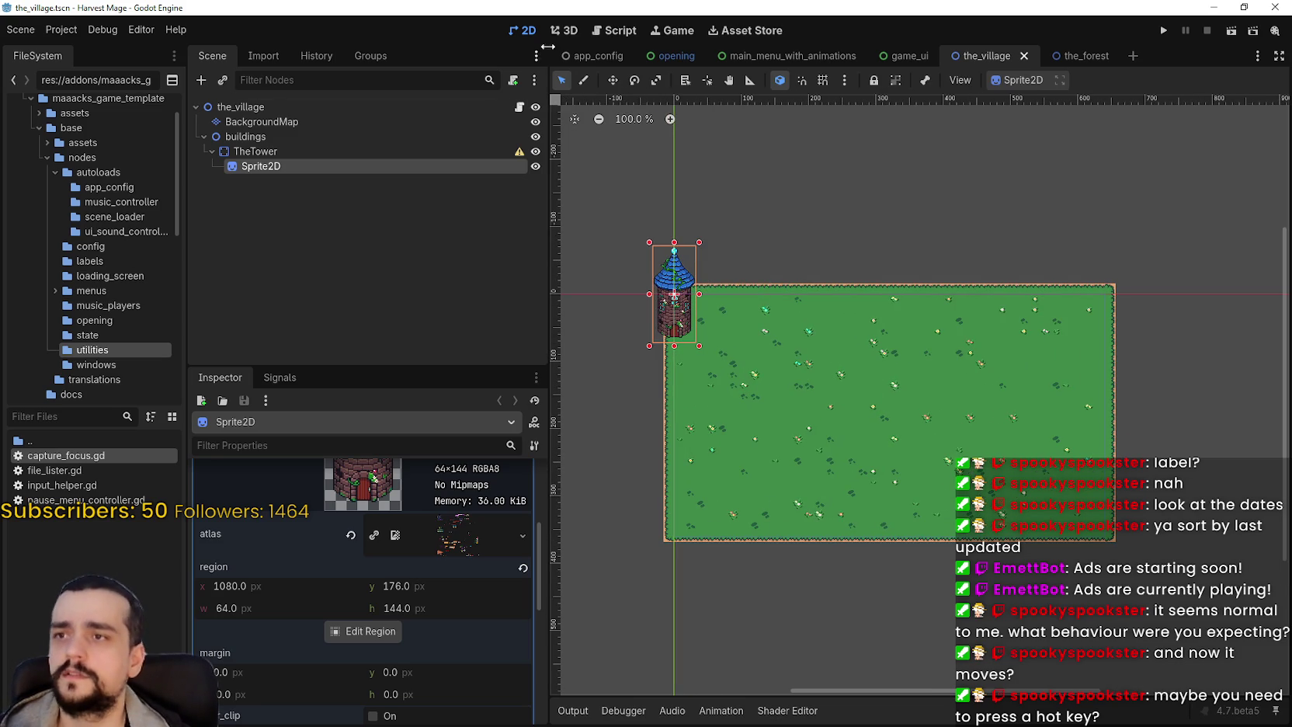
- With the Move tool active, select TheTower and bring up its node context menu
left_click(612, 80)
scroll(679, 357, "up", 2)
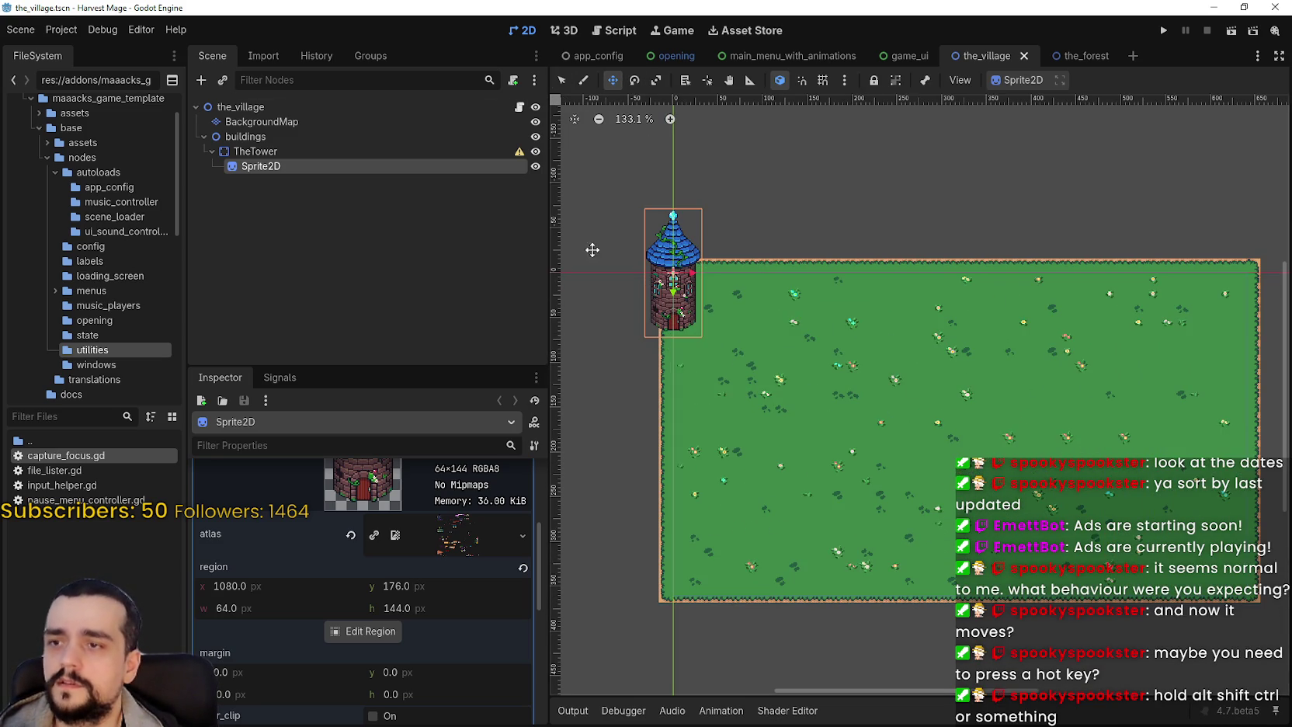
left_click(419, 156)
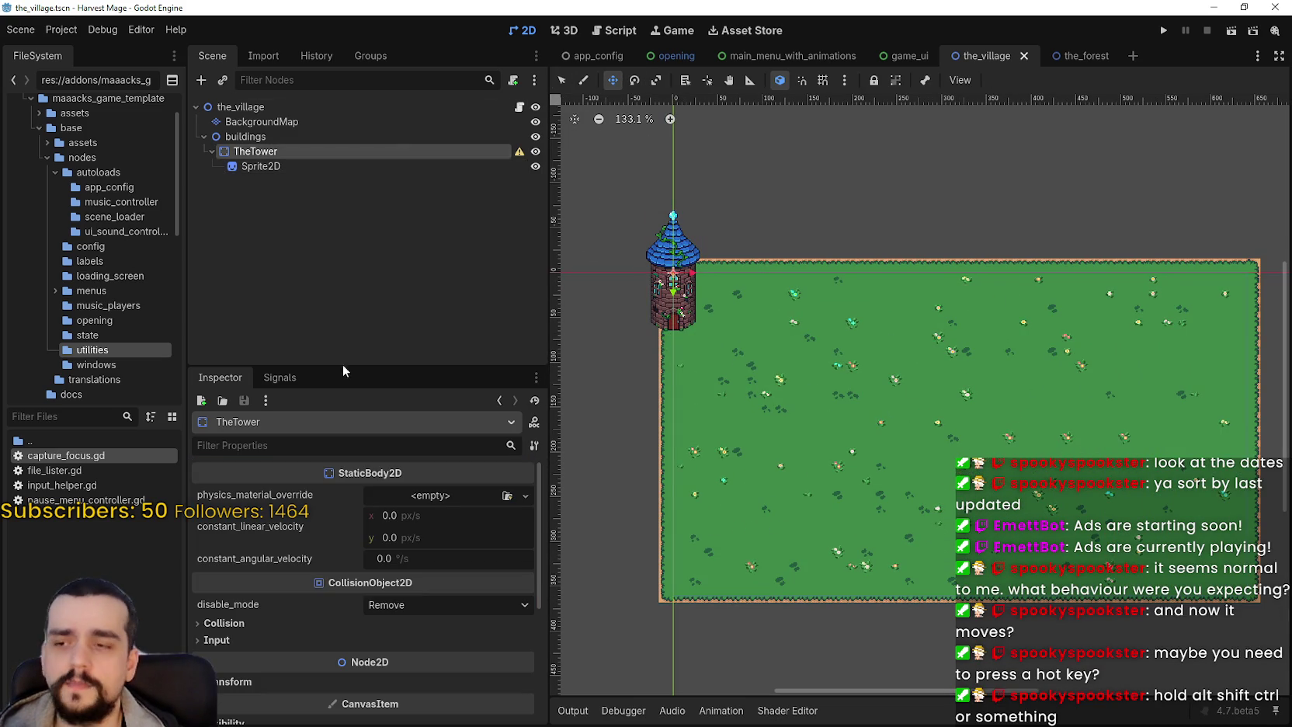
right_click(264, 152)
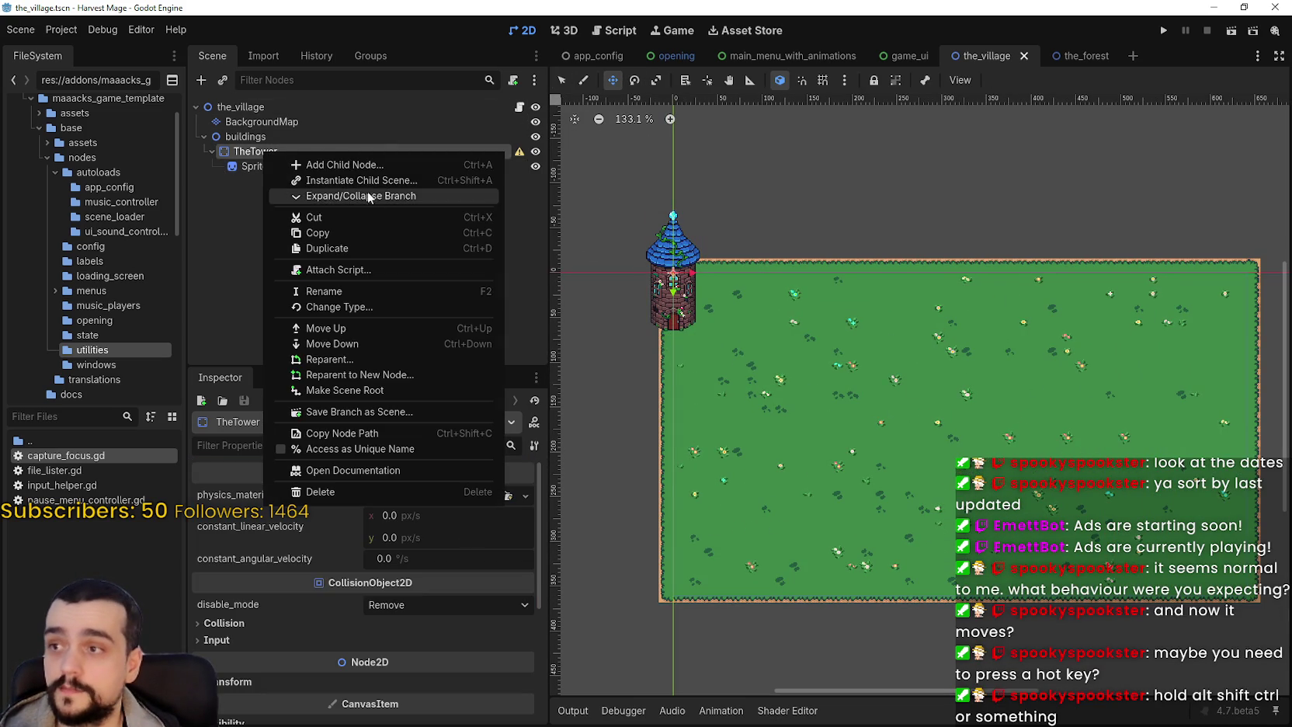
- Add a CollisionShape2D child under TheTower through Create New Node
left_click(497, 169)
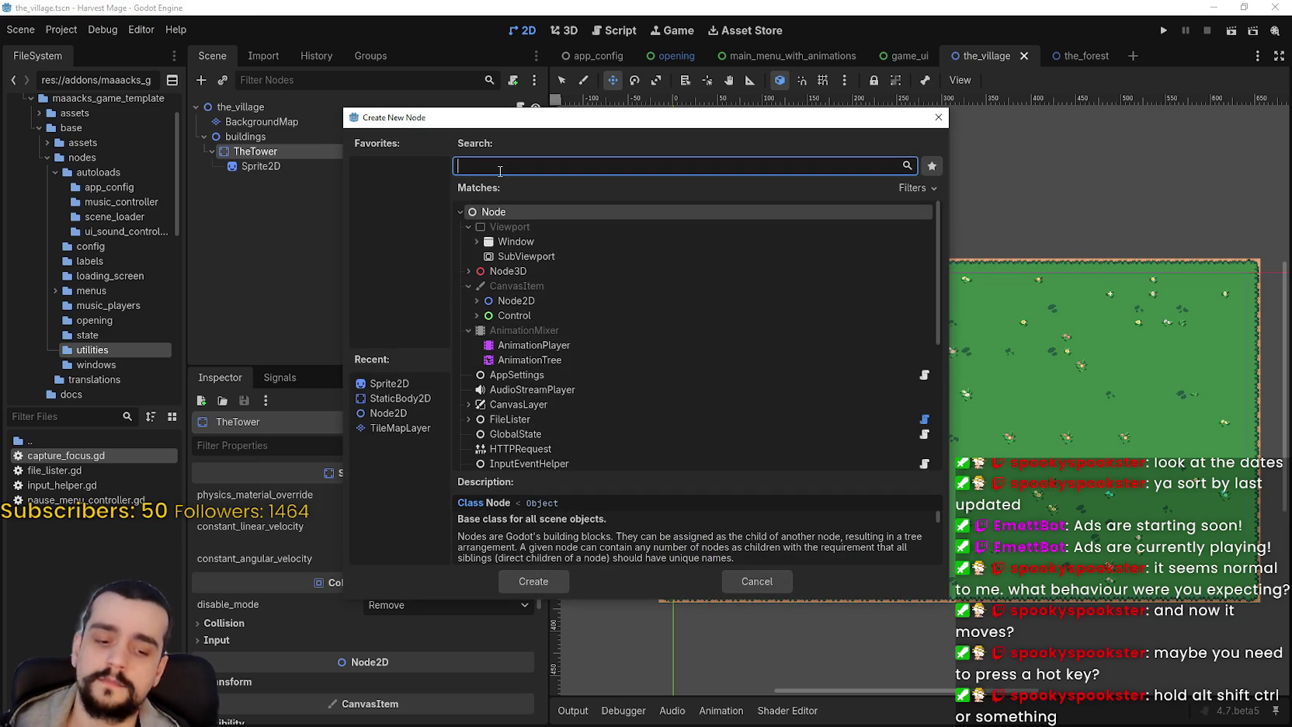
type("col")
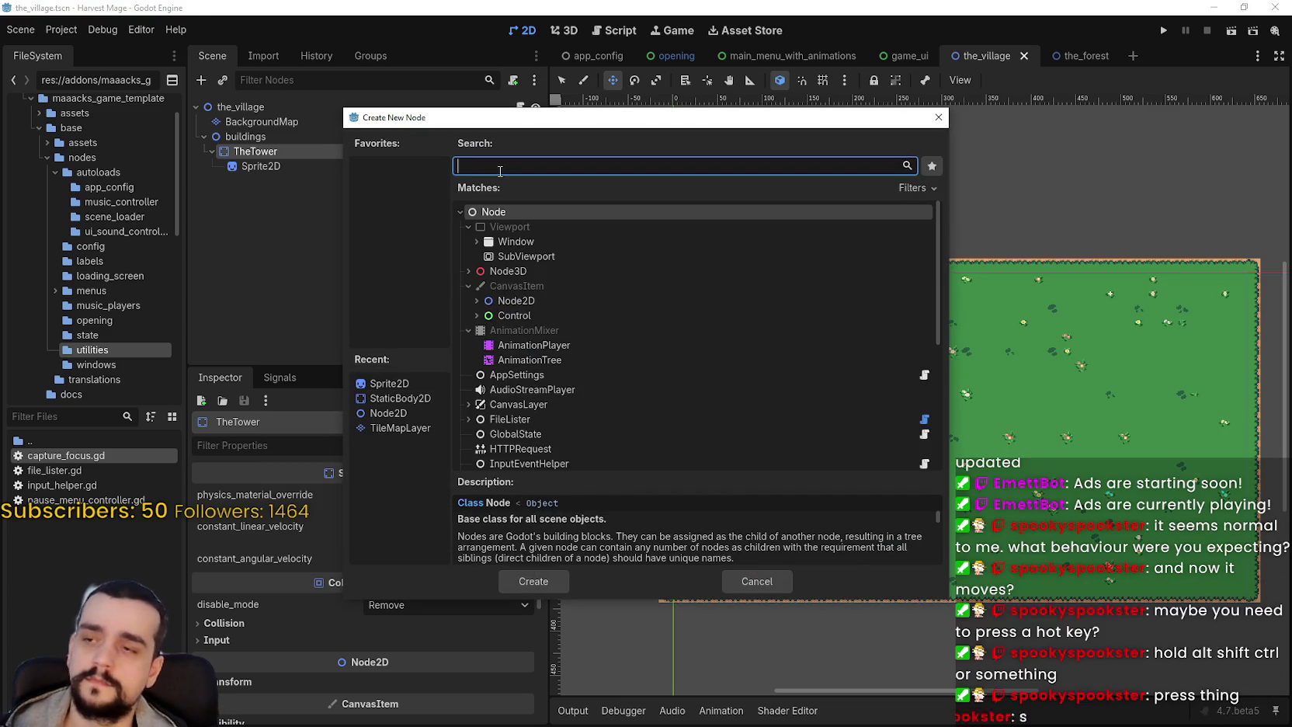
type("lisi")
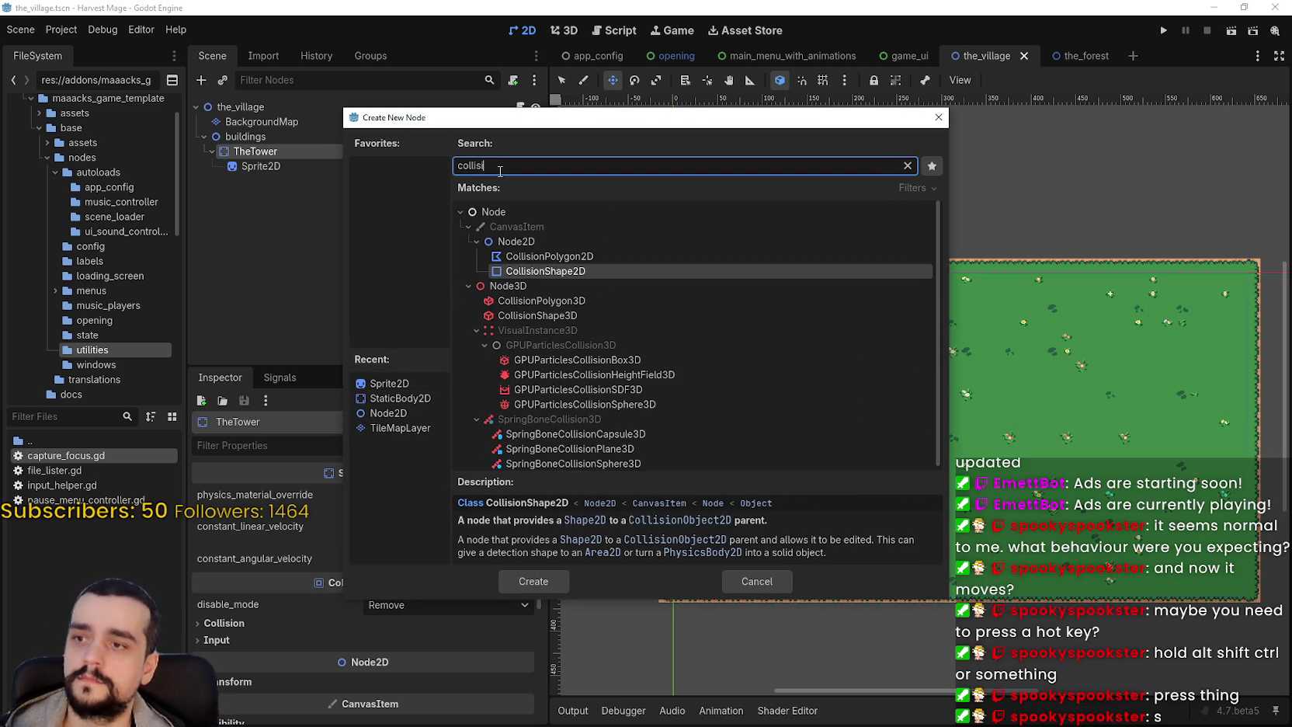
key("Return")
scroll(776, 326, "up", 3)
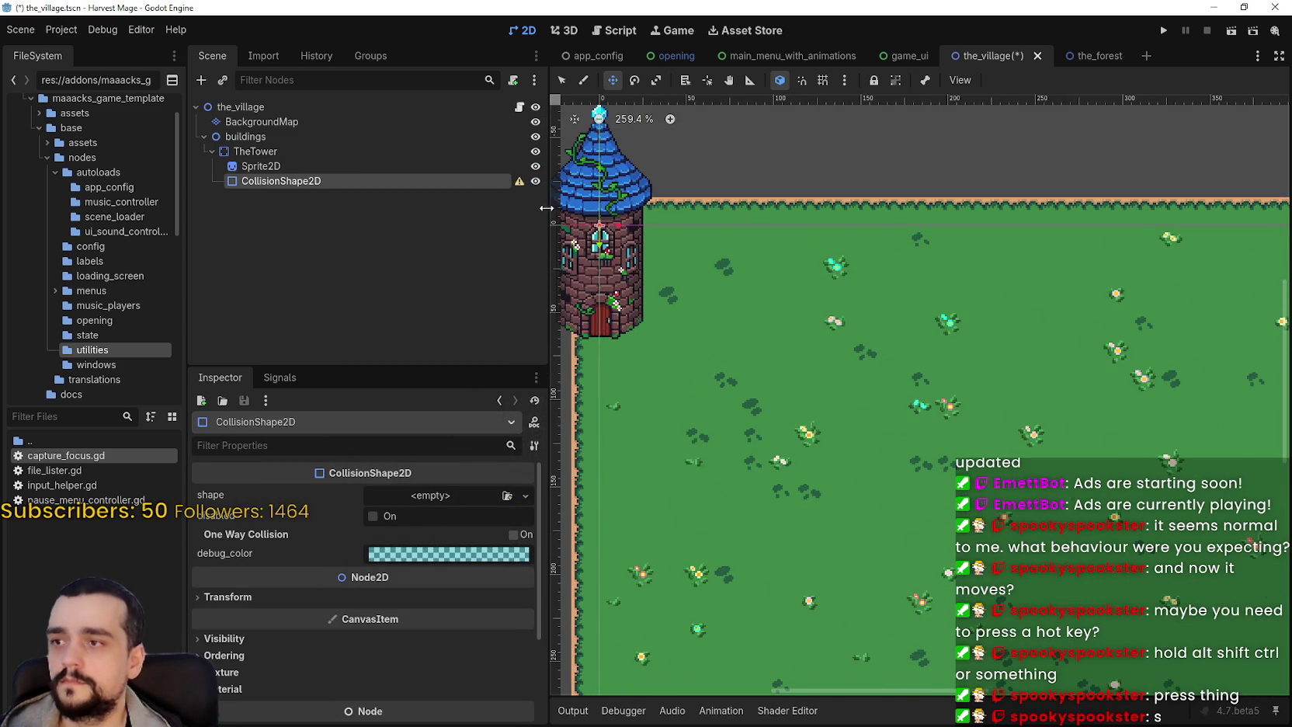
- Assign a new RectangleShape2D to TheTower's CollisionShape2D
left_click(419, 497)
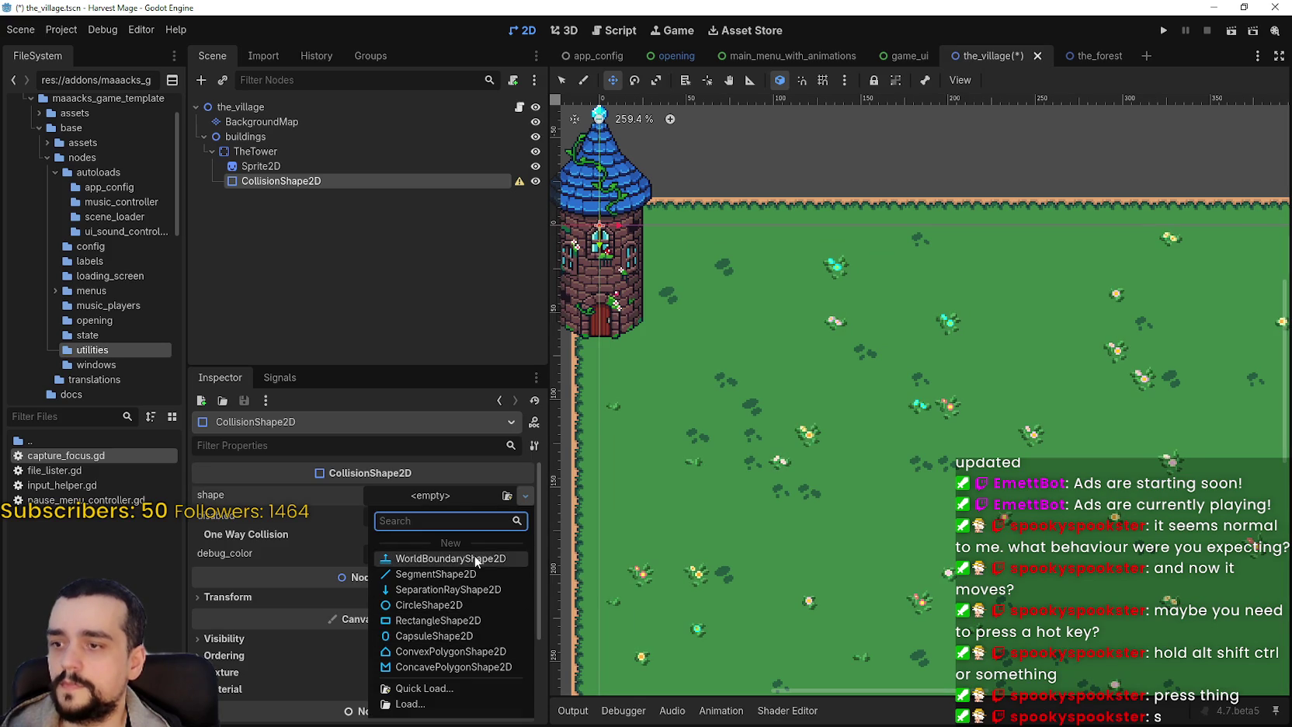
left_click(460, 620)
scroll(751, 353, "up", 3)
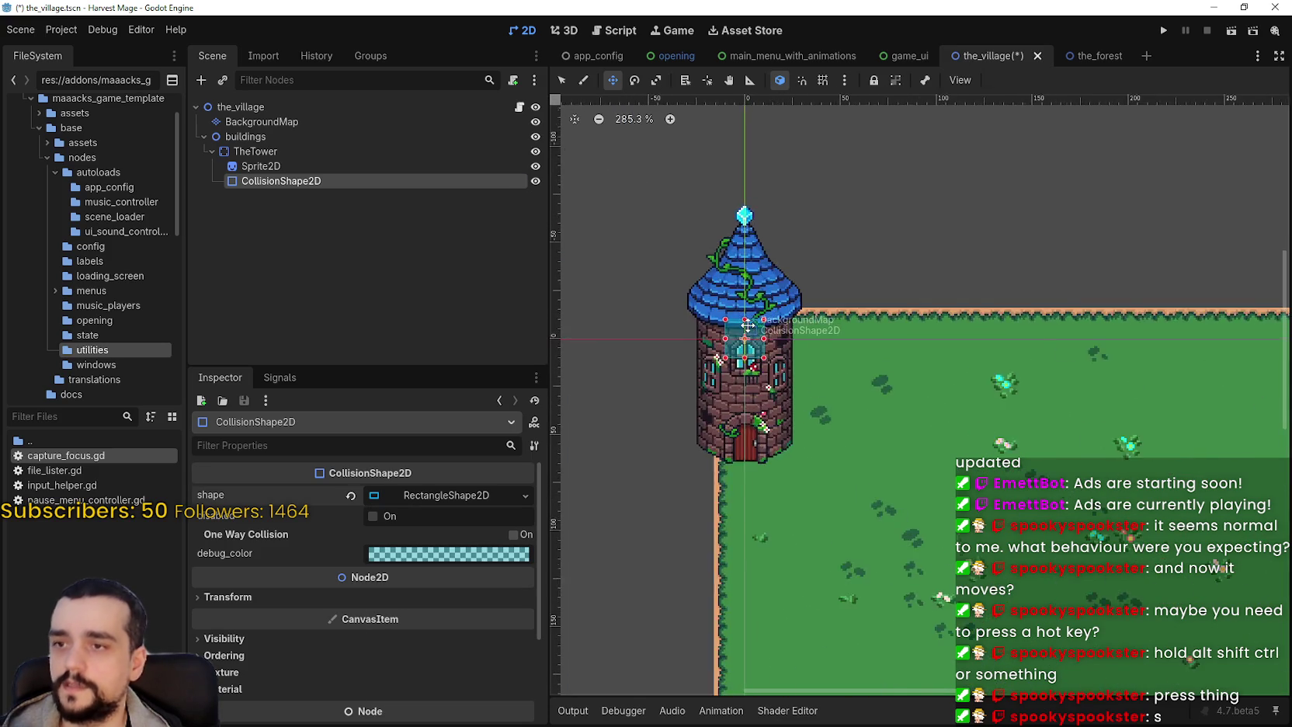
scroll(751, 353, "down", 1)
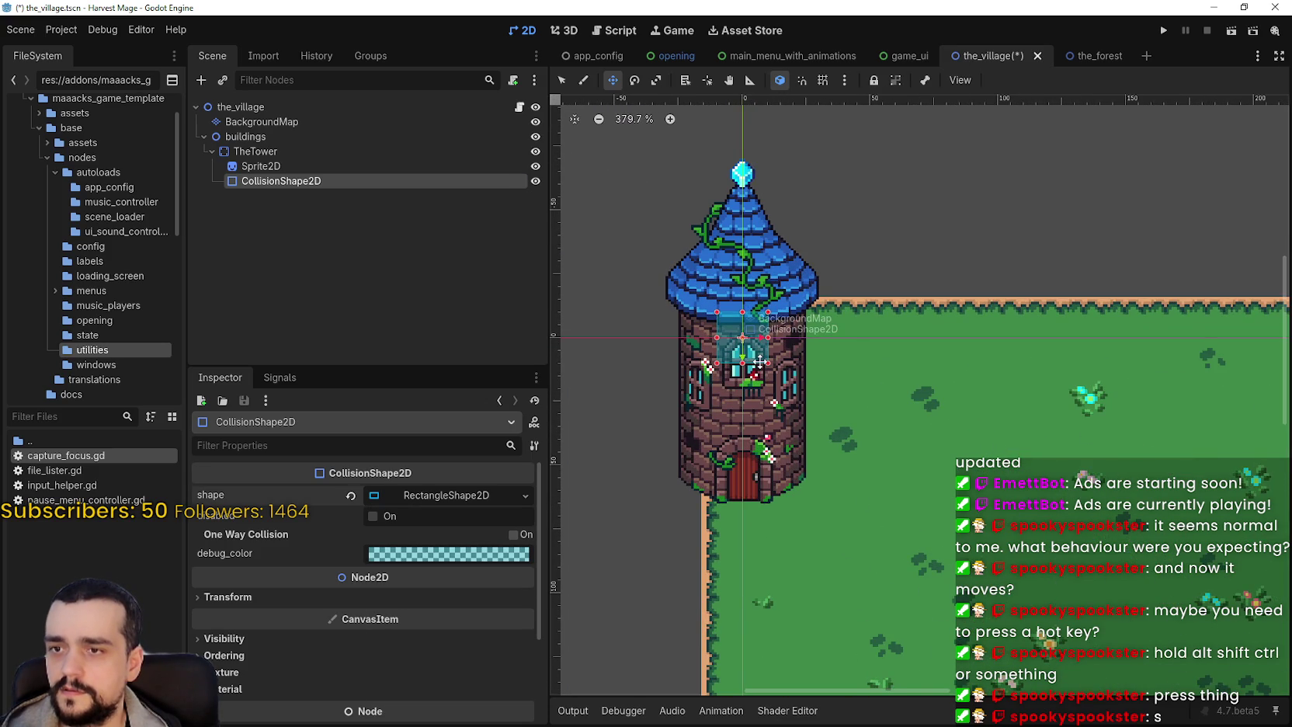
- Turn on smart and grid snapping and stretch the rectangle over the tower's lower half
left_click(563, 78)
scroll(731, 429, "up", 5)
mouse_move(707, 332)
left_mouse_down()
mouse_move(691, 557)
mouse_move(625, 544)
left_mouse_up()
left_click(803, 80)
left_click(823, 80)
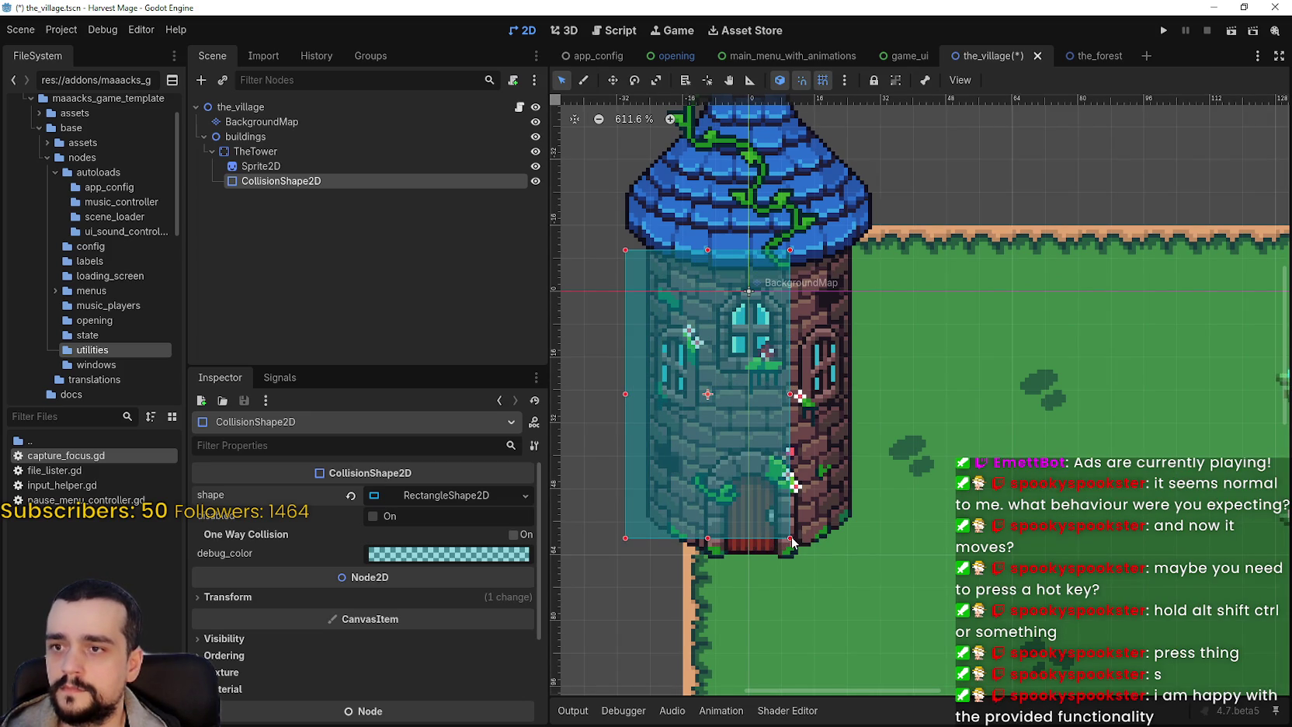
mouse_move(788, 542)
left_mouse_down()
mouse_move(792, 554)
mouse_move(875, 547)
left_mouse_up()
scroll(837, 397, "up", 3)
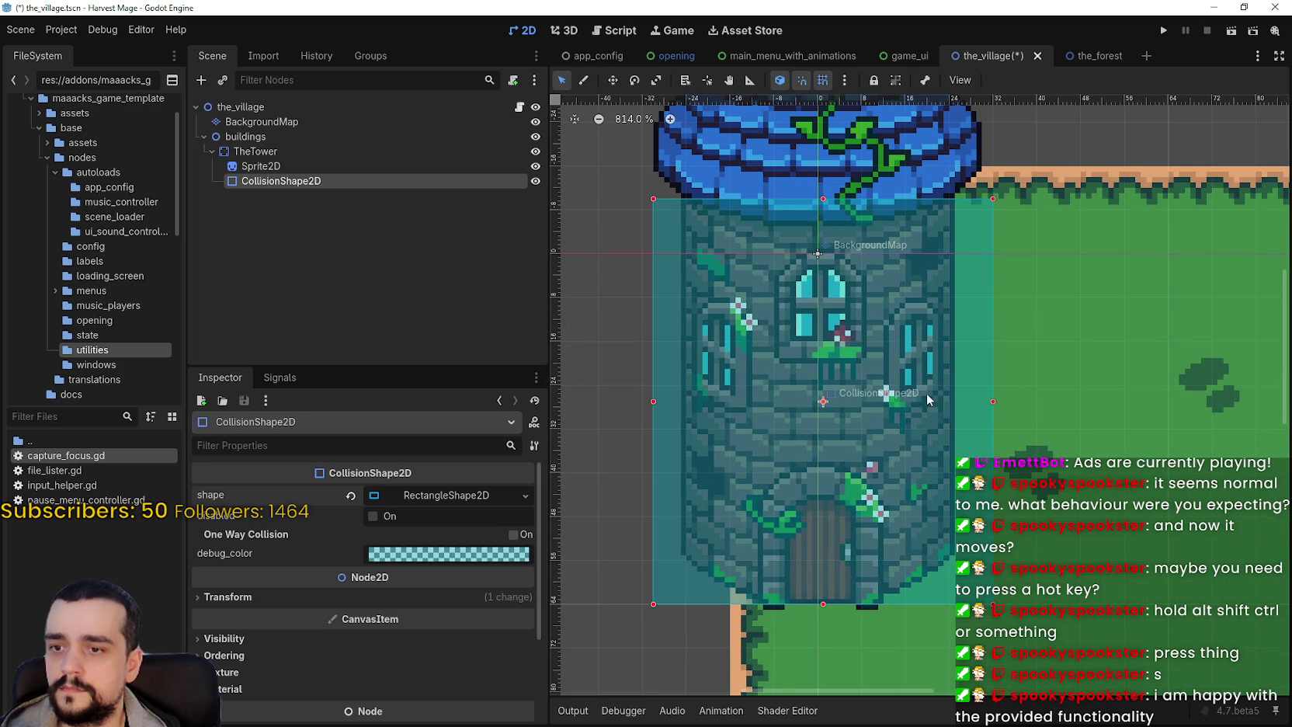
left_click(823, 80)
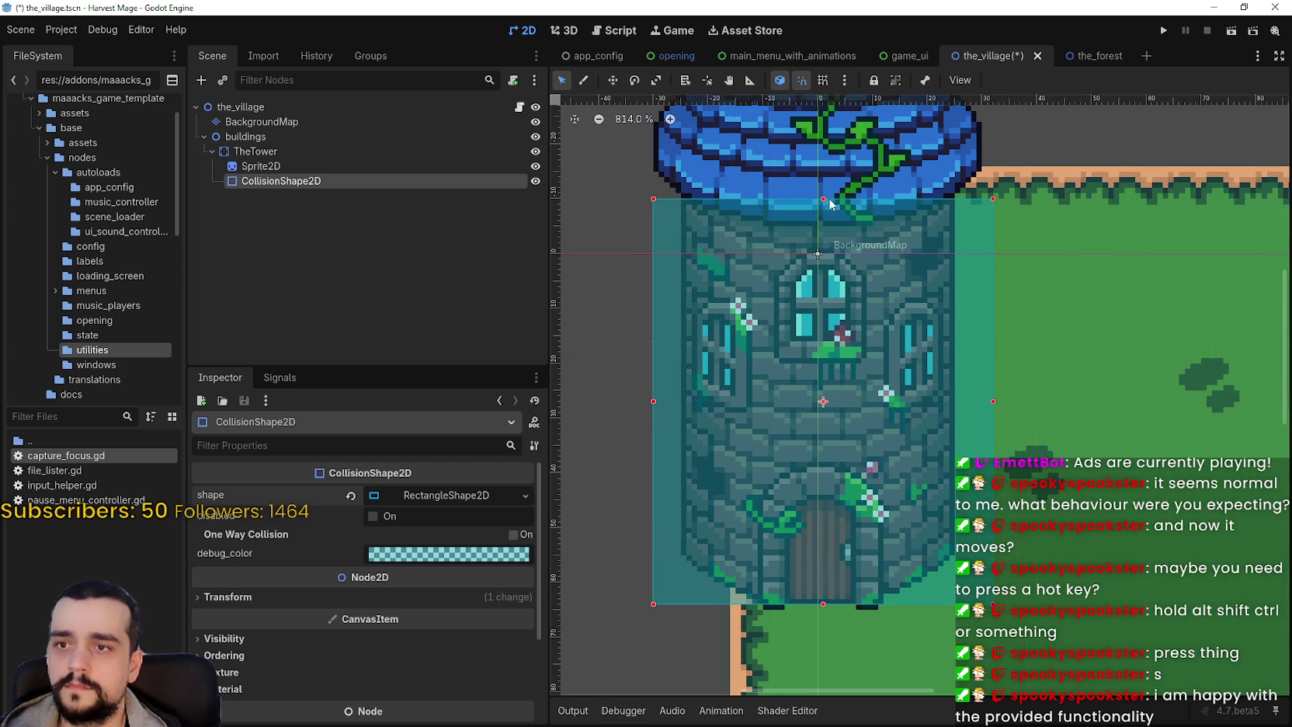
left_click(823, 80)
left_click_drag(823, 201, 834, 374)
scroll(1087, 506, "up", 2)
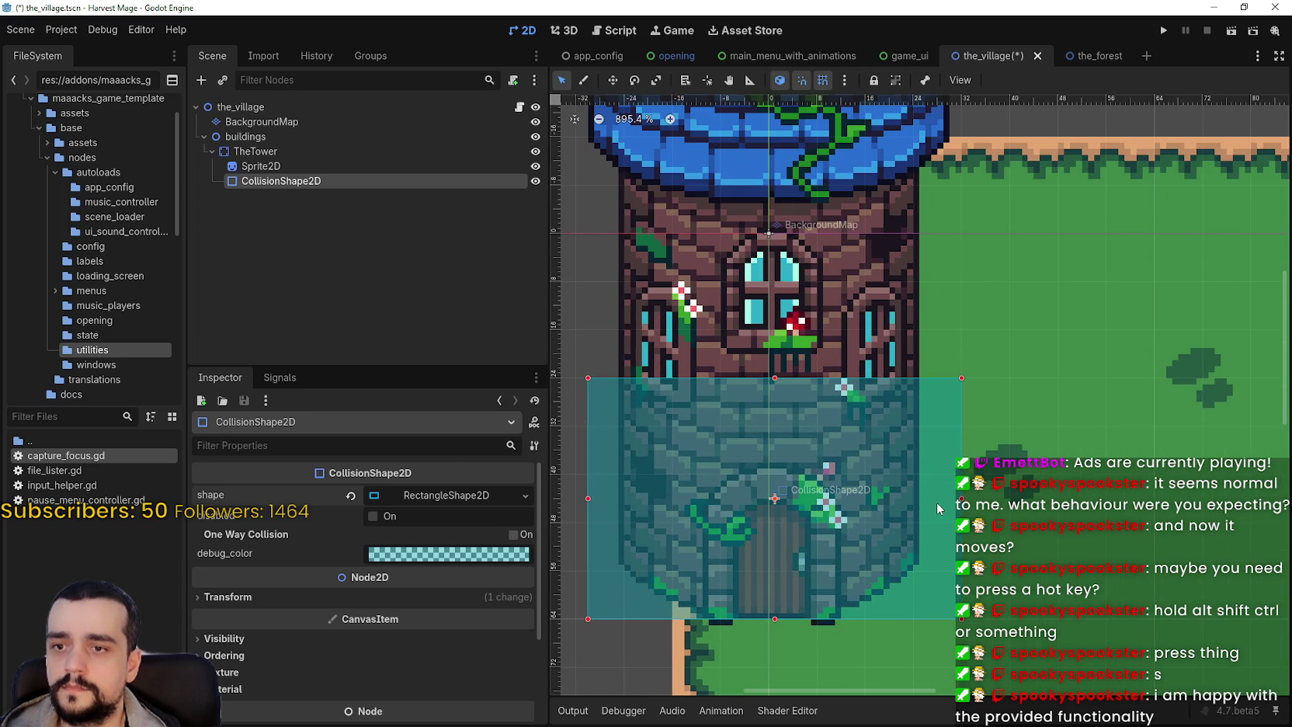
- Fit the rectangle's left and right edges to the tower walls and save the scene
left_click_drag(941, 501, 912, 502)
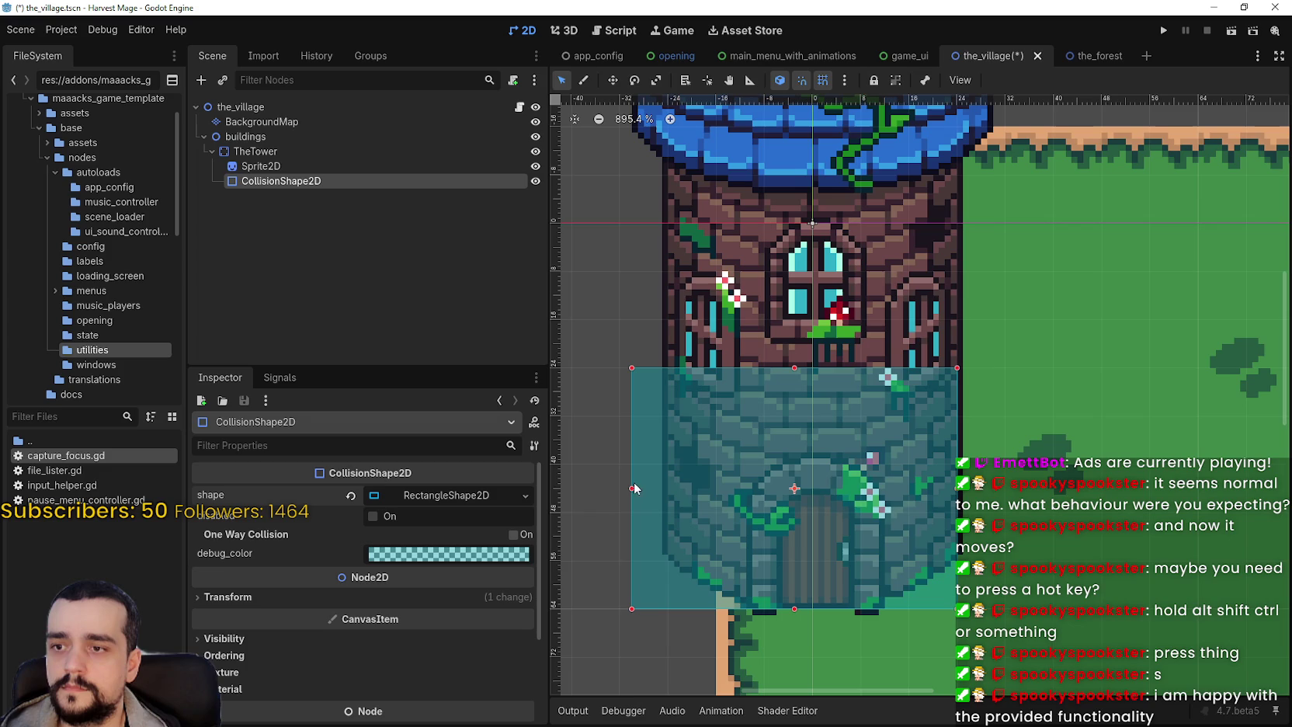
mouse_move(634, 487)
left_mouse_down()
mouse_move(620, 489)
mouse_move(670, 501)
left_mouse_up()
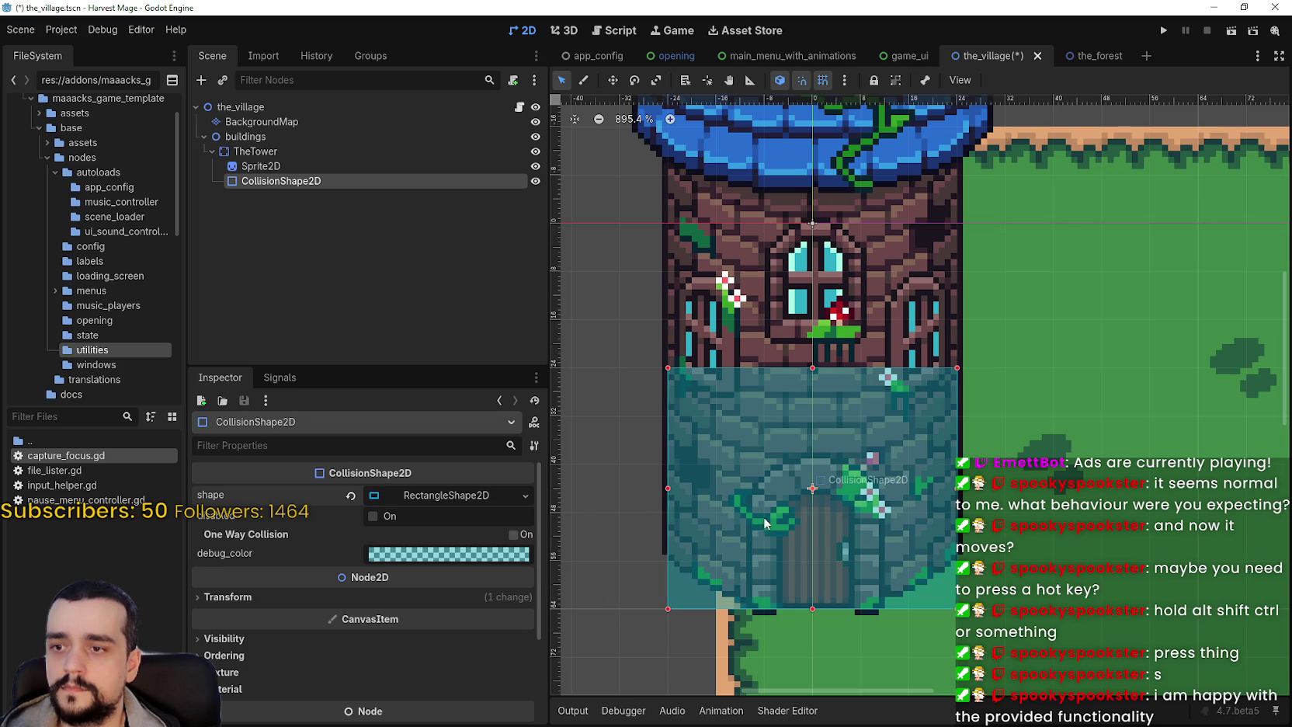
scroll(832, 521, "up", 3)
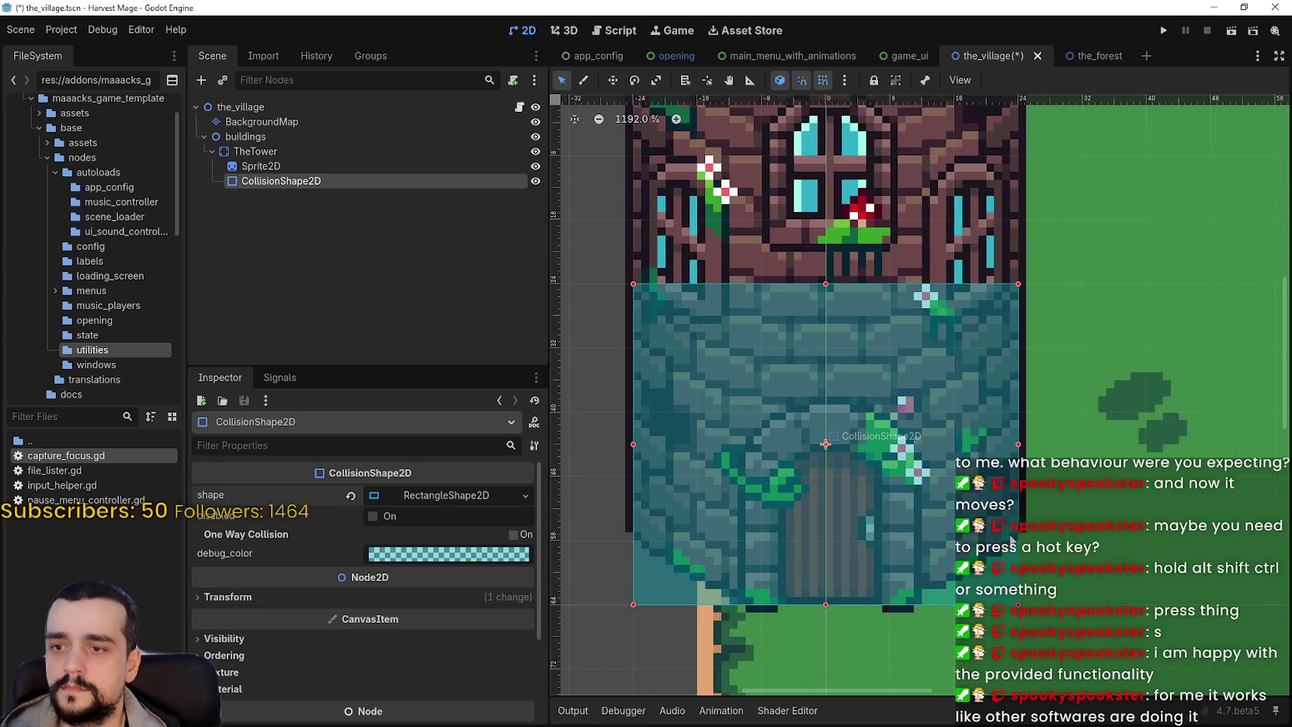
scroll(939, 485, "down", 1)
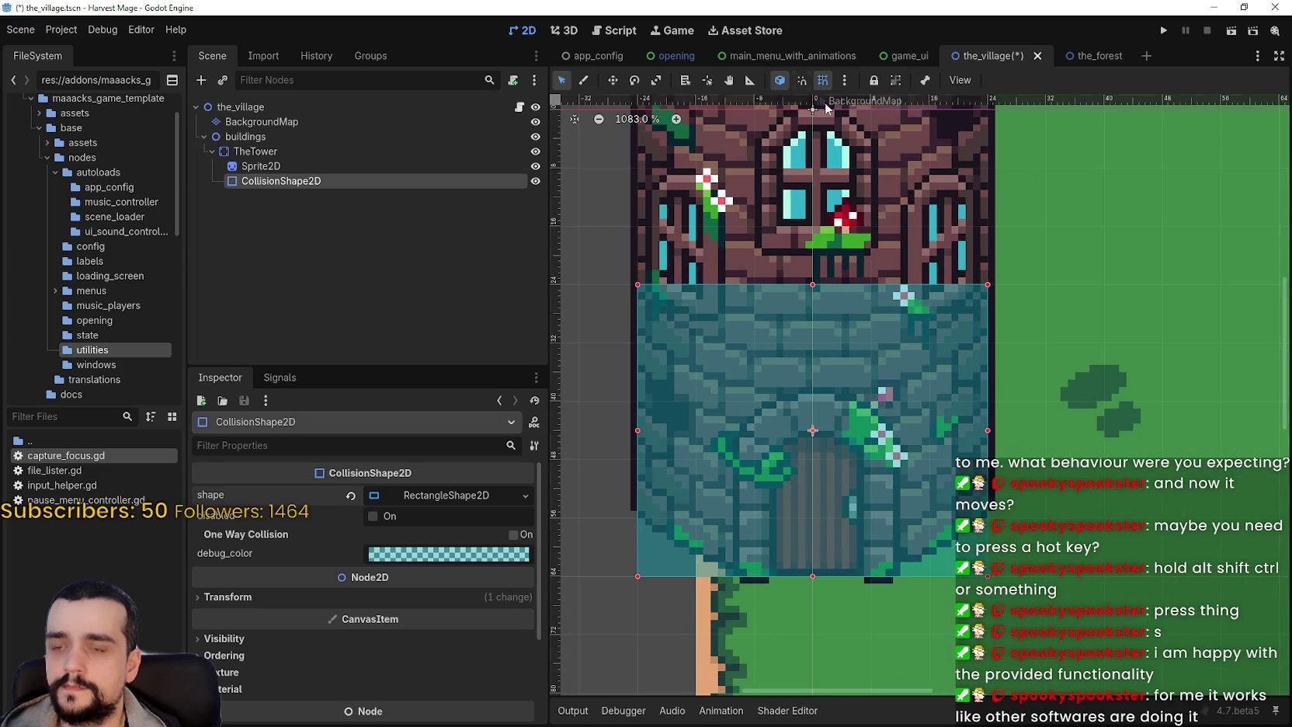
scroll(818, 519, "up", 2)
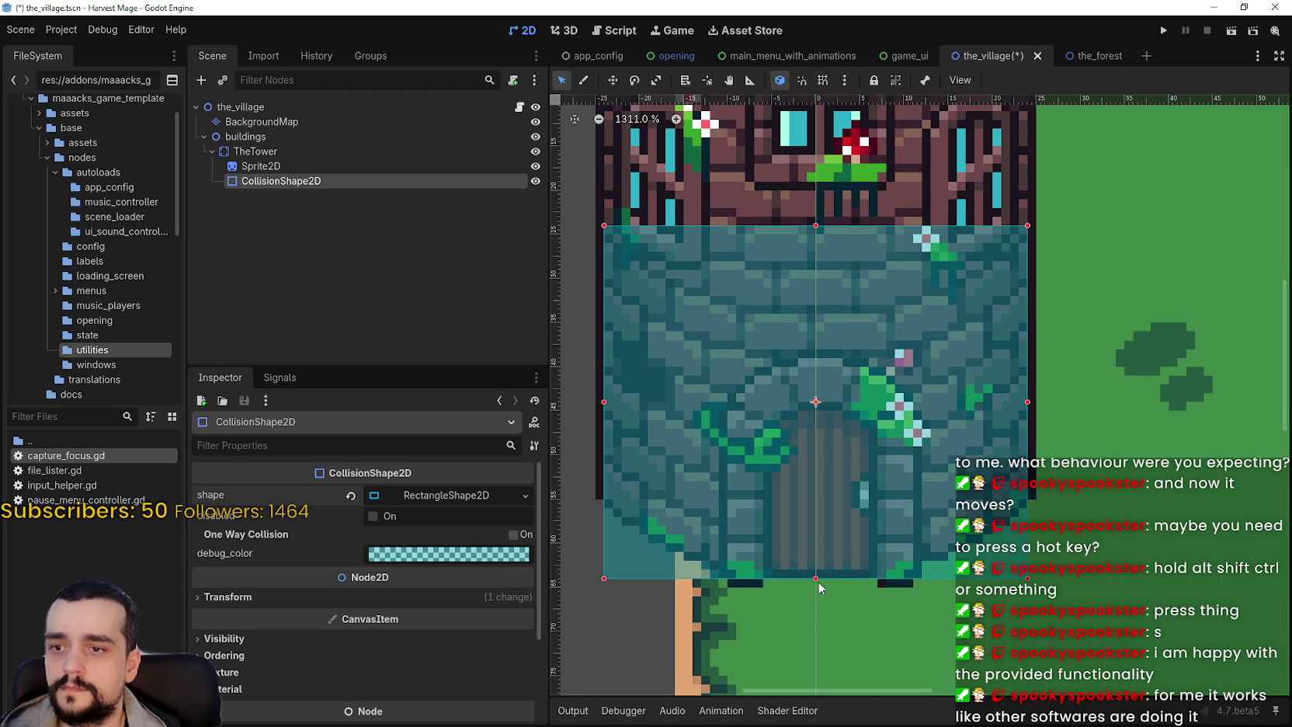
scroll(835, 524, "down", 3)
left_click_drag(985, 433, 992, 432)
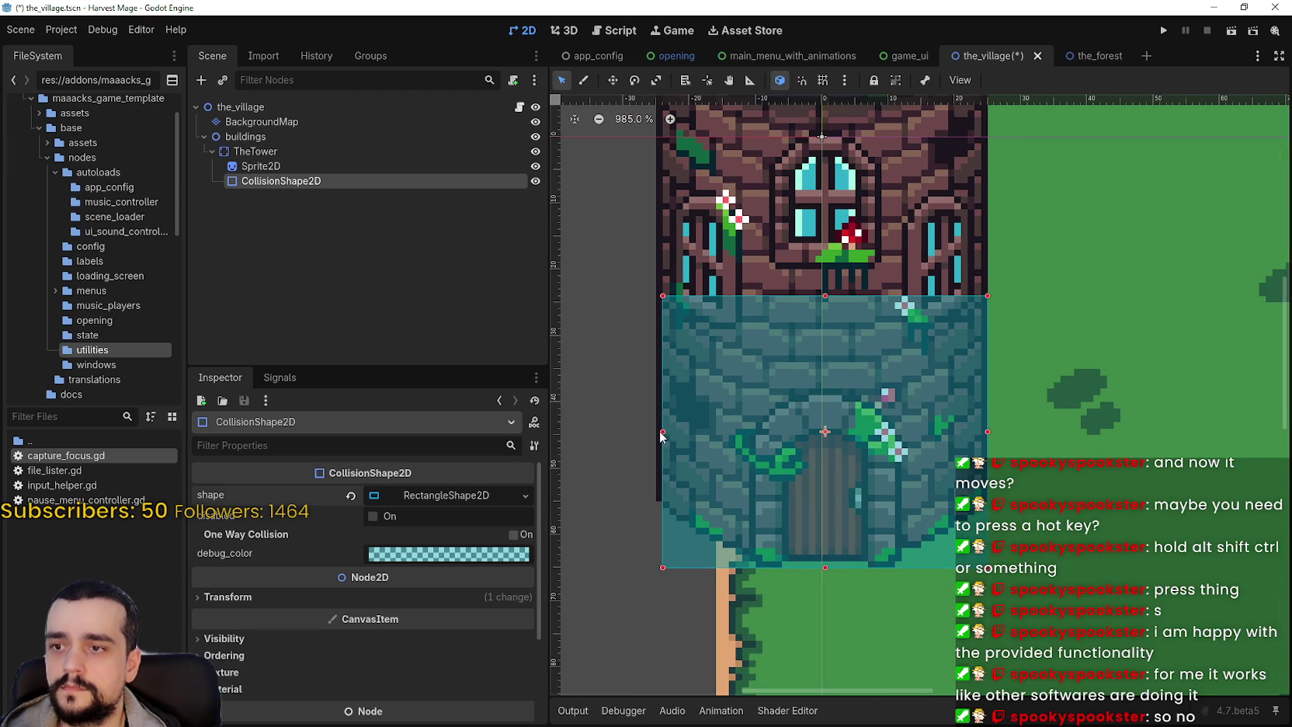
scroll(722, 430, "down", 5)
key("ctrl+s")
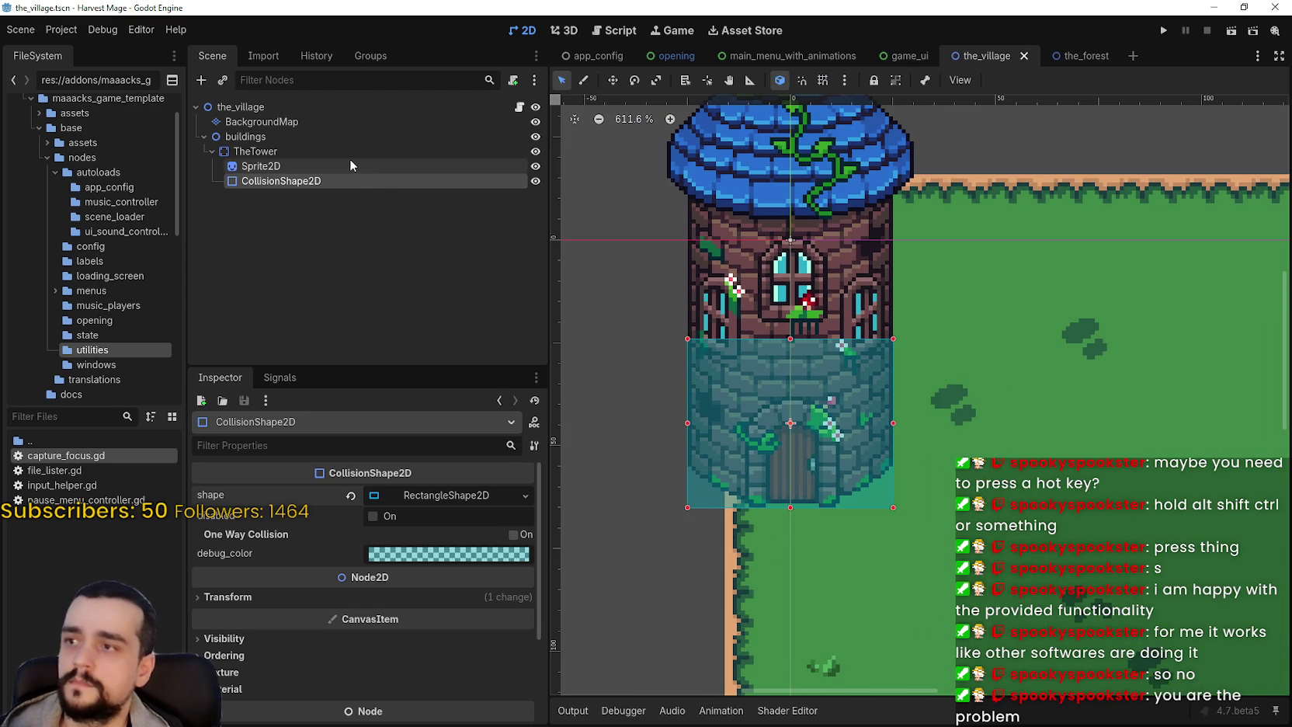
- Collapse TheTower, drag it to a new spot on the village map, and save
left_click(341, 154)
left_click(209, 151)
left_click(612, 80)
scroll(854, 350, "down", 3)
left_click_drag(885, 365, 982, 369)
scroll(982, 370, "down", 1)
scroll(918, 366, "down", 2)
mouse_move(741, 256)
left_mouse_down()
mouse_move(932, 340)
mouse_move(900, 360)
left_mouse_up()
key("ctrl+s")
- Run the project and start a confirmed New Game to reach the village
left_click(1163, 31)
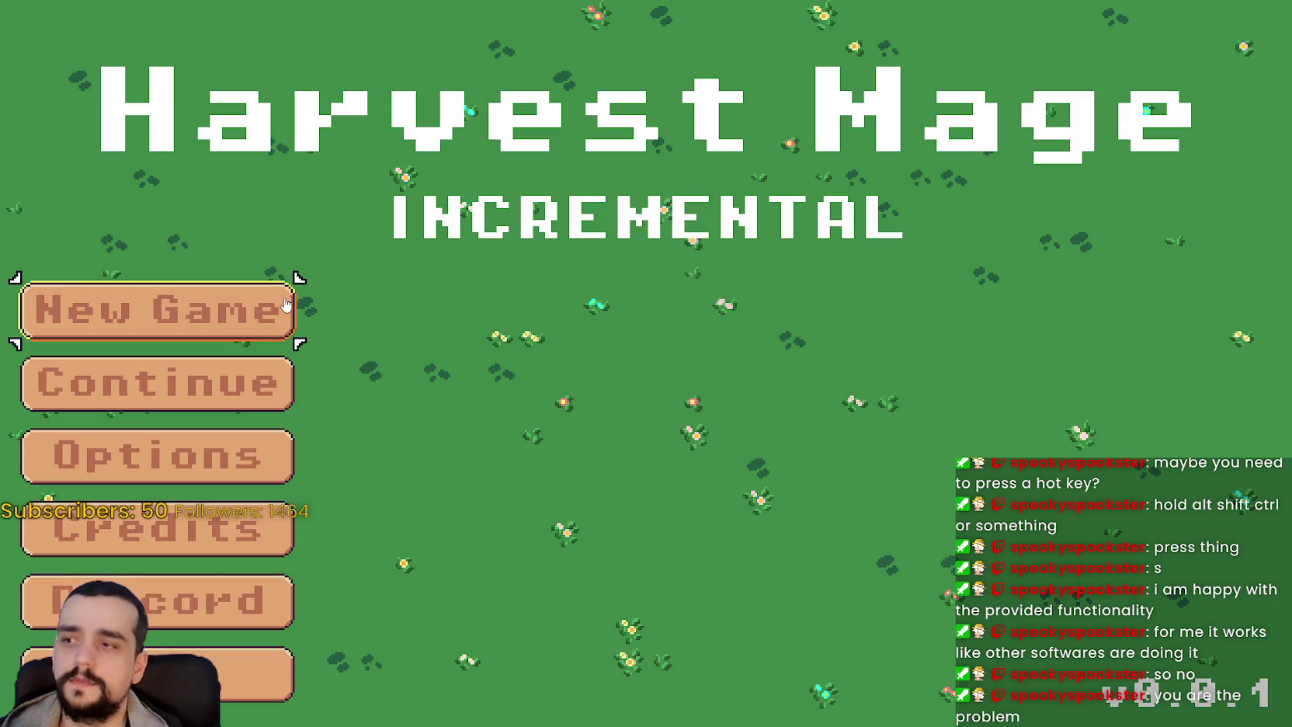
left_click(264, 314)
left_click(261, 312)
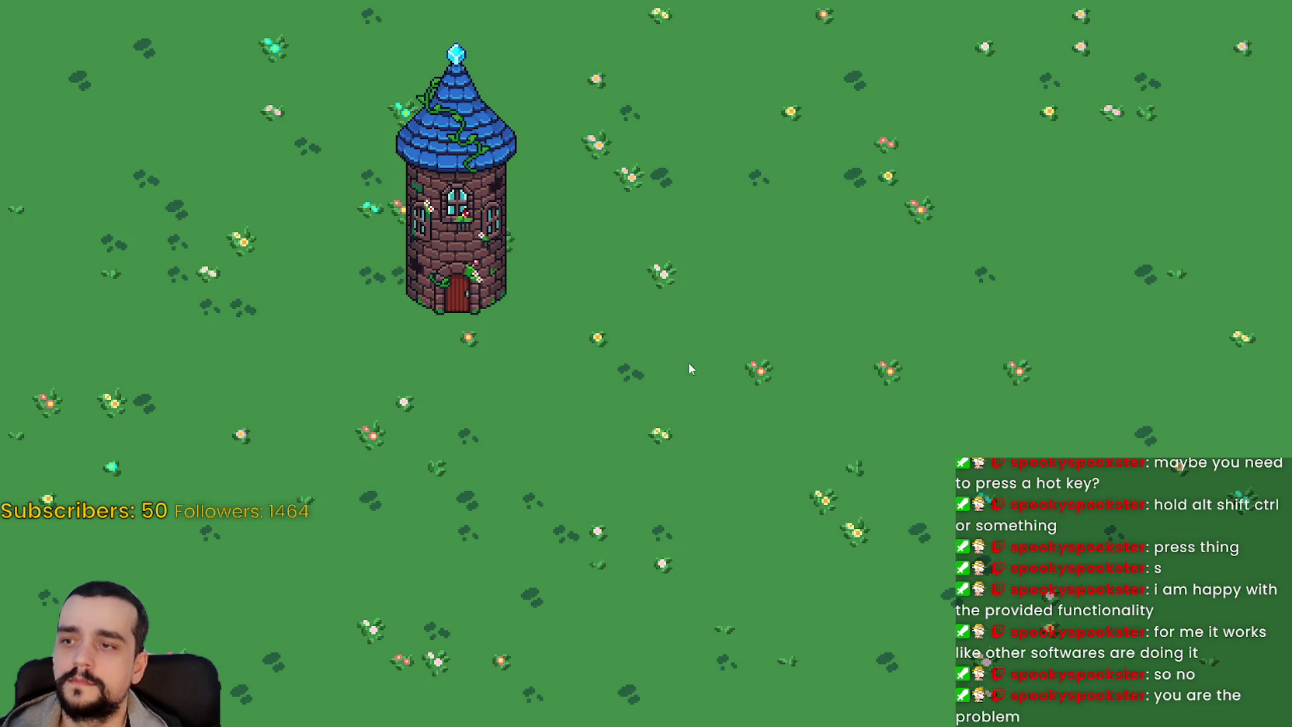
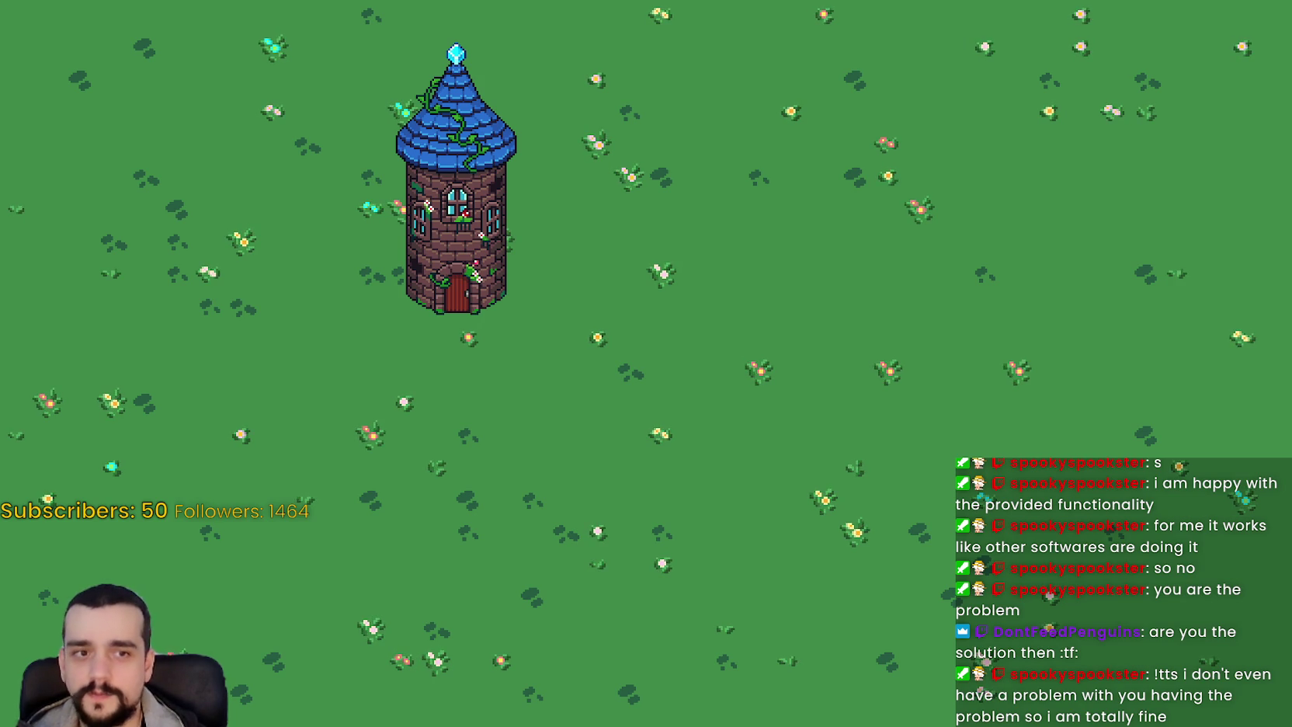
- Zoom and pan terrainSet.png to bring the cobblestone tiles into view
scroll(683, 311, "down", 3)
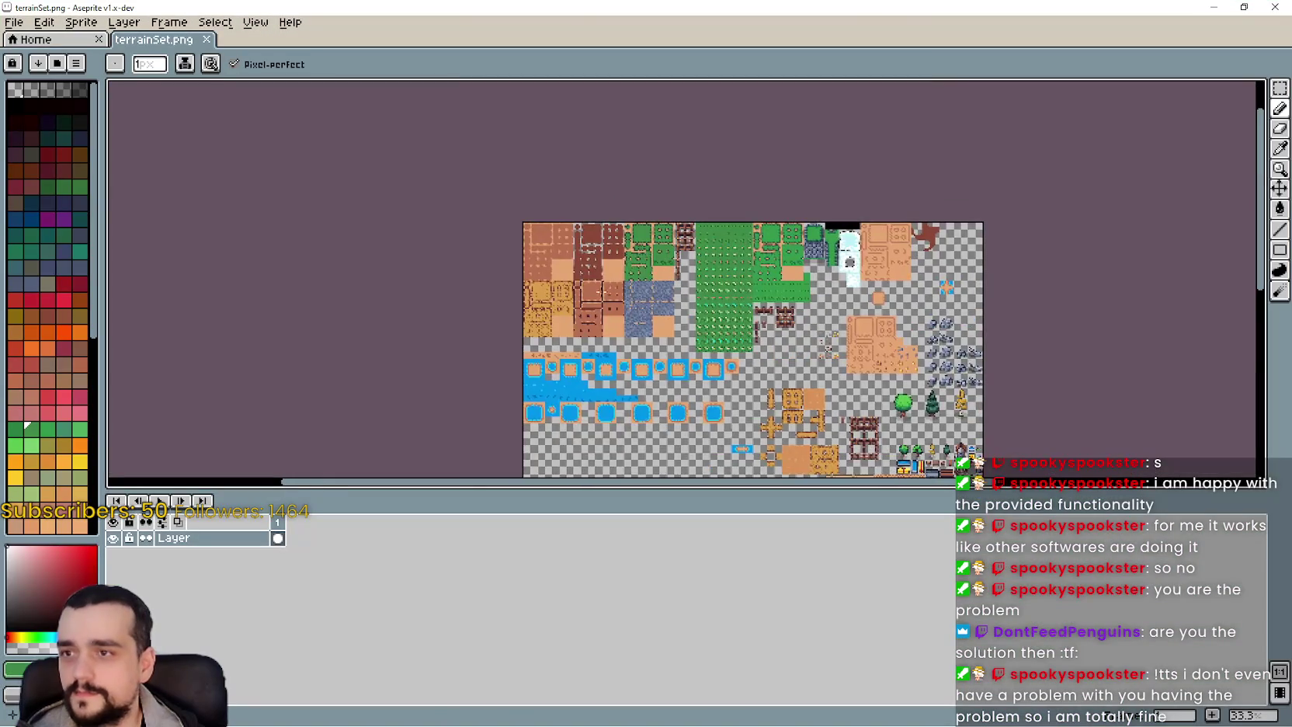
scroll(538, 260, "up", 3)
scroll(823, 373, "down", 2)
mouse_move(946, 417)
left_mouse_down()
mouse_move(736, 245)
mouse_move(593, 73)
left_mouse_up()
scroll(693, 295, "up", 5)
scroll(693, 295, "up", 1)
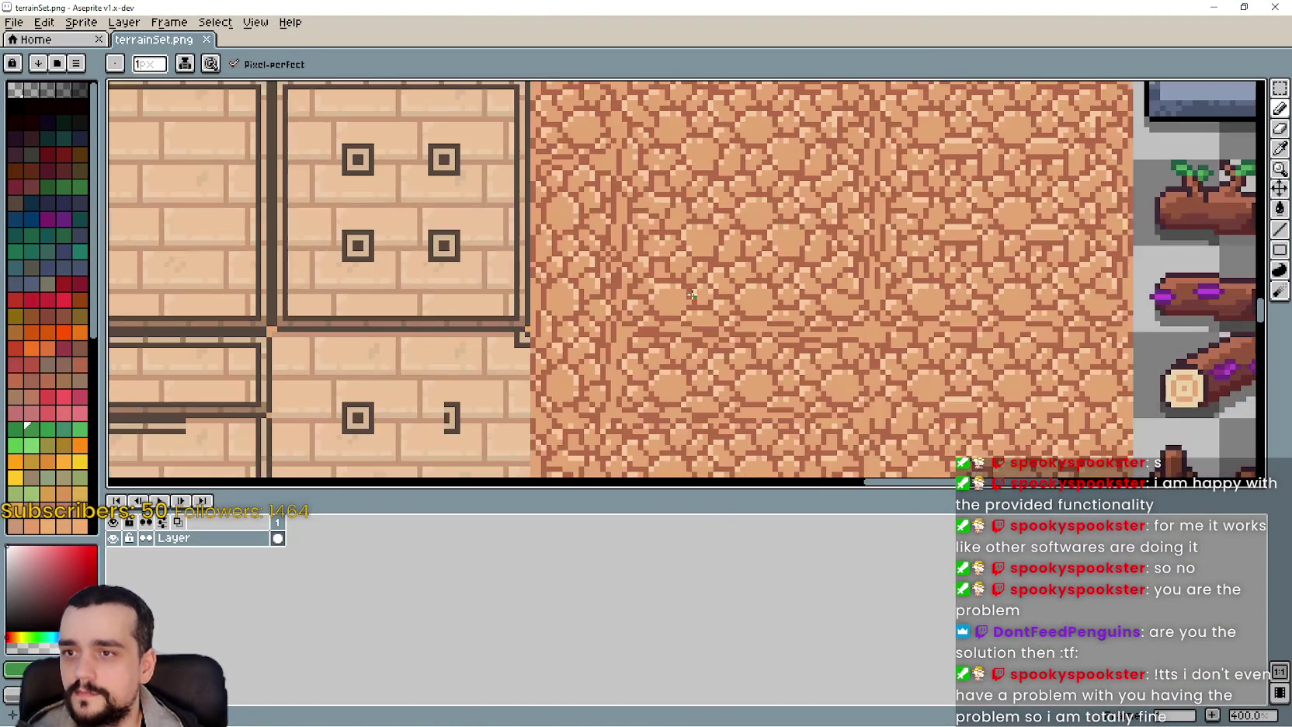
mouse_move(663, 208)
left_mouse_down()
mouse_move(680, 312)
mouse_move(660, 92)
left_mouse_up()
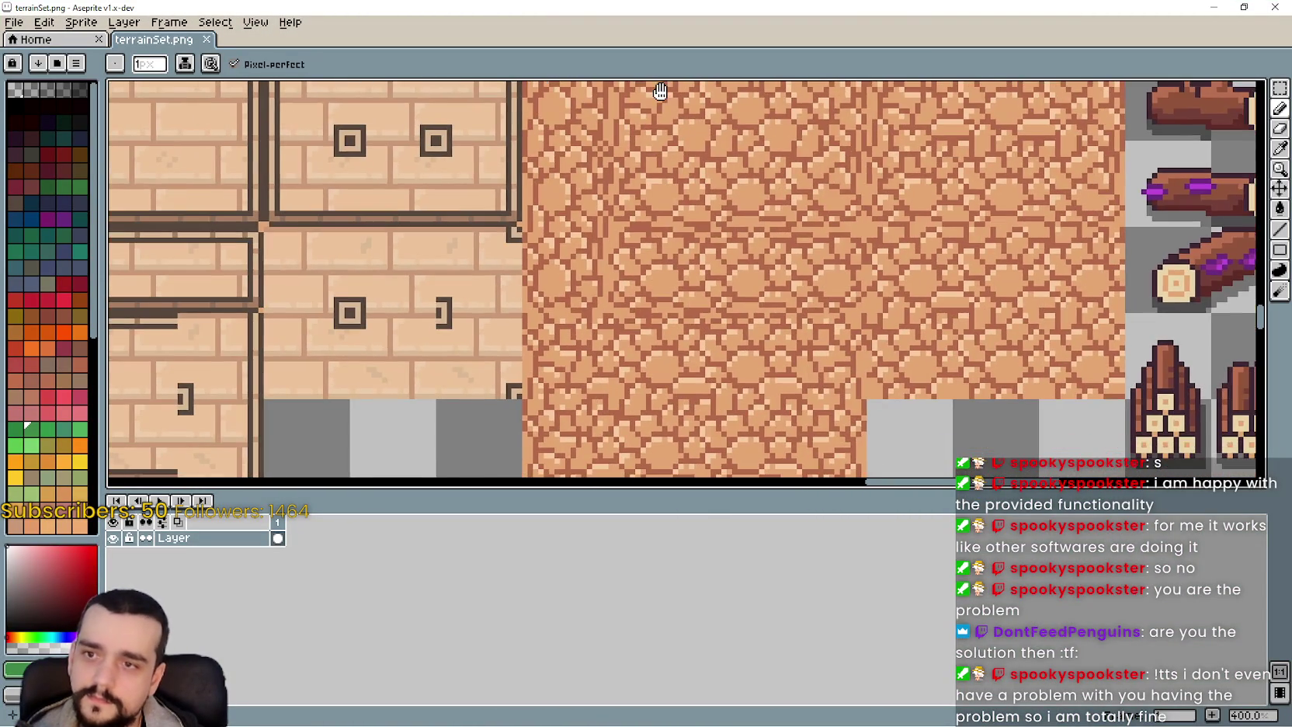
scroll(819, 415, "down", 5)
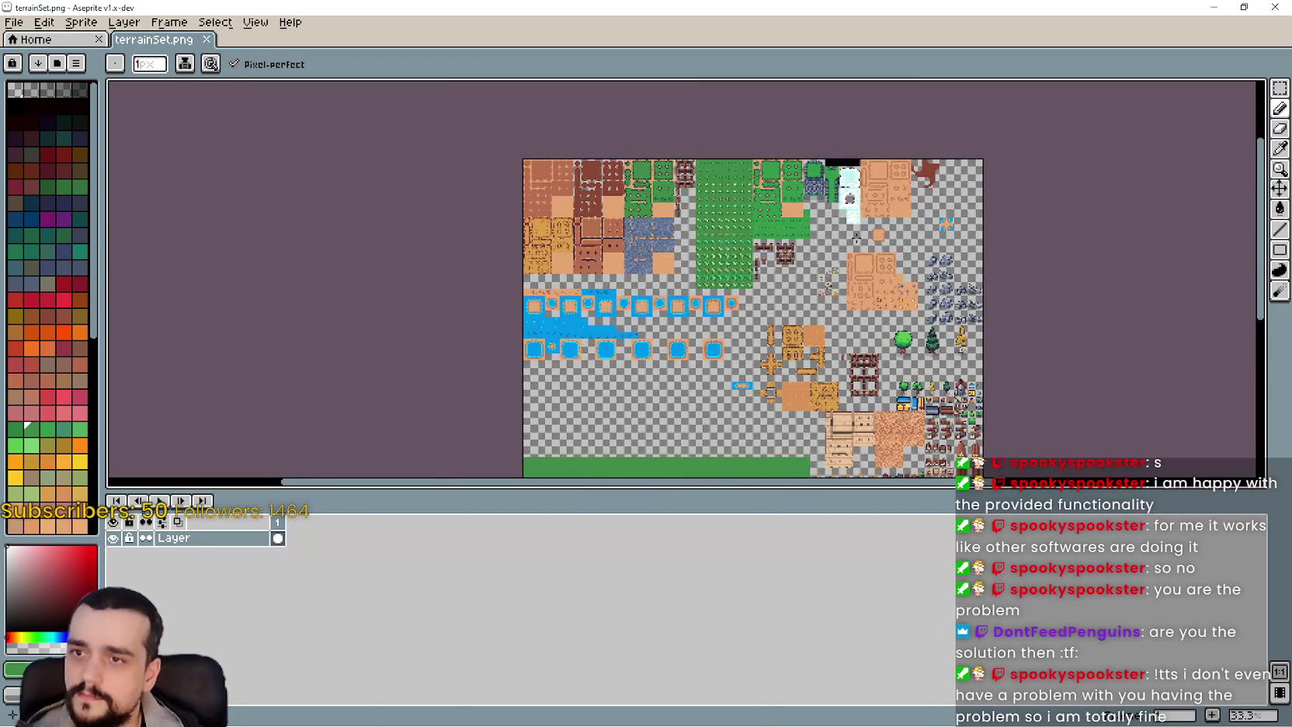
scroll(671, 250, "up", 1)
scroll(670, 250, "up", 3)
scroll(671, 251, "down", 3)
scroll(671, 250, "down", 1)
scroll(837, 228, "up", 2)
scroll(838, 228, "right", 3)
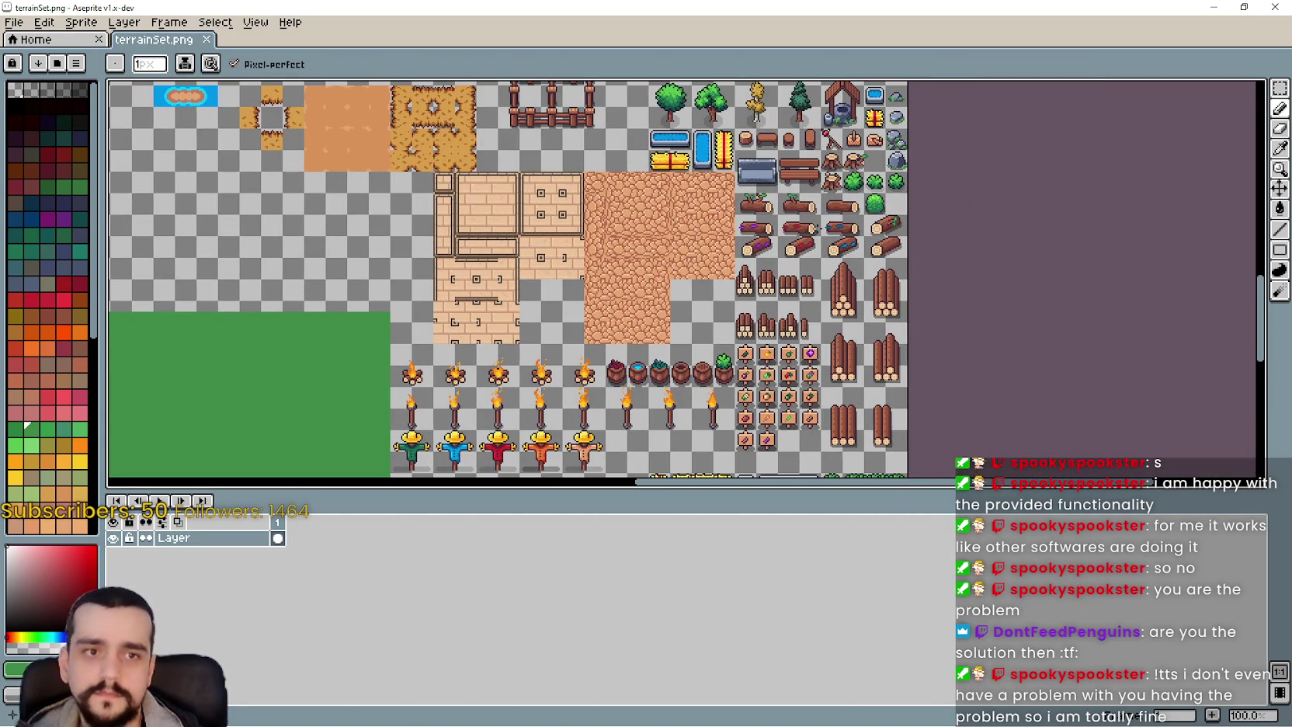
- Select the cobblestone tile block with the Rectangular Marquee tool
left_click(1278, 89)
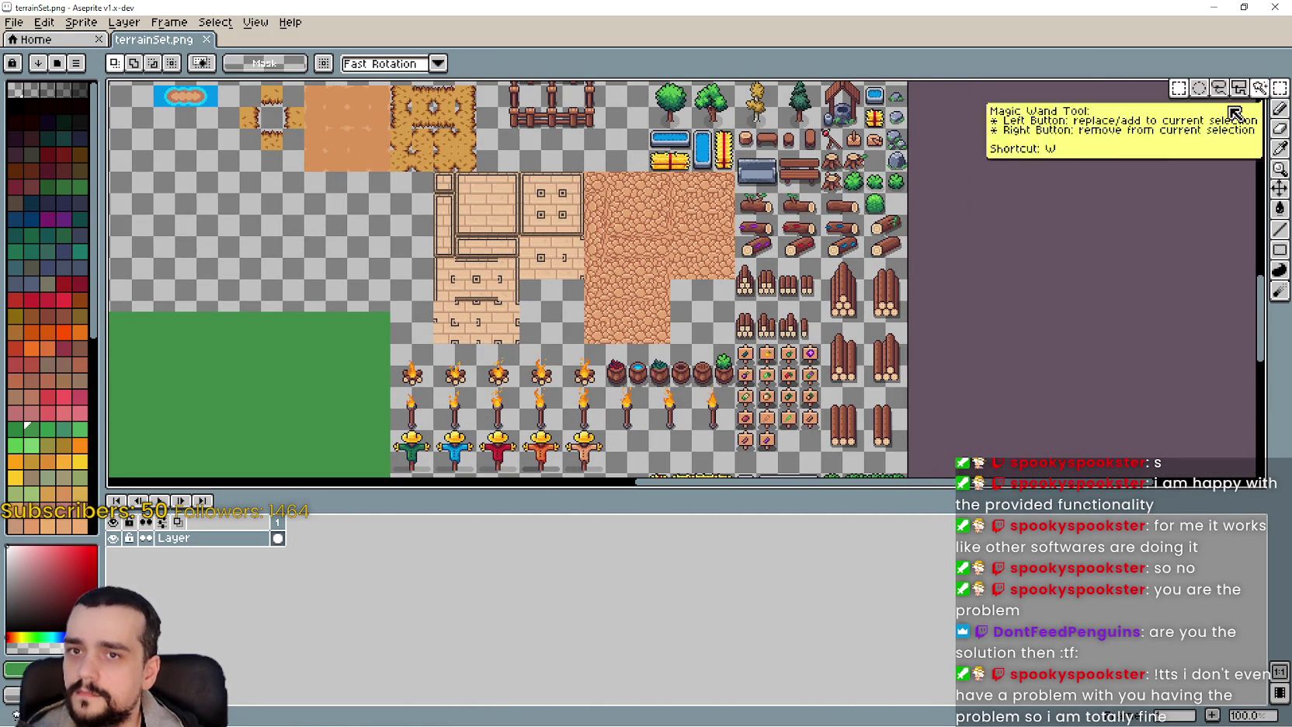
scroll(534, 148, "down", 1)
scroll(534, 148, "up", 2)
scroll(533, 147, "right", 3)
scroll(533, 147, "right", 1)
mouse_move(515, 124)
left_mouse_down()
mouse_move(777, 462)
mouse_move(816, 468)
left_mouse_up()
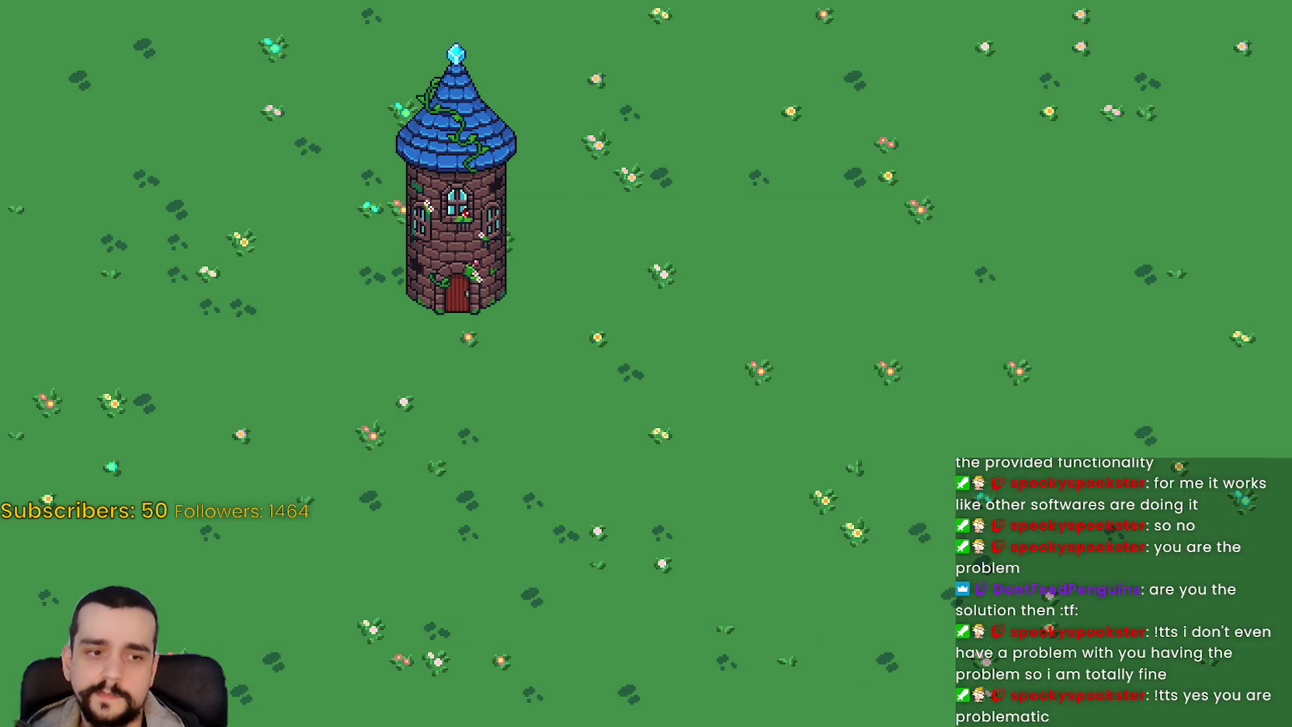
- Close the running game and return to the Godot editor
key("F8")
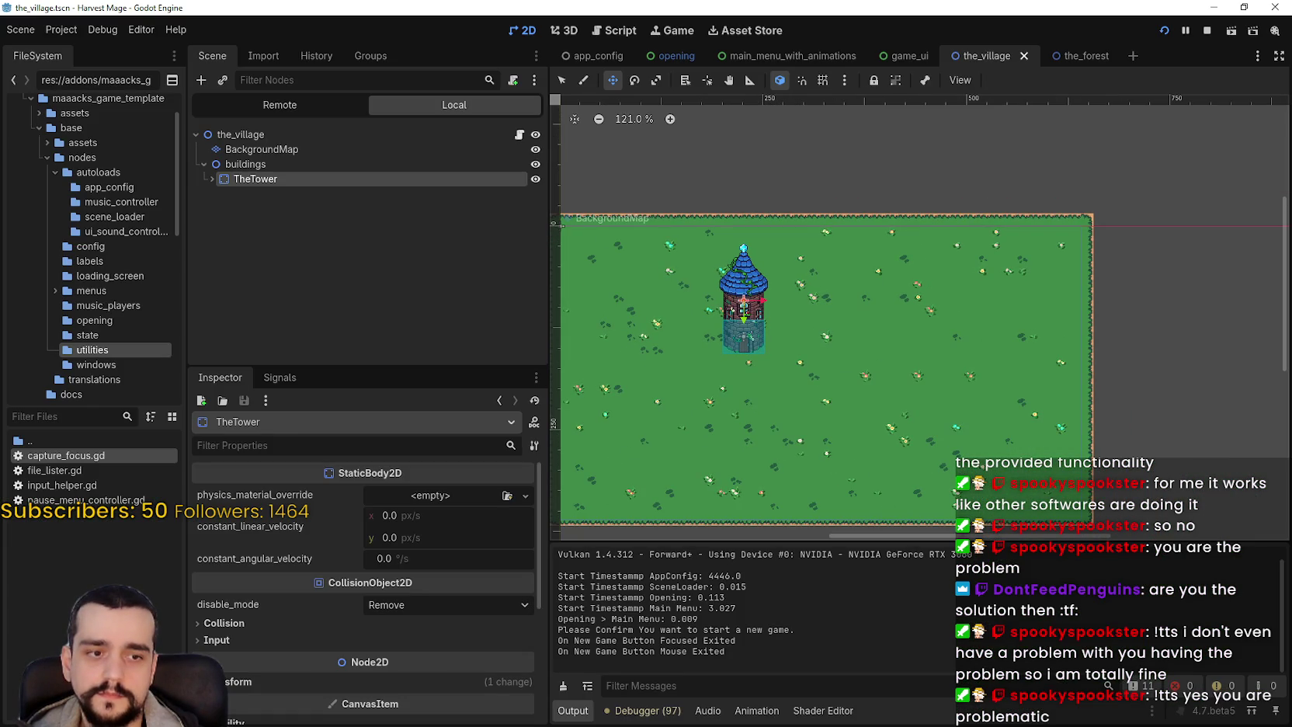
key("alt+Tab")
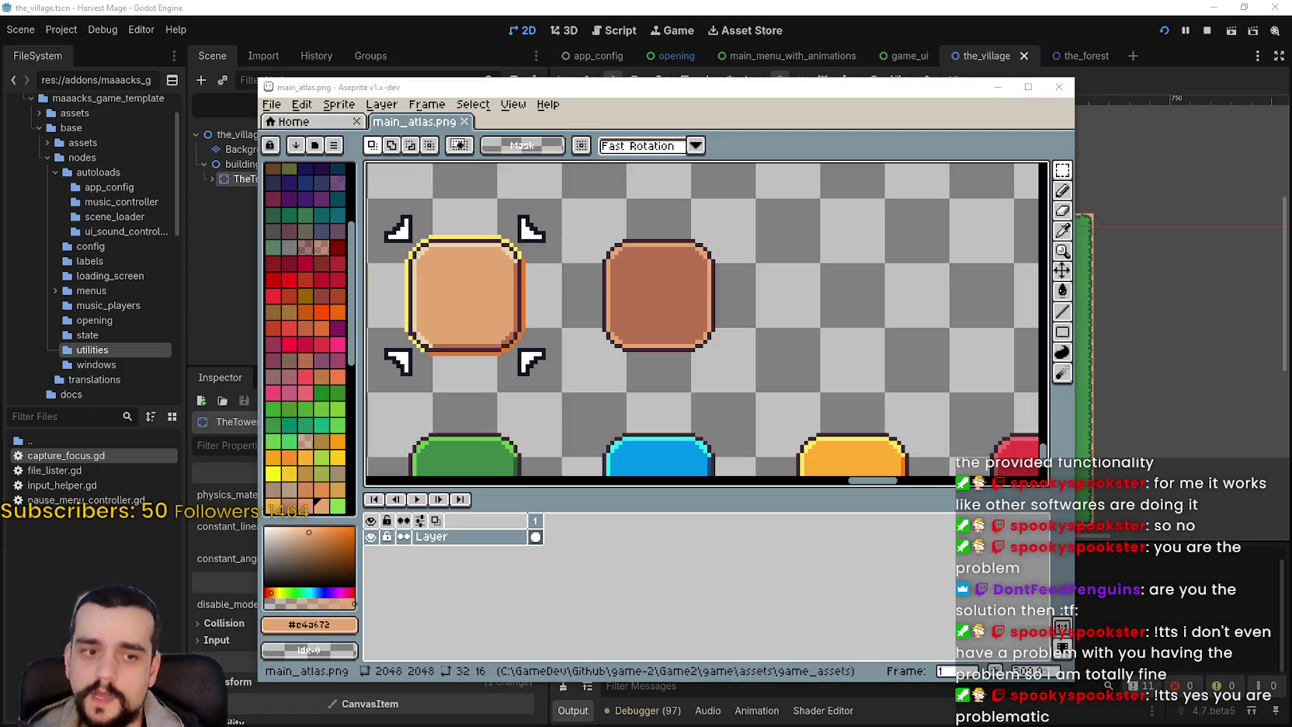
key("alt+Tab")
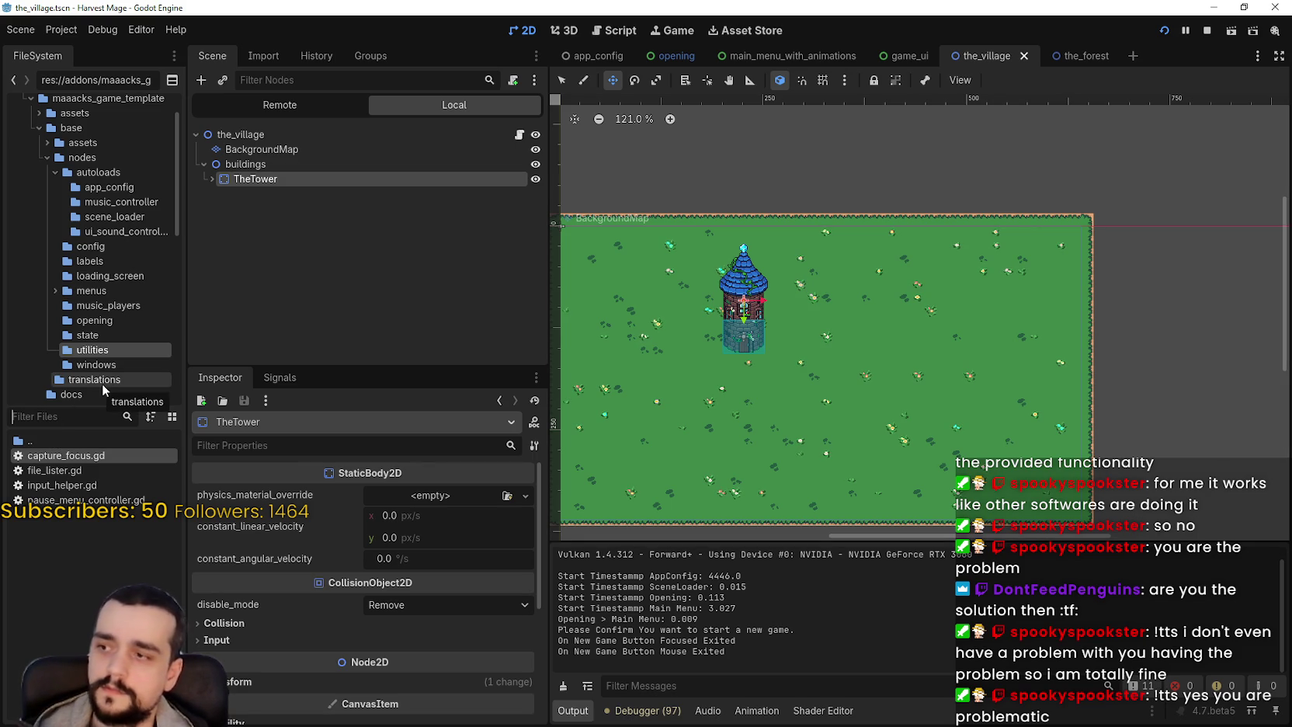
- Filter the FileSystem by 'main' and open the main_terrain image in the external program
type("tile")
key("BackSpace")
key("BackSpace")
key("BackSpace")
type("main")
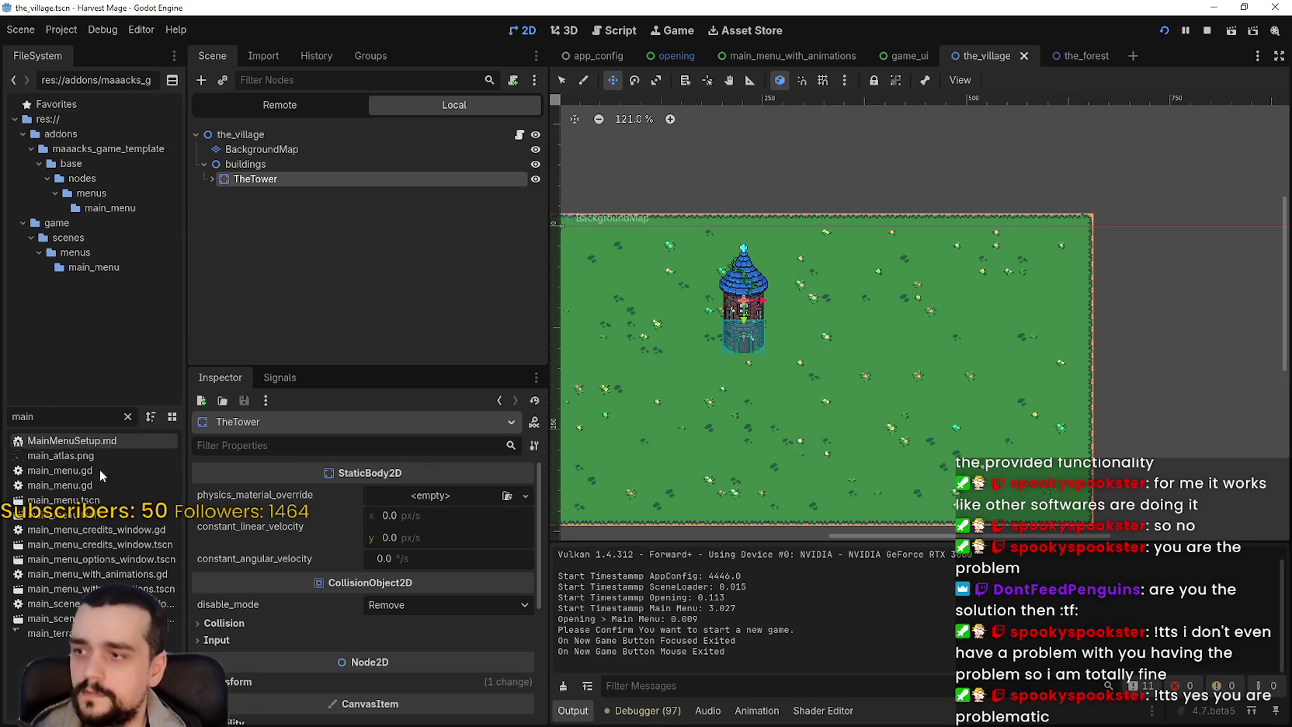
left_click(93, 456)
right_click(93, 634)
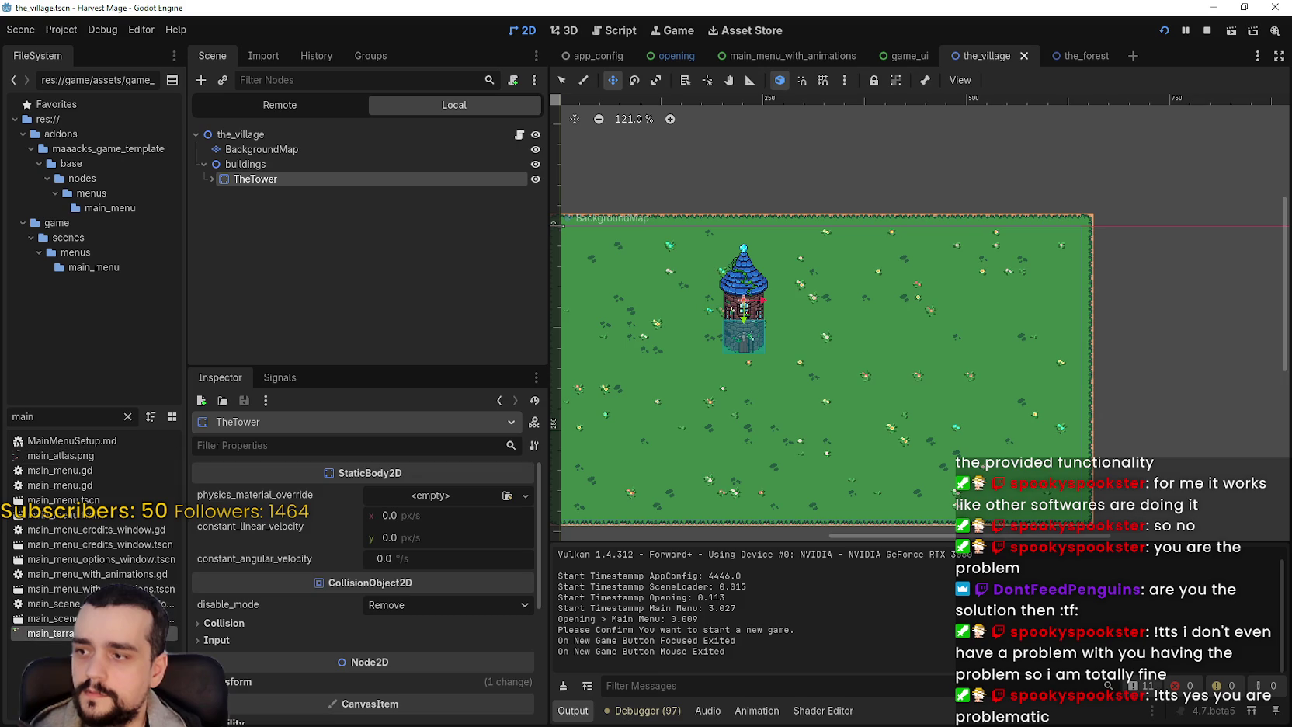
left_click(280, 712)
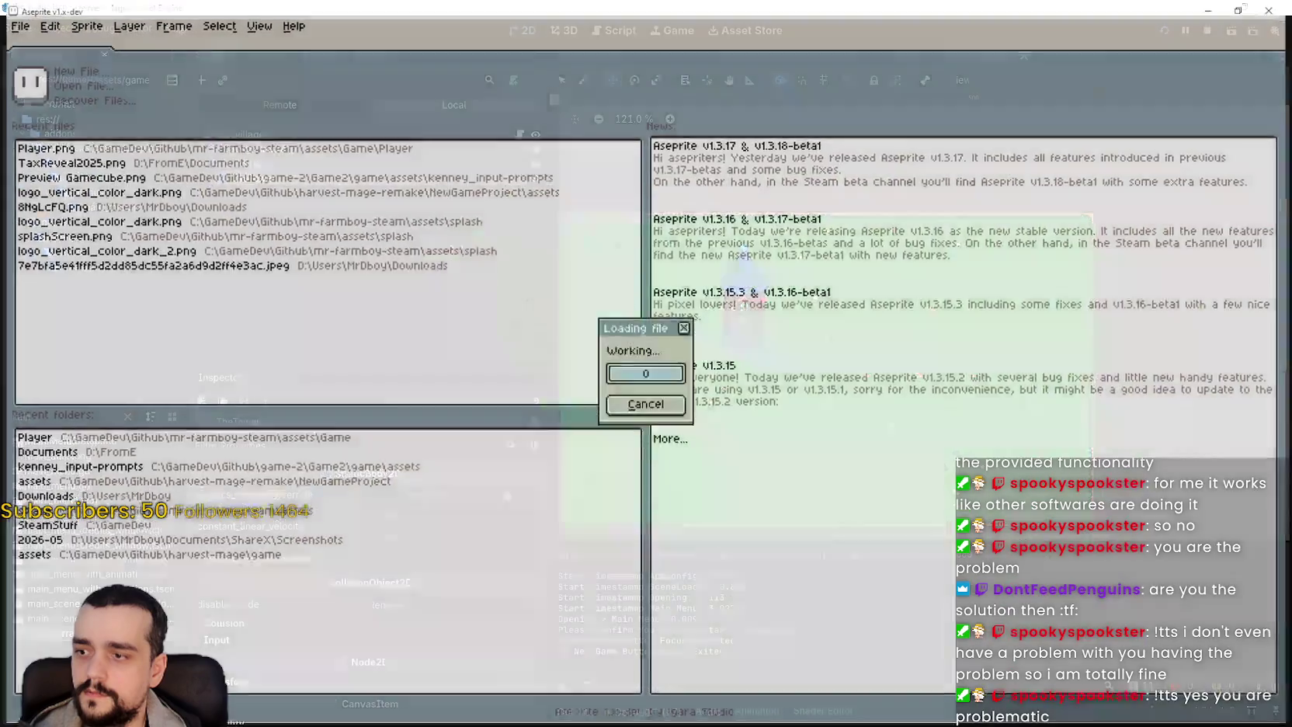
- Marquee-select the 112×128 cobblestone block in main_terrain.png
scroll(580, 244, "up", 5)
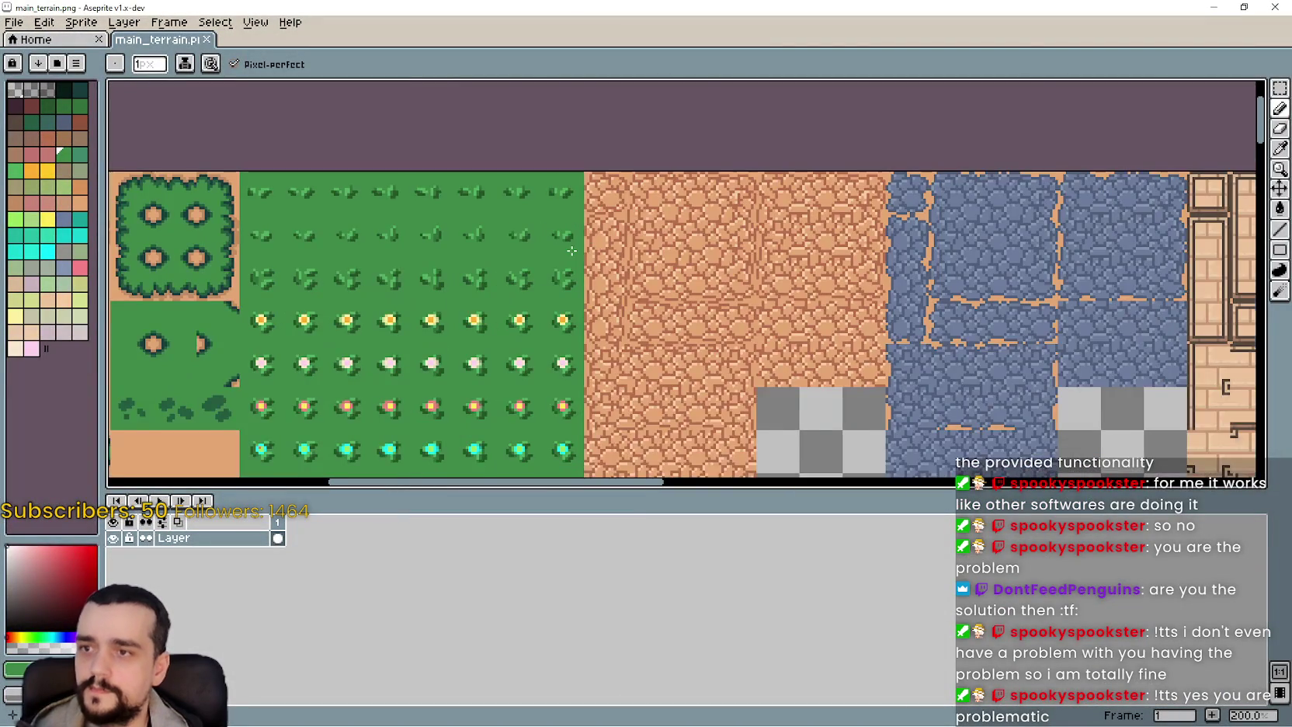
key("m")
left_click_drag(735, 254, 674, 285)
scroll(676, 179, "up", 2)
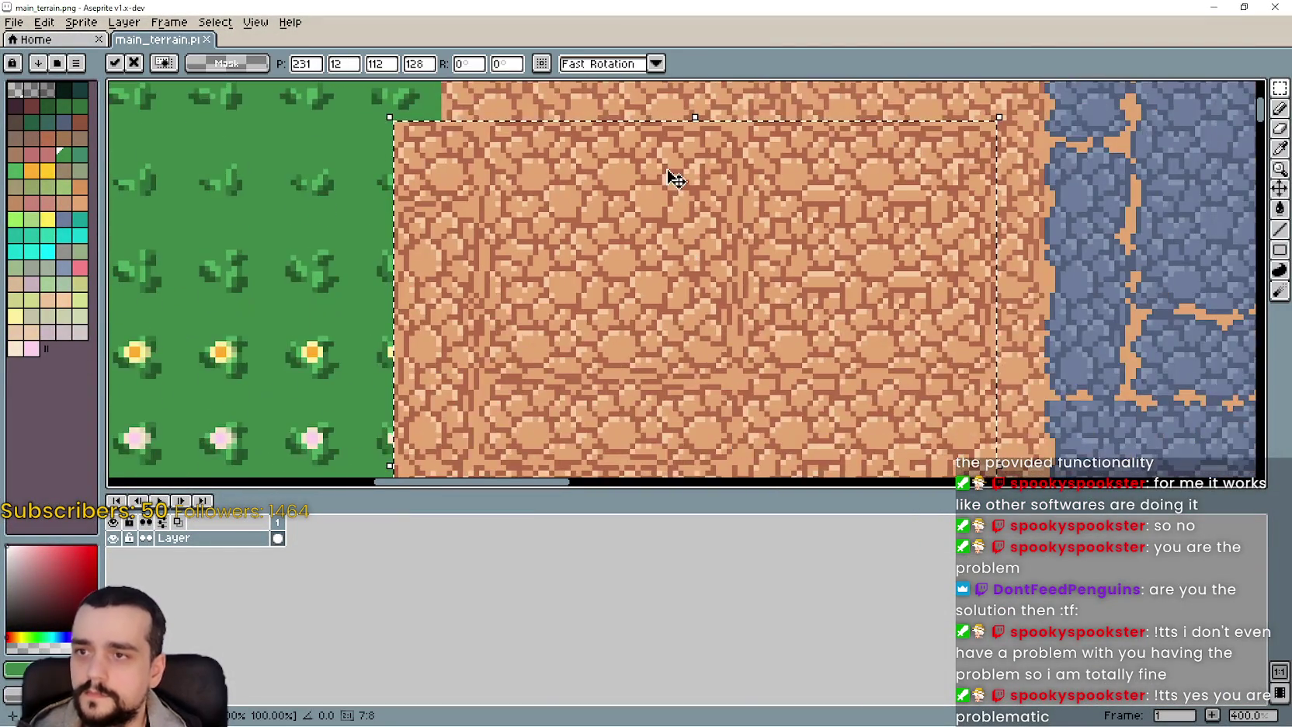
scroll(592, 319, "down", 2)
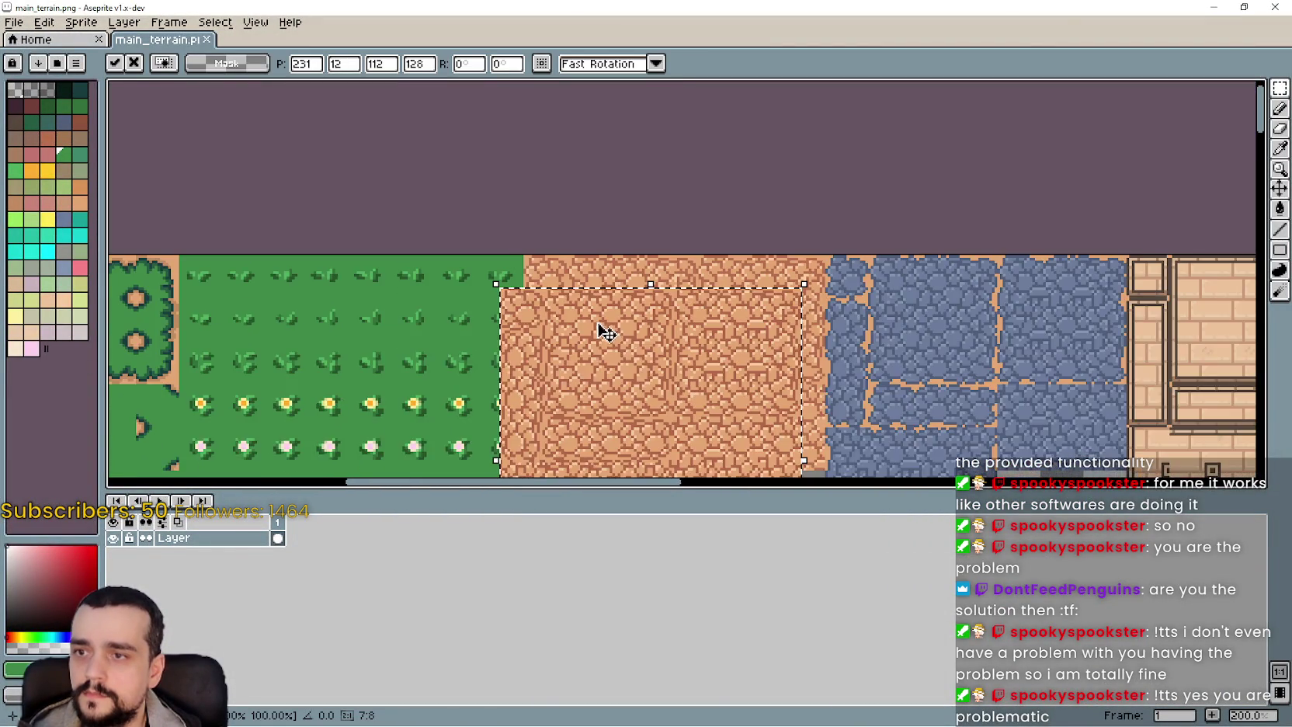
scroll(613, 272, "down", 3)
scroll(544, 272, "right", 3)
scroll(640, 334, "left", 3)
scroll(645, 257, "up", 1)
scroll(645, 314, "up", 3)
- Move the cobblestone block to 240,0, commit it, and minimize Aseprite
mouse_move(647, 314)
left_mouse_down()
mouse_move(672, 312)
mouse_move(691, 363)
mouse_move(724, 269)
left_mouse_up()
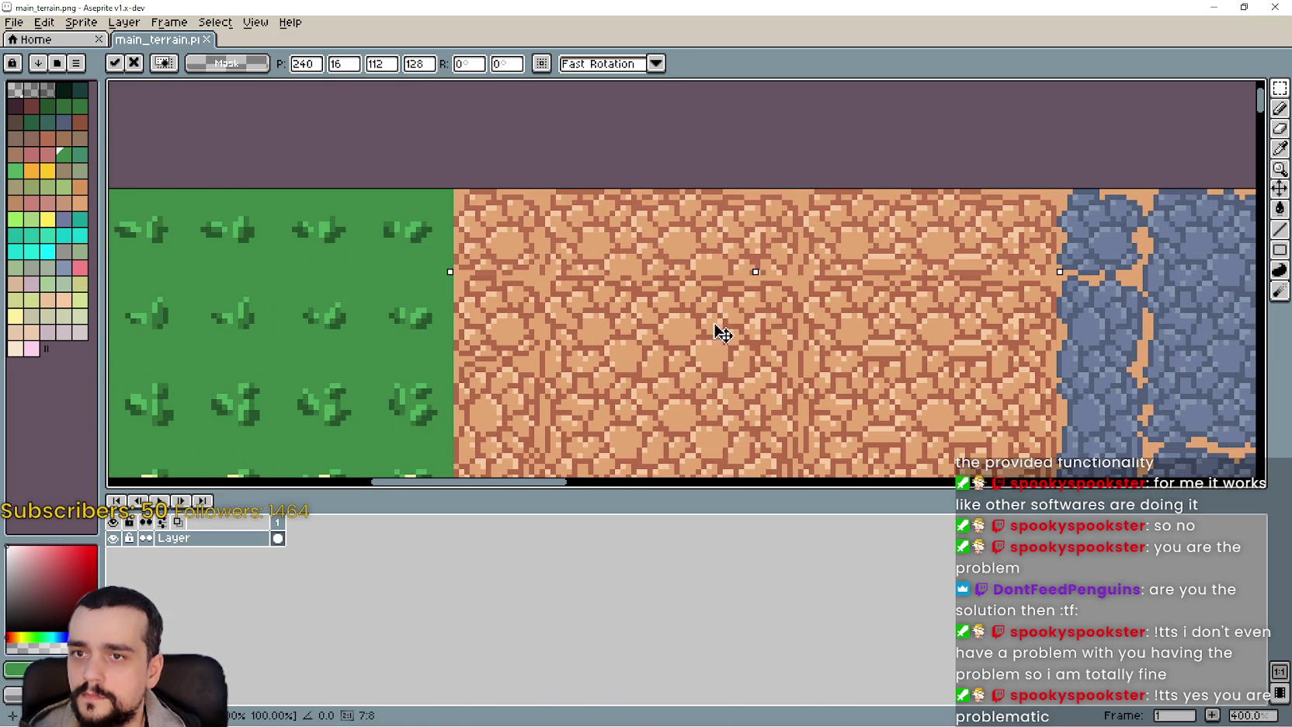
key("Return")
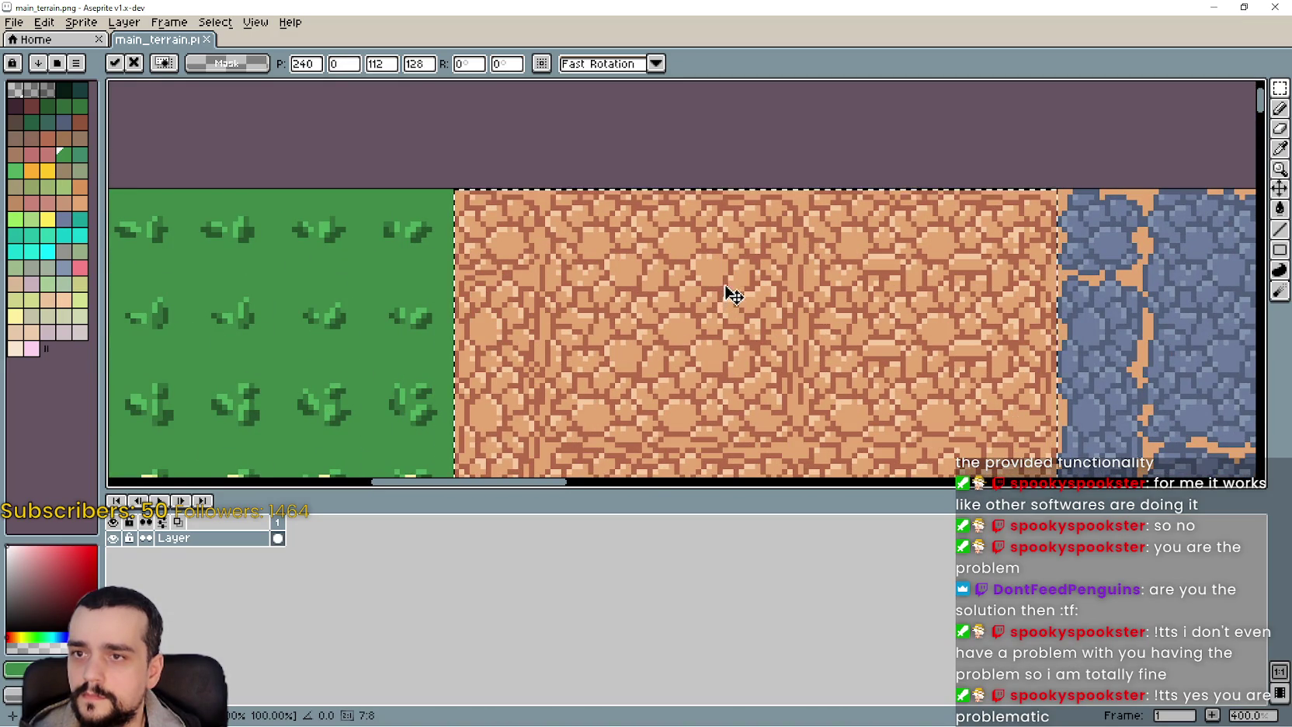
scroll(734, 310, "down", 5)
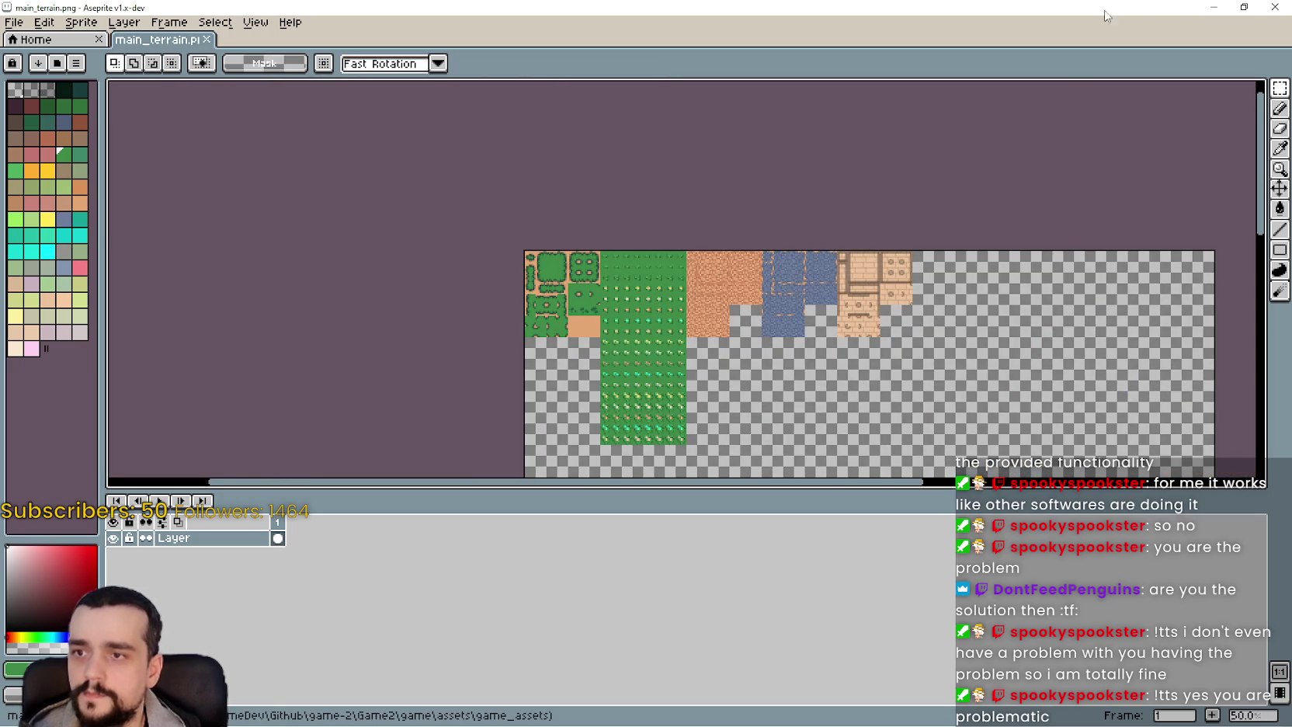
left_click(1214, 8)
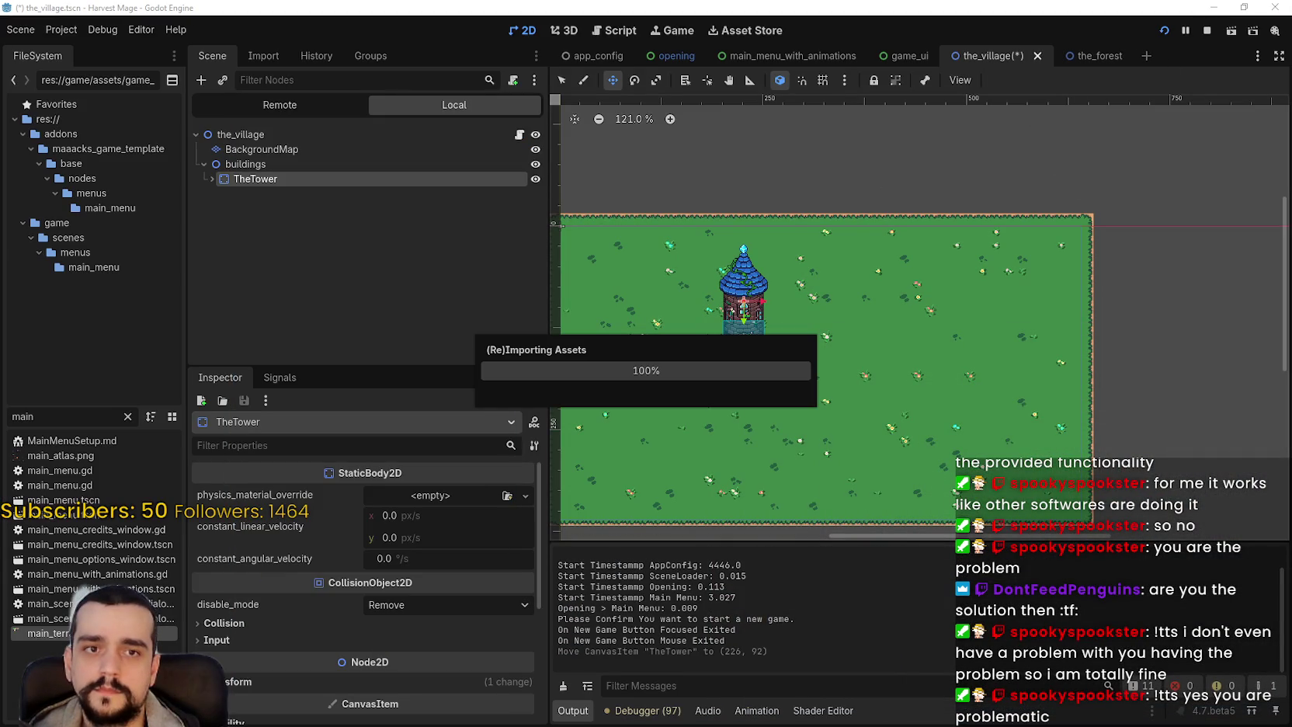
- Look through the Debug, Project and Editor menus, then dismiss them
left_click(108, 31)
left_click(109, 31)
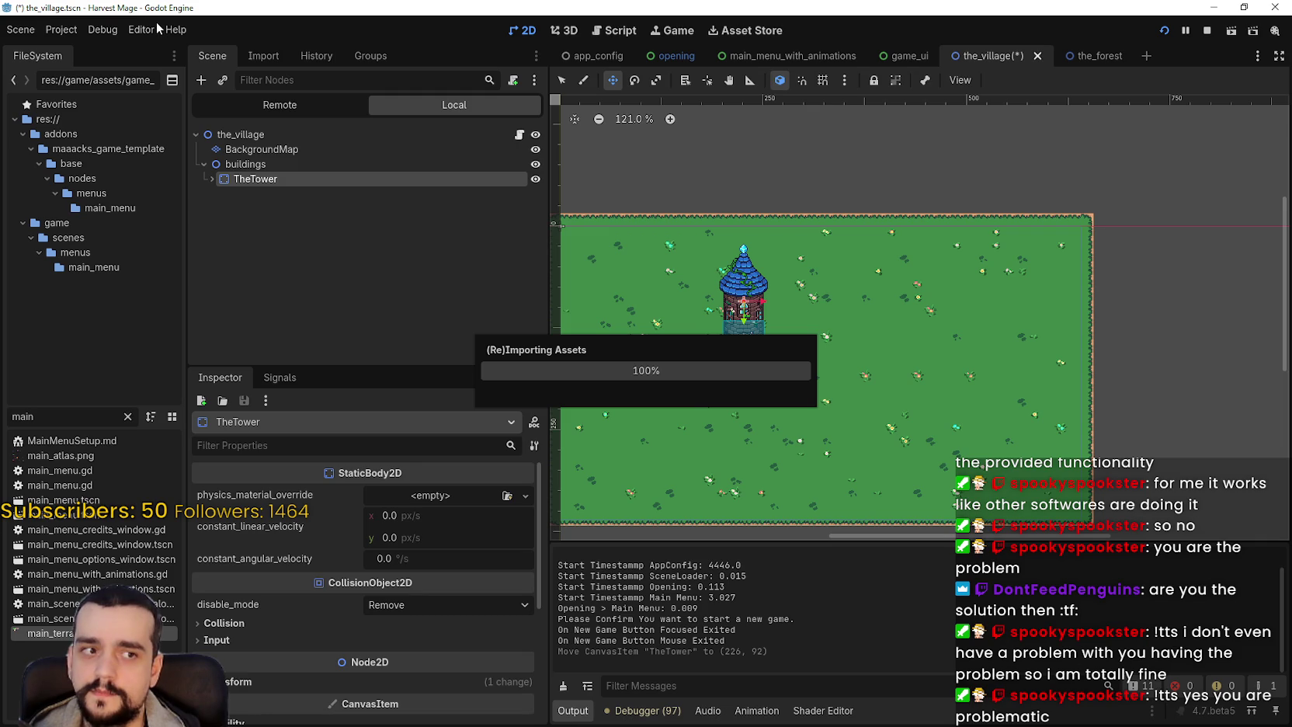
left_click(60, 29)
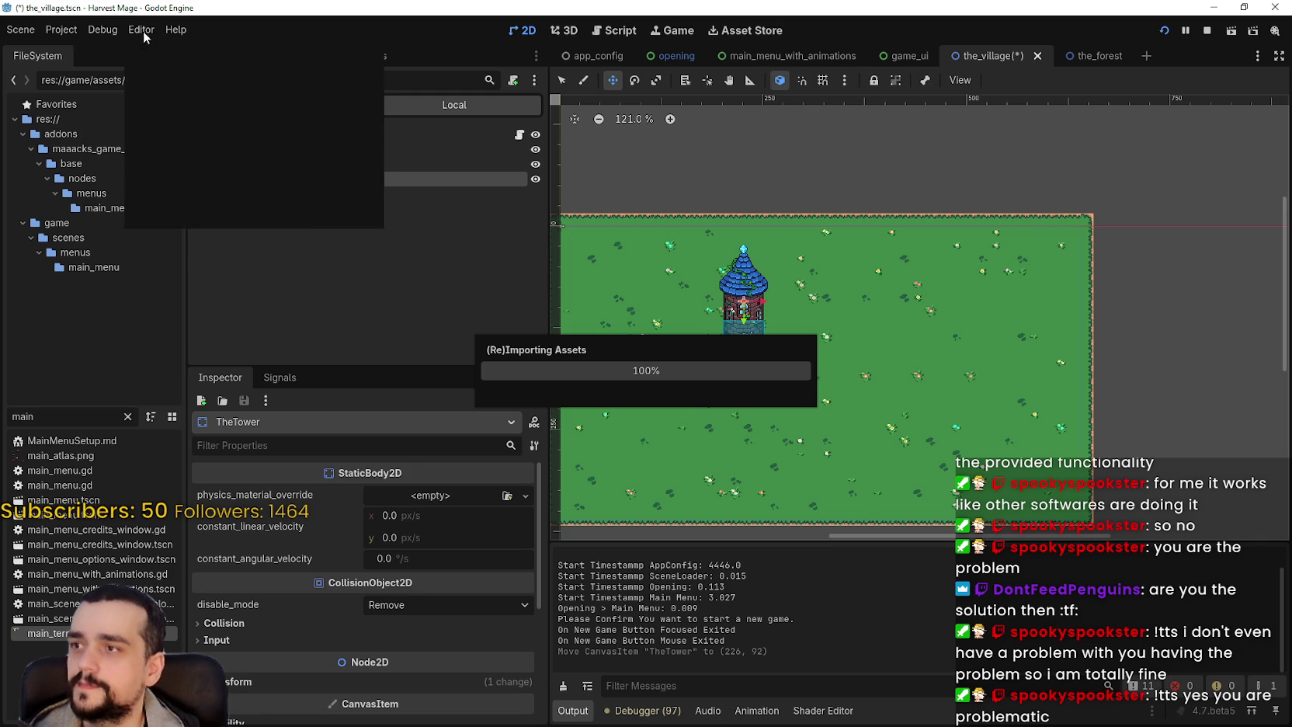
mouse_move(149, 30)
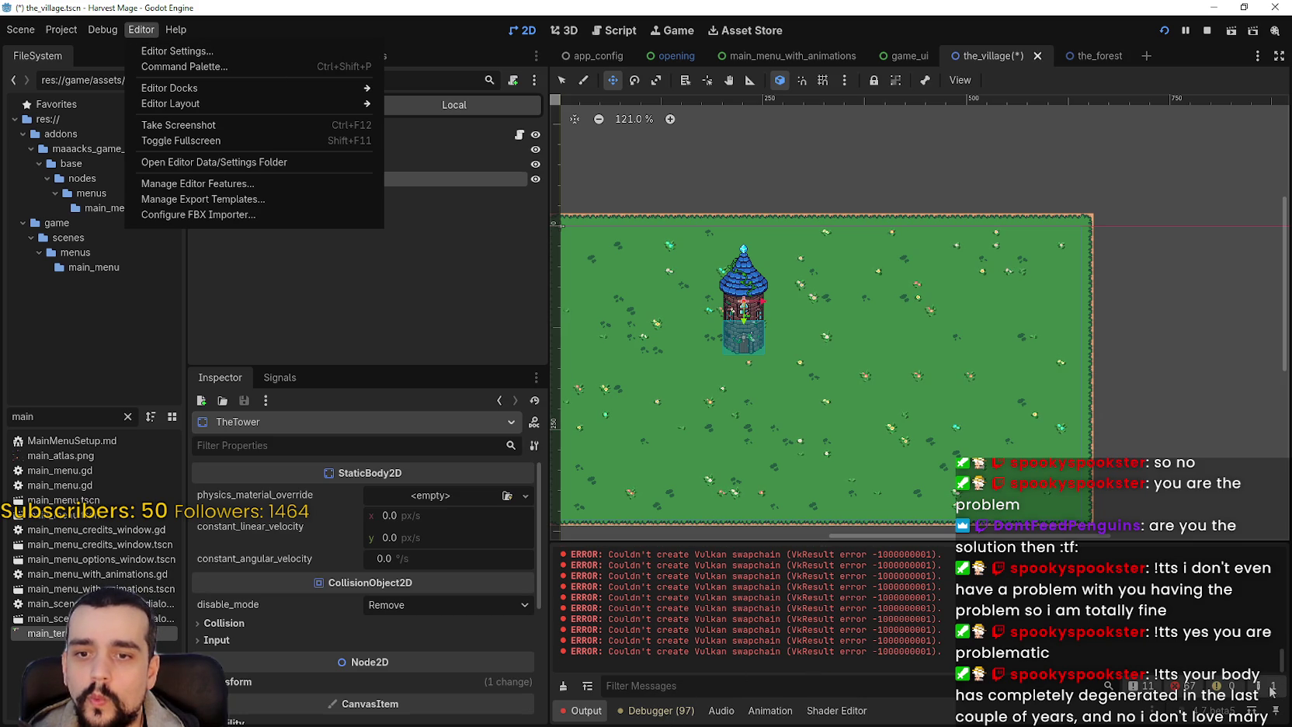
key("Escape")
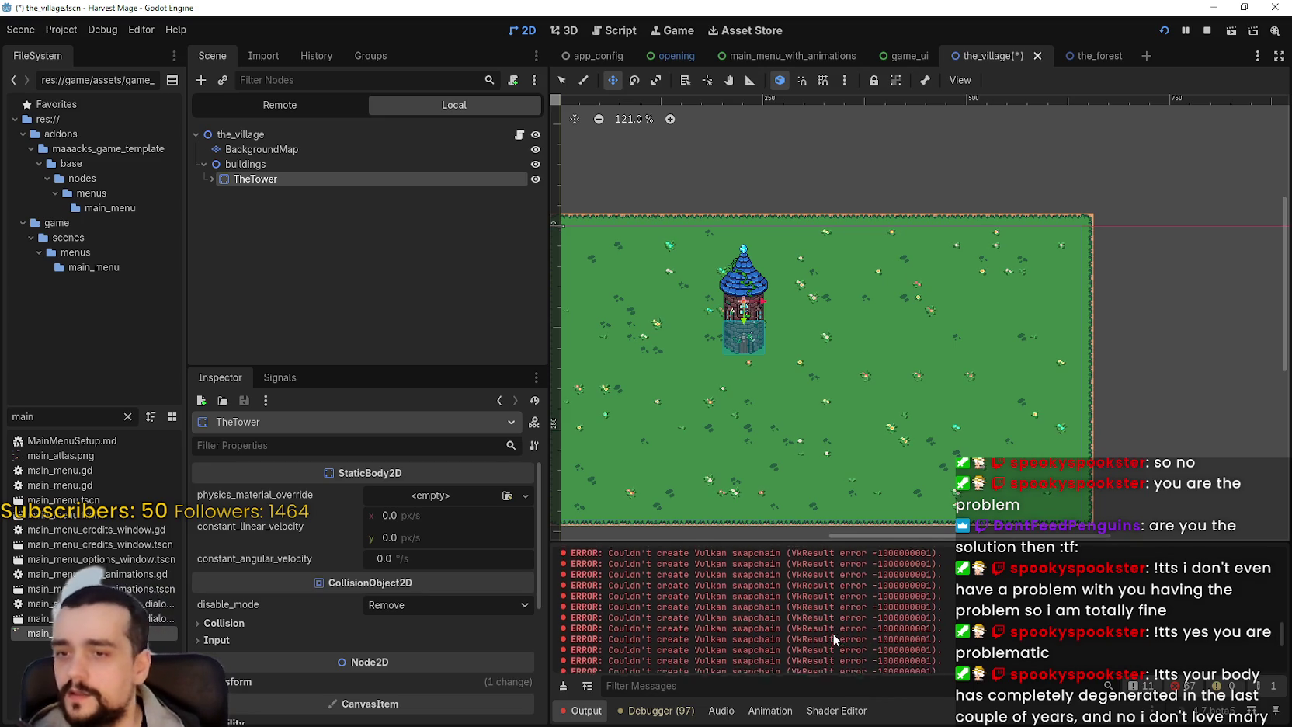
- Select the first Vulkan swapchain error in Output and save the_village.tscn
scroll(833, 633, "up", 3)
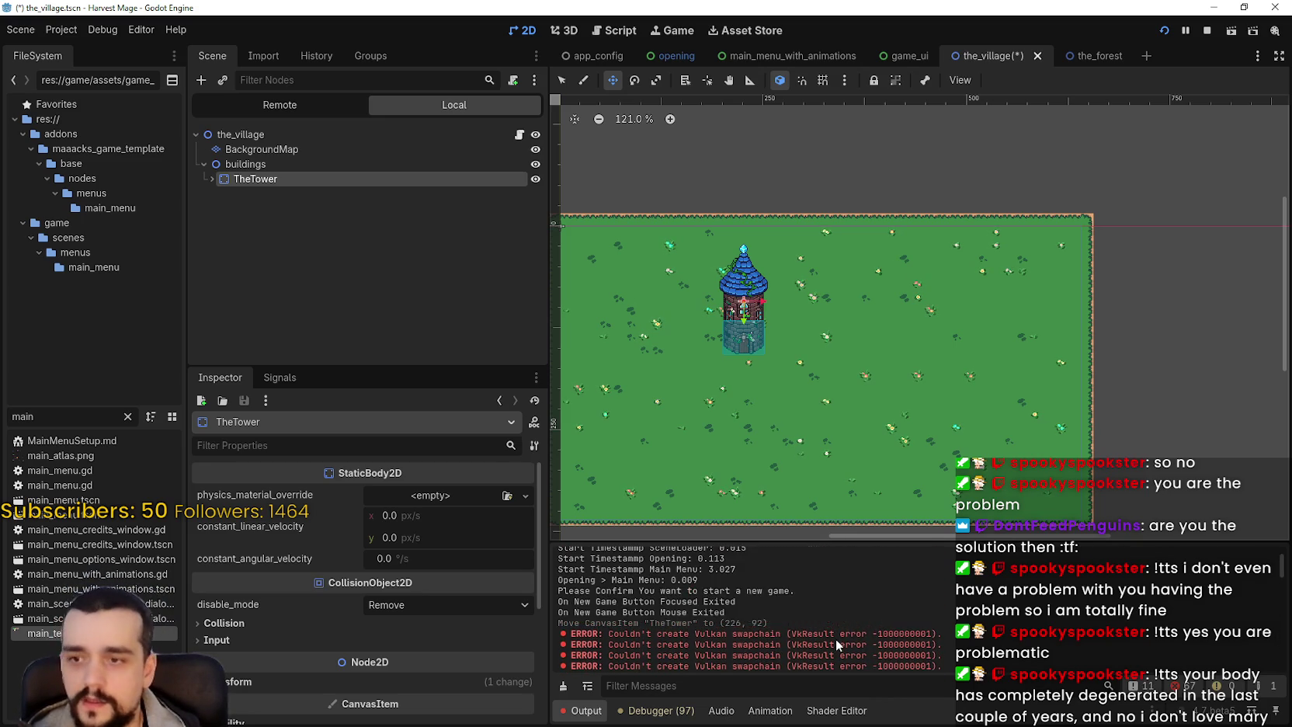
scroll(835, 639, "down", 1)
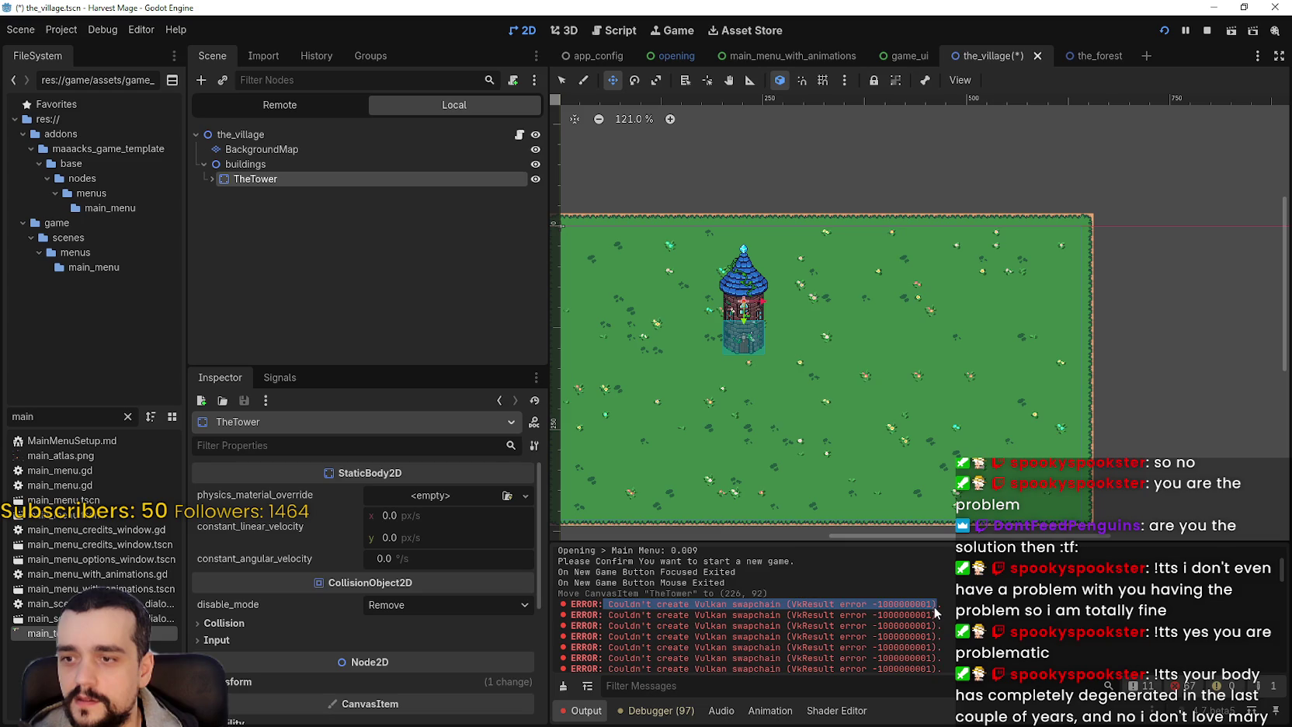
left_click_drag(933, 605, 561, 600)
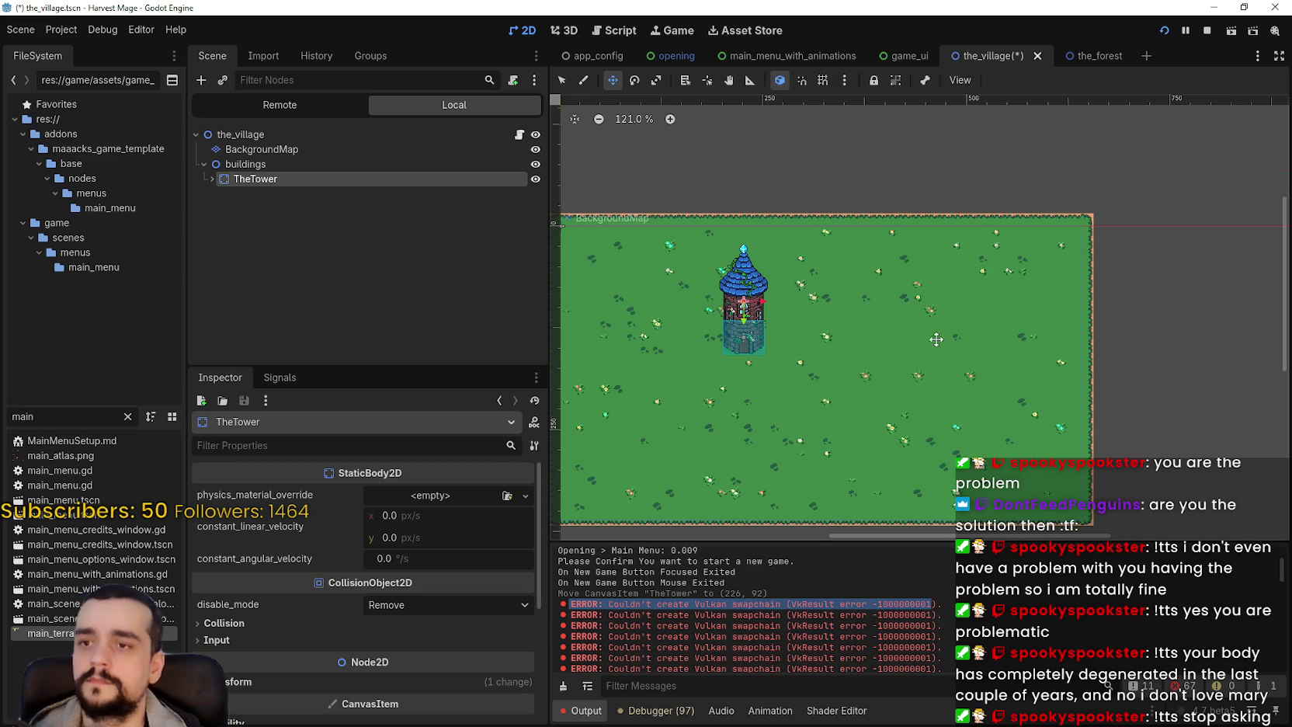
key("ctrl+s")
- Select BackgroundMap and expand its TileSet properties in the Inspector
scroll(948, 295, "down", 2)
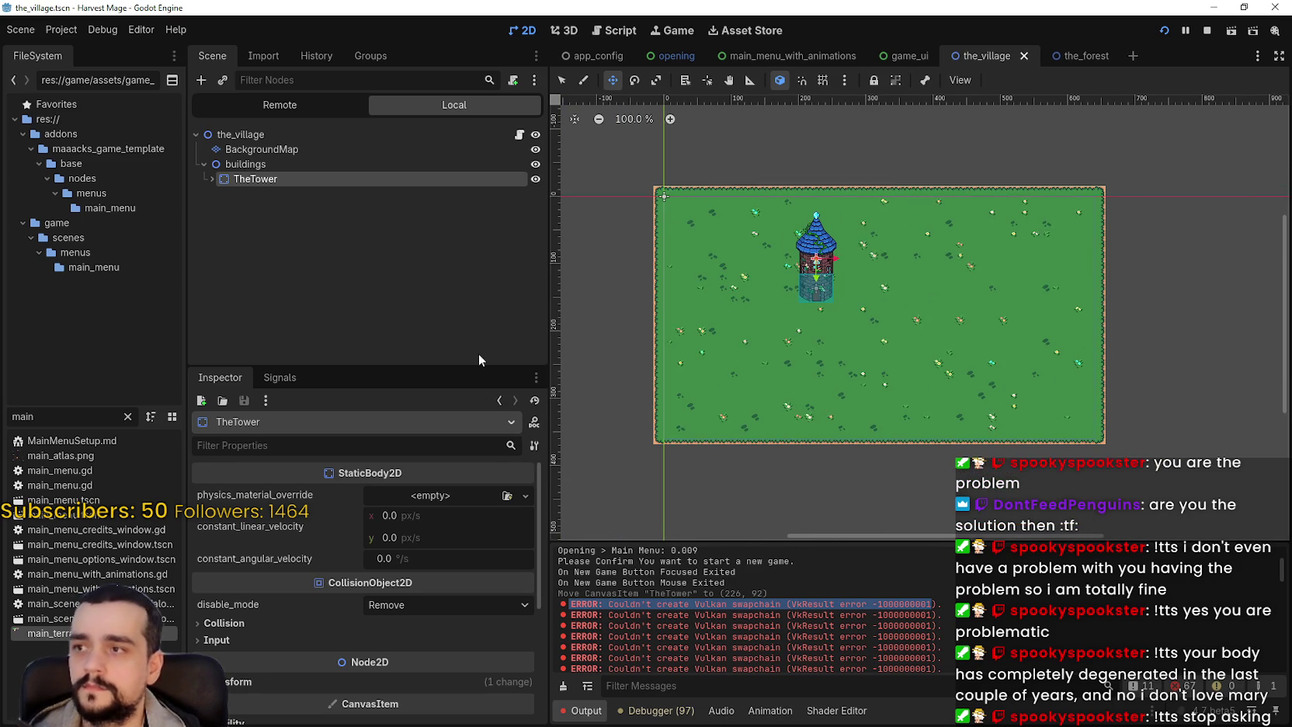
left_click(307, 149)
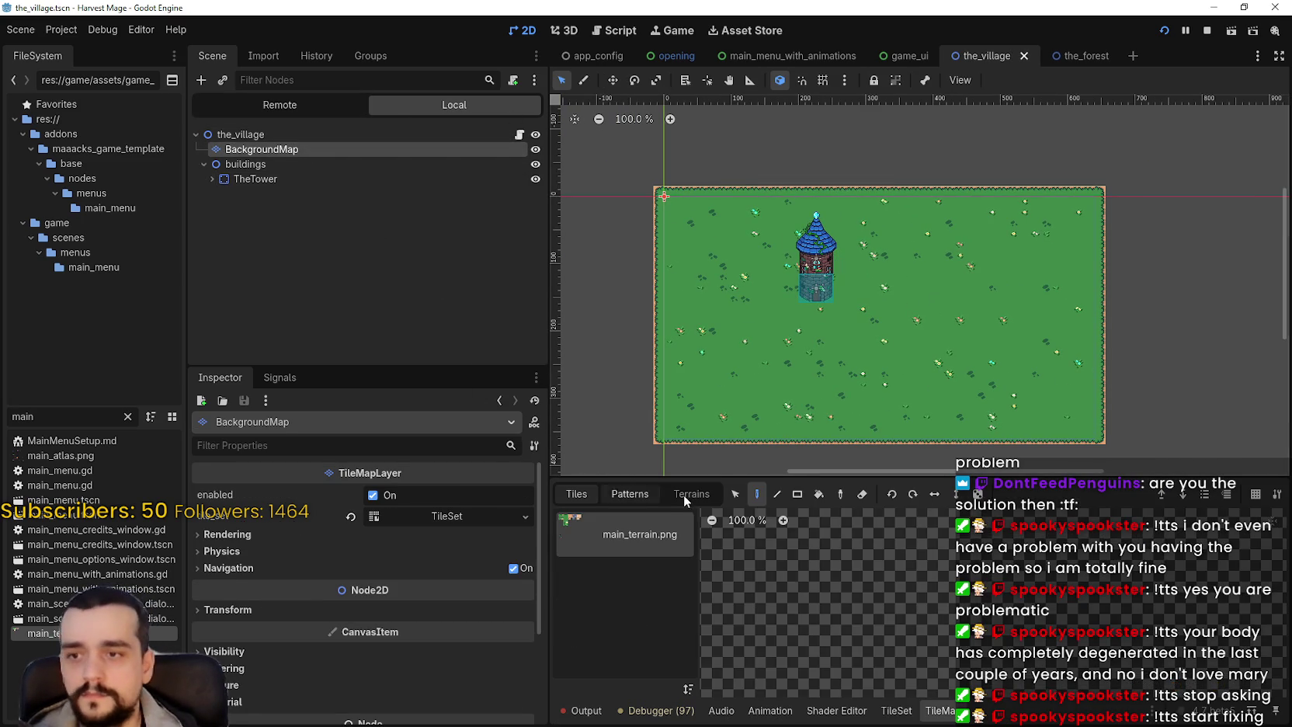
left_click(679, 493)
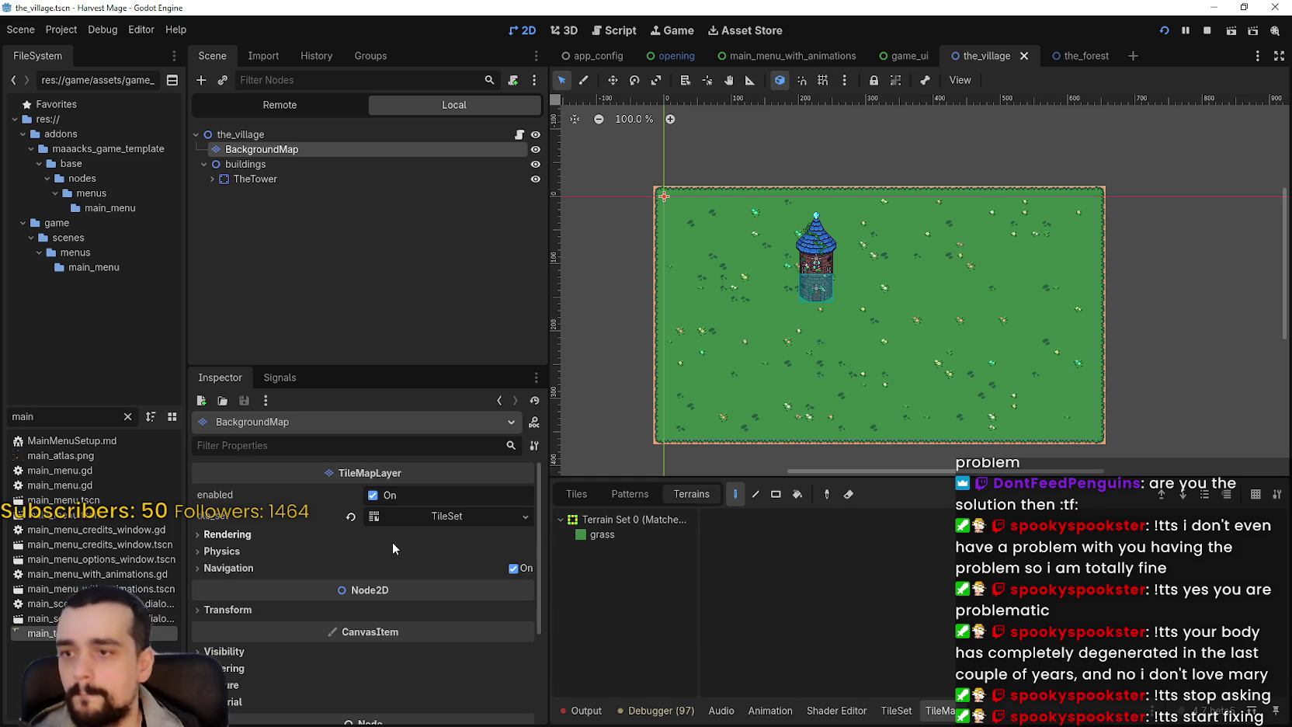
left_click(427, 518)
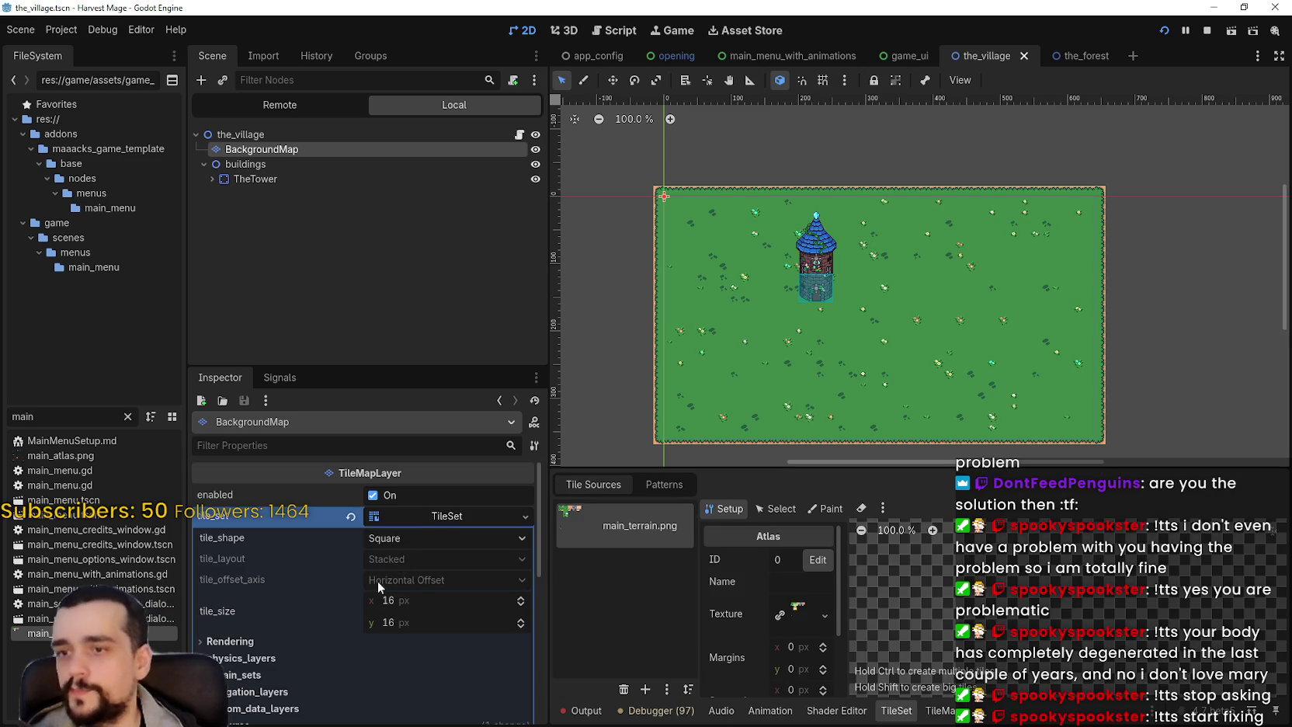
left_click(437, 520)
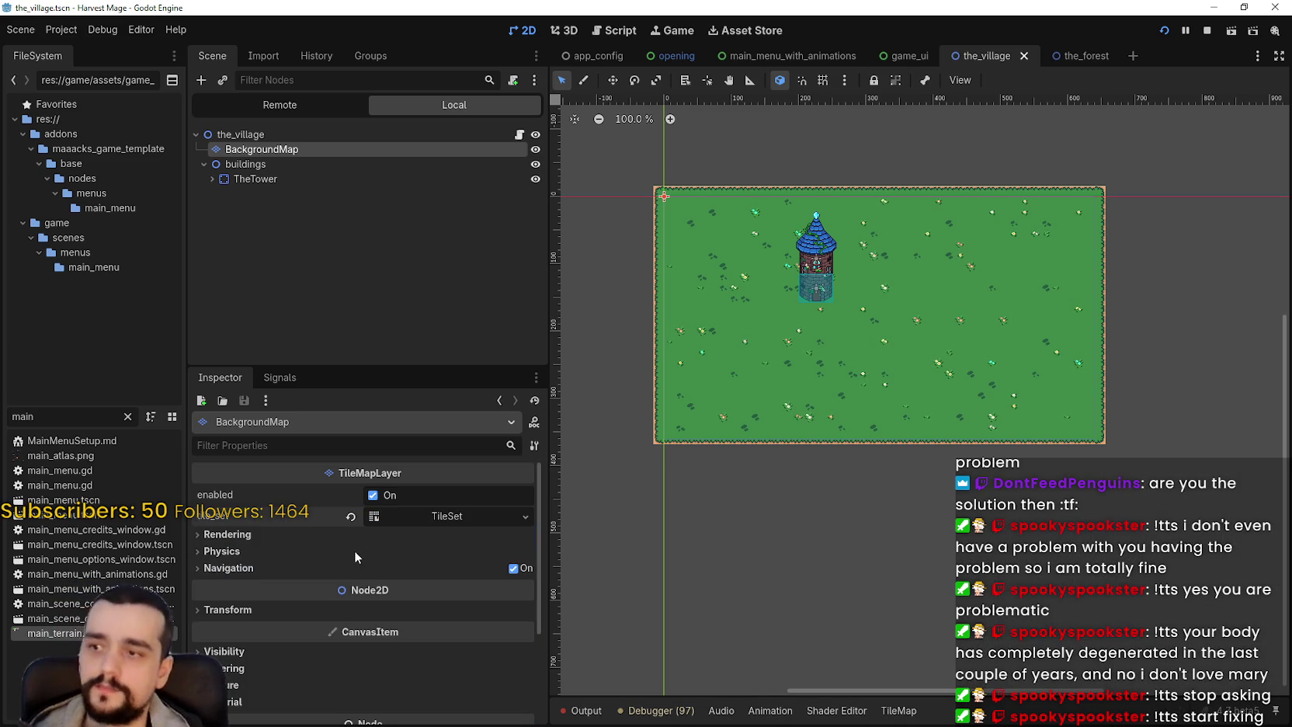
left_click(435, 522)
scroll(342, 559, "down", 2)
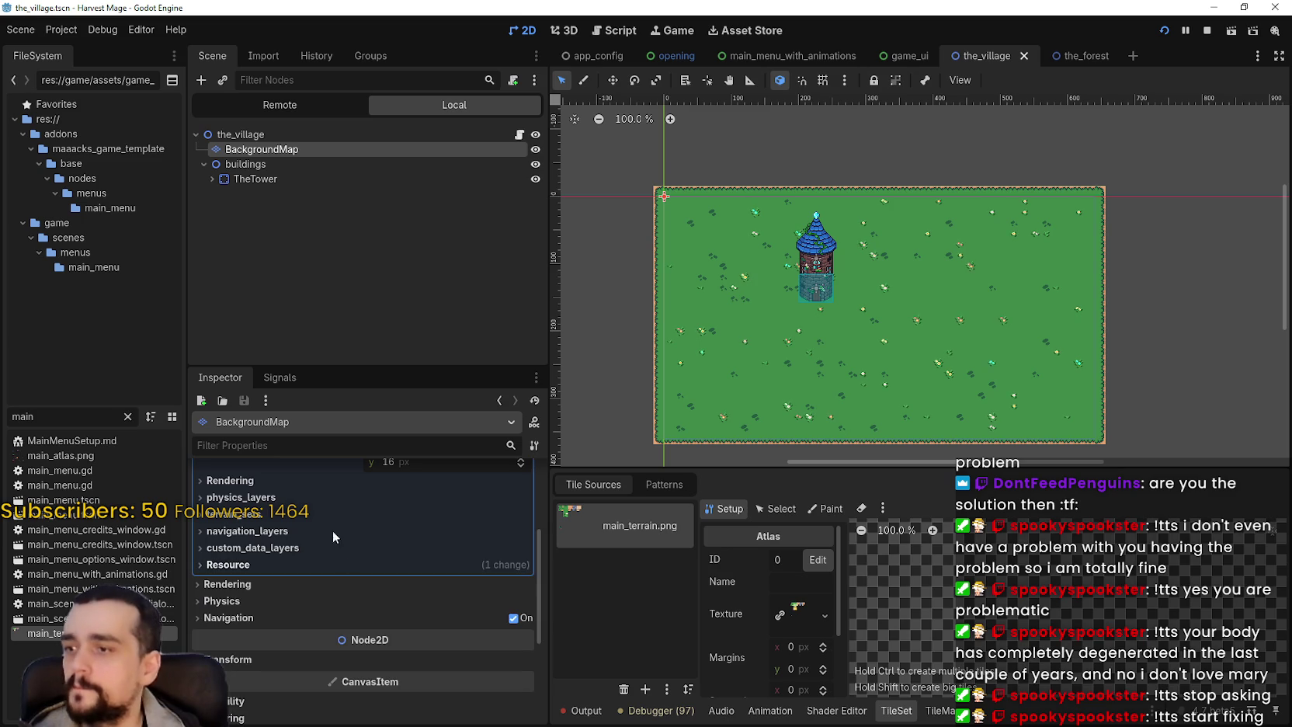
scroll(299, 514, "up", 3)
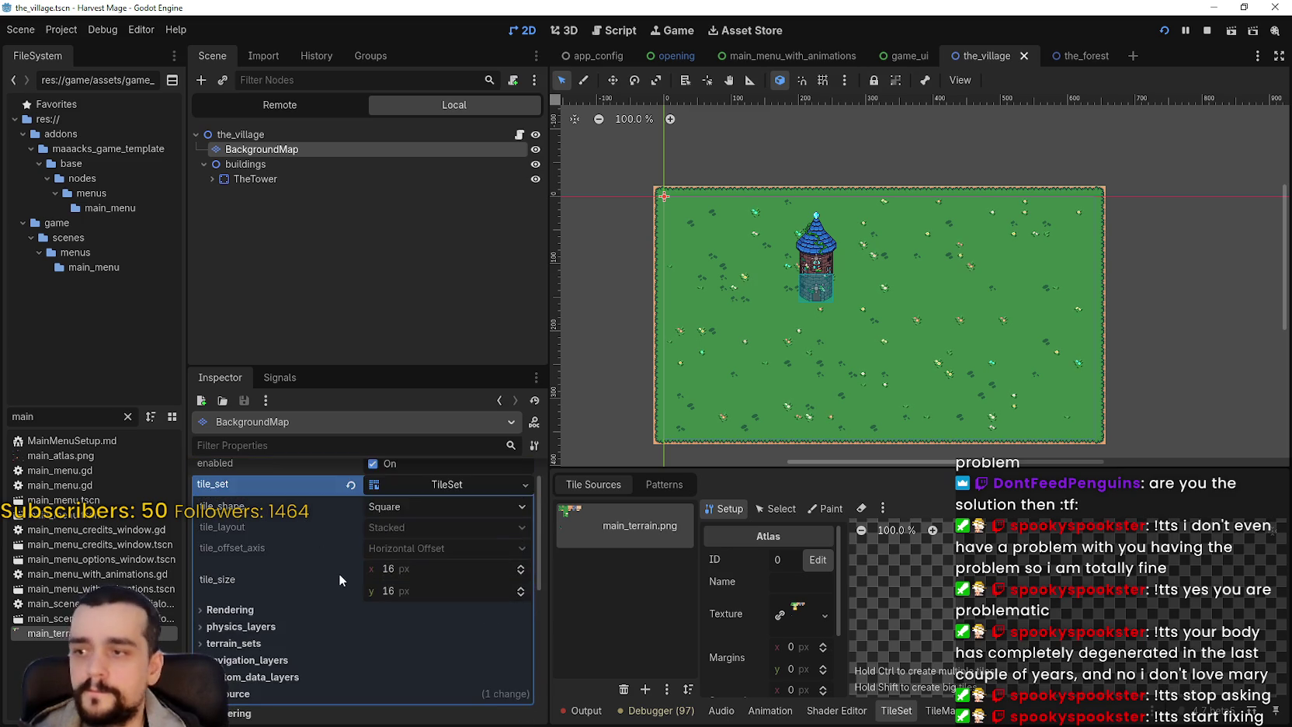
scroll(338, 575, "down", 2)
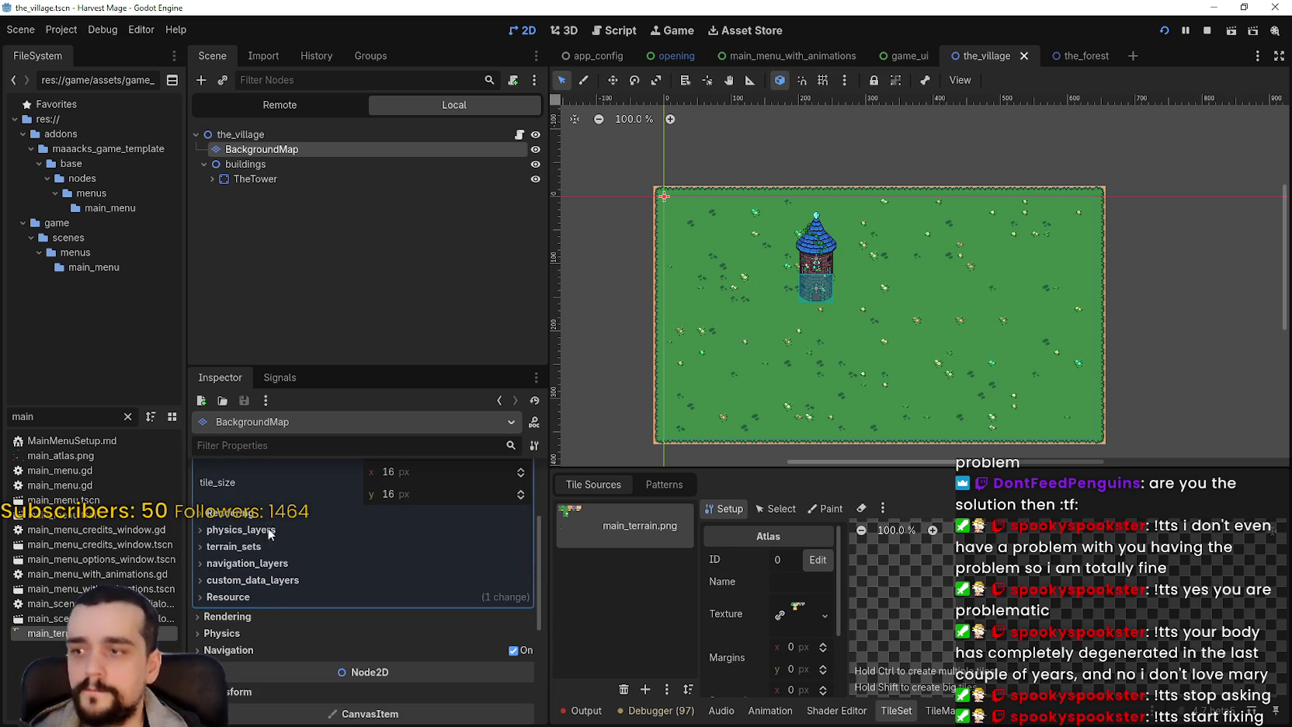
- Add a second terrain to the terrain set, name it road_0, and save
left_click(266, 546)
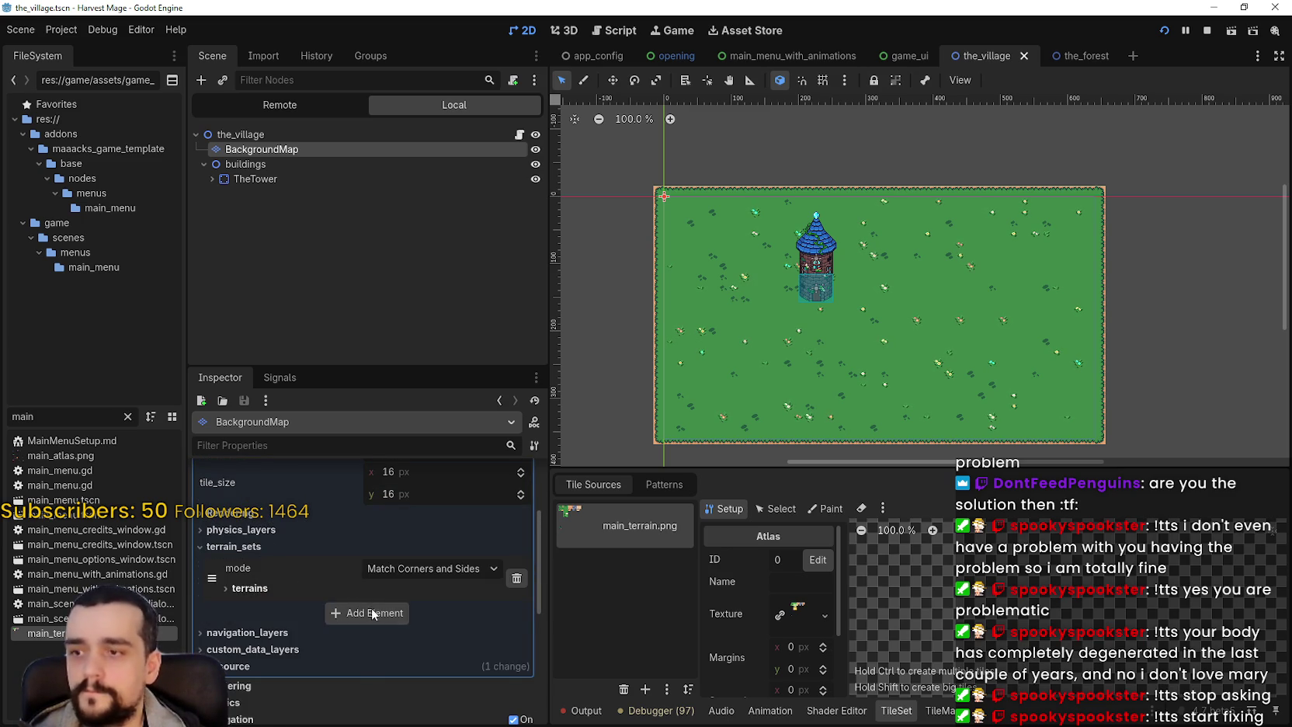
left_click(325, 588)
left_click(376, 666)
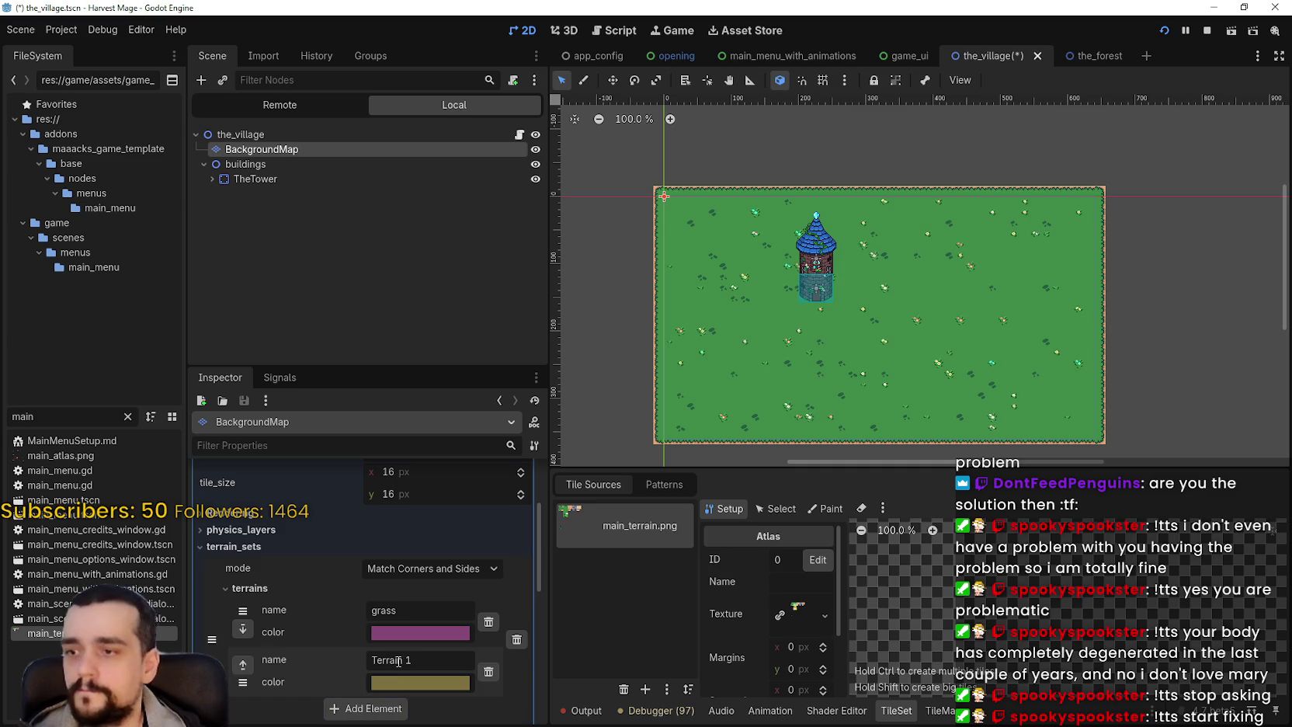
left_click_drag(426, 659, 316, 657)
type("ri")
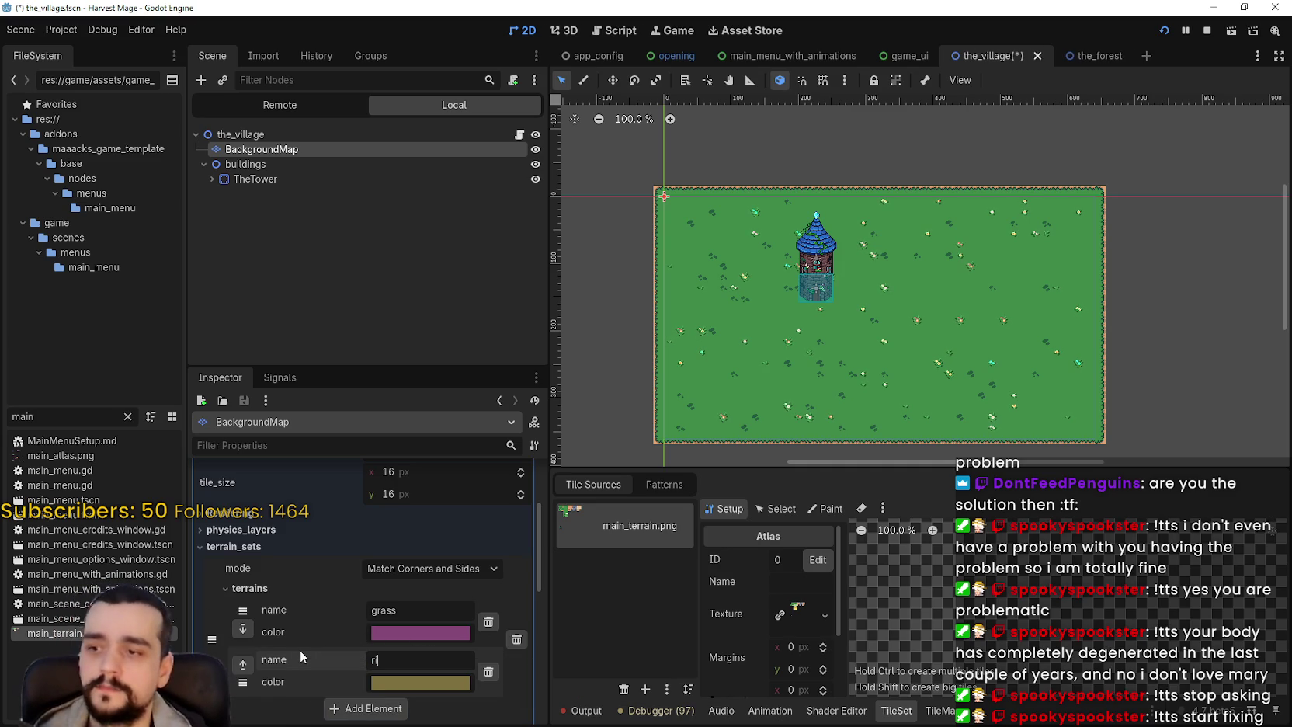
key("BackSpace")
type("oa")
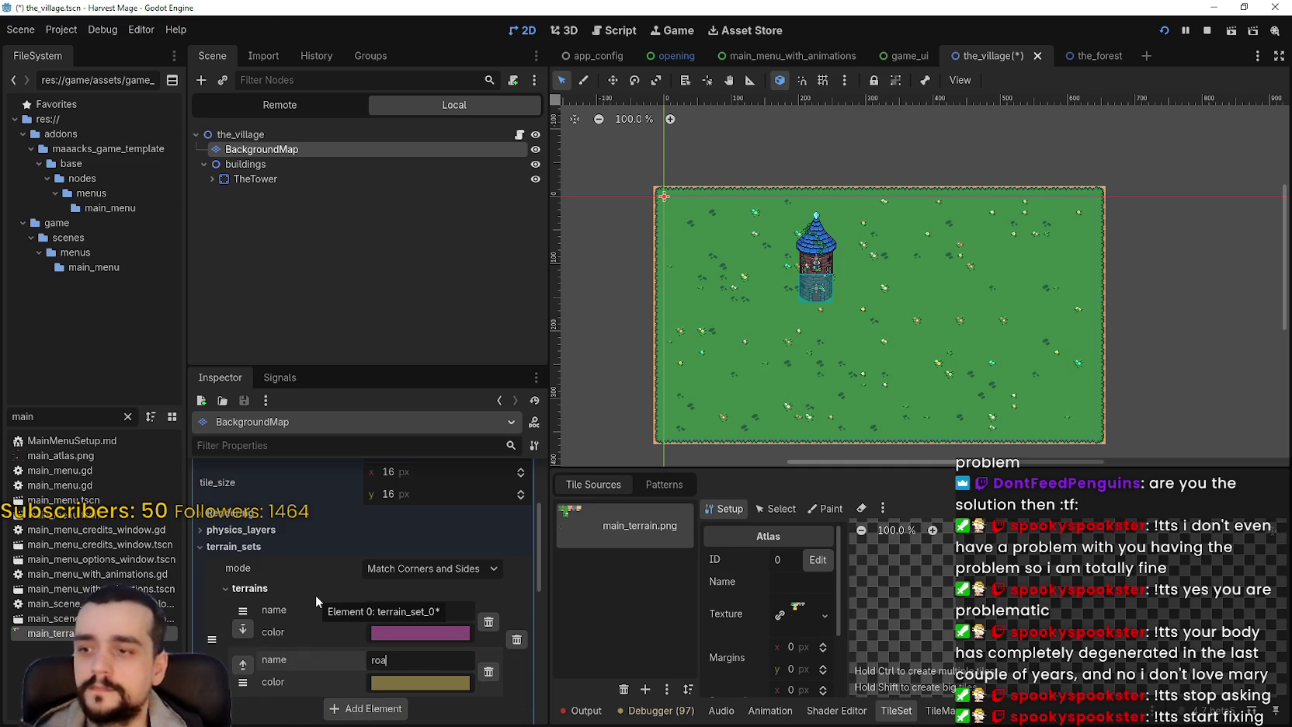
type("d_0")
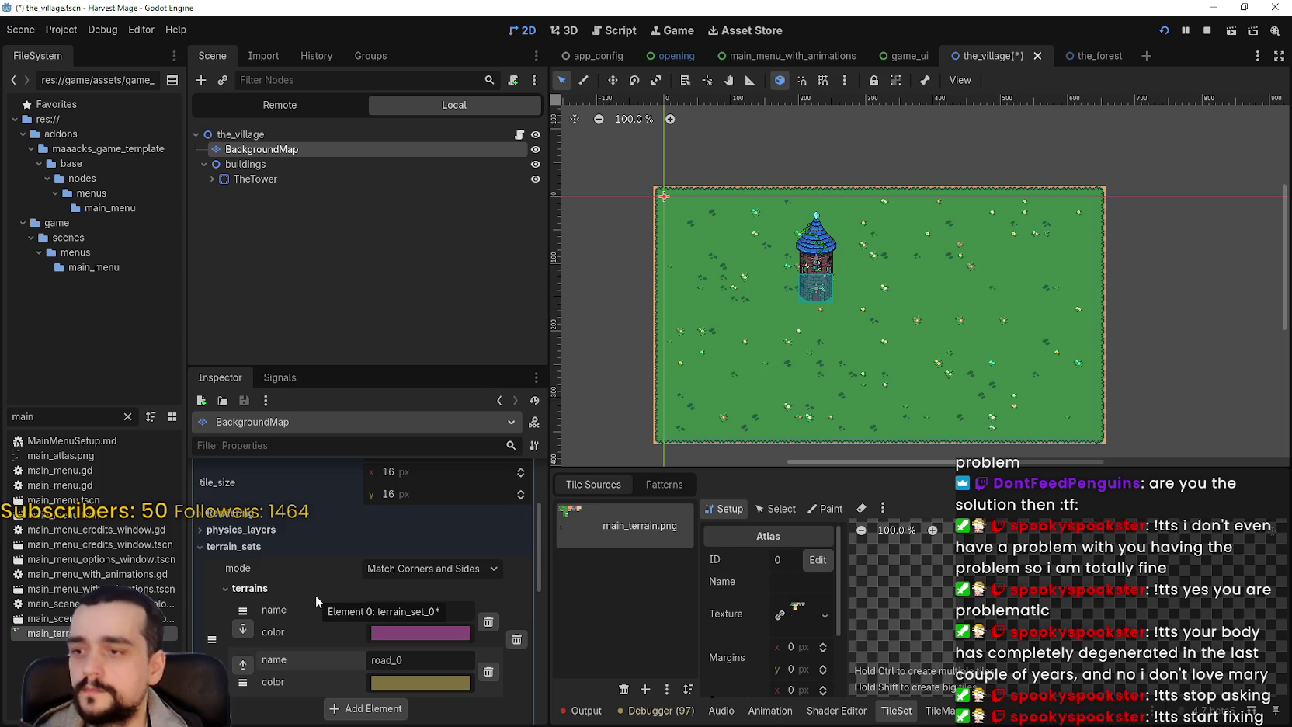
key("ctrl+s")
- Give road_0 a muted purple colour and save the scene
scroll(406, 627, "down", 2)
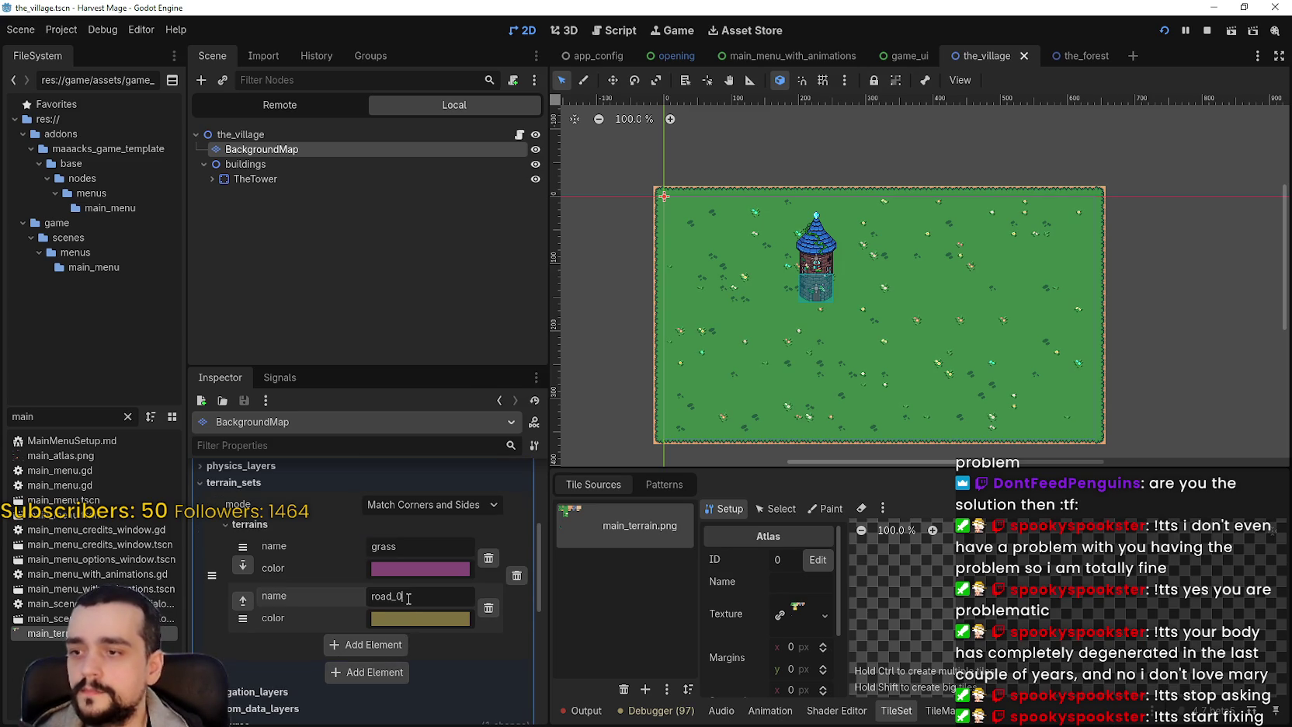
left_click(415, 621)
left_click(466, 244)
left_click(471, 653)
key("ctrl+s")
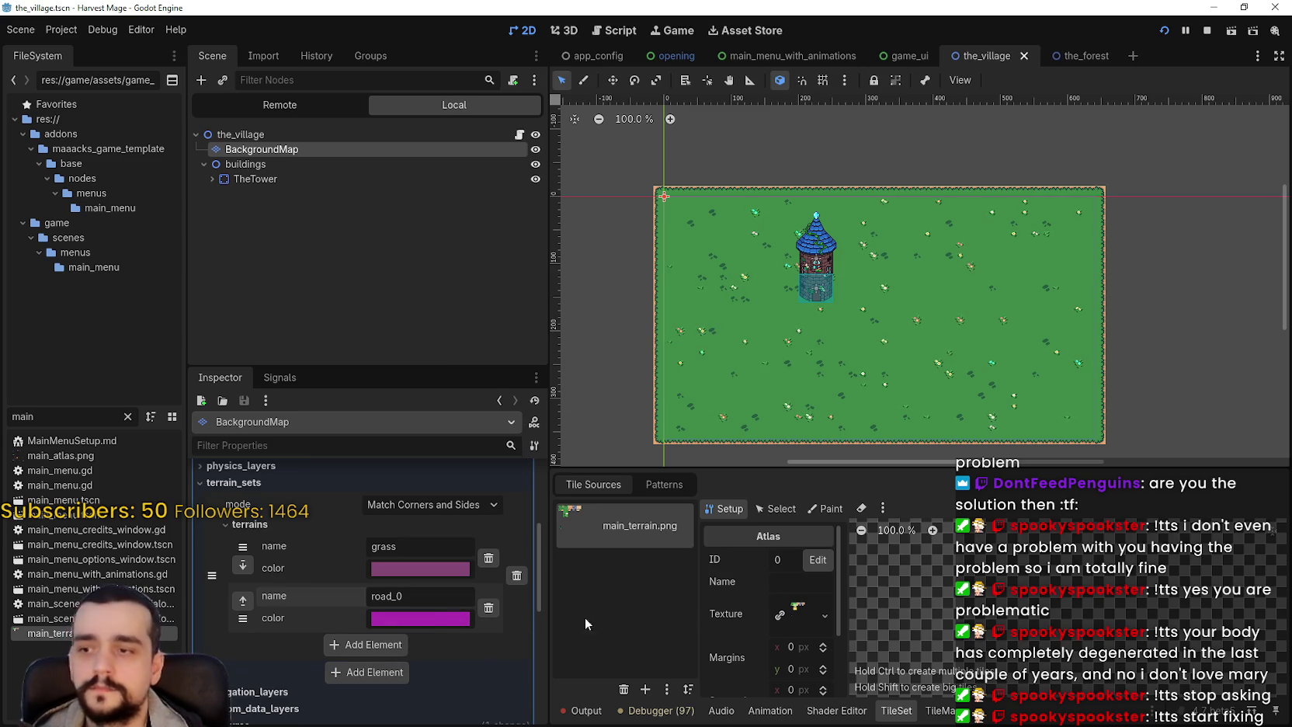
left_click(433, 621)
left_click(432, 255)
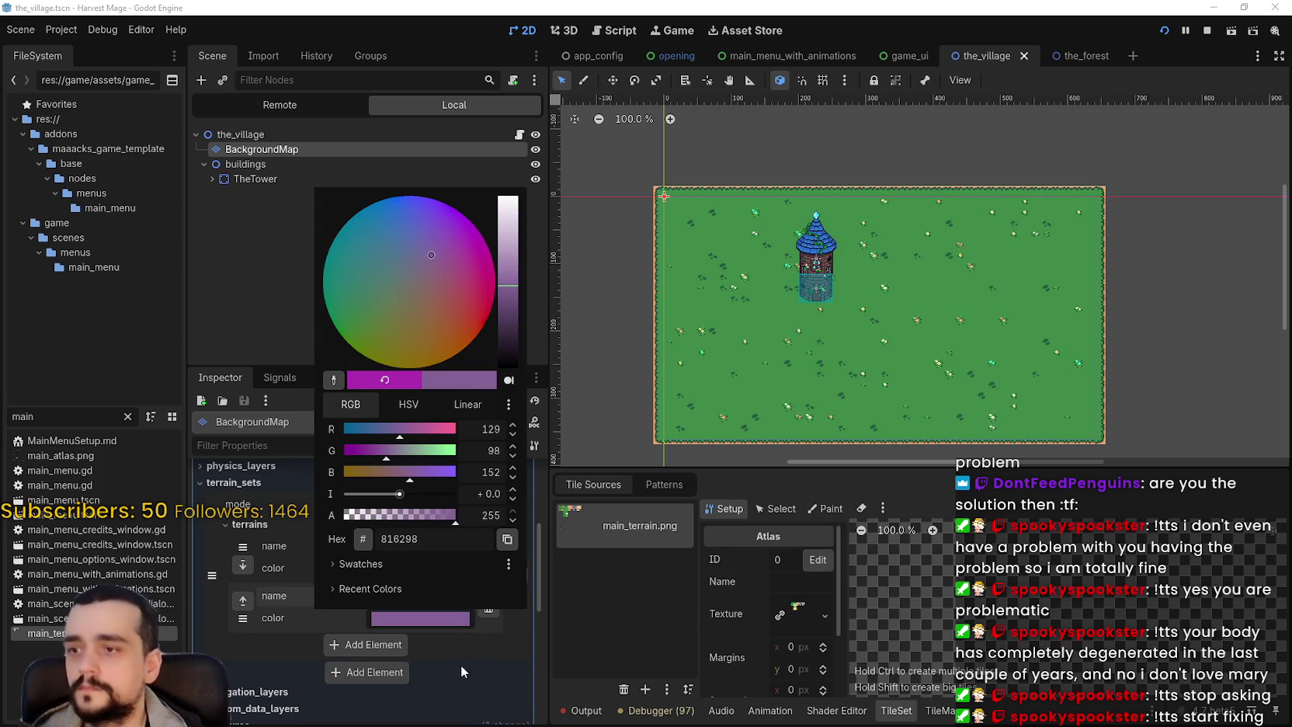
left_click(462, 659)
key("ctrl+s")
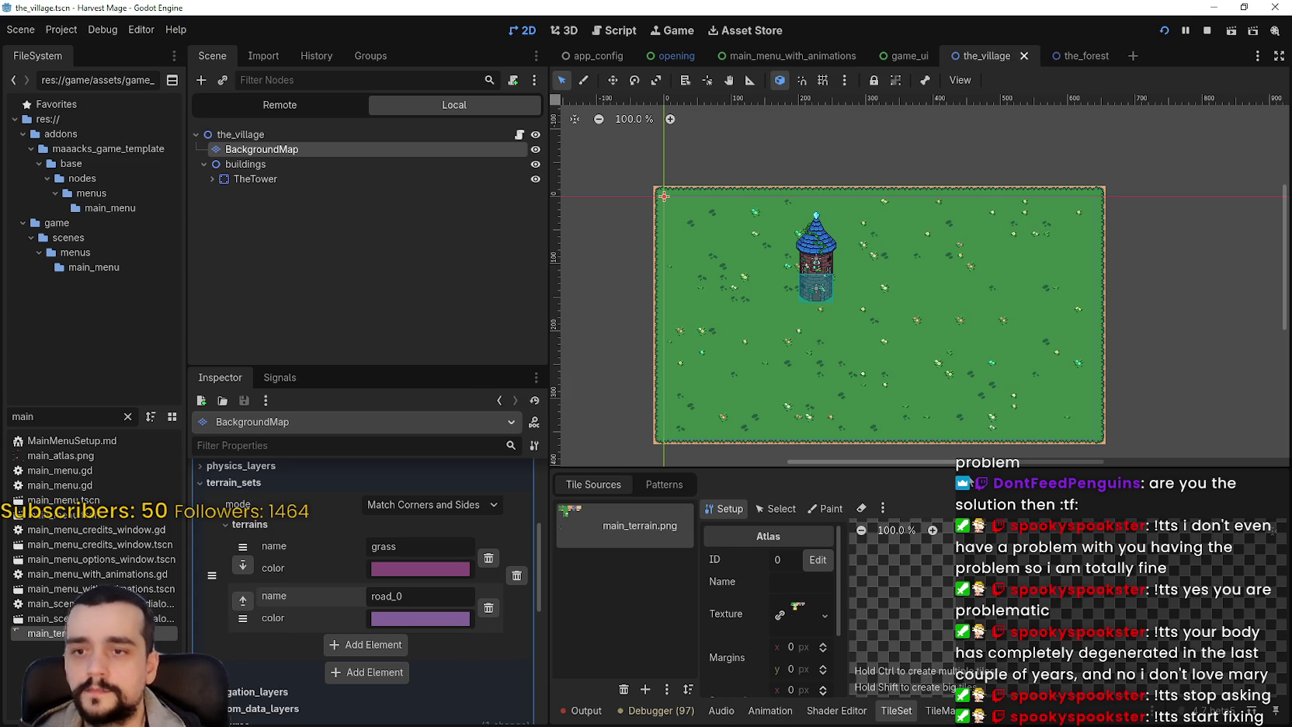
- Enlarge the TileSet panel, zoom the atlas, and create tiles across the four brown road rows
left_click_drag(971, 466, 955, 128)
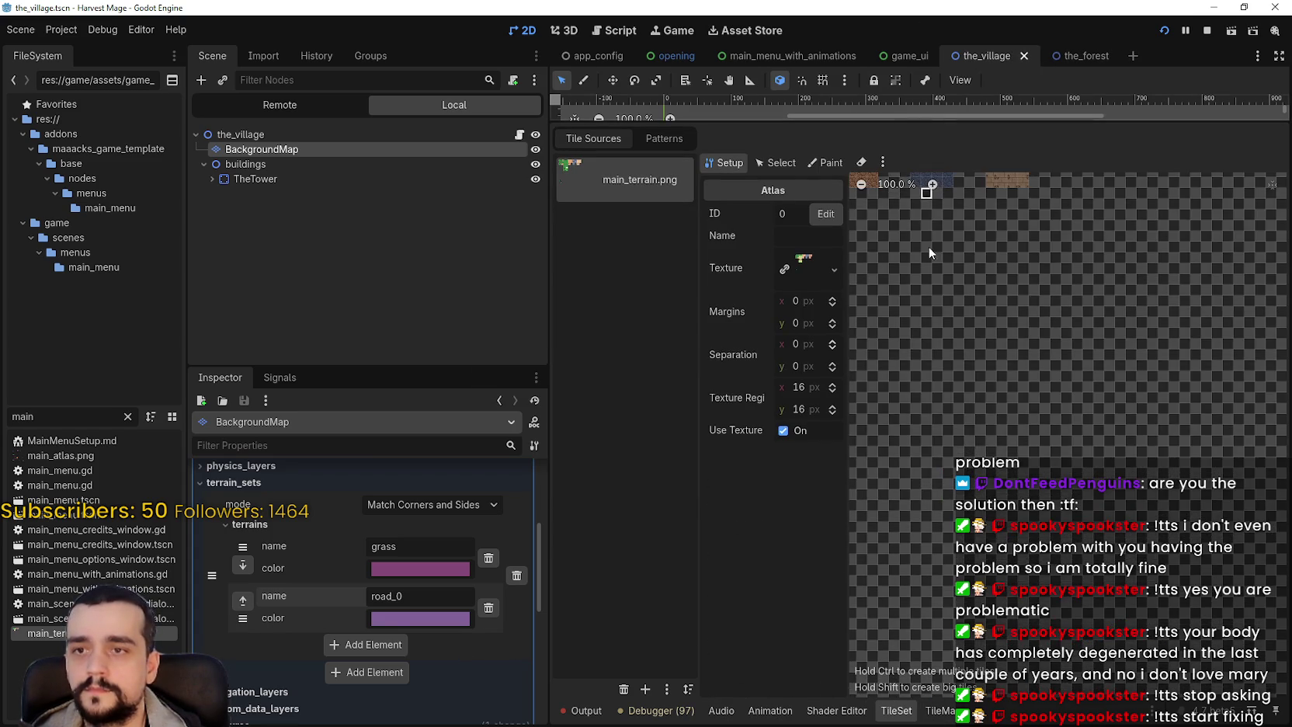
scroll(939, 492, "up", 4)
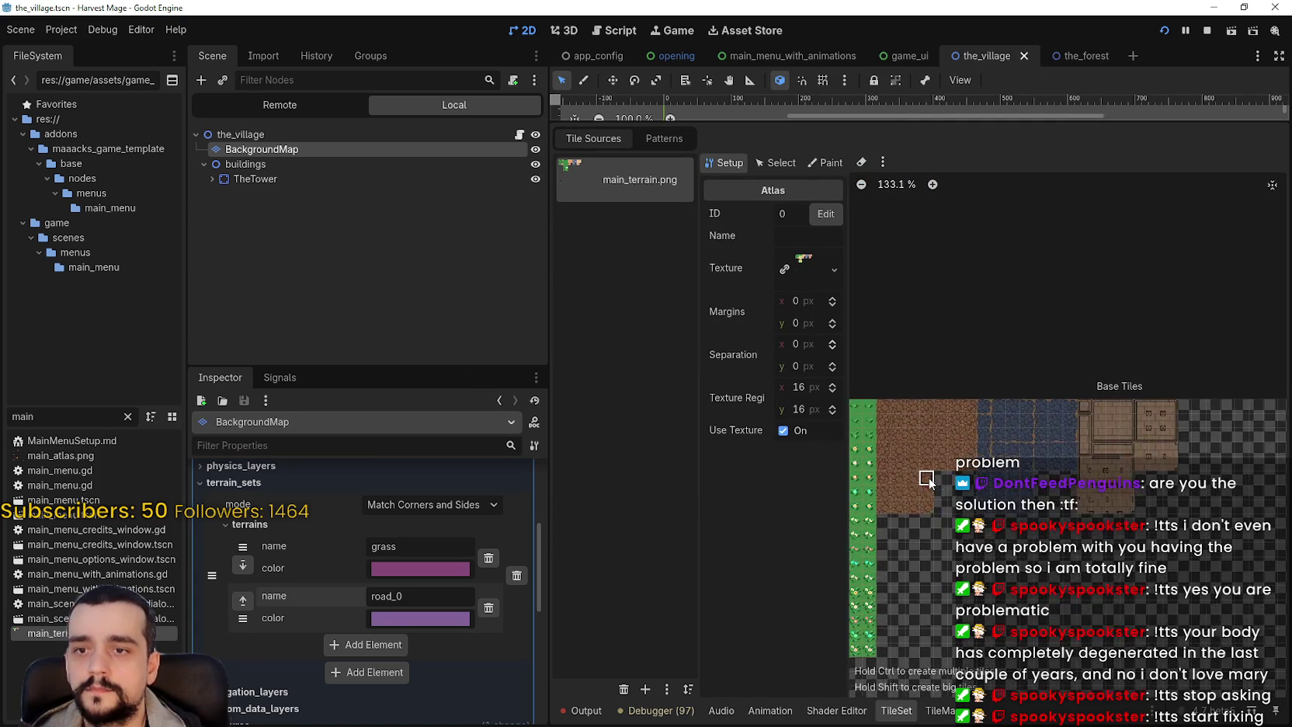
scroll(920, 426, "up", 2)
left_click_drag(886, 371, 1019, 373)
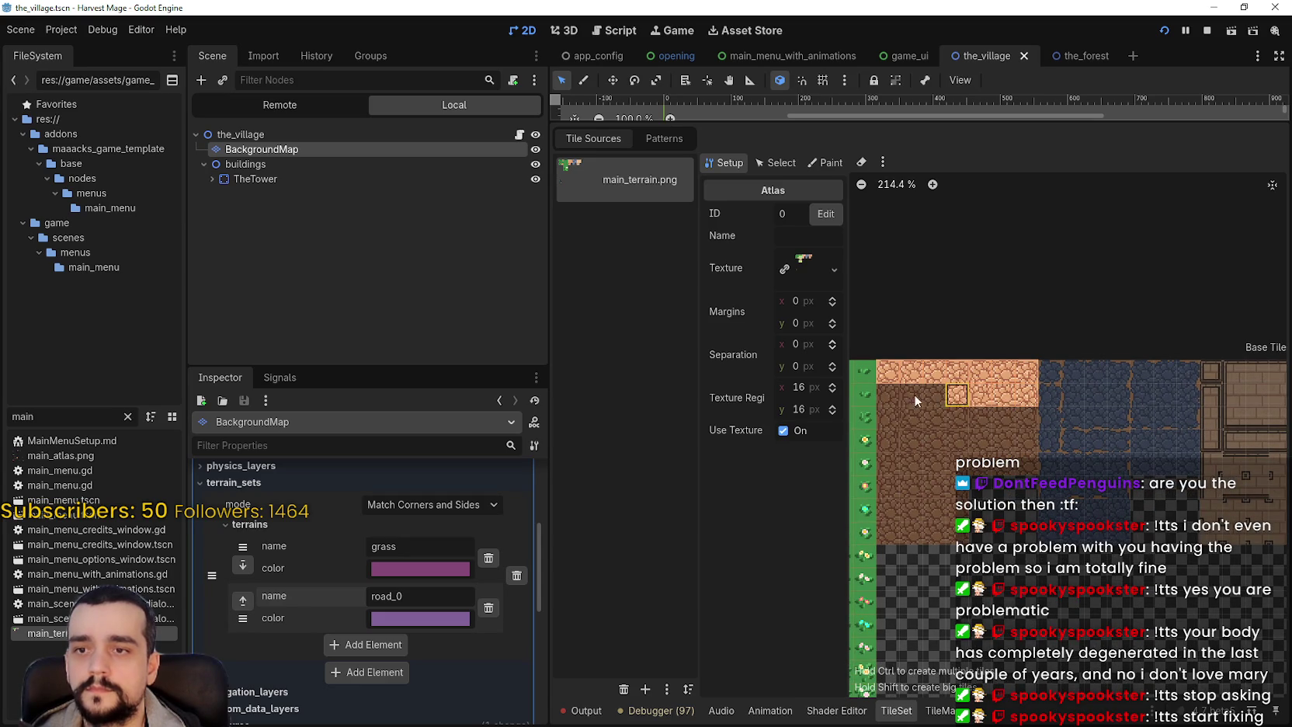
left_click_drag(946, 420, 897, 422)
mouse_move(1011, 419)
left_mouse_down()
mouse_move(1025, 441)
mouse_move(921, 447)
mouse_move(916, 465)
mouse_move(1025, 465)
left_mouse_up()
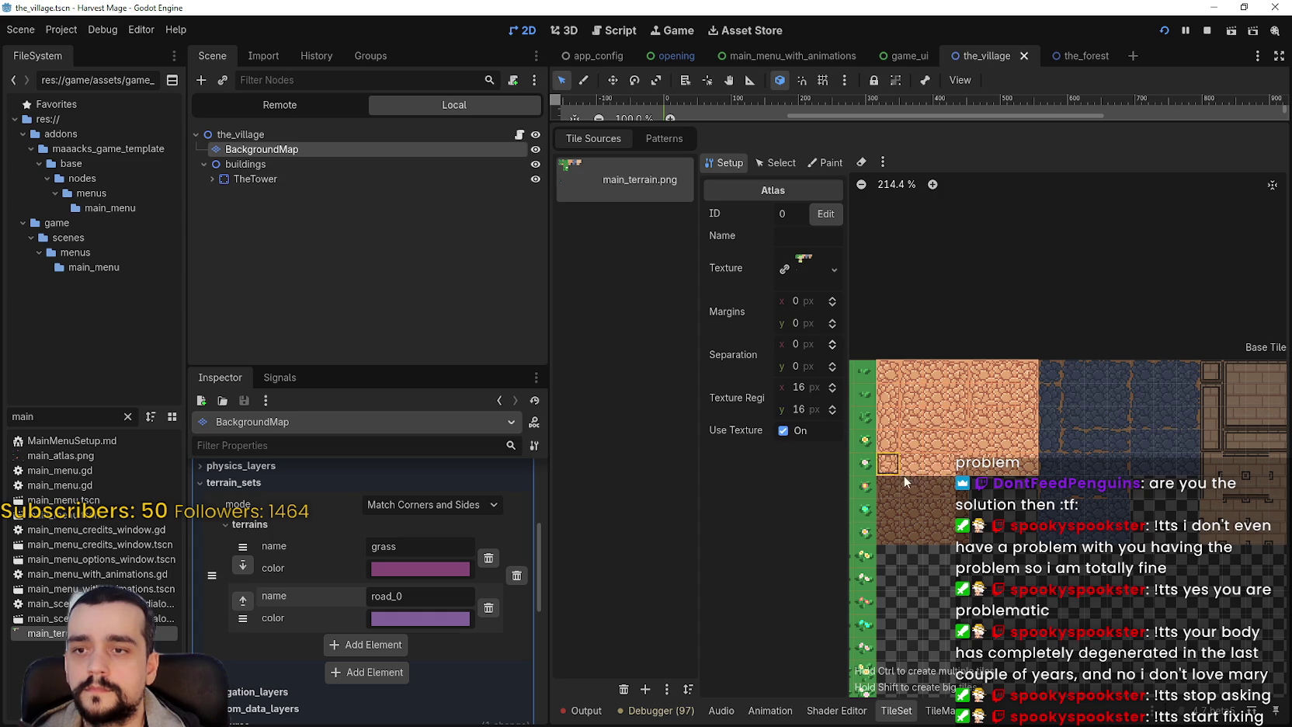
mouse_move(910, 489)
left_mouse_down()
mouse_move(963, 488)
mouse_move(958, 544)
mouse_move(932, 513)
mouse_move(910, 513)
mouse_move(901, 535)
mouse_move(888, 486)
left_mouse_up()
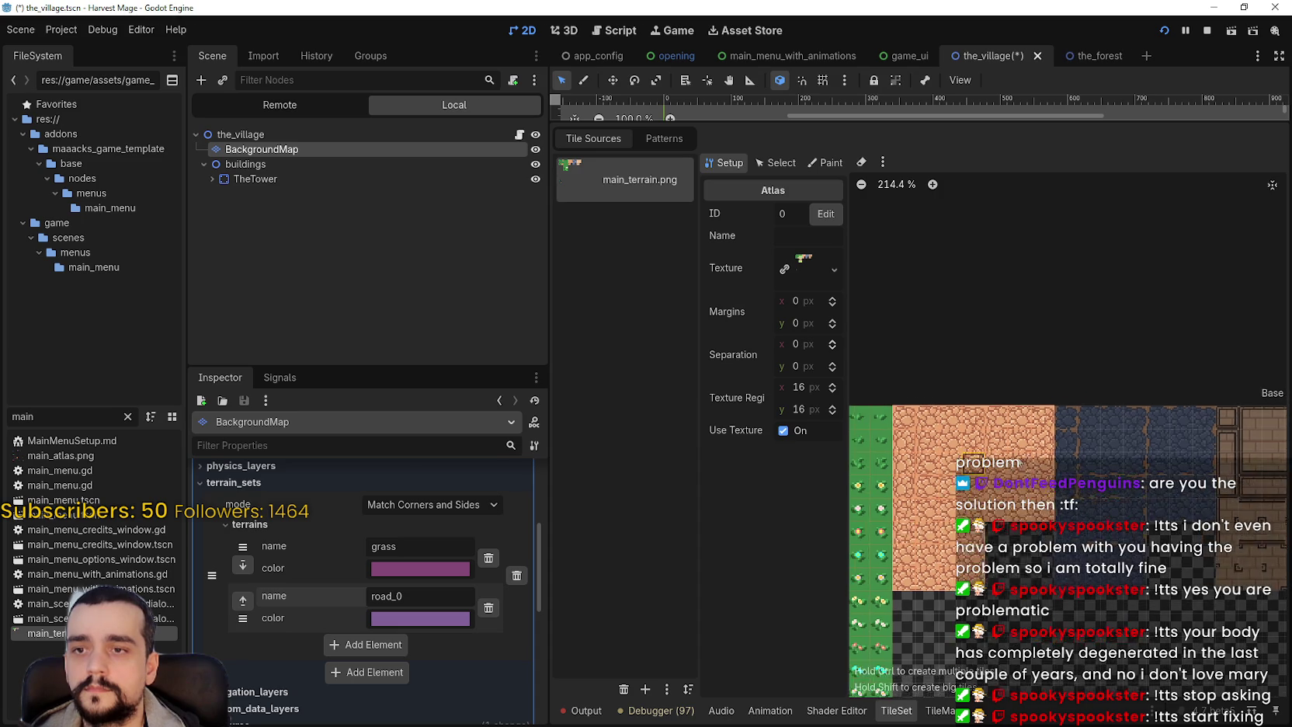
scroll(893, 350, "up", 3)
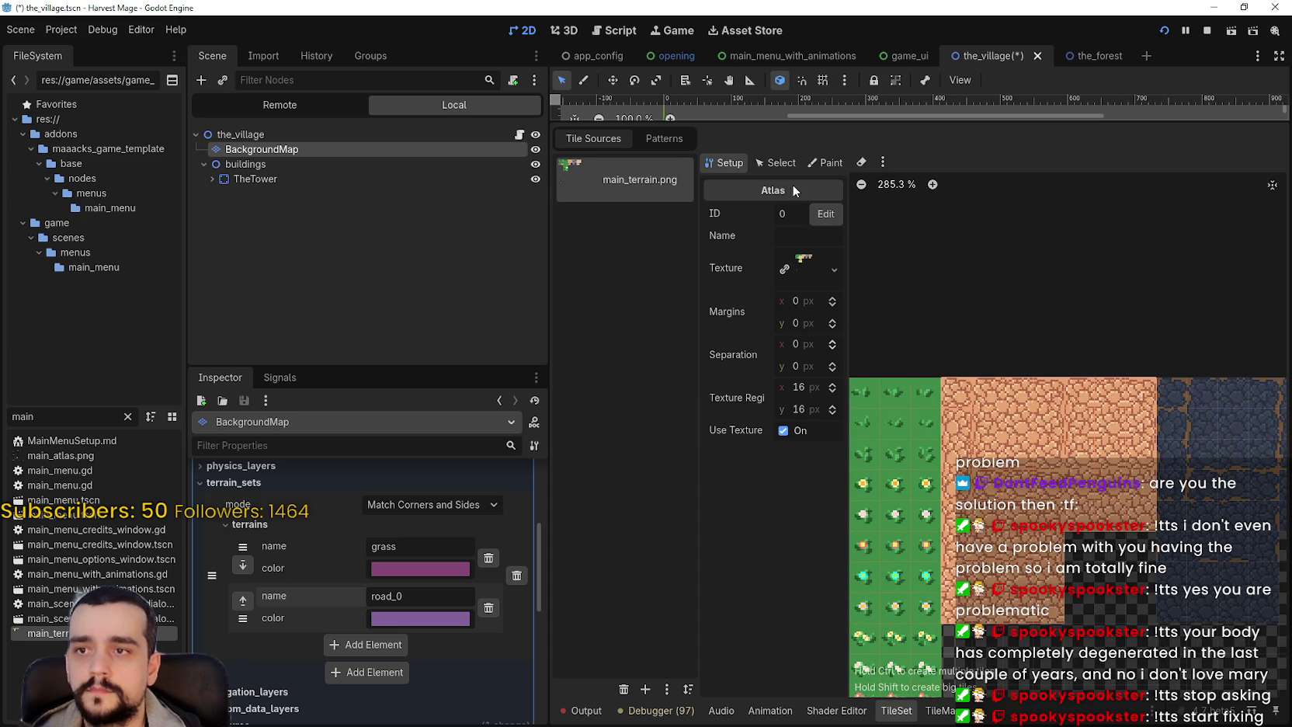
left_click(819, 165)
- Set the Paint properties to Terrains, Terrain Set 0, terrain road_0
left_click(795, 209)
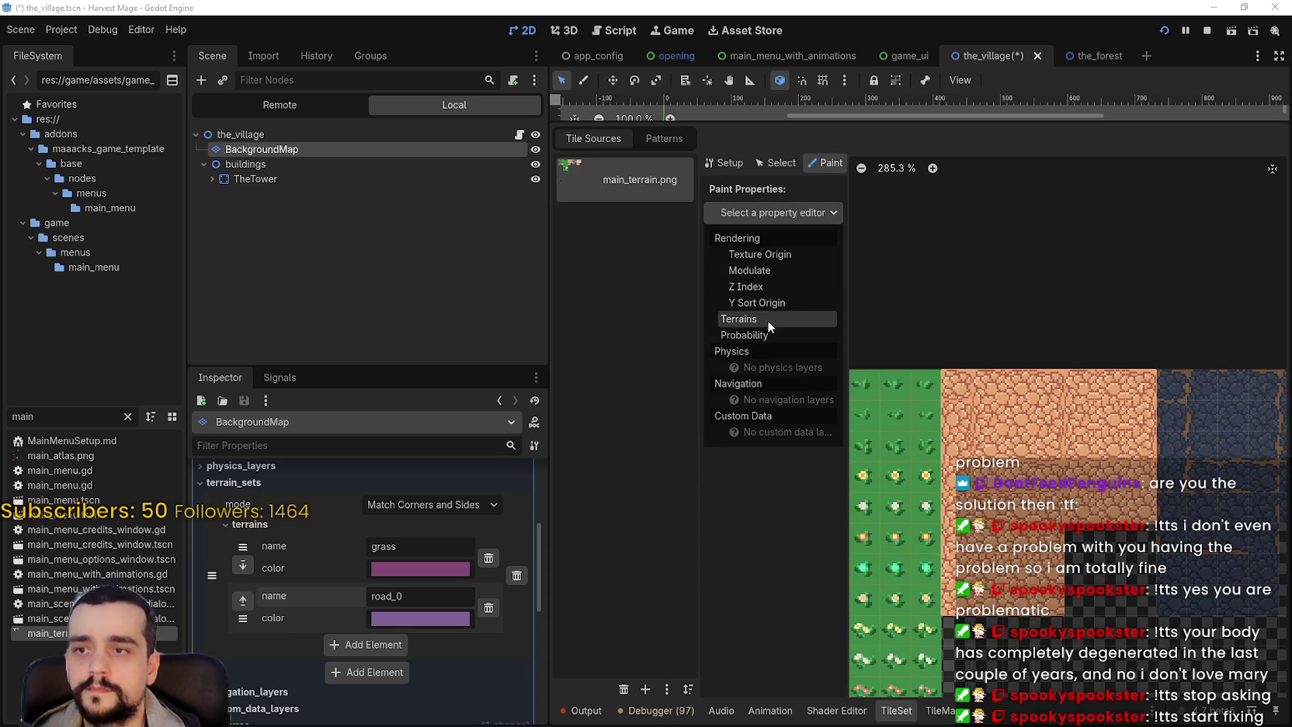
left_click(770, 319)
left_click(797, 260)
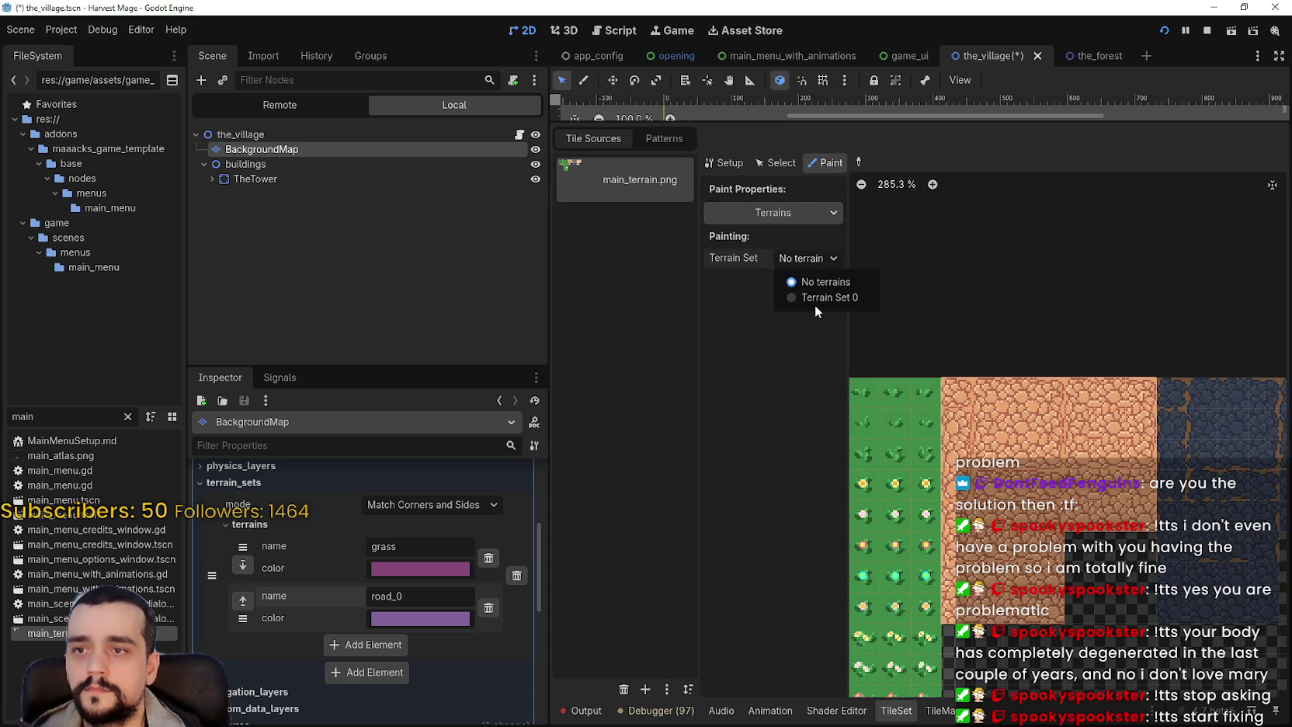
left_click(815, 300)
left_click(806, 263)
left_click(790, 231)
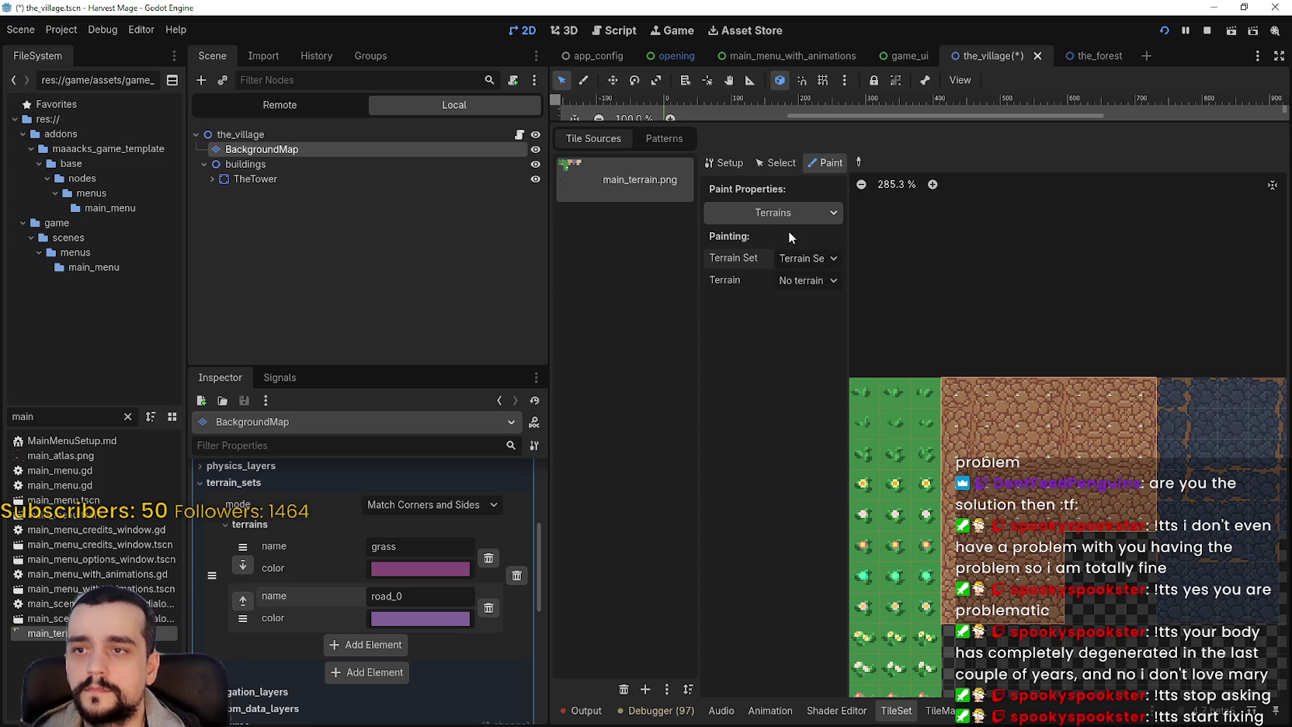
left_click(772, 281)
left_click(819, 336)
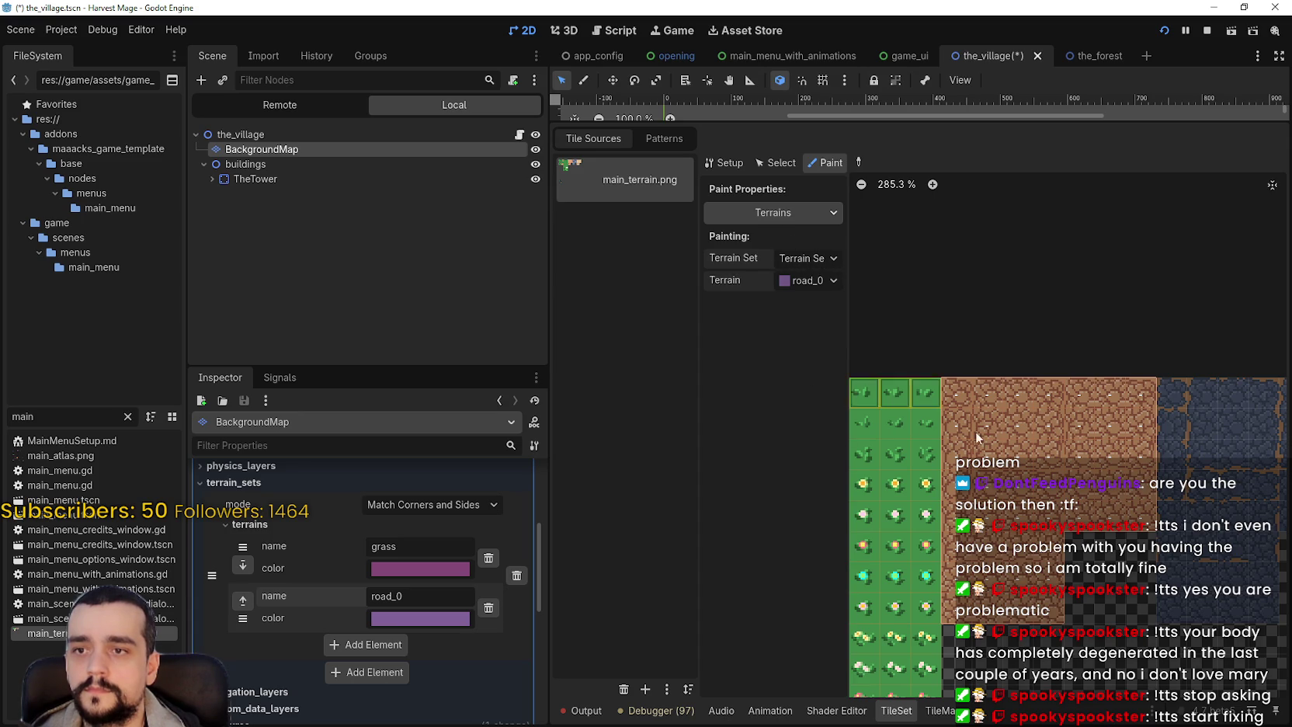
scroll(980, 411, "up", 1)
- Paint road_0 terrain bits across the edges and centres of the brown road tiles
mouse_move(994, 389)
left_mouse_down()
mouse_move(1135, 389)
mouse_move(1162, 424)
mouse_move(1025, 423)
mouse_move(969, 445)
mouse_move(970, 456)
mouse_move(1162, 458)
mouse_move(1142, 493)
mouse_move(967, 497)
mouse_move(1161, 512)
mouse_move(961, 528)
left_mouse_up()
mouse_move(957, 575)
left_mouse_down()
mouse_move(958, 625)
mouse_move(1025, 625)
mouse_move(990, 555)
mouse_move(1060, 590)
mouse_move(1060, 625)
mouse_move(1056, 547)
mouse_move(993, 446)
left_mouse_up()
scroll(994, 445, "up", 3)
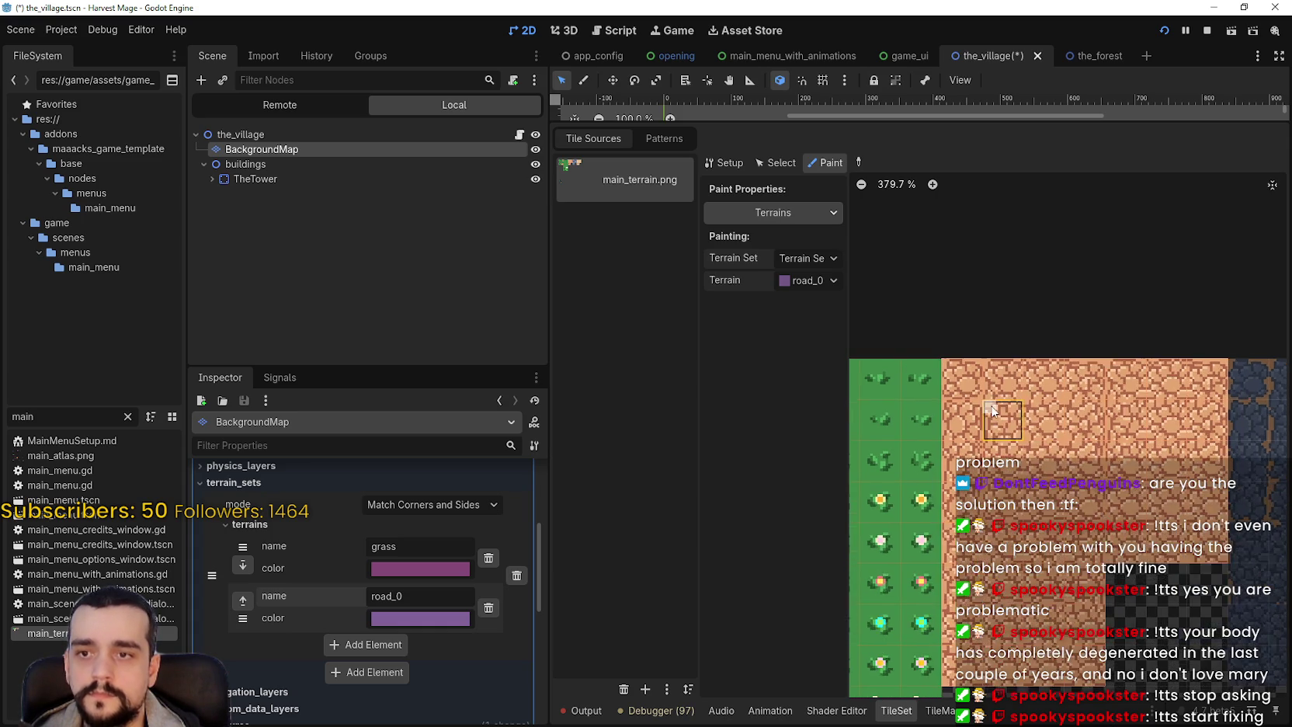
mouse_move(964, 371)
left_mouse_down()
mouse_move(966, 510)
mouse_move(1101, 512)
left_mouse_up()
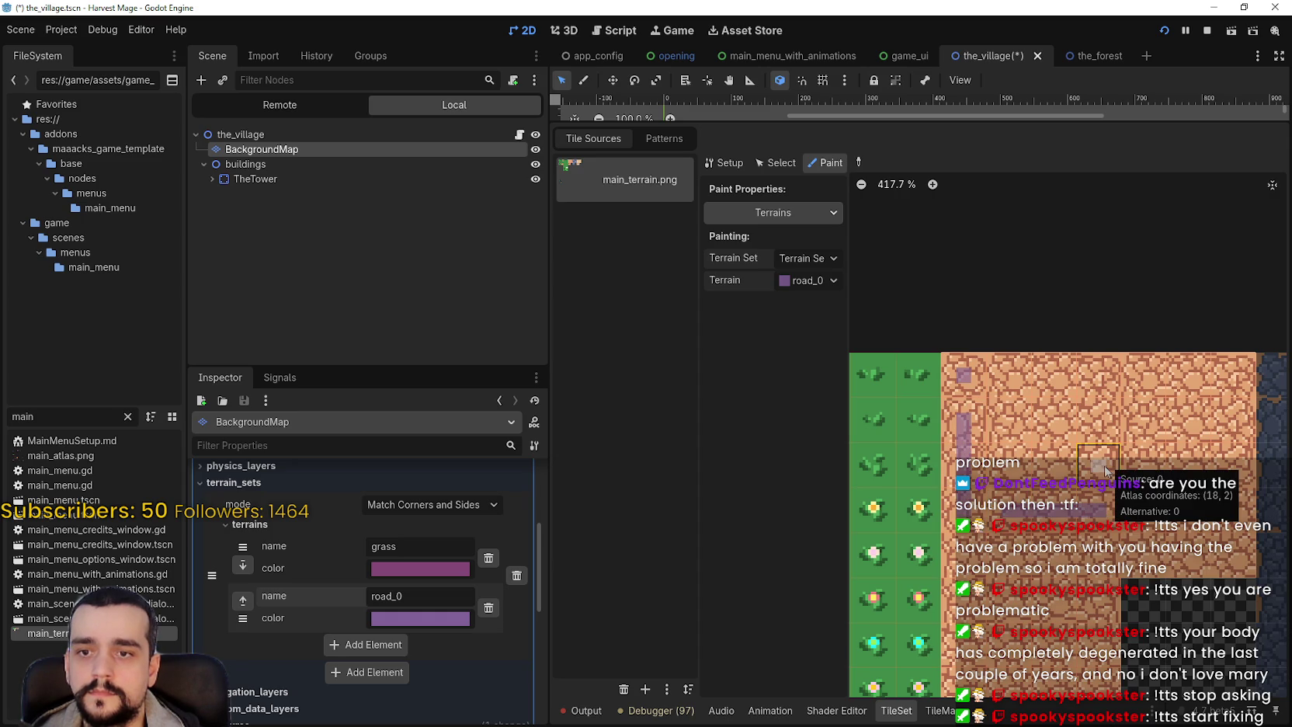
left_click_drag(1106, 468, 1097, 390)
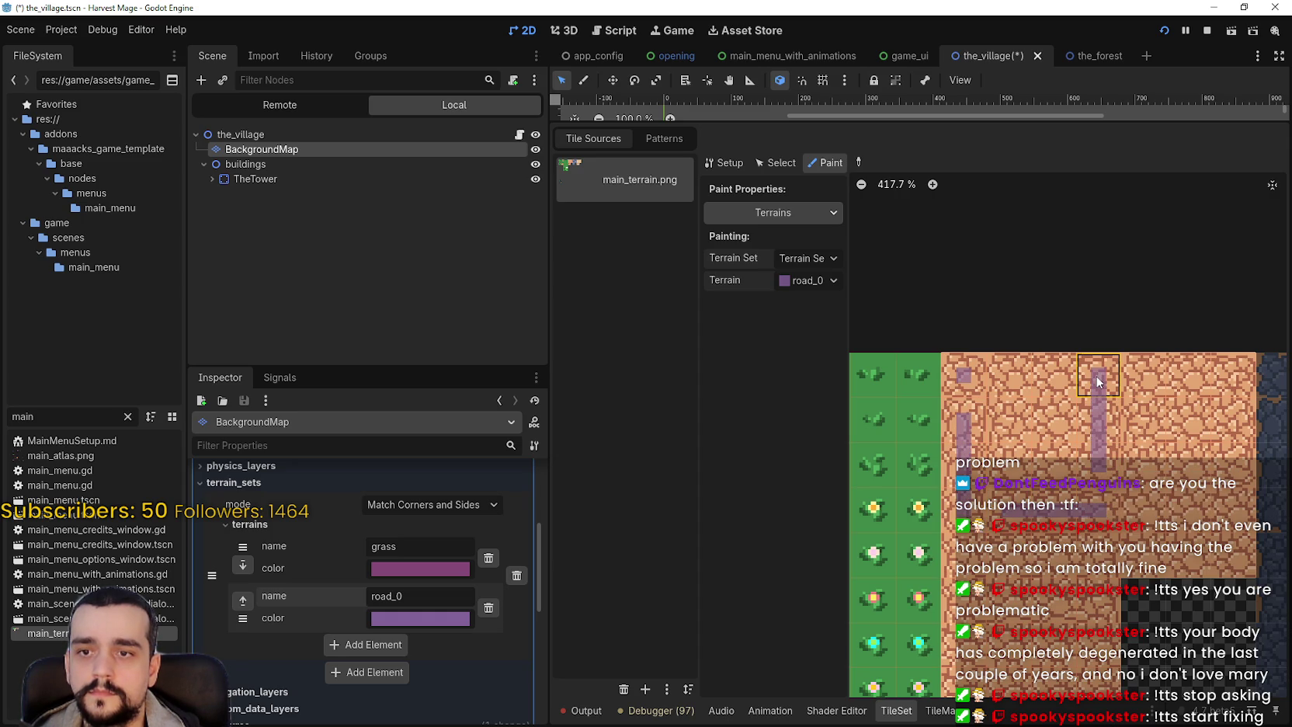
left_click_drag(1079, 379, 1007, 391)
mouse_move(1012, 464)
left_mouse_down()
mouse_move(1085, 456)
mouse_move(1039, 392)
left_mouse_up()
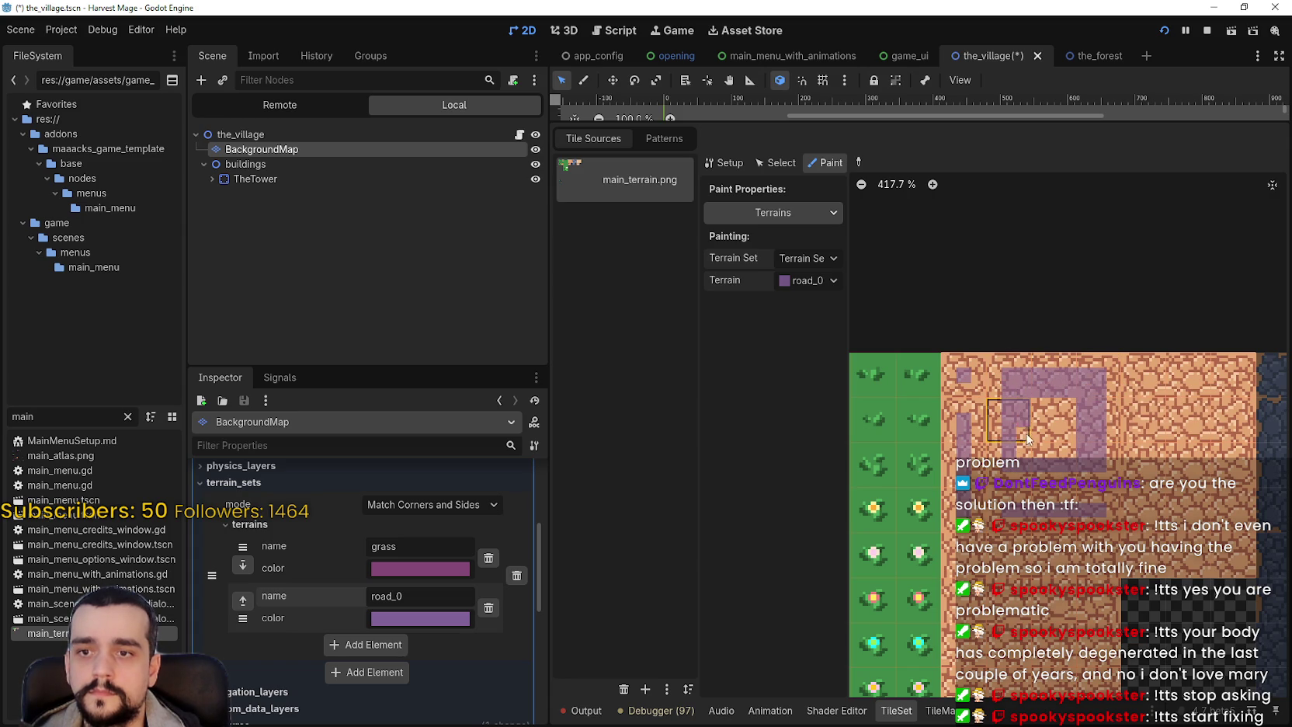
mouse_move(1042, 453)
left_mouse_down()
mouse_move(1069, 443)
mouse_move(1042, 409)
left_mouse_up()
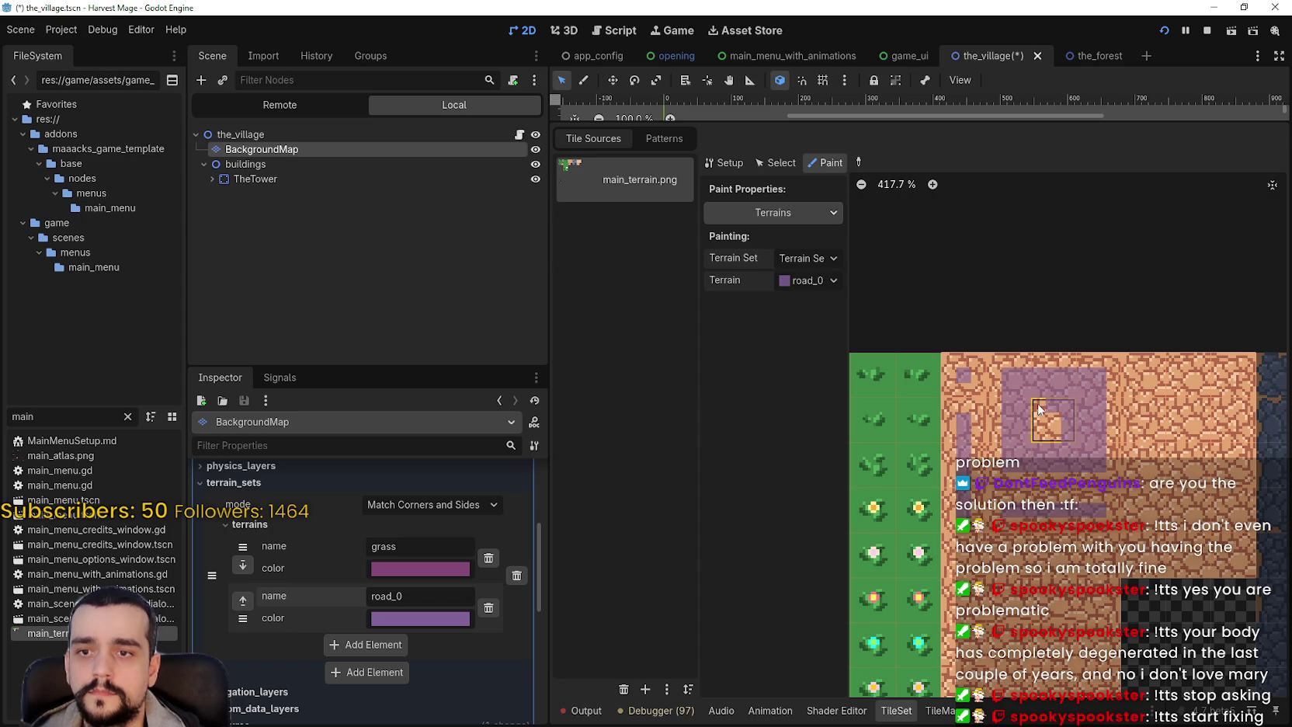
scroll(1059, 420, "down", 1)
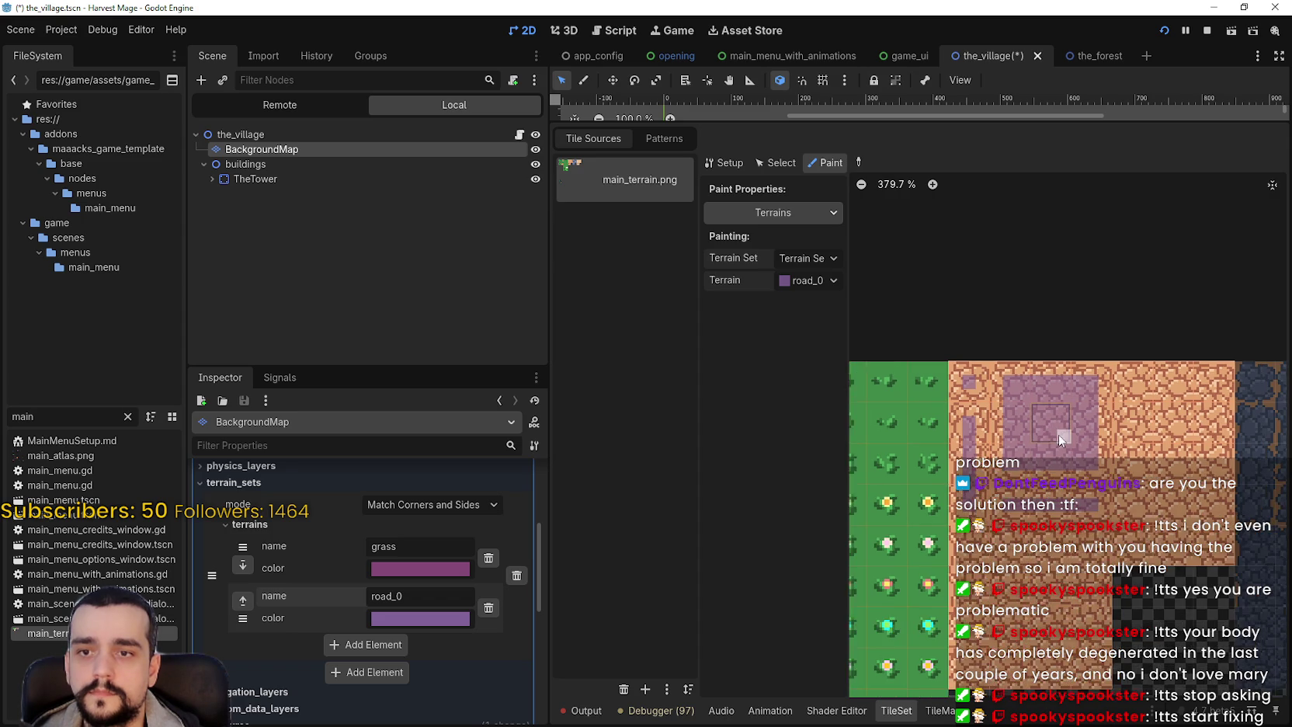
mouse_move(1067, 390)
left_mouse_down()
mouse_move(1150, 393)
mouse_move(1148, 467)
mouse_move(1074, 468)
mouse_move(1069, 401)
mouse_move(1104, 397)
mouse_move(1112, 466)
mouse_move(1118, 435)
mouse_move(1138, 427)
mouse_move(1087, 423)
left_mouse_up()
- Scroll to the inner path tiles and paint road_0 down the first tile's side
scroll(1110, 543, "up", 1)
scroll(1087, 521, "down", 2)
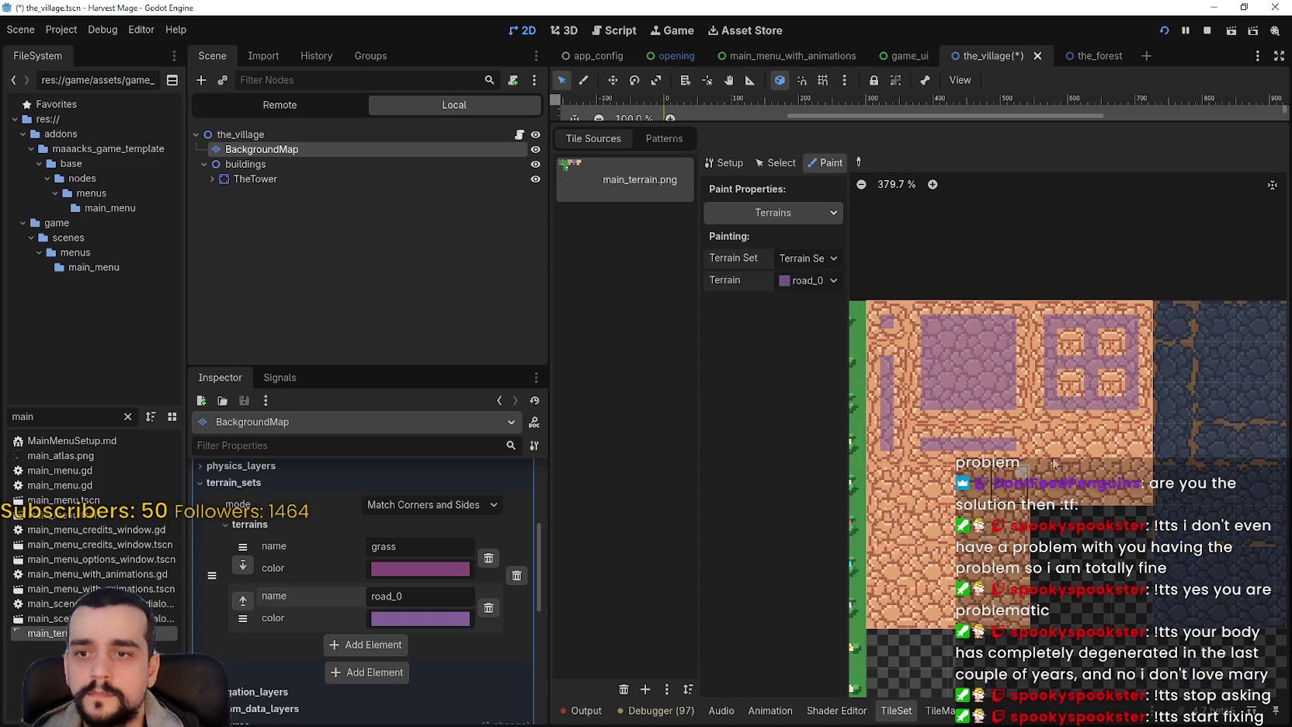
scroll(1063, 499, "up", 4)
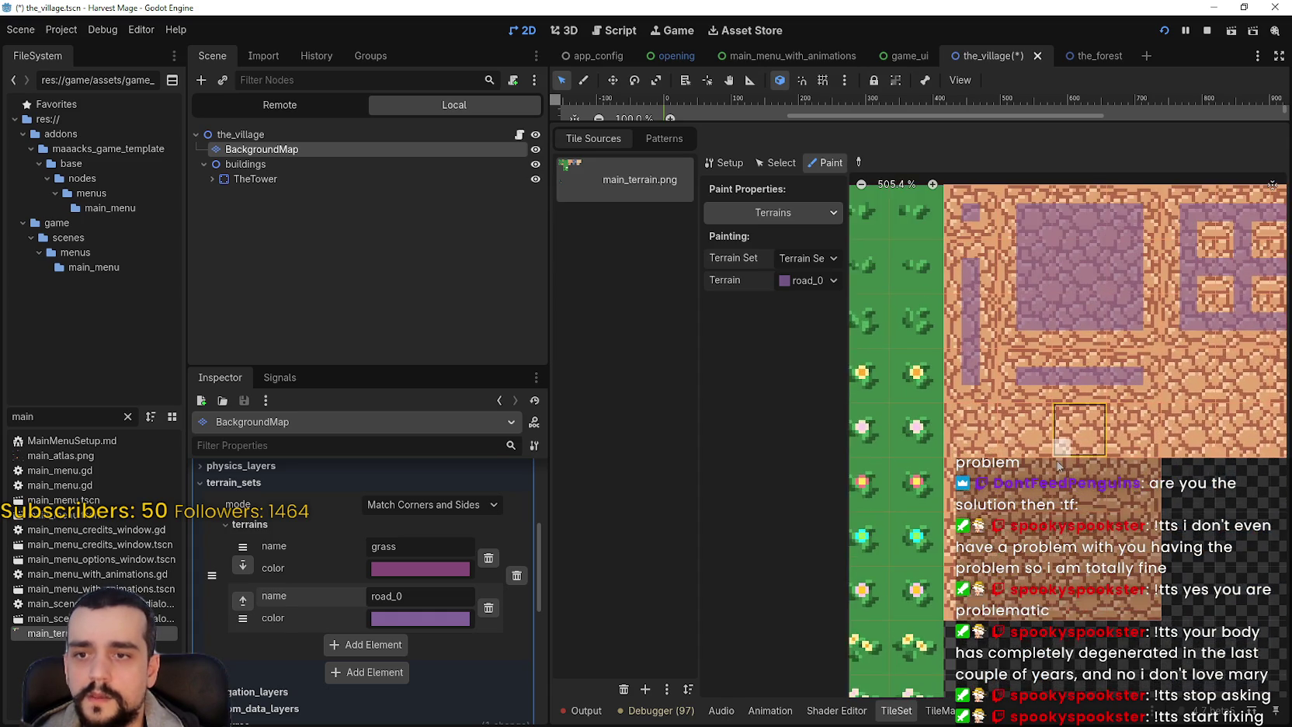
scroll(1003, 469, "down", 7)
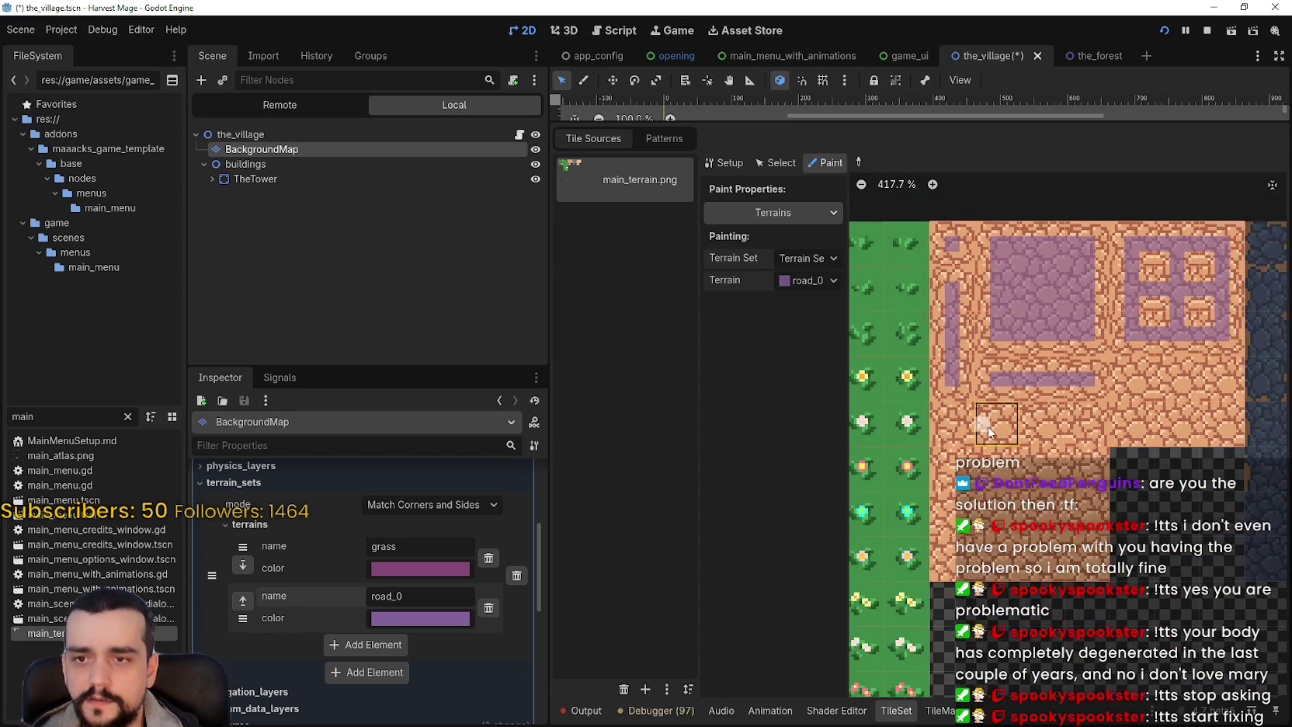
scroll(1001, 469, "down", 1)
scroll(1002, 469, "left", 5)
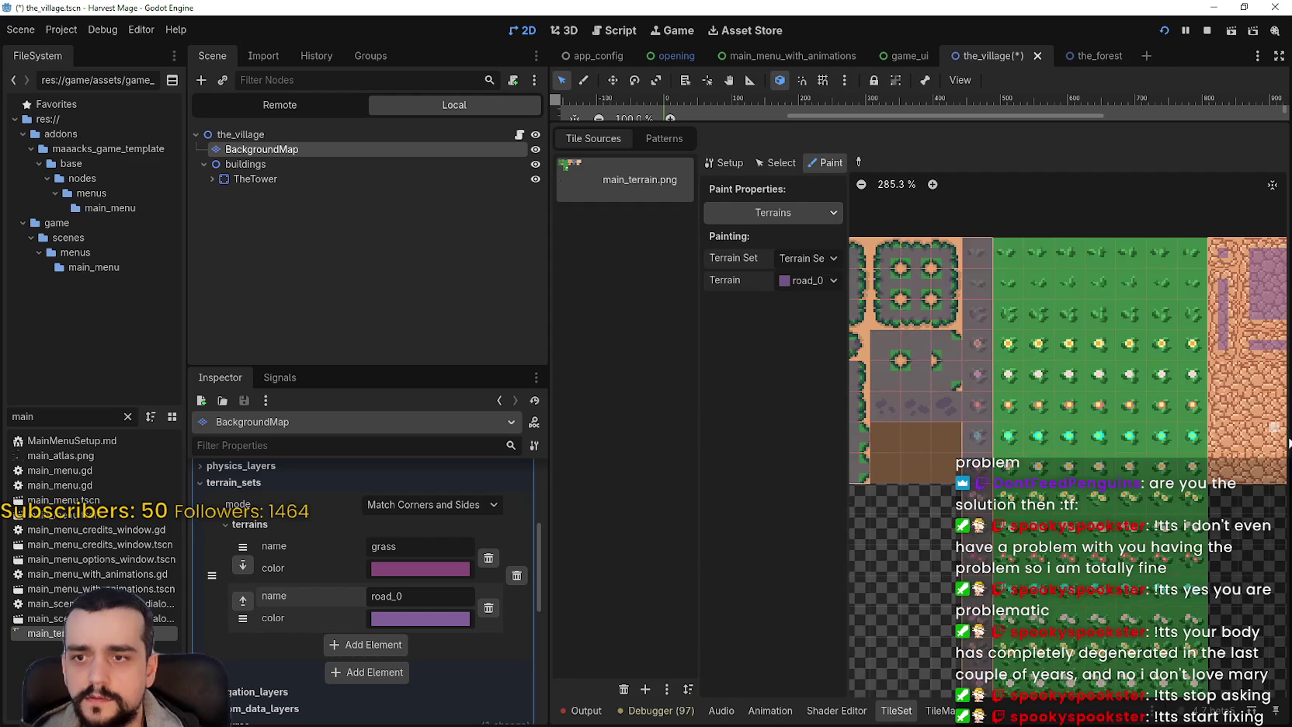
scroll(932, 488, "left", 3)
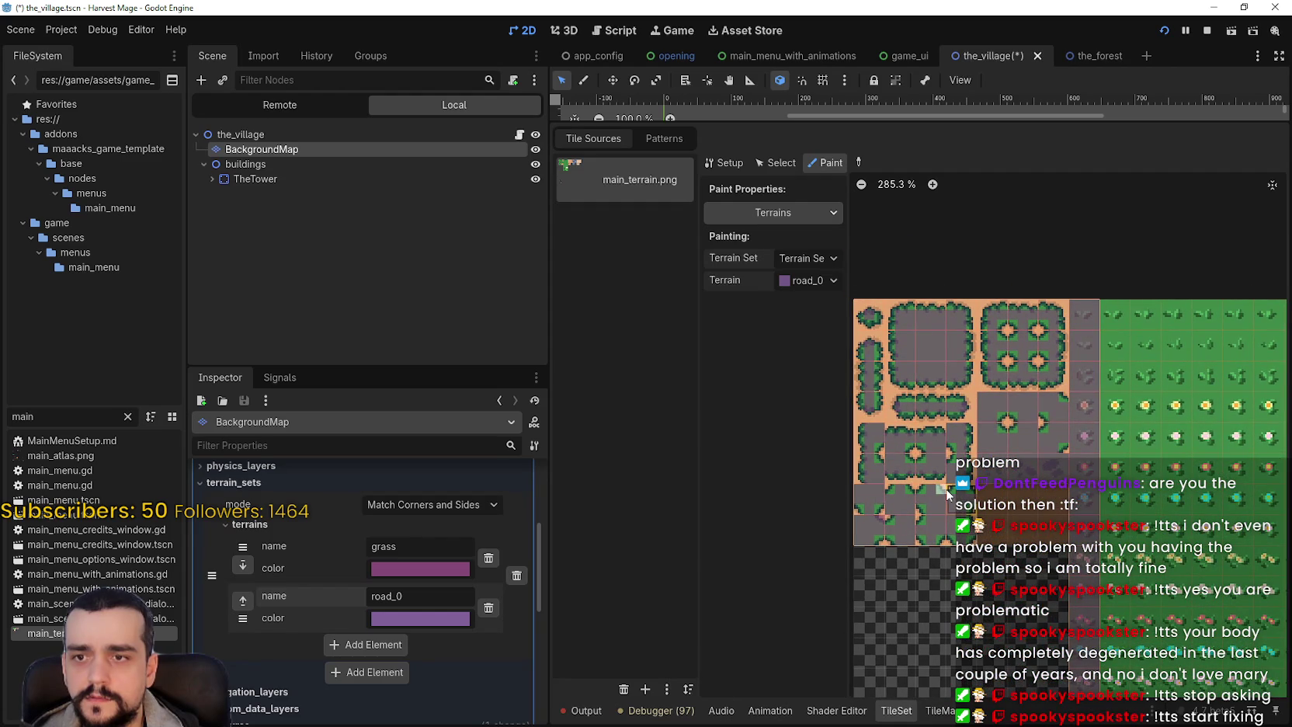
scroll(948, 491, "right", 4)
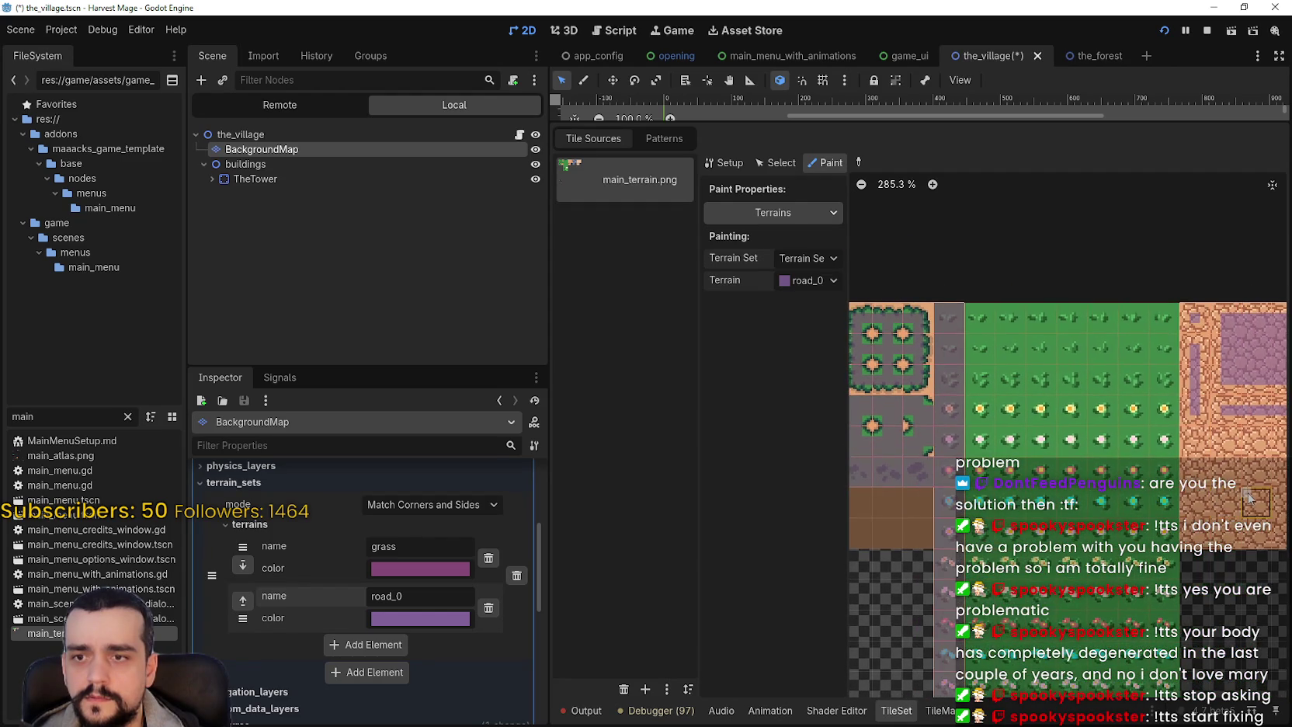
scroll(1249, 498, "right", 5)
scroll(1065, 434, "up", 2)
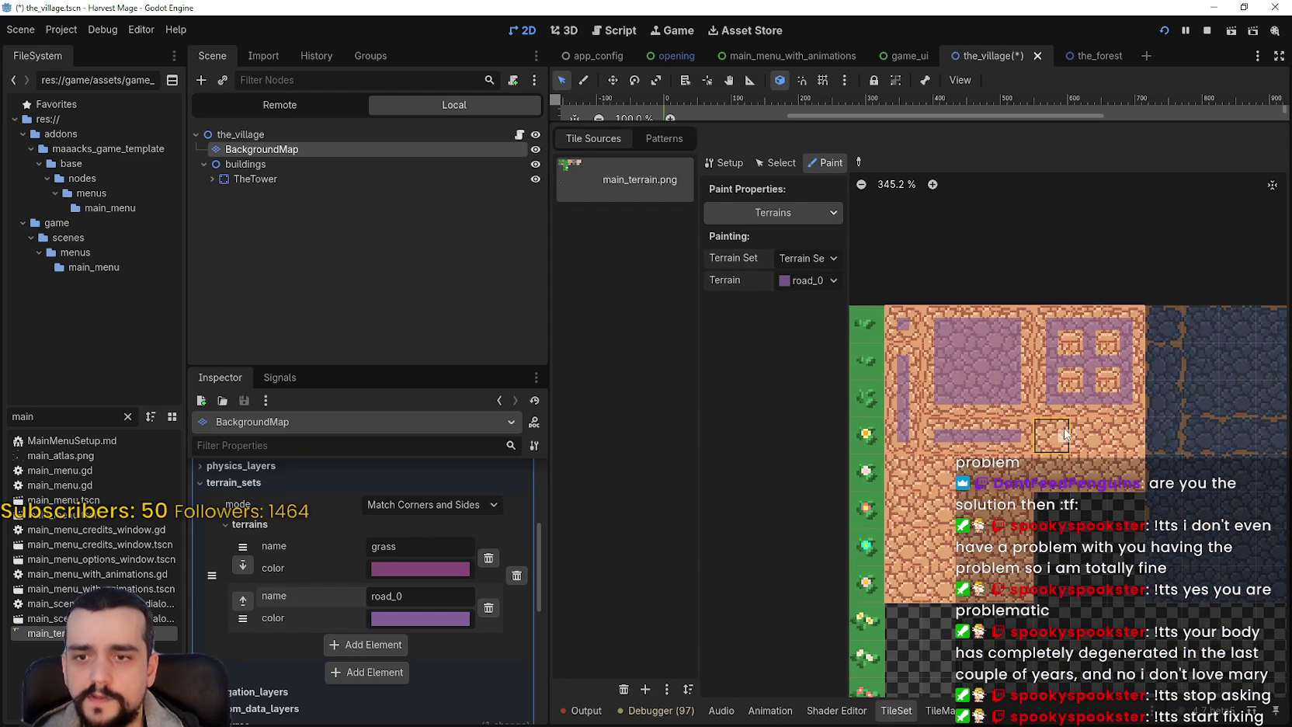
left_click(1043, 435)
mouse_move(1042, 435)
left_mouse_down()
mouse_move(1046, 475)
mouse_move(1105, 489)
left_mouse_up()
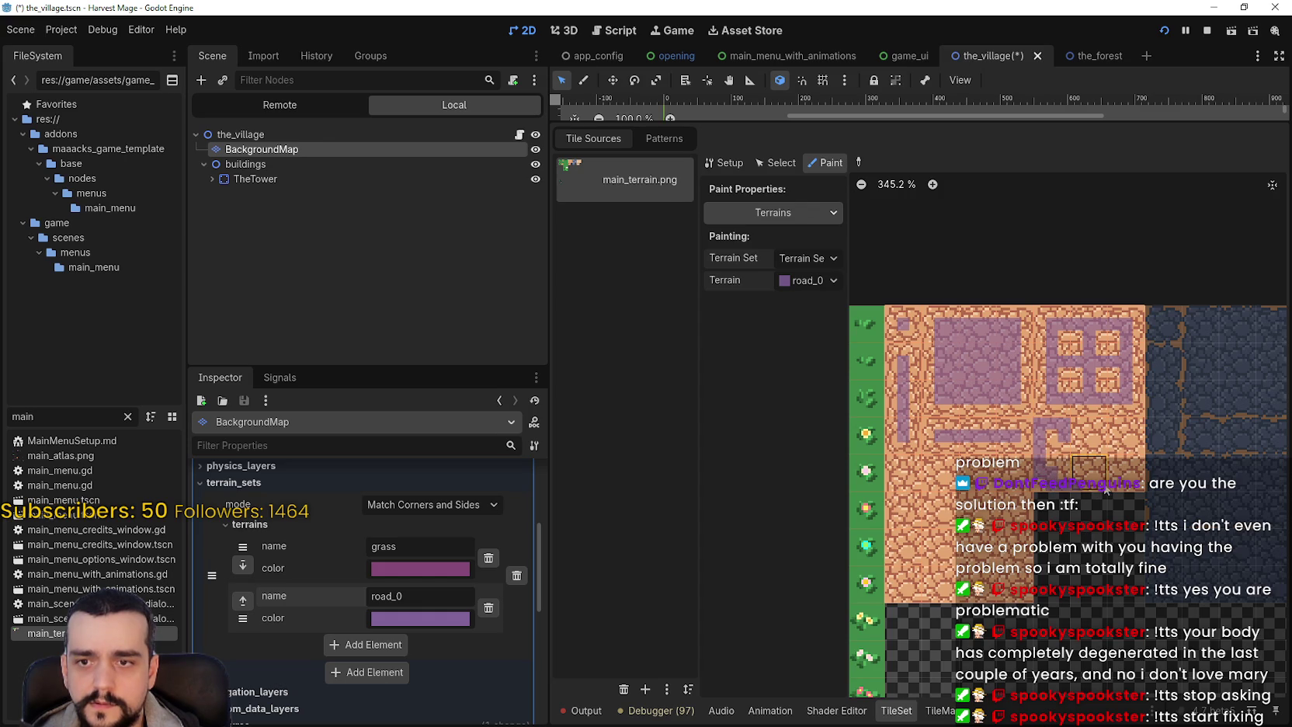
- Extend road_0 bits across the neighbouring path tiles, erasing one wrongly painted bit
left_click(1101, 431)
right_click(1101, 431)
left_click(1079, 431)
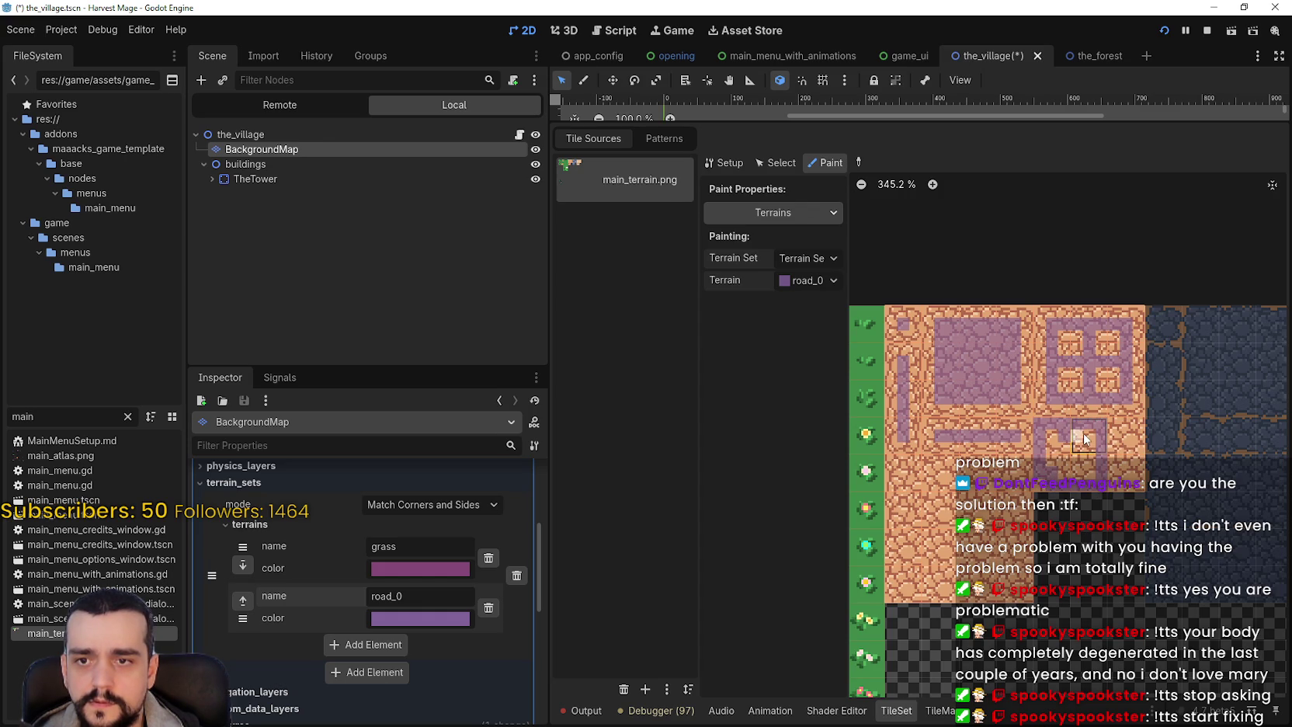
left_click(1094, 470)
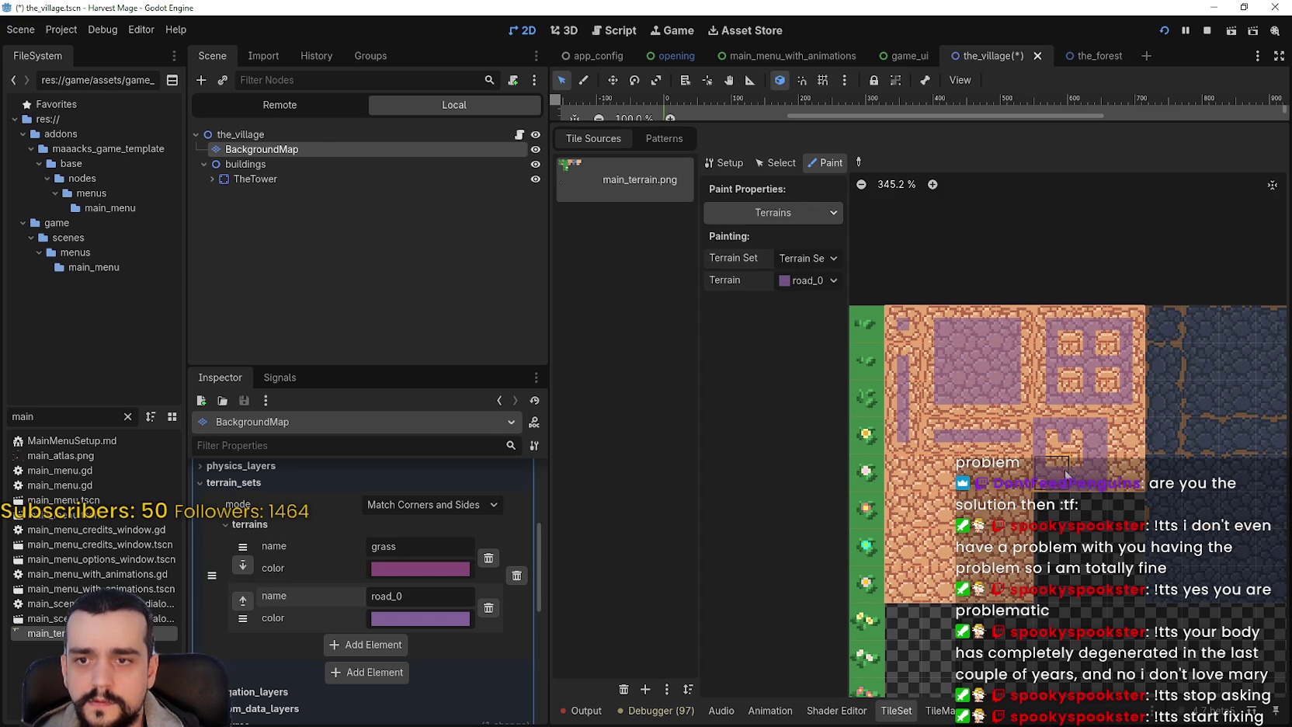
left_click(1054, 442)
left_click(1067, 440)
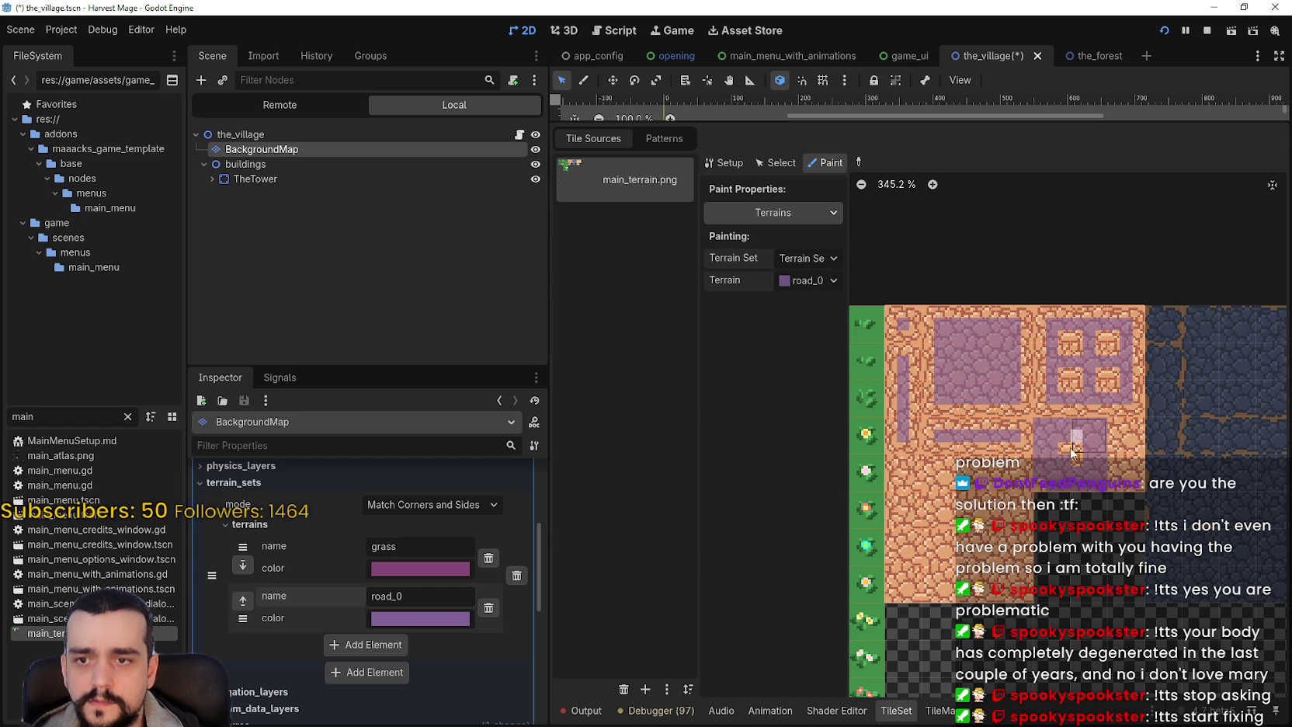
scroll(1068, 544, "down", 1)
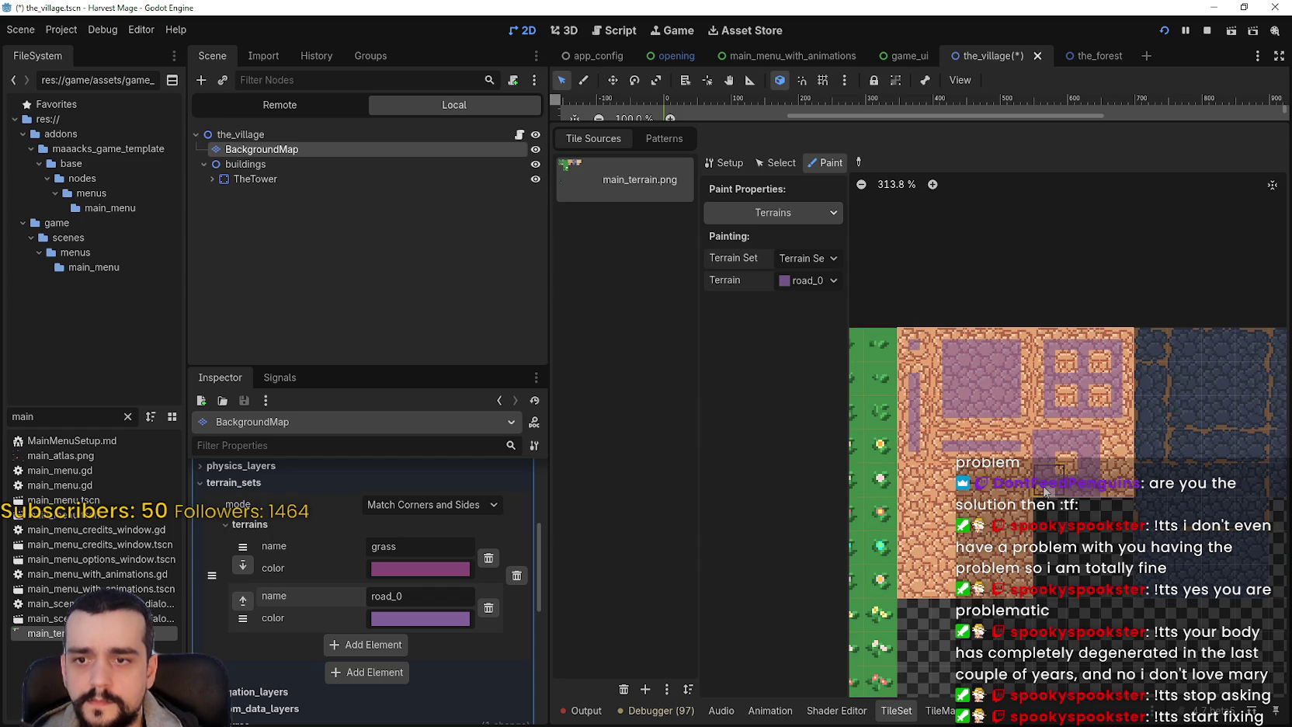
scroll(1169, 568, "down", 2)
left_click_drag(1168, 567, 890, 552)
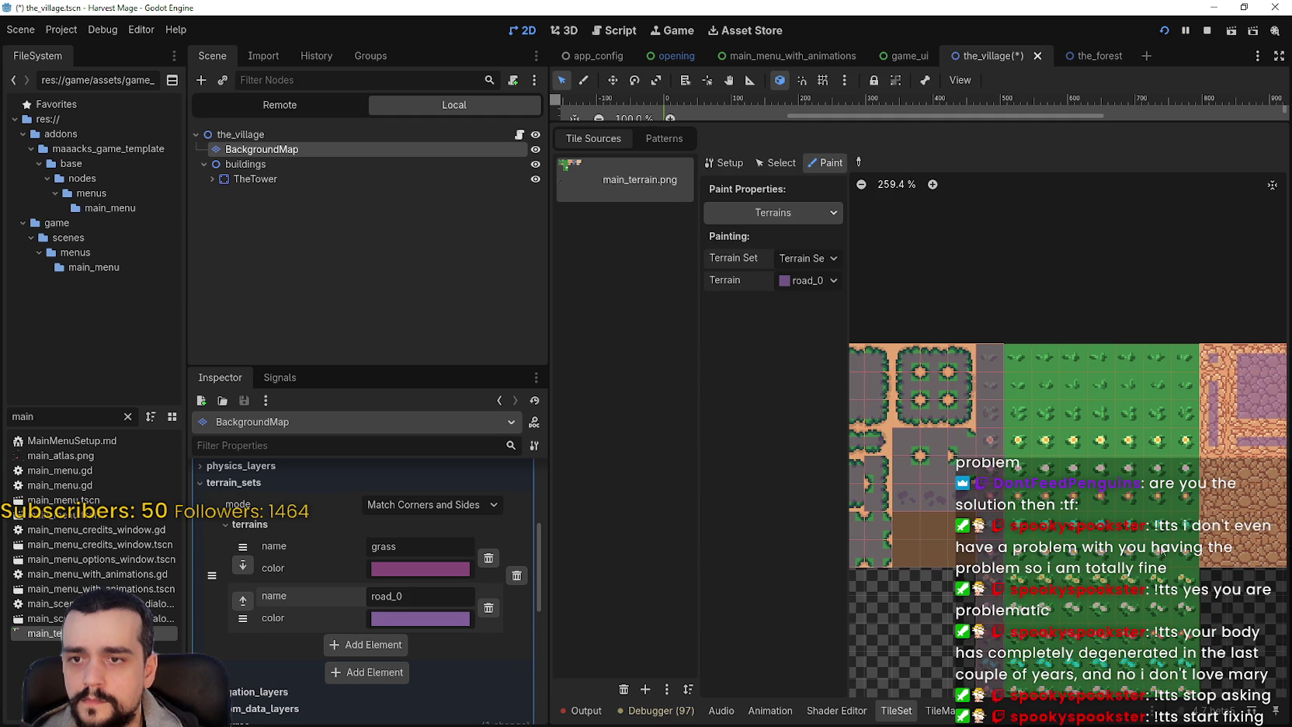
- Inspect the main_terrain.png atlas tiles, then save the_village scene with its road_0 terrain edits
scroll(1157, 432, "right", 3)
scroll(1157, 433, "up", 1)
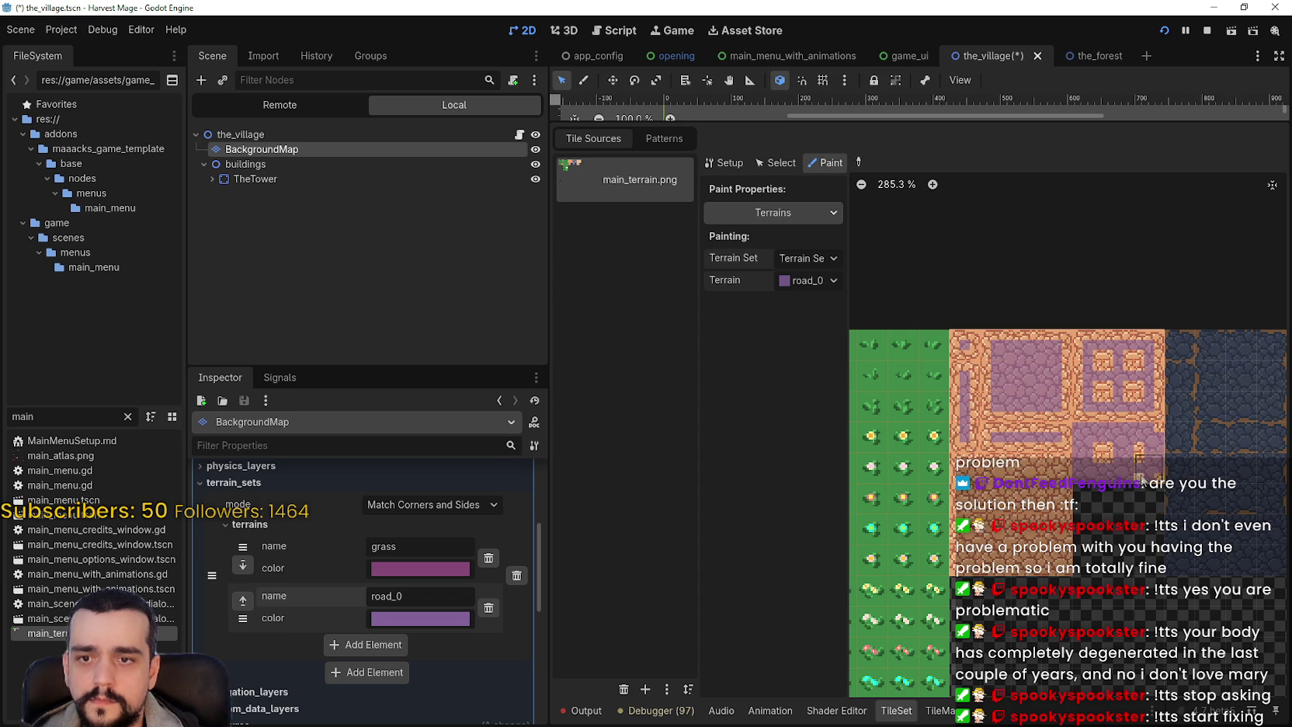
scroll(1142, 481, "down", 4)
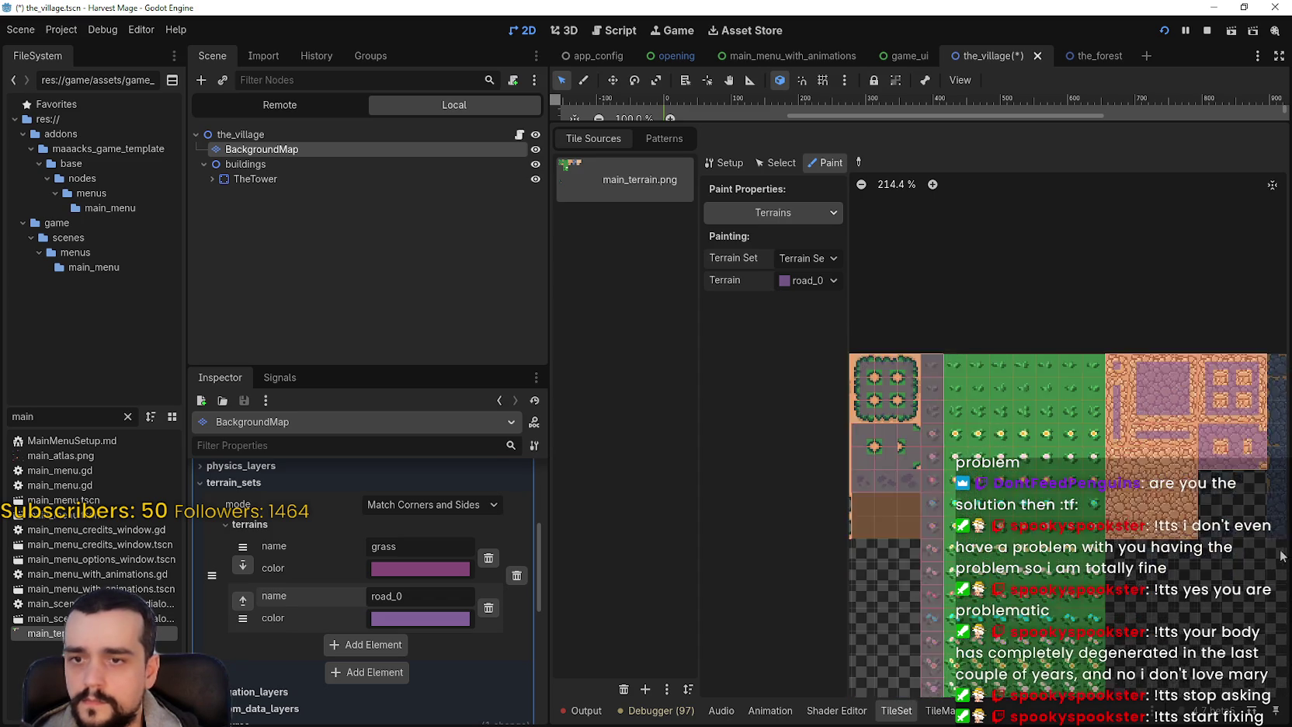
scroll(868, 548, "left", 3)
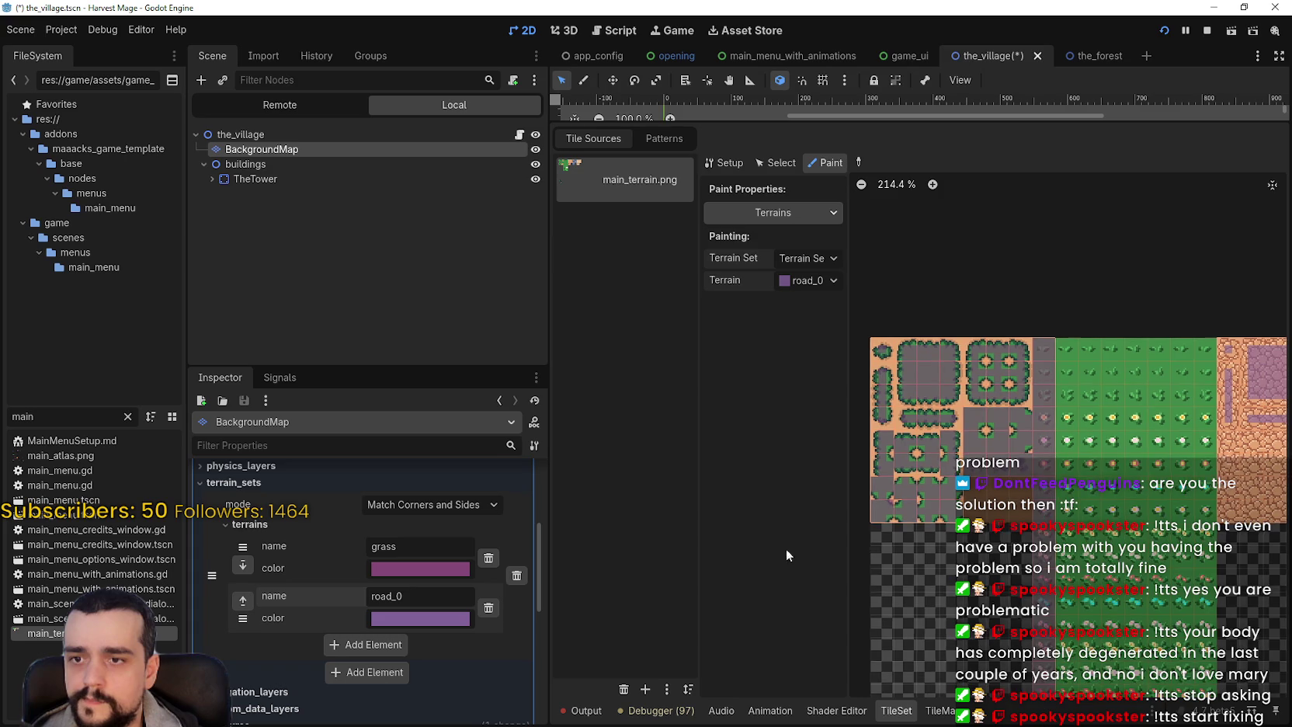
scroll(893, 544, "right", 4)
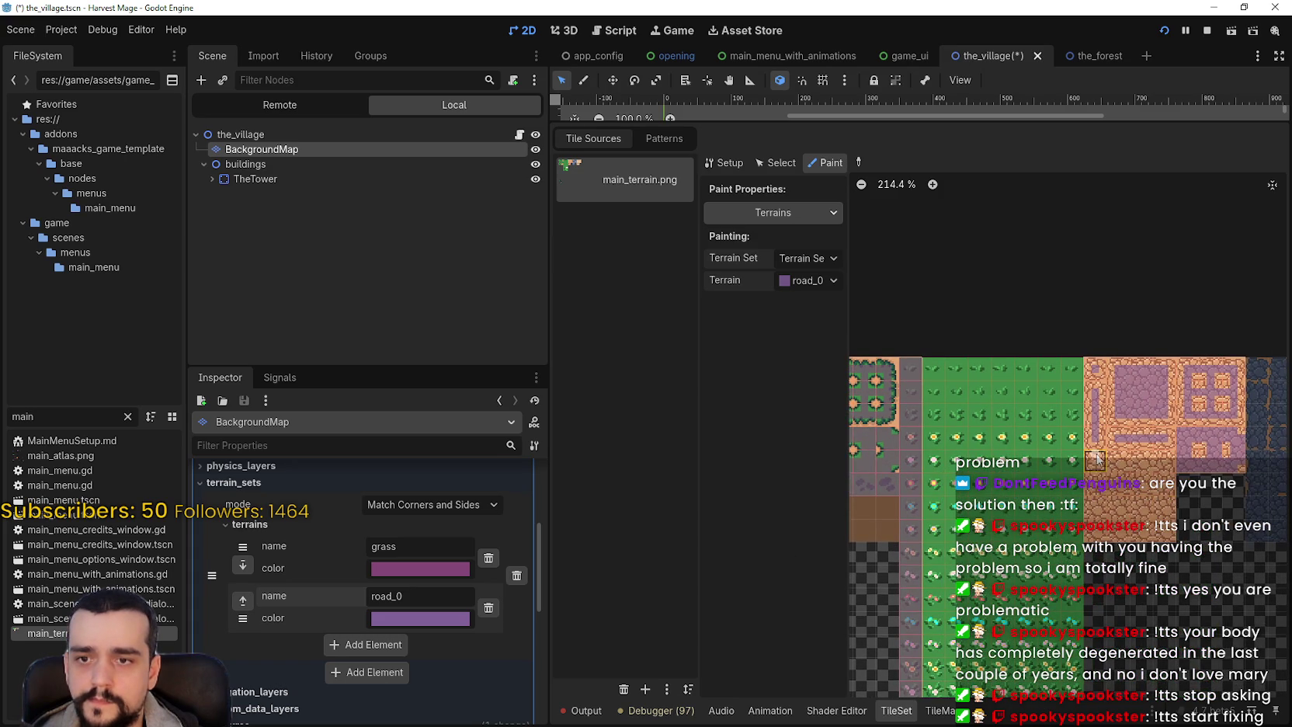
scroll(1097, 459, "up", 2)
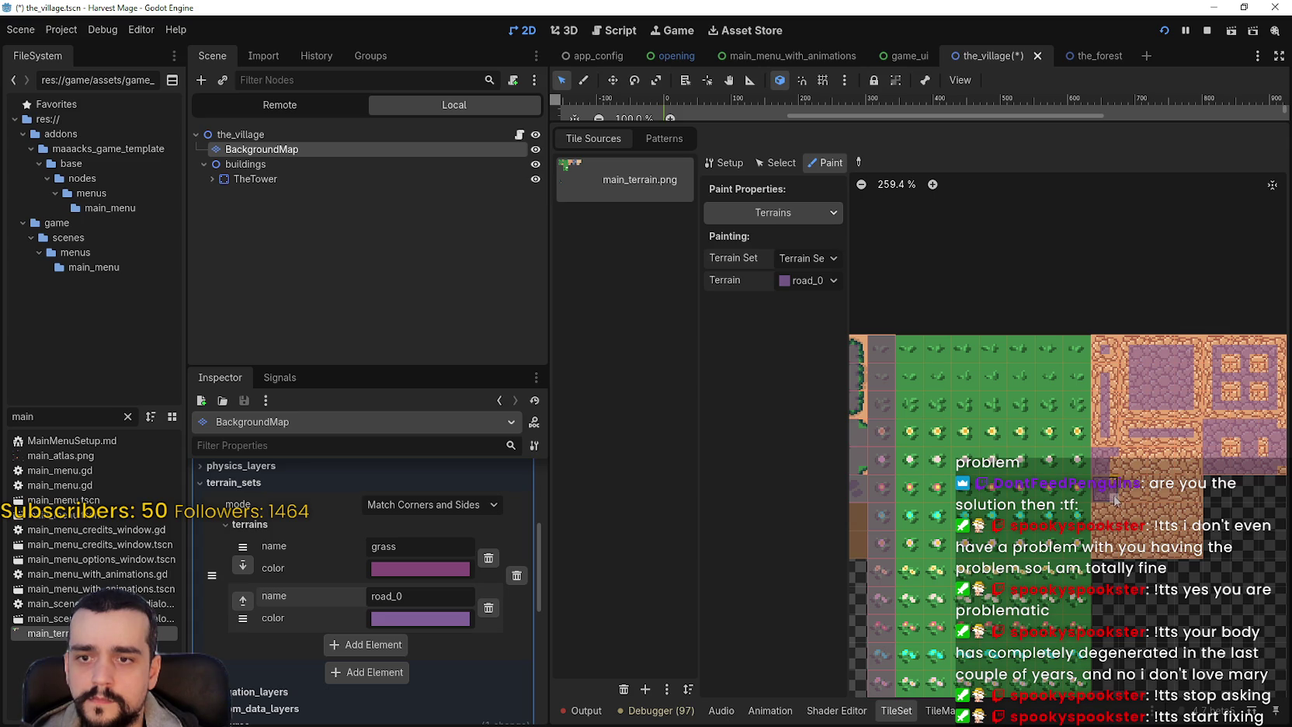
scroll(888, 599, "down", 1)
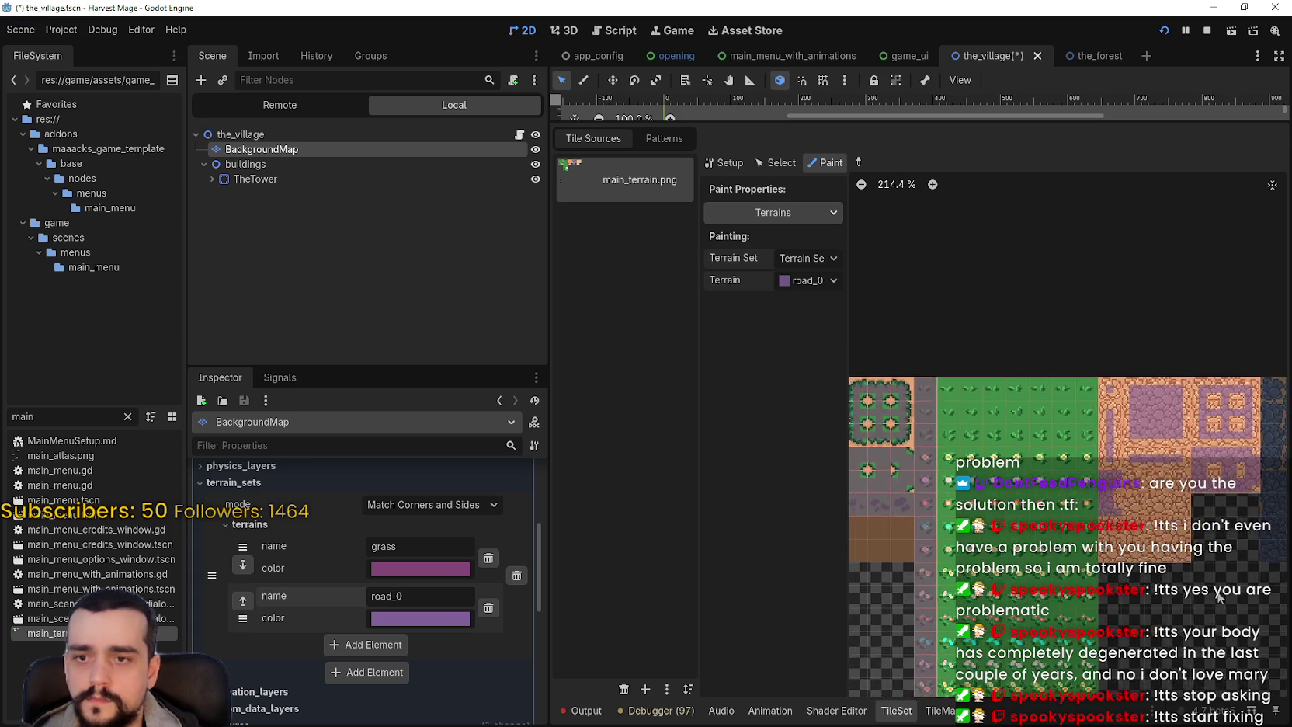
scroll(888, 599, "up", 3)
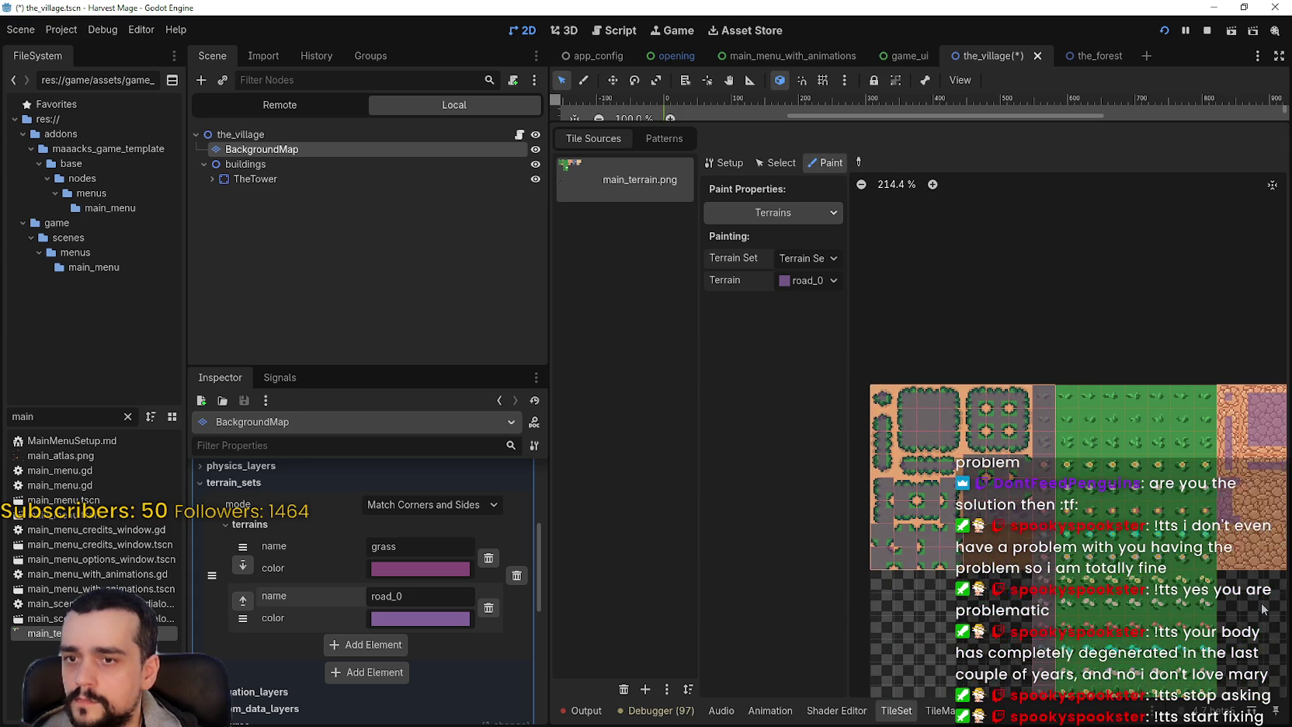
scroll(1148, 557, "down", 3)
scroll(1148, 557, "up", 2)
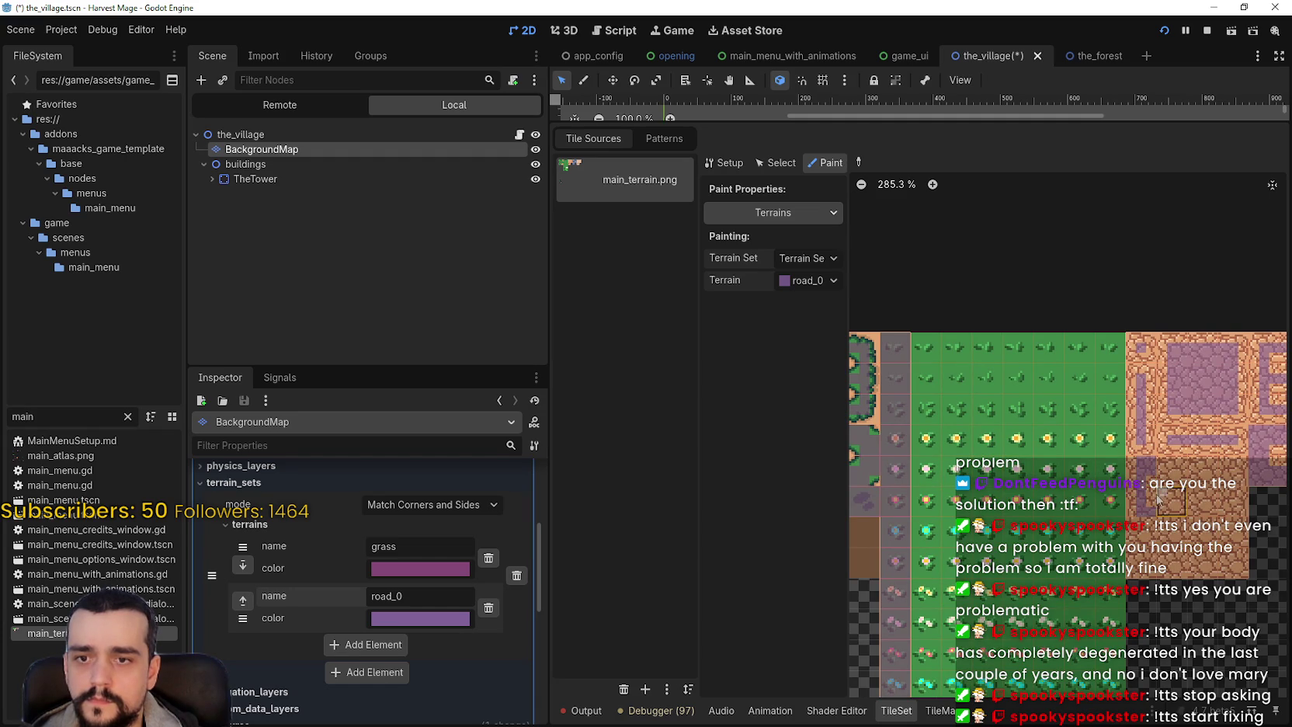
scroll(1188, 577, "up", 1)
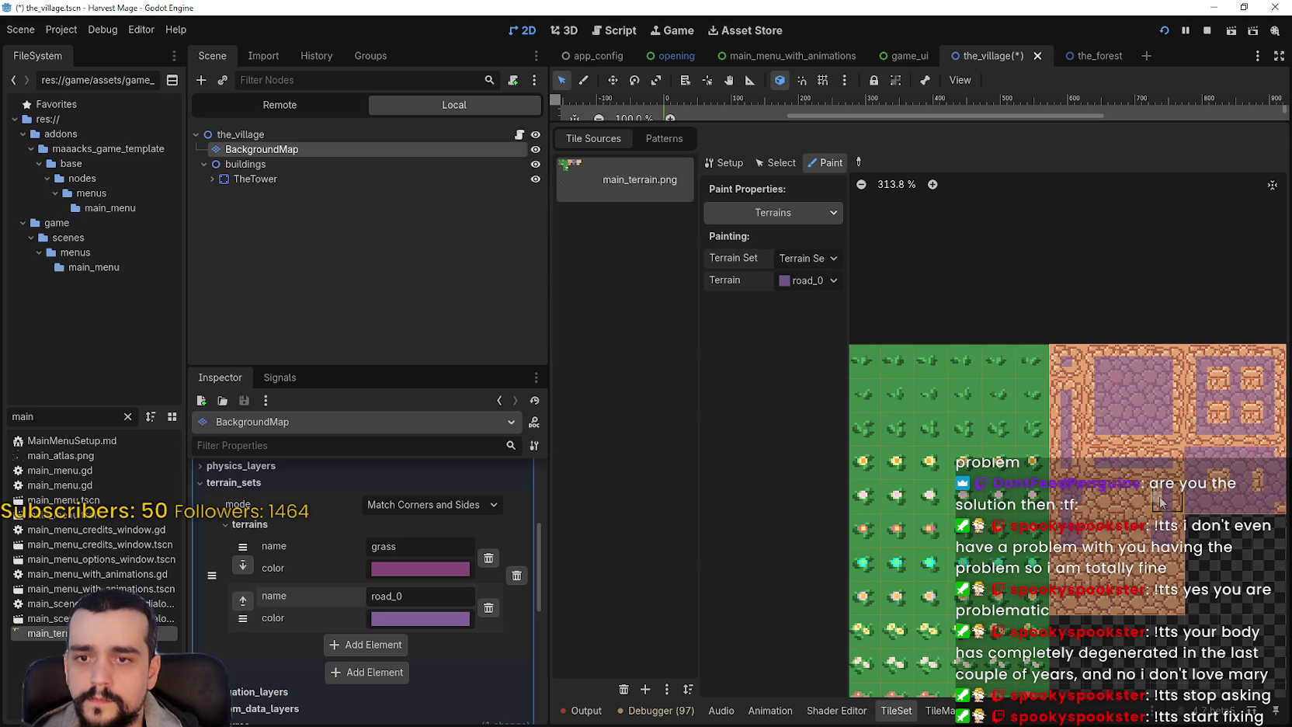
scroll(1161, 505, "down", 4)
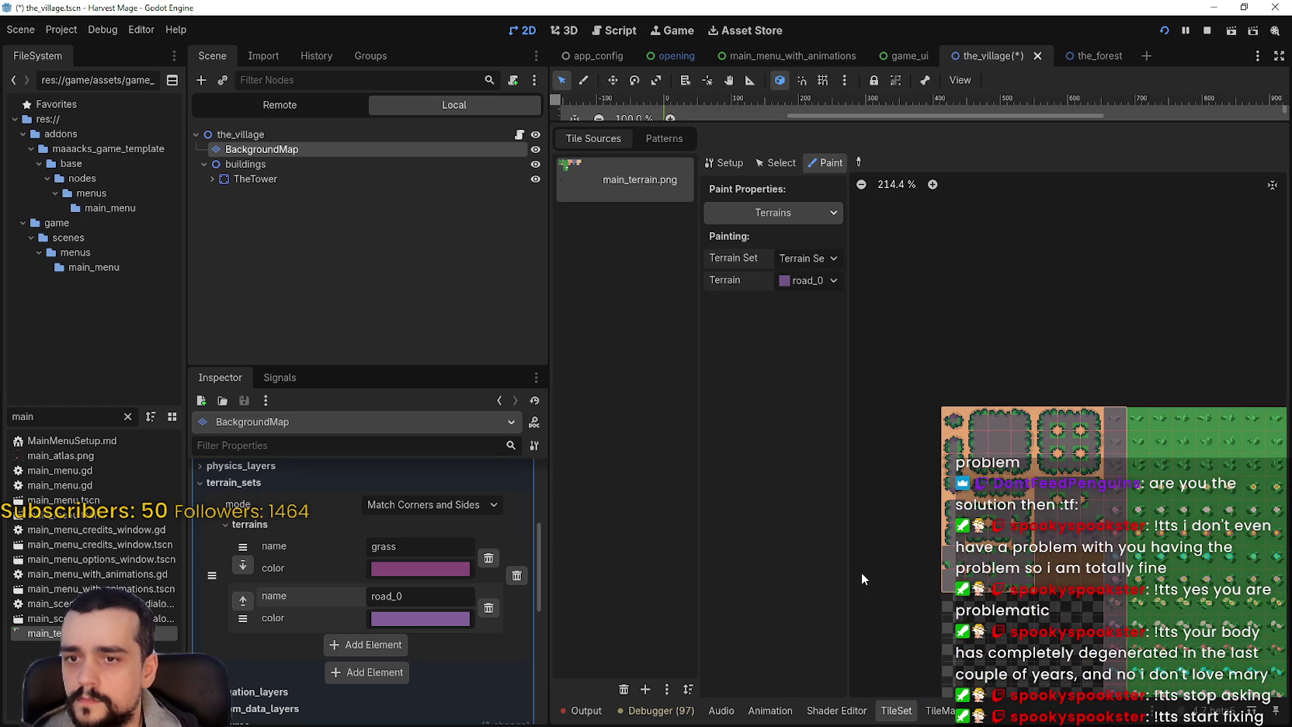
left_click_drag(1264, 528, 1174, 514)
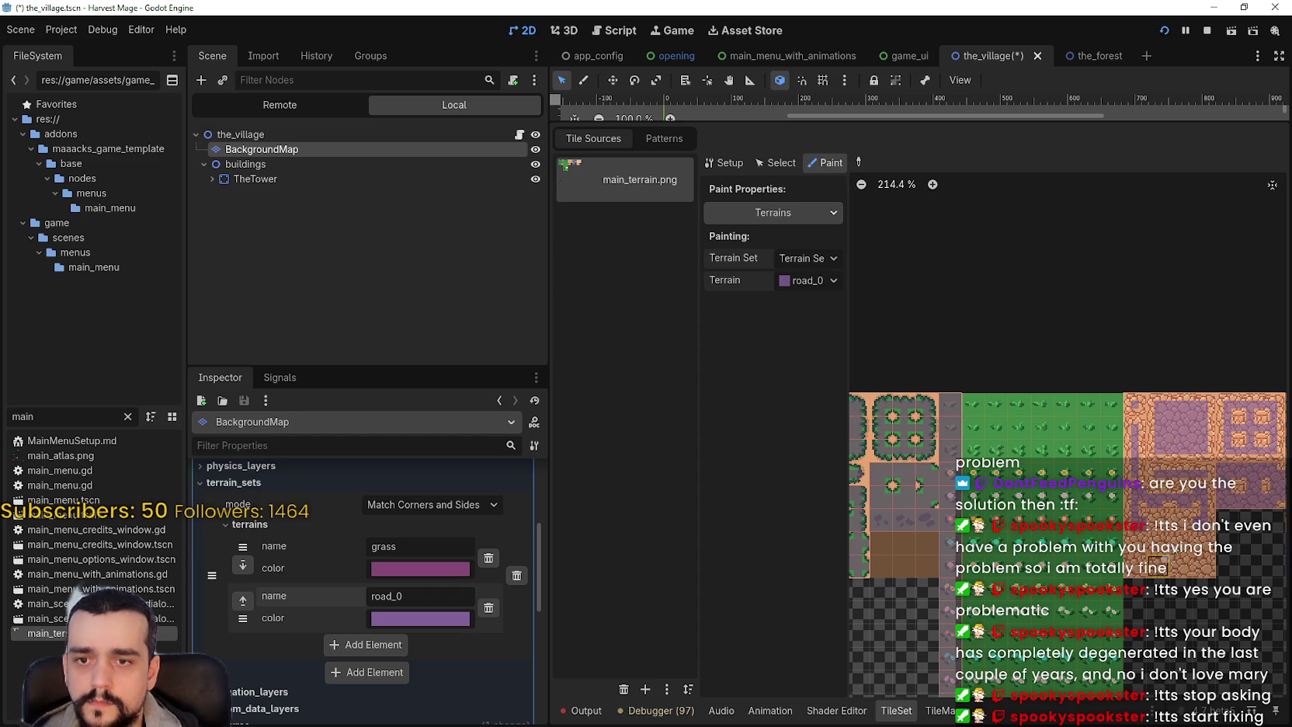
scroll(1183, 510, "up", 3)
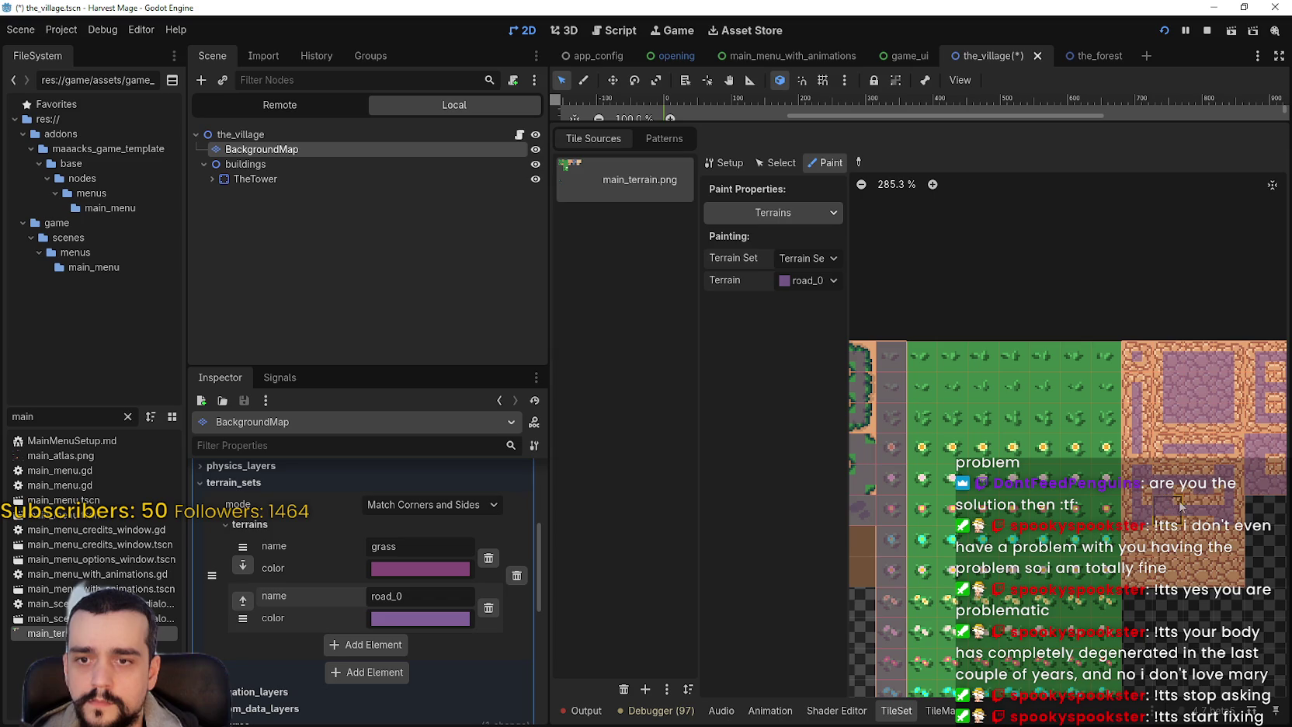
scroll(1194, 535, "down", 6)
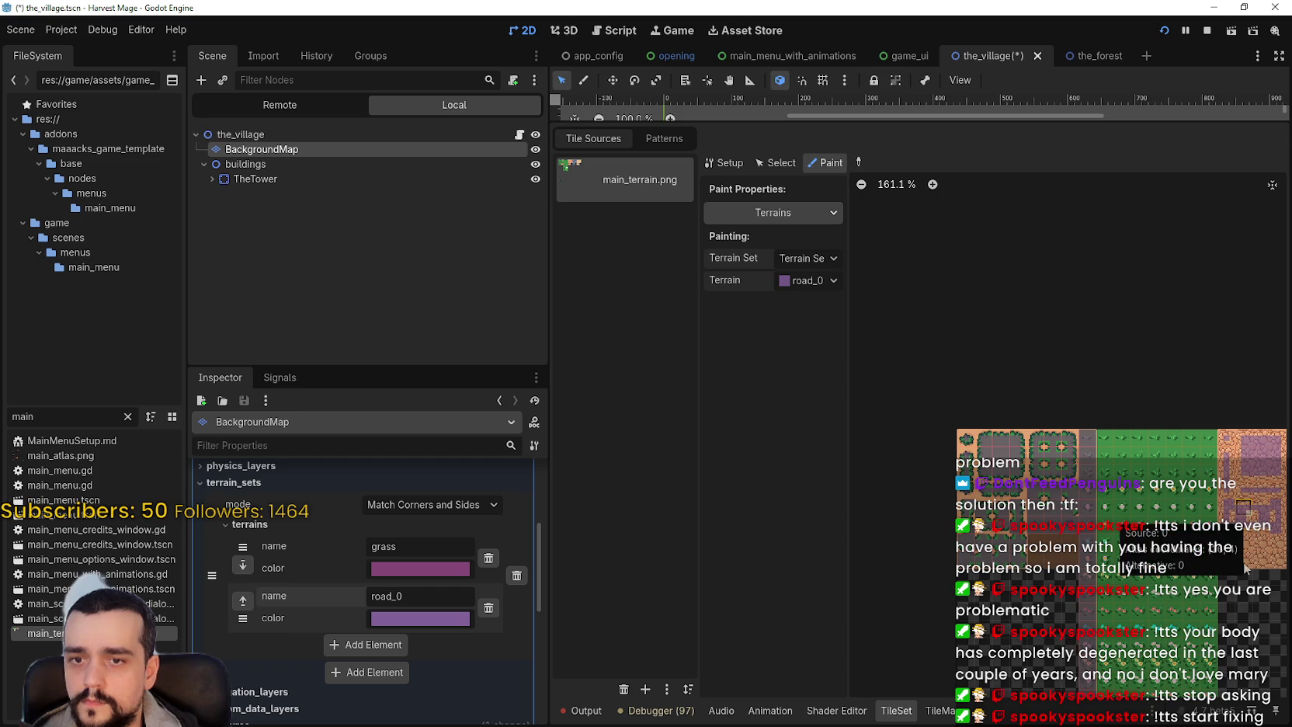
scroll(1164, 559, "up", 4)
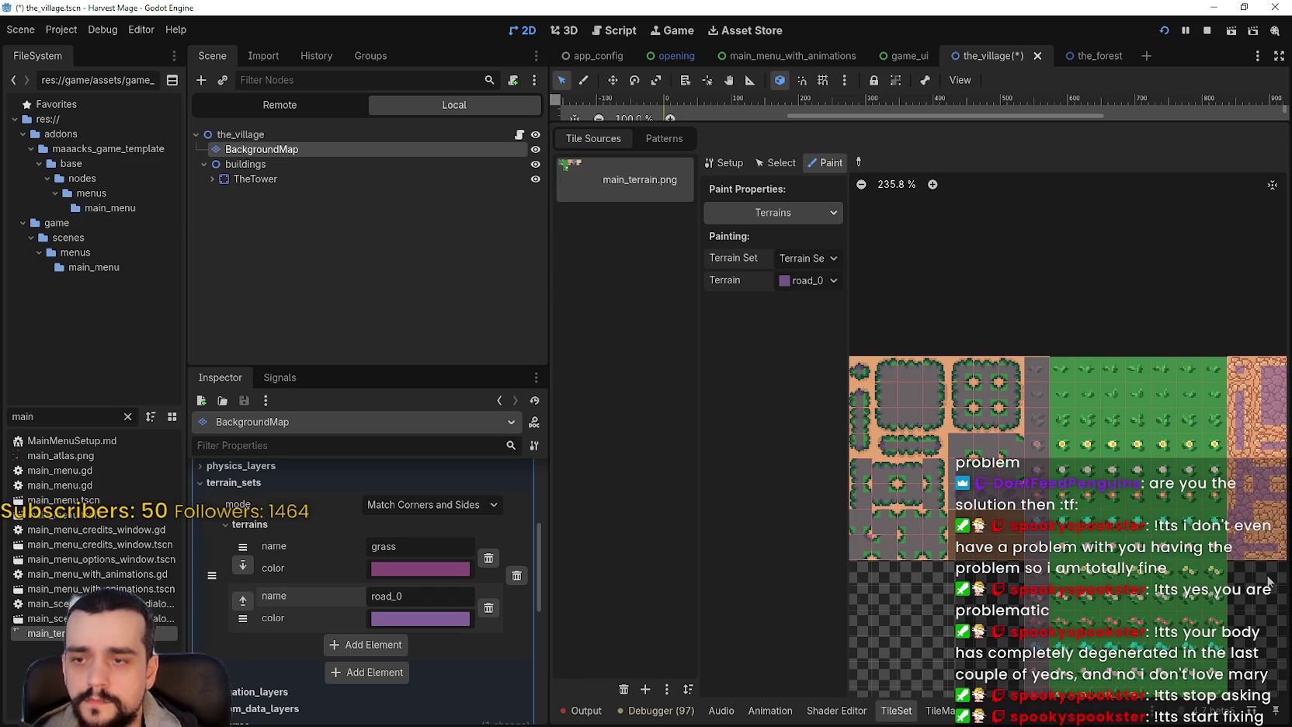
scroll(1267, 580, "up", 1)
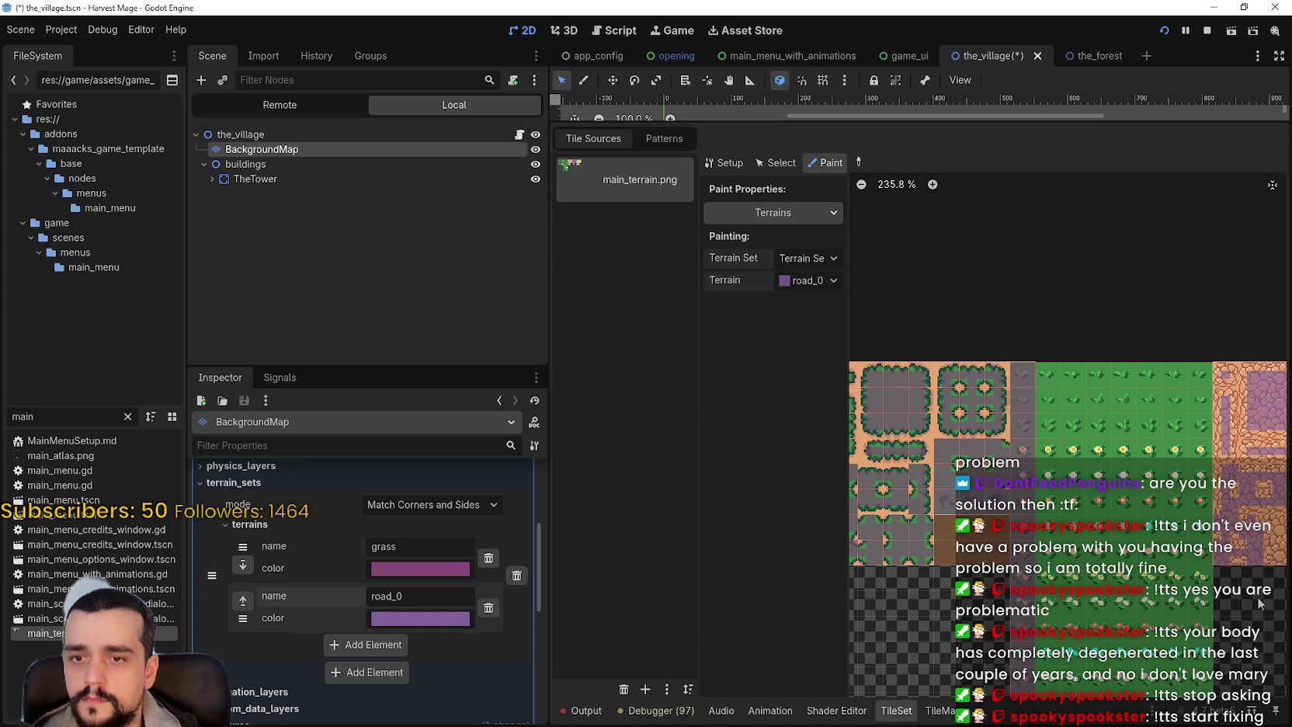
scroll(1266, 549, "right", 3)
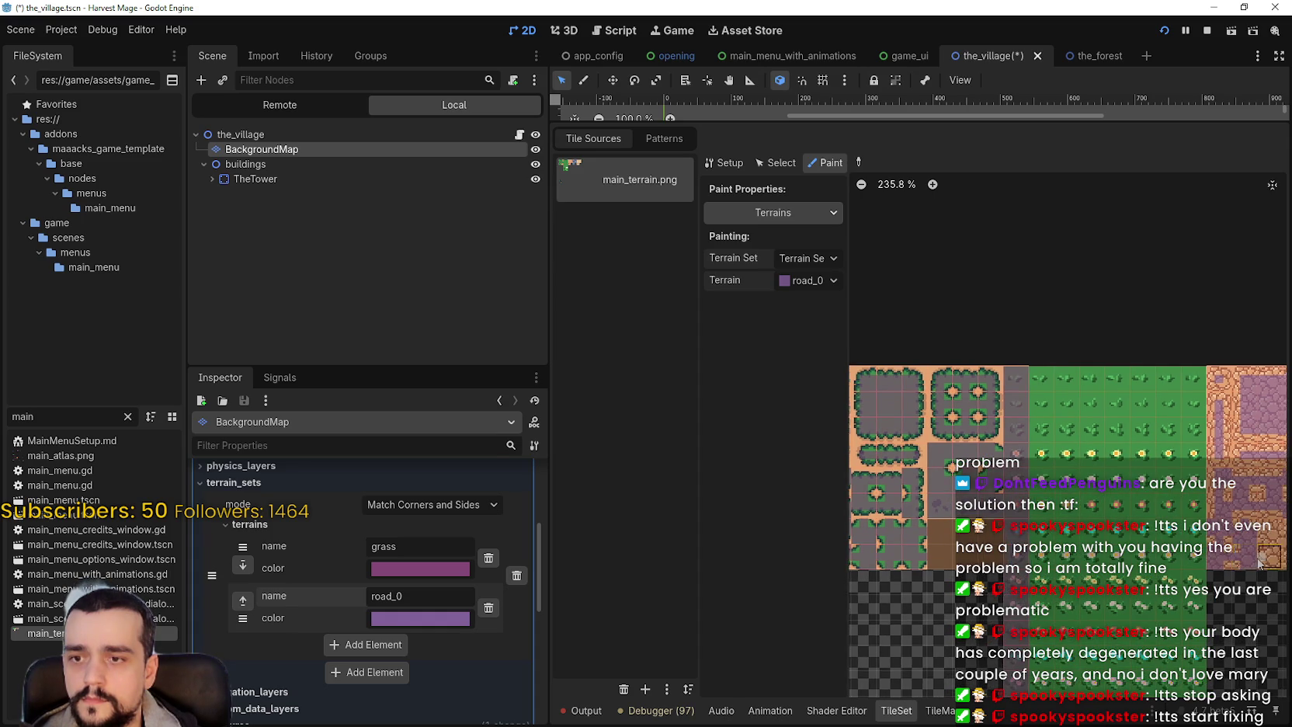
scroll(1258, 559, "right", 3)
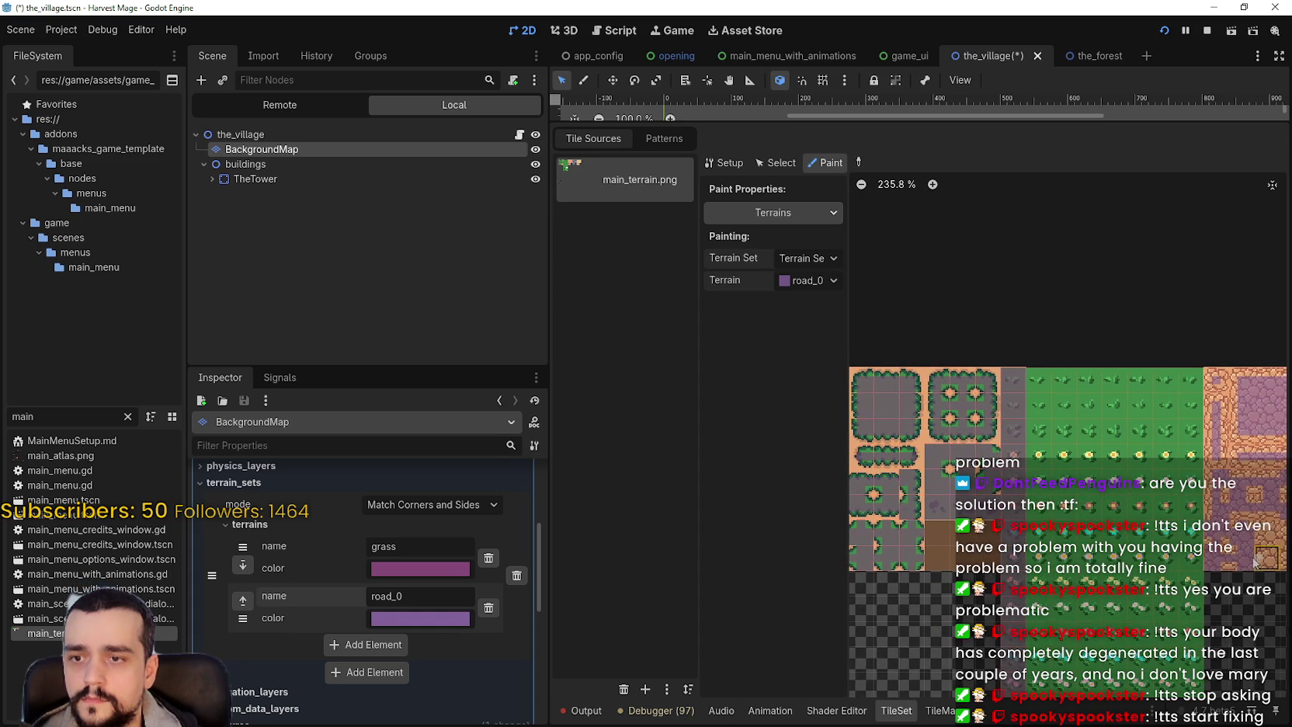
scroll(1244, 560, "right", 1)
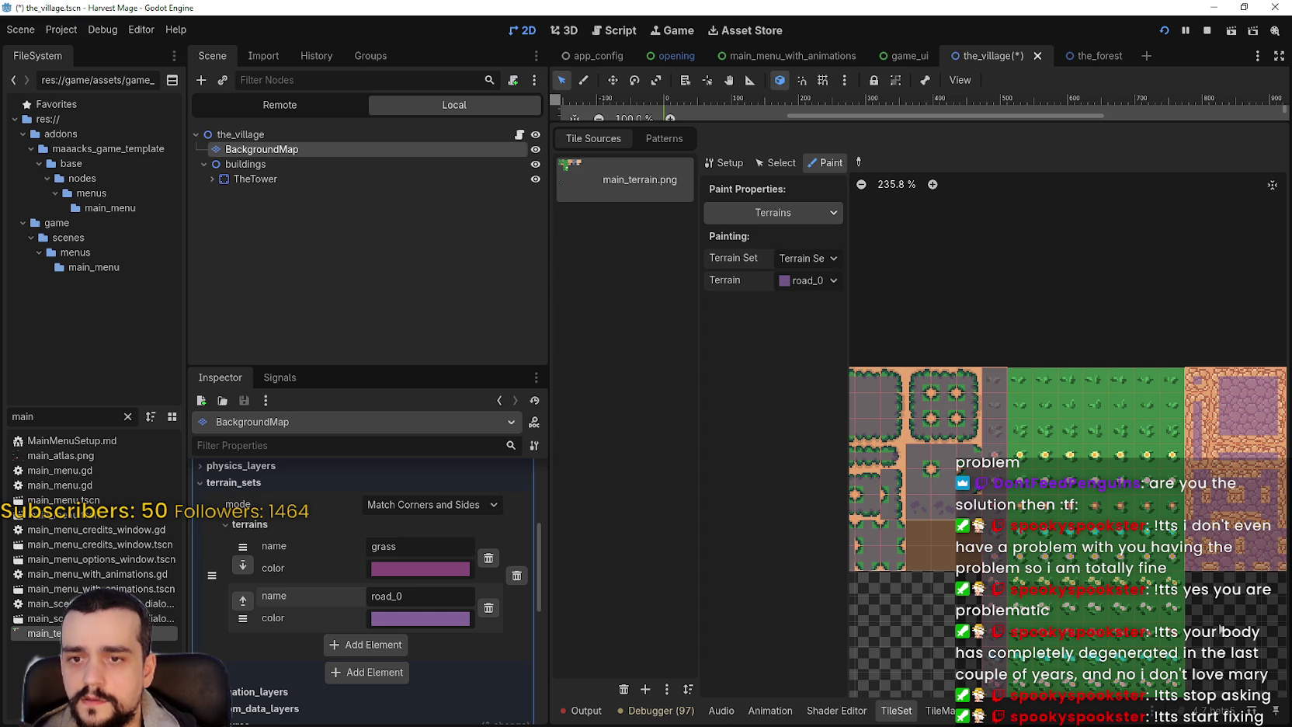
scroll(1217, 640, "left", 2)
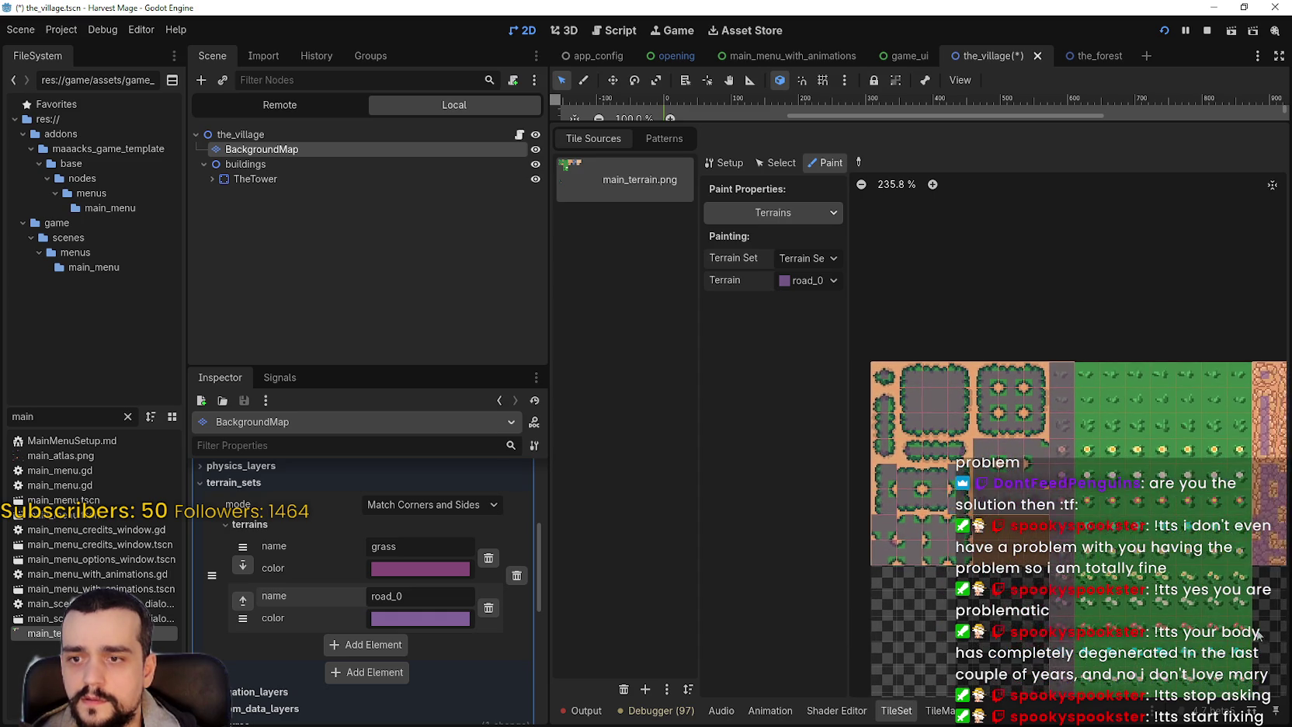
mouse_move(1247, 637)
left_mouse_down()
mouse_move(1268, 636)
mouse_move(1178, 629)
left_mouse_up()
key("ctrl+s")
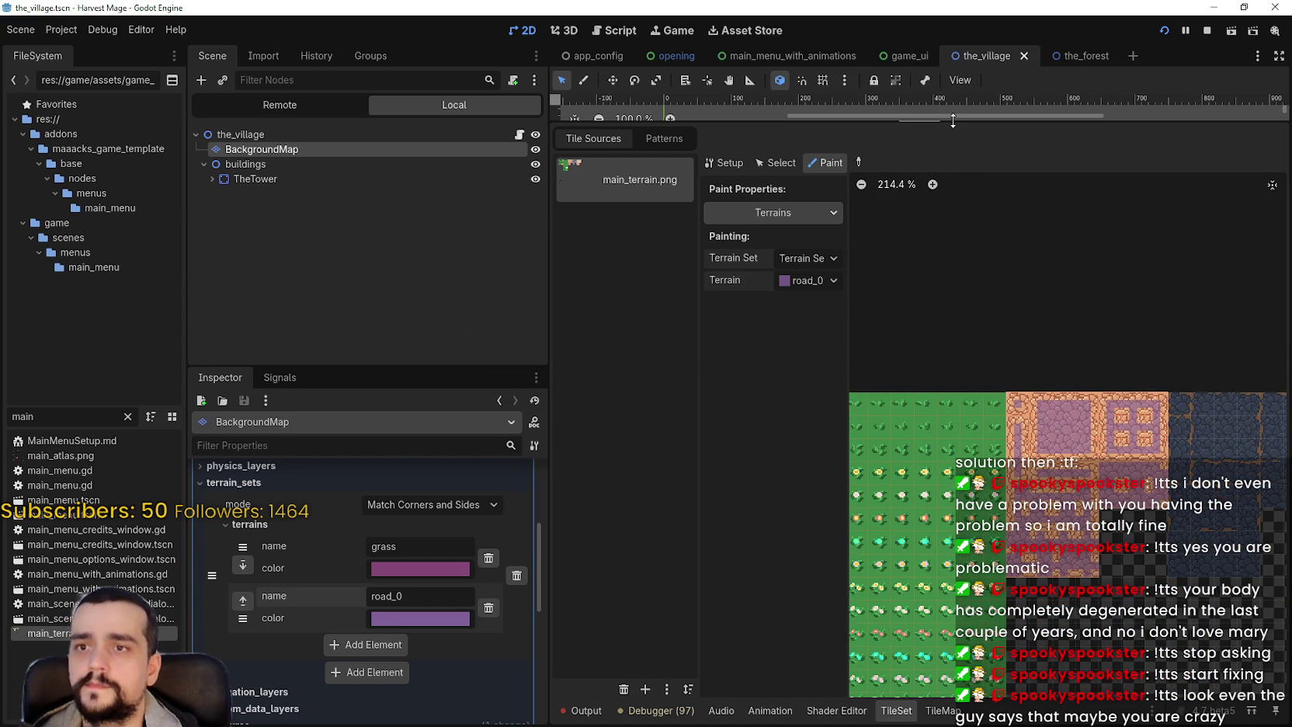
- Enlarge the scene view and ready road_0 terrain painting with the Rectangle tool
left_click_drag(956, 127, 956, 405)
left_click(942, 712)
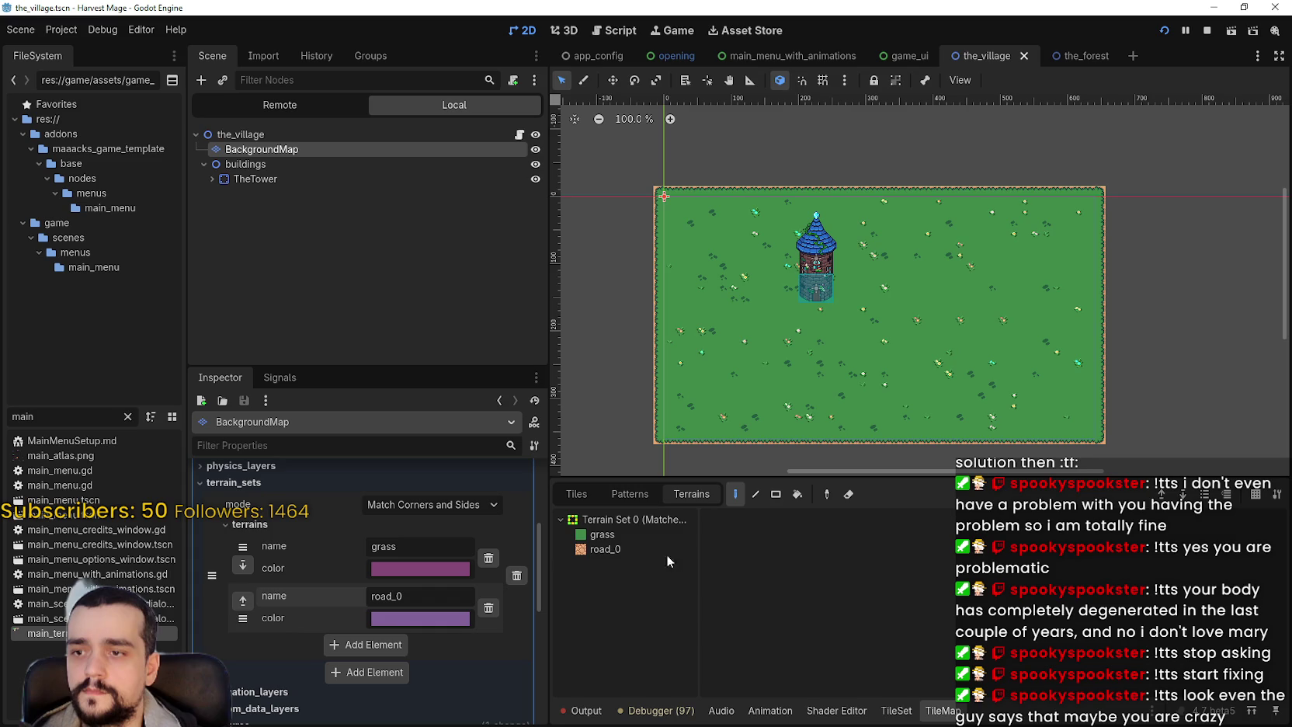
left_click(606, 549)
scroll(934, 264, "down", 1)
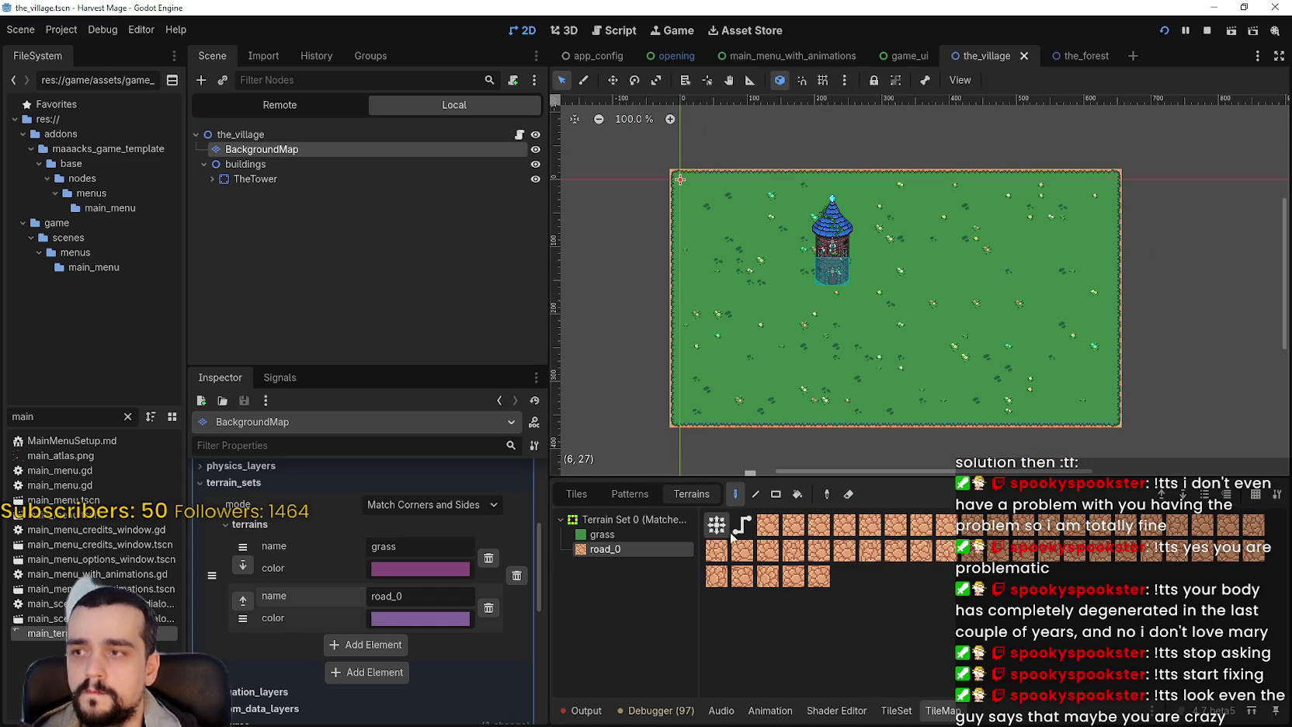
left_click(776, 493)
- Zoom around the village map, then select the root the_village node
scroll(993, 242, "up", 2)
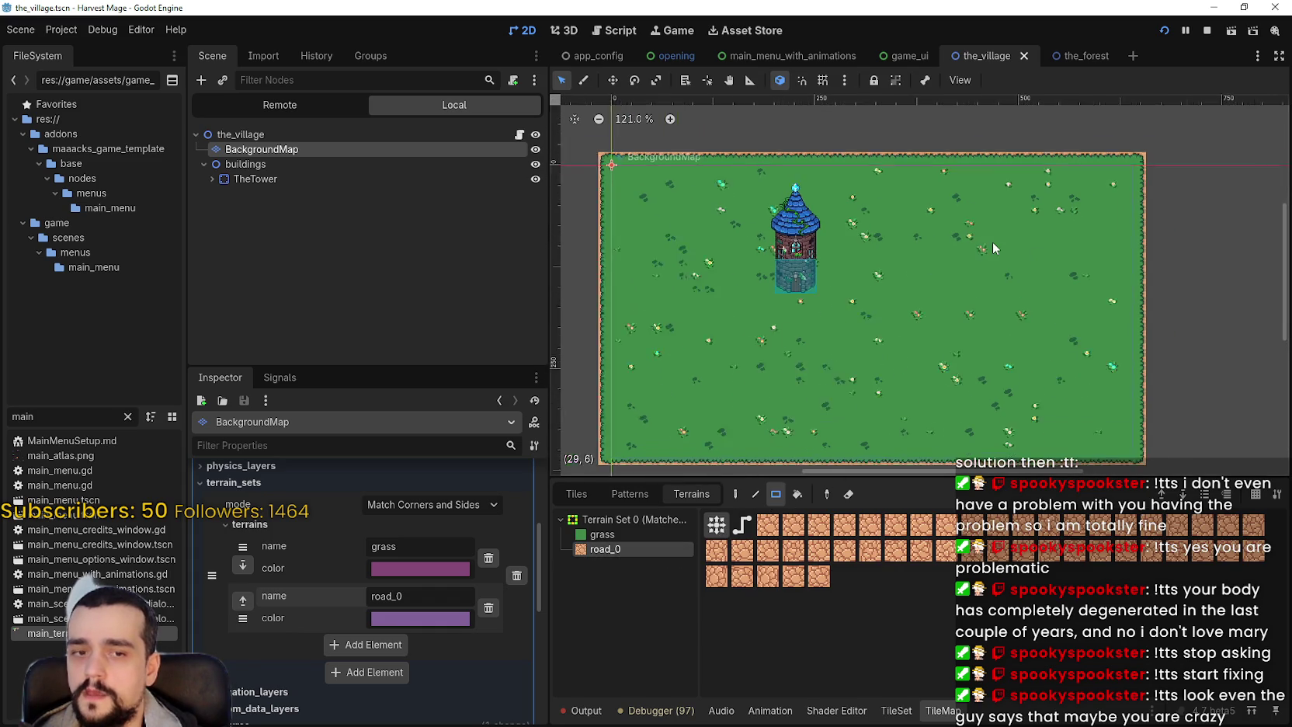
scroll(872, 232, "down", 1)
scroll(870, 222, "down", 1)
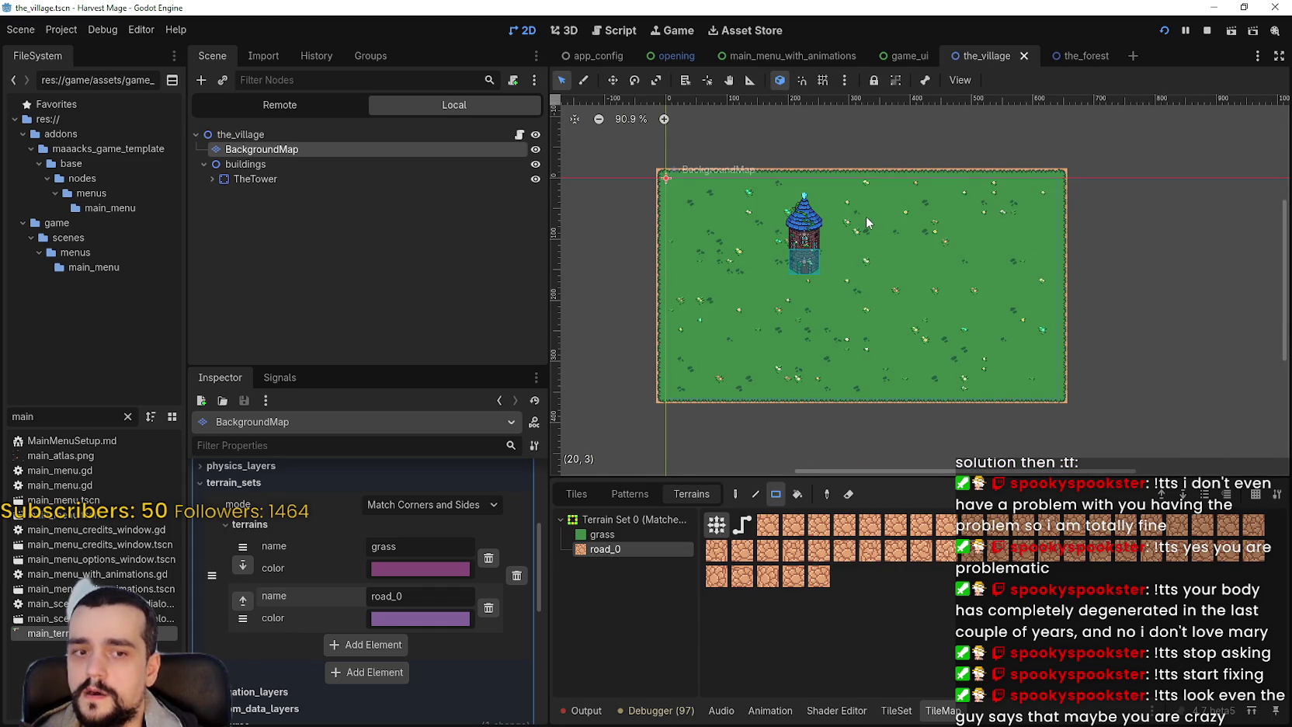
scroll(866, 227, "down", 1)
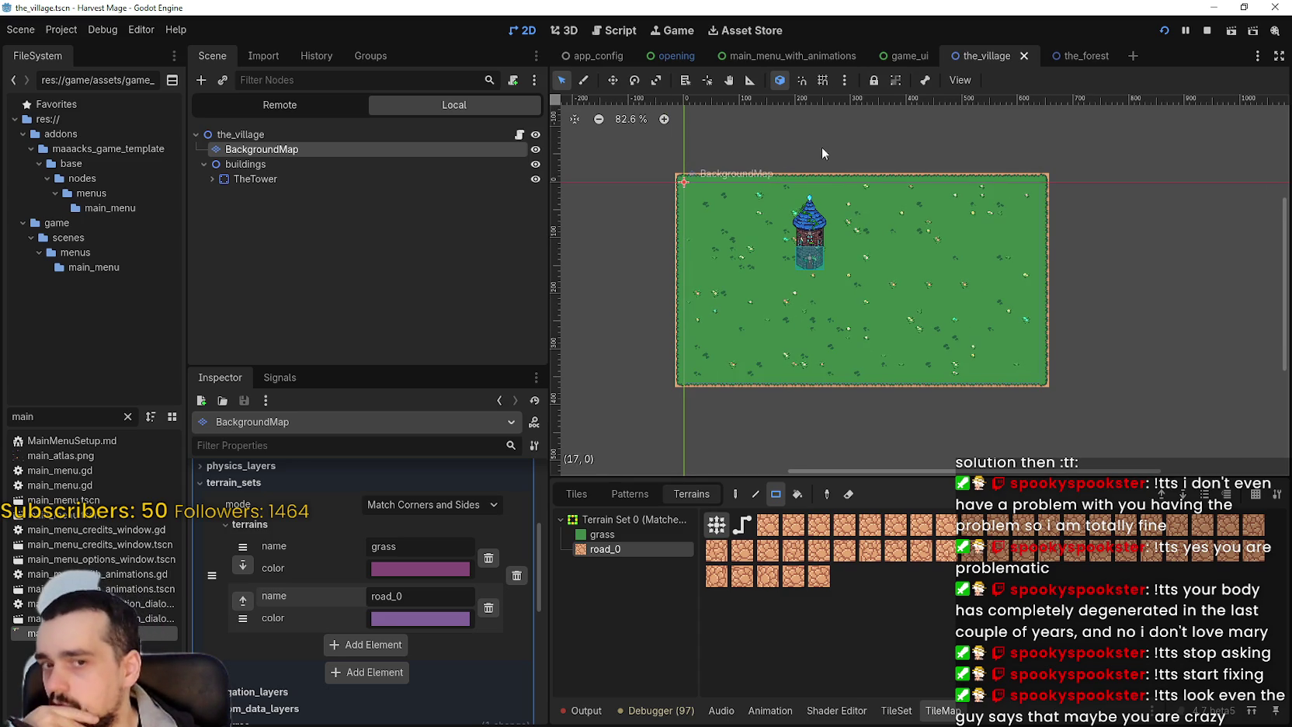
scroll(825, 155, "up", 2)
scroll(1003, 266, "up", 2)
scroll(974, 270, "up", 1)
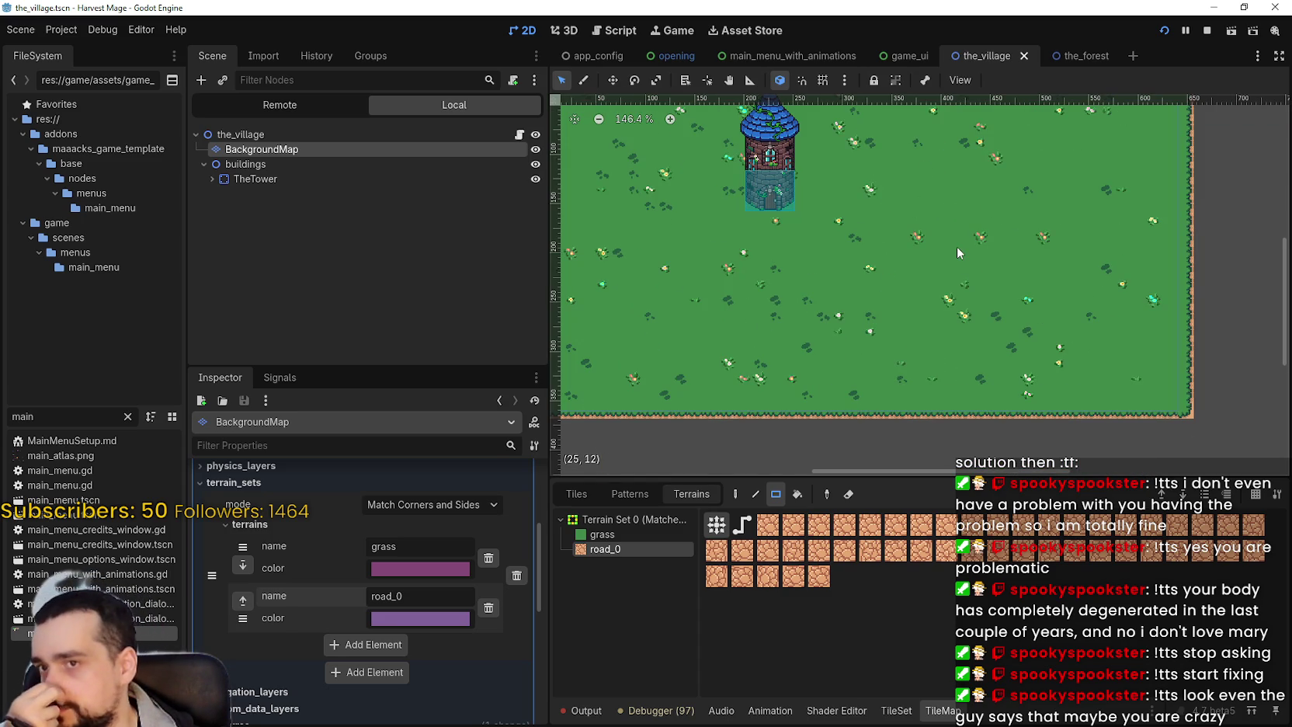
scroll(962, 273, "down", 3)
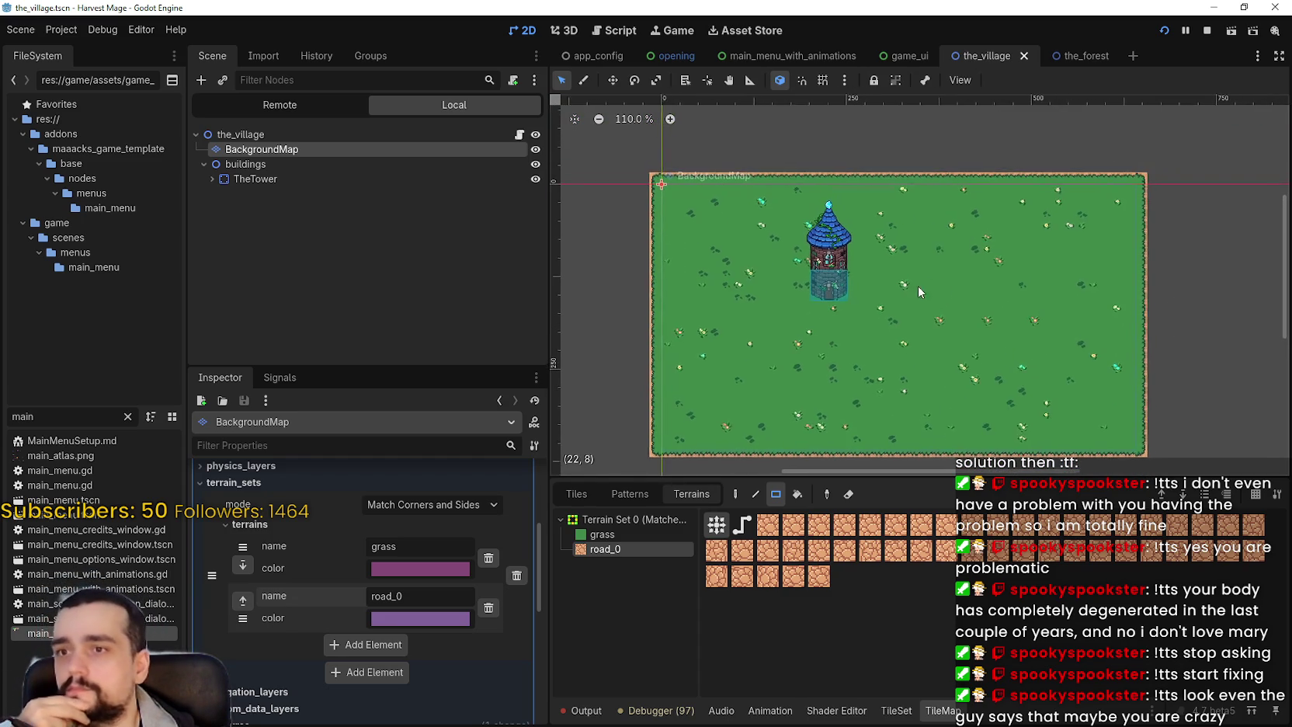
scroll(922, 310, "up", 2)
scroll(905, 278, "up", 2)
scroll(904, 275, "up", 2)
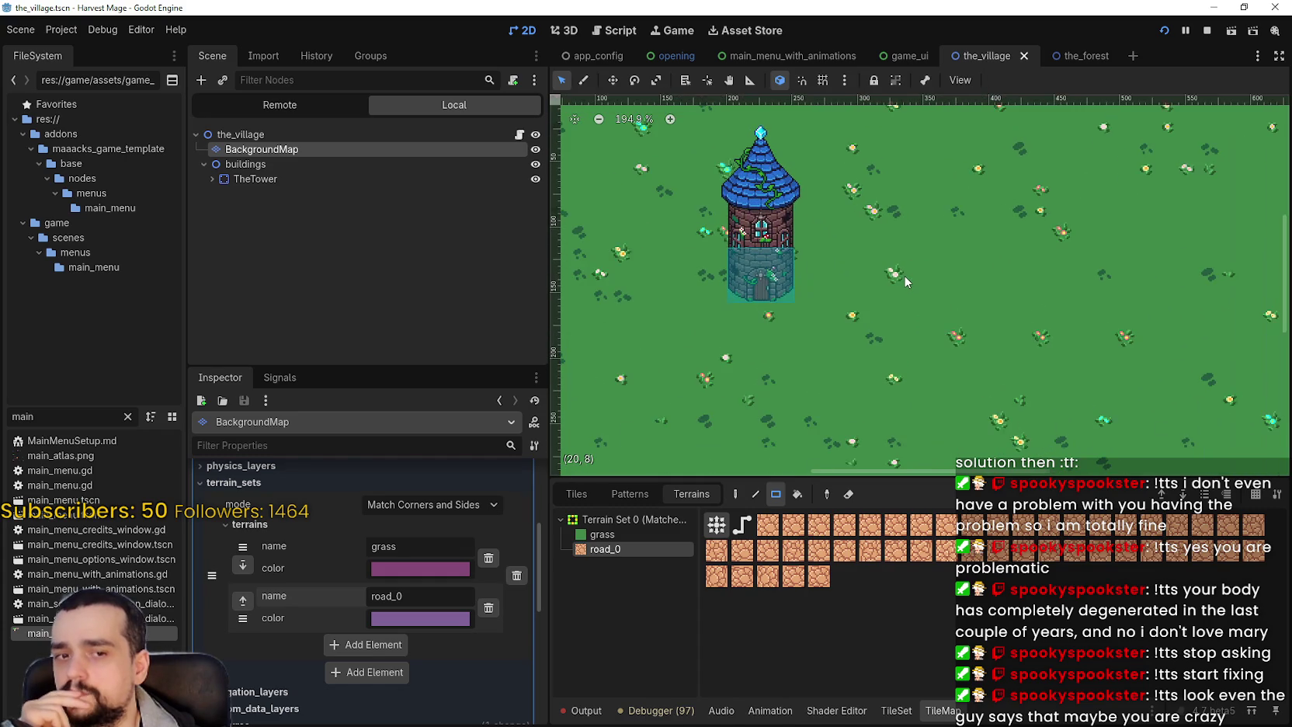
scroll(904, 275, "down", 3)
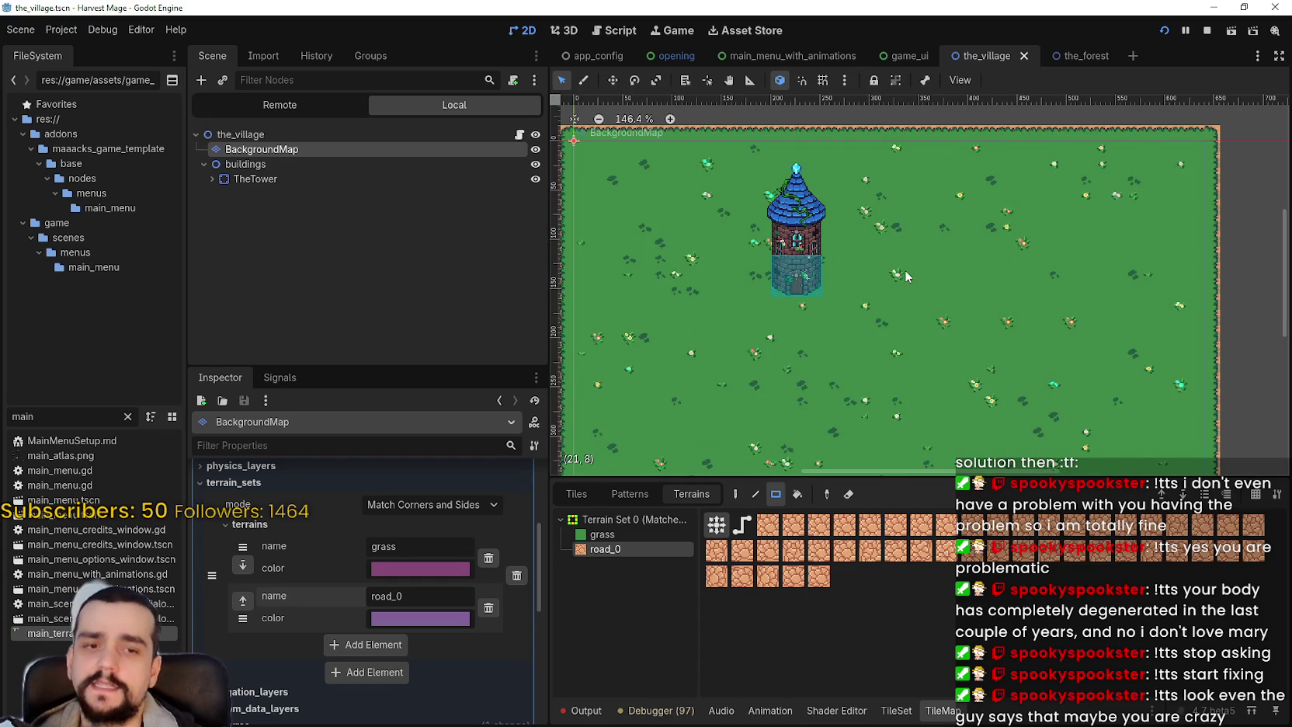
scroll(823, 264, "down", 2)
scroll(730, 255, "up", 4)
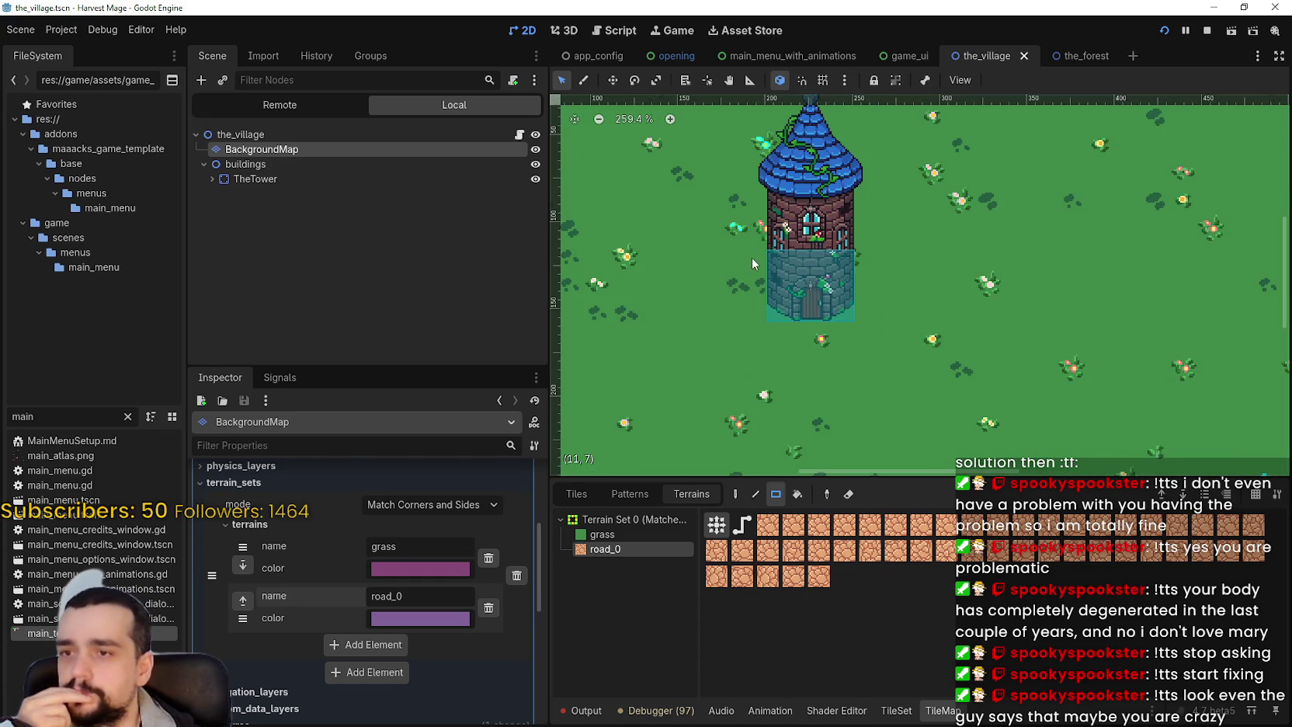
scroll(751, 258, "down", 5)
scroll(912, 247, "up", 2)
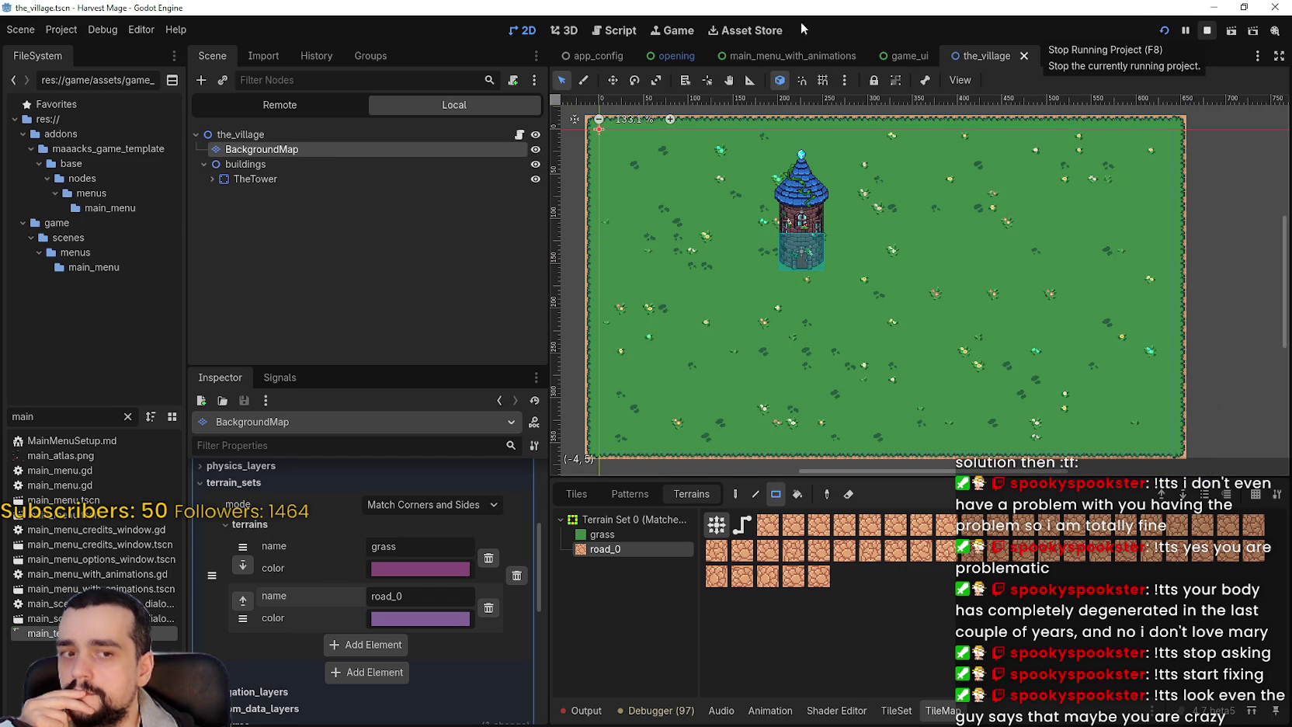
left_click(371, 135)
- Add a Camera2D child node to the_village, found by searching 'camera'
right_click(273, 134)
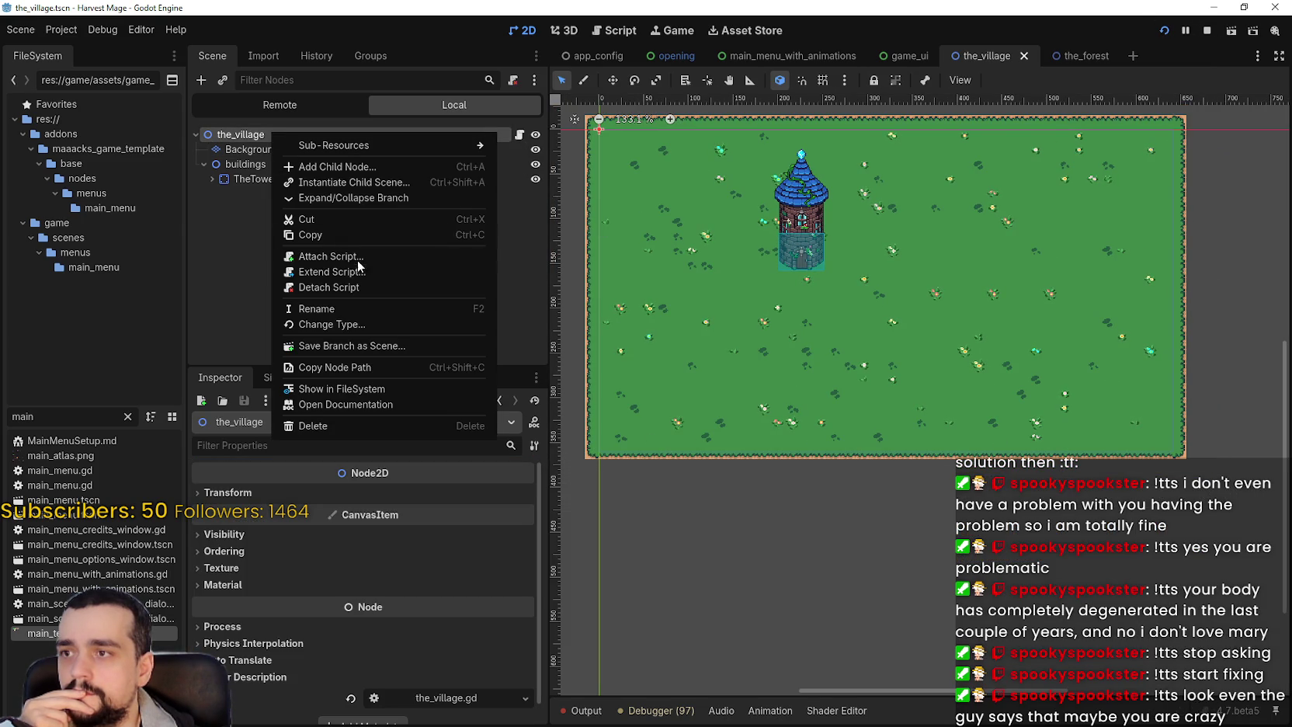
left_click(344, 166)
type("cam")
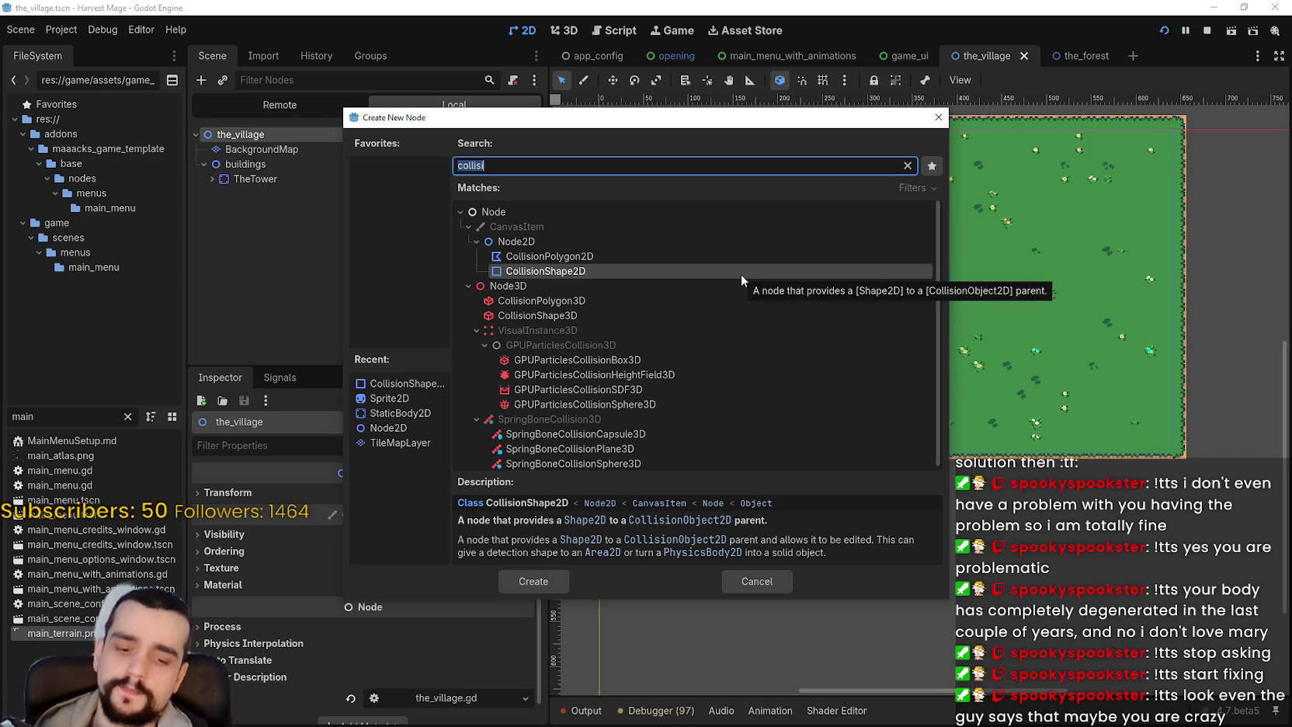
type("era")
left_click(743, 255)
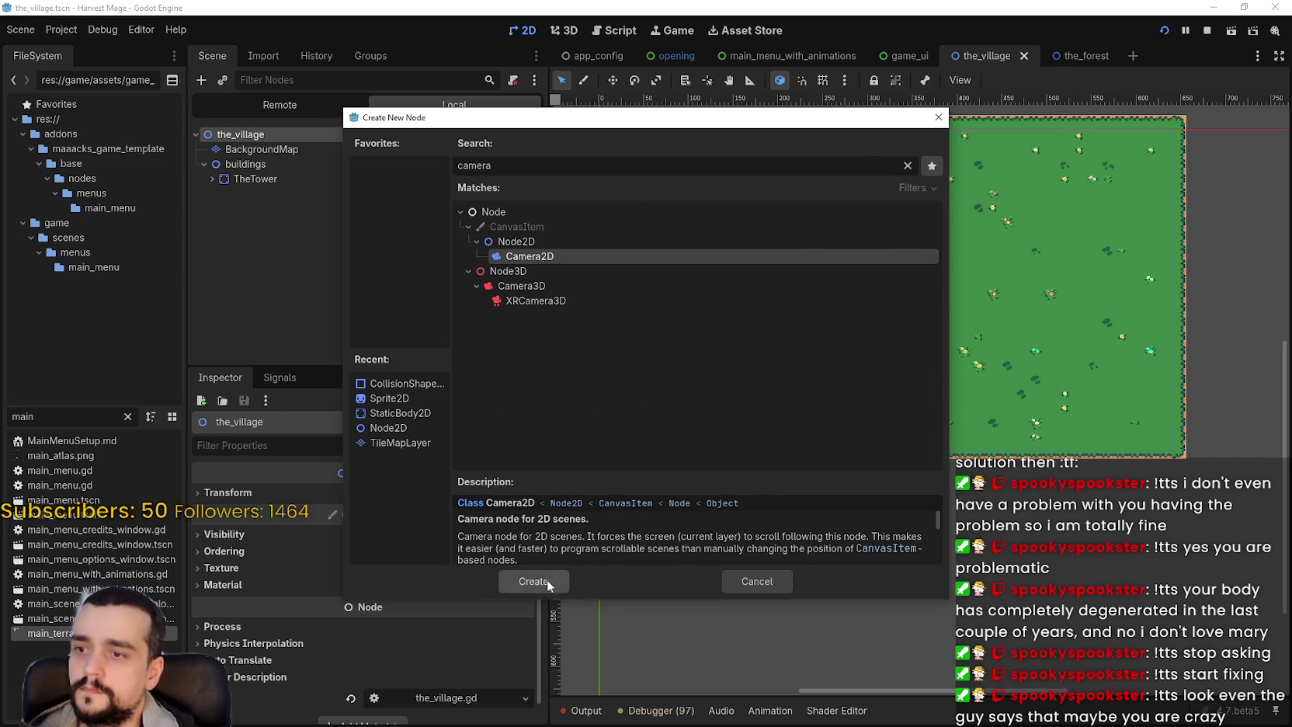
left_click(544, 588)
- Set the Camera2D zoom to 2.0
scroll(853, 311, "down", 3)
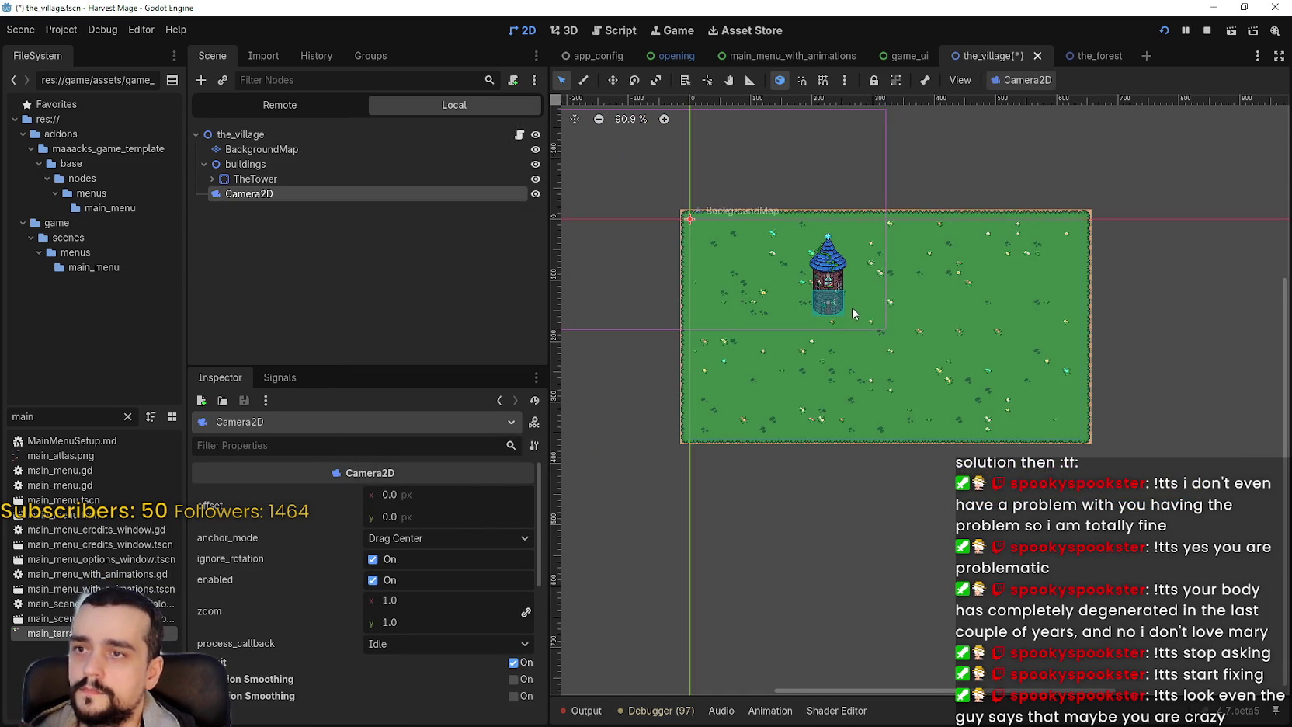
scroll(851, 305, "down", 2)
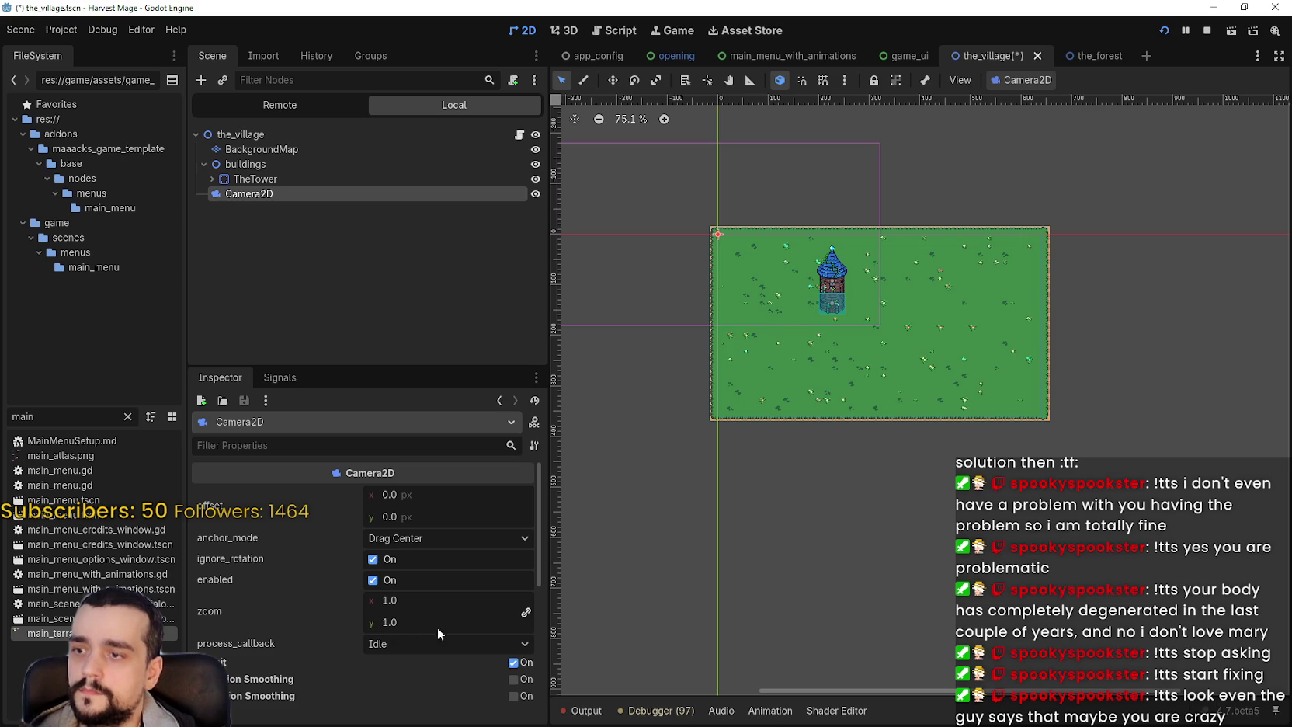
left_click(429, 601)
type("2")
key("Return")
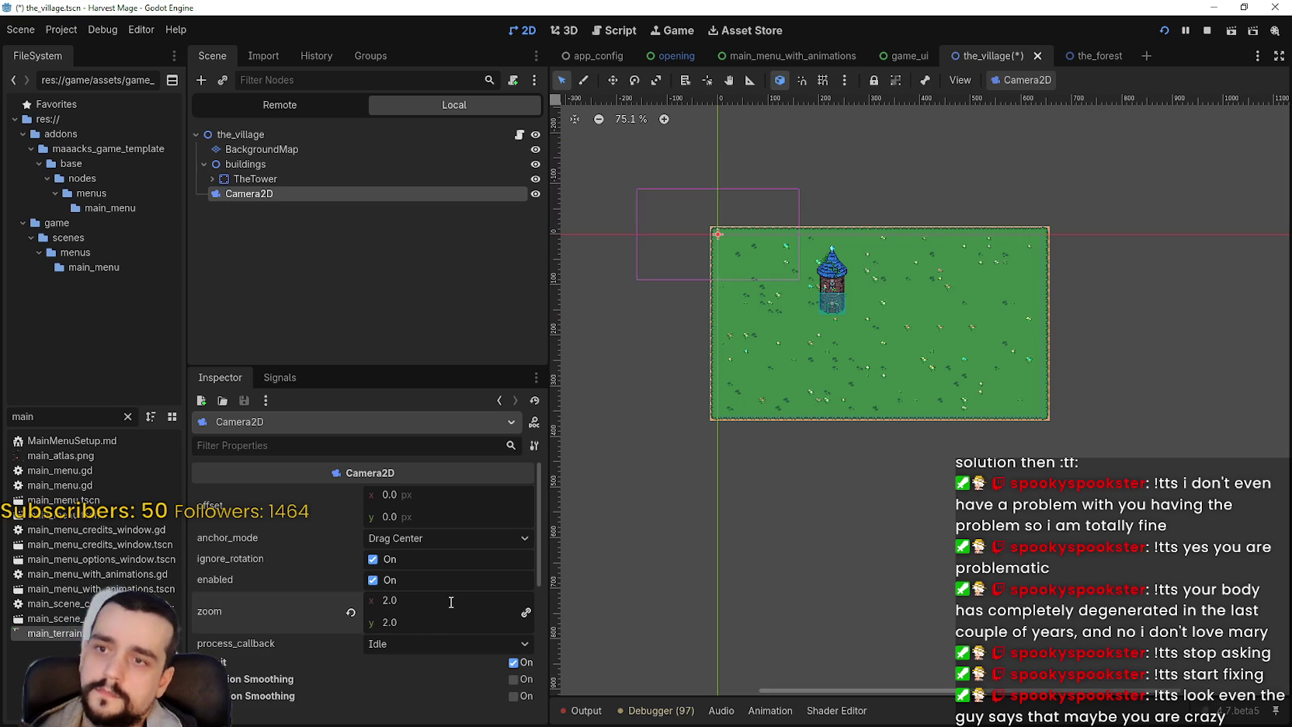
scroll(674, 302, "up", 2)
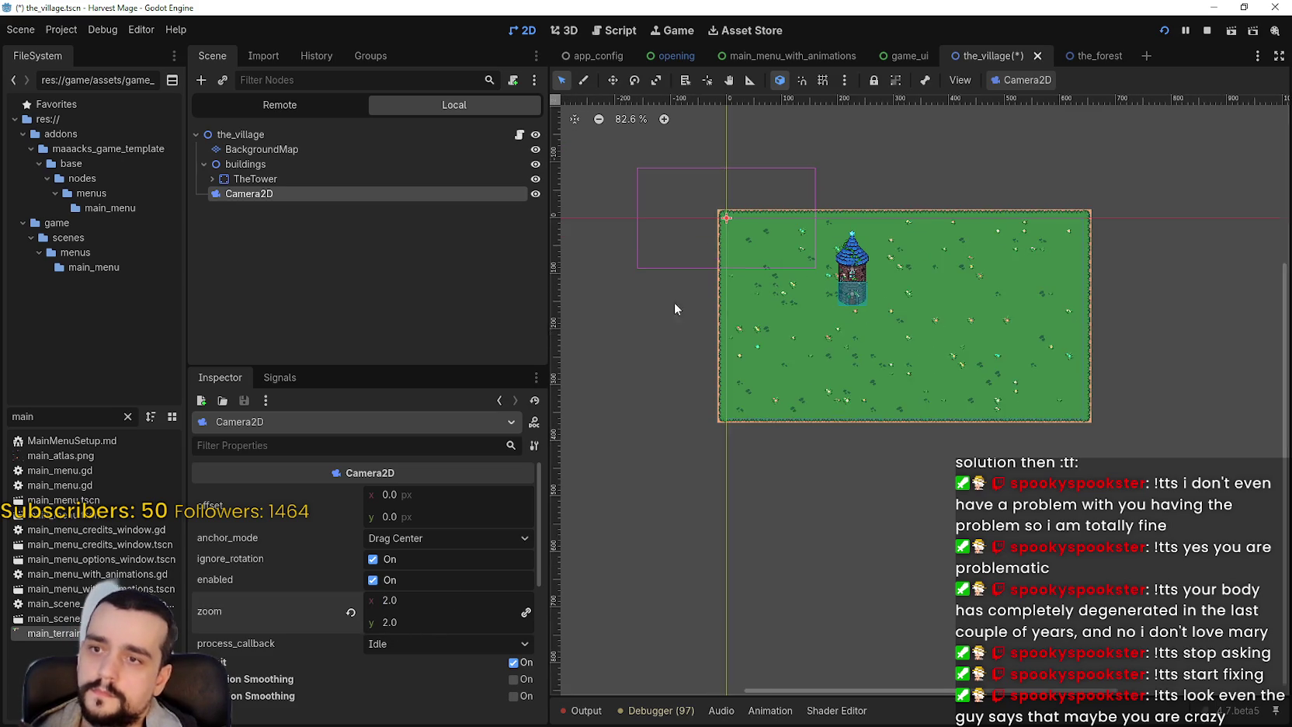
- Move the camera frame onto the map near the tower and save the scene
left_click(610, 85)
mouse_move(720, 242)
left_mouse_down()
mouse_move(928, 351)
mouse_move(927, 319)
left_mouse_up()
scroll(960, 339, "up", 2)
scroll(928, 320, "up", 3)
key("ctrl+s")
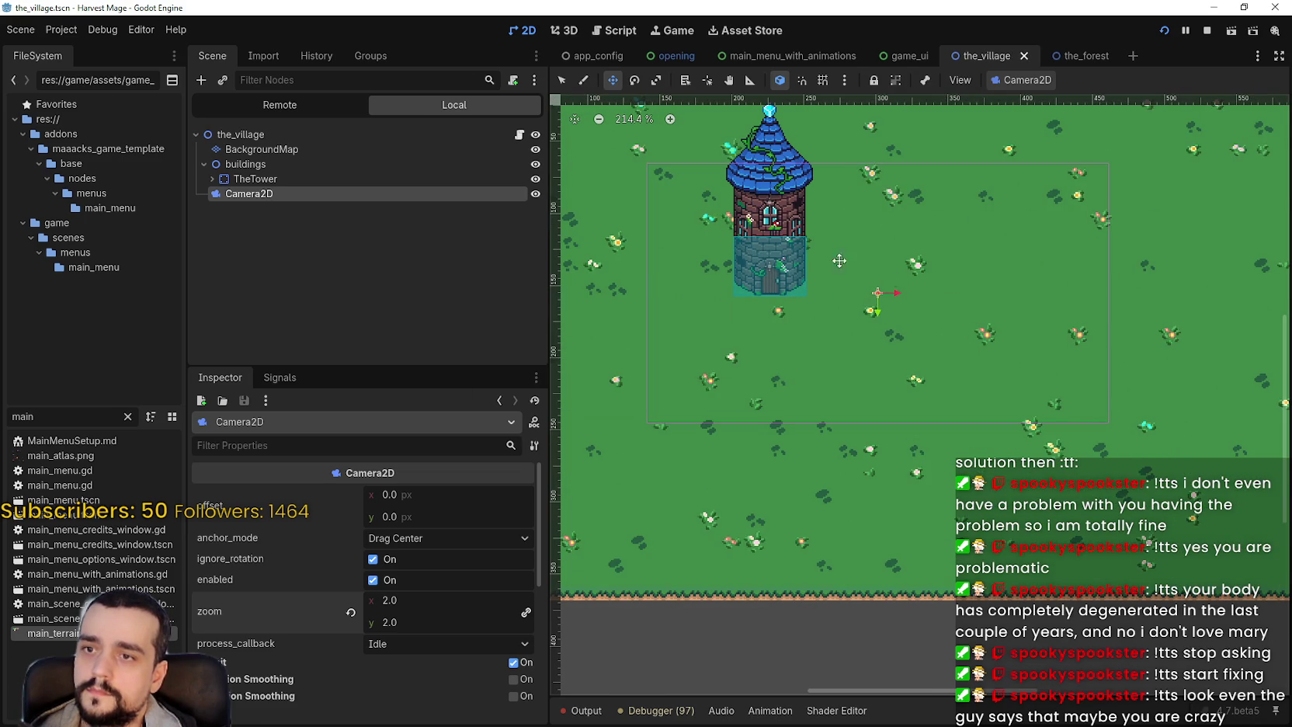
scroll(825, 292, "up", 6)
scroll(787, 375, "down", 1)
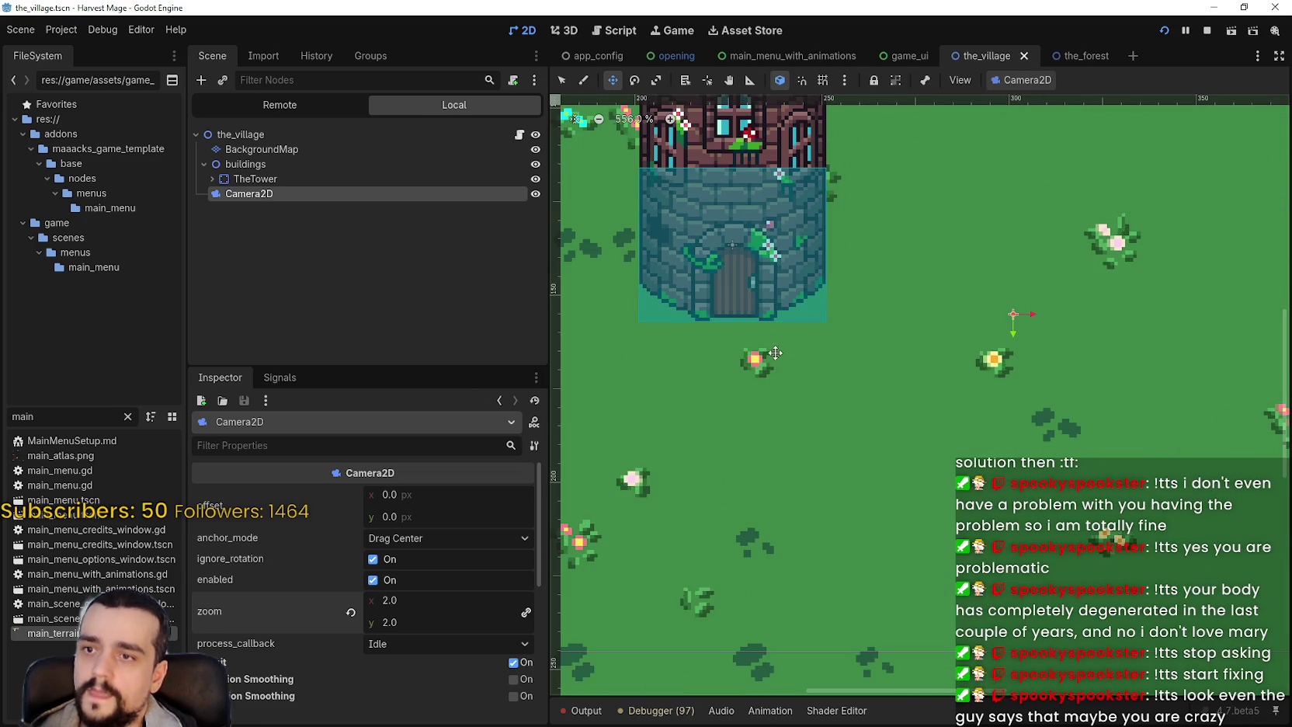
scroll(752, 348, "up", 1)
scroll(752, 349, "down", 8)
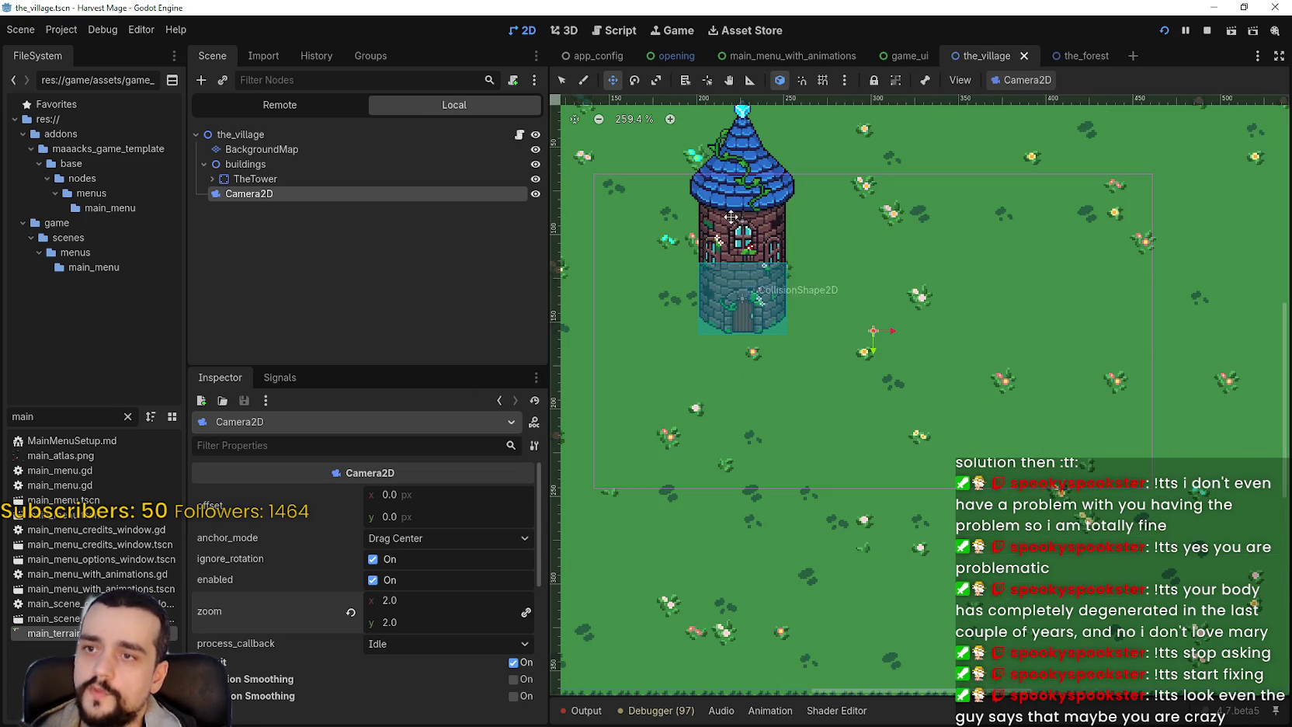
scroll(777, 349, "up", 4)
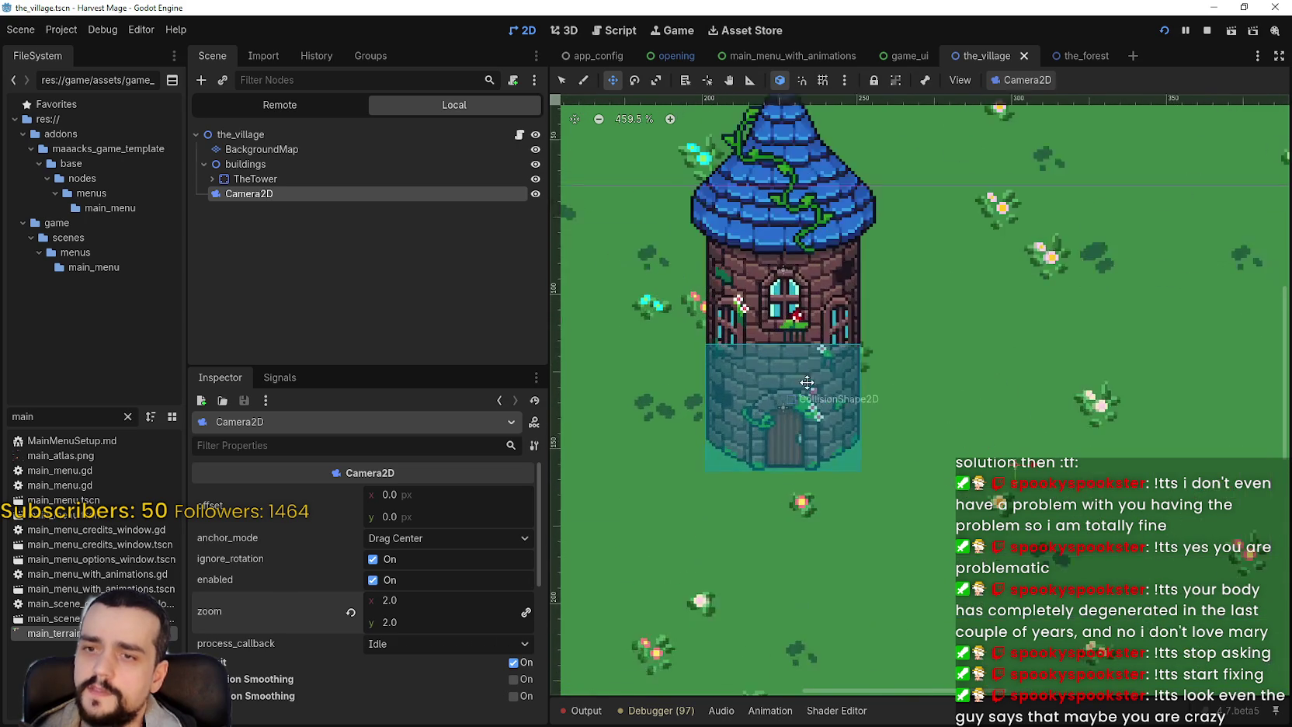
scroll(893, 350, "up", 9)
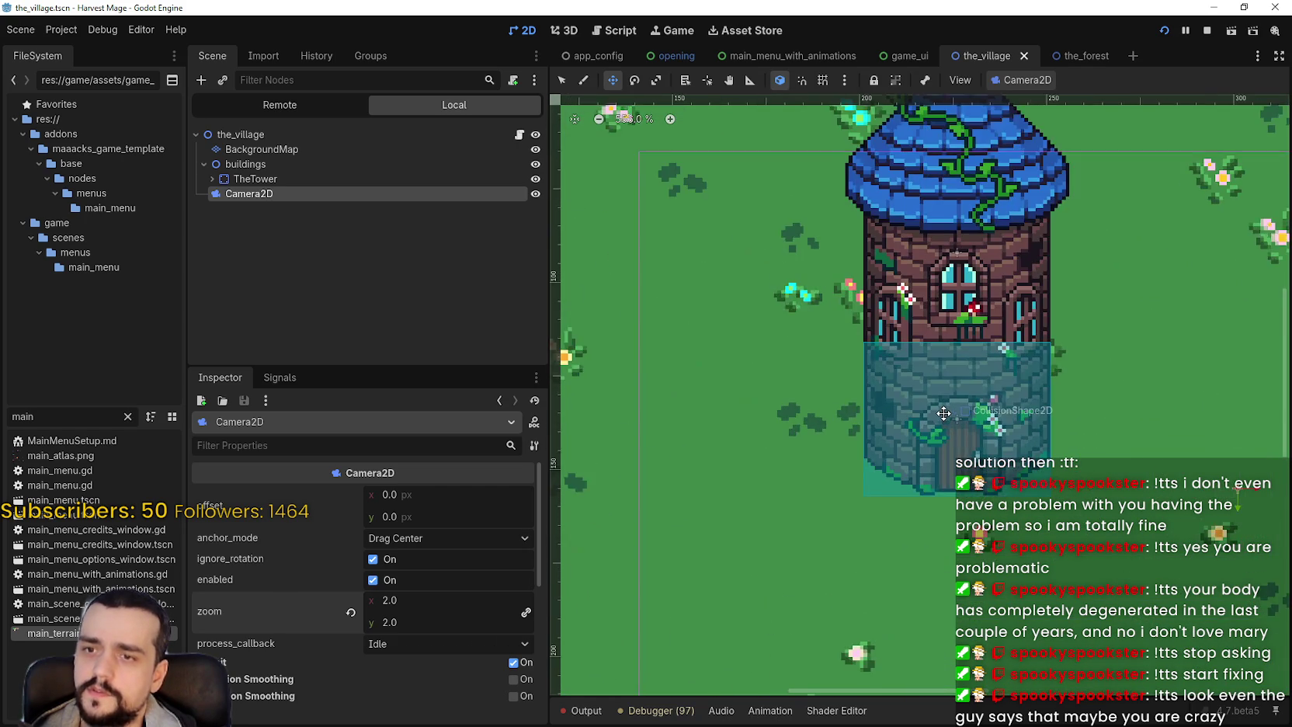
scroll(907, 446, "down", 7)
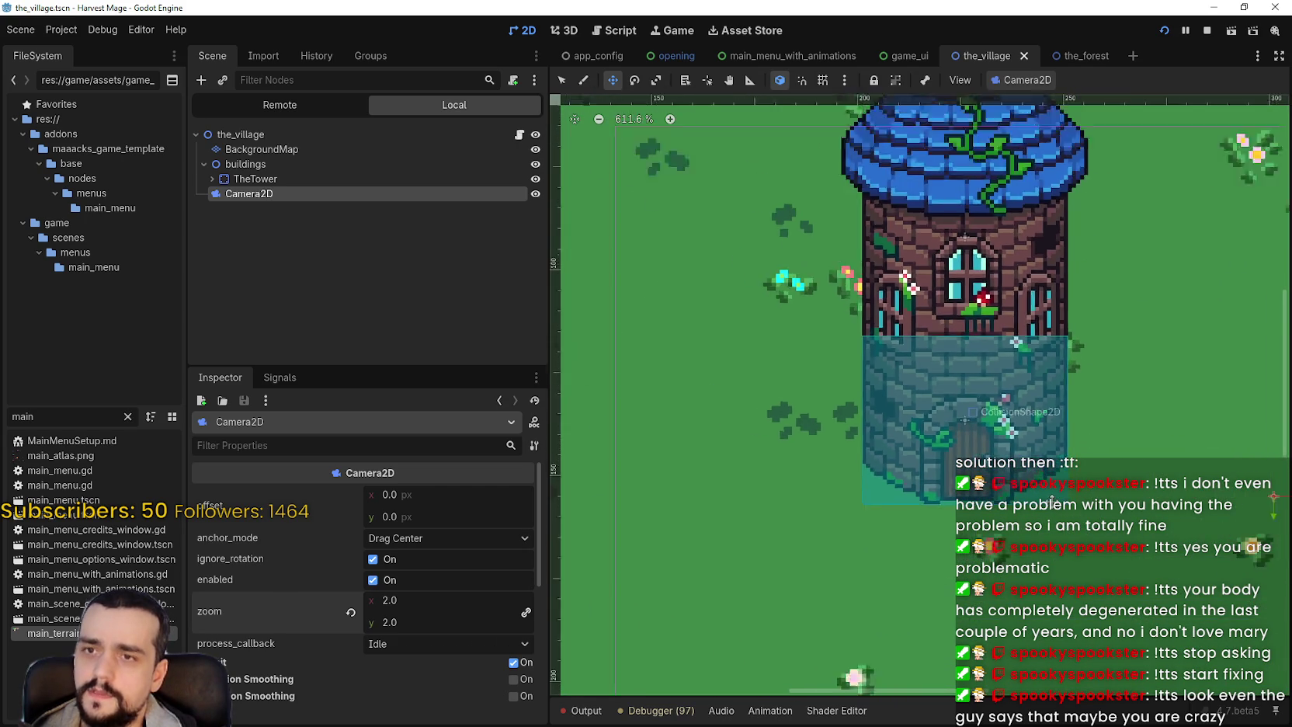
scroll(909, 446, "down", 2)
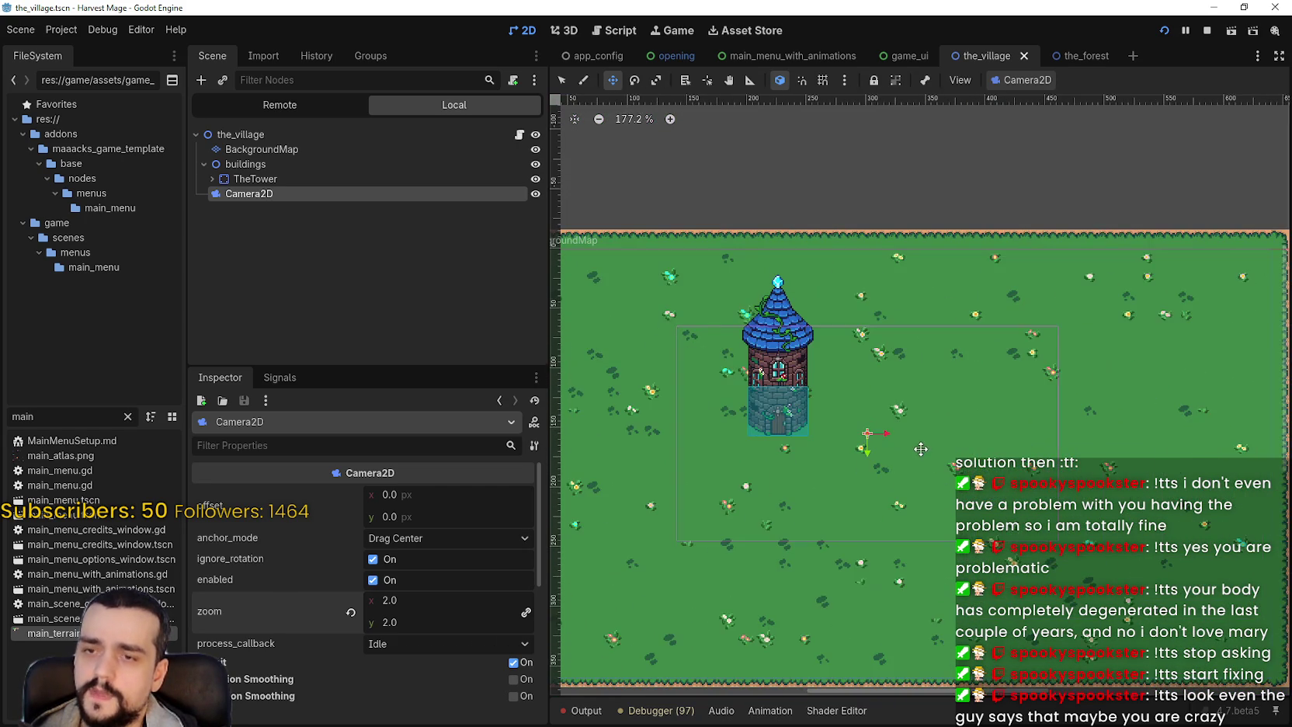
scroll(917, 411, "up", 3)
scroll(917, 403, "down", 10)
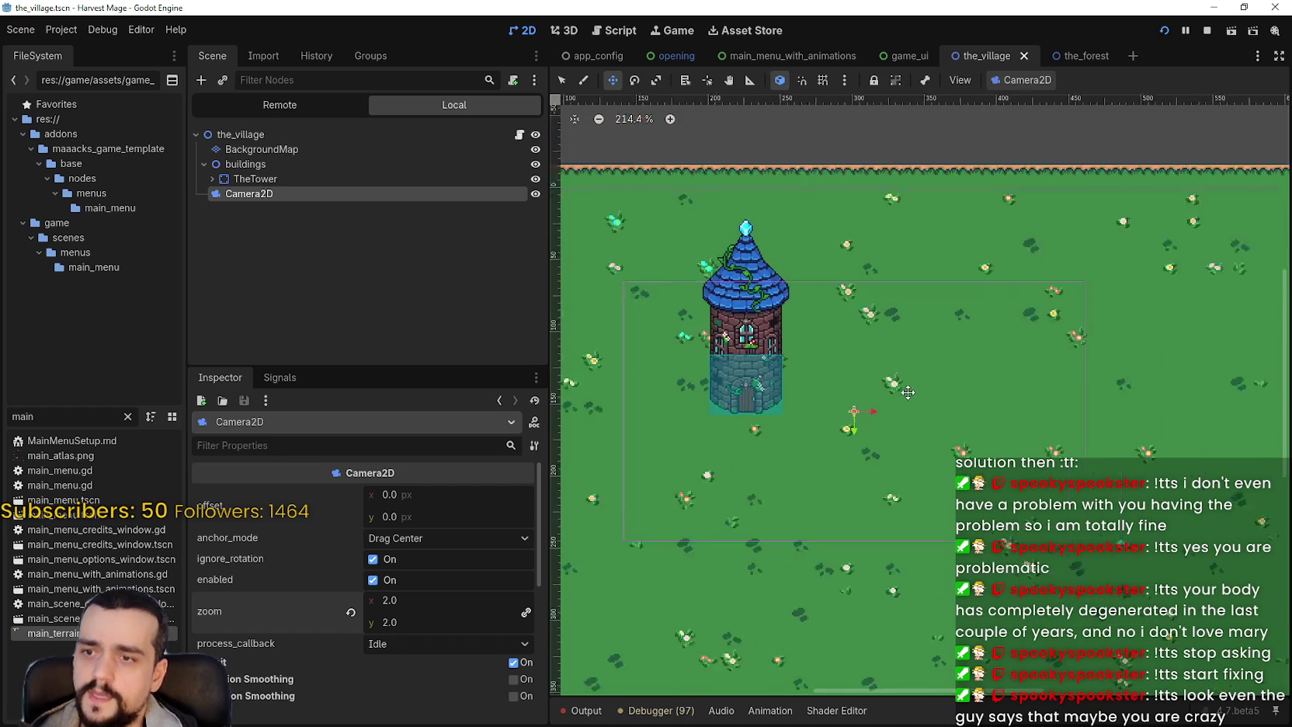
- Select BackgroundMap and paint a test road_0 strip at the map's bottom edge
left_click(289, 135)
left_click(287, 149)
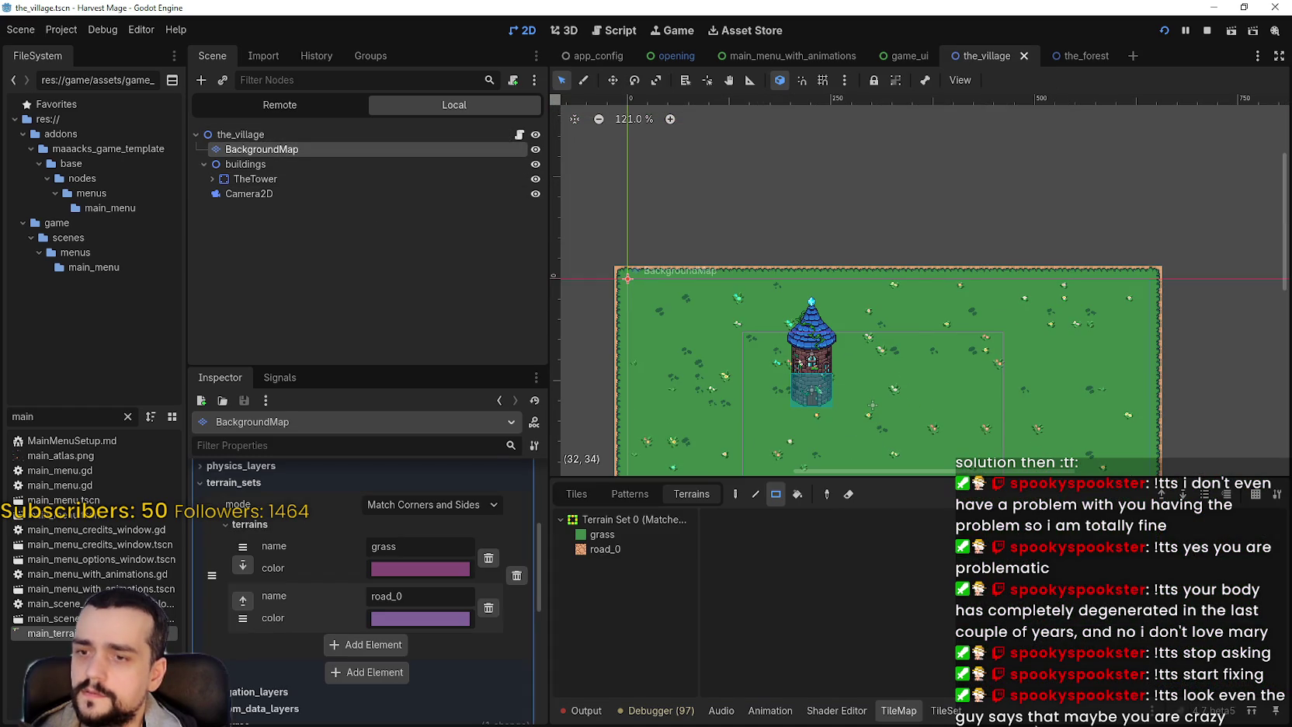
left_click(605, 549)
scroll(844, 457, "down", 2)
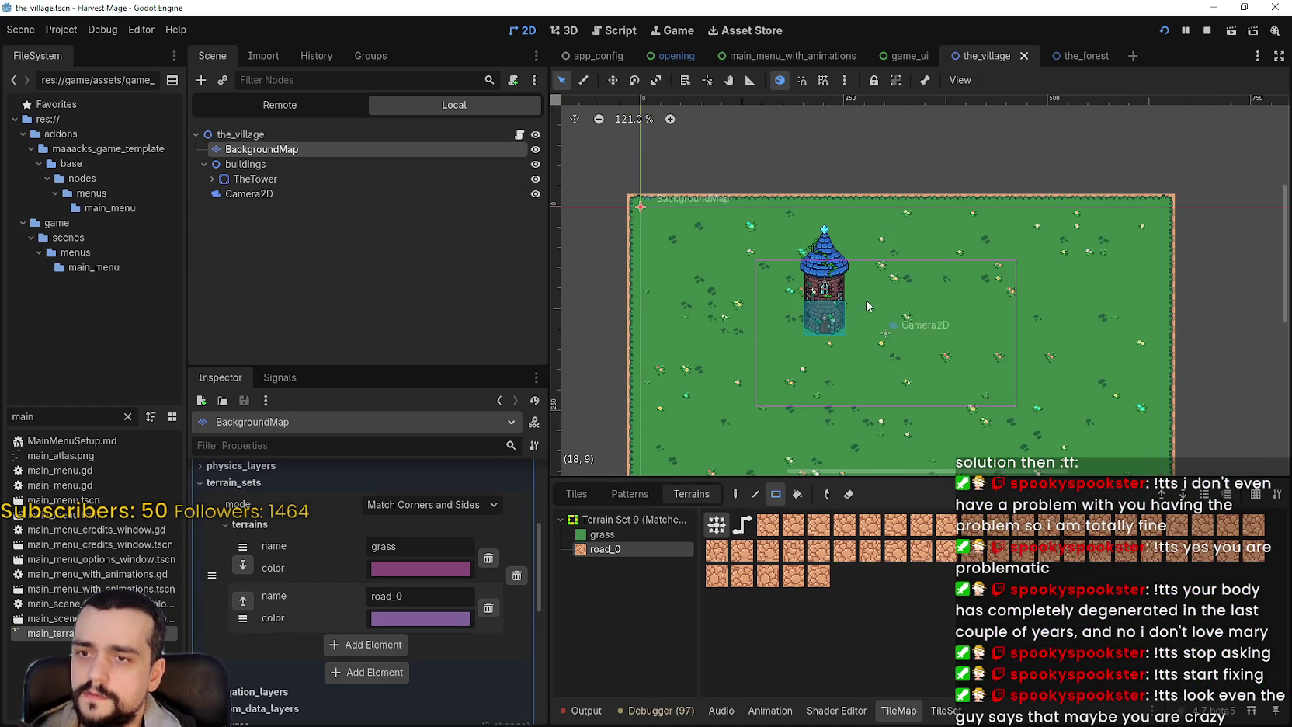
scroll(926, 260, "down", 2)
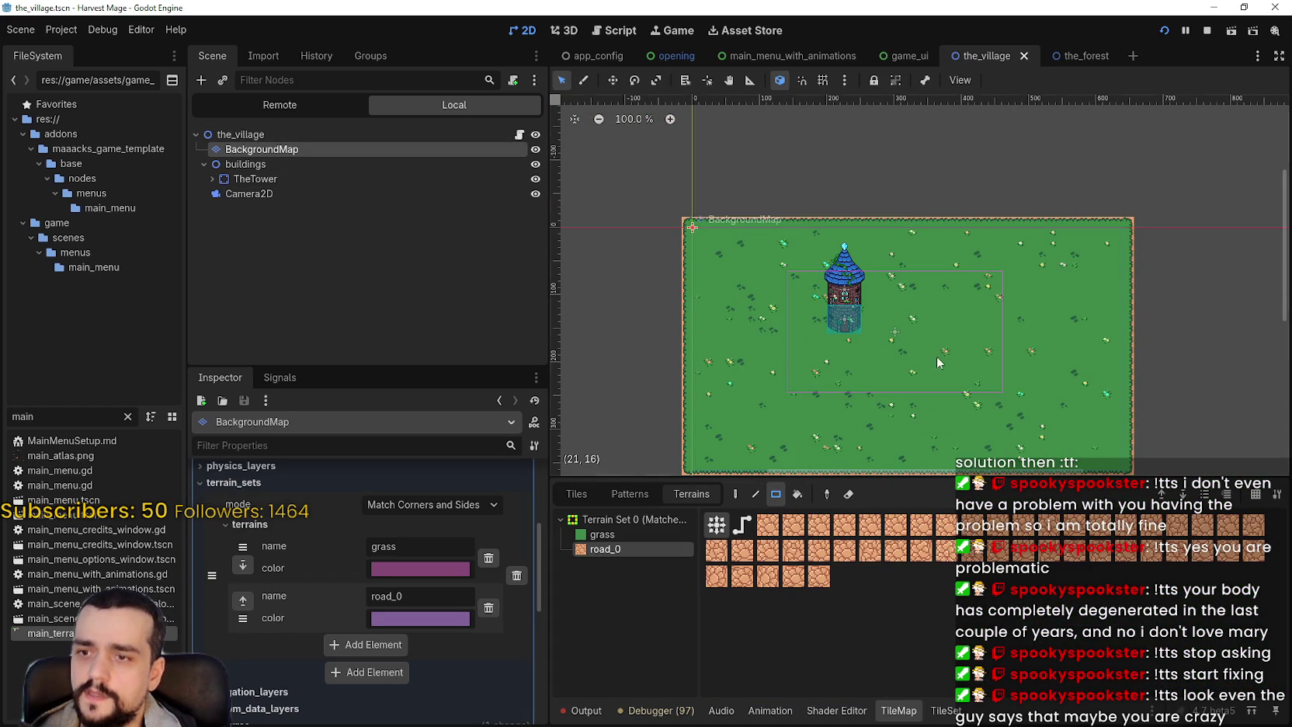
scroll(936, 341, "down", 1)
scroll(924, 349, "up", 1)
left_click_drag(916, 419, 917, 372)
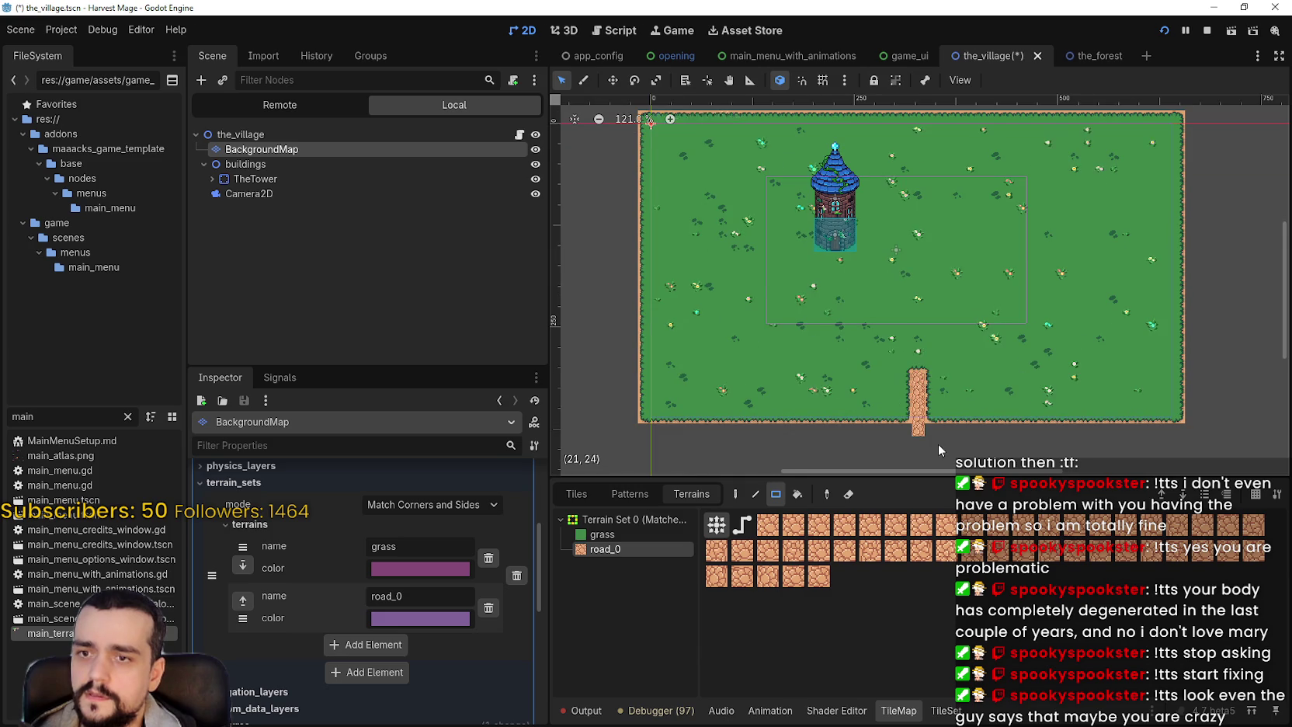
scroll(938, 435, "up", 2)
left_click_drag(940, 420, 916, 320)
- Undo the road strip and show the grid over the canvas
scroll(920, 342, "down", 3)
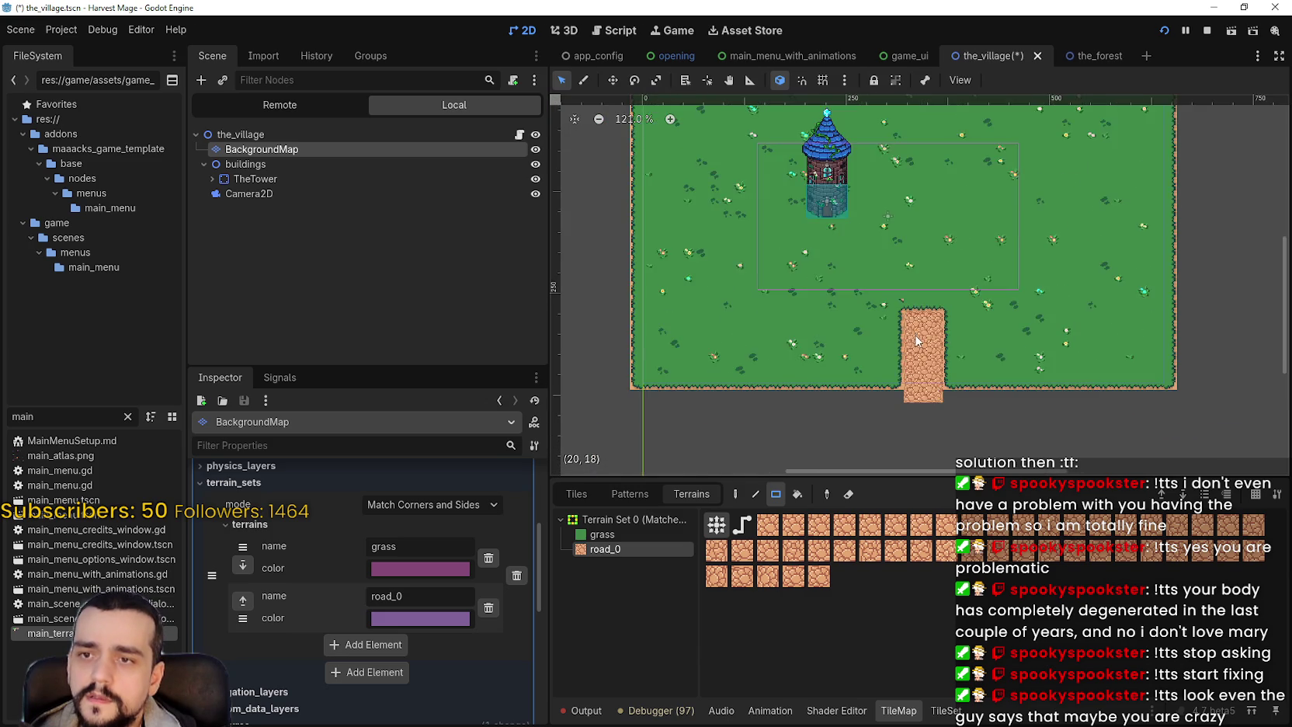
scroll(921, 374, "up", 2)
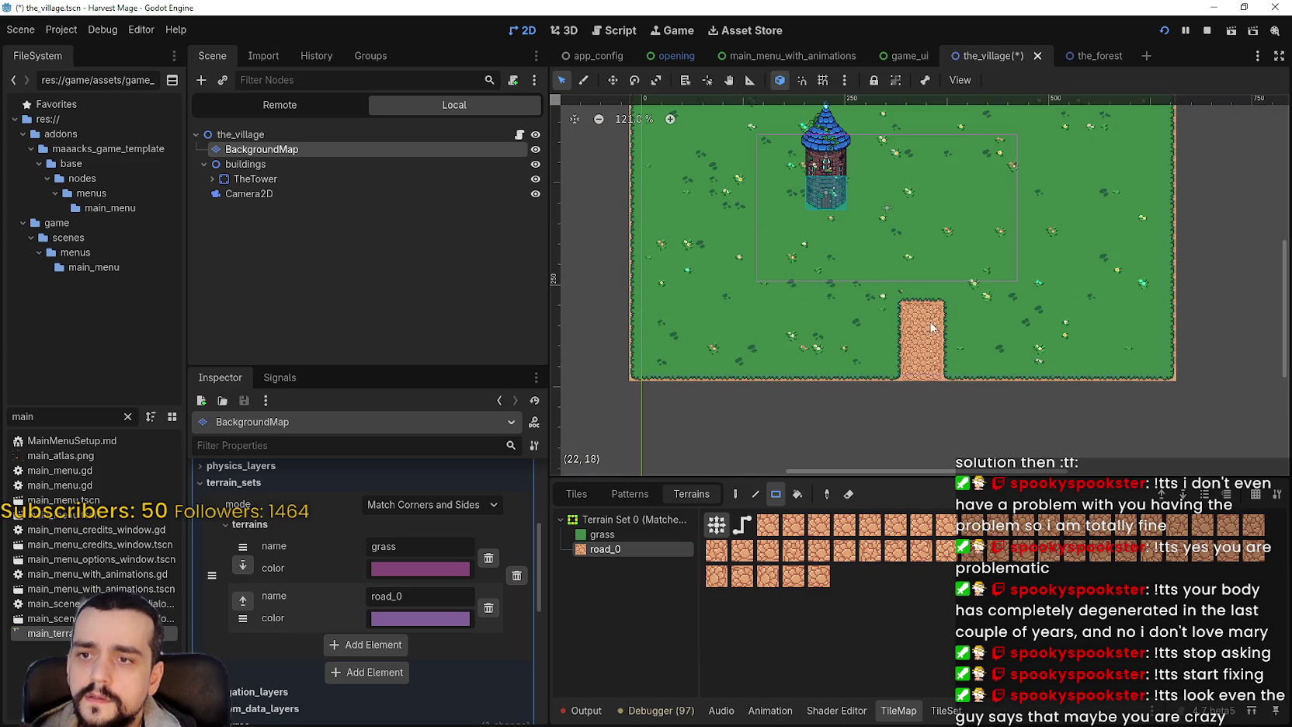
key("ctrl+z")
key("ctrl+z")
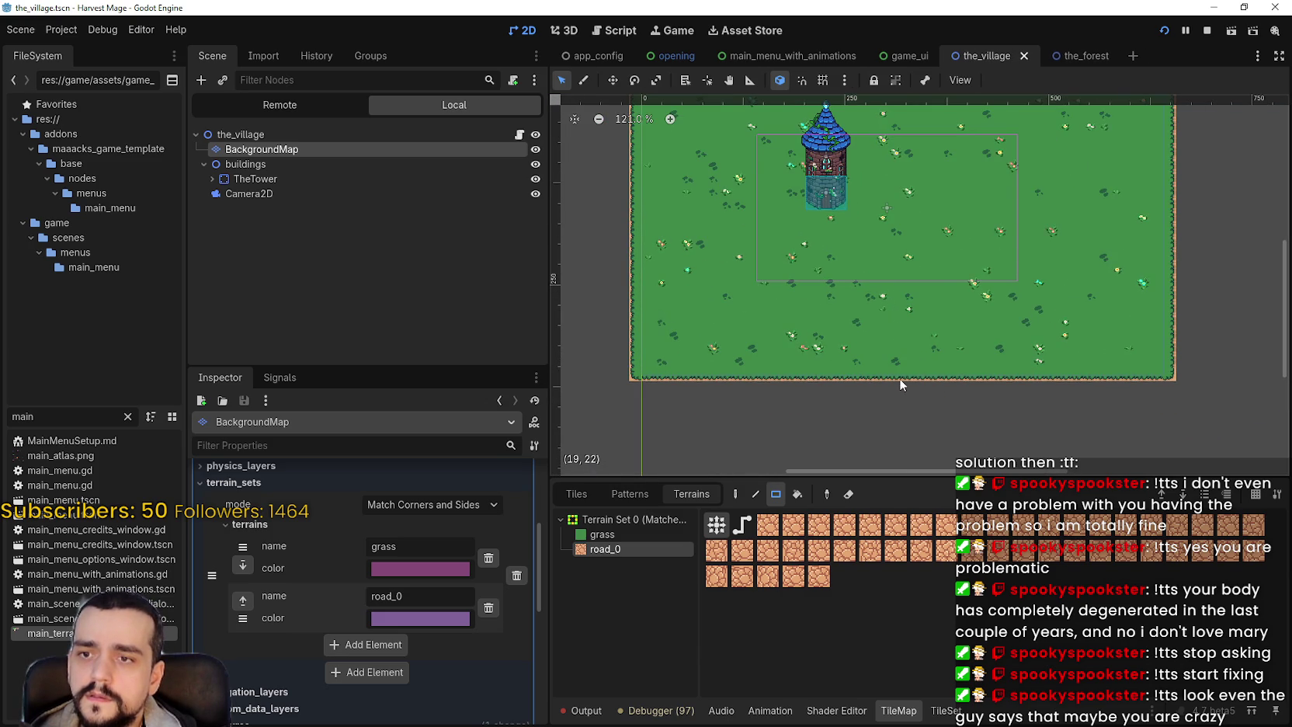
scroll(902, 379, "down", 1)
left_click(825, 81)
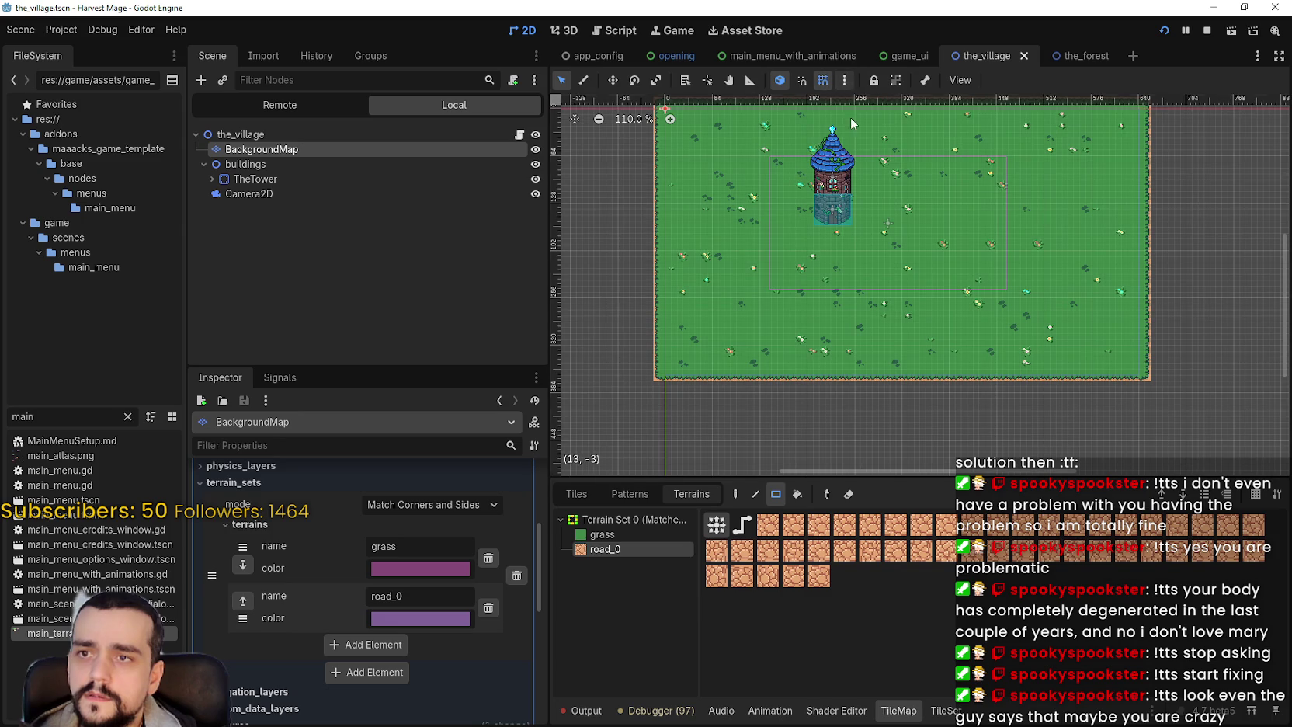
scroll(953, 362, "up", 3)
scroll(895, 398, "down", 2)
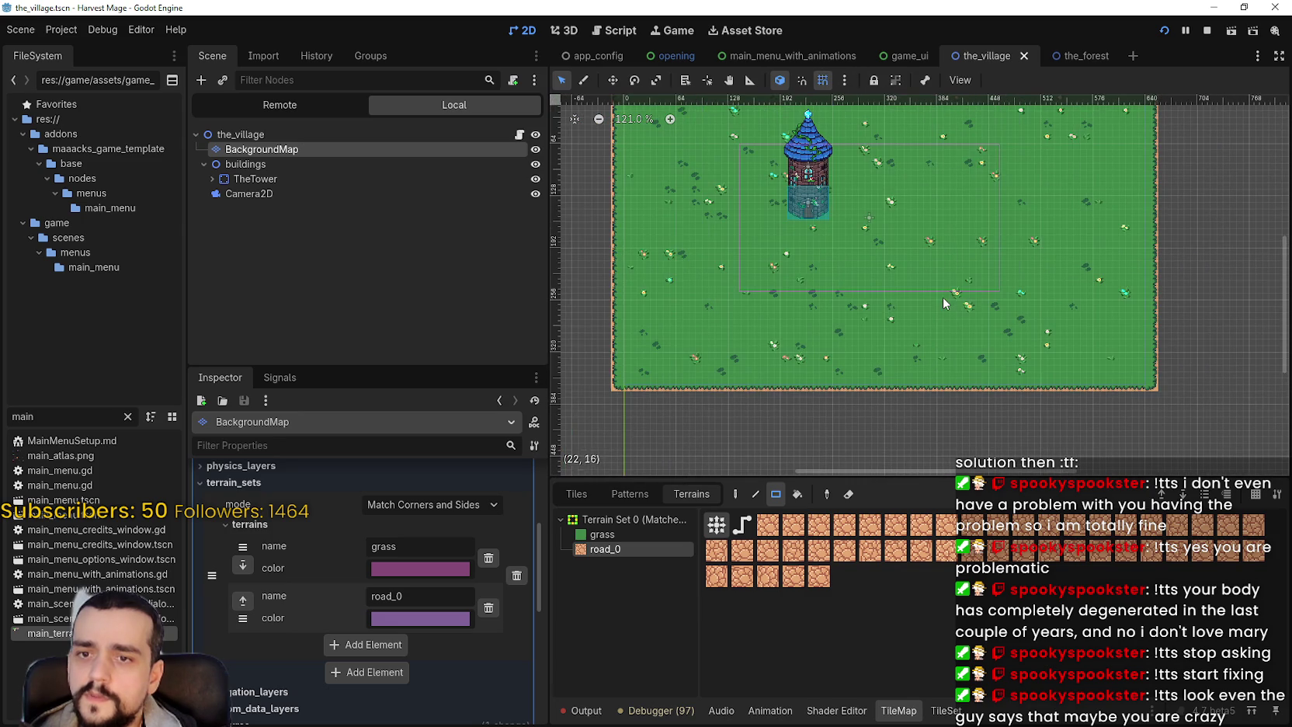
left_click(844, 81)
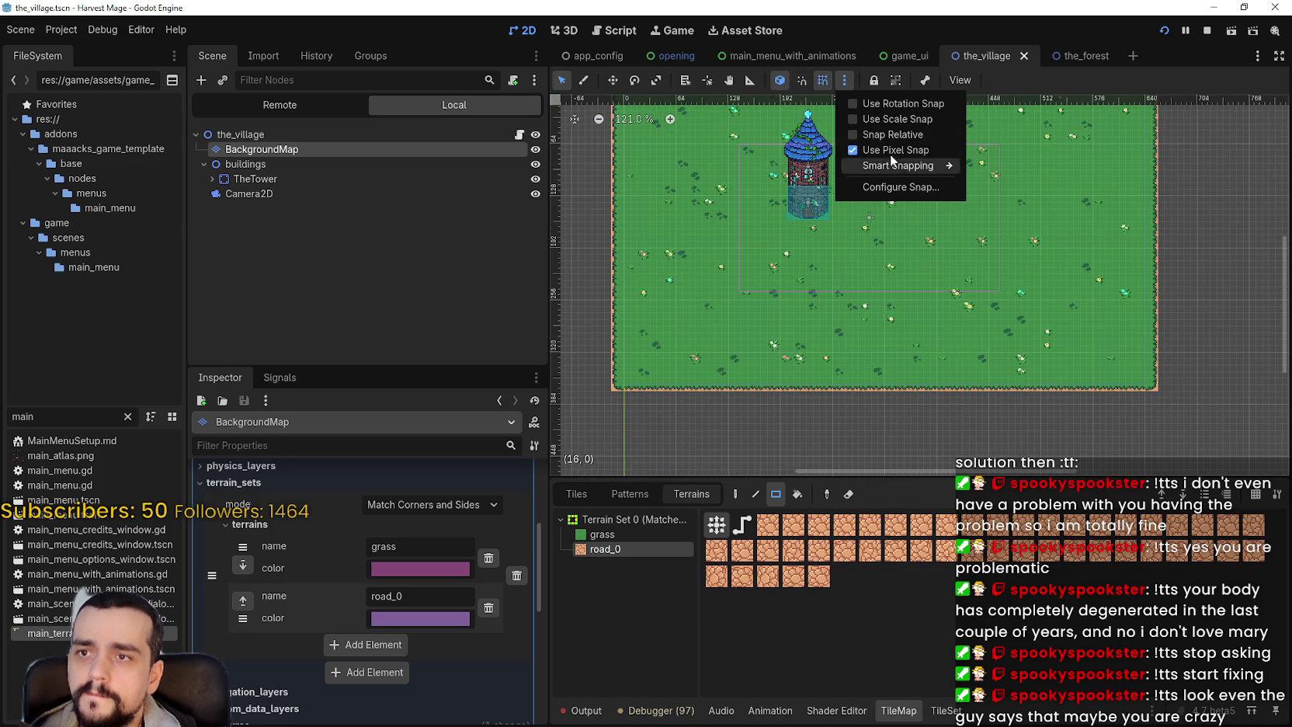
- Set the snap Grid Step to 16 × 16 px in Configure Snap
mouse_move(901, 165)
left_click(911, 187)
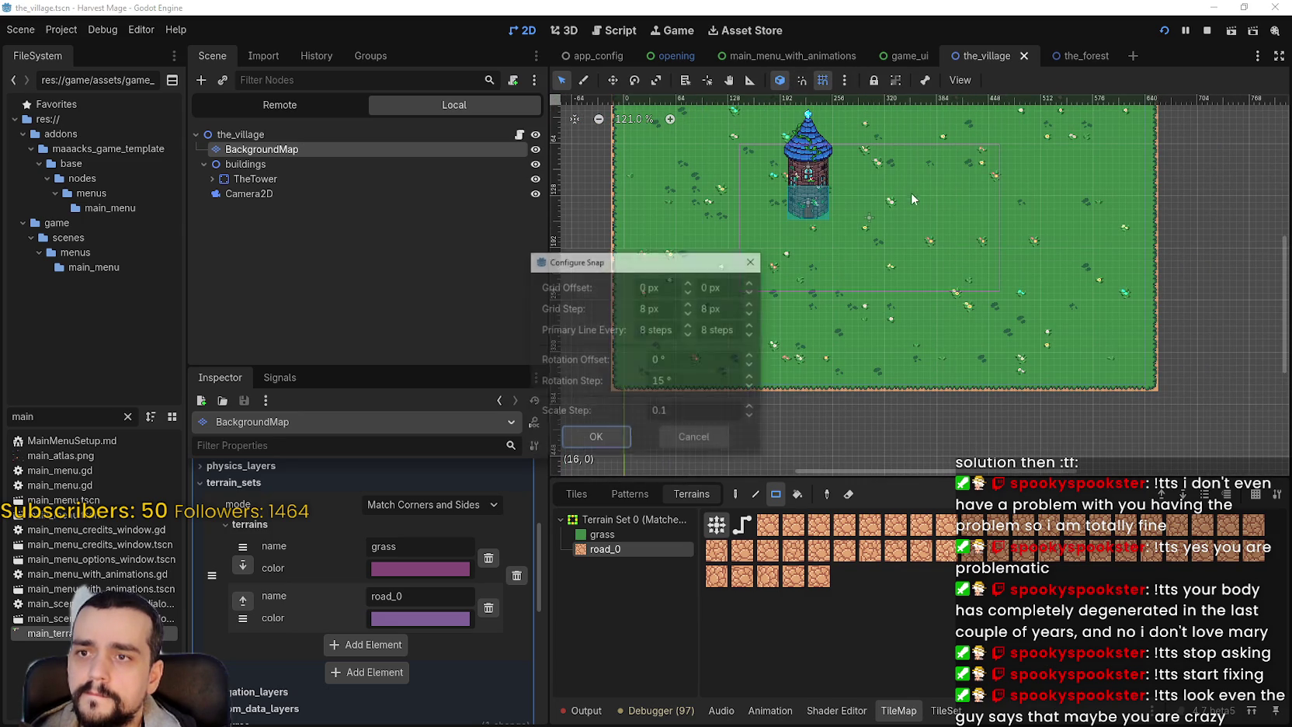
double_click(652, 308)
type("16")
key("Tab")
type("16")
left_click(616, 438)
- Paint a short test road strip at the map's bottom, then undo it
scroll(856, 380, "up", 1)
left_click_drag(894, 397, 889, 383)
key("ctrl+z")
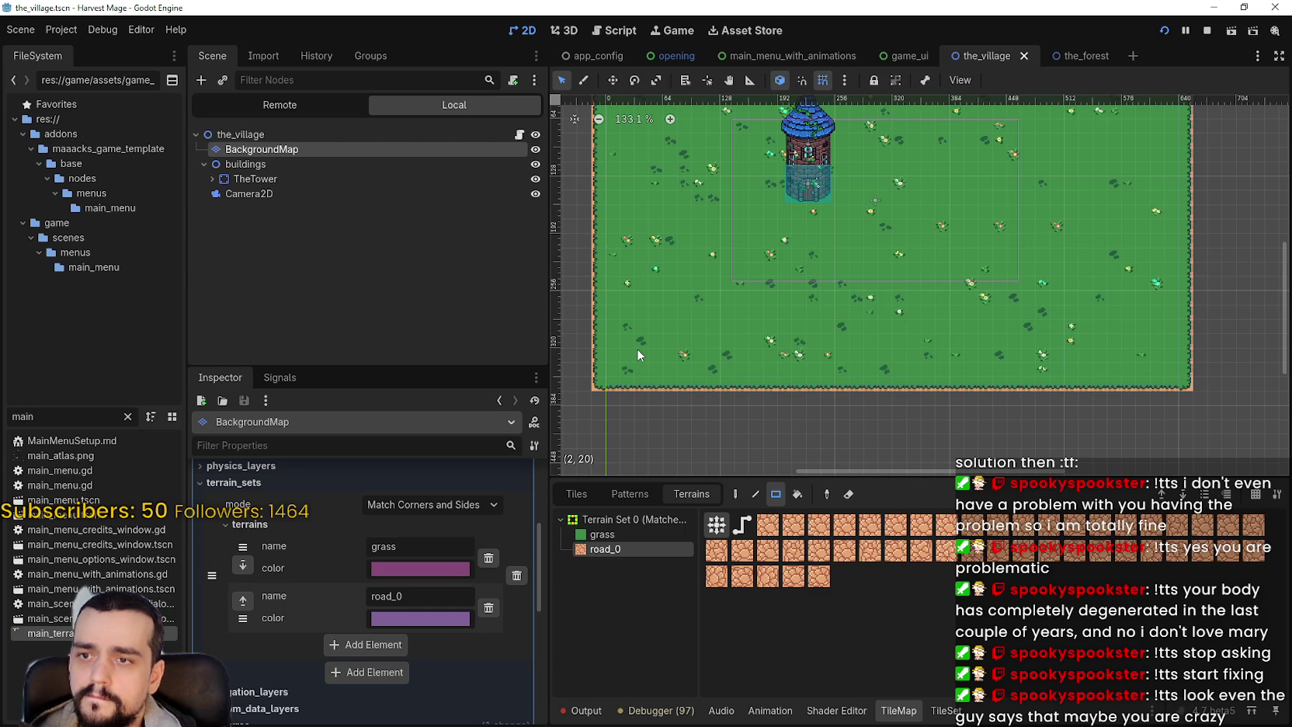
- Paint a road_0 strip from the map's bottom edge up to its top edge
left_click_drag(893, 380, 889, 295)
scroll(878, 407, "down", 3)
left_click_drag(878, 406, 873, 207)
scroll(912, 352, "up", 4)
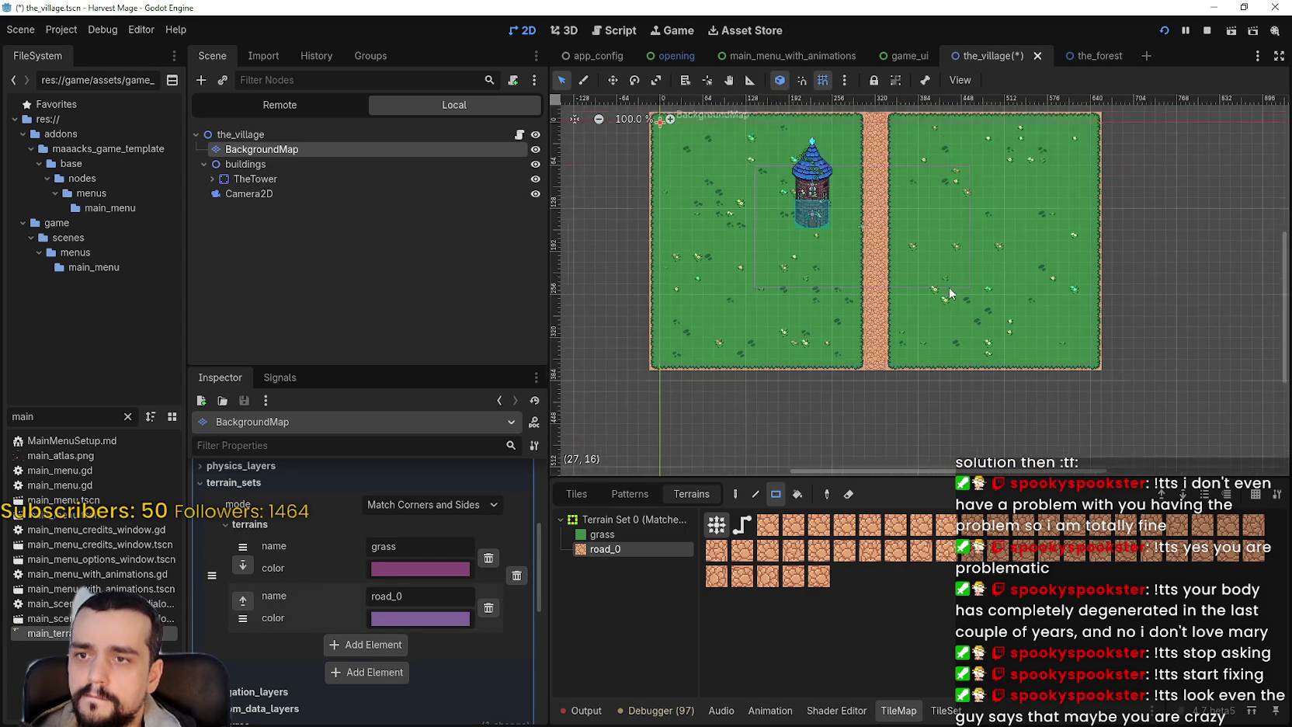
scroll(861, 214, "up", 3)
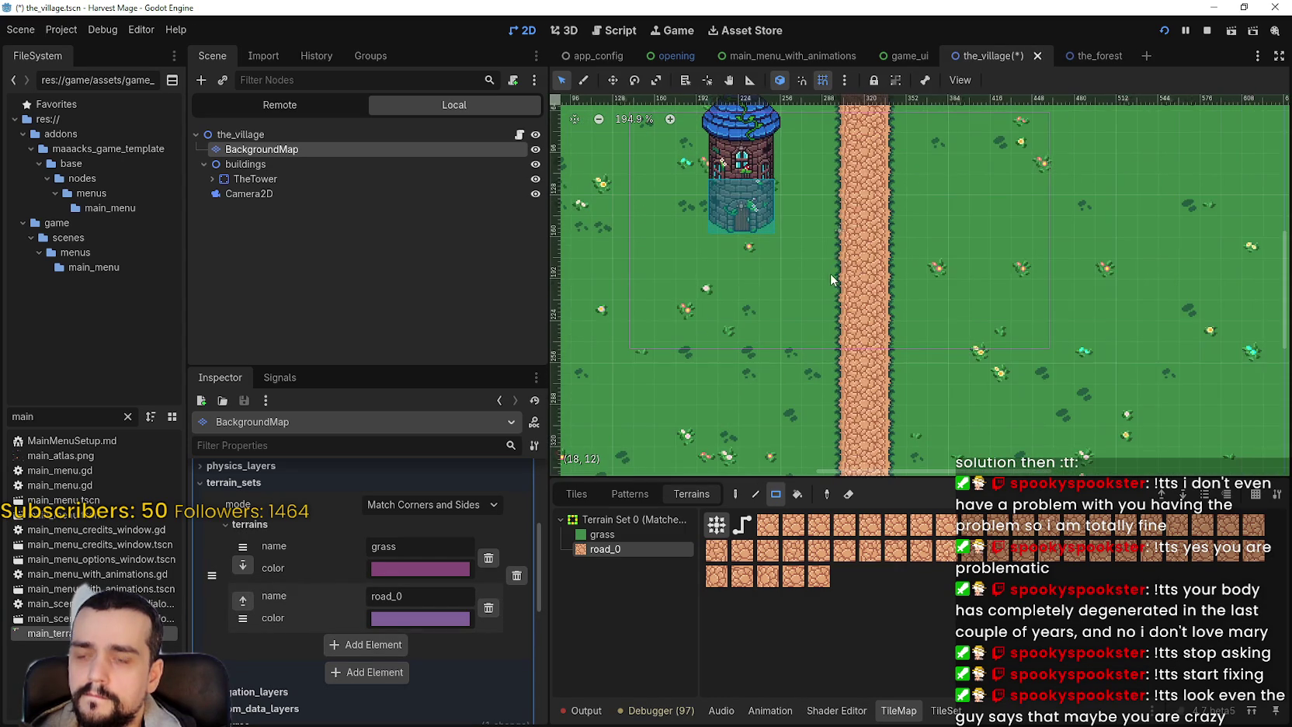
- Paint a road branch leftward to the tower, redoing it longer after an undo
left_click_drag(828, 244, 736, 244)
scroll(912, 311, "down", 1)
scroll(809, 265, "up", 1)
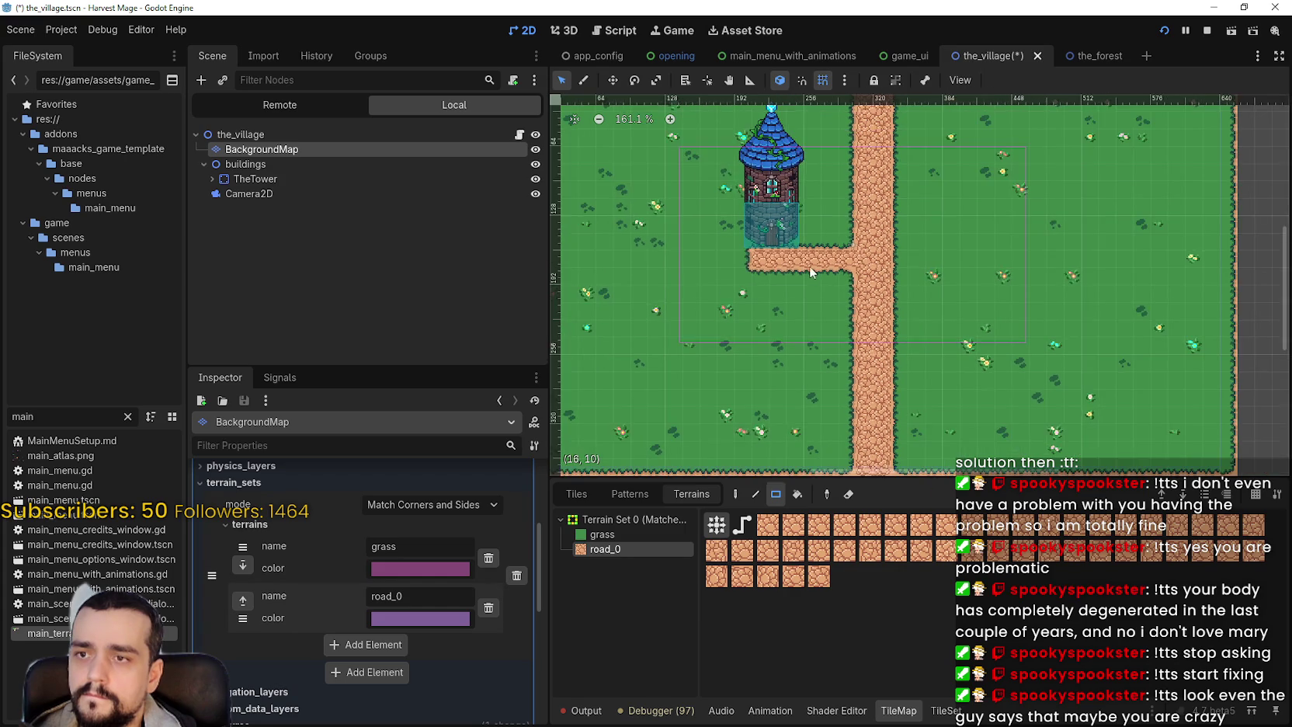
scroll(823, 266, "up", 1)
key("ctrl+z")
left_click_drag(854, 261, 760, 266)
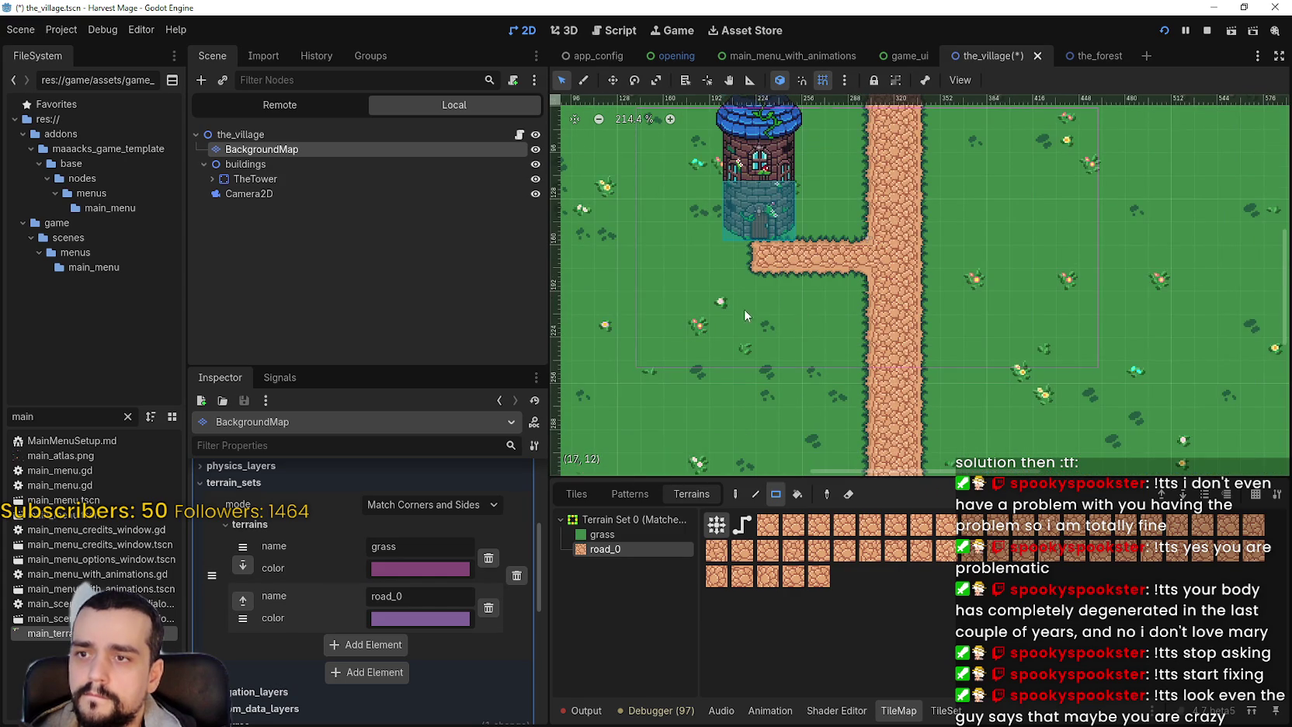
scroll(798, 308, "down", 1)
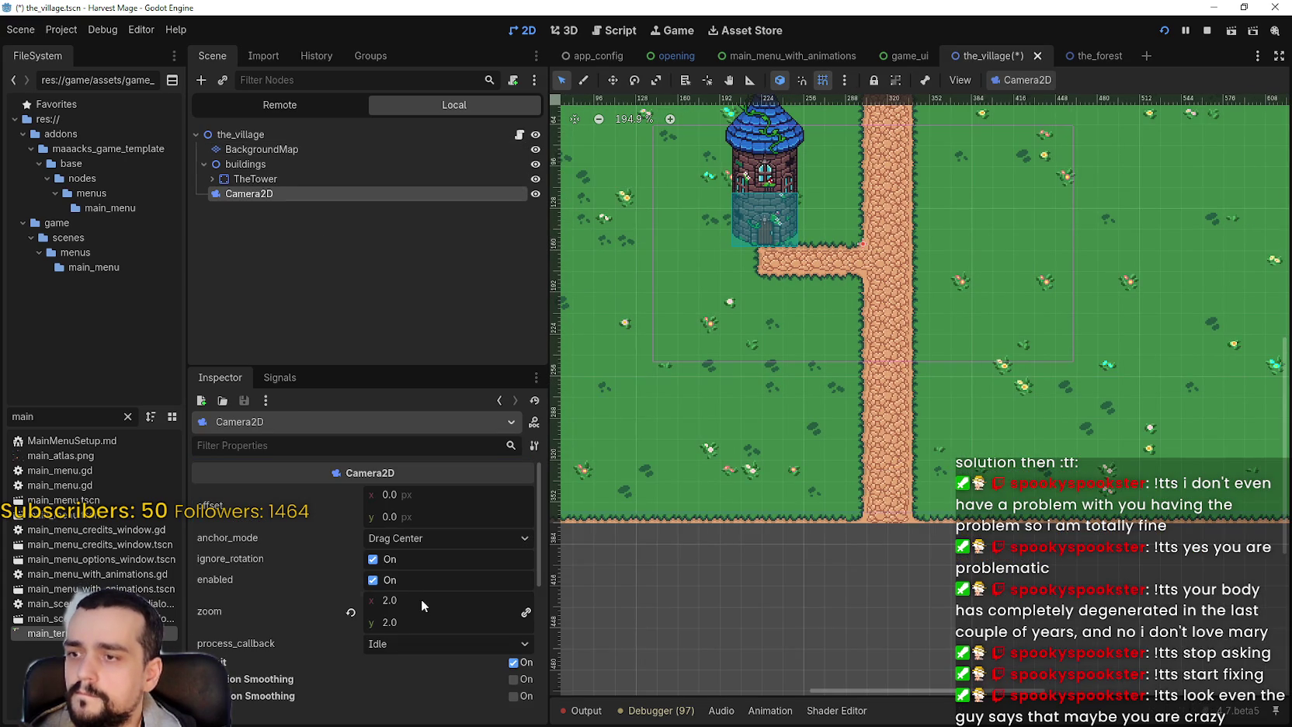
- Change the camera zoom to 1.5 and save the scene
left_click(447, 605)
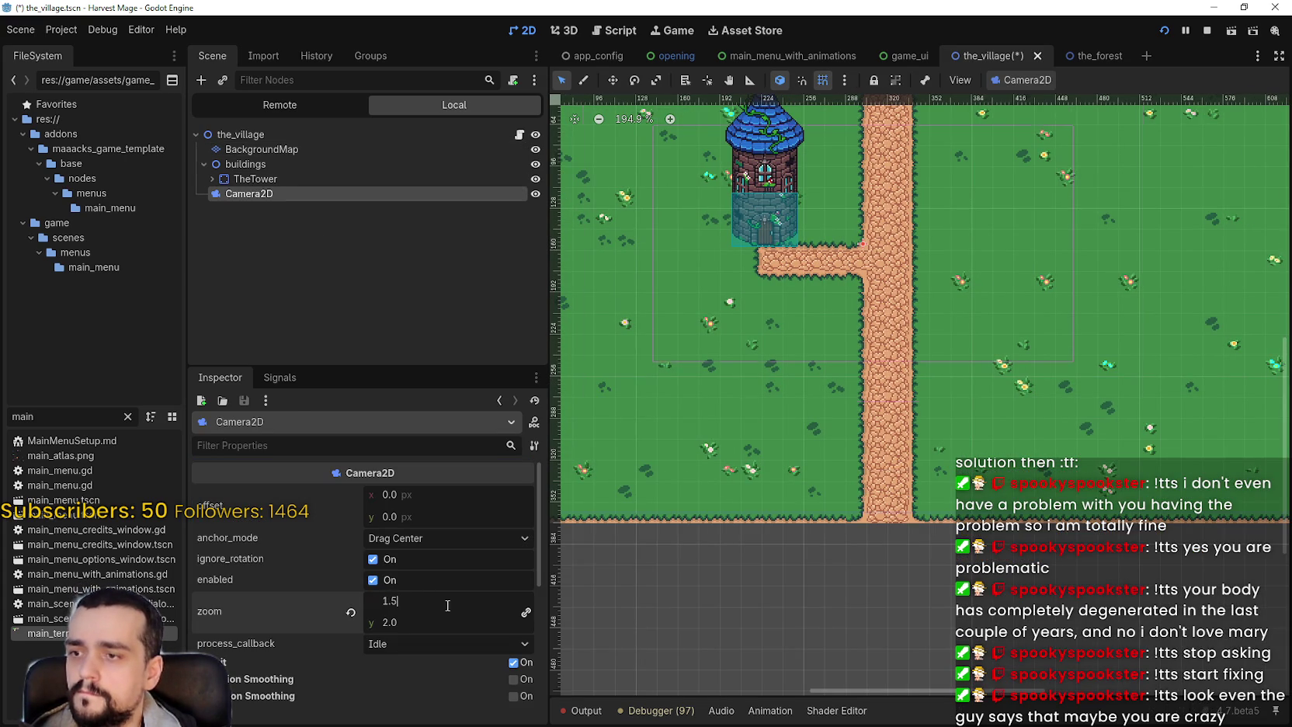
key("Return")
scroll(804, 335, "down", 2)
key("ctrl+s")
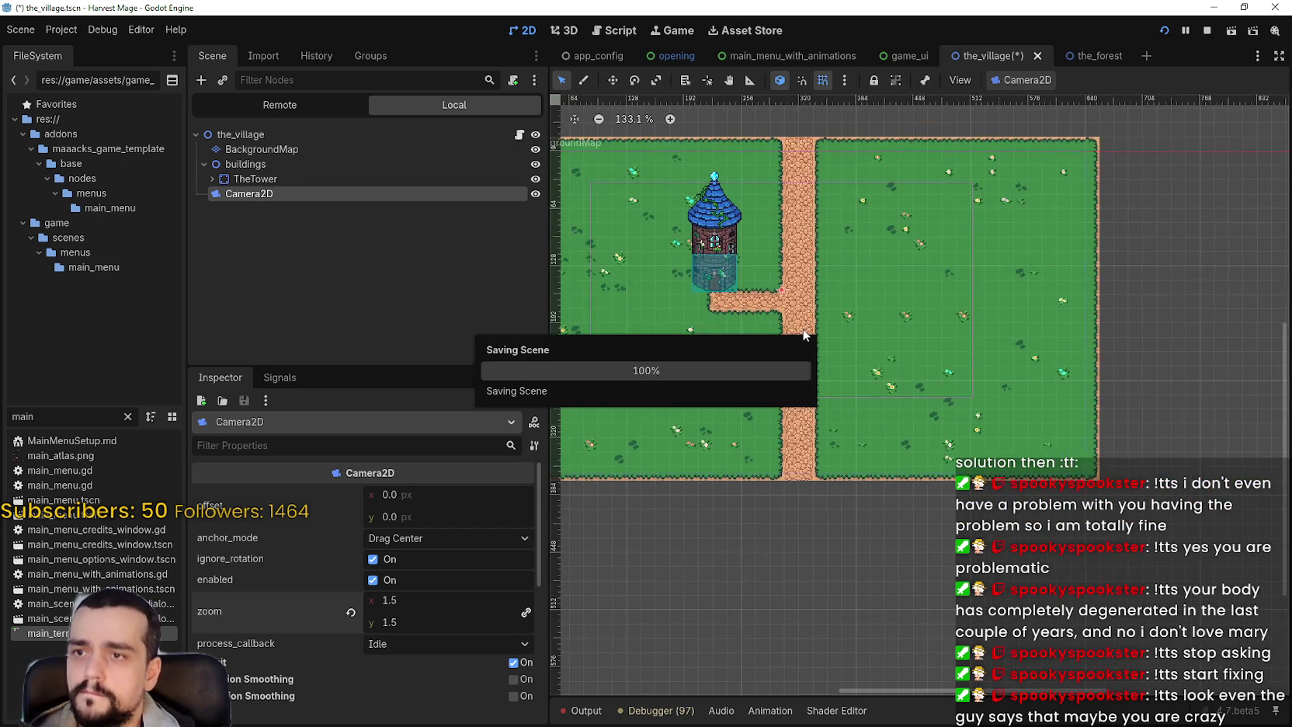
scroll(808, 334, "up", 3)
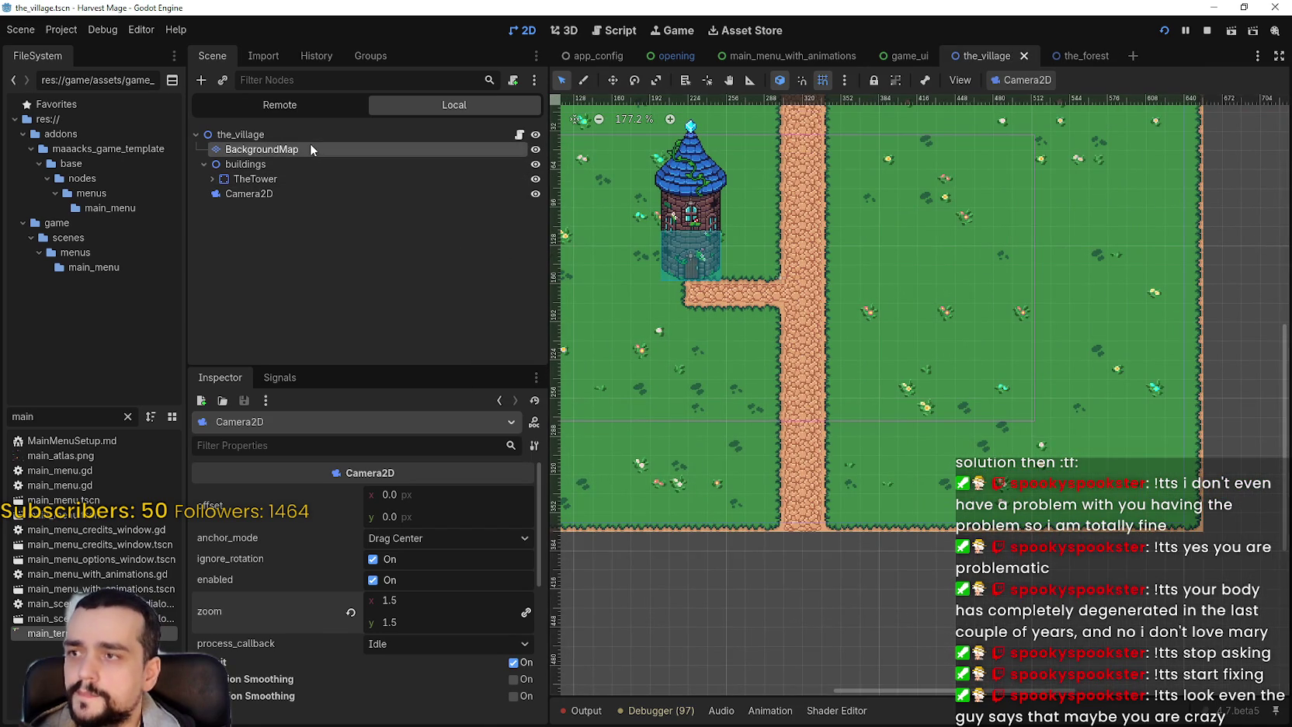
- Paint one more road_0 tile at the branch's west end on BackgroundMap and save
left_click(310, 148)
left_click(614, 549)
scroll(686, 295, "up", 1)
left_click(686, 295)
scroll(855, 364, "down", 7)
scroll(815, 342, "up", 6)
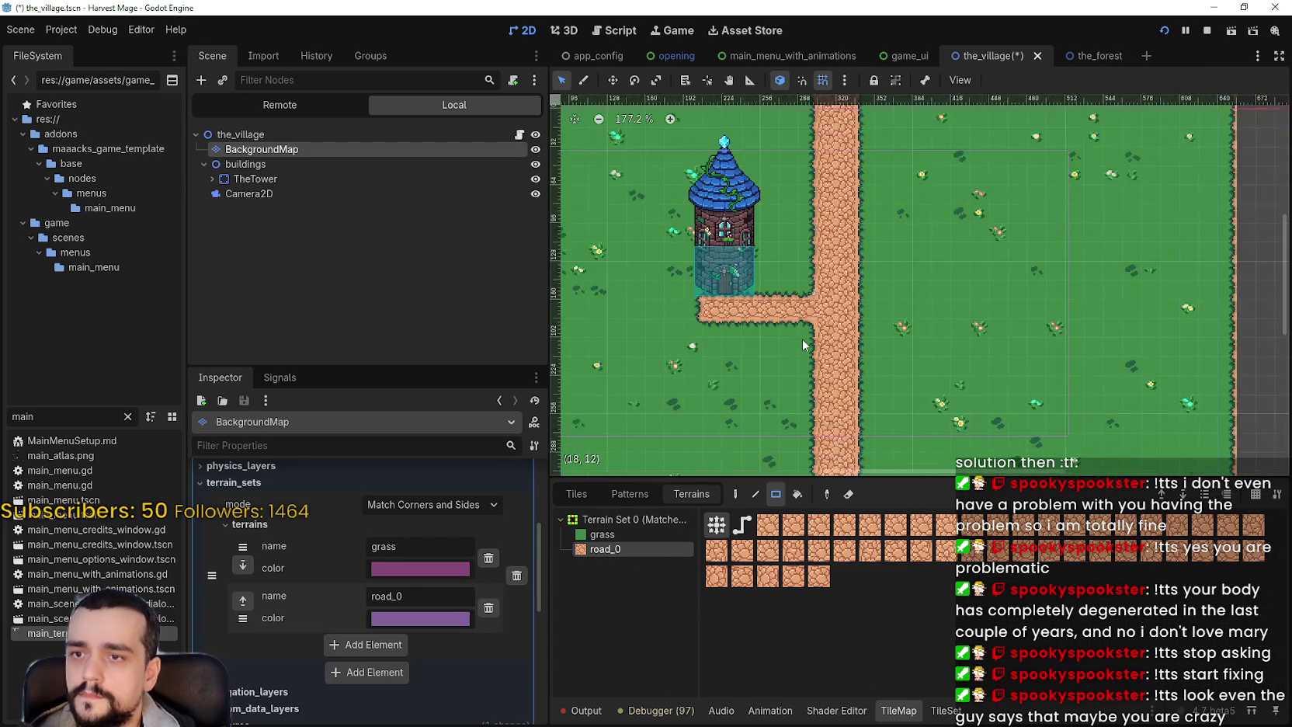
key("ctrl+s")
scroll(1083, 158, "right", 2)
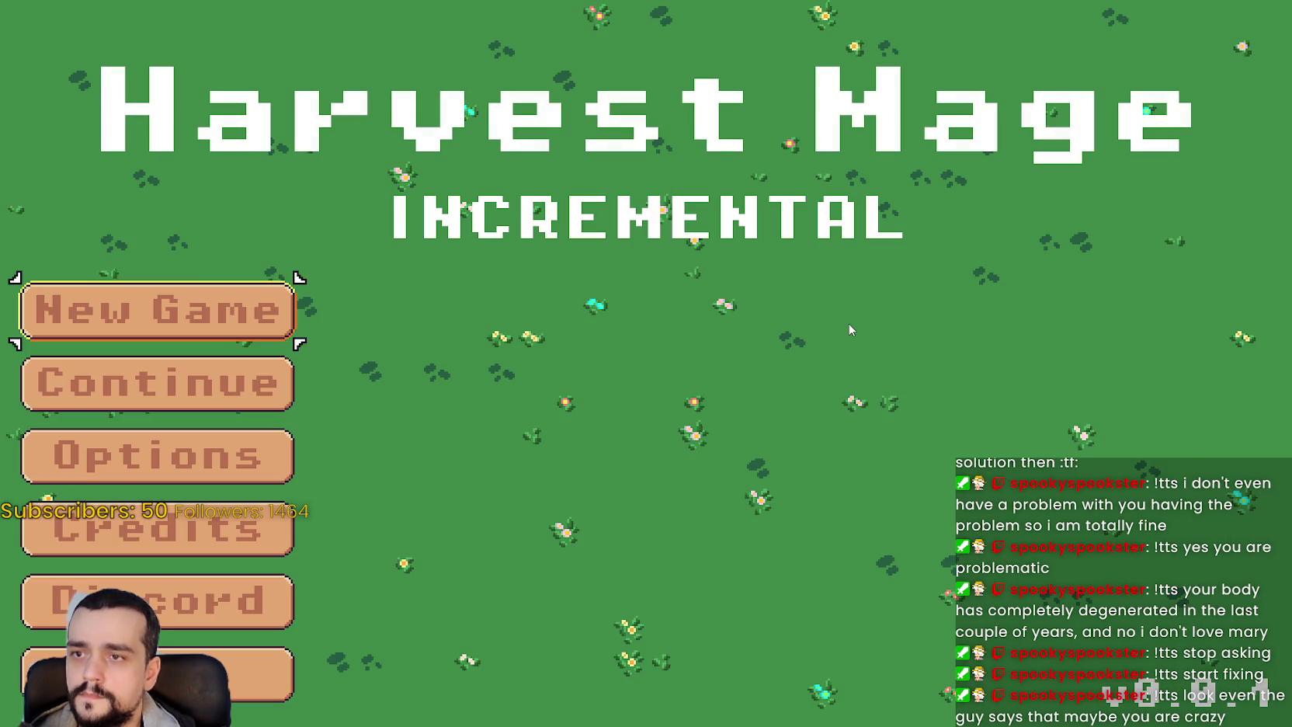
- Start and confirm a New Game to view the village, then close the running game
left_click(194, 330)
left_click(194, 330)
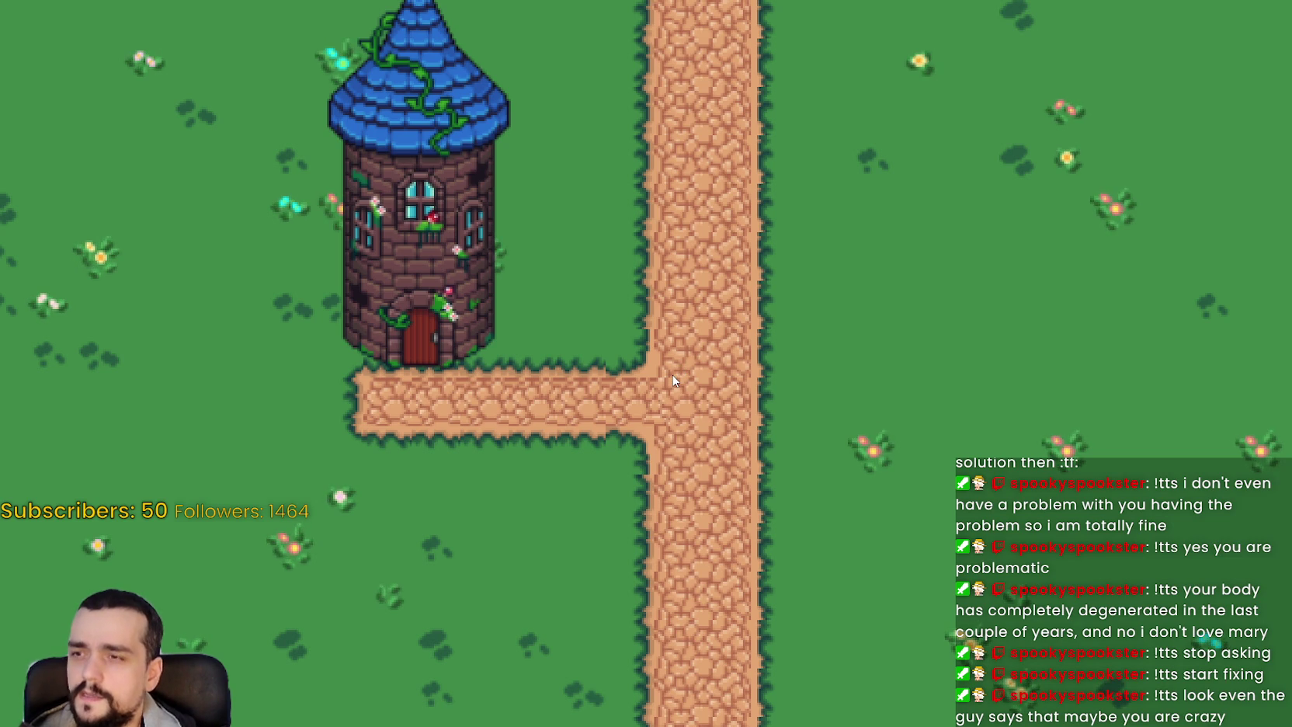
key("alt+F4")
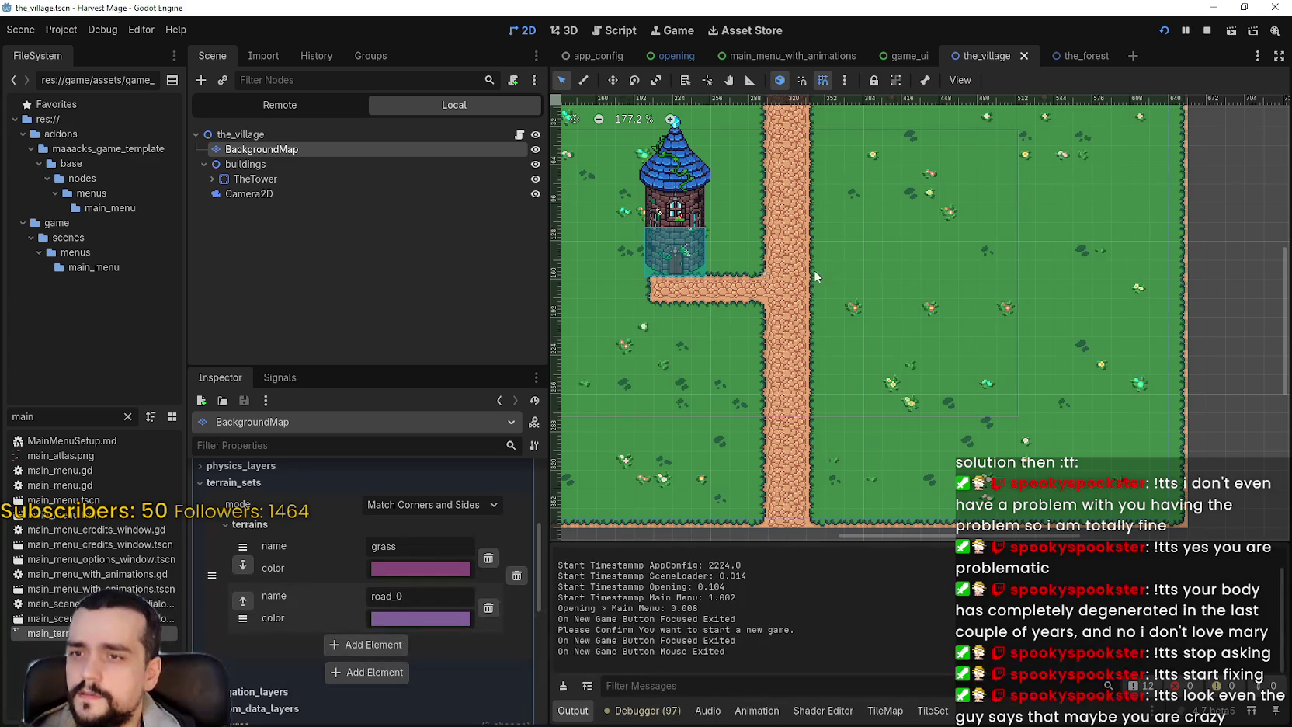
- Select the Camera2D and set its Transform vertical position to 156
scroll(815, 271, "up", 4)
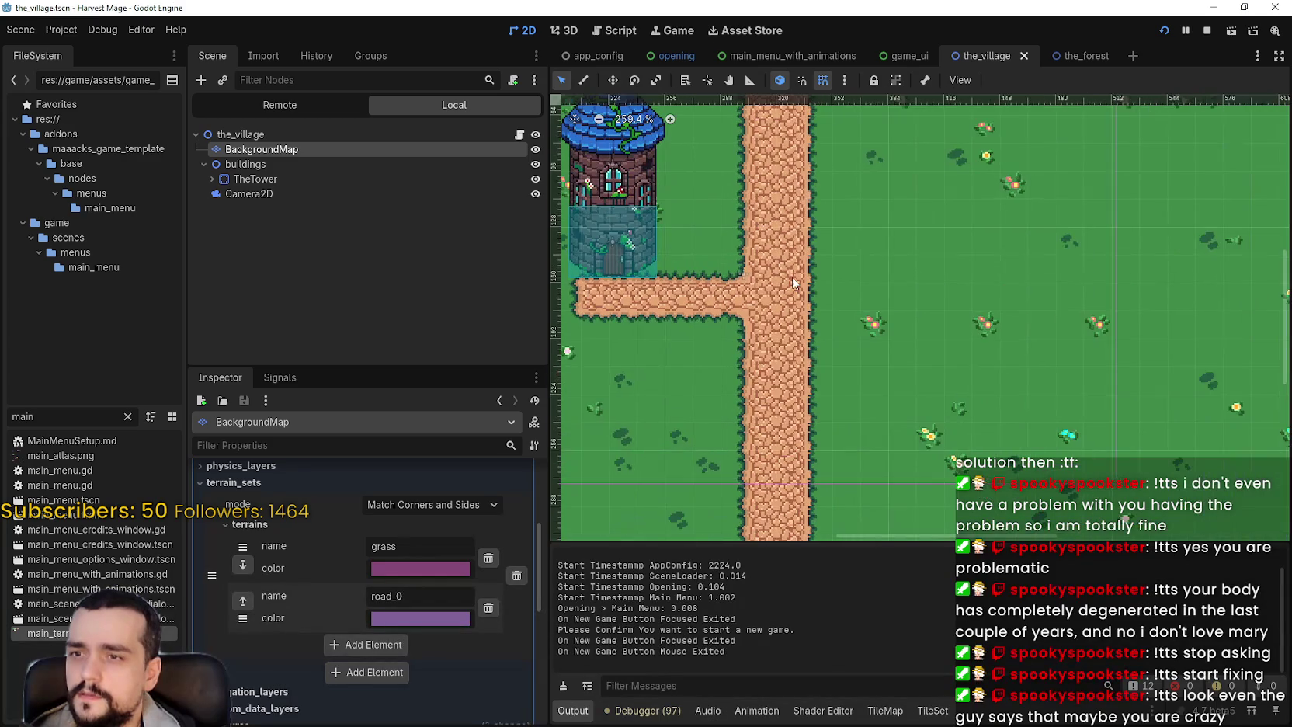
left_click(252, 193)
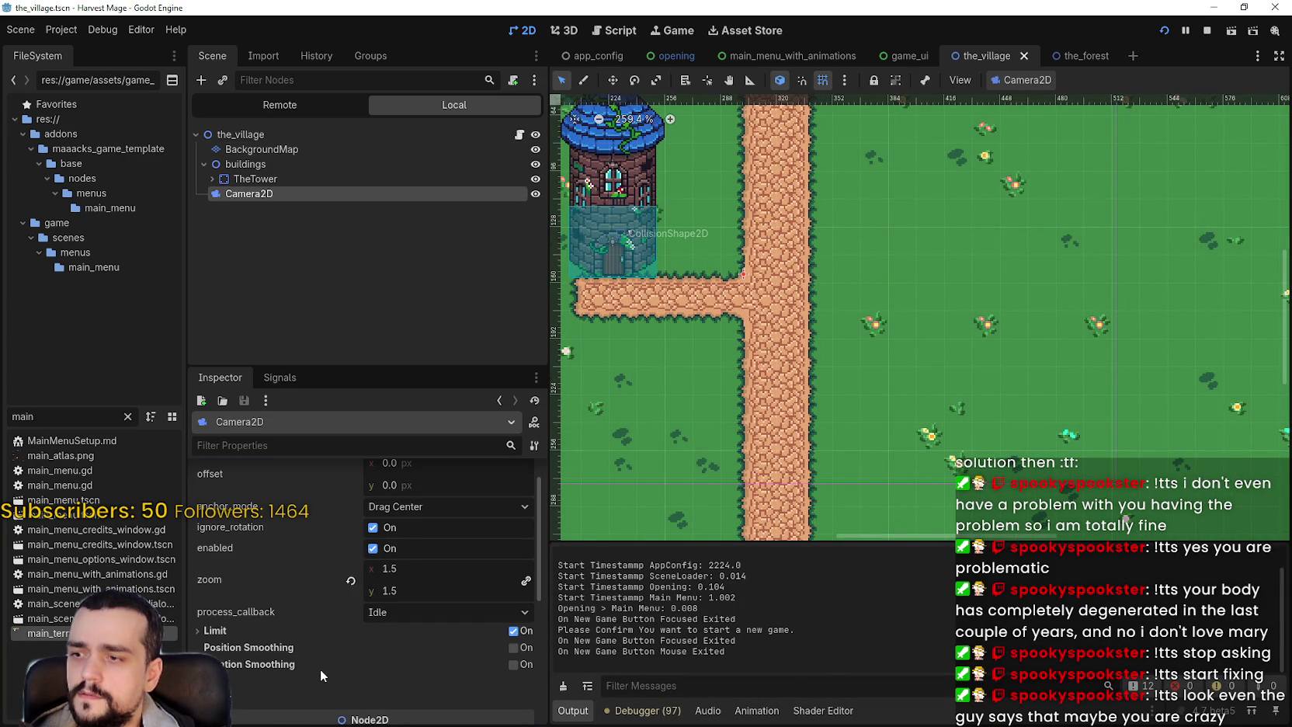
scroll(339, 671, "down", 1)
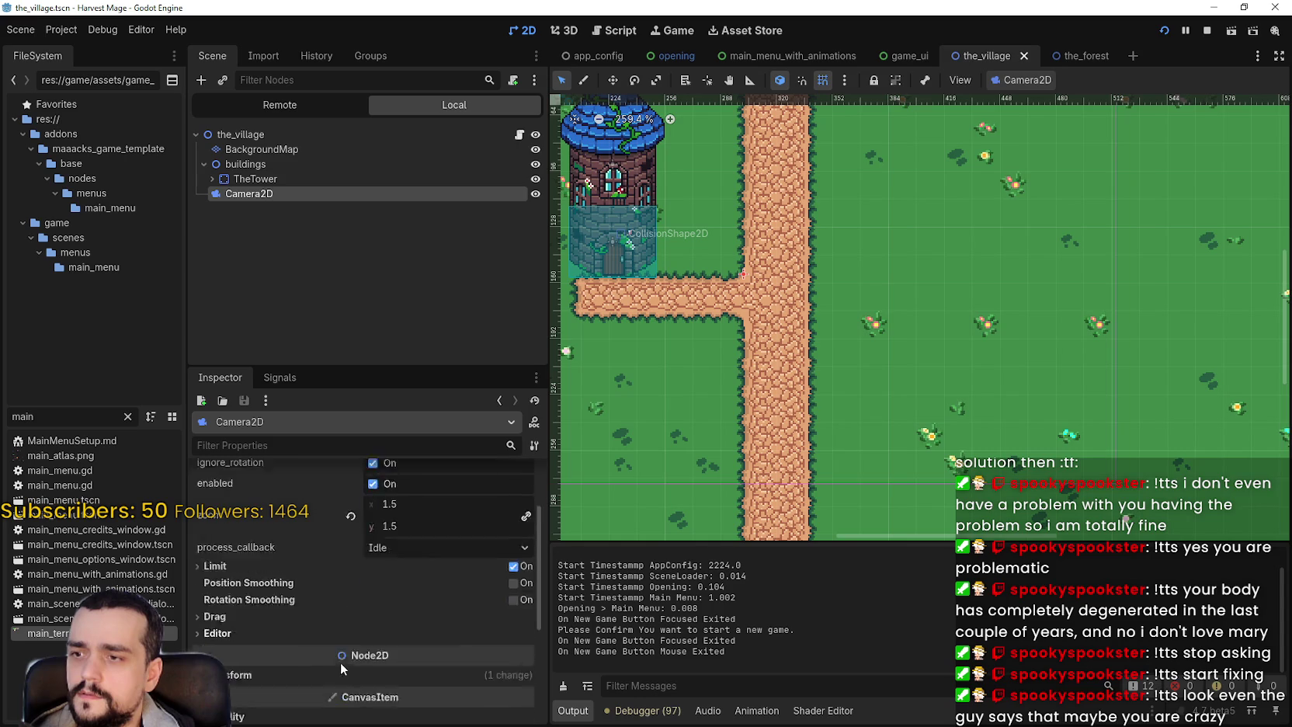
scroll(340, 665, "down", 5)
left_click(249, 514)
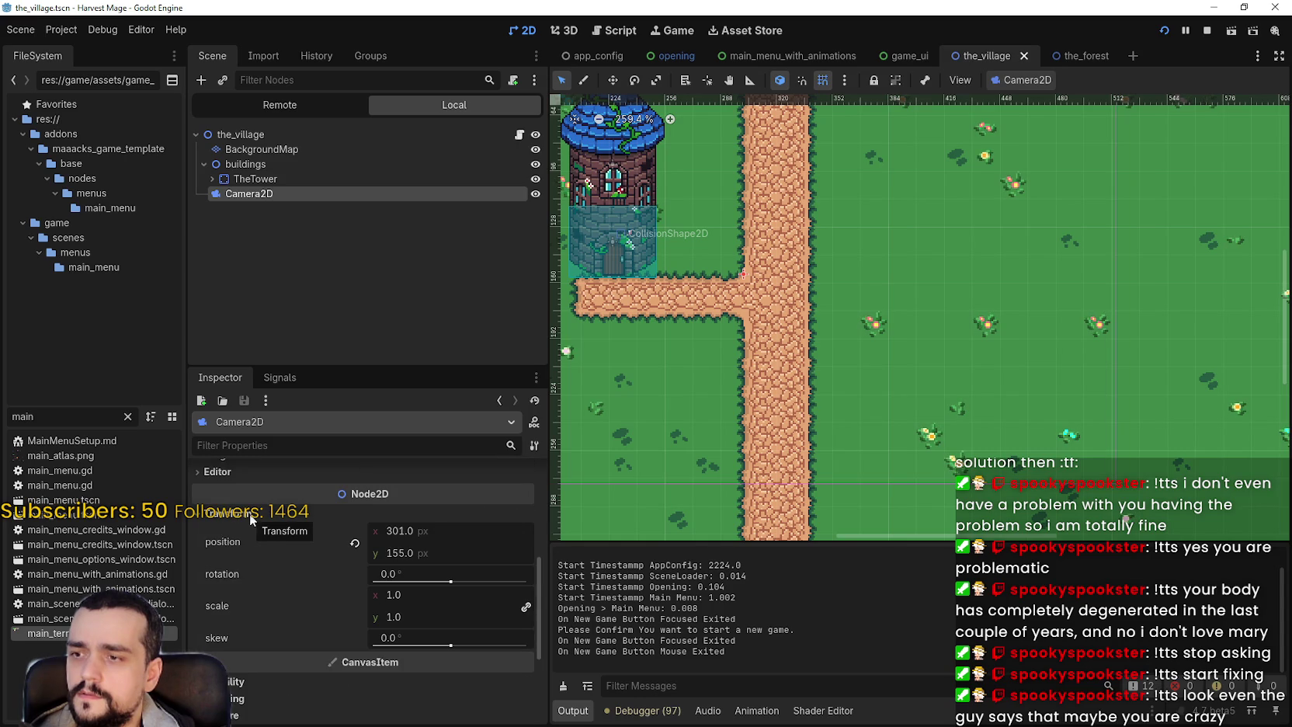
scroll(938, 344, "down", 4)
scroll(949, 336, "down", 1)
scroll(944, 333, "up", 2)
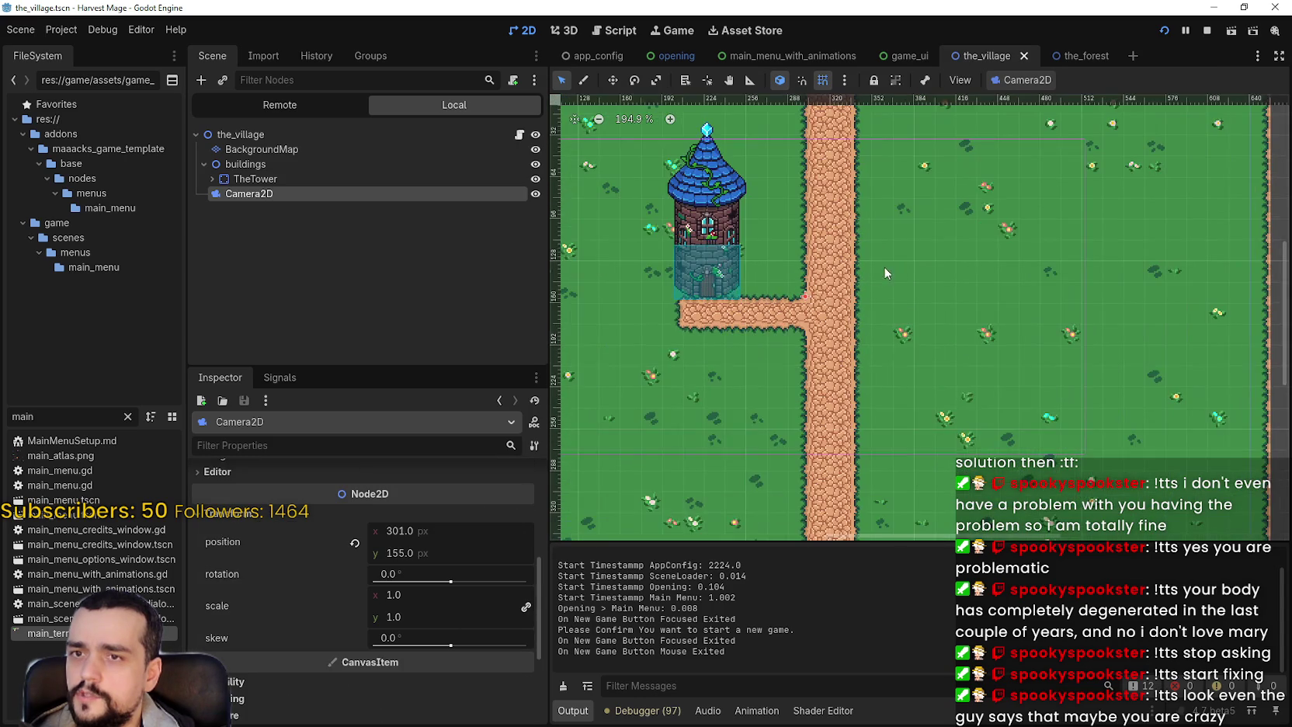
left_click(432, 550)
type("156")
key("Return")
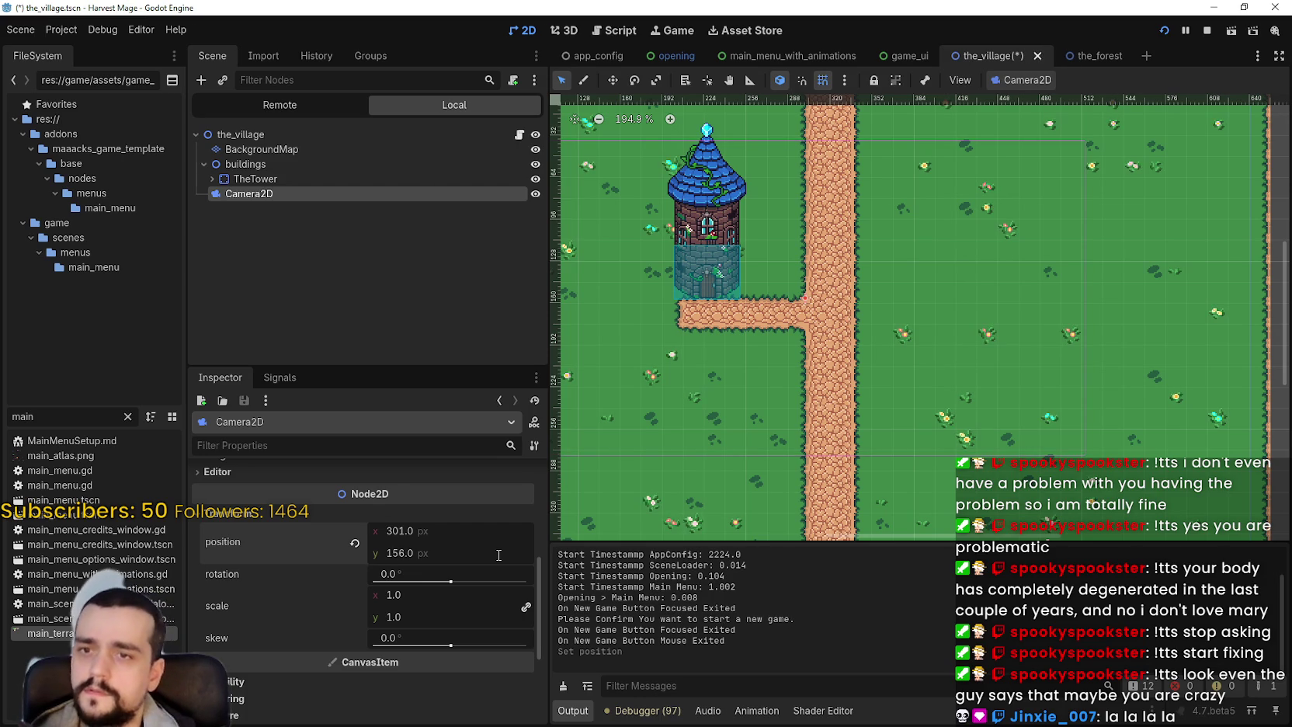
- Drag the camera over the map with the Move tool to position 320, 144
scroll(869, 371, "up", 1)
left_click(868, 369)
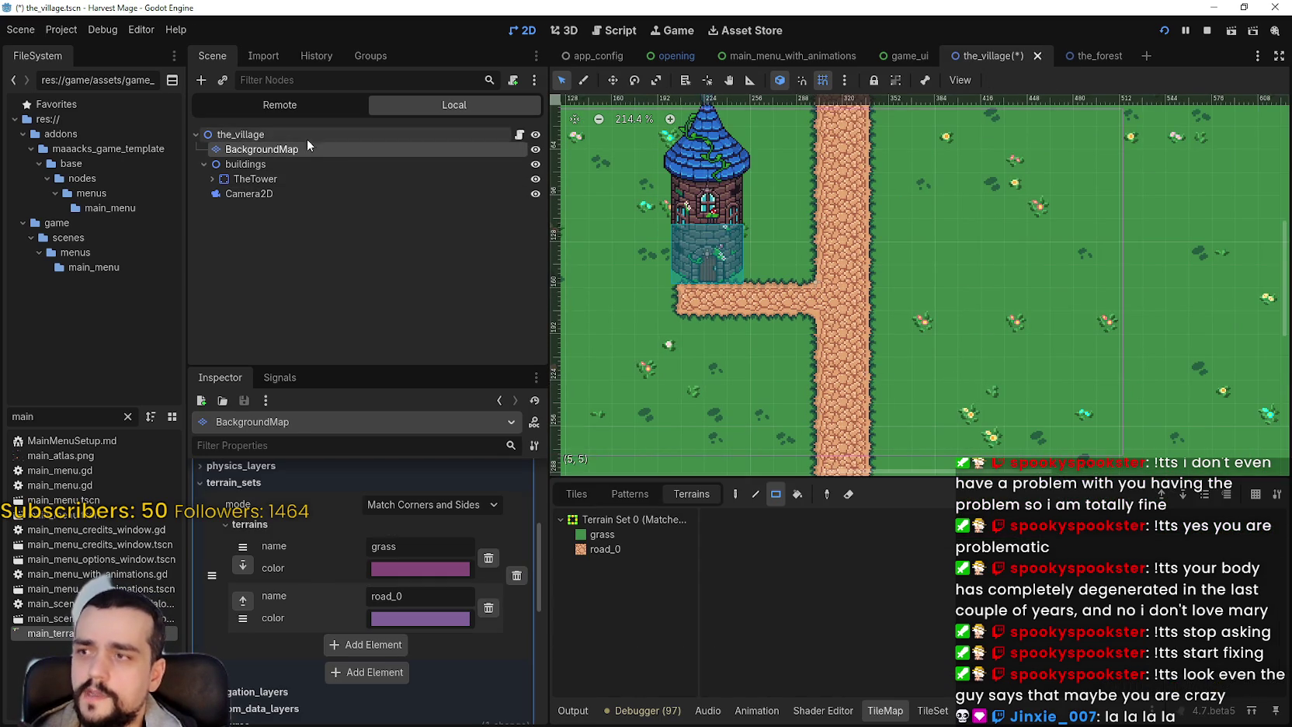
left_click(315, 191)
left_click(613, 80)
mouse_move(1041, 343)
left_mouse_down()
mouse_move(1025, 314)
mouse_move(1035, 319)
mouse_move(962, 308)
left_mouse_up()
- Save the village scene with Ctrl+S
scroll(1017, 320, "down", 3)
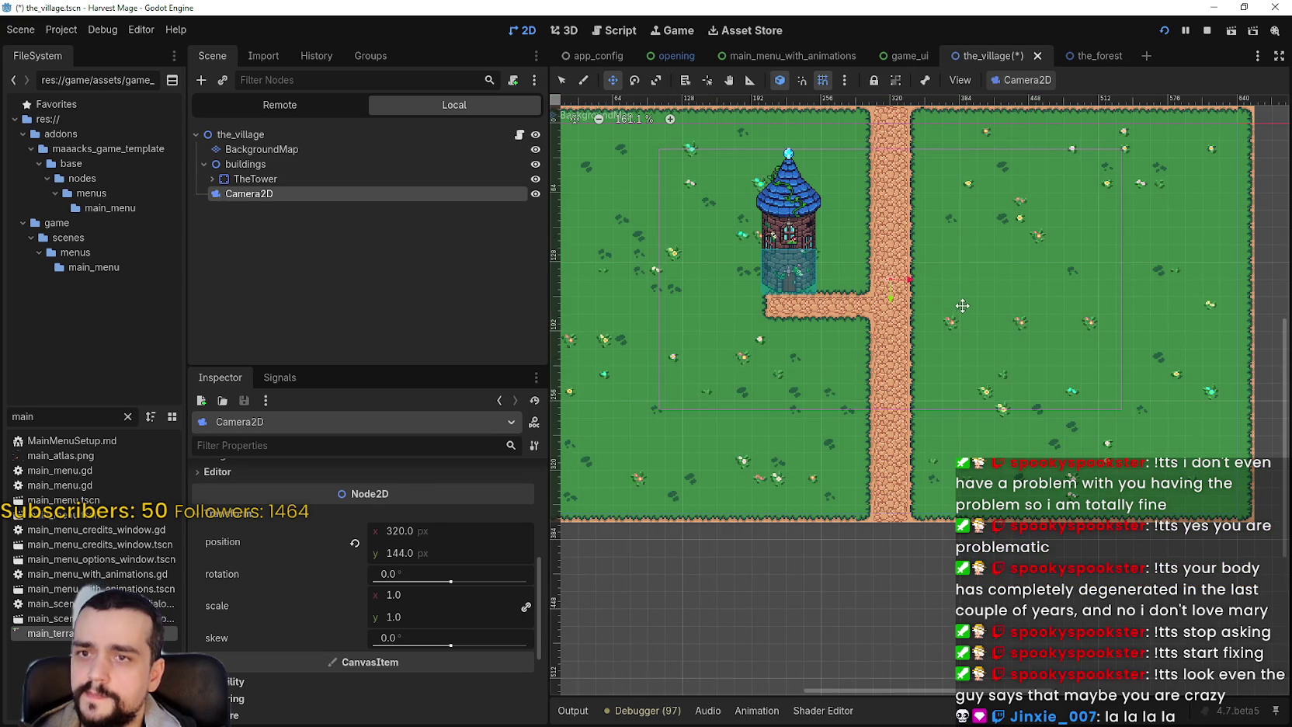
scroll(962, 306, "up", 2)
key("ctrl+s")
scroll(480, 575, "up", 2)
scroll(469, 619, "up", 2)
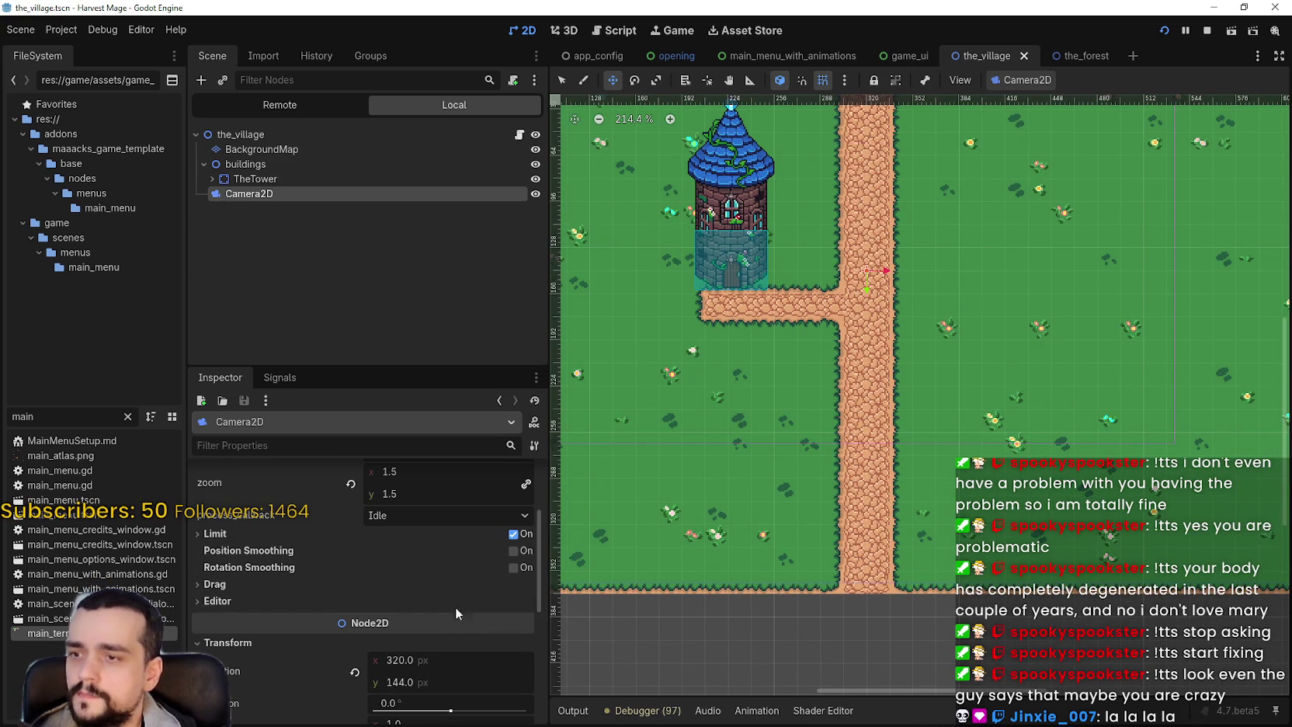
- Check the Camera2D texture filter choices, leaving it at Inherit
scroll(258, 582, "up", 1)
scroll(267, 578, "down", 5)
left_click(406, 603)
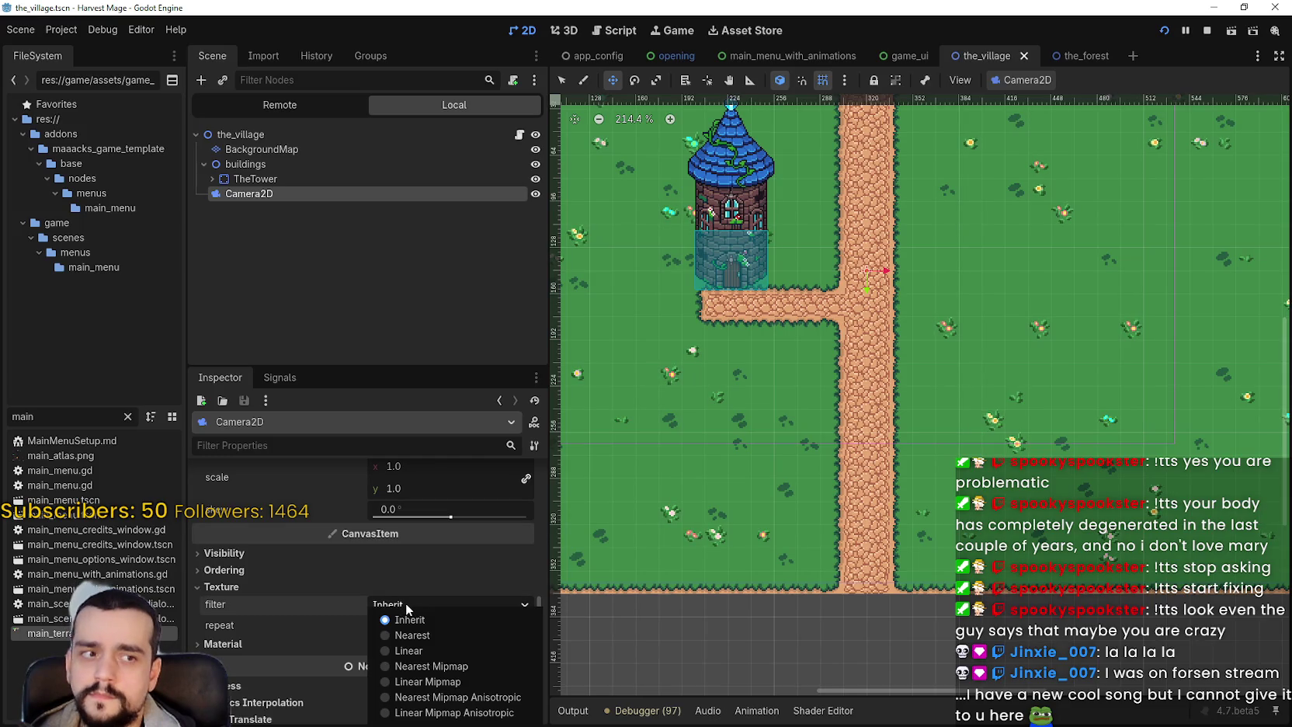
left_click(405, 602)
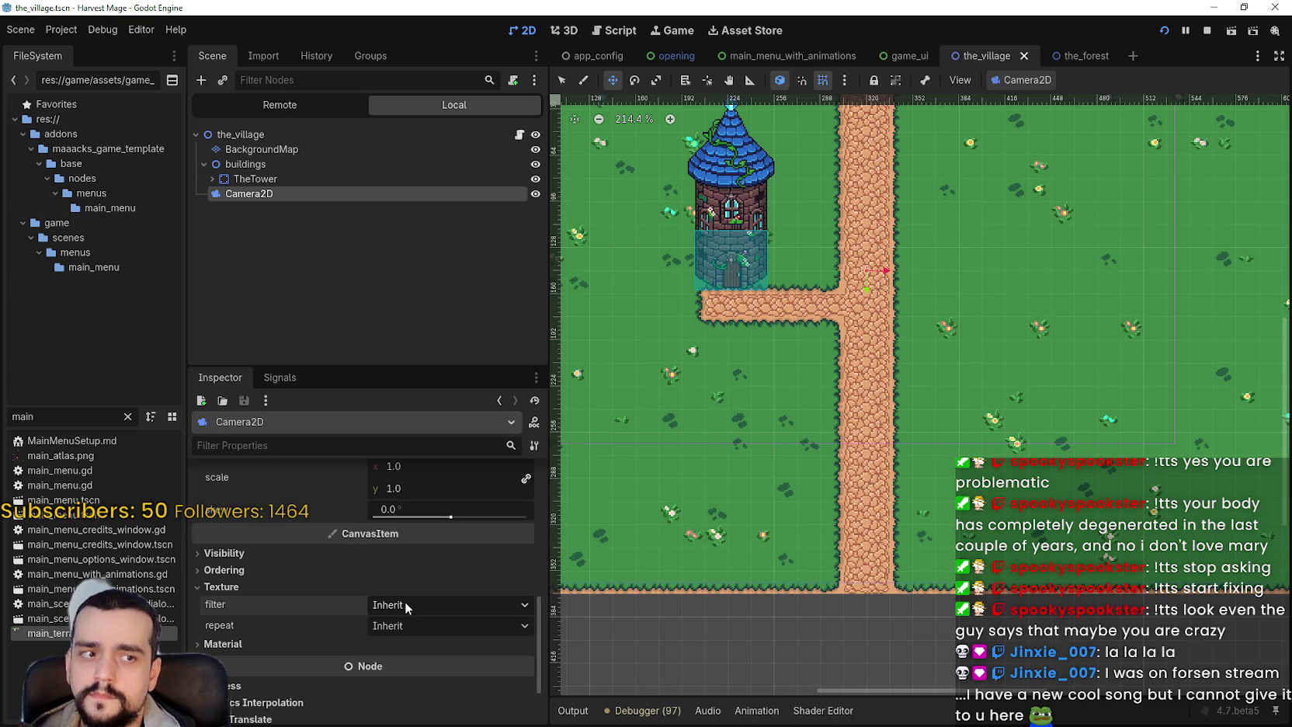
- Open Project Settings from the Project menu
scroll(994, 357, "down", 2)
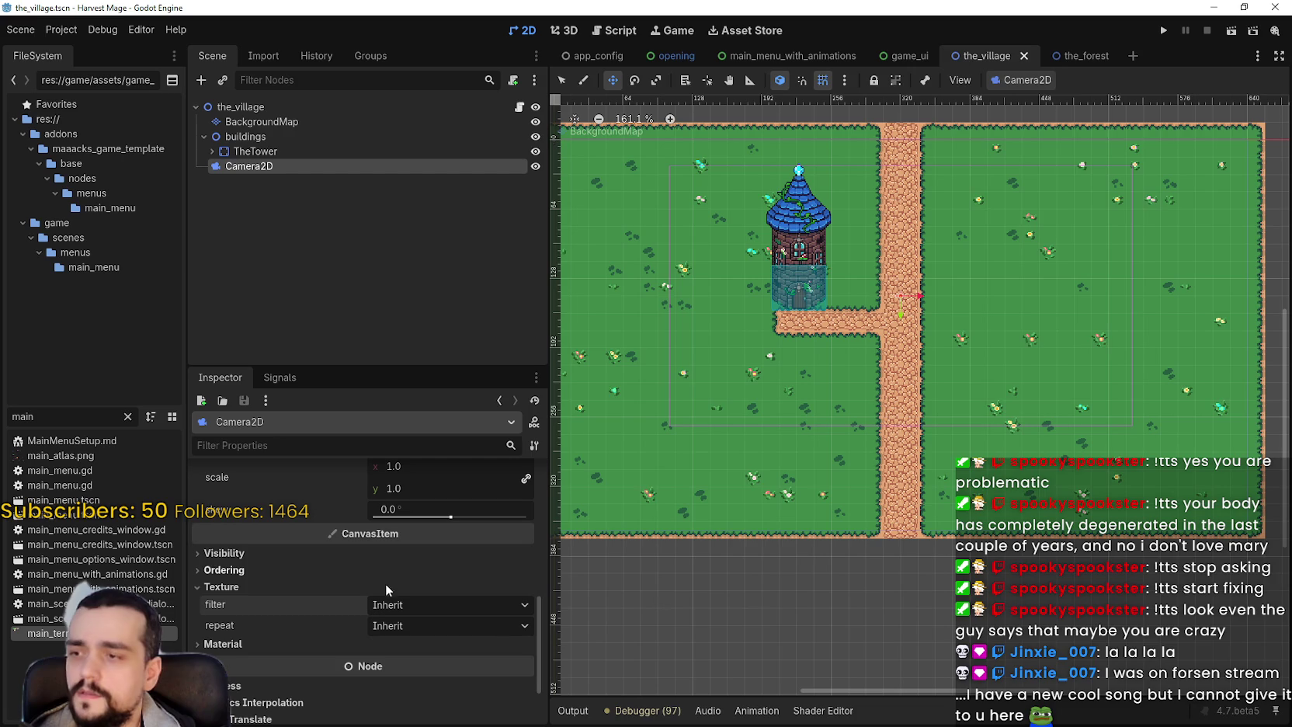
left_click(61, 30)
left_click(86, 48)
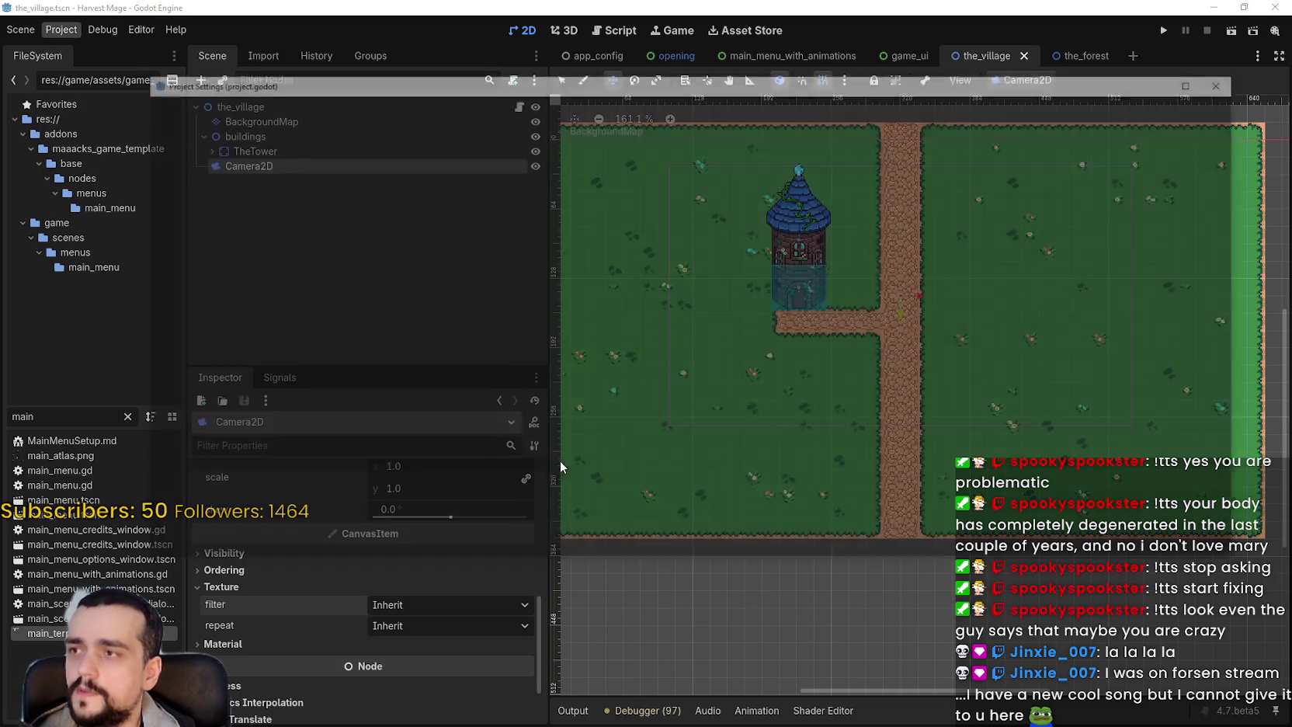
- Review the Rendering Device and Textures settings (default texture filter Nearest), then close Project Settings
scroll(210, 310, "down", 10)
scroll(220, 383, "down", 5)
left_click(215, 346)
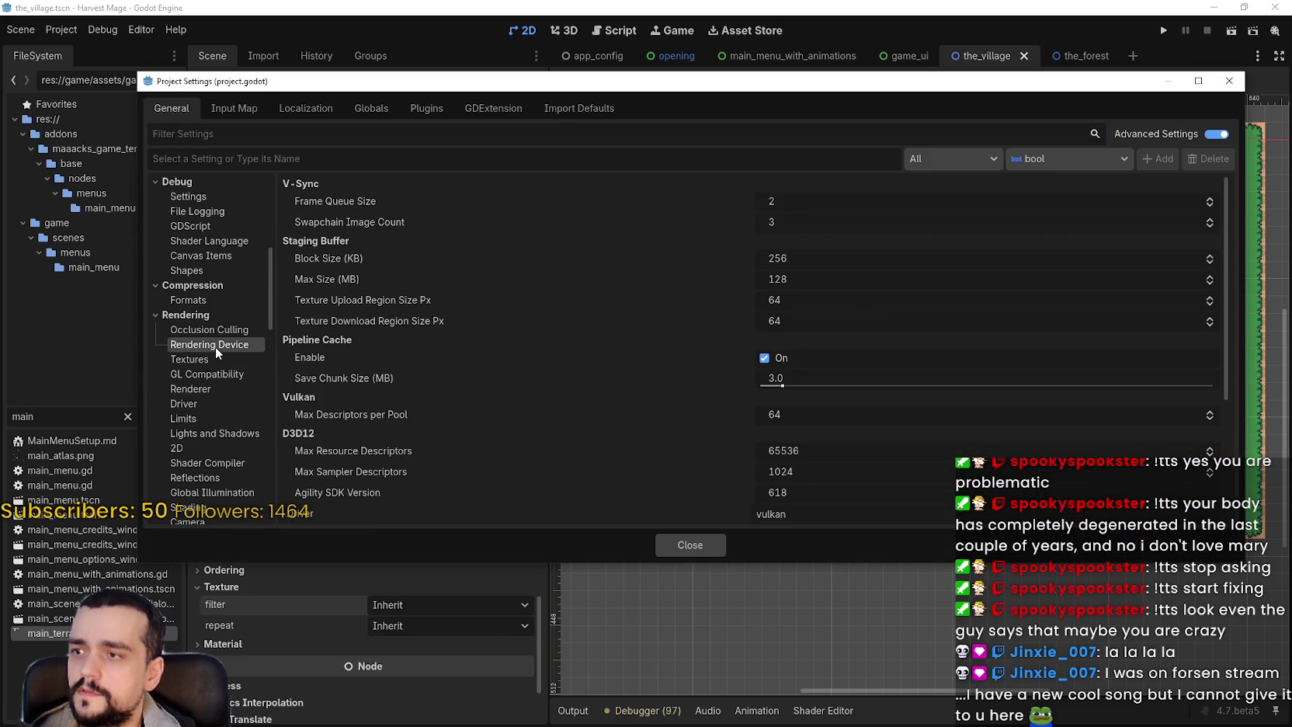
scroll(622, 371, "down", 3)
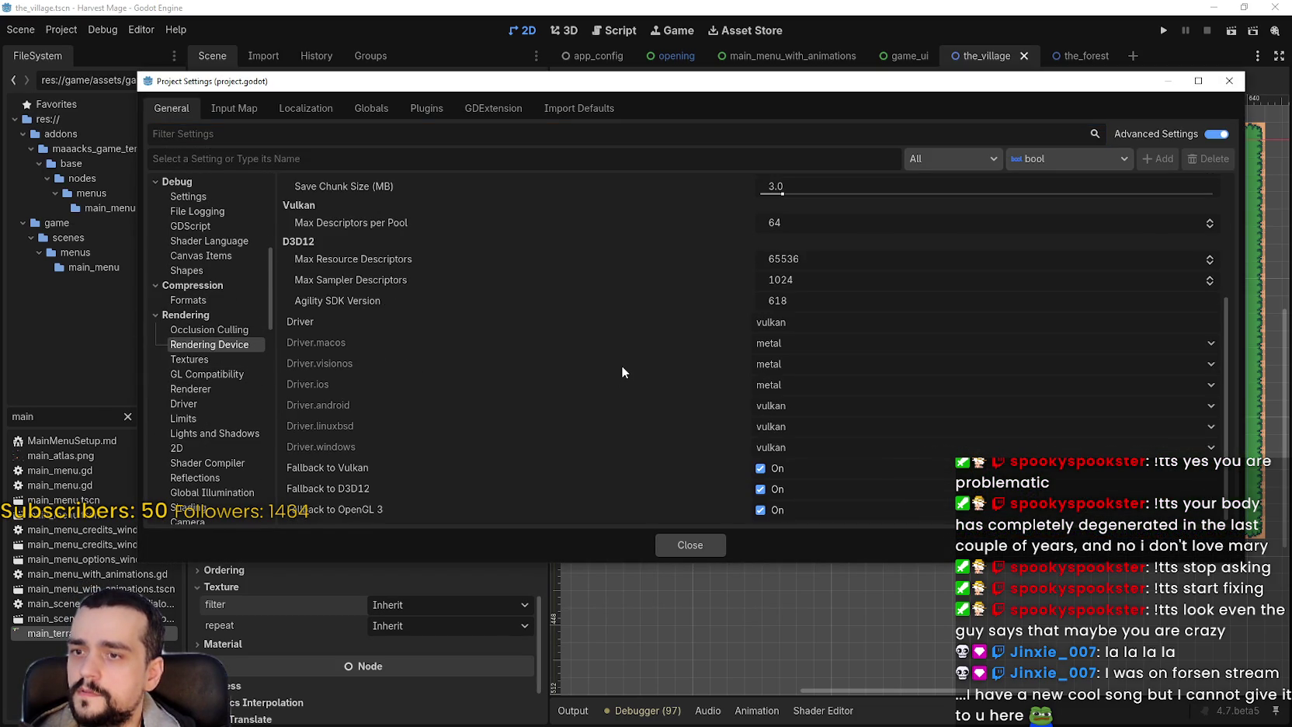
left_click(189, 358)
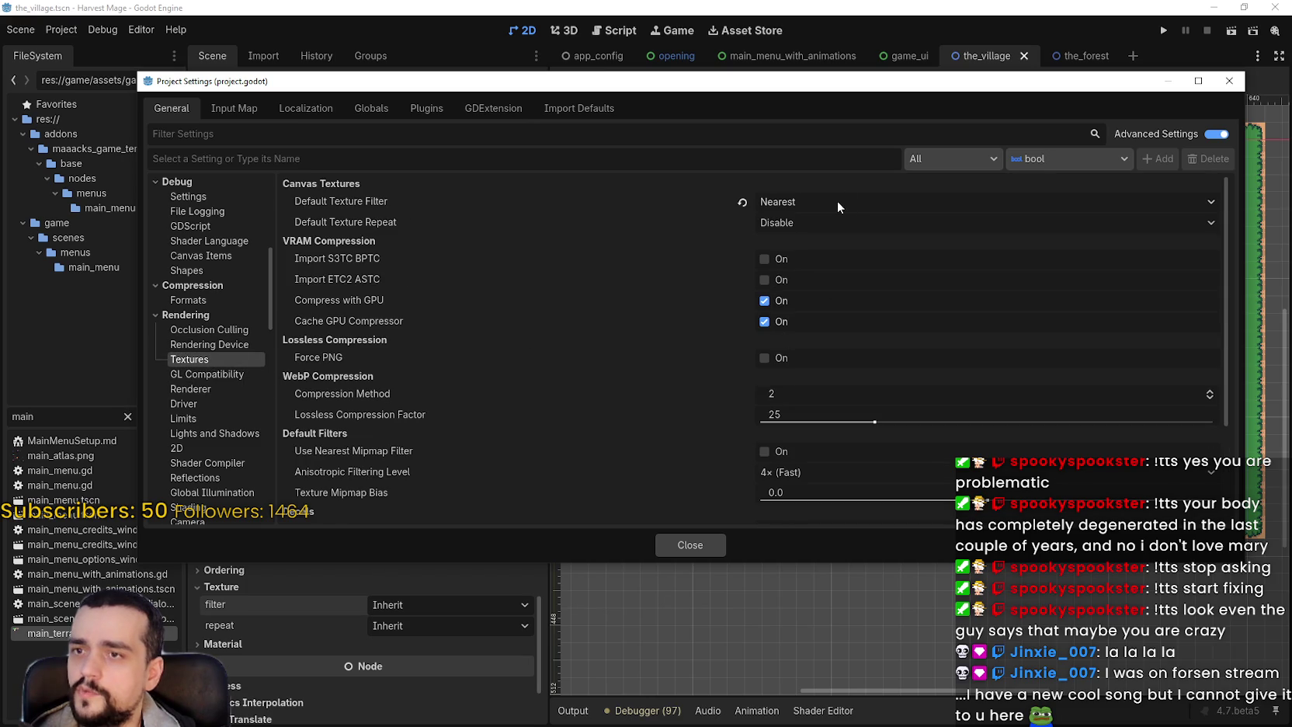
left_click(685, 538)
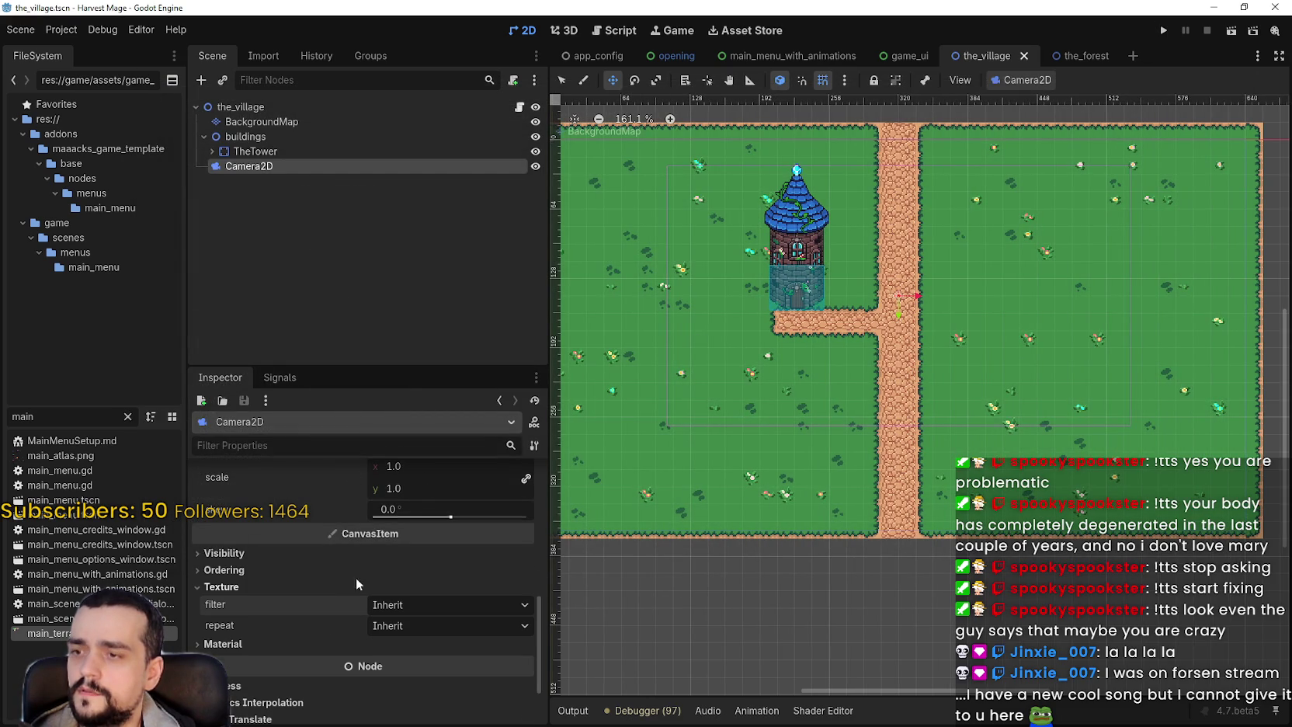
- Revert the Camera2D zoom to its default 1.0 and run the game with F5
scroll(352, 587, "up", 2)
left_click(308, 133)
left_click(304, 160)
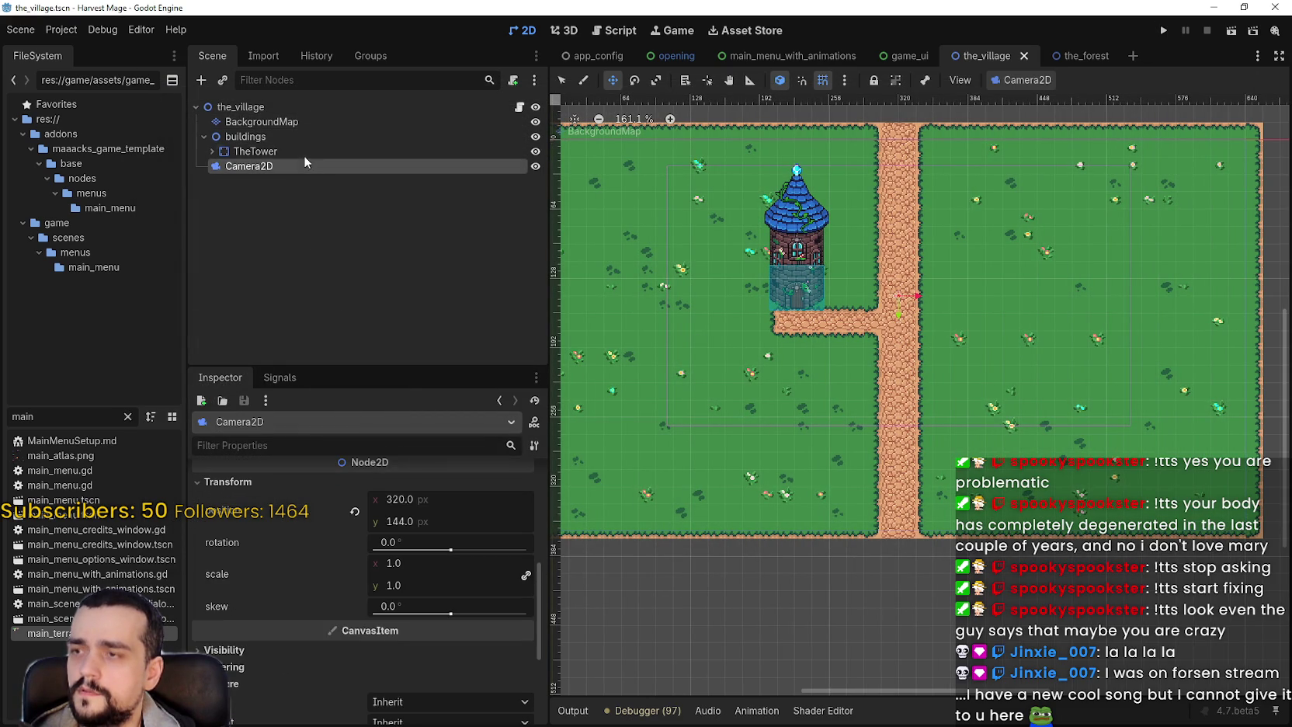
scroll(425, 590, "up", 5)
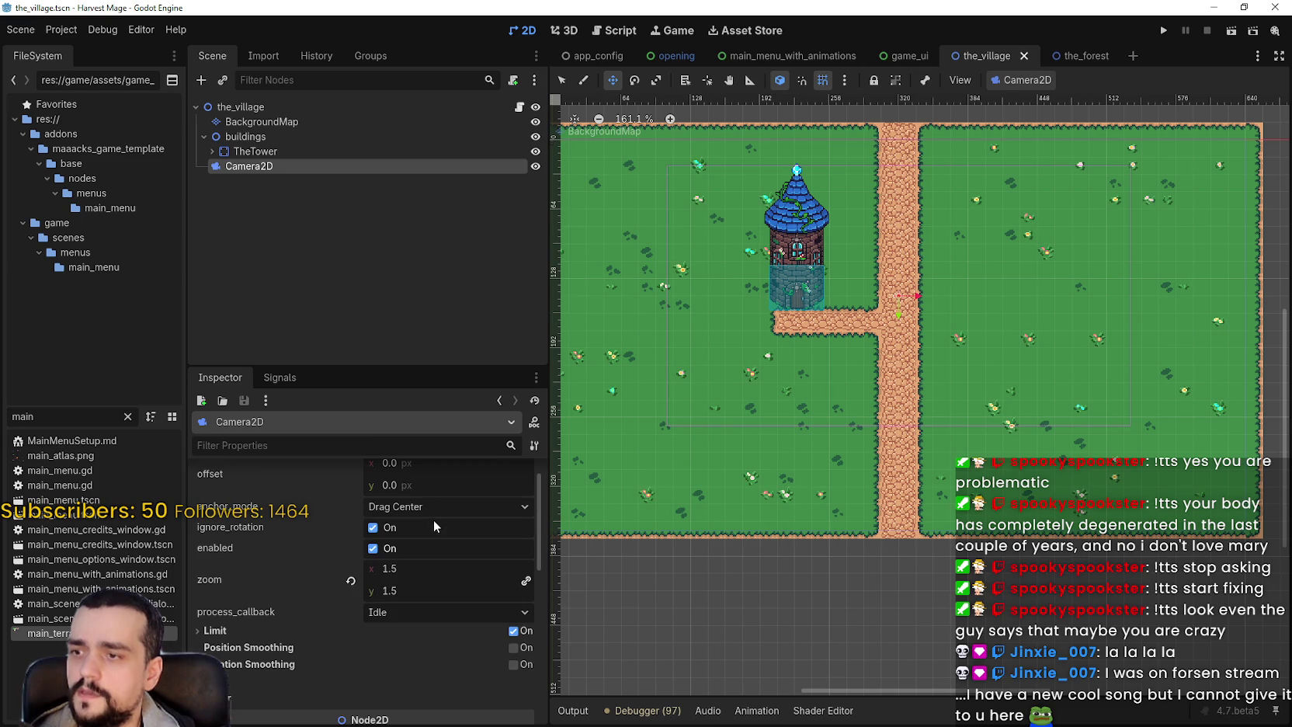
left_click(351, 580)
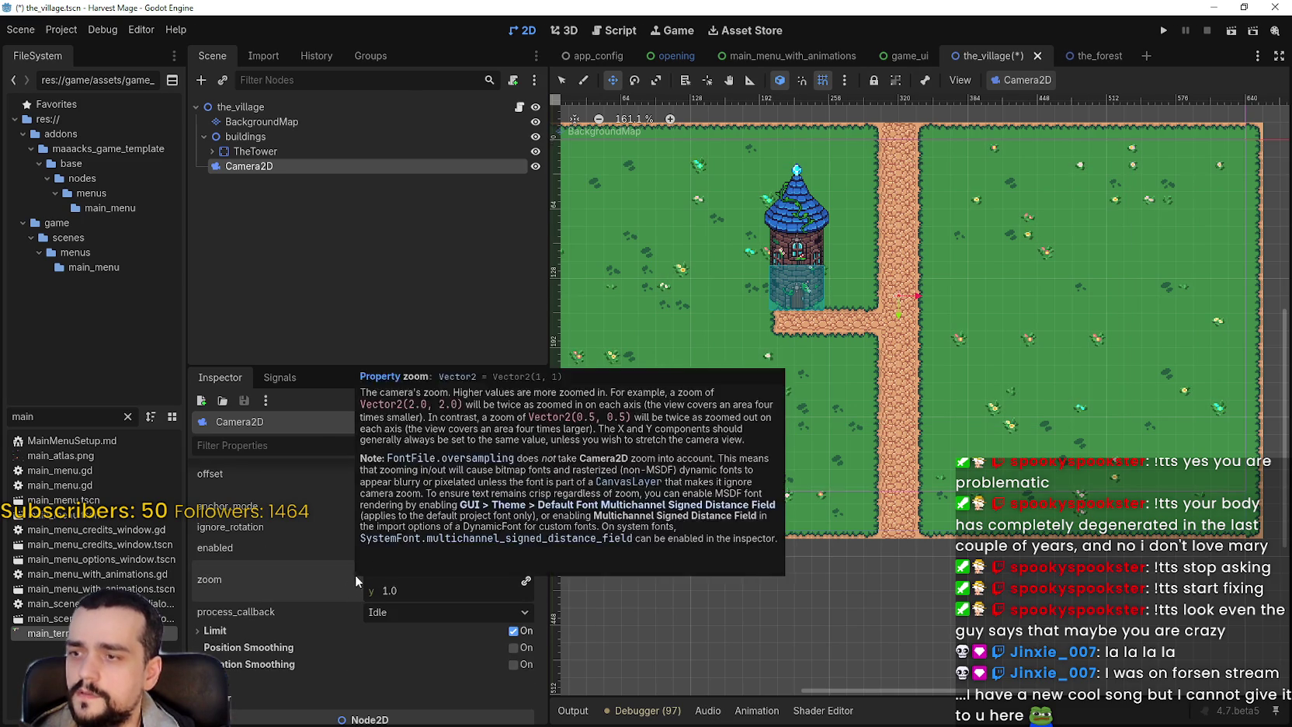
key("F5")
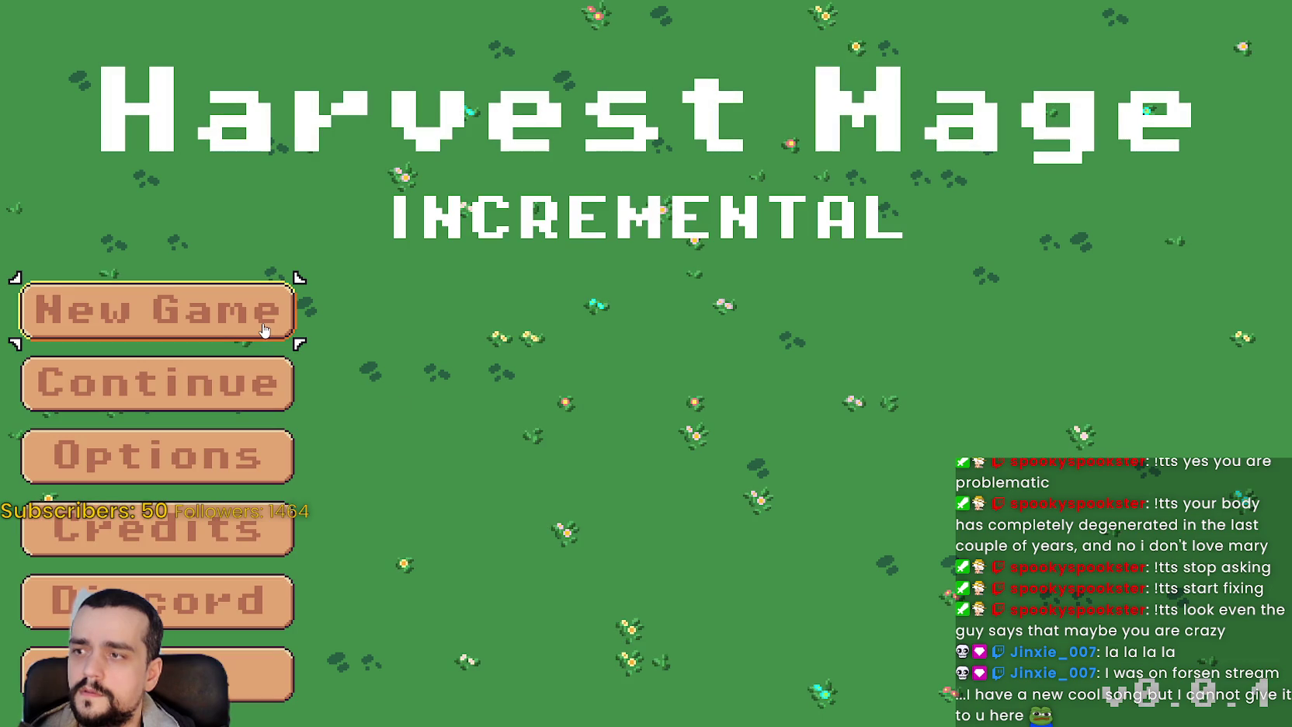
- Start and confirm a new Harvest Mage game, then pause it
left_click(256, 322)
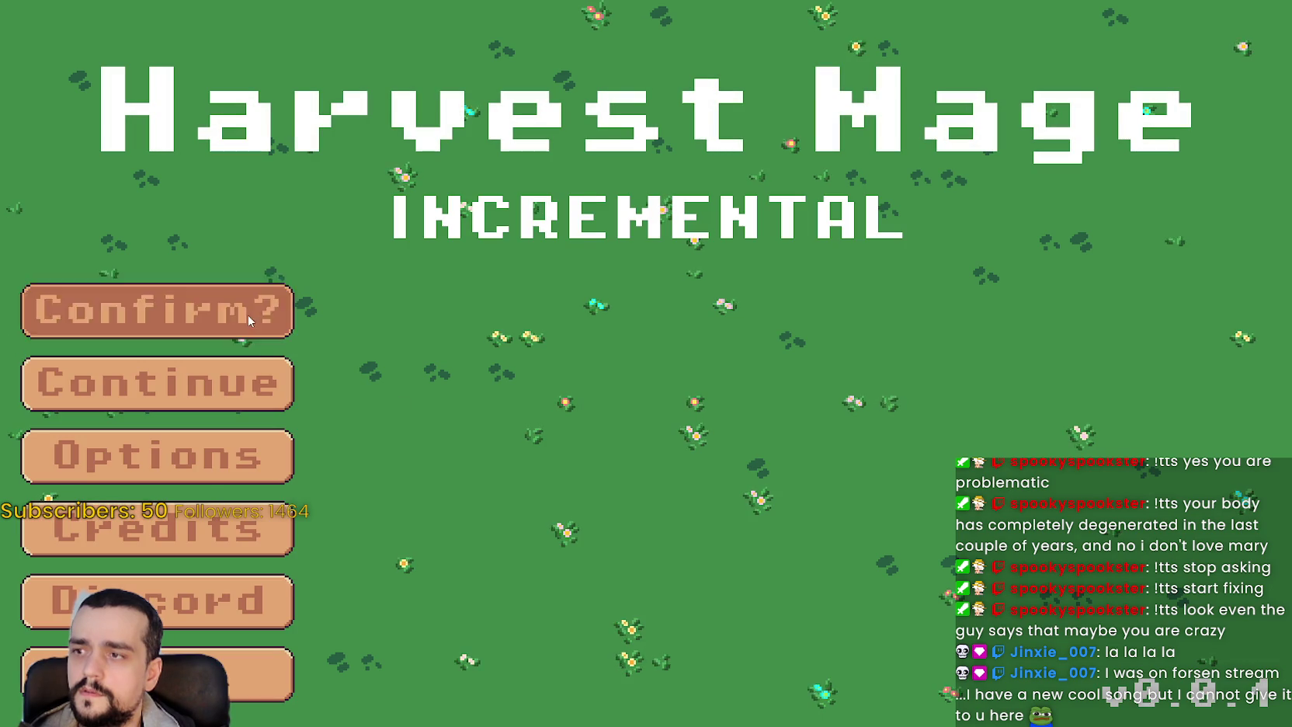
left_click(247, 314)
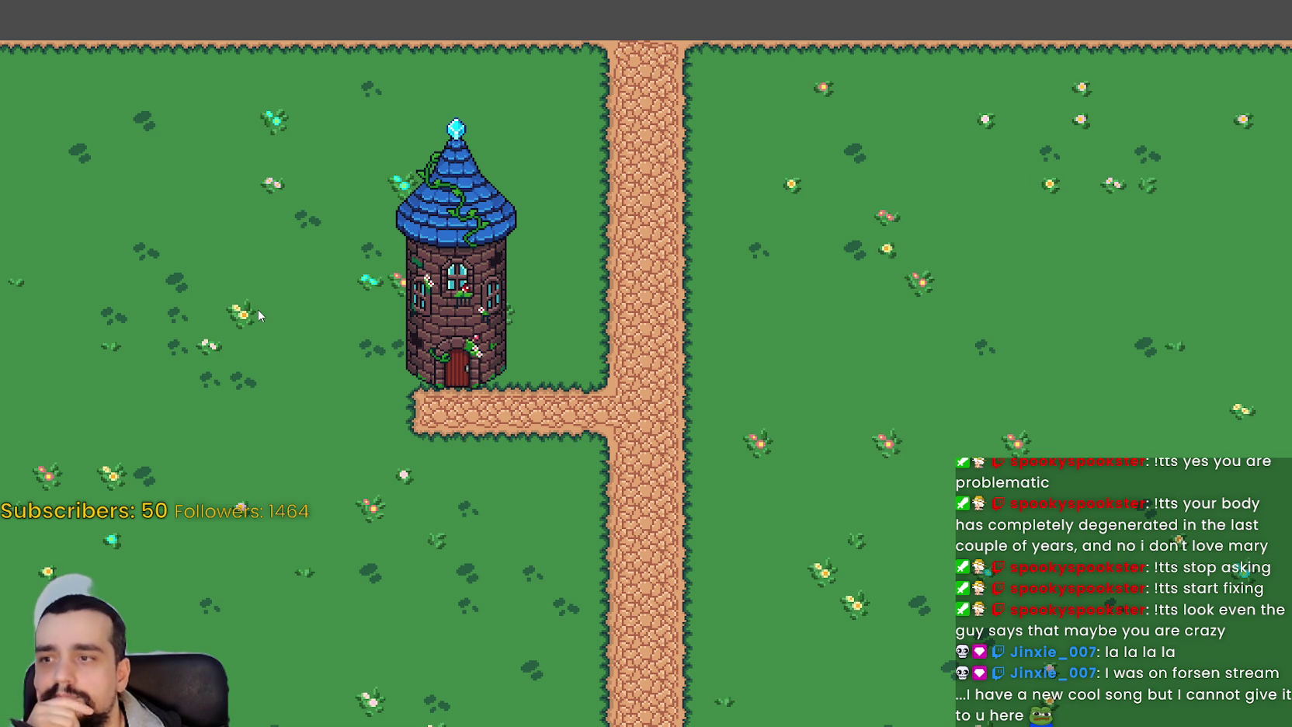
key("Escape")
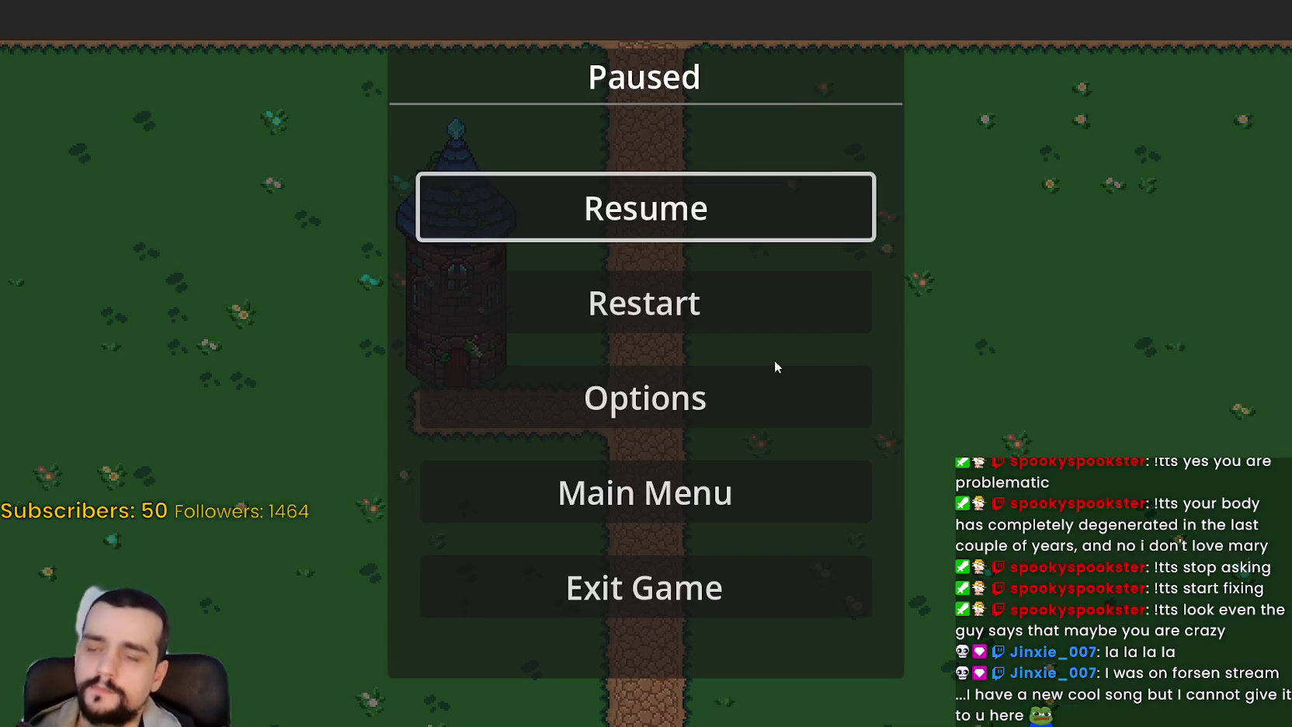
- Turn fullscreen off and set 1280 x 720 in Video options, resume, and maximize the window
left_click(726, 399)
left_click(792, 56)
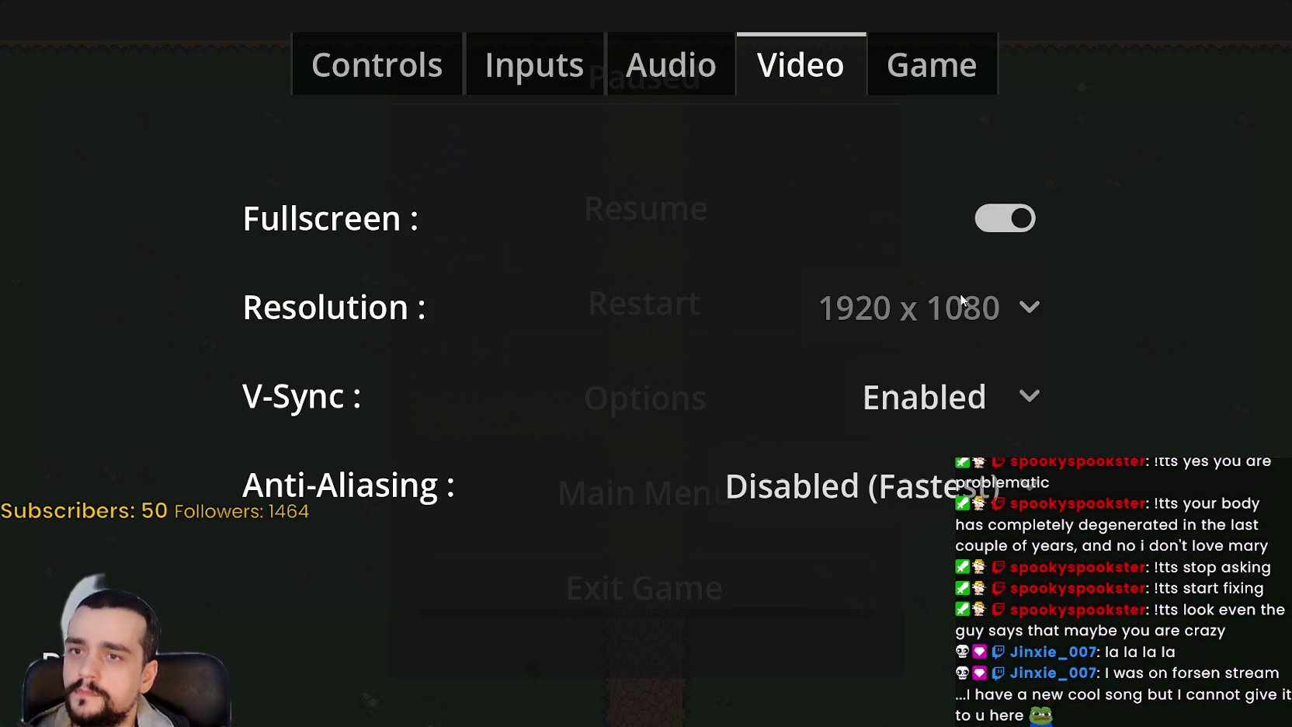
left_click(1005, 221)
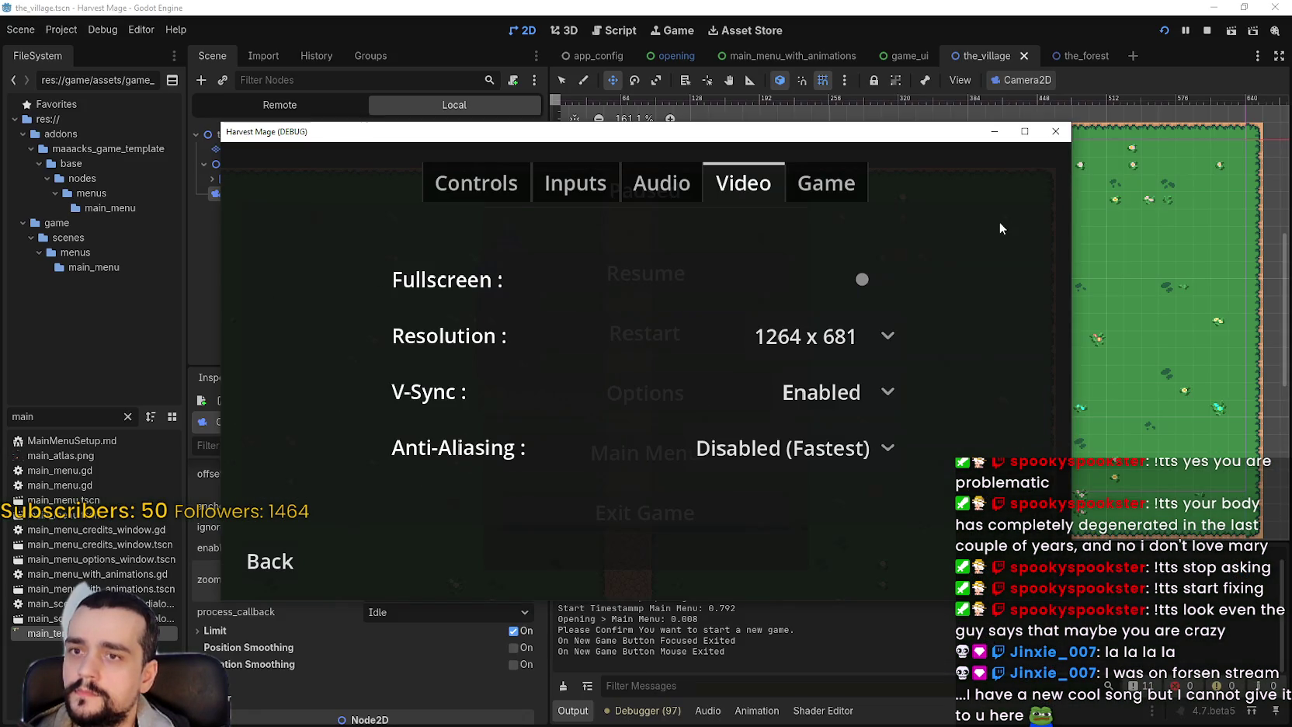
left_click(839, 342)
left_click(850, 376)
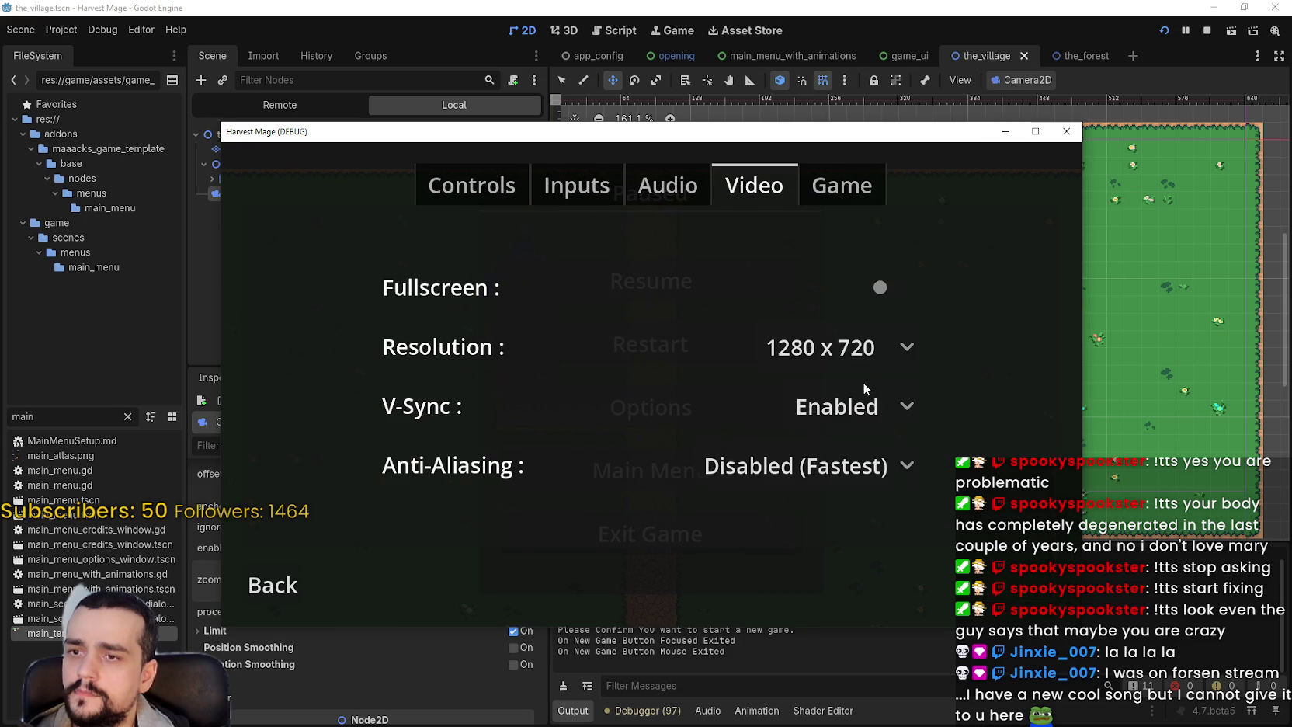
left_click(252, 588)
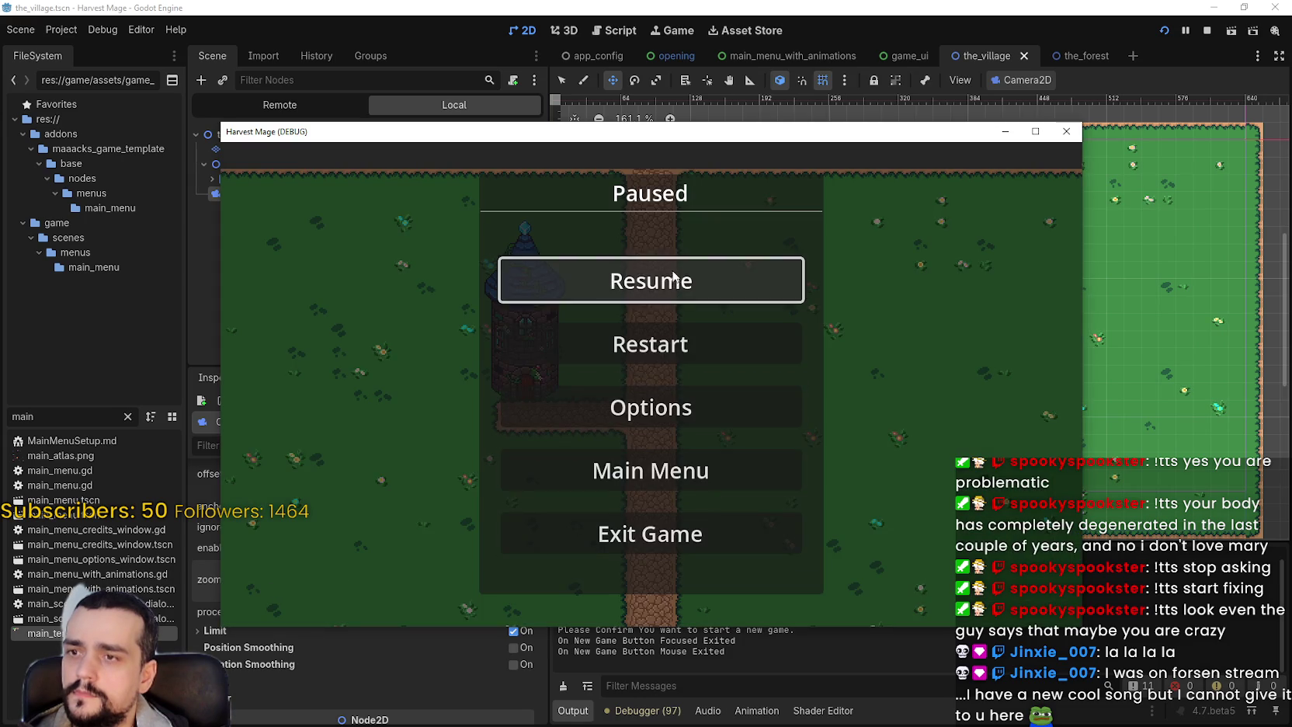
left_click(669, 279)
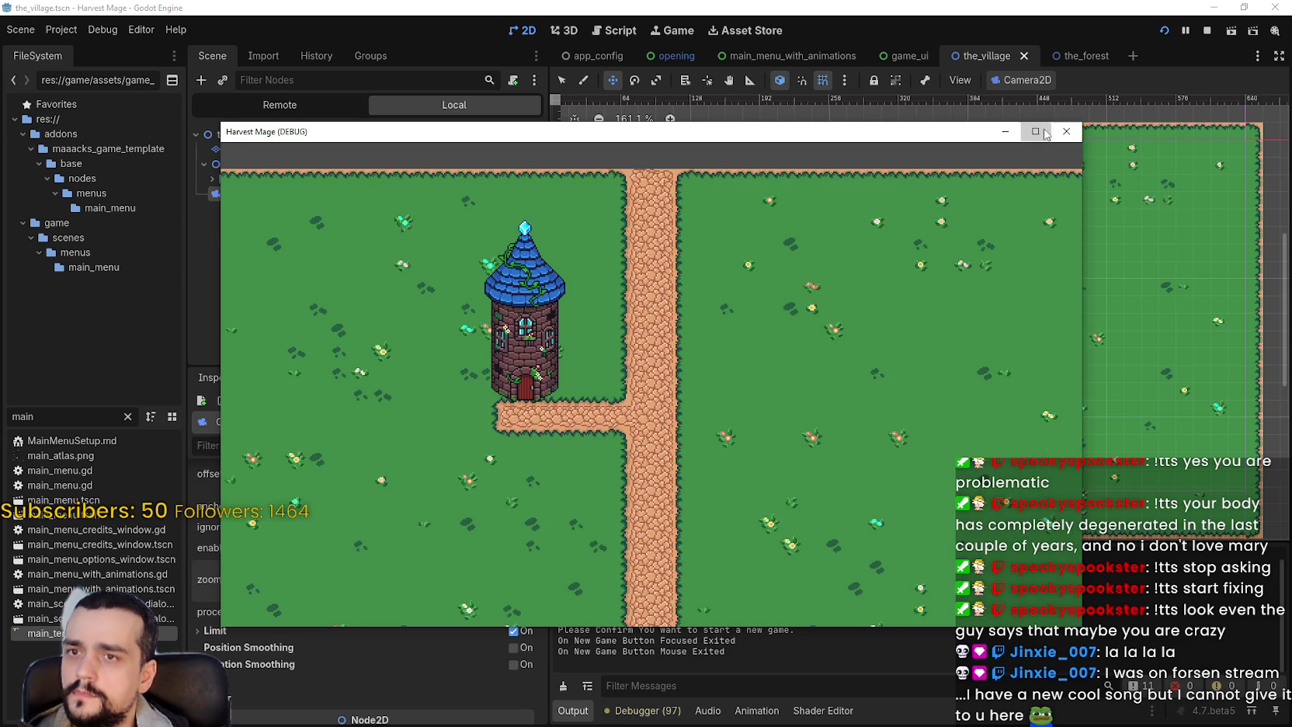
key("super+Up")
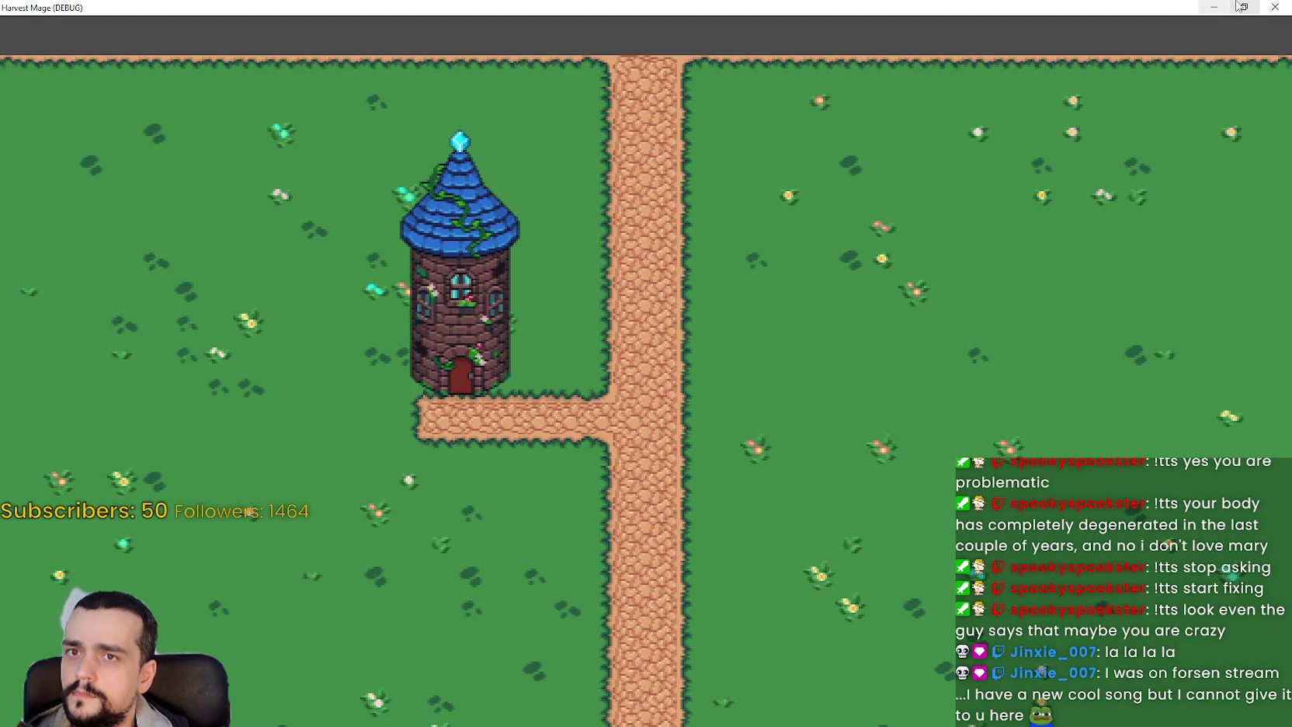
left_click(1244, 7)
- Maximize the game window, set the resolution to 1920 x 1080, and resume
left_click(1036, 132)
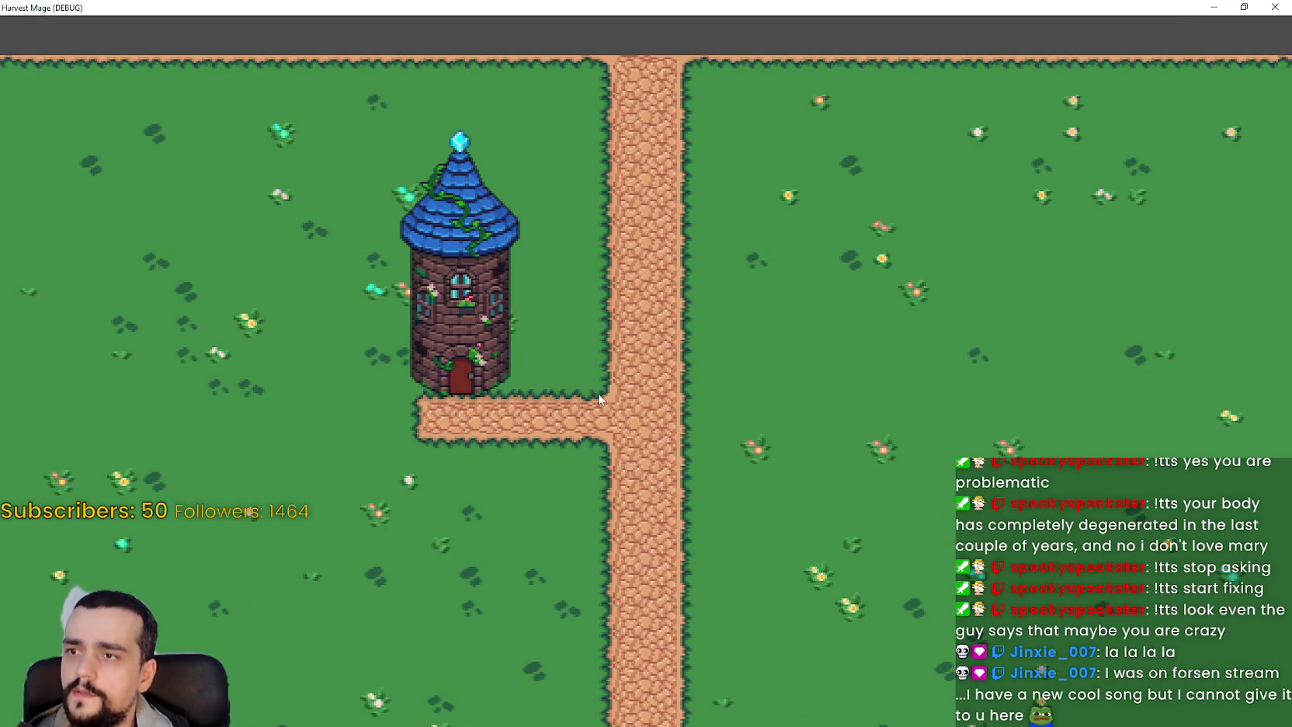
key("Escape")
left_click(623, 412)
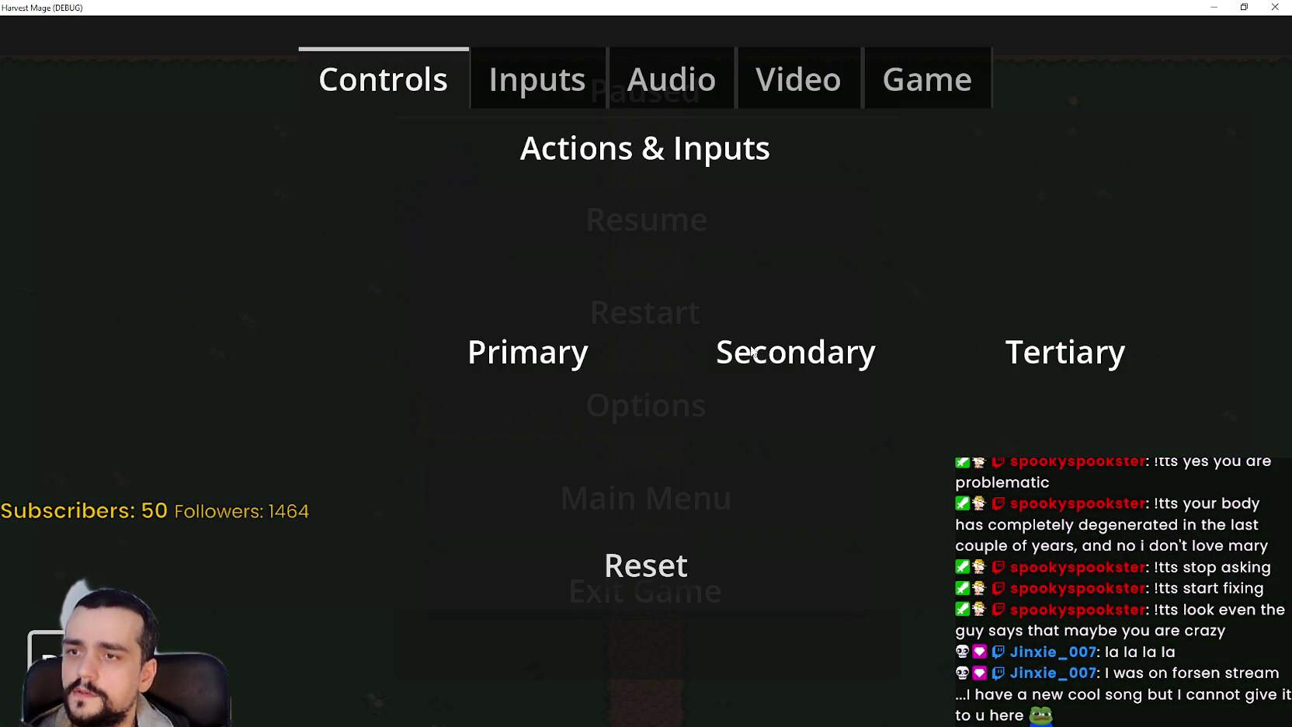
left_click(788, 103)
left_click(822, 306)
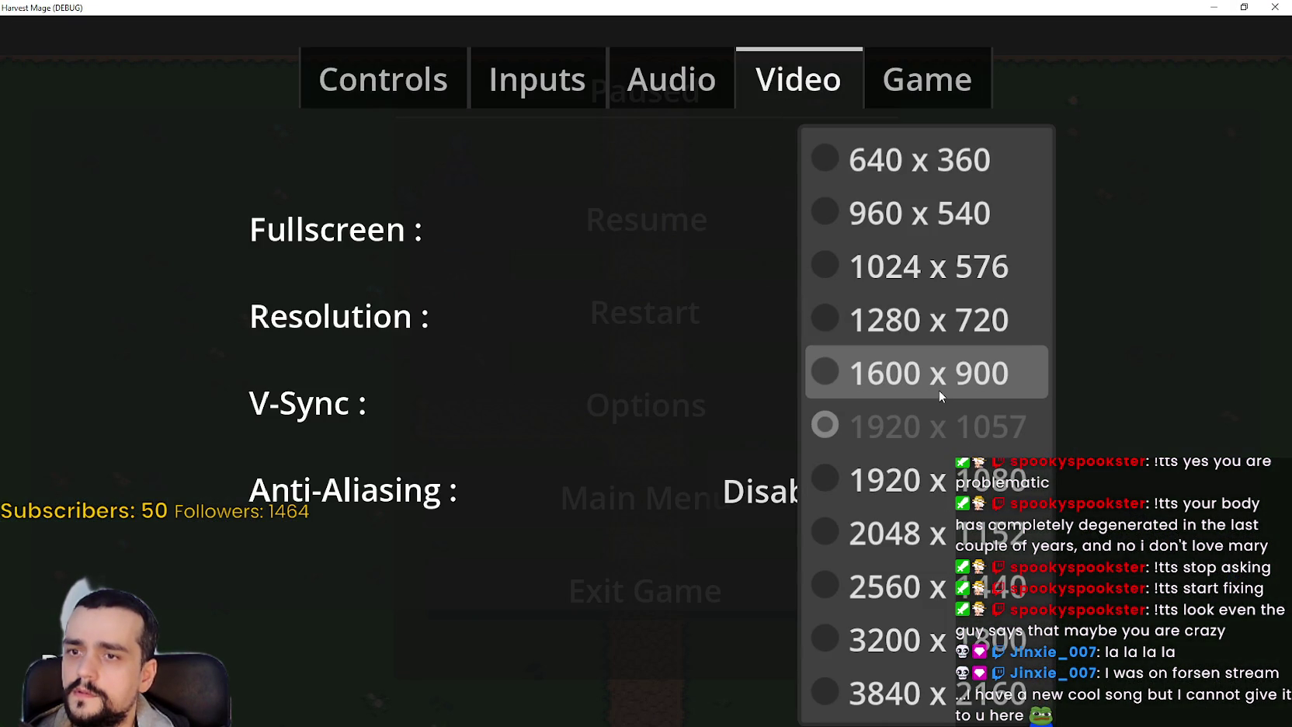
left_click(929, 487)
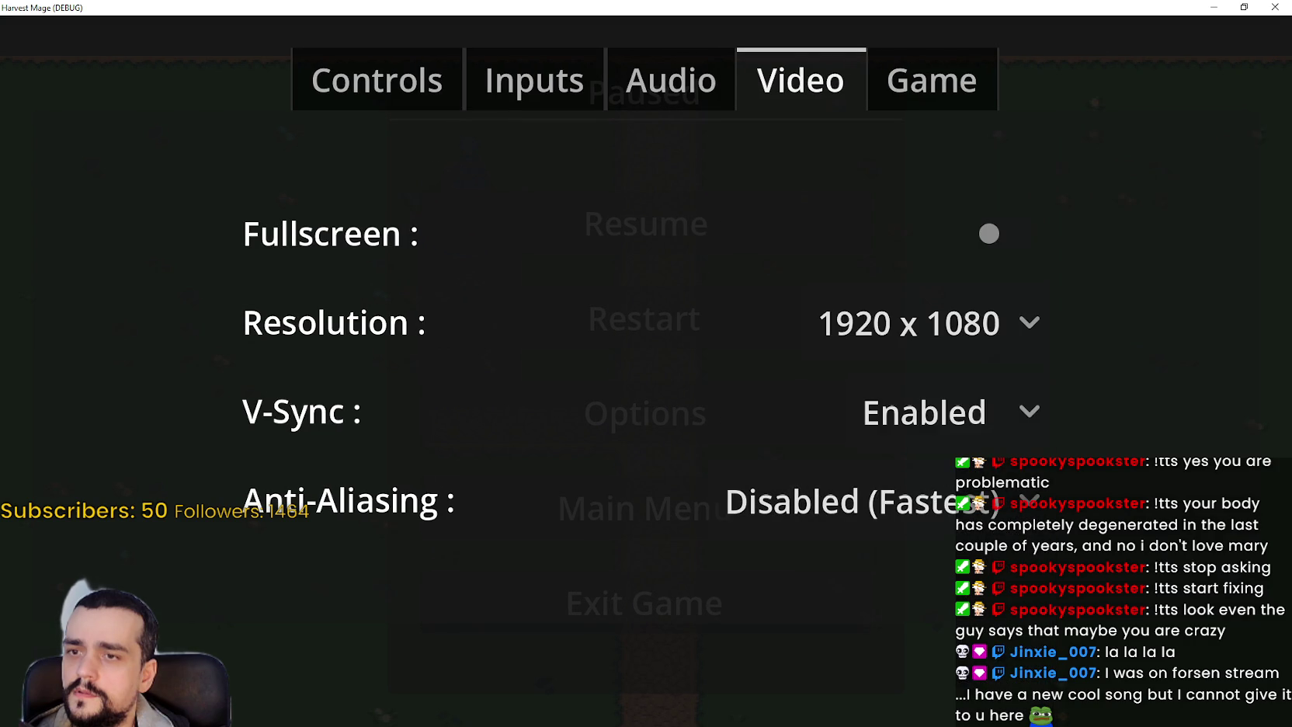
key("Escape")
key("Escape")
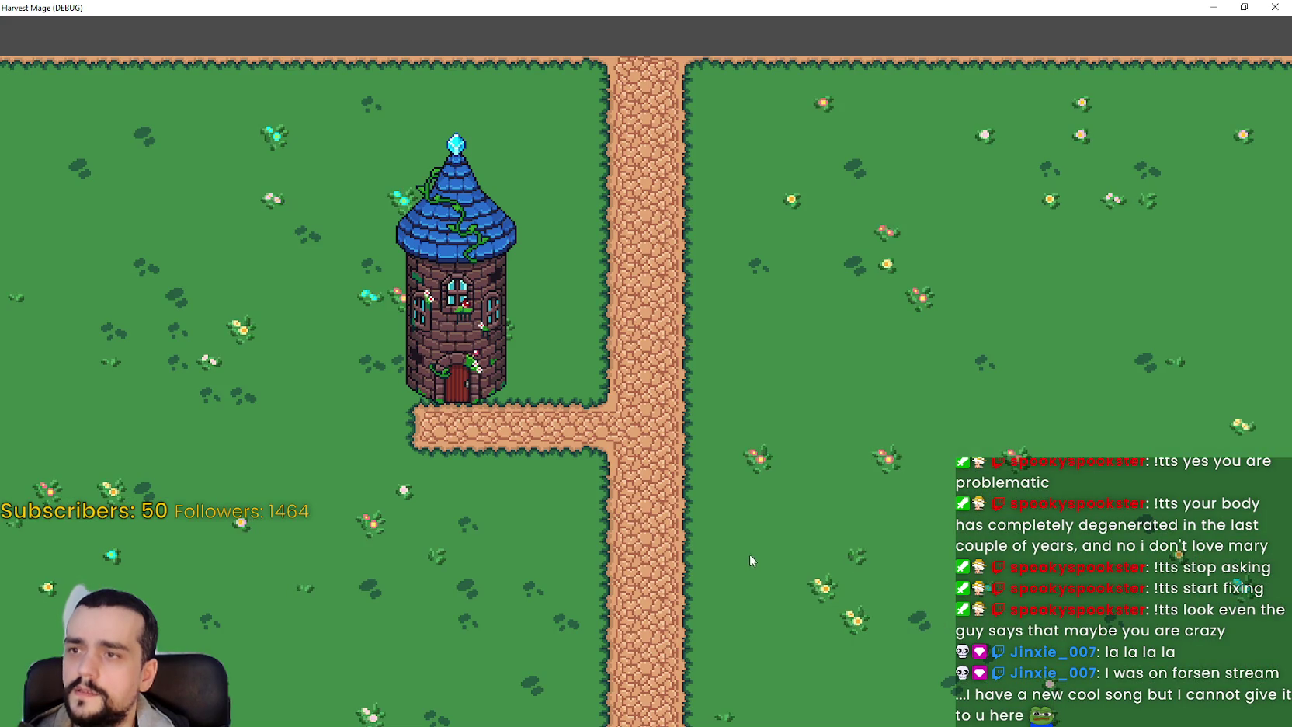
key("Escape")
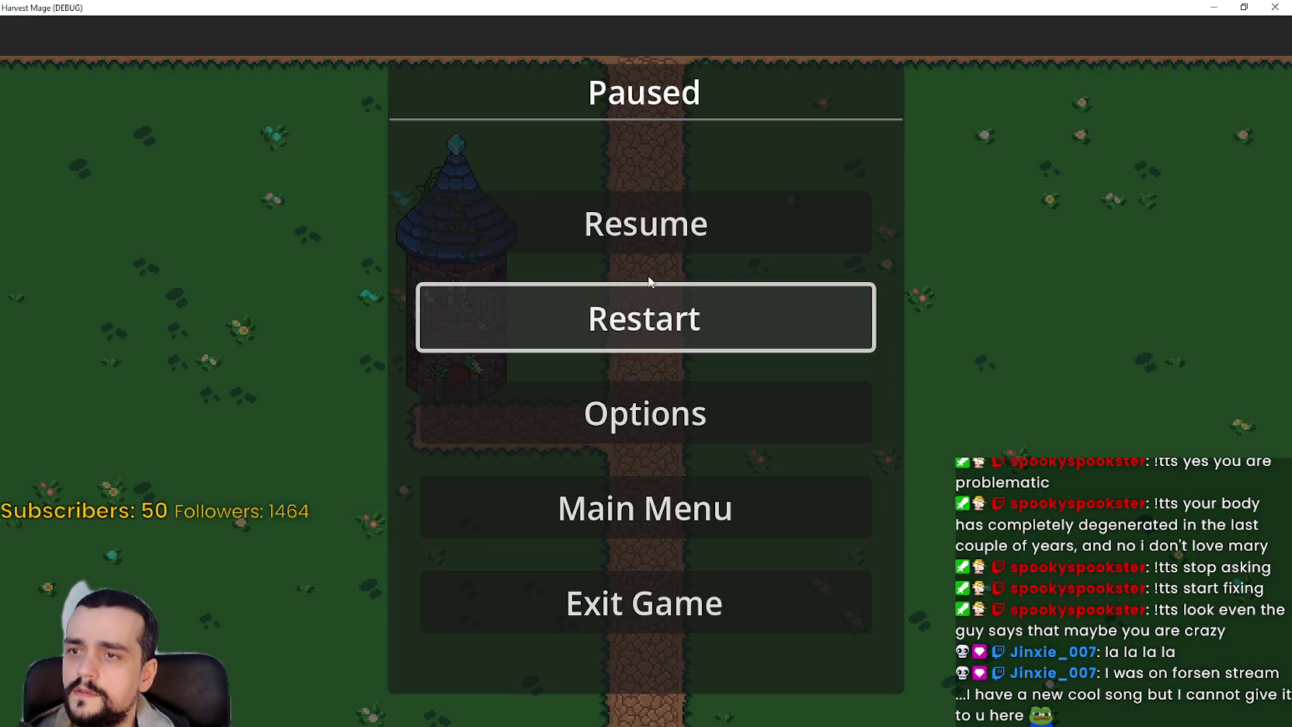
- Change the game resolution to 1280 x 720 and resume play
left_click(715, 429)
left_click(783, 109)
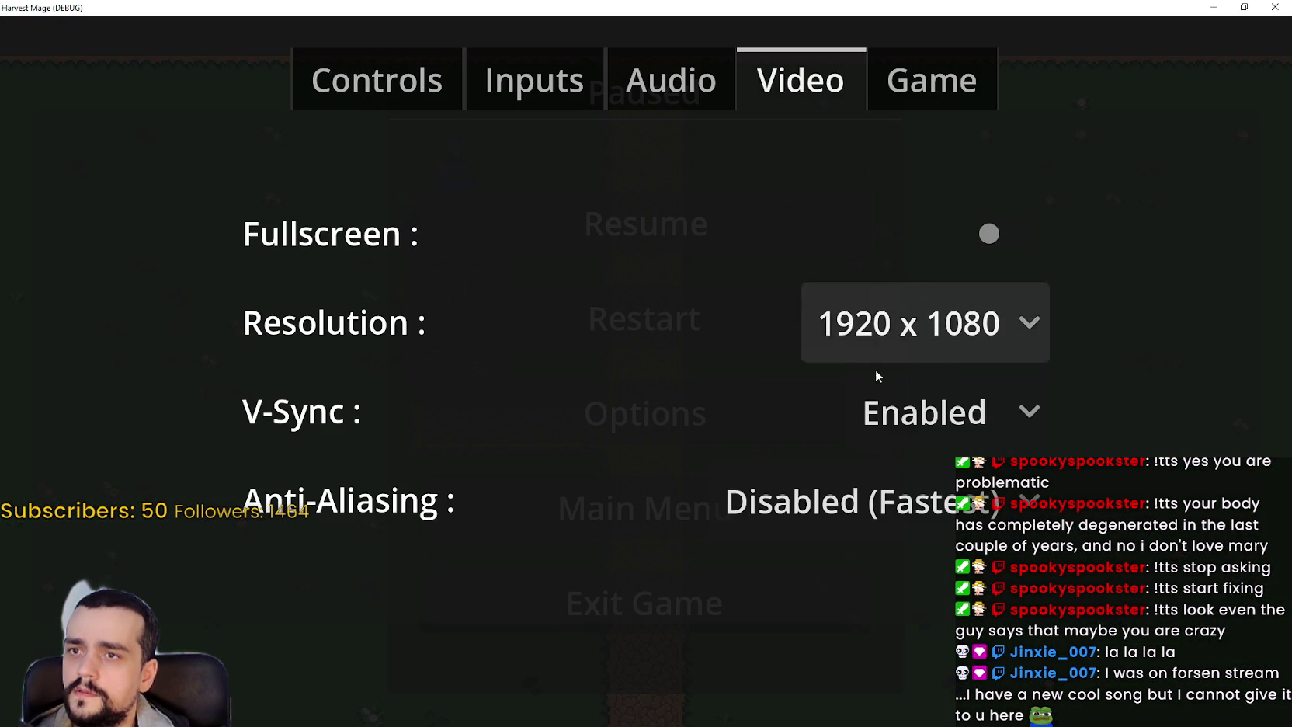
left_click(896, 330)
left_click(939, 381)
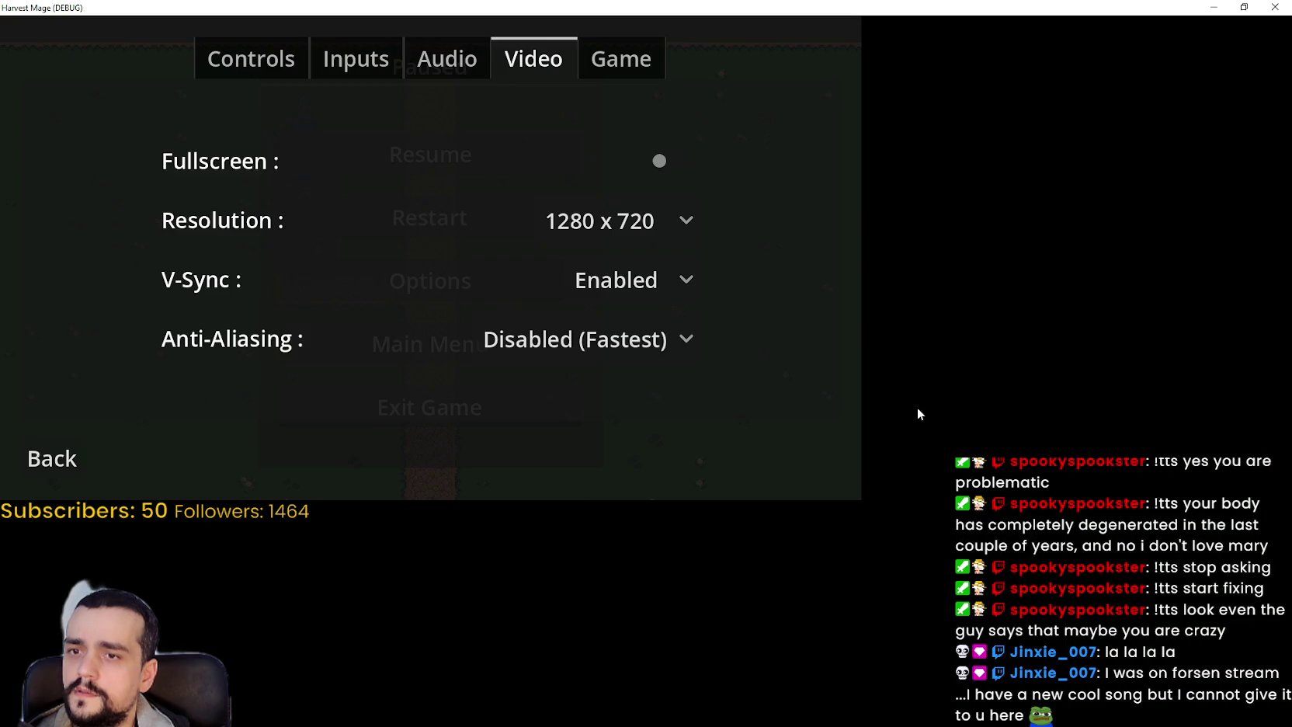
left_click(52, 459)
left_click(425, 155)
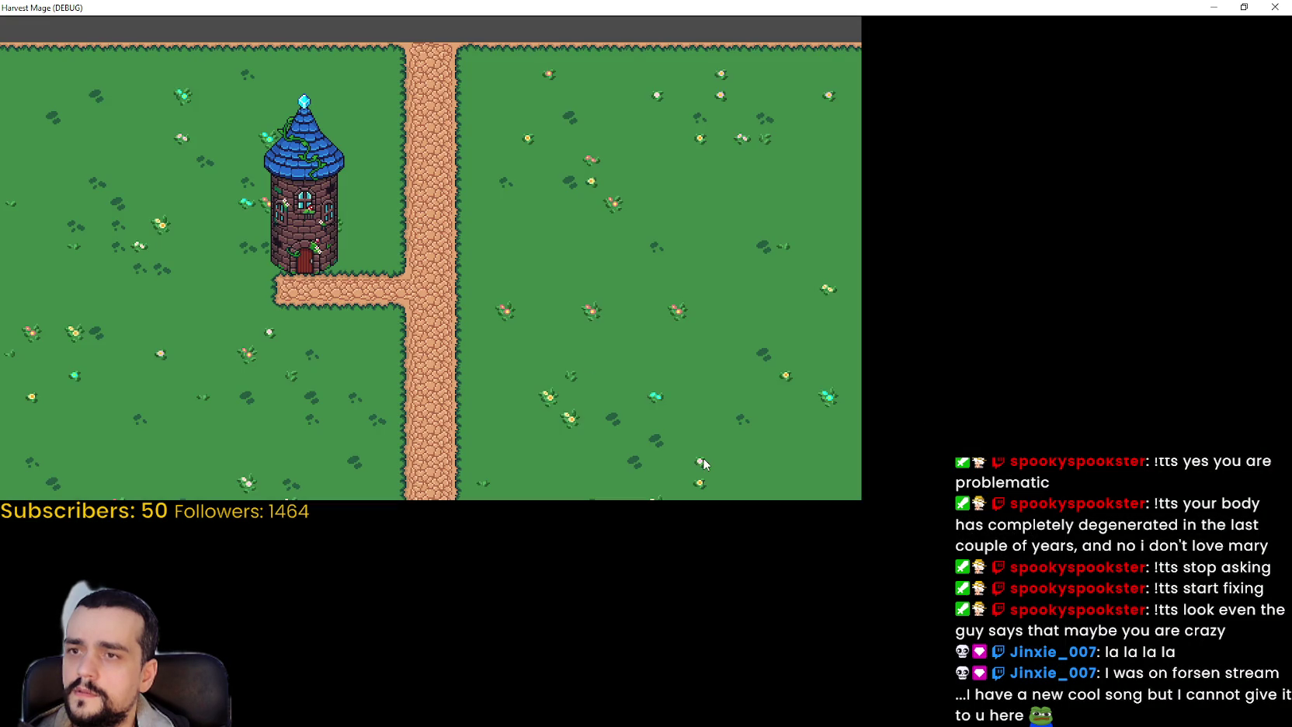
- Try 2560 x 1440 and 1024 x 576, settle on 1600 x 900, resume, and restore the window
key("Escape")
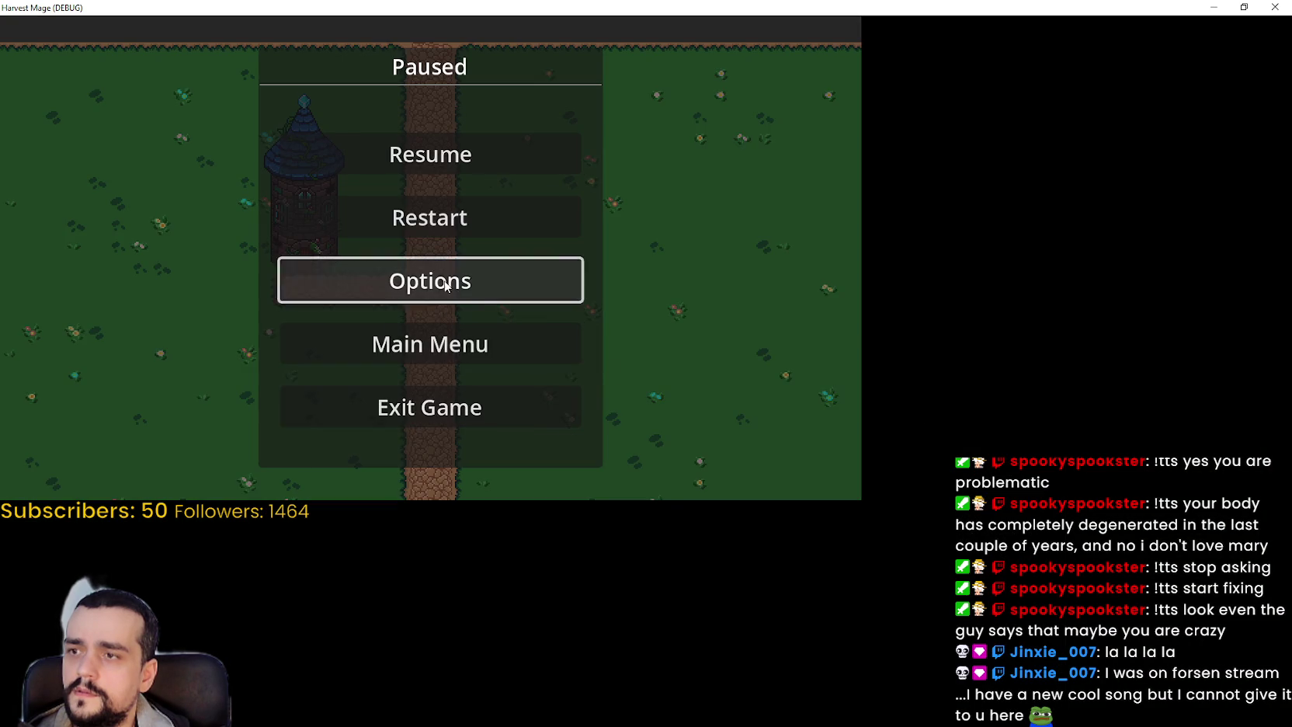
left_click(447, 283)
left_click(610, 222)
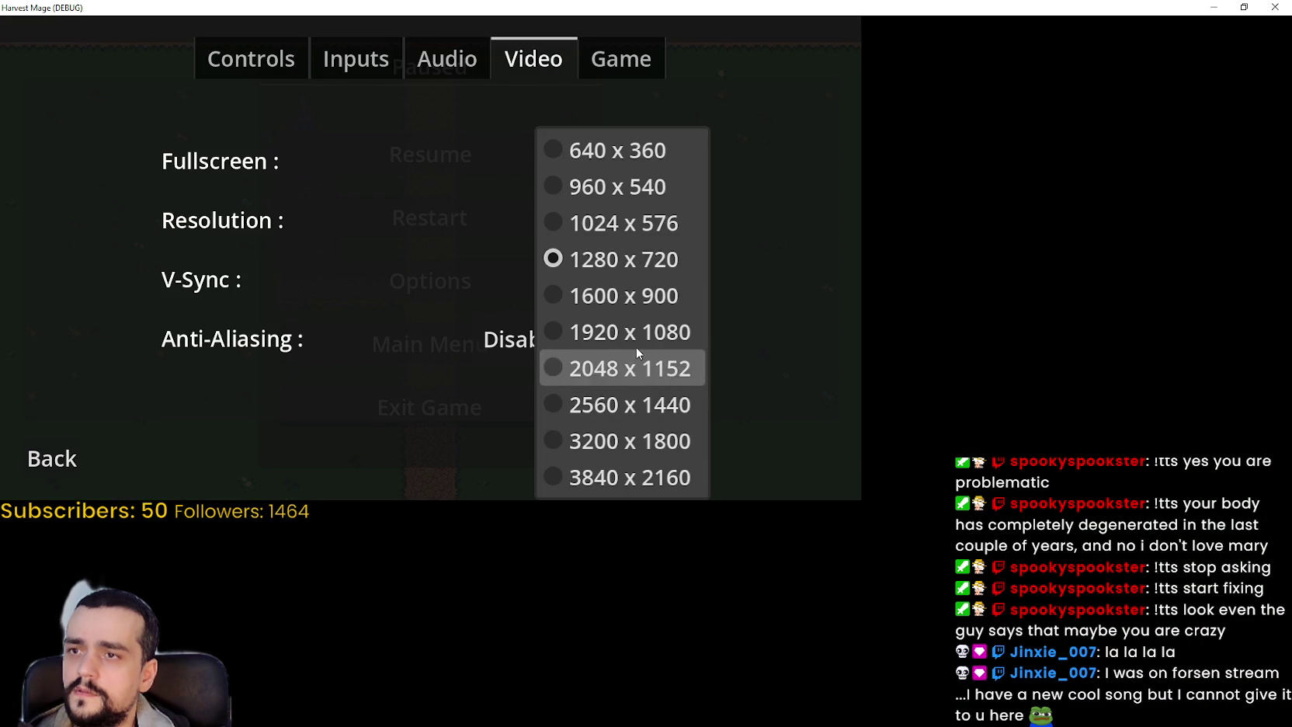
left_click(649, 402)
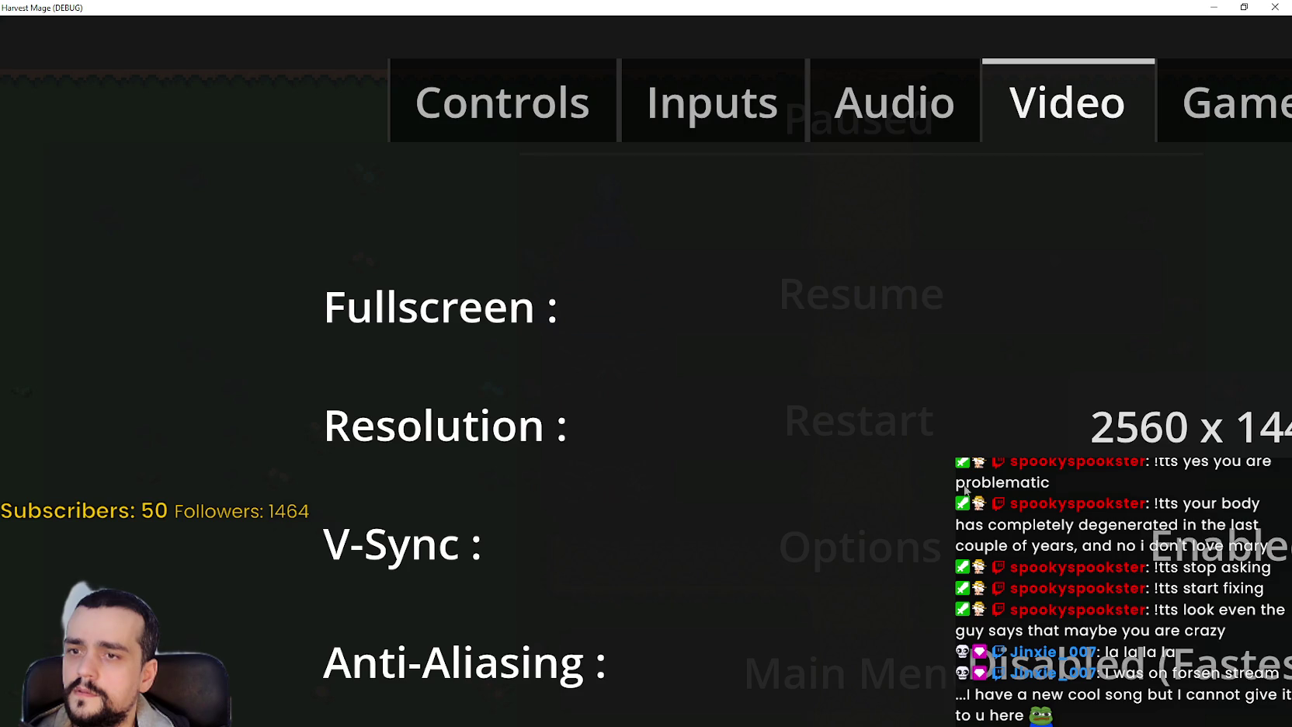
left_click(1183, 445)
left_click(1168, 419)
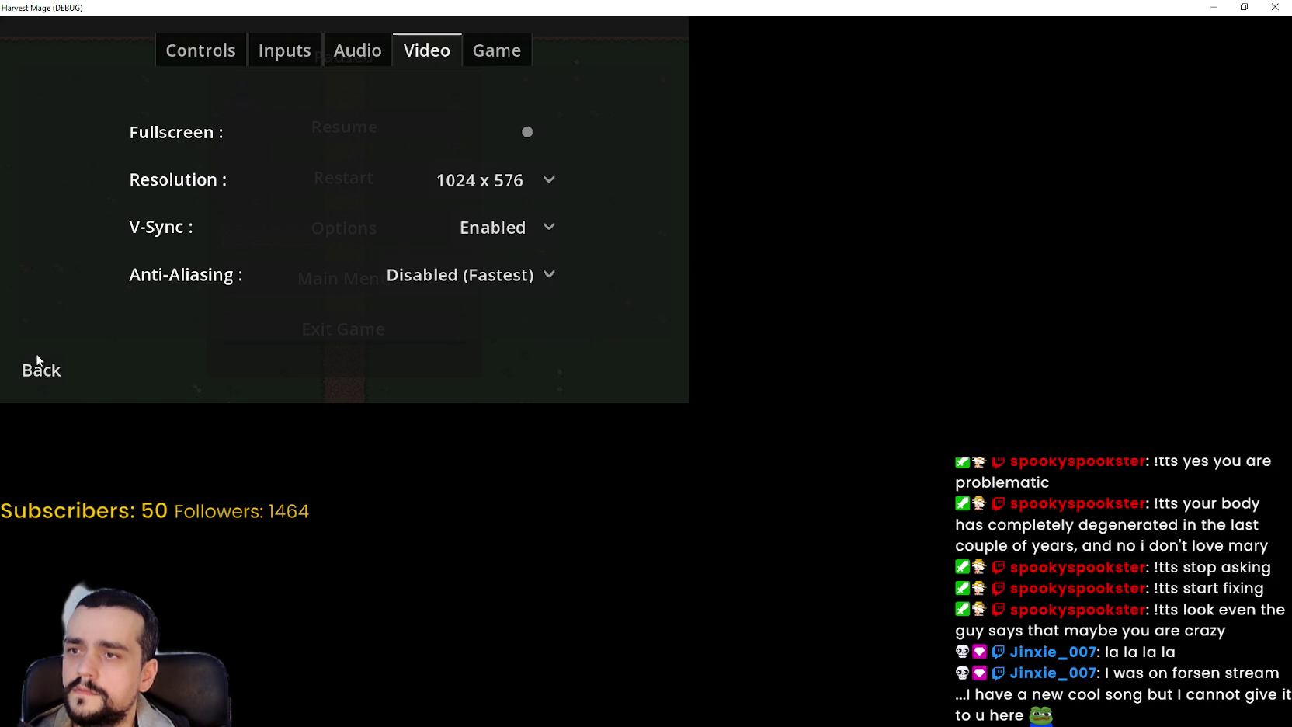
left_click(481, 181)
left_click(538, 232)
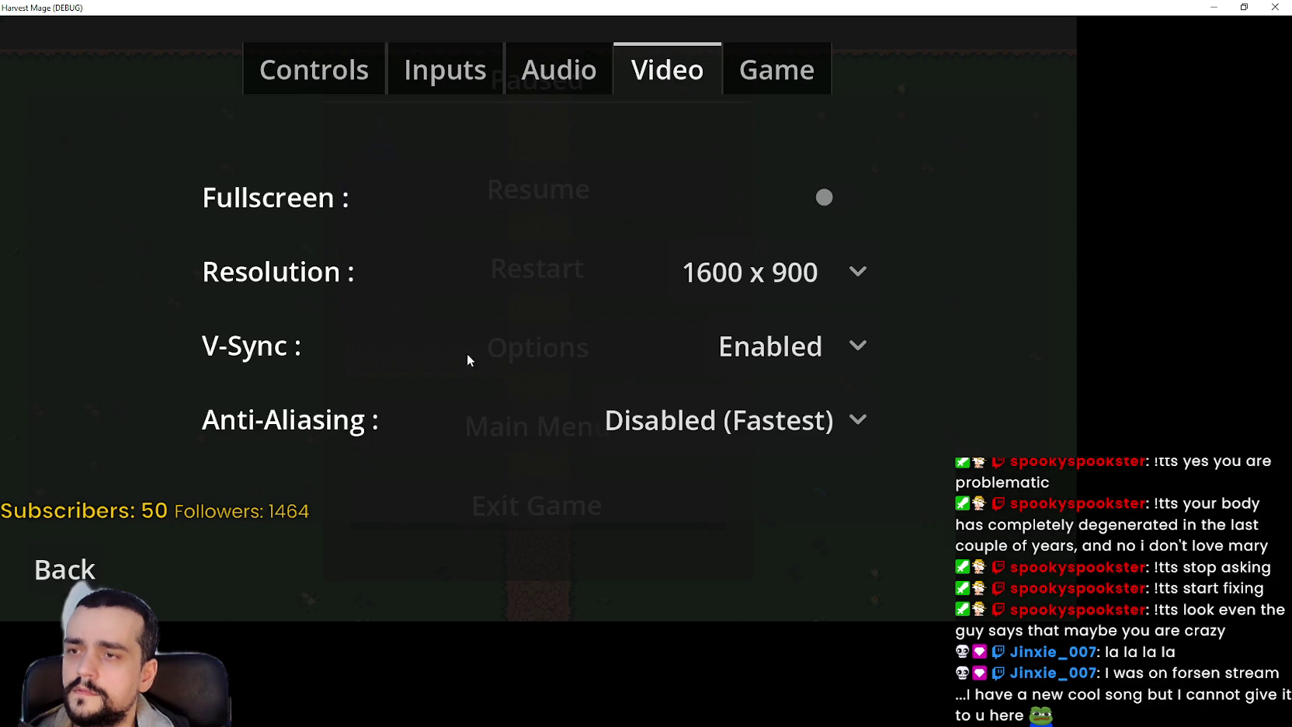
left_click(64, 572)
left_click(538, 189)
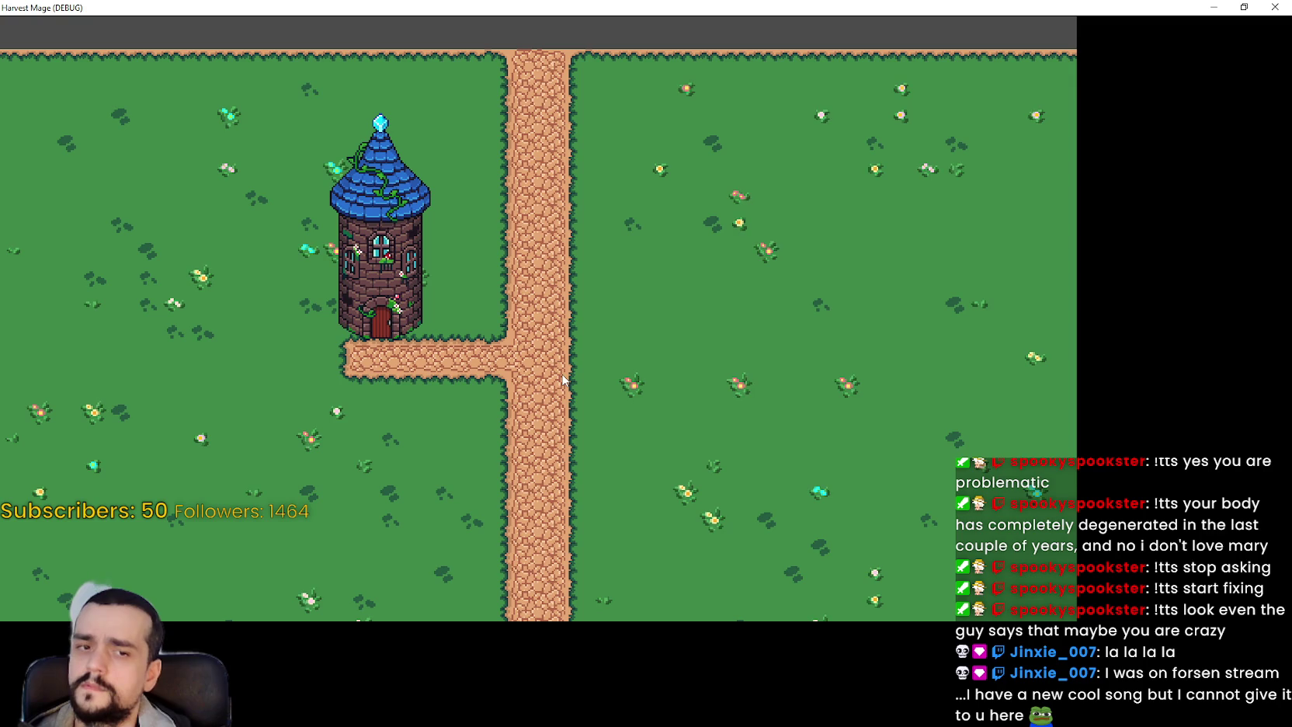
left_click(1228, 7)
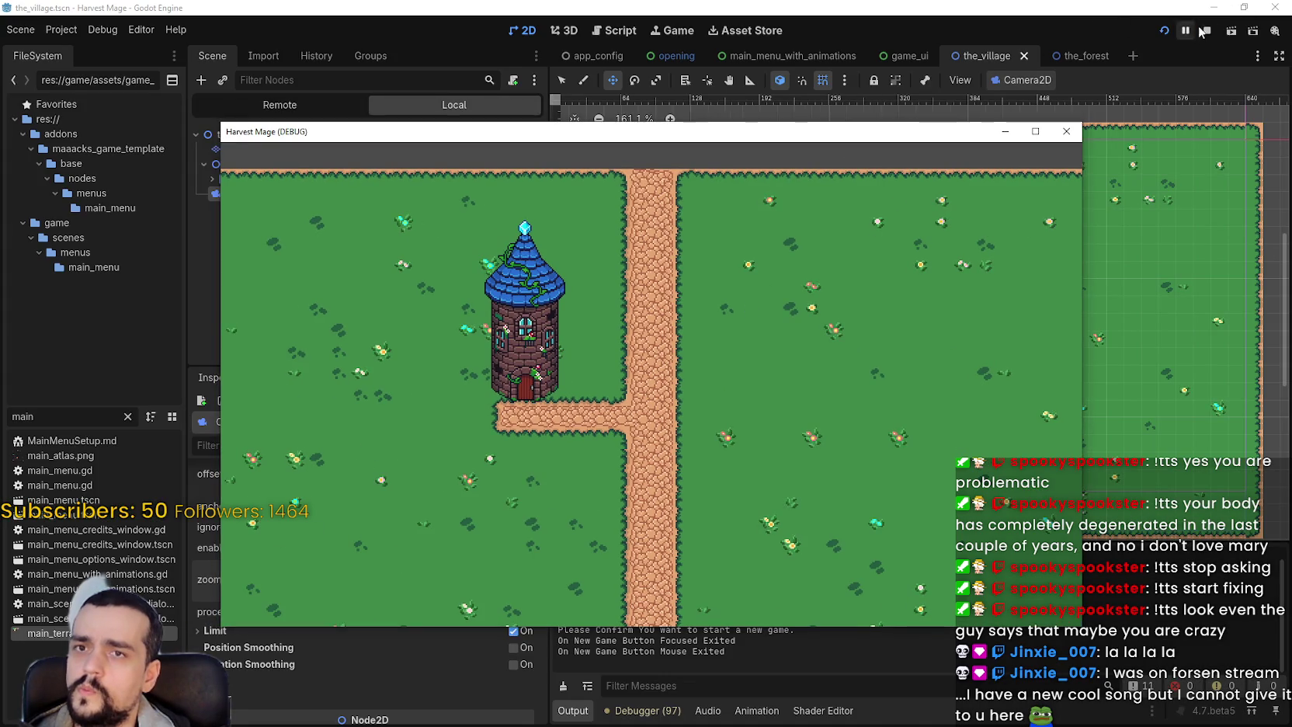
- Stop the running game and open Project Settings
left_click(1206, 30)
left_click(49, 35)
left_click(85, 52)
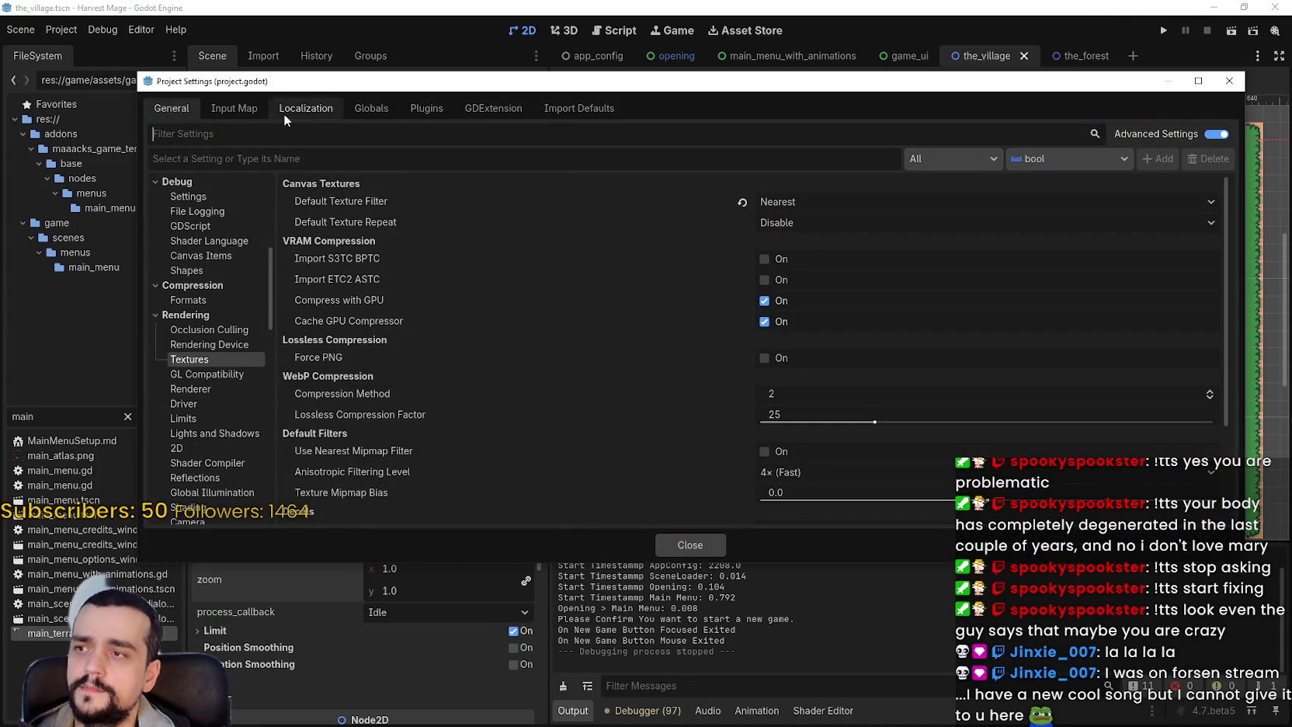
- Browse Globals, Input Map and several categories until Application > Run shows main scene opening.tscn
left_click(368, 108)
left_click(233, 108)
left_click(172, 108)
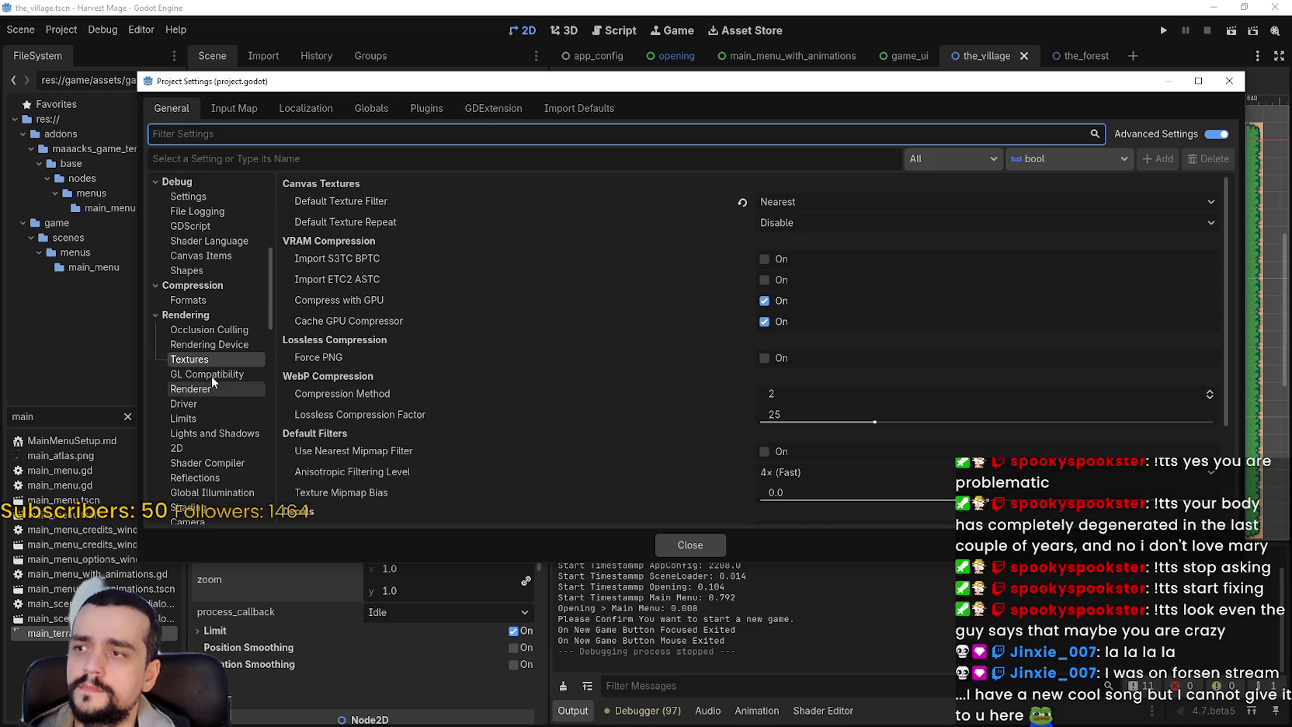
left_click(215, 332)
left_click(218, 344)
scroll(514, 354, "down", 5)
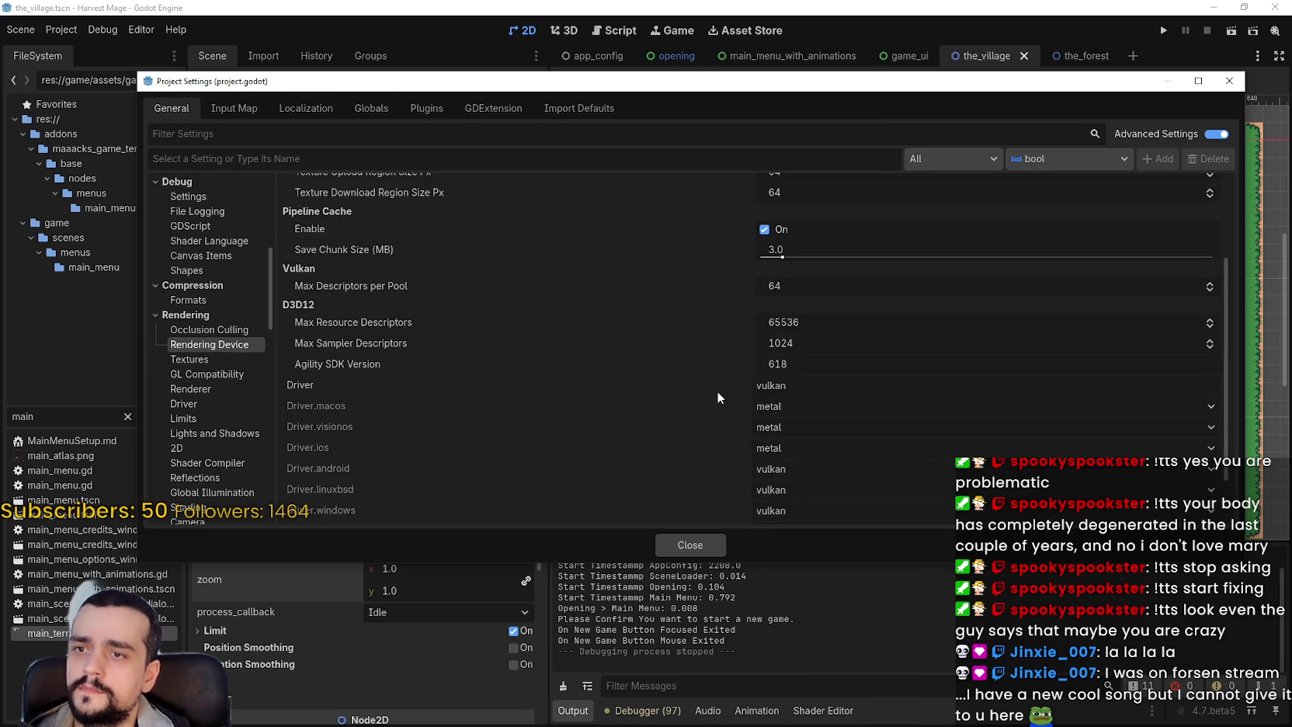
scroll(210, 361, "up", 5)
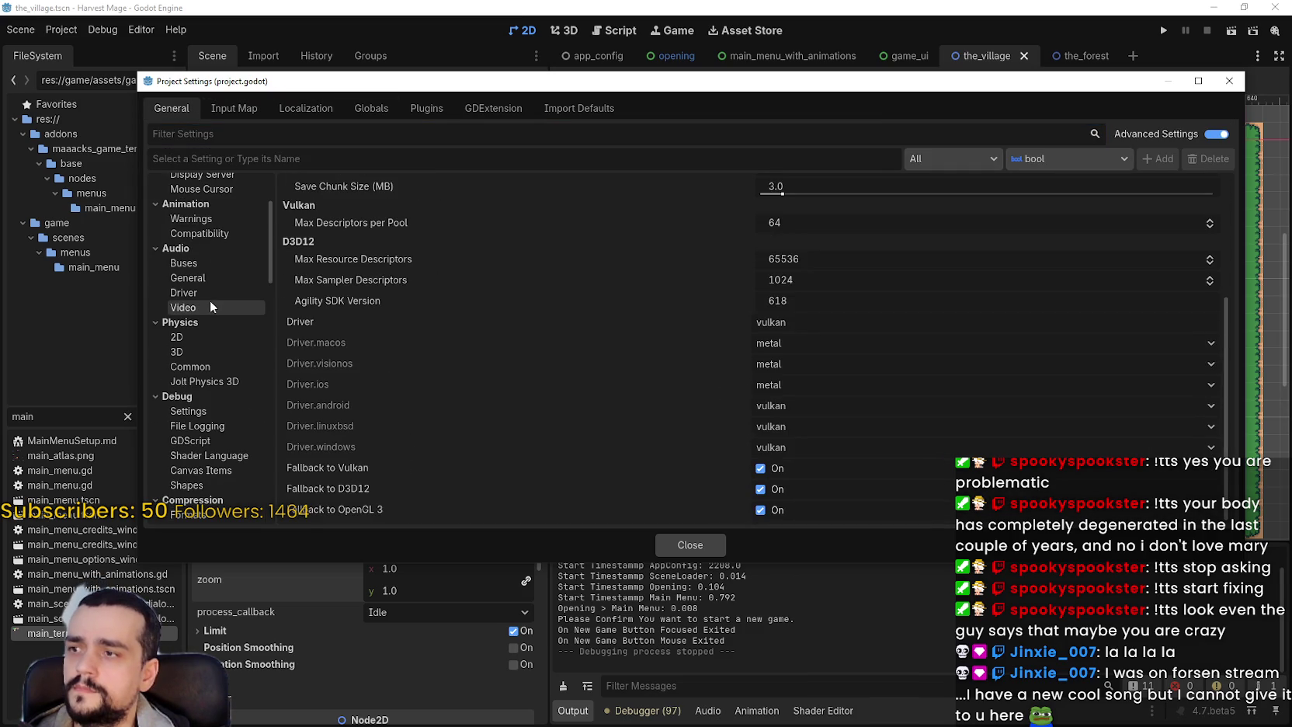
left_click(208, 303)
left_click(208, 293)
scroll(210, 272, "up", 5)
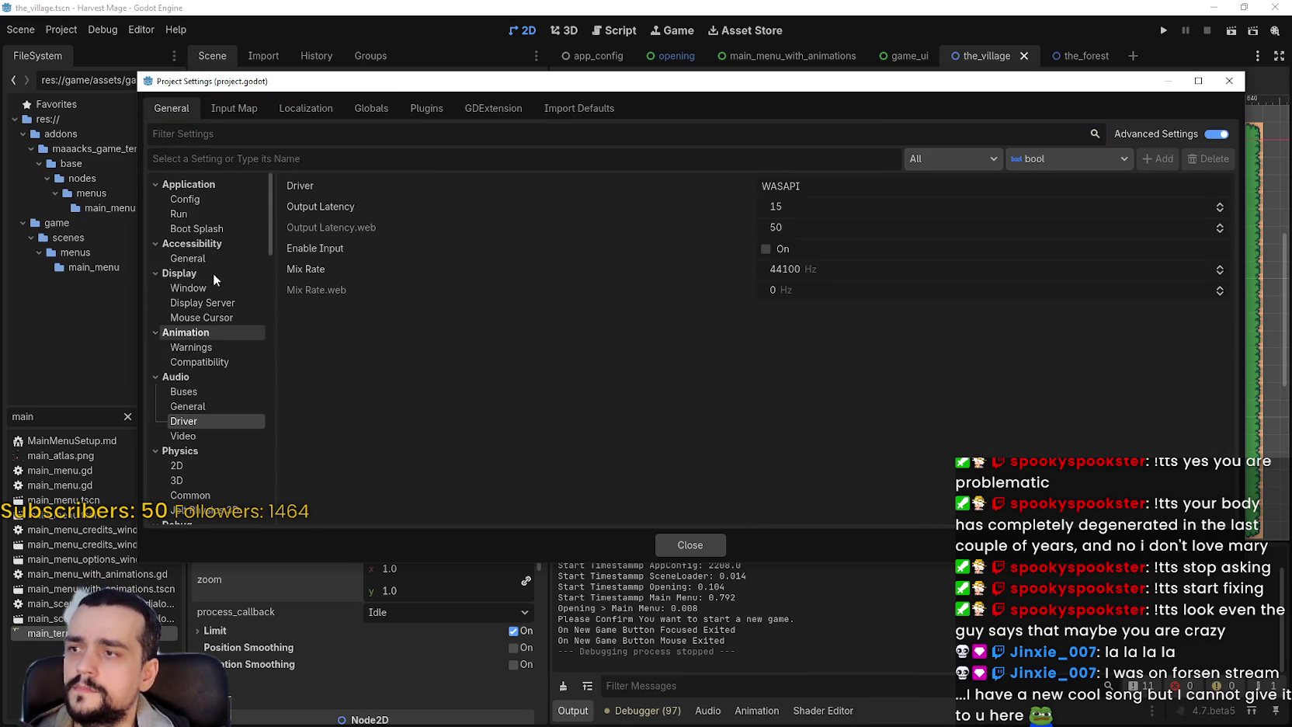
left_click(232, 226)
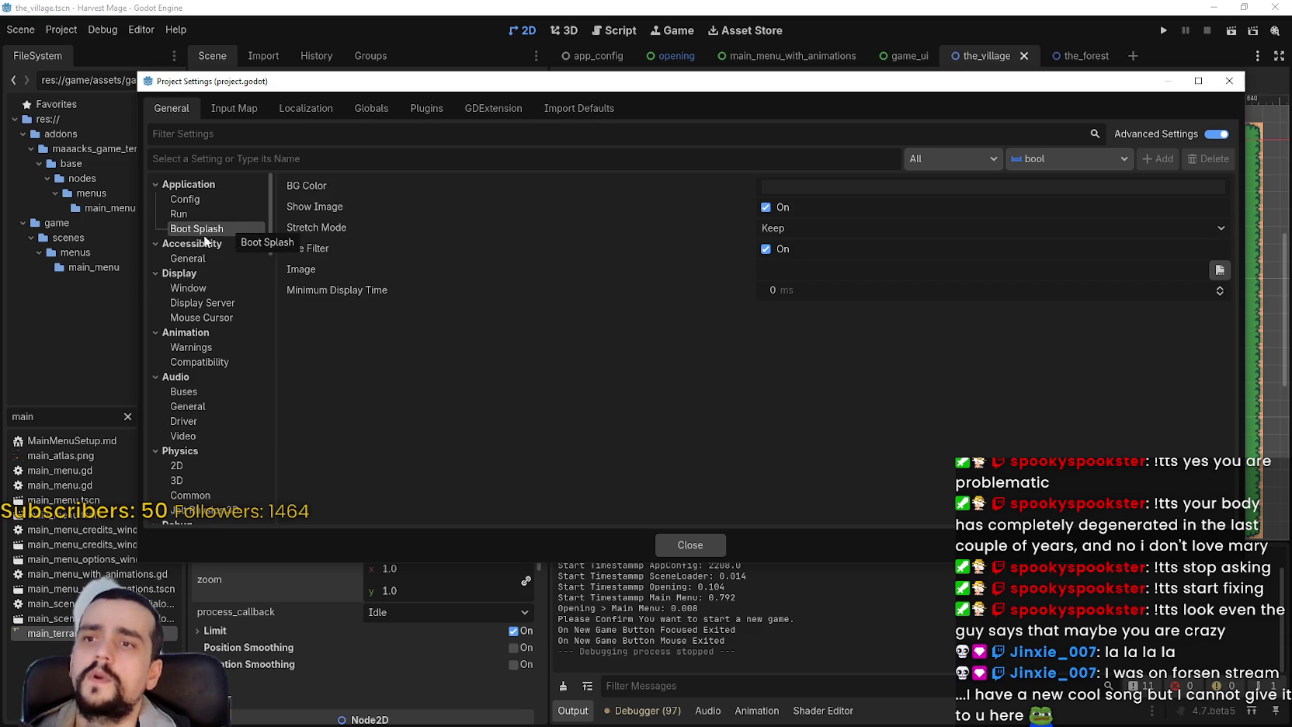
left_click(198, 214)
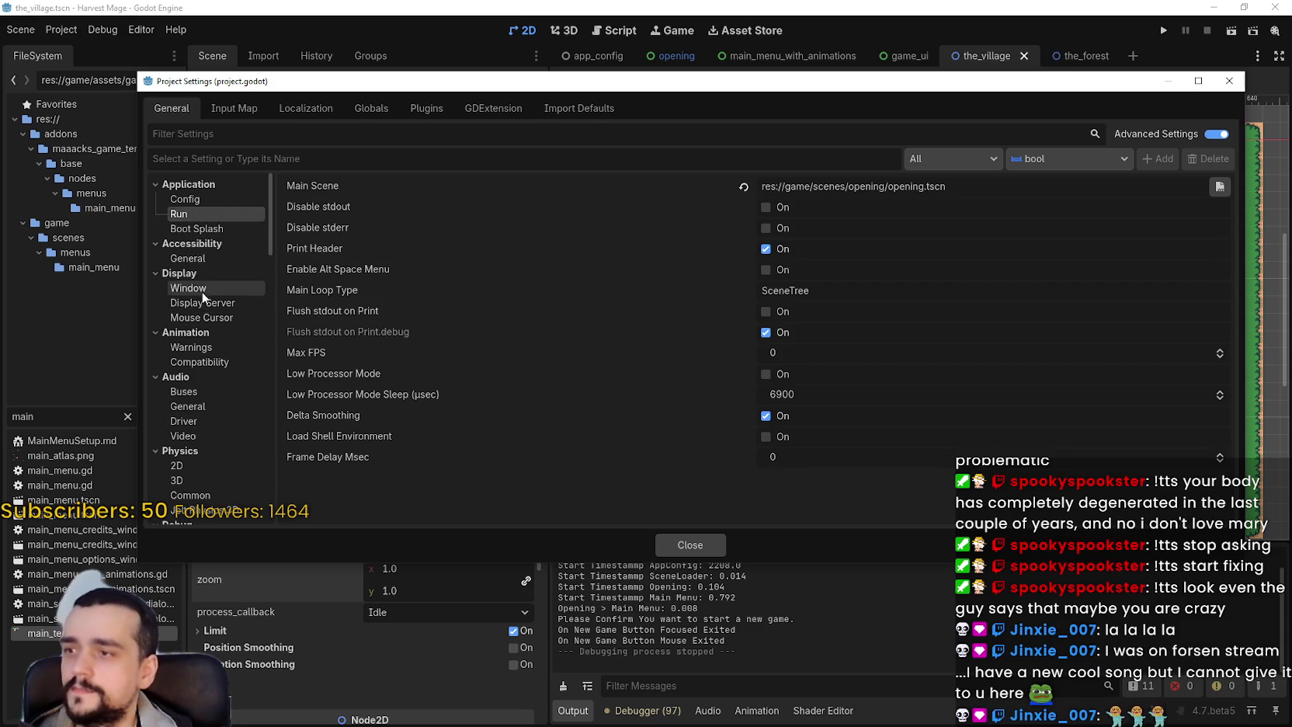
- Browse the Boot Splash, Run and Config settings, then go to Display > Window stretch settings
left_click(202, 229)
left_click(202, 213)
left_click(202, 202)
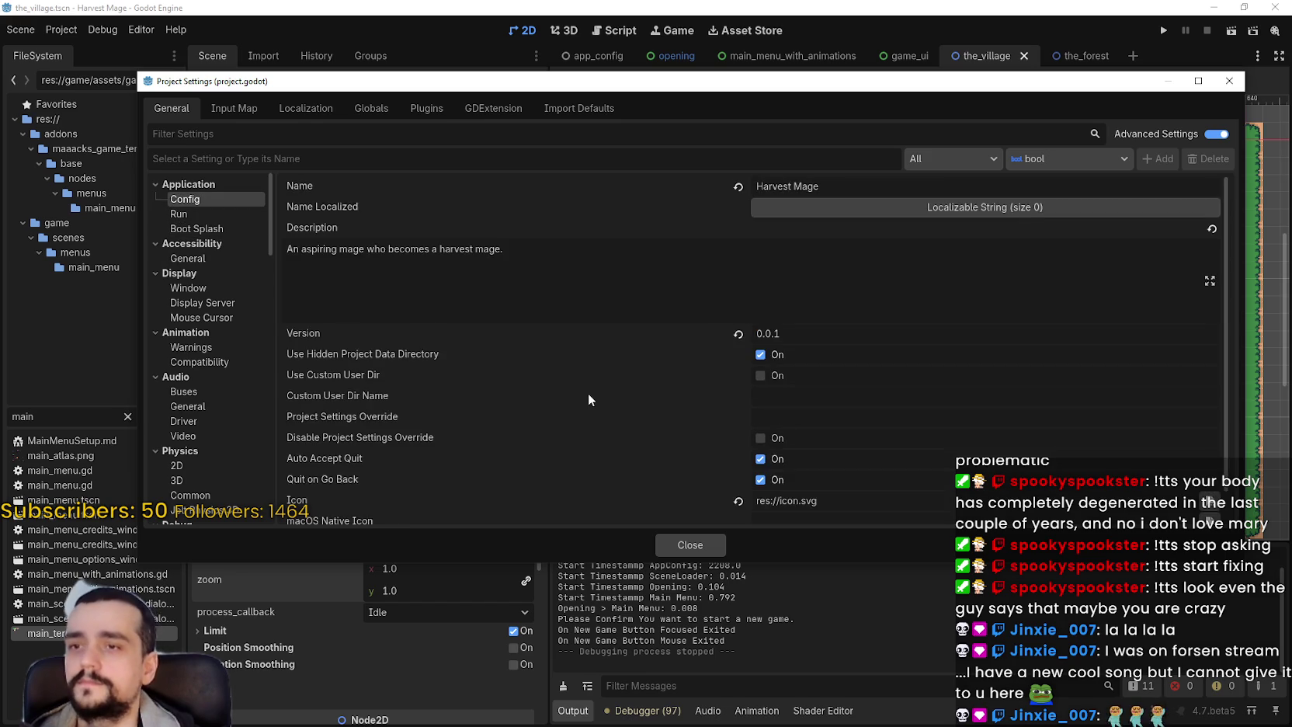
scroll(583, 389, "down", 1)
left_click(217, 287)
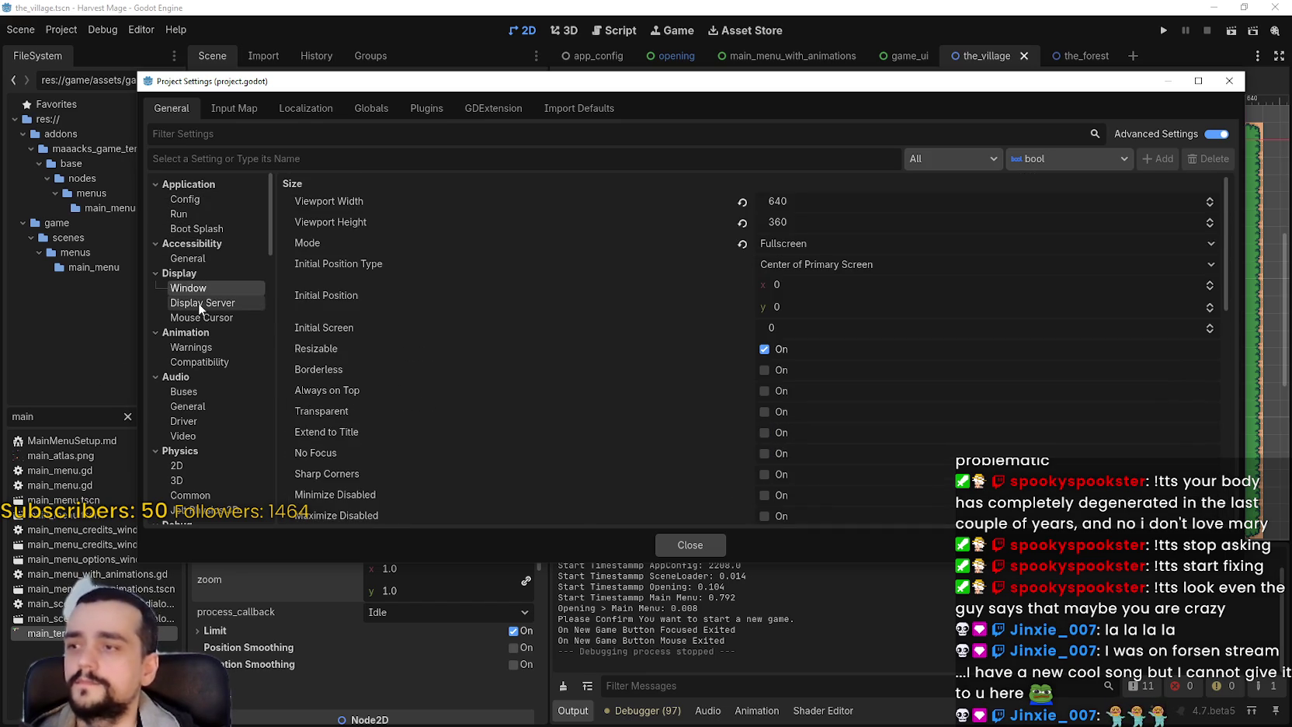
scroll(639, 346, "down", 4)
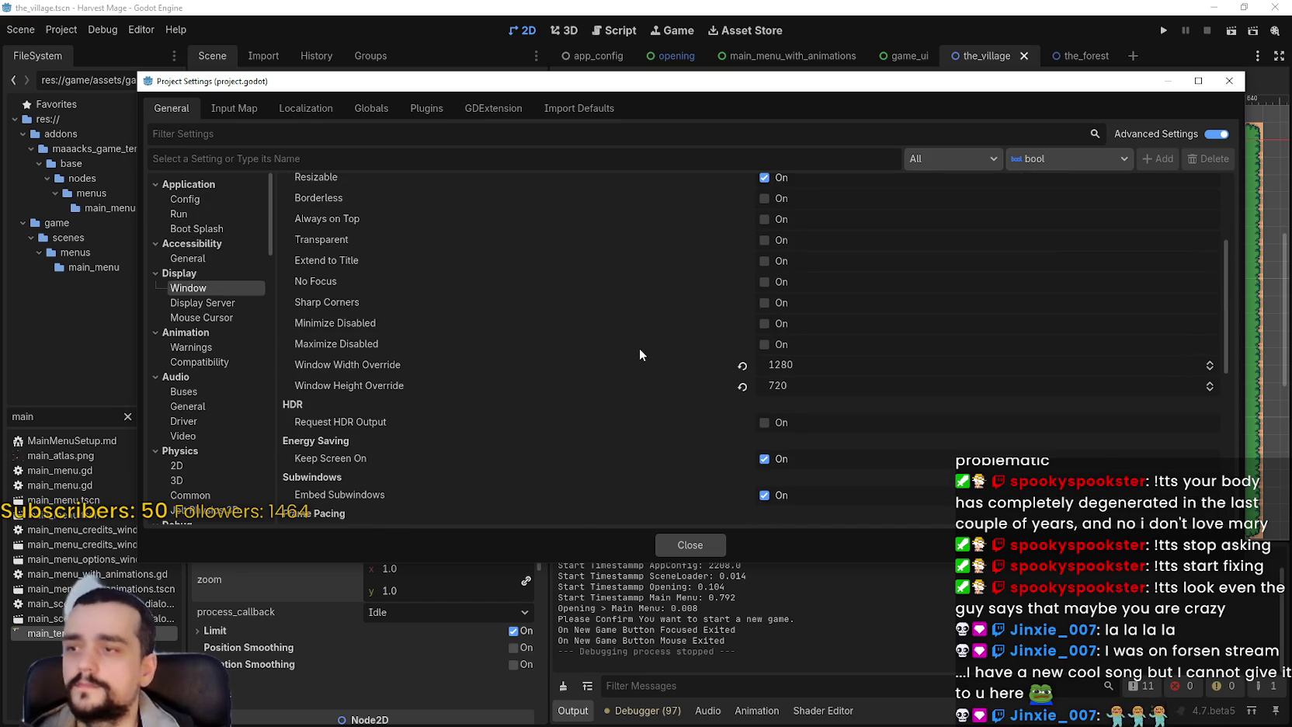
scroll(633, 350, "down", 5)
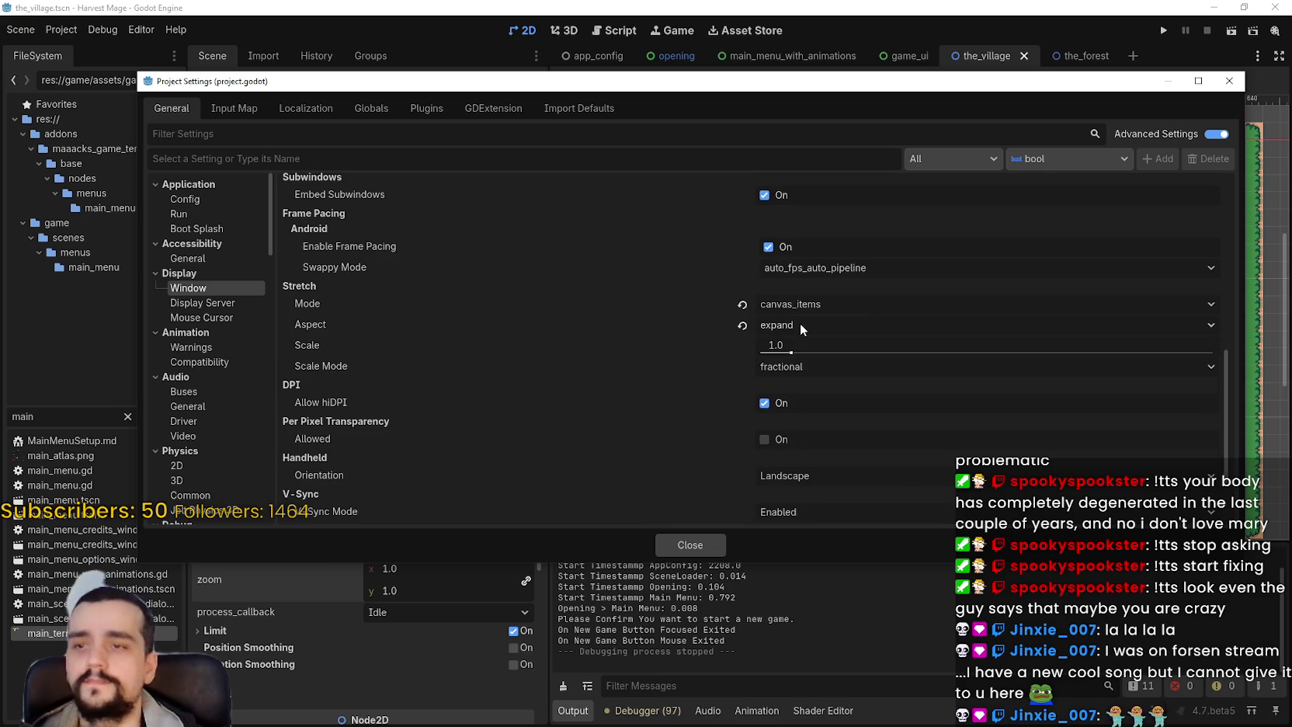
- Keep the stretch aspect at expand, set scale mode to integer, and close Project Settings
left_click(800, 323)
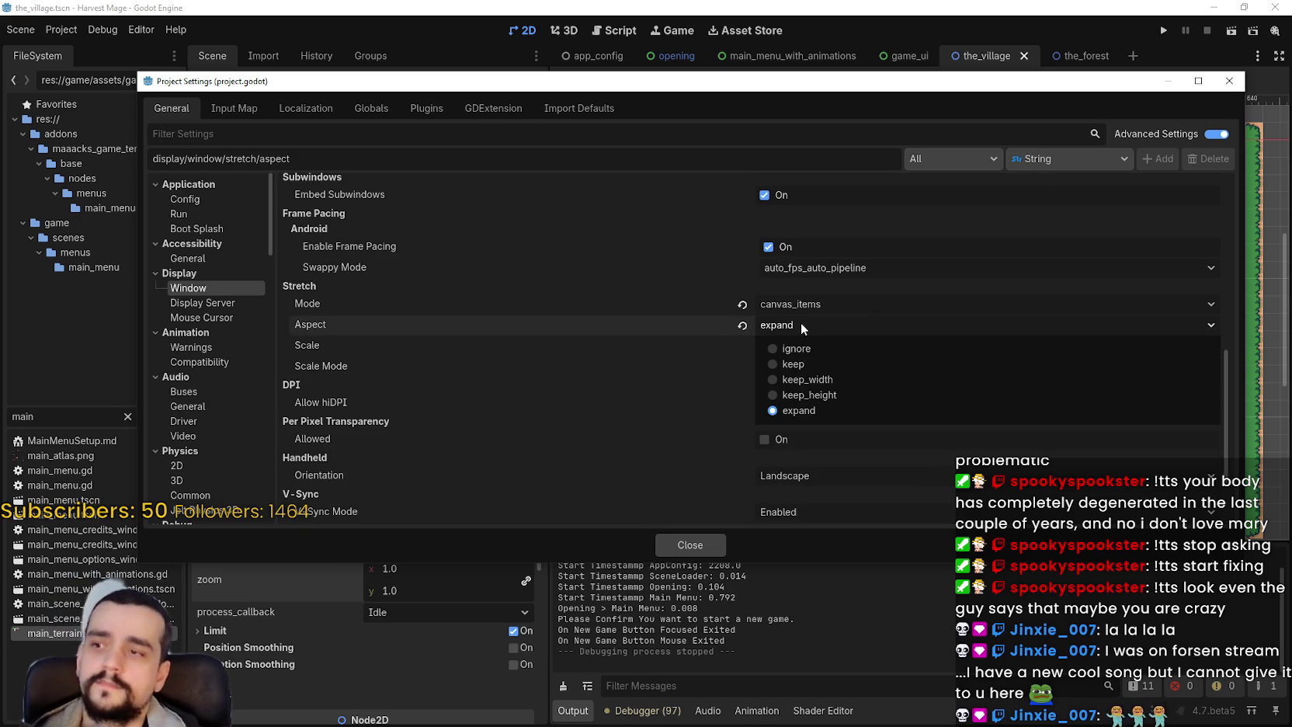
left_click(800, 324)
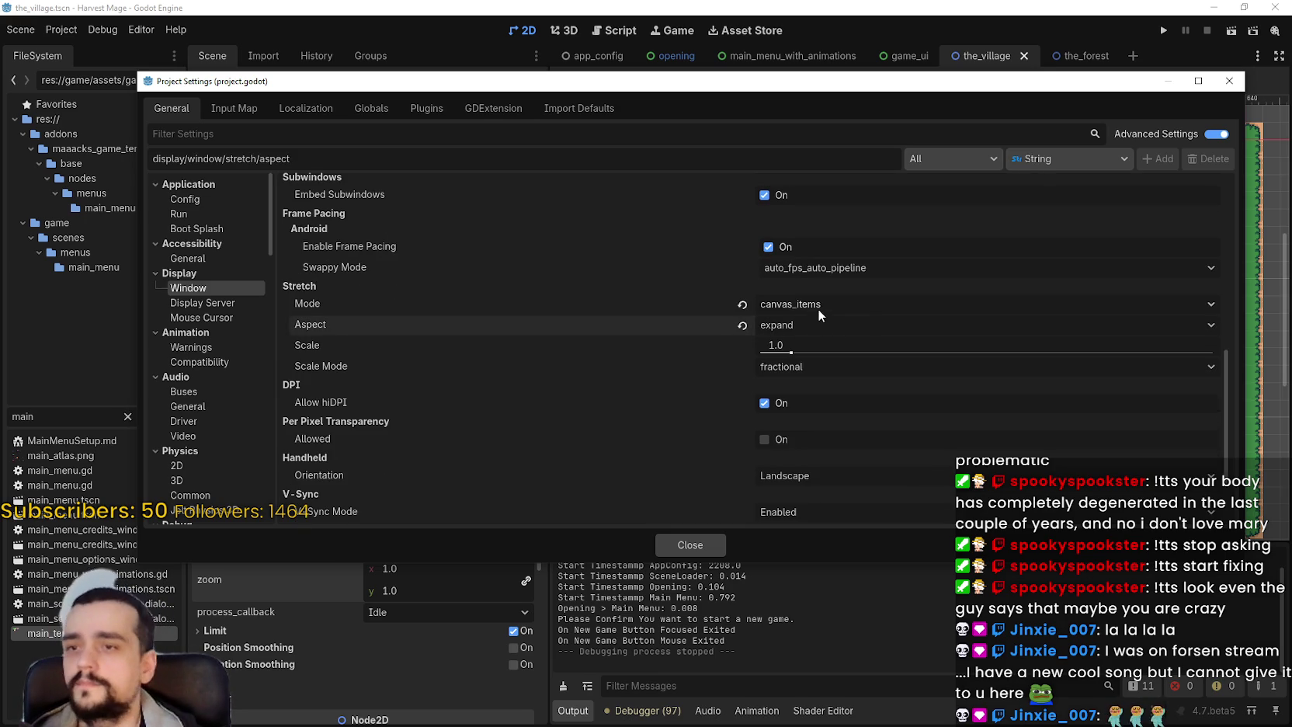
left_click(799, 346)
left_click(800, 369)
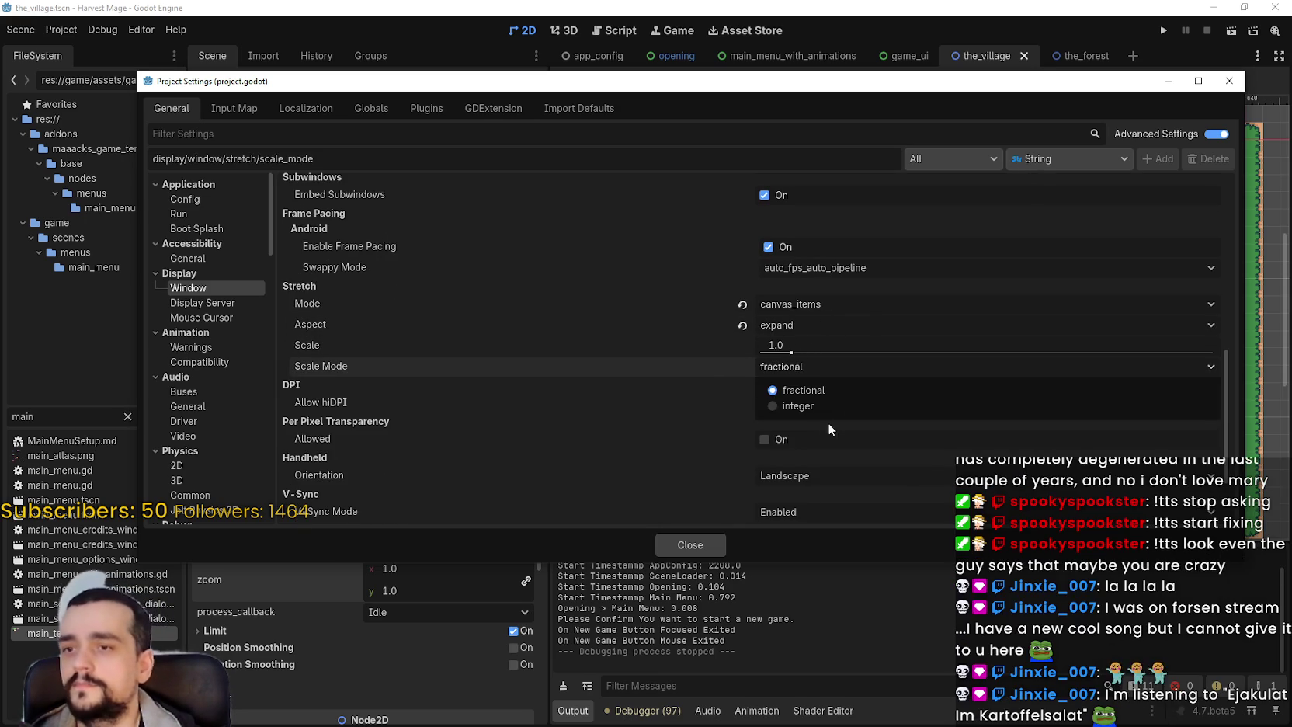
left_click(821, 407)
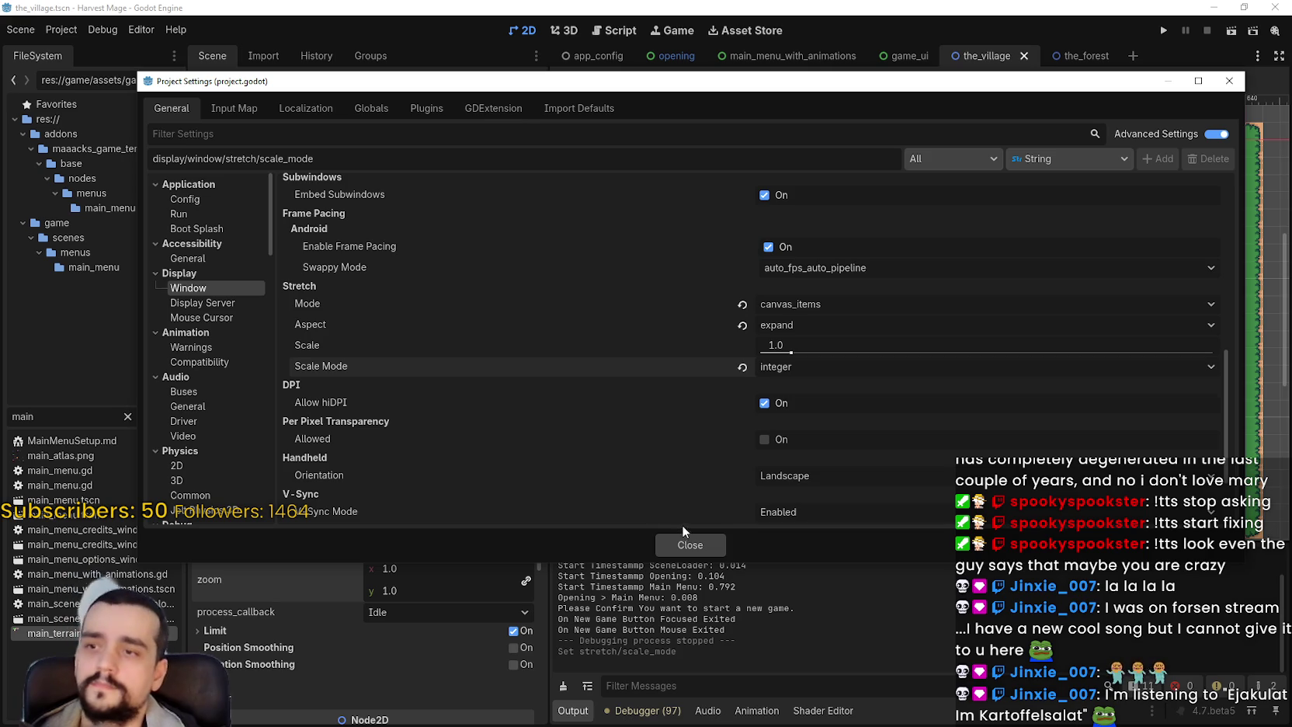
left_click(702, 519)
left_click(690, 544)
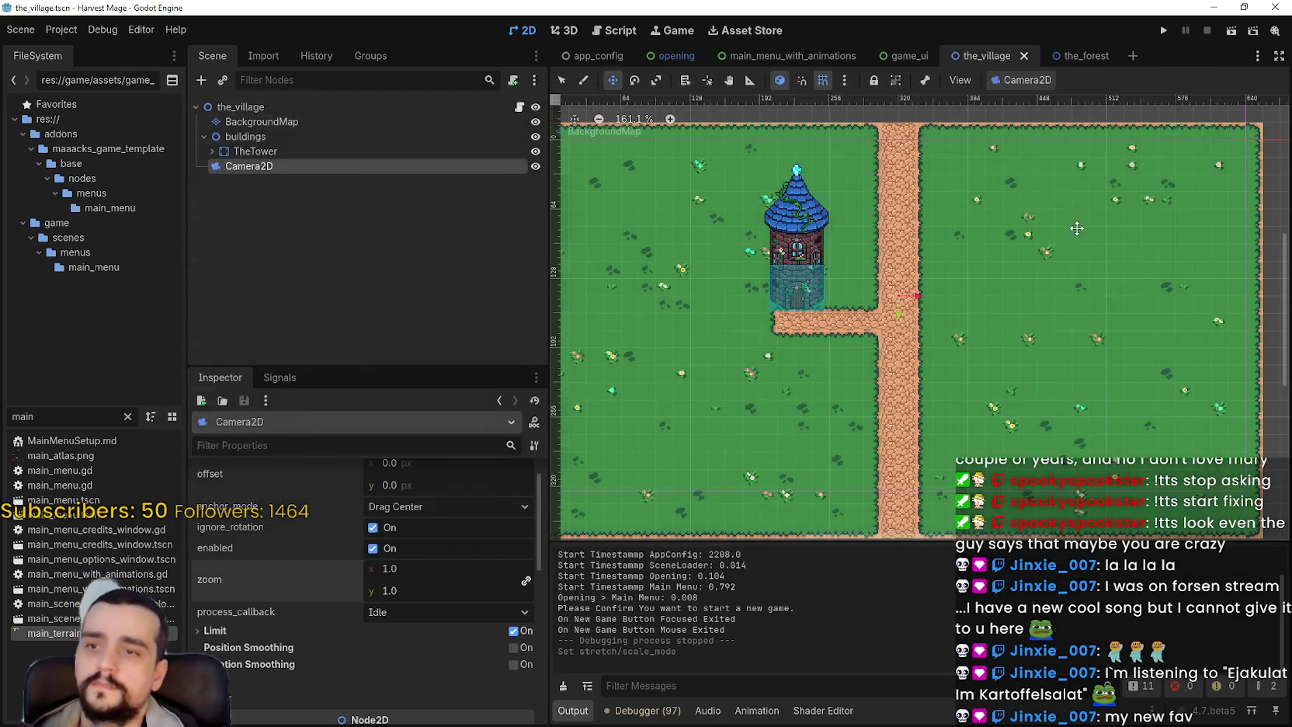
- Run the project, start a new game, then maximize and restore the game window
left_click(1164, 31)
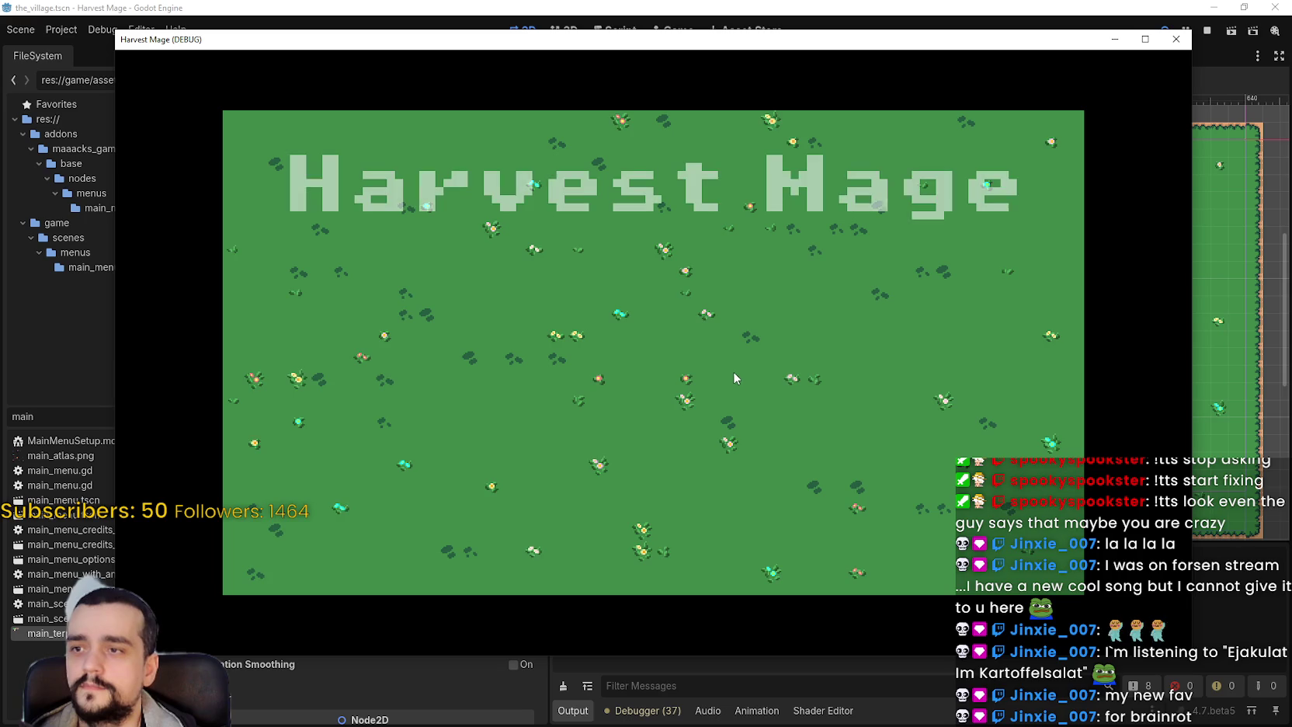
left_click(340, 317)
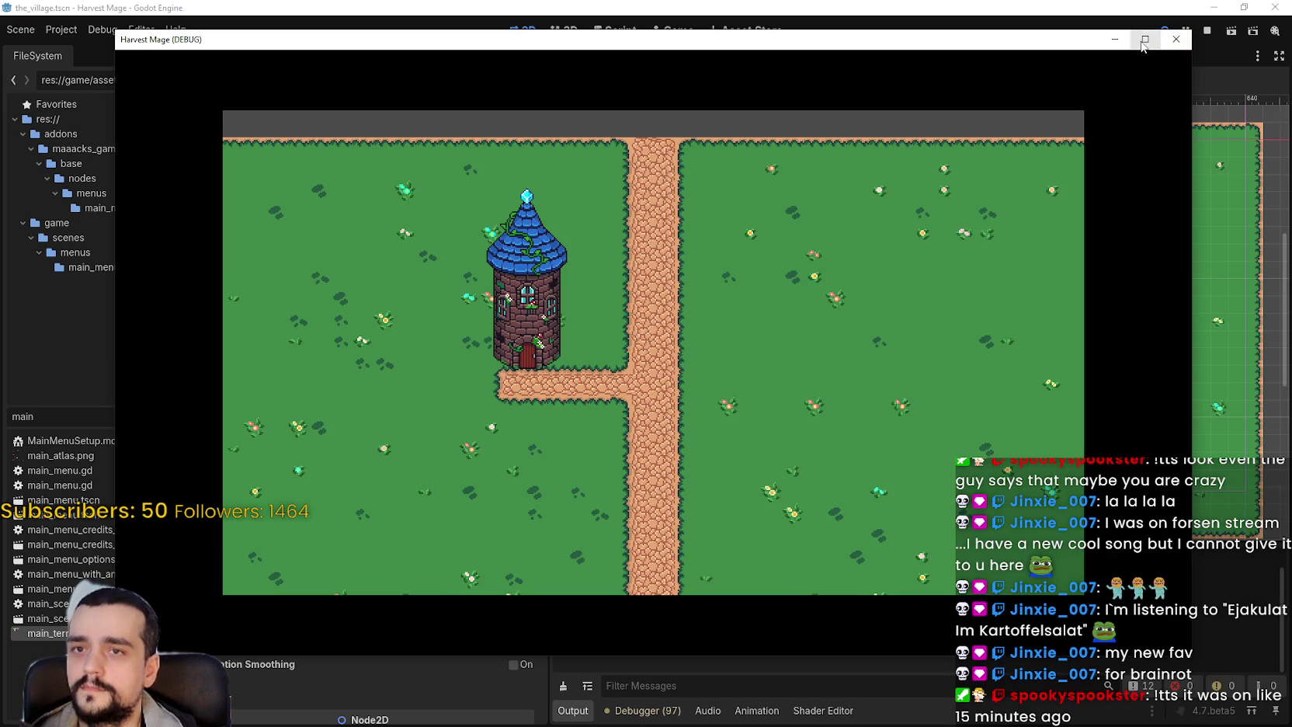
left_click(1146, 39)
left_click(1244, 8)
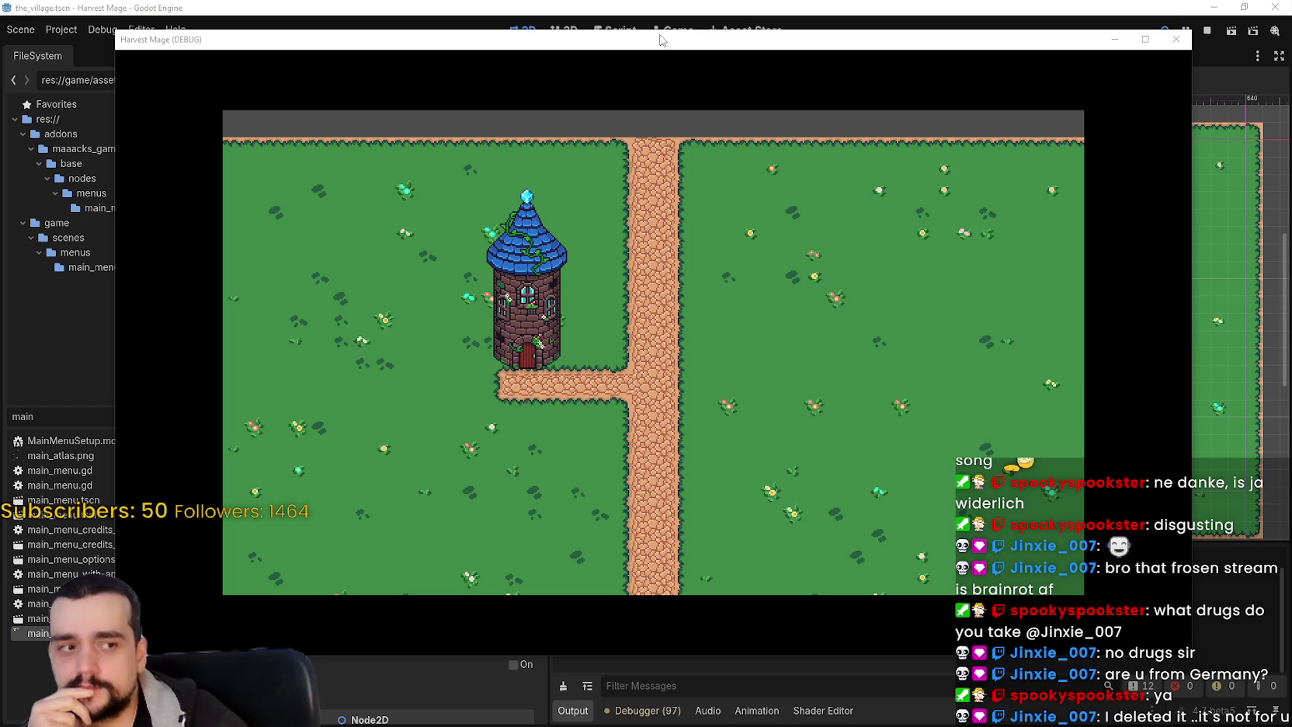
- Close the Harvest Mage debug window
left_click(1176, 39)
- Launch the GrowHarvestSell project with F6, then bring the Steam store window to the front
scroll(870, 236, "down", 2)
scroll(875, 296, "up", 3)
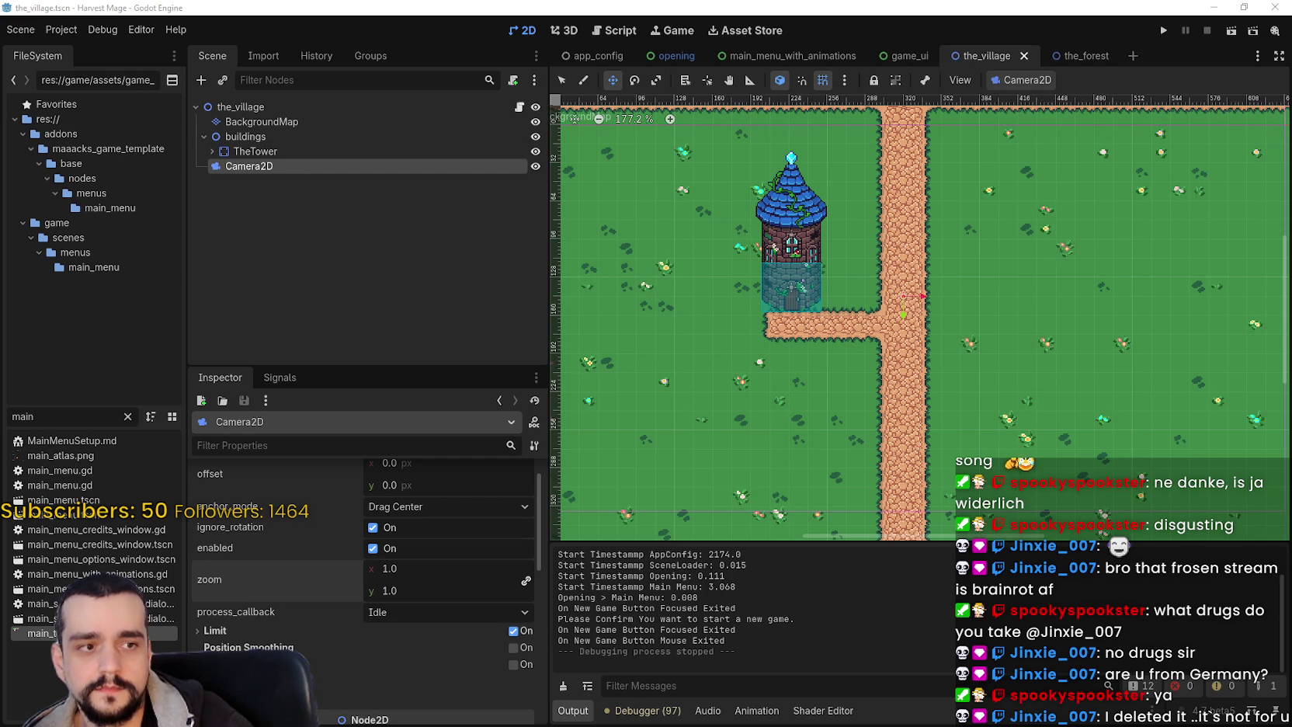
key("F6")
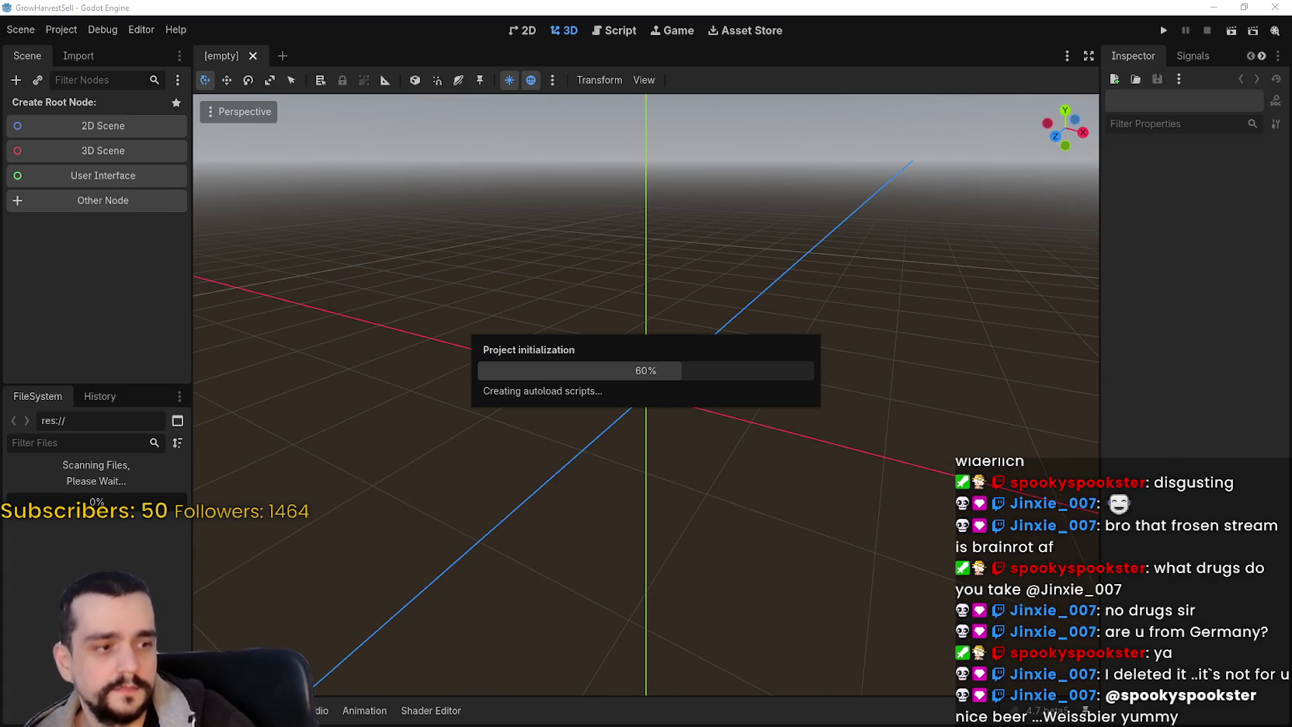
key("alt+Tab")
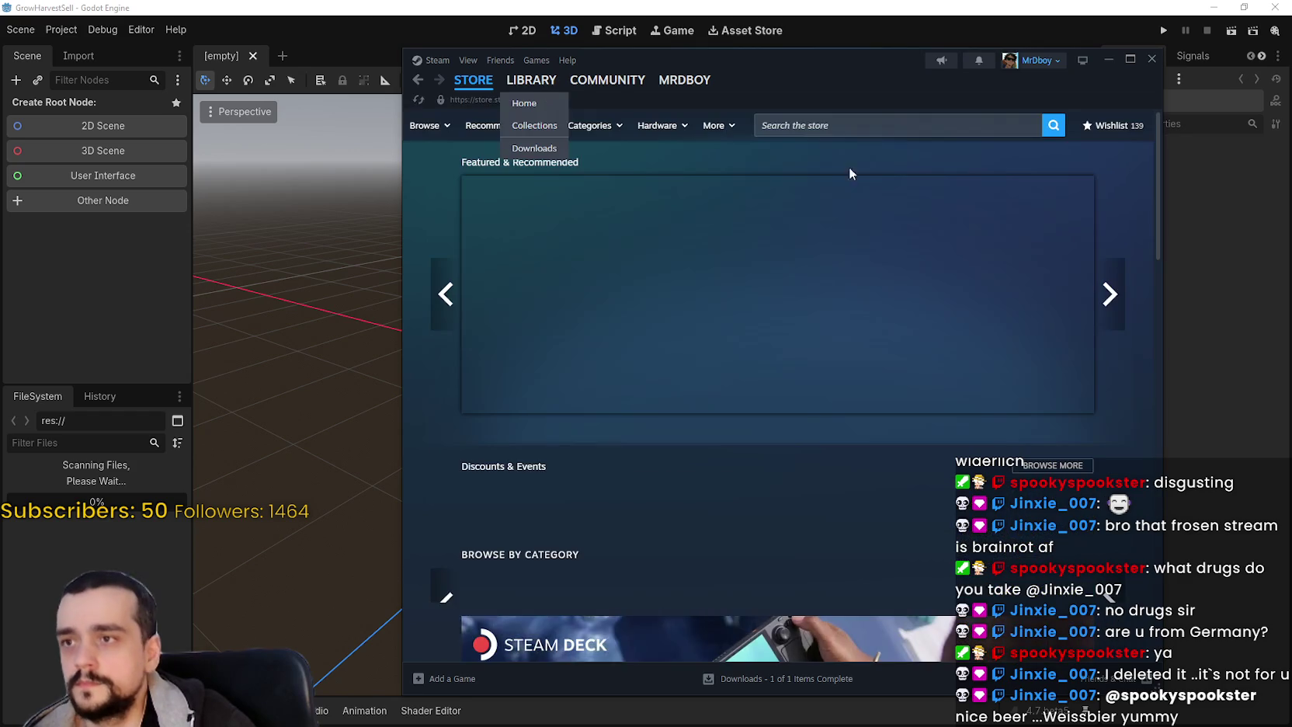
- Search Steam for MR FARMBOY and browse its community hub's Wheat Hay discussion
left_click(954, 127)
type("MR FARM")
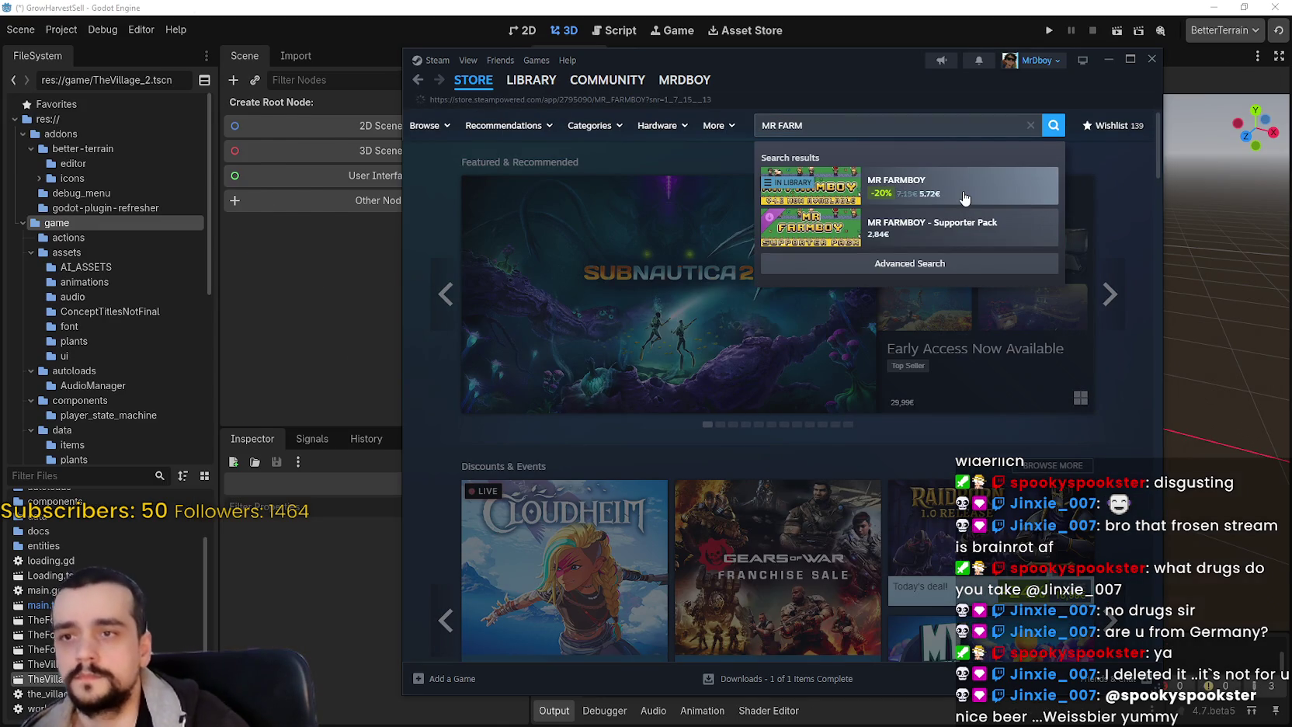
left_click(964, 198)
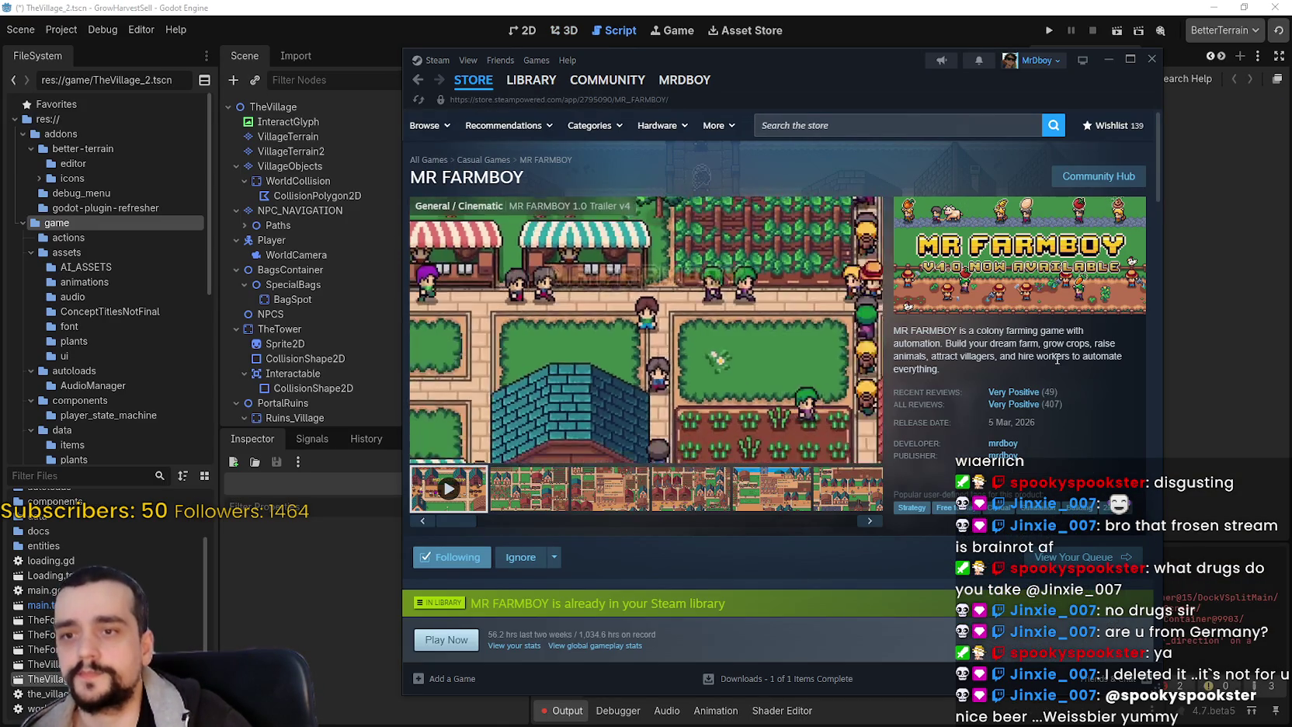
left_click(1068, 176)
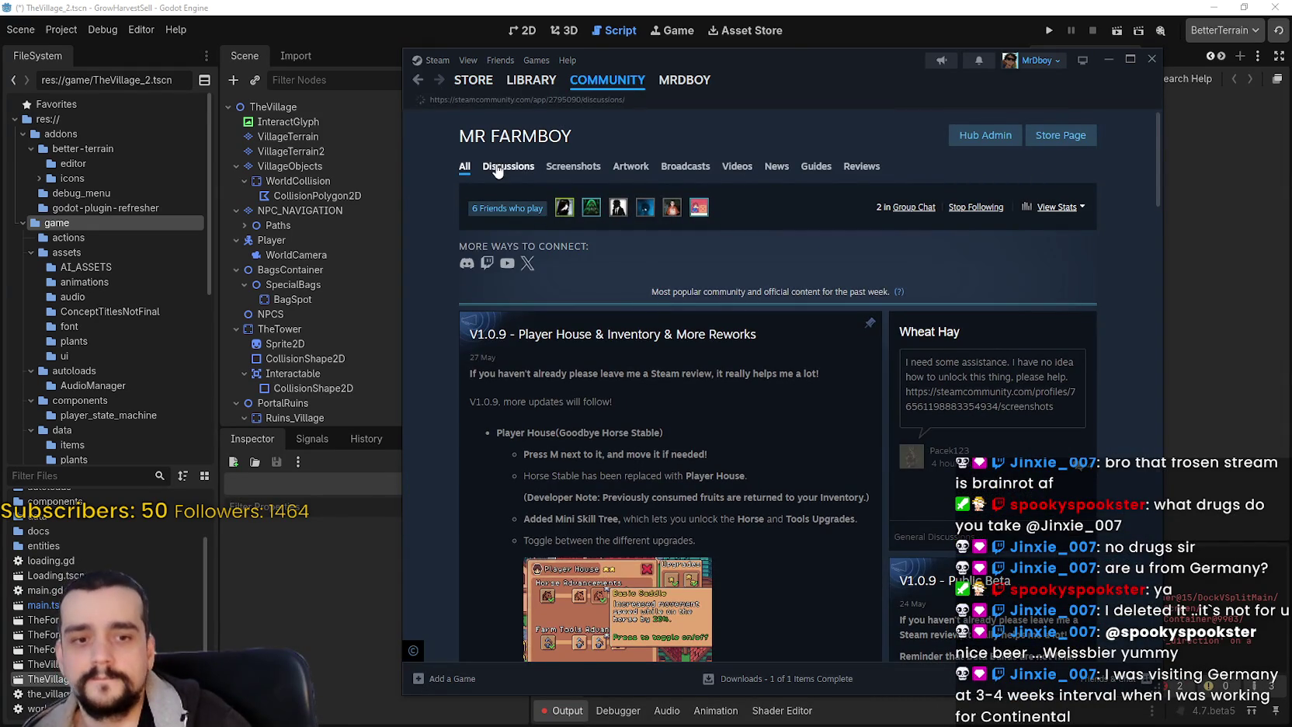
left_click(498, 169)
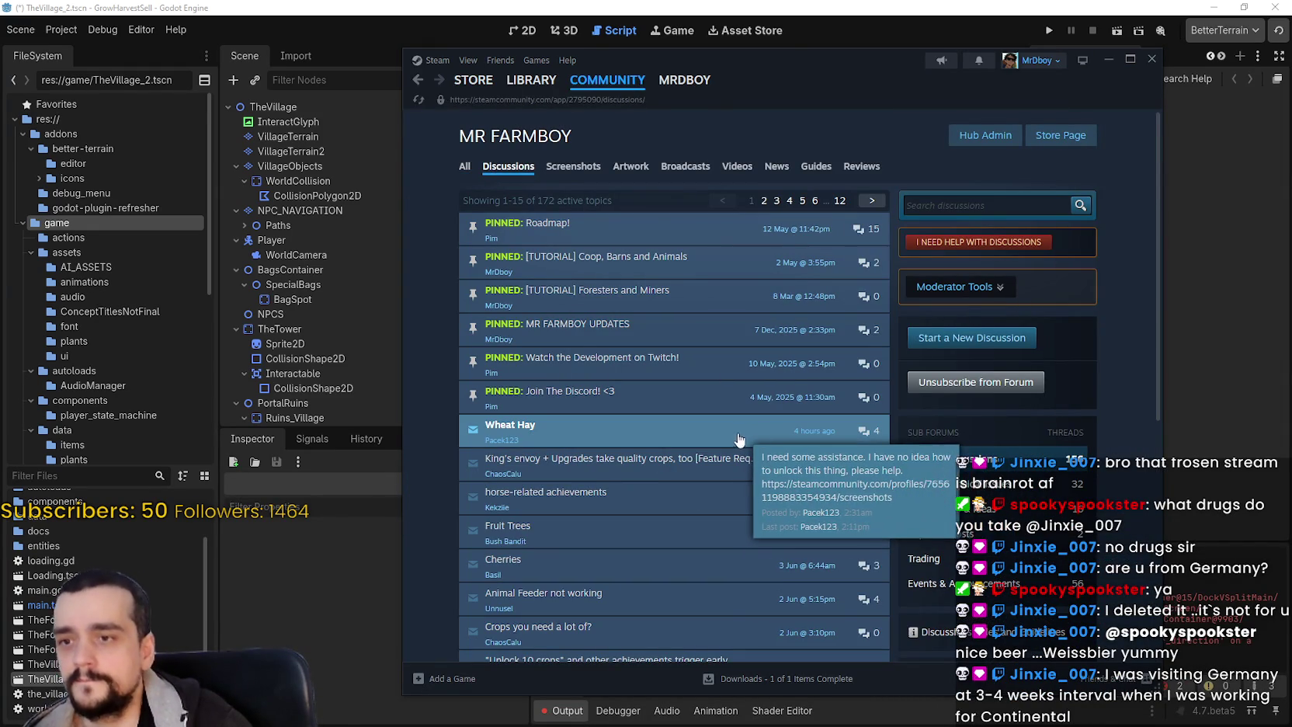
left_click(744, 434)
scroll(743, 432, "down", 5)
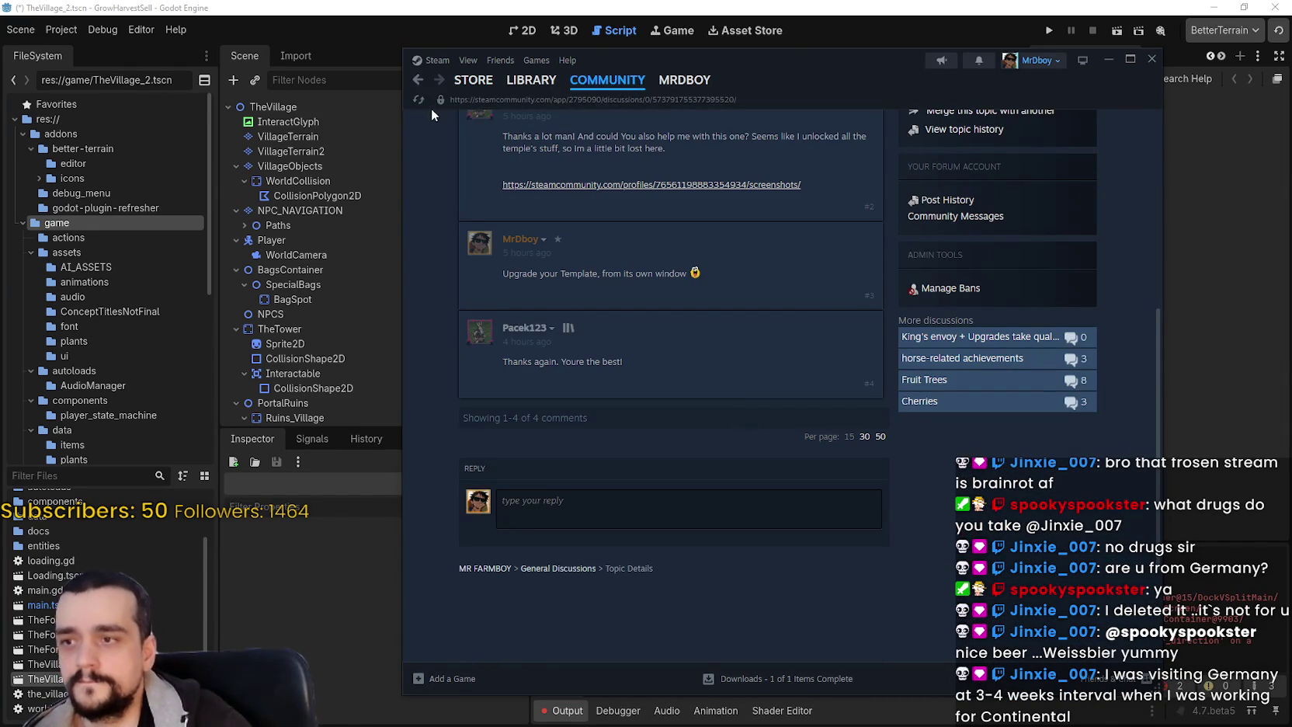
left_click(417, 81)
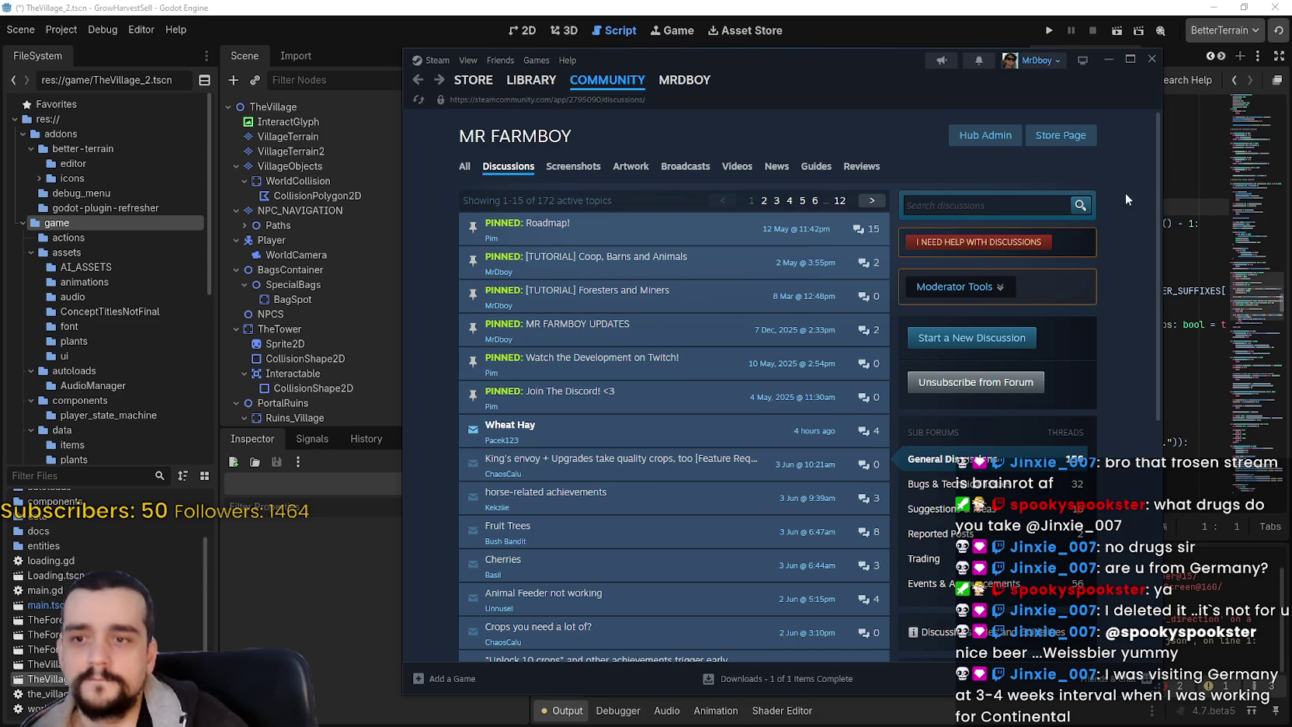
- Return to the MR FARMBOY store page, view its third screenshot, and close Steam
left_click(1071, 138)
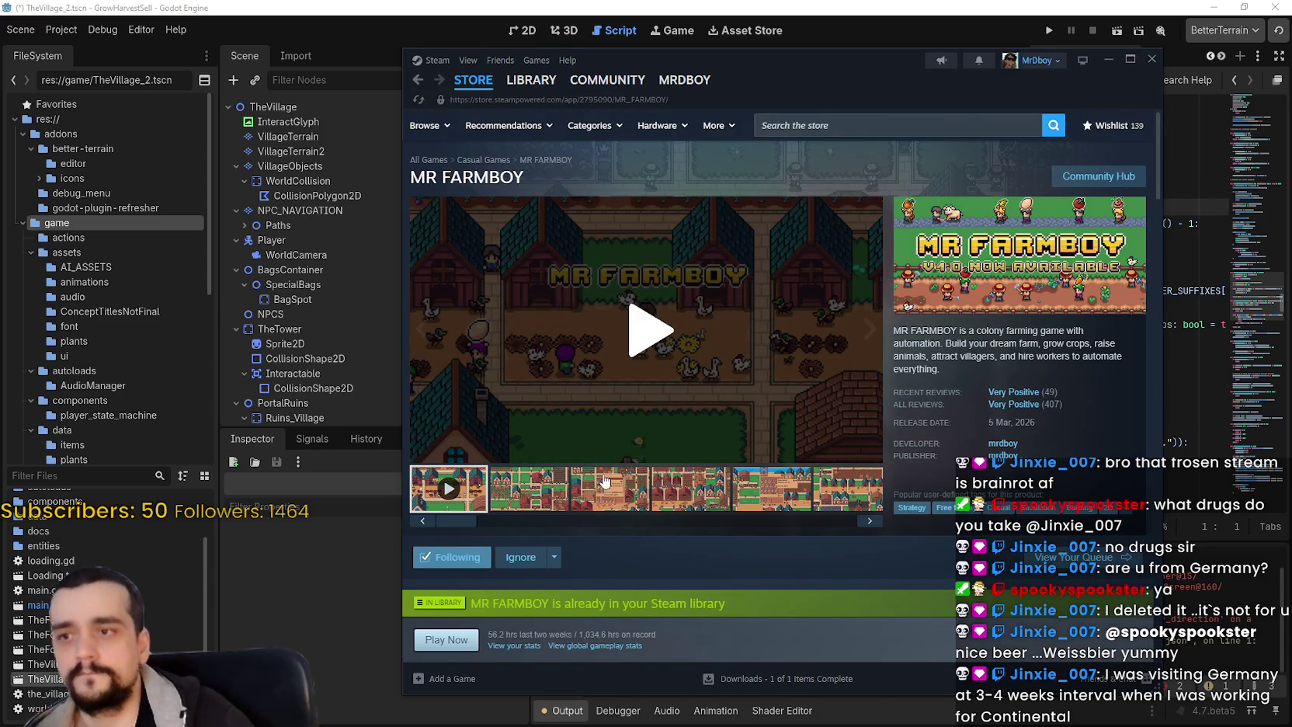
left_click(620, 468)
left_click(1152, 58)
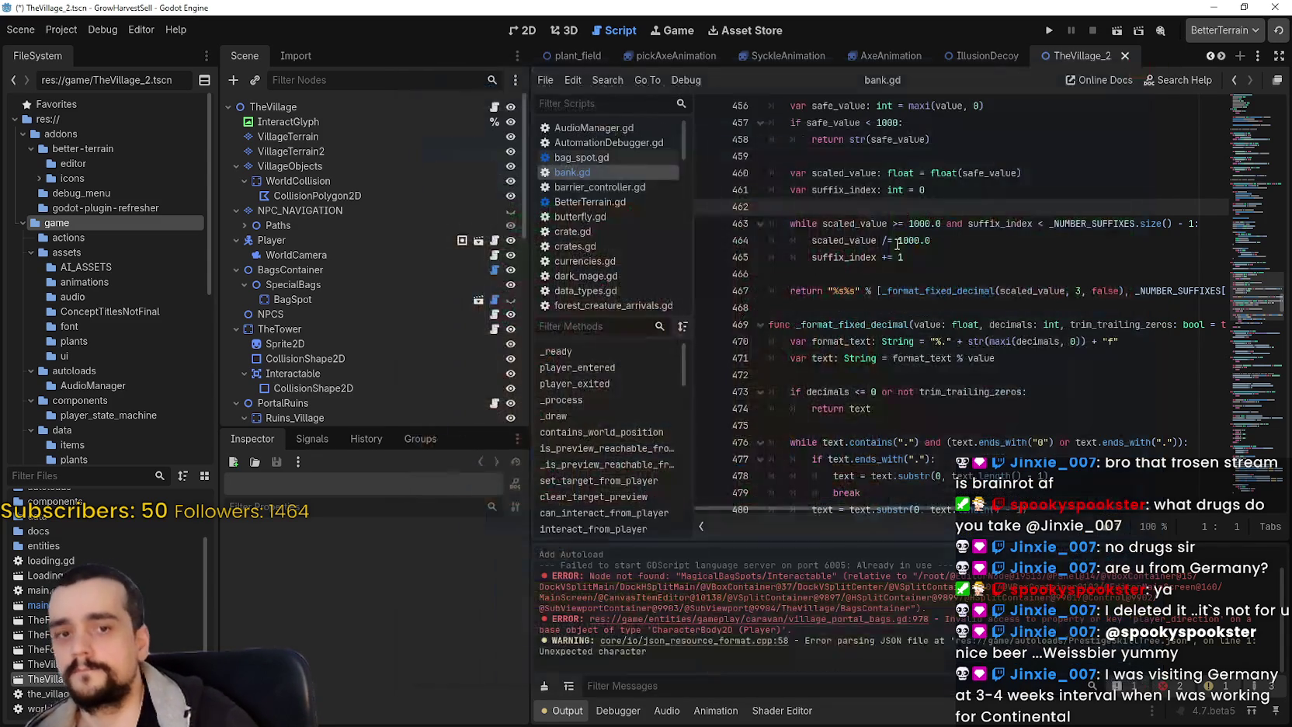
- Zoom out on the village in the 2D view, then save TheVillage_2.tscn and run the project
left_click(899, 246)
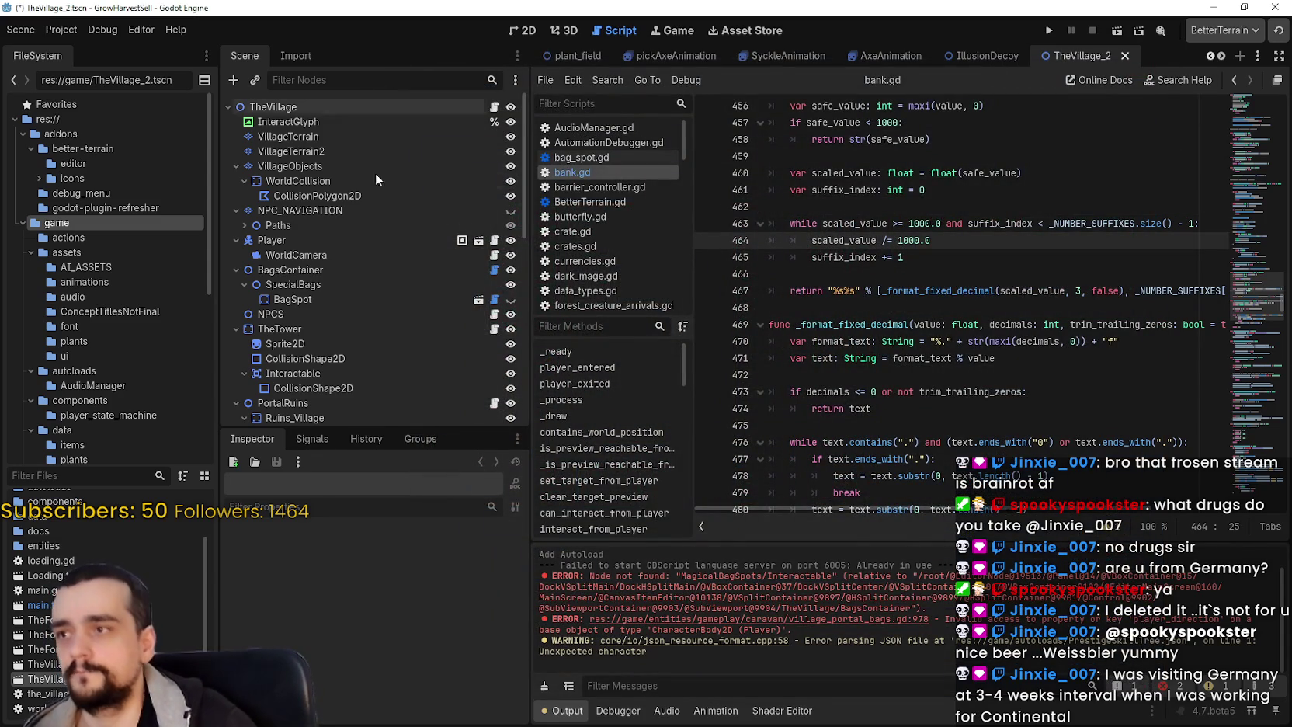
scroll(367, 143, "down", 3)
left_click(529, 30)
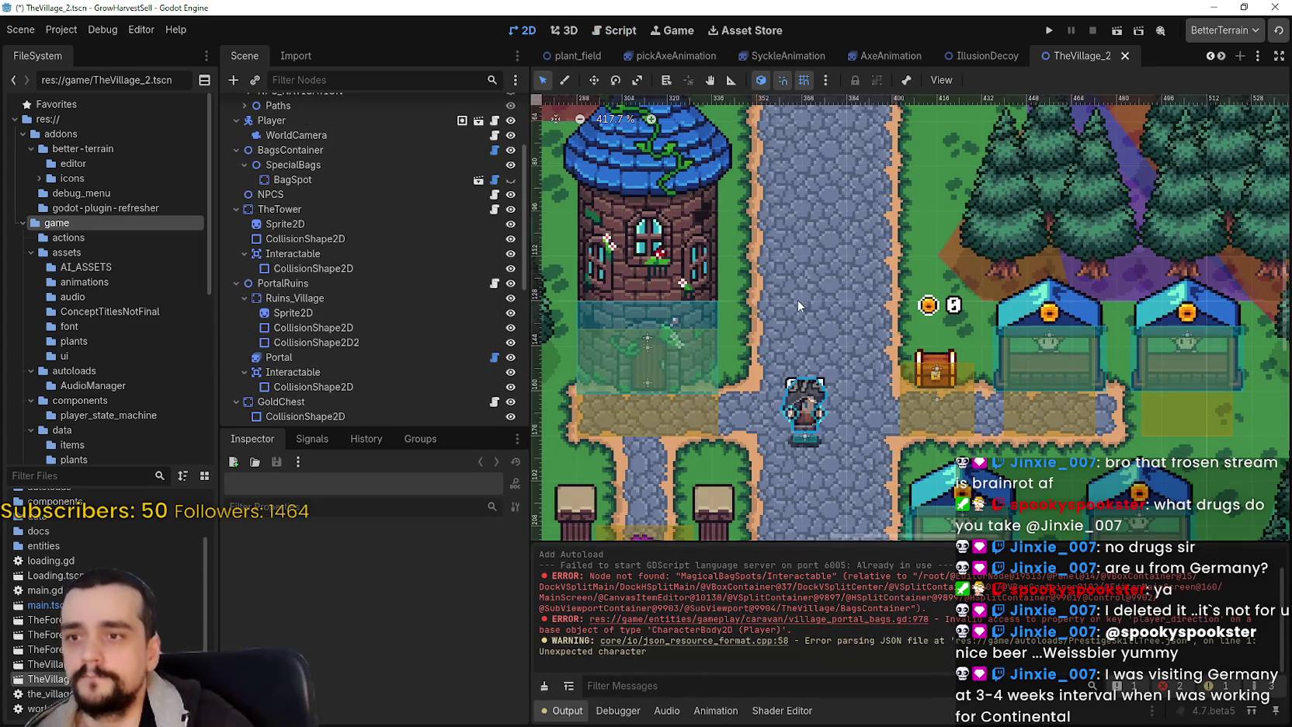
scroll(800, 301, "down", 2)
scroll(875, 362, "down", 3)
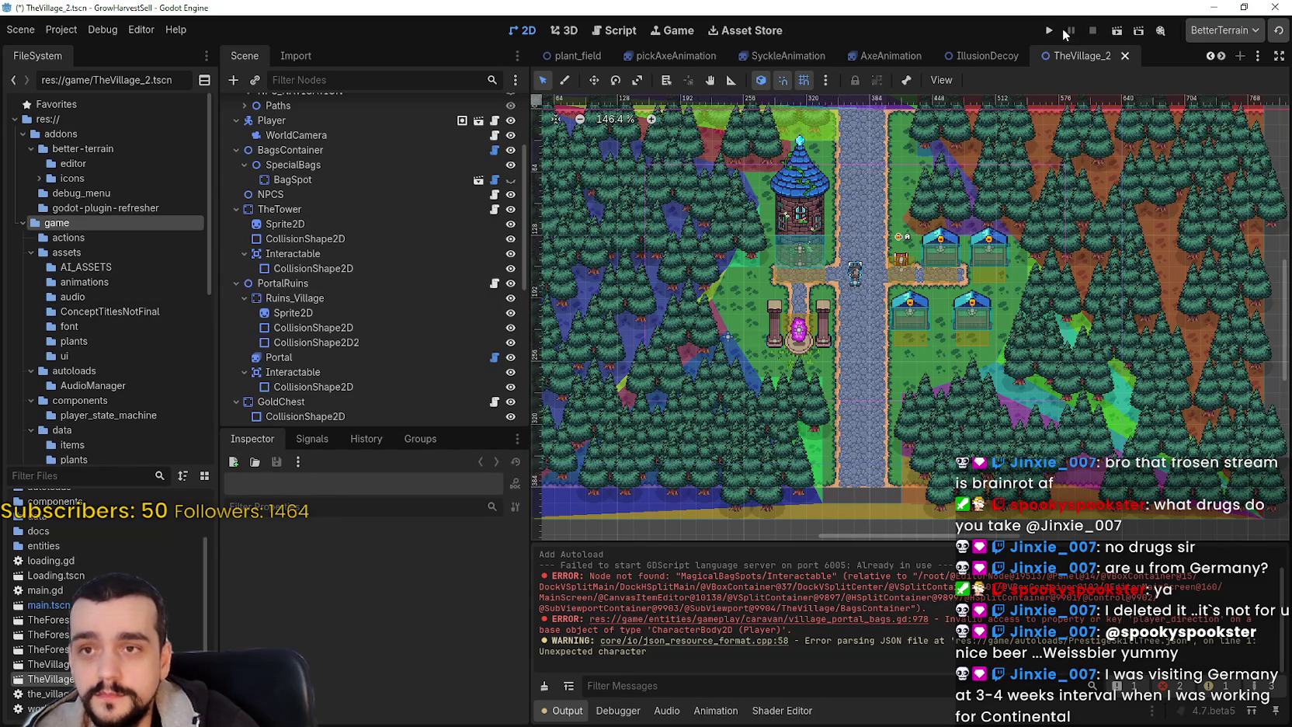
left_click(1051, 31)
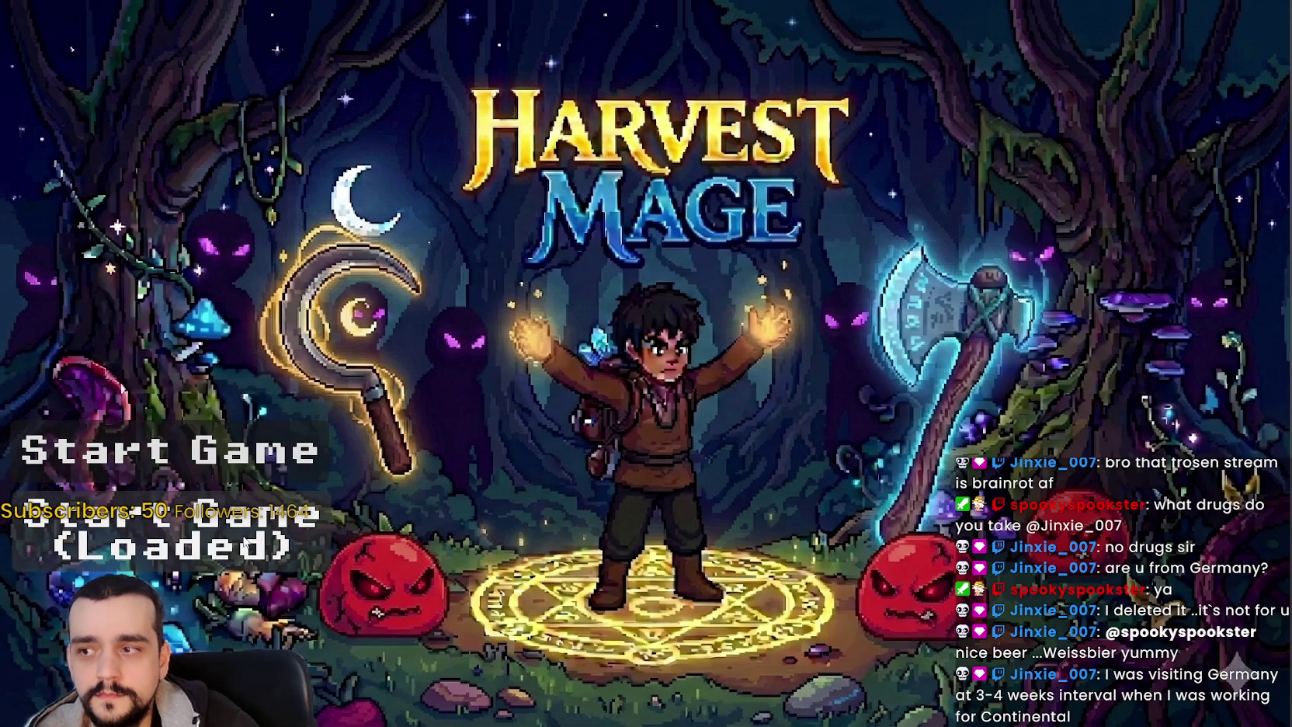
- Start the game and walk to the Mage Tower to open and close the Prestige tree
left_click(243, 542)
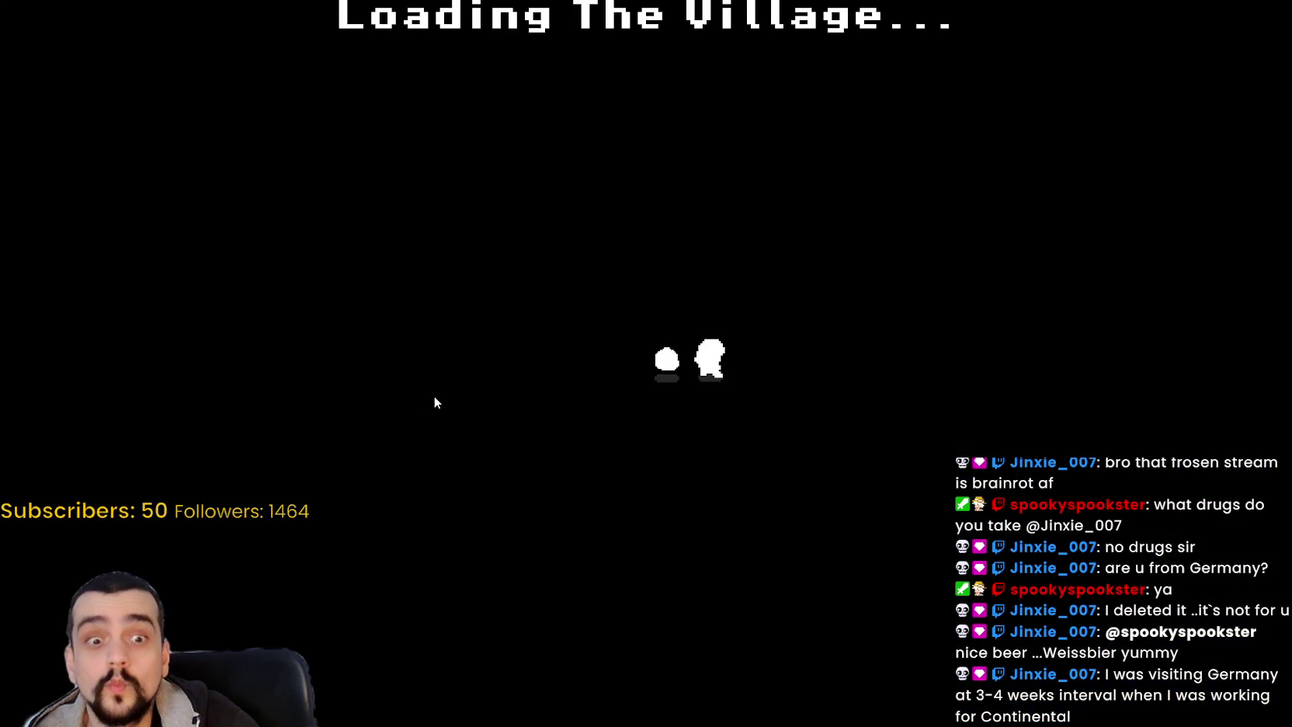
key("w")
key("d")
key("a")
key("s")
key("w")
key("e")
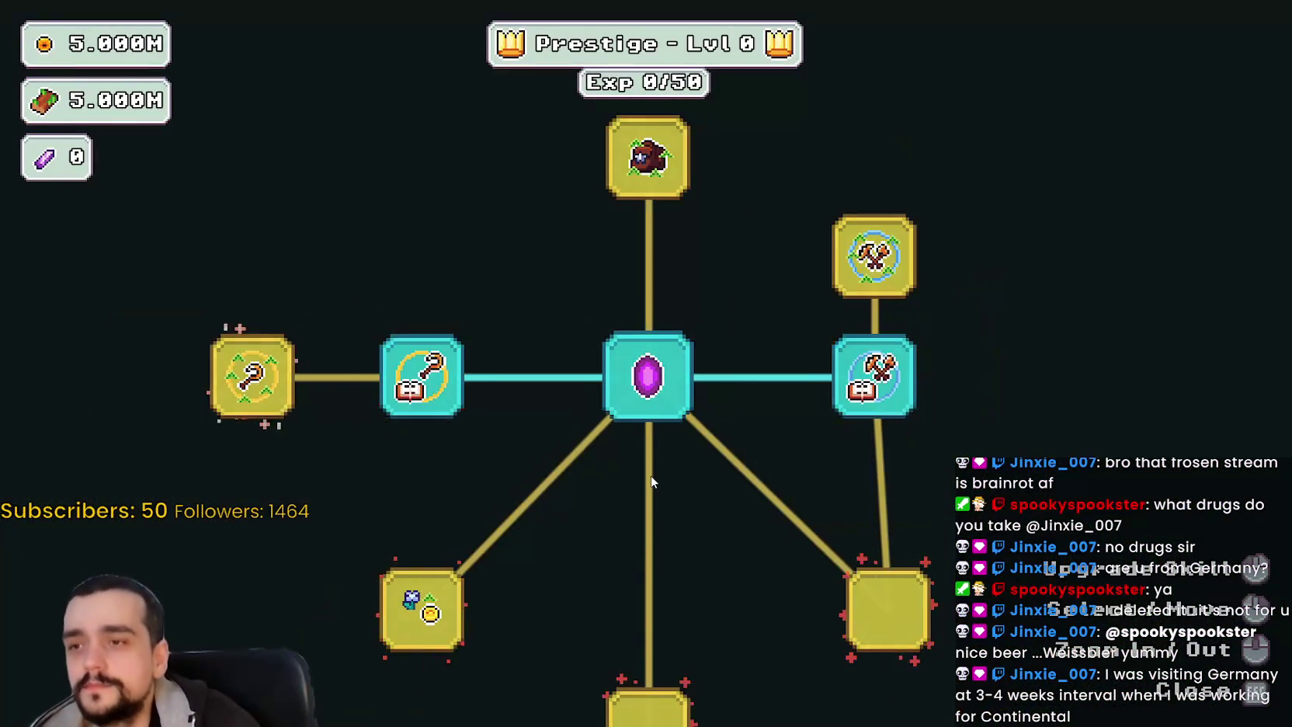
key("Escape")
- Travel through the portal to the Stage 1 forest and harvest the plants and beanstalk
key("s")
key("e")
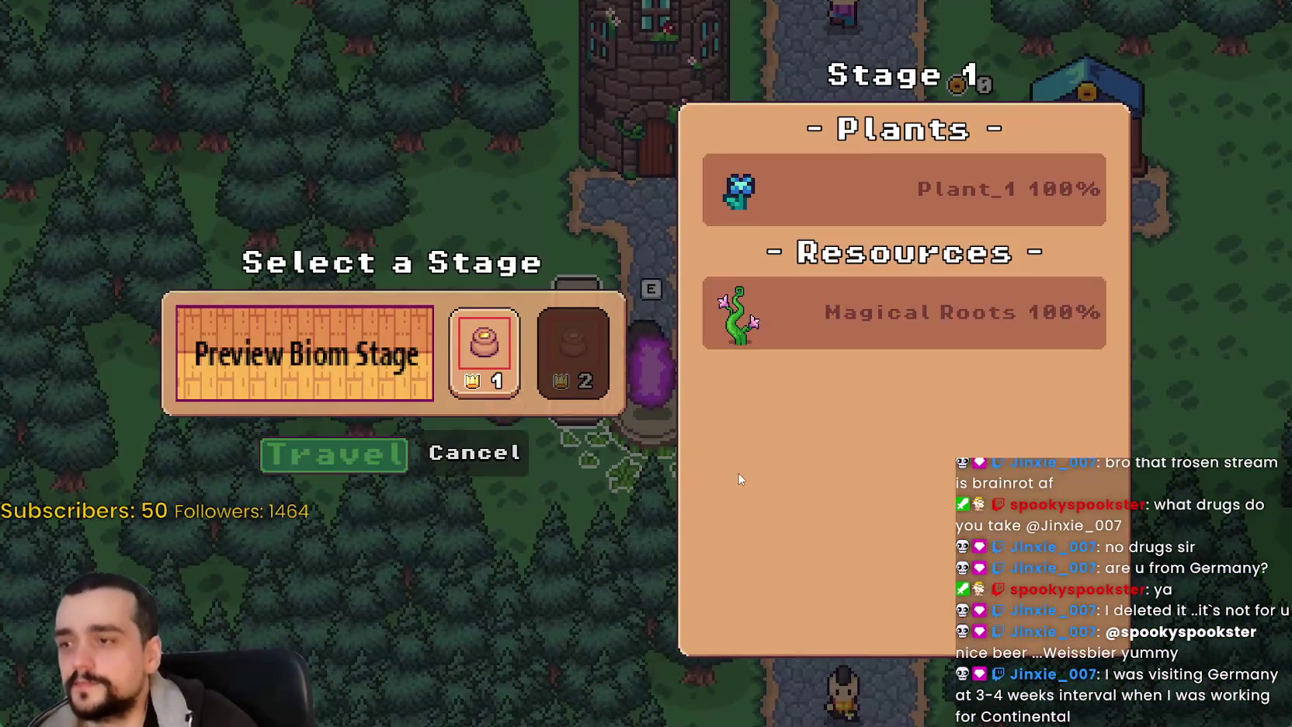
key("e")
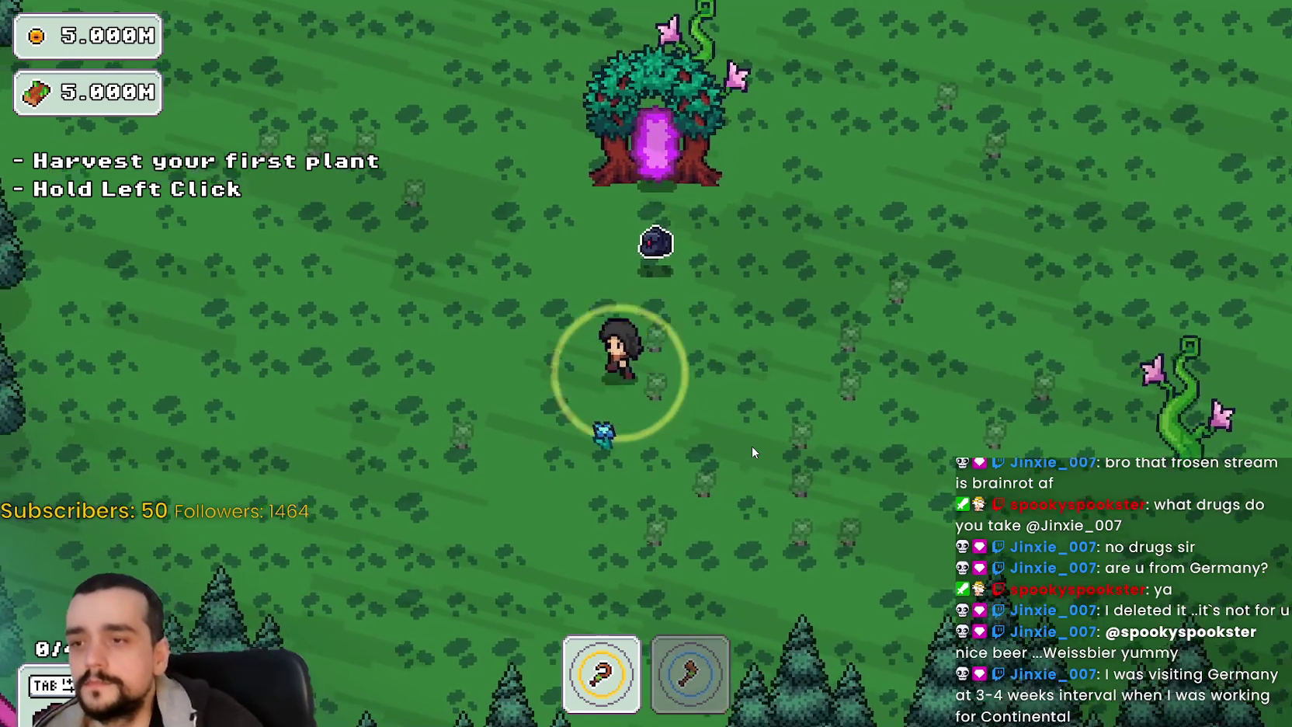
key("s")
left_click(751, 445)
left_click_drag(753, 444, 752, 443)
key("d")
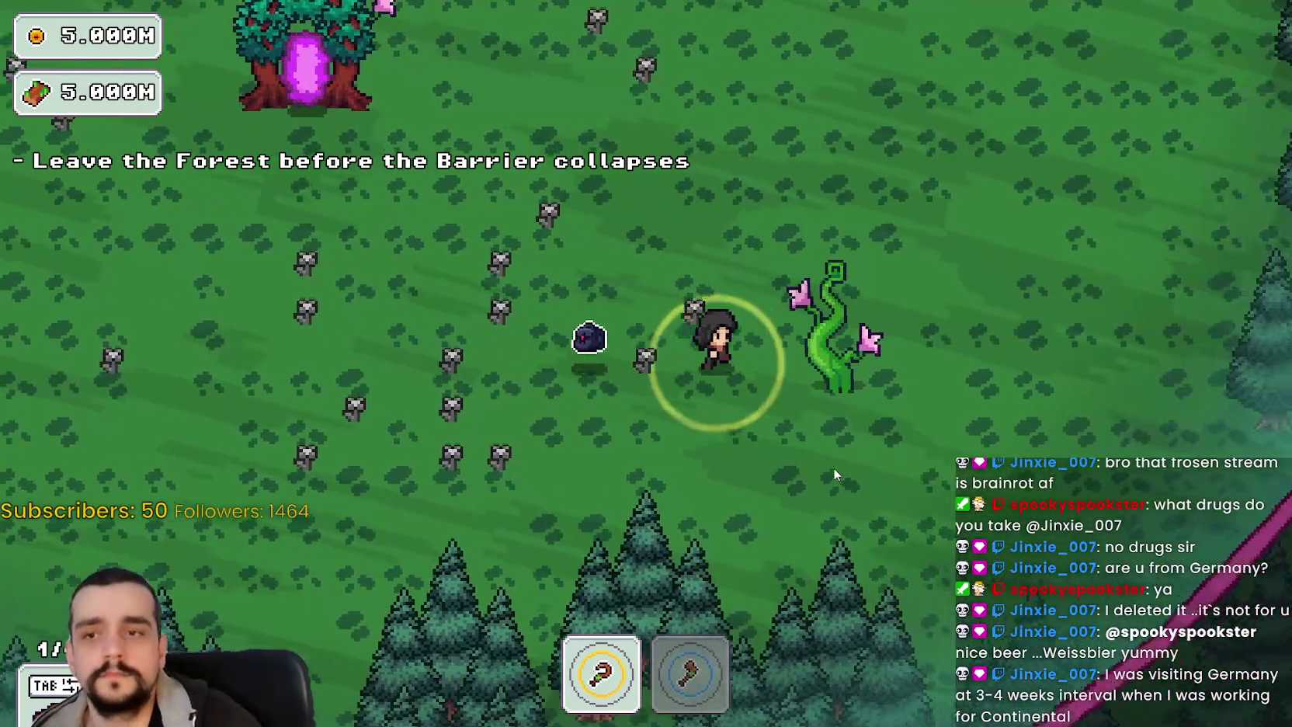
left_click_drag(833, 468, 828, 467)
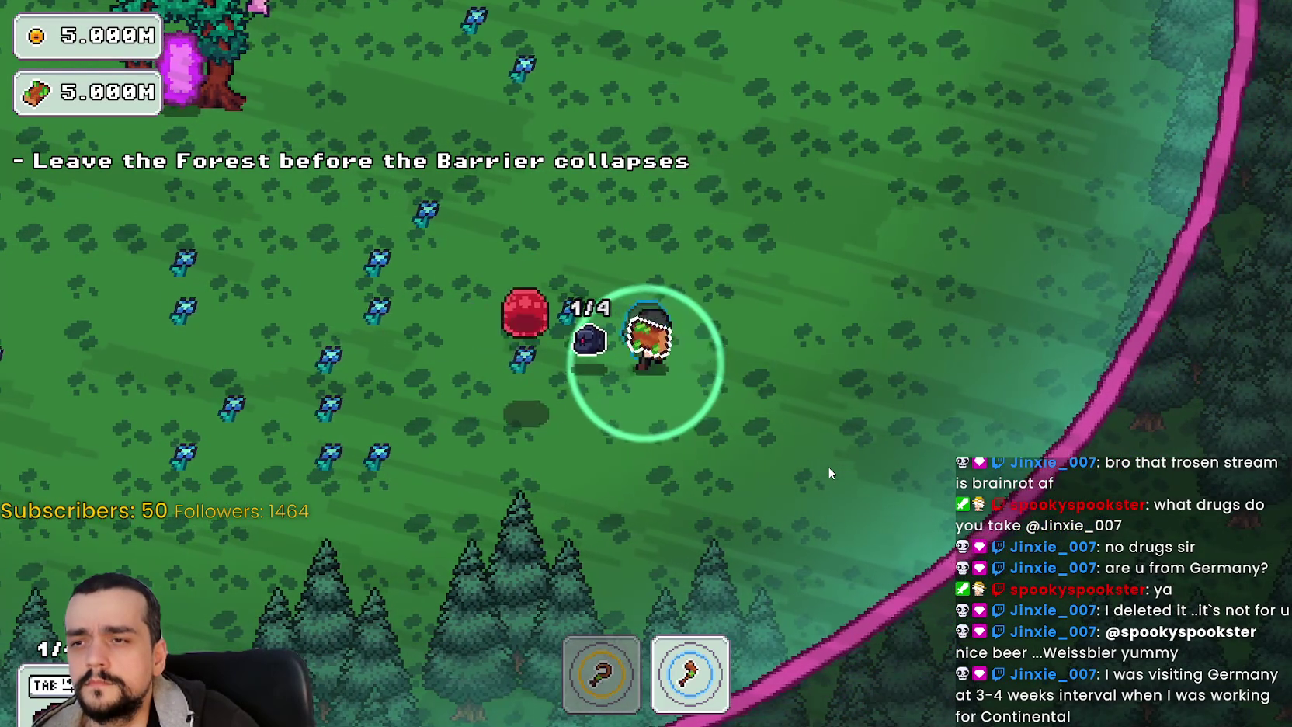
- Hit the slime and rock up to 3/4, walk back toward the tree portal, and close the game
key("a")
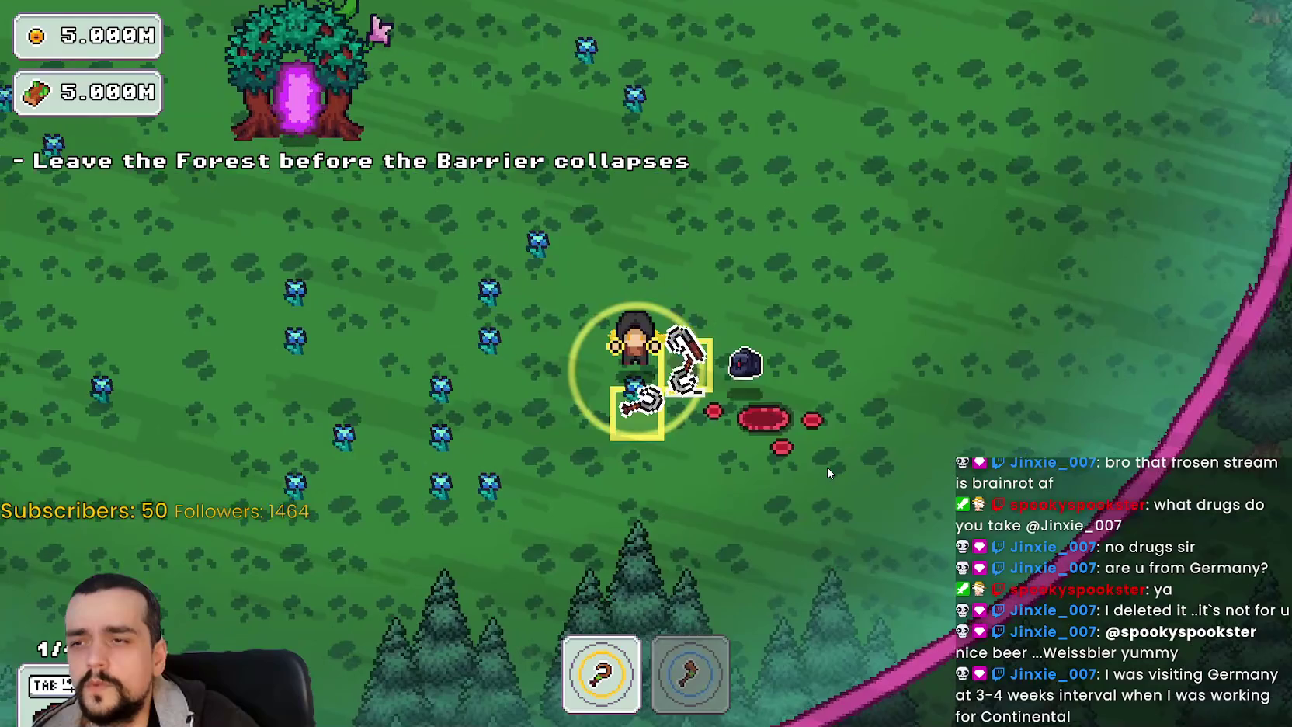
key("a")
key("a")
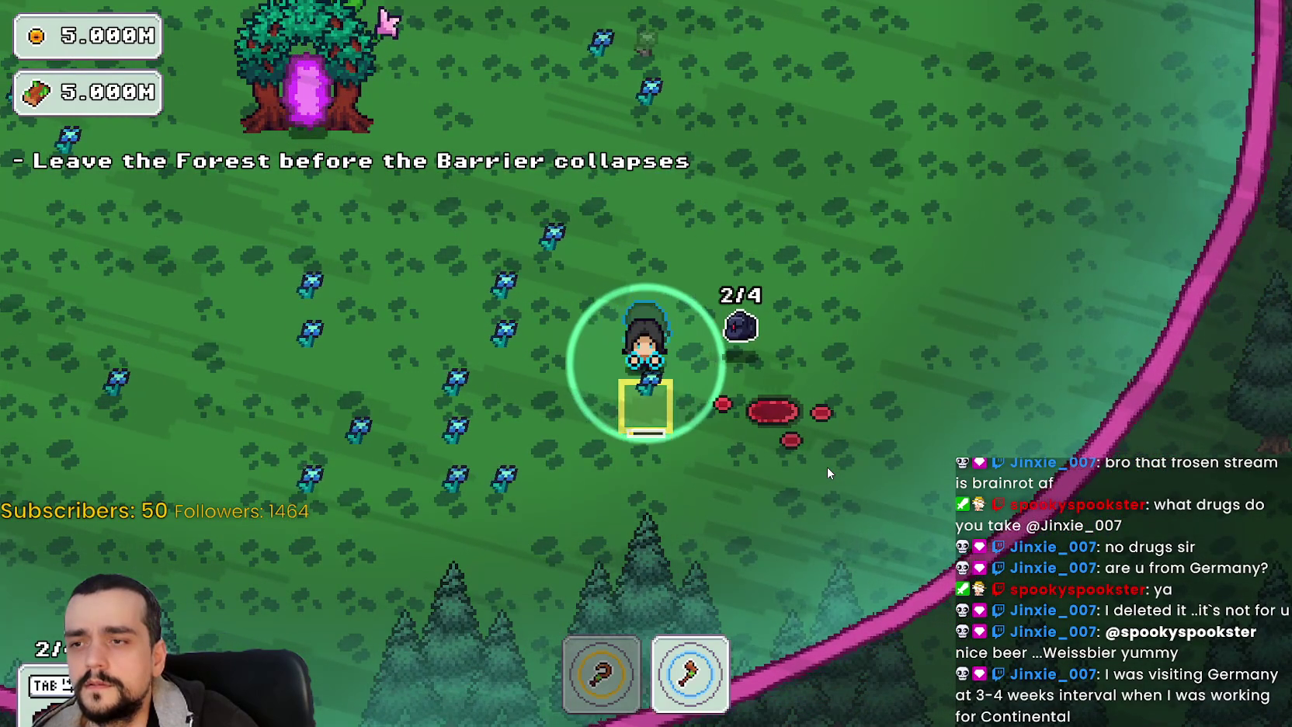
key("w")
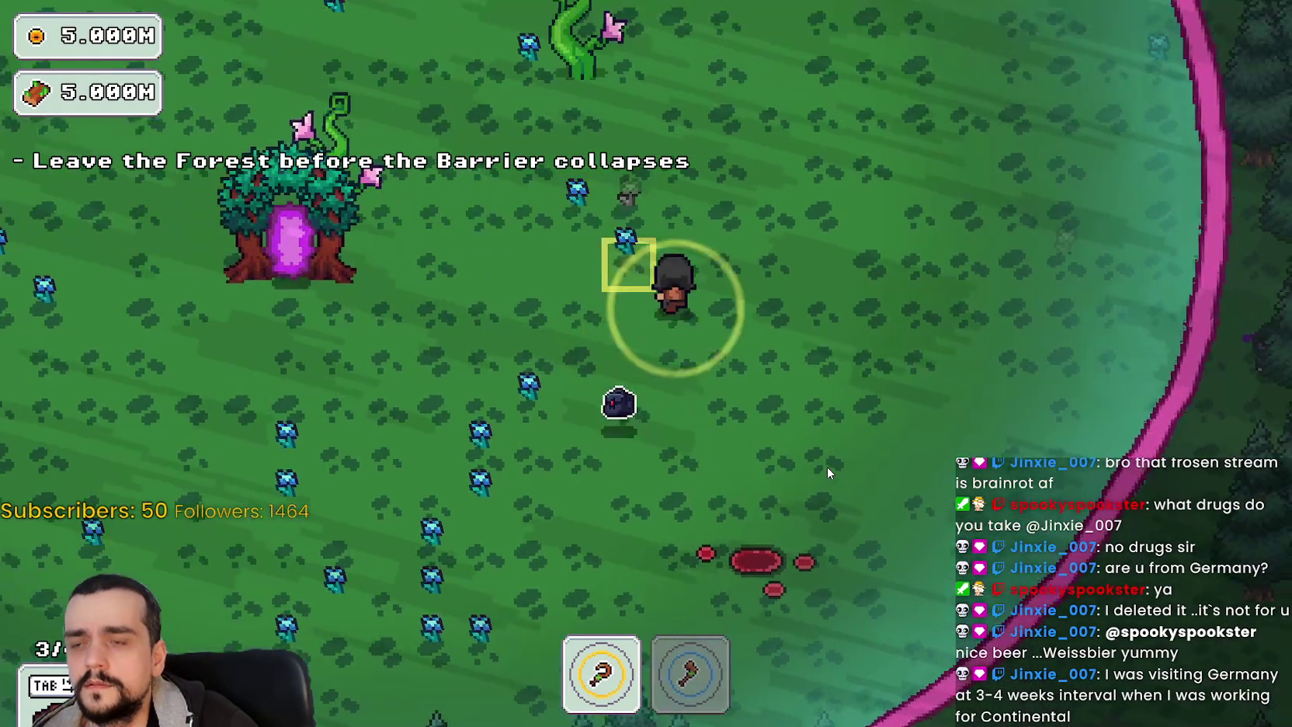
key("w")
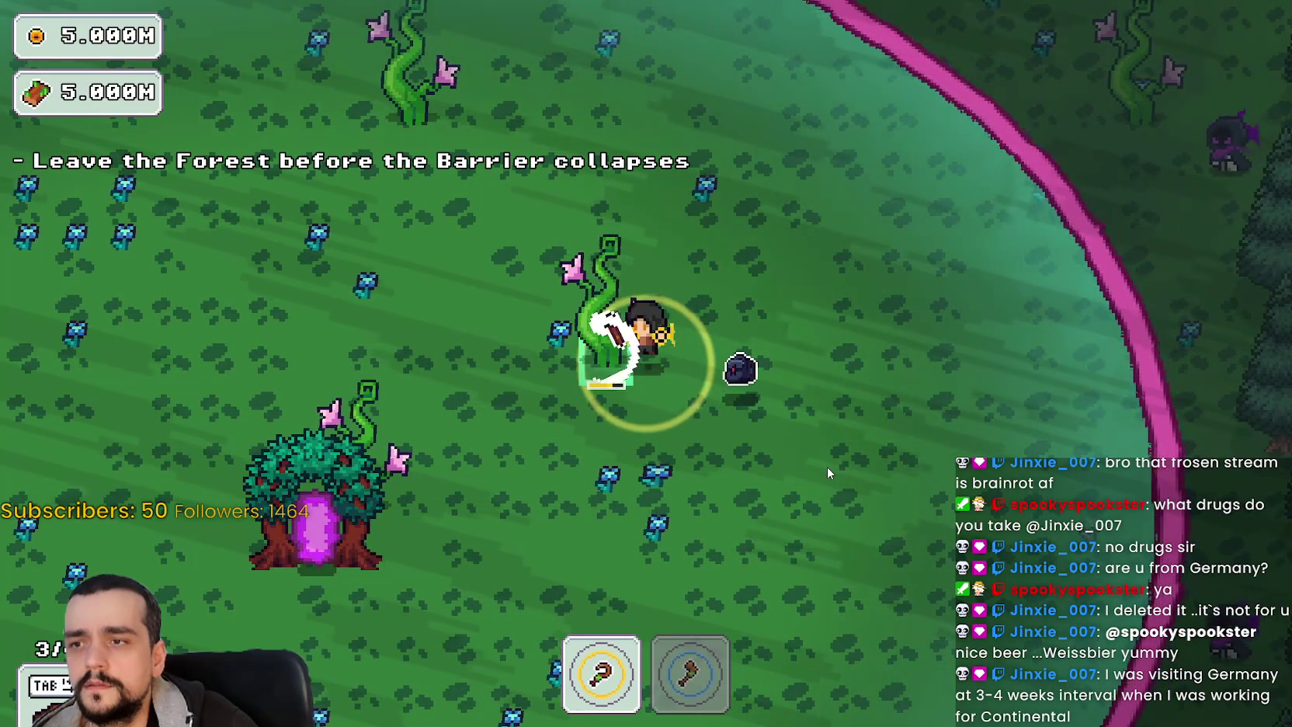
key("s")
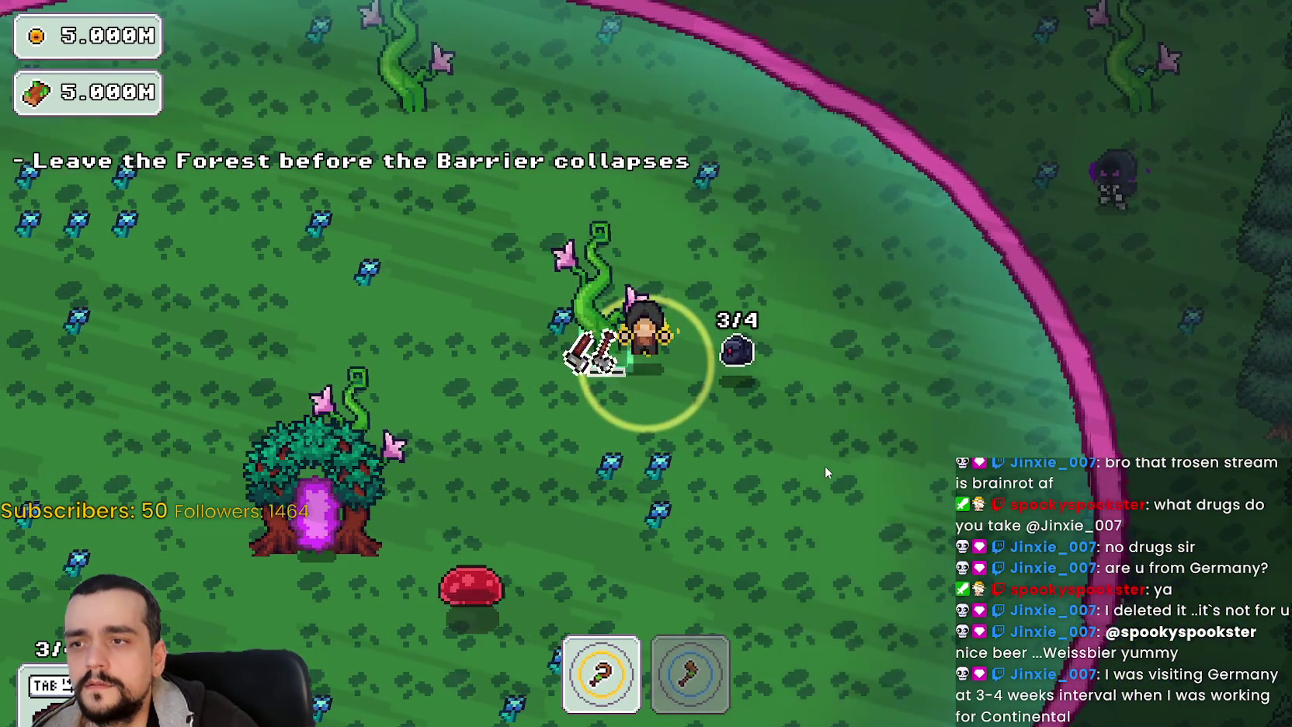
key("a")
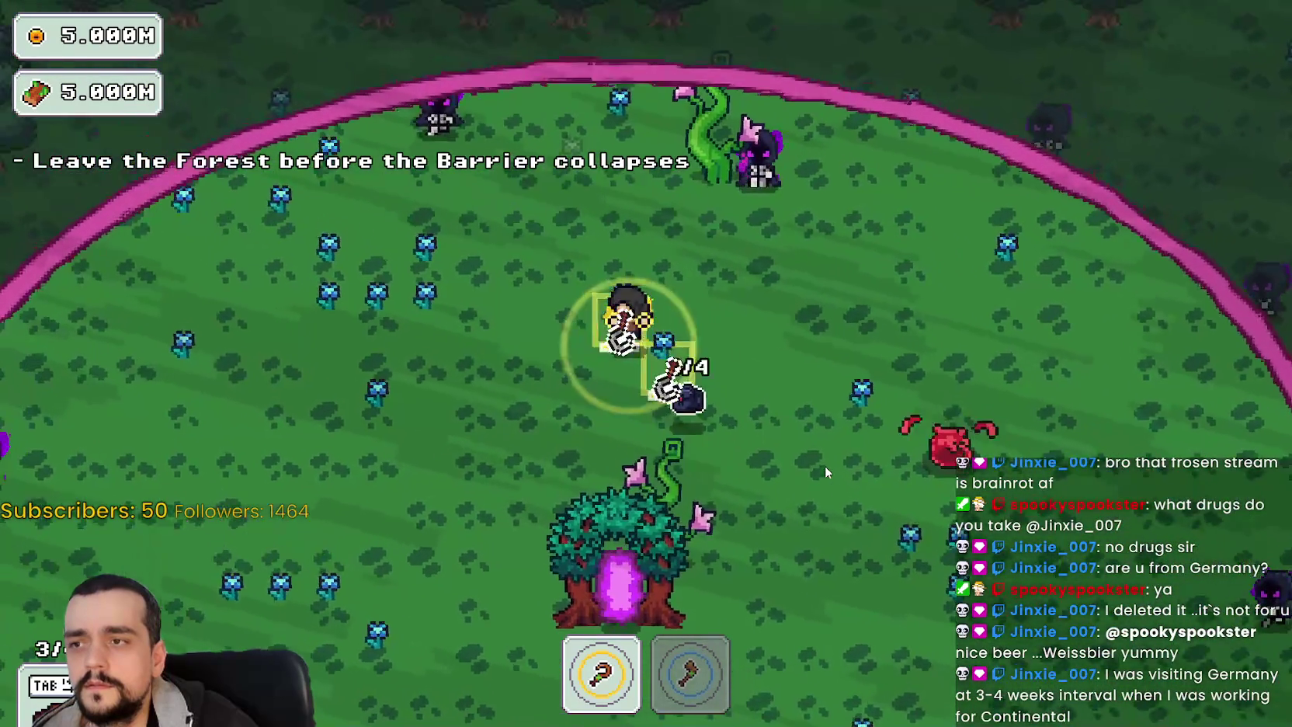
key("a")
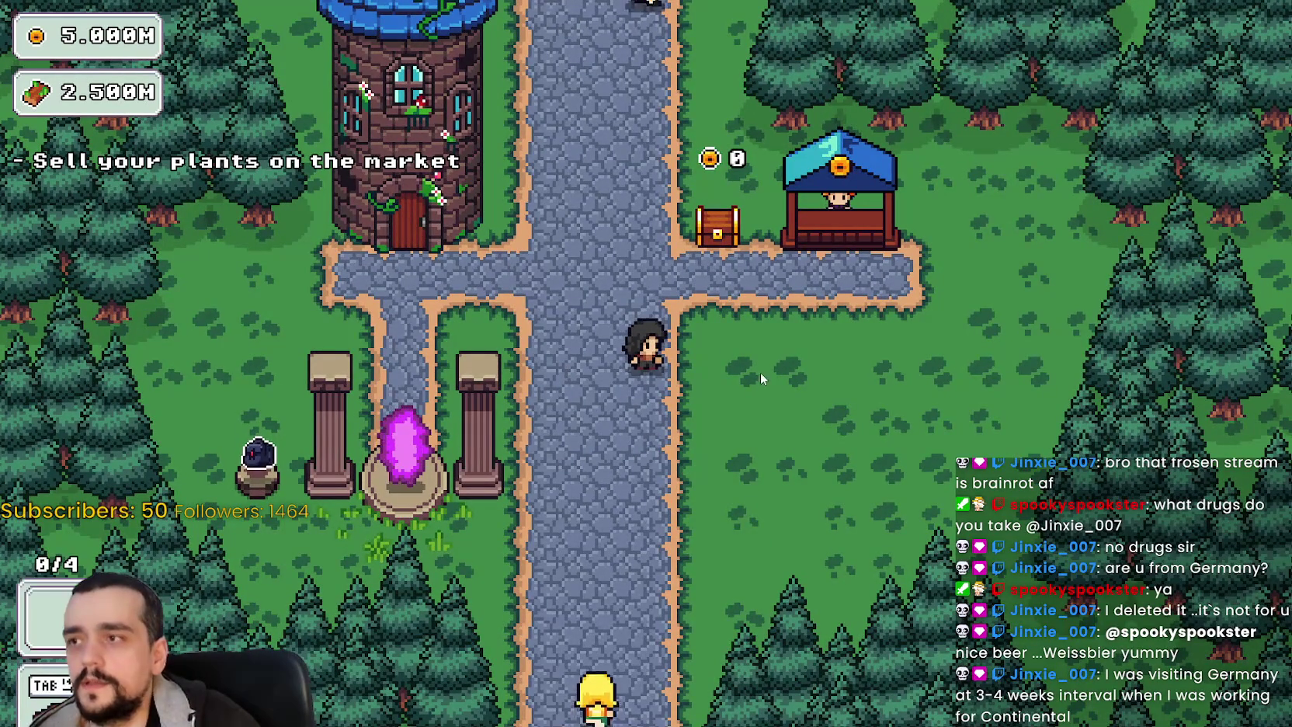
key("F8")
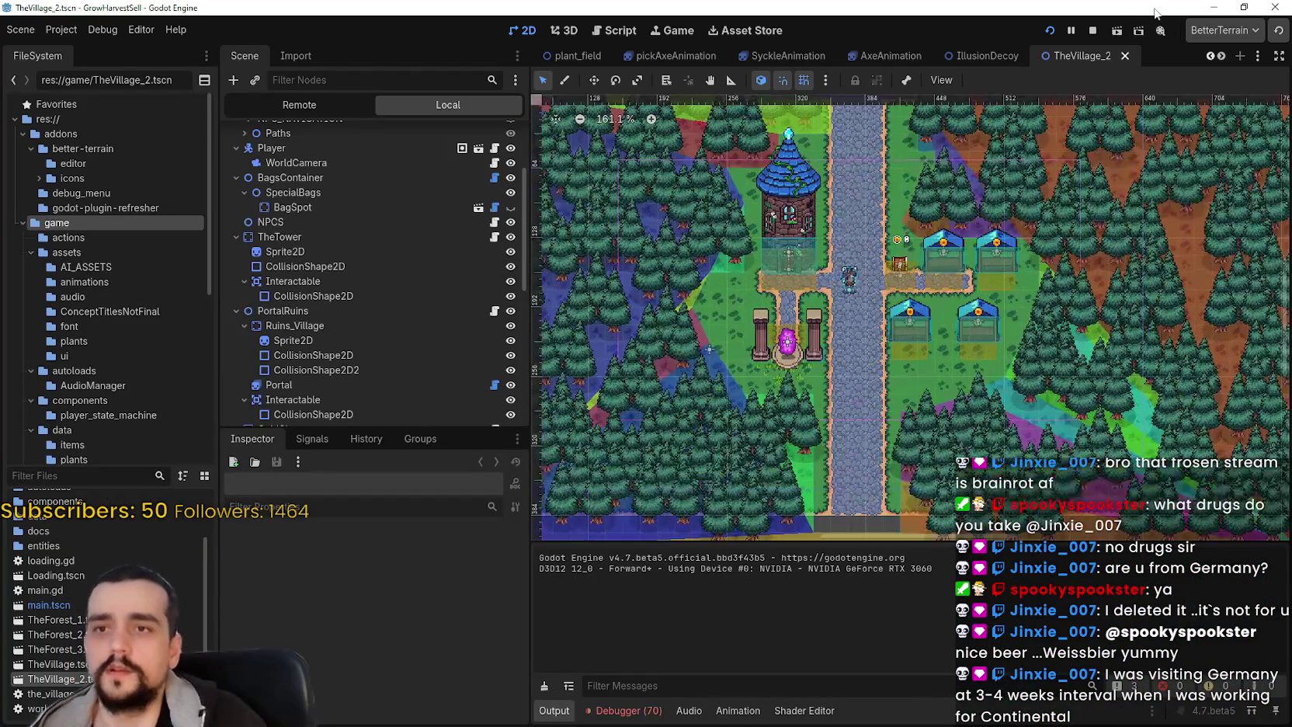
- Check GrowHarvestSell's Display > Window stretch settings (canvas_items, expand, fractional), then return to the Harvest Mage editor
scroll(673, 319, "down", 3)
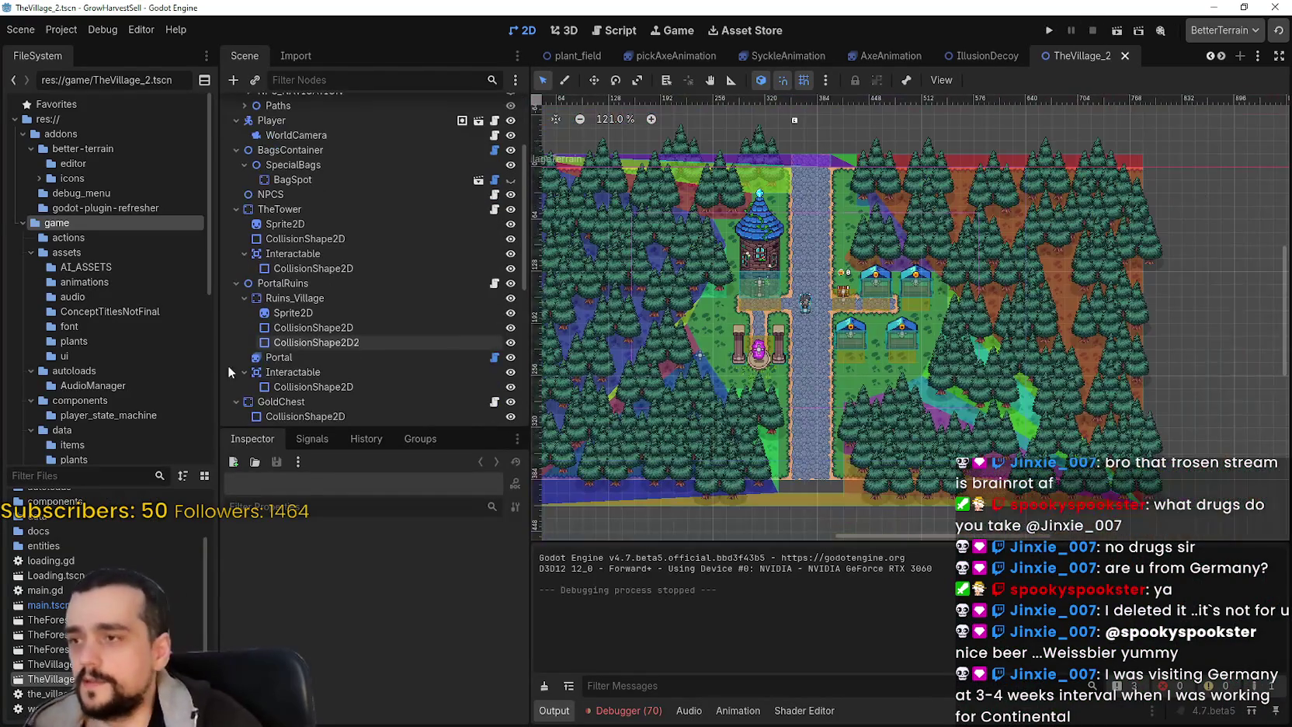
left_click(78, 34)
left_click(95, 50)
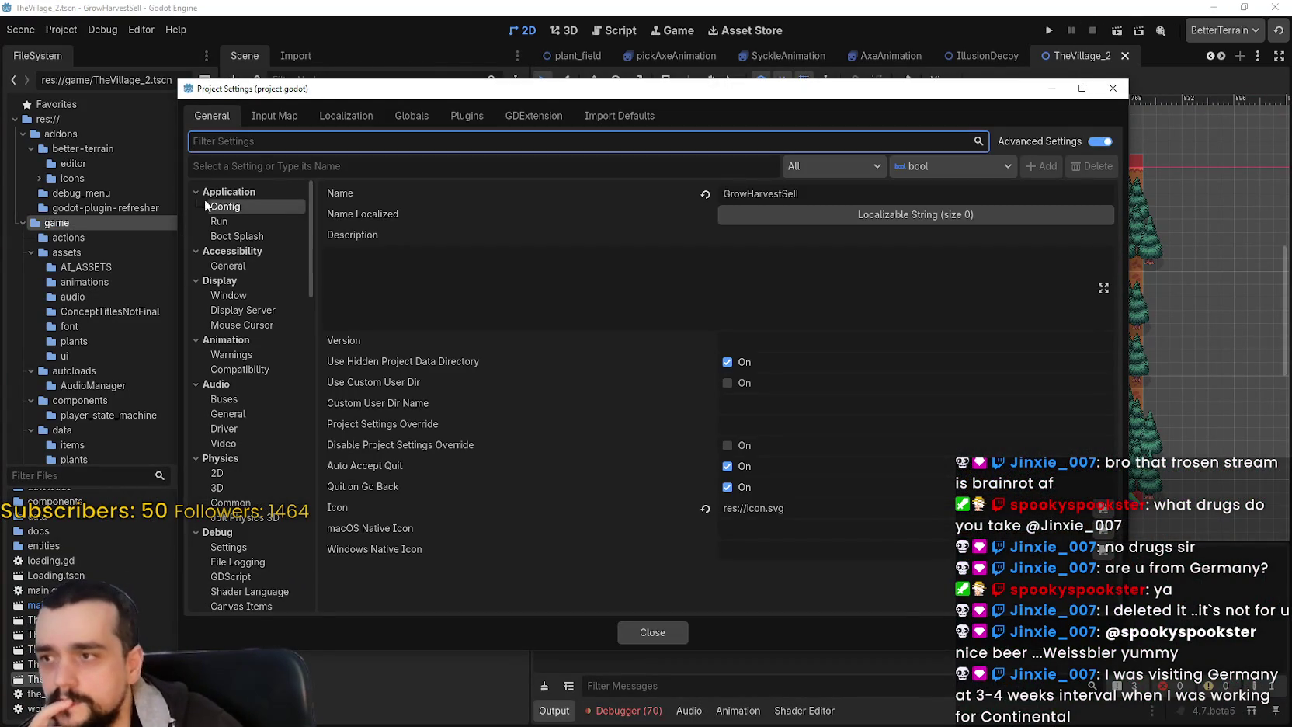
left_click(262, 221)
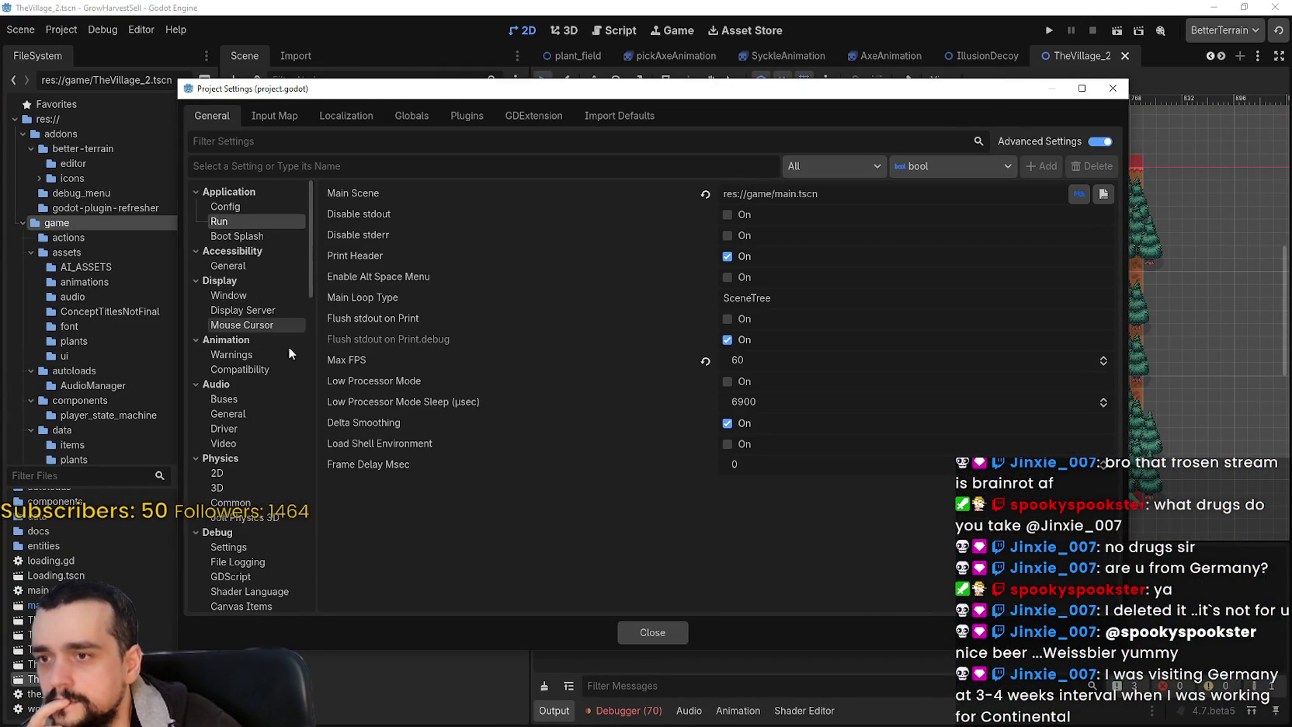
left_click(256, 295)
left_click(250, 264)
left_click(252, 296)
scroll(668, 528, "down", 5)
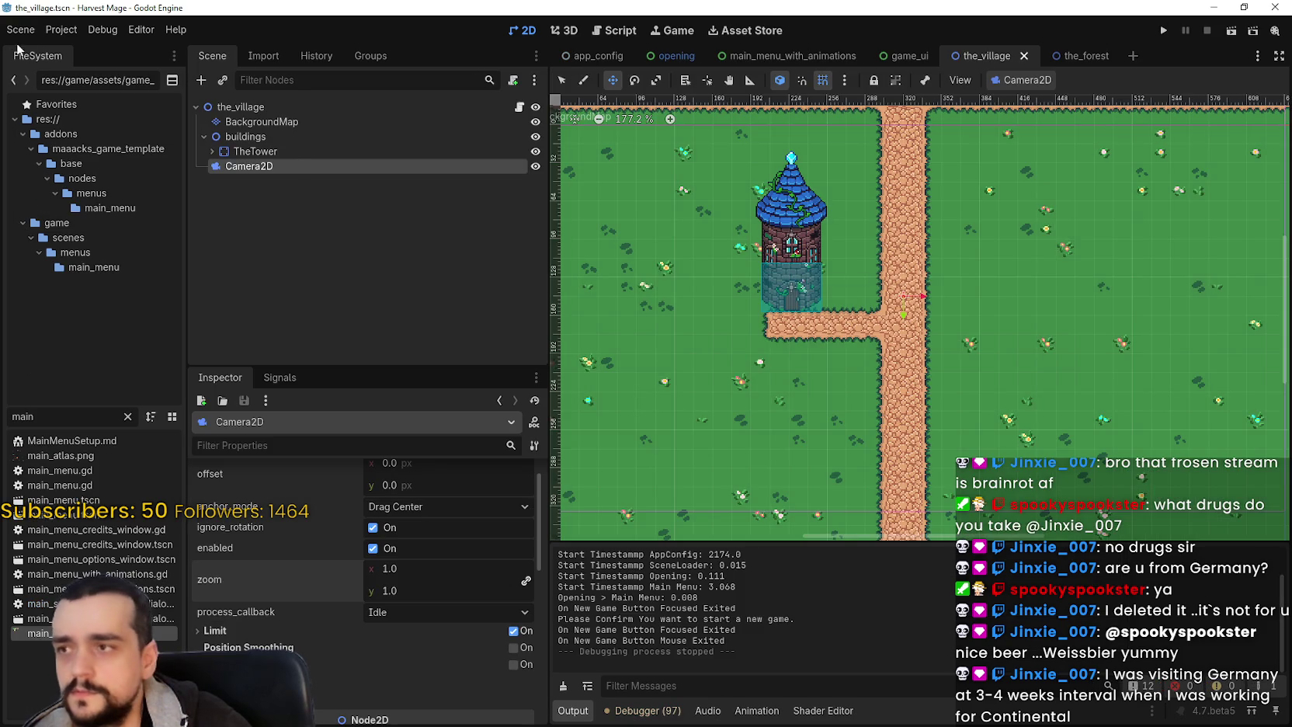
left_click(62, 30)
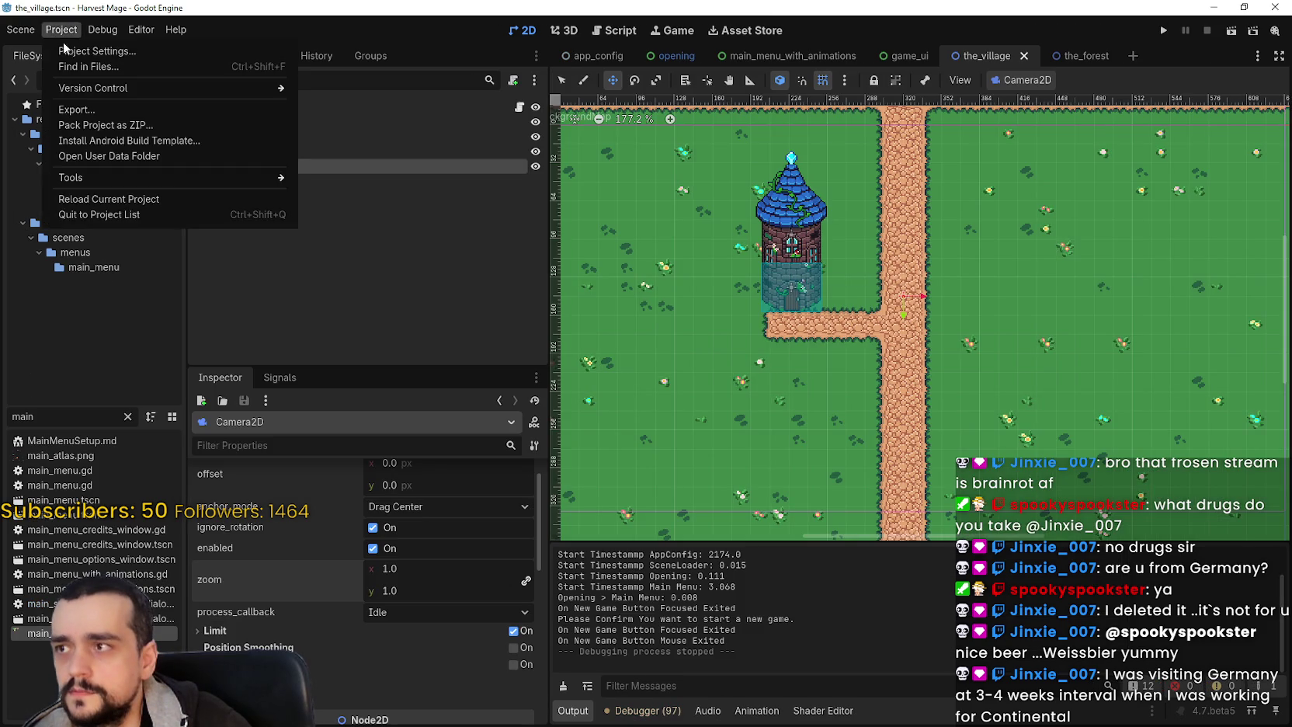
- In Harvest Mage's Project Settings, revert Stretch Scale Mode from integer to fractional
left_click(81, 49)
scroll(698, 439, "down", 5)
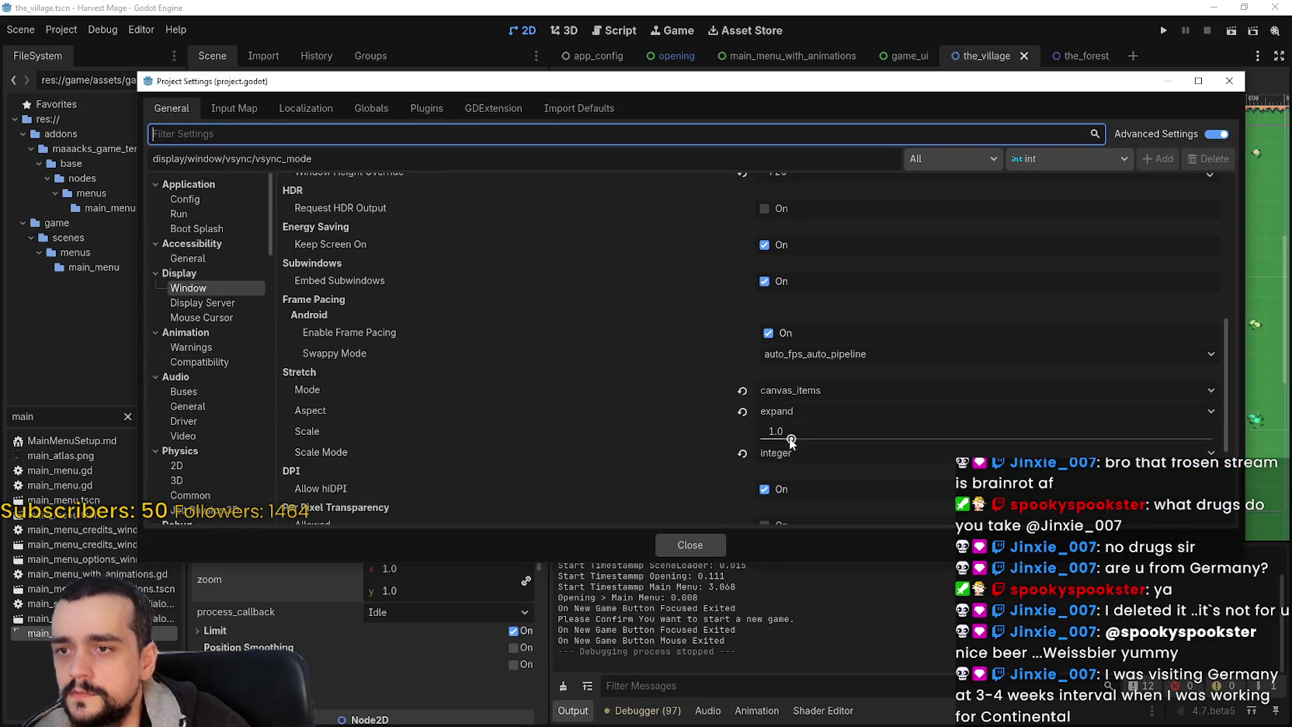
left_click(743, 453)
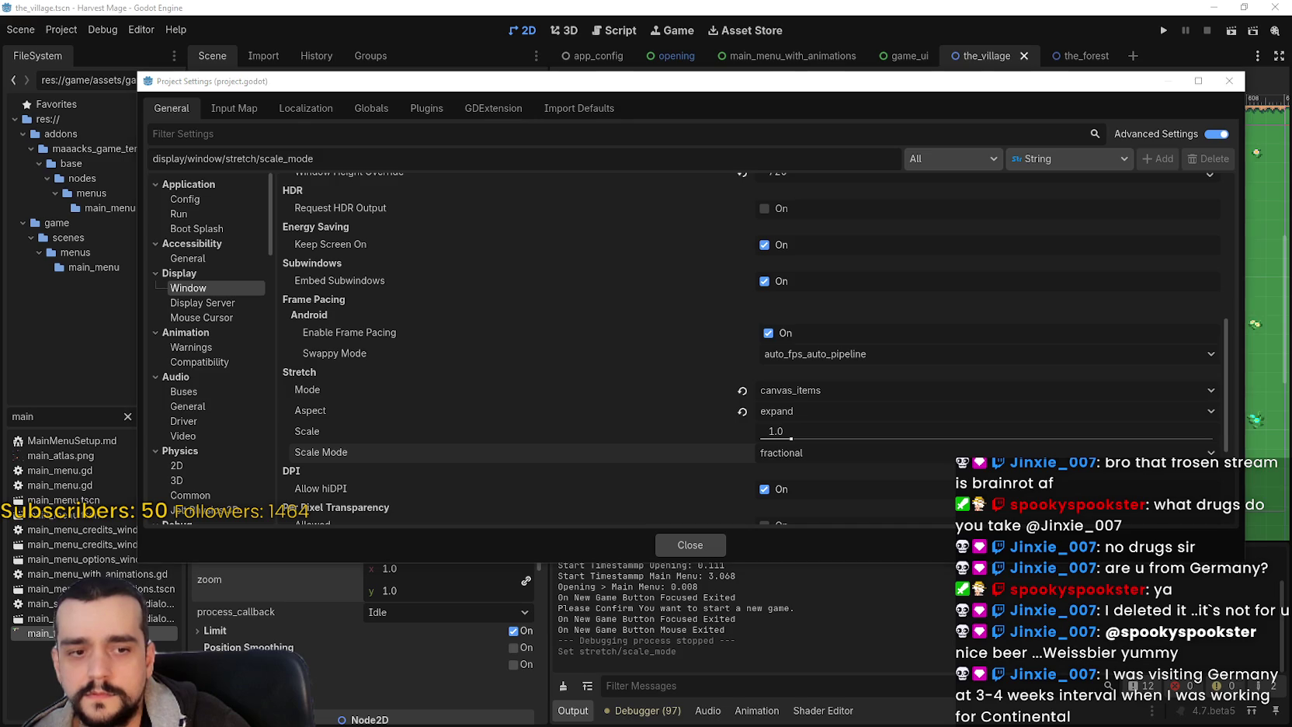
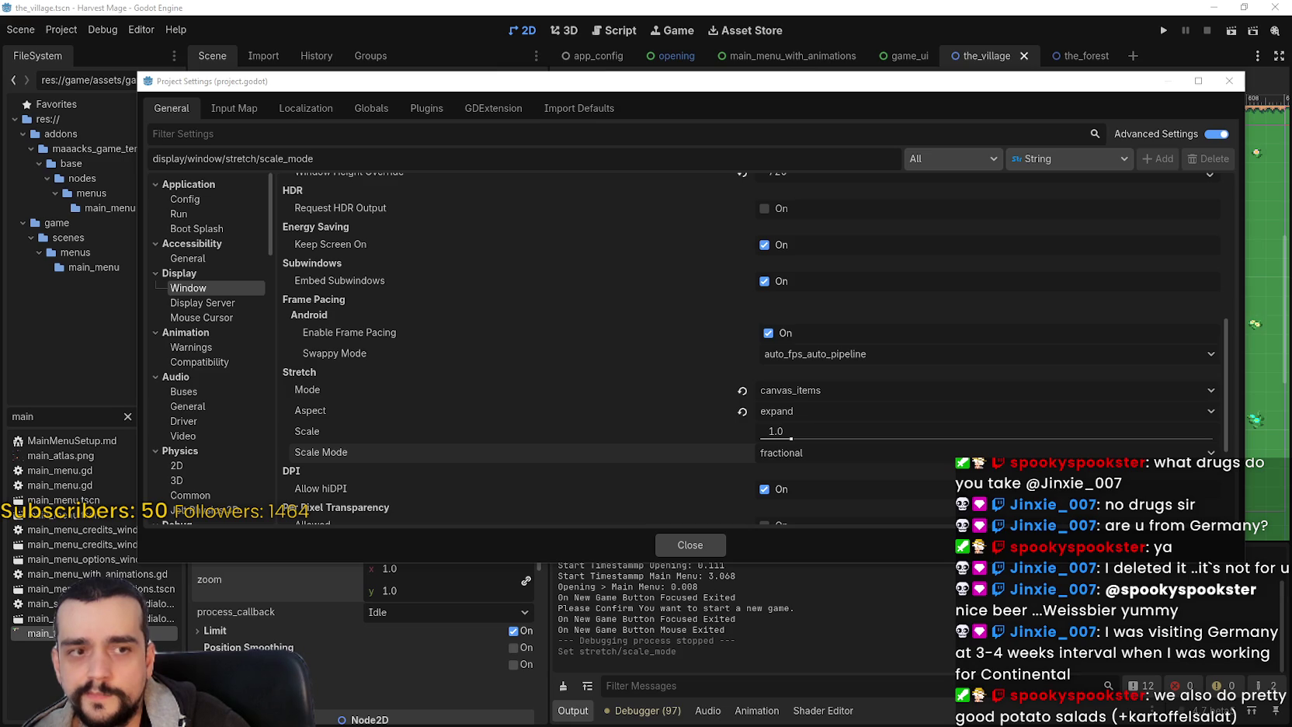
- Close both projects' Project Settings windows, returning to the TheVillage_2 scene in the 2D editor
scroll(737, 448, "down", 1)
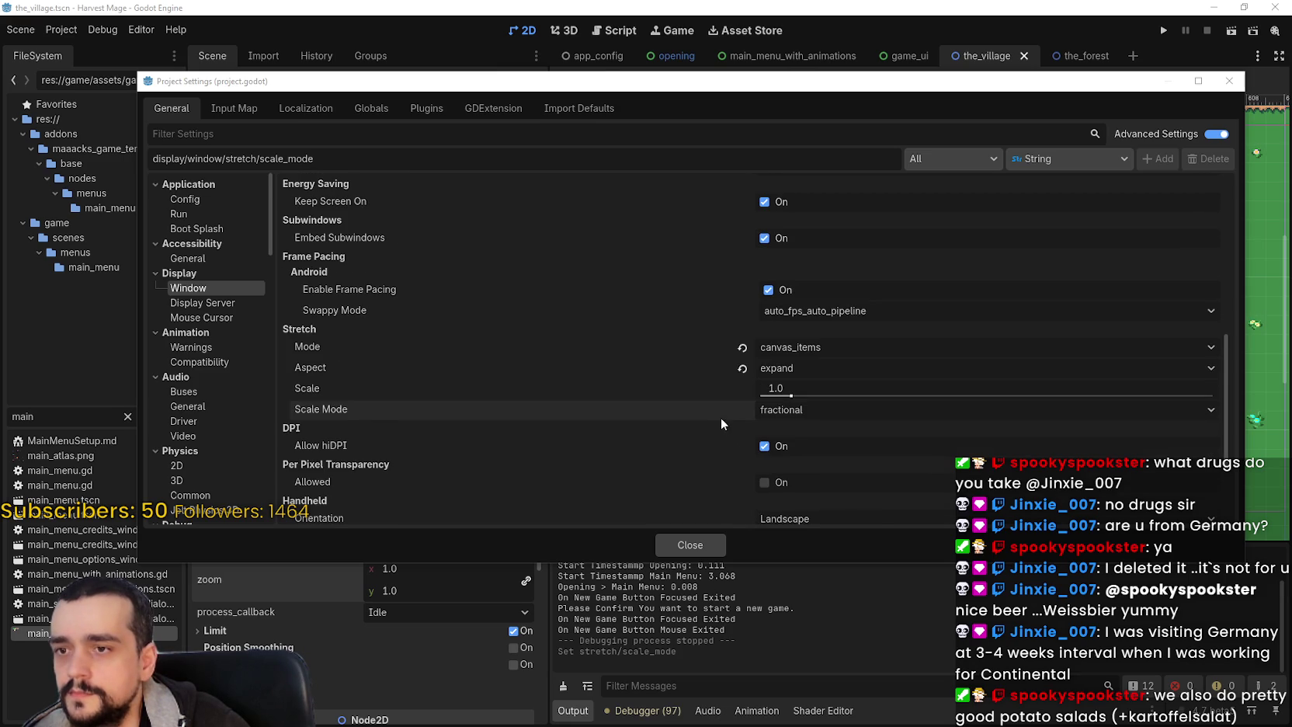
scroll(727, 443, "down", 3)
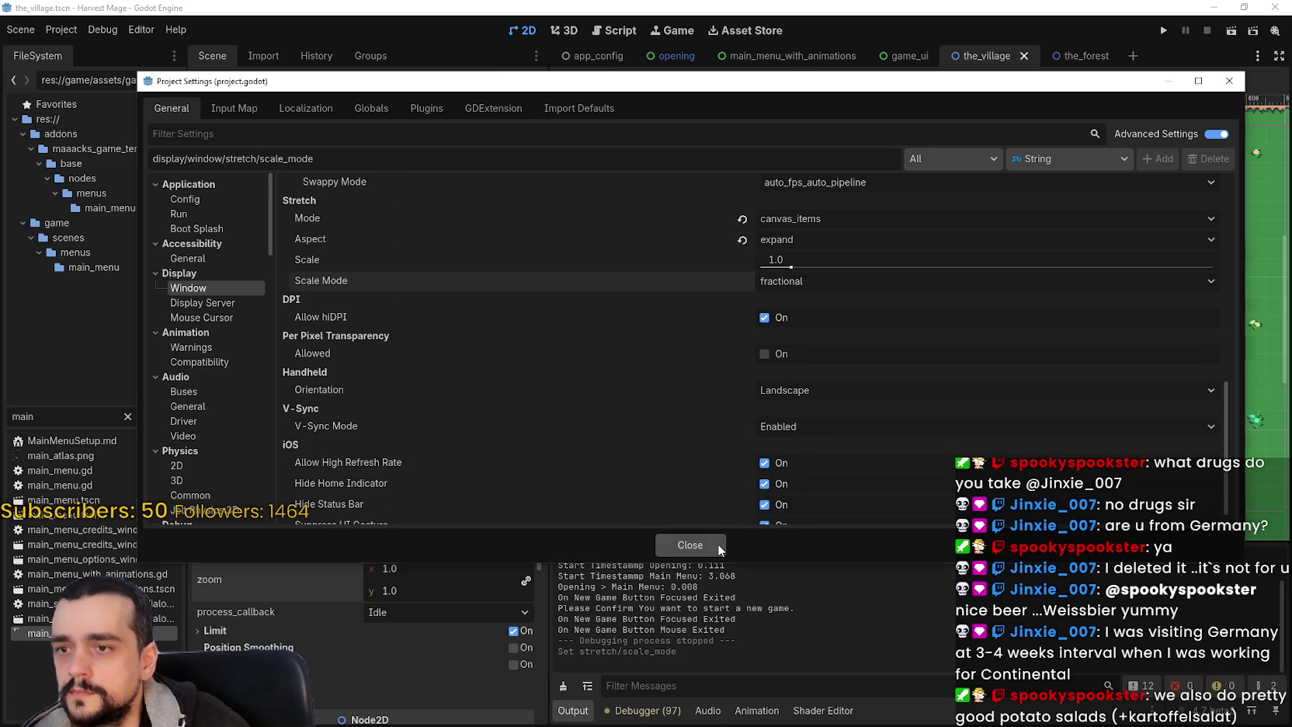
left_click(690, 544)
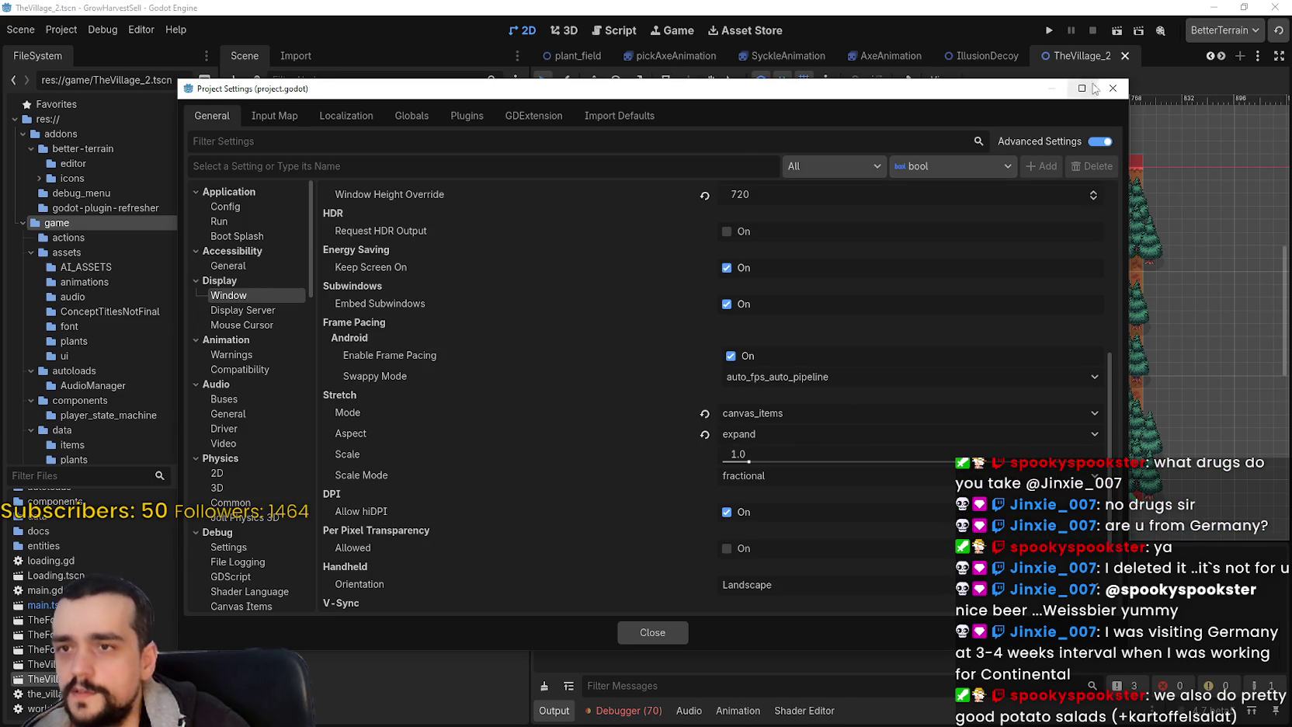
key("Escape")
scroll(765, 311, "up", 1)
scroll(345, 293, "up", 5)
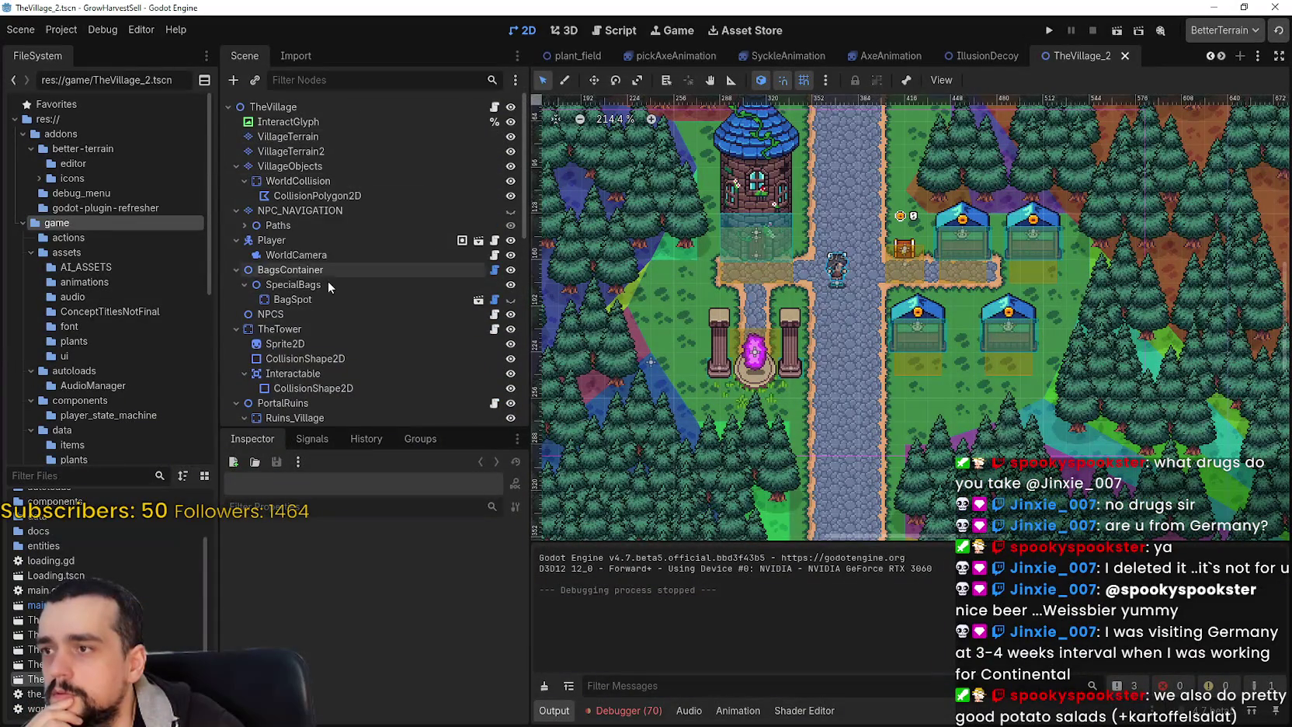
- Select the WorldCamera node in TheVillage_2 and open its world_camera.gd script
scroll(320, 257, "down", 3)
left_click(306, 176)
scroll(419, 676, "down", 2)
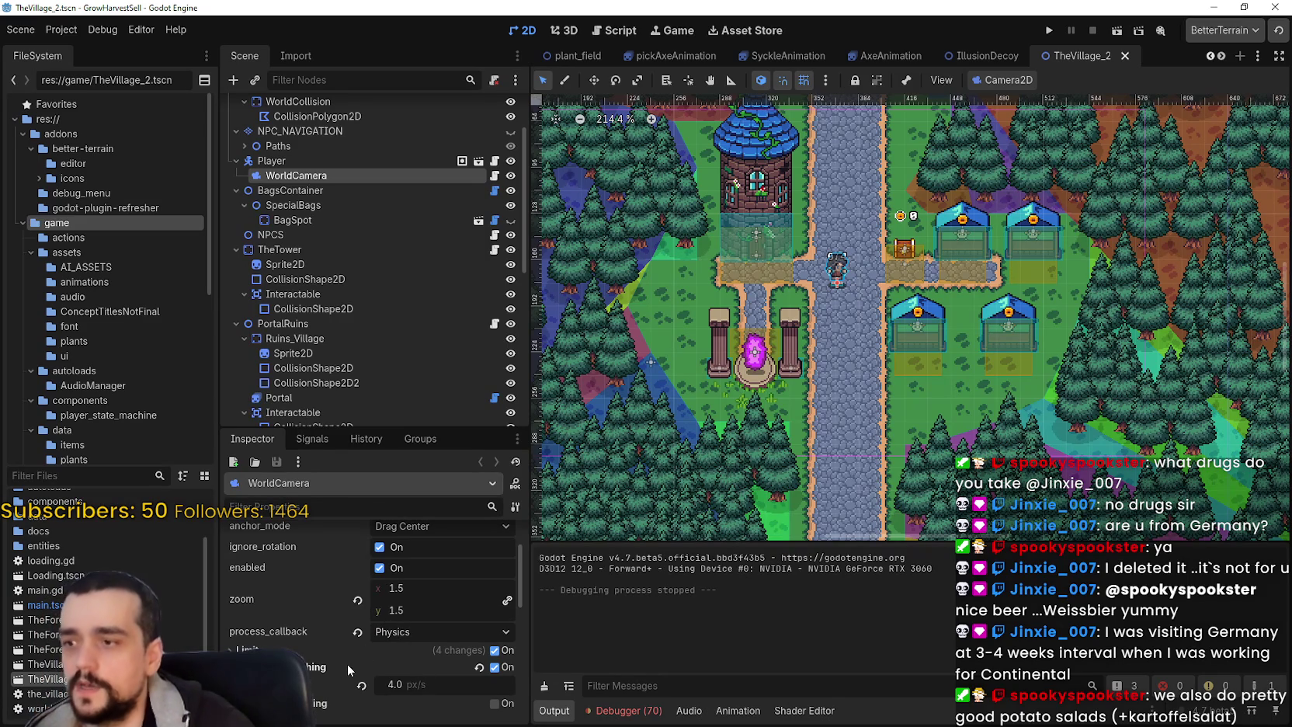
scroll(343, 664, "down", 2)
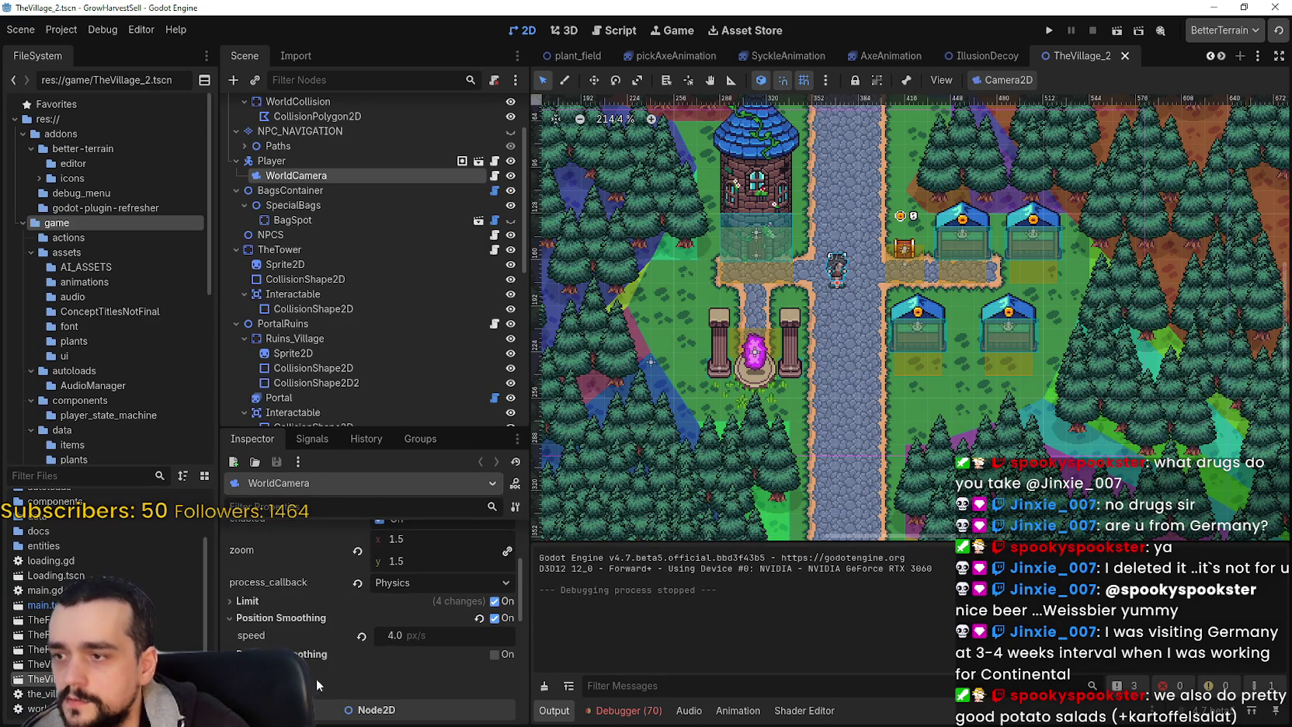
scroll(308, 668, "down", 3)
scroll(307, 657, "up", 6)
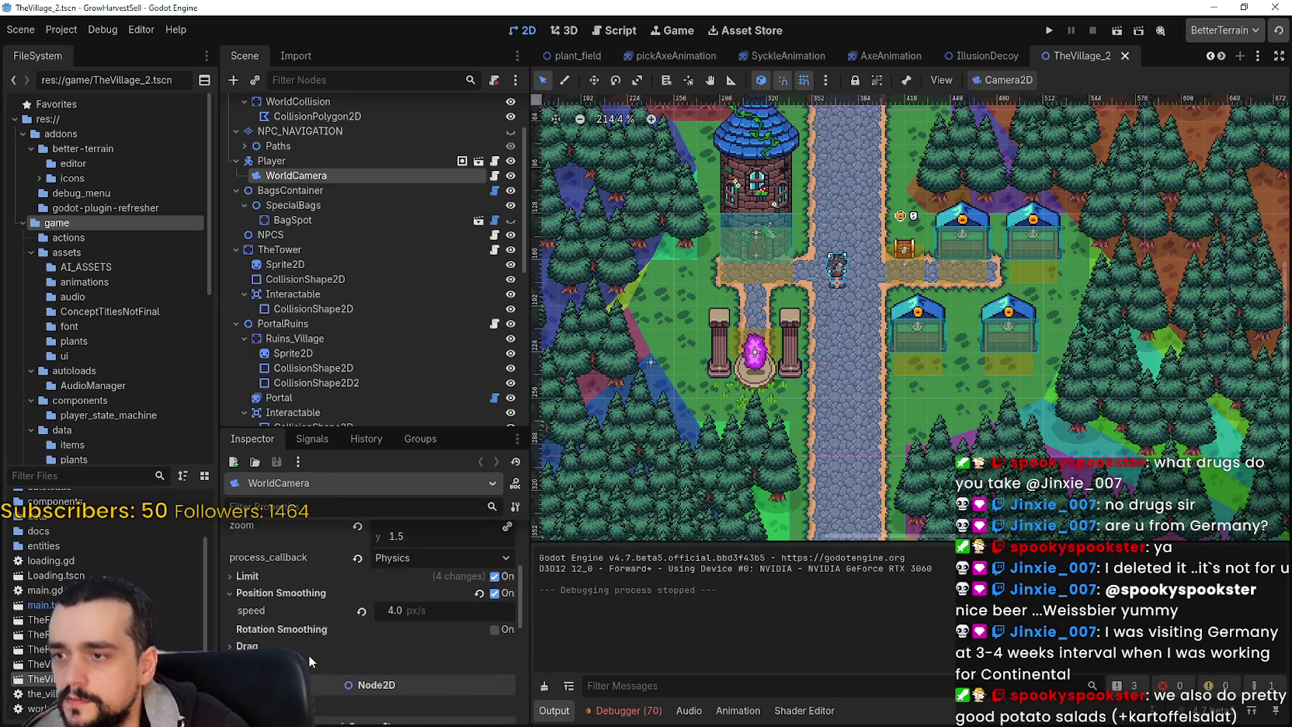
scroll(307, 653, "down", 5)
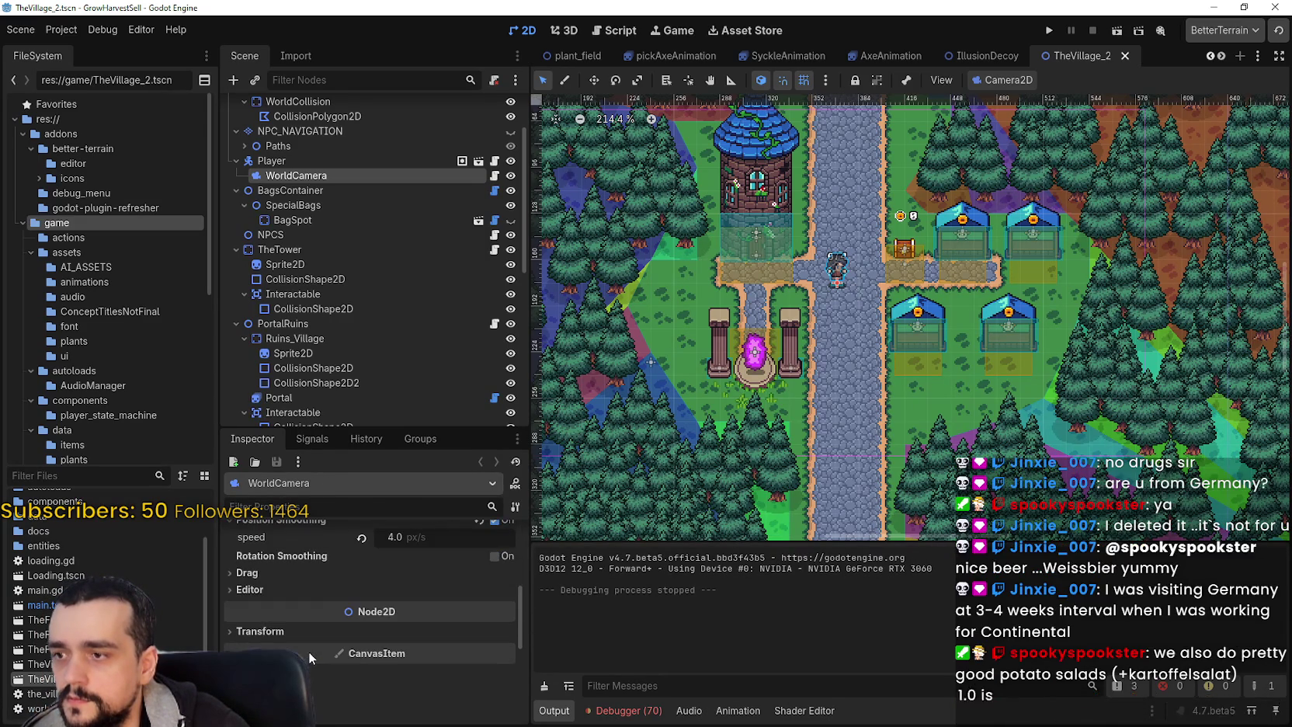
scroll(307, 648, "up", 3)
left_click(494, 175)
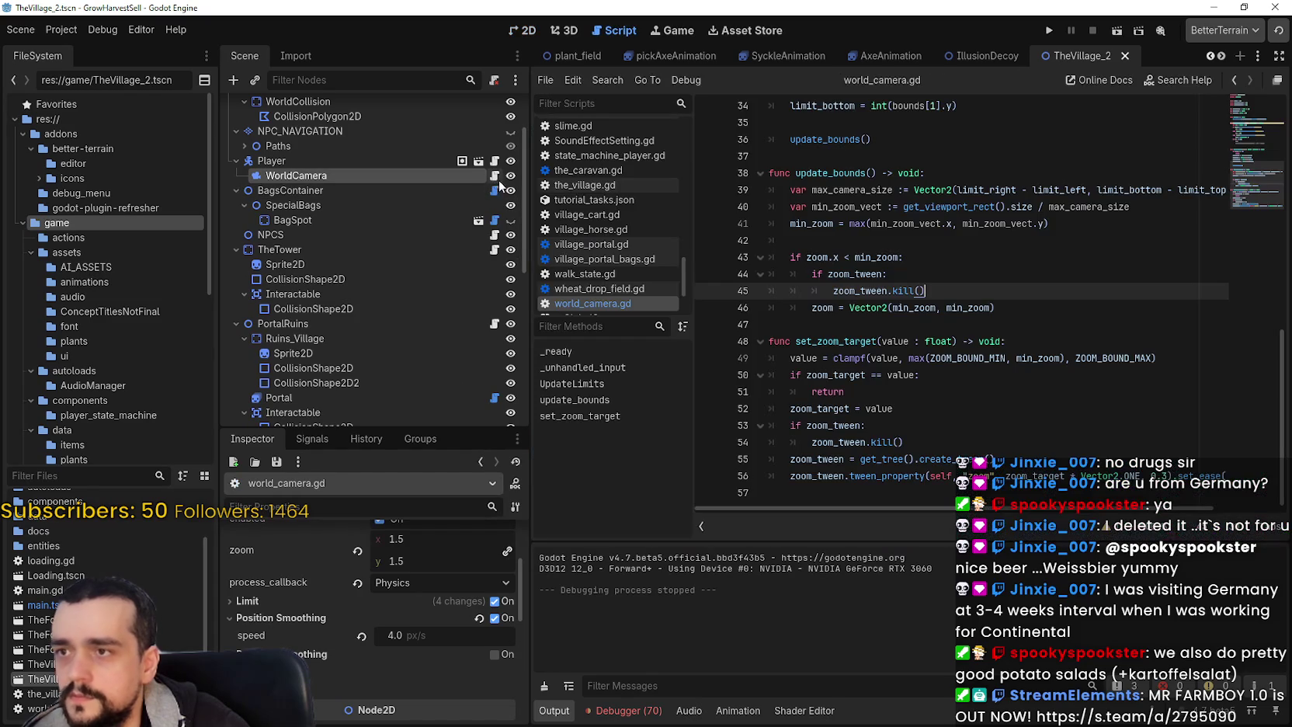
- Select the camera code in world_camera.gd for copying
left_click(772, 491)
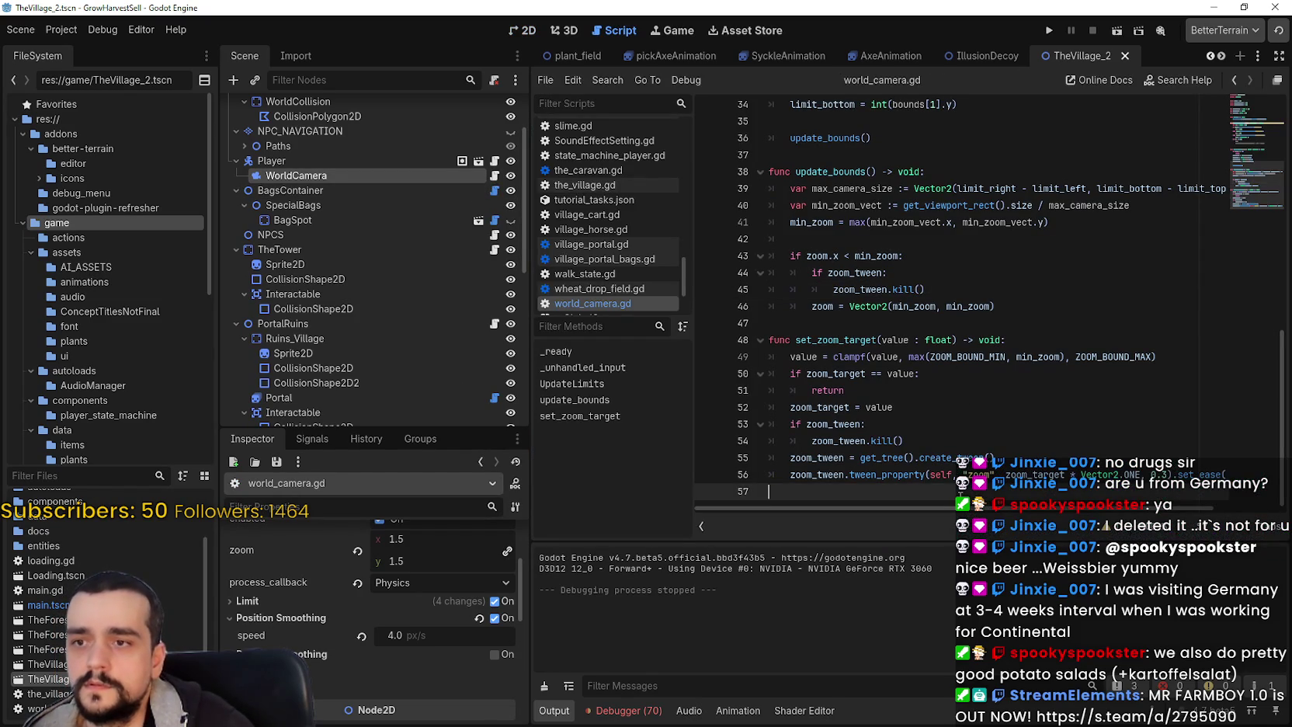
mouse_move(1200, 499)
left_mouse_down()
mouse_move(1025, 466)
mouse_move(1025, 186)
mouse_move(1060, 423)
mouse_move(1066, 406)
mouse_move(1010, 326)
mouse_move(942, 175)
left_mouse_up()
scroll(1070, 418, "up", 1)
scroll(1067, 405, "up", 2)
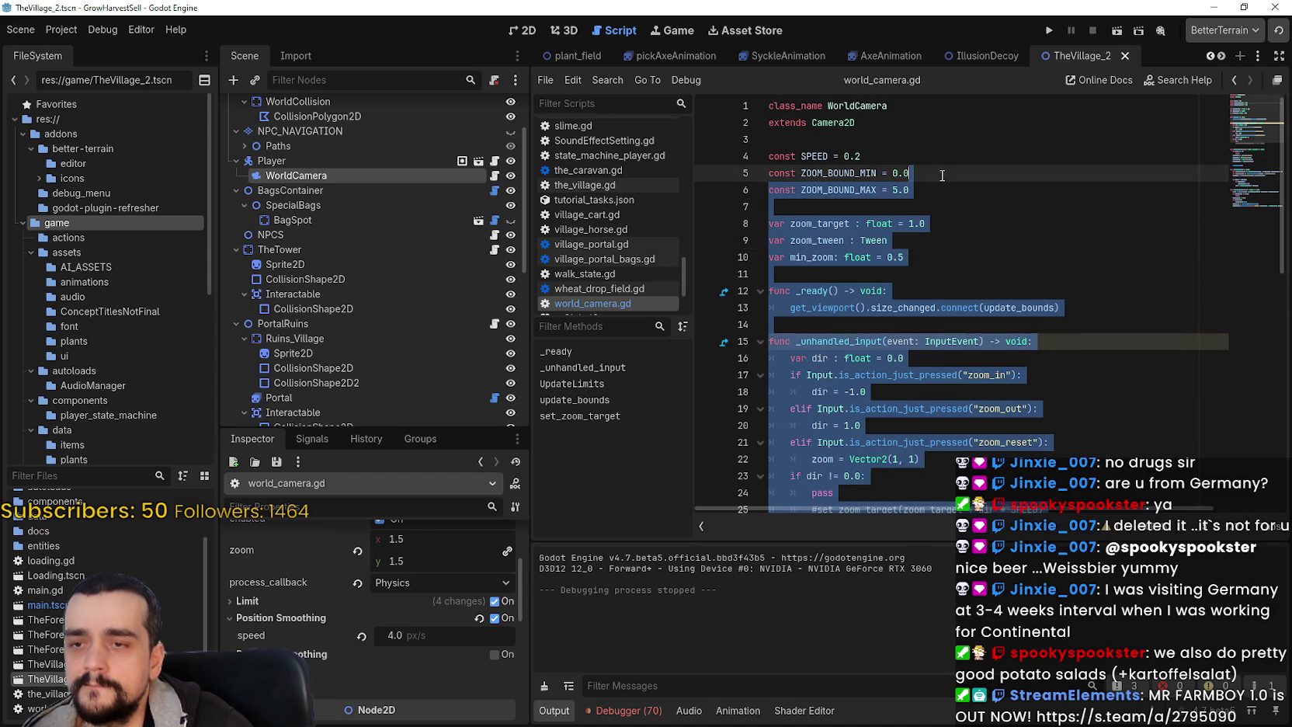
mouse_move(965, 226)
left_mouse_down()
mouse_move(1053, 416)
mouse_move(893, 89)
mouse_move(1009, 443)
mouse_move(664, 7)
left_mouse_up()
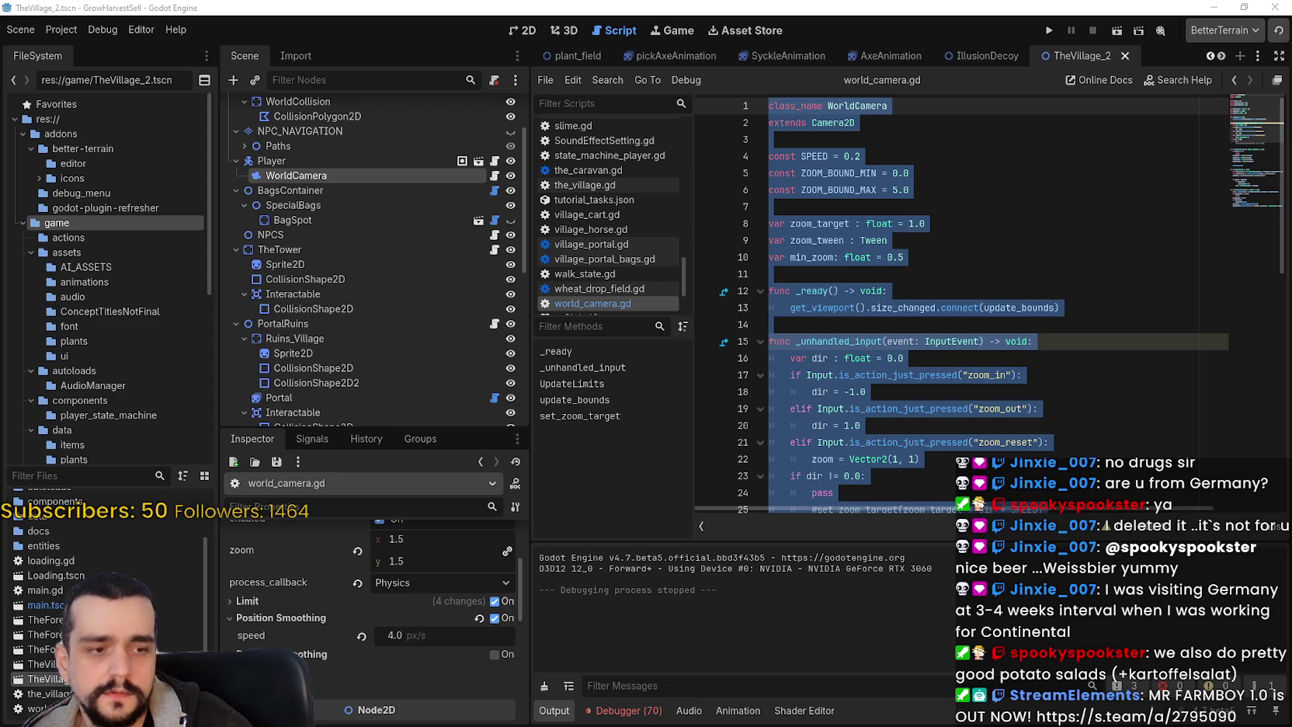
- In Harvest Mage, move Camera2D to be the_village's first child, above BackgroundMap
key("alt+Tab")
right_click(240, 165)
left_click(233, 171)
left_click_drag(233, 171, 283, 130)
key("F2")
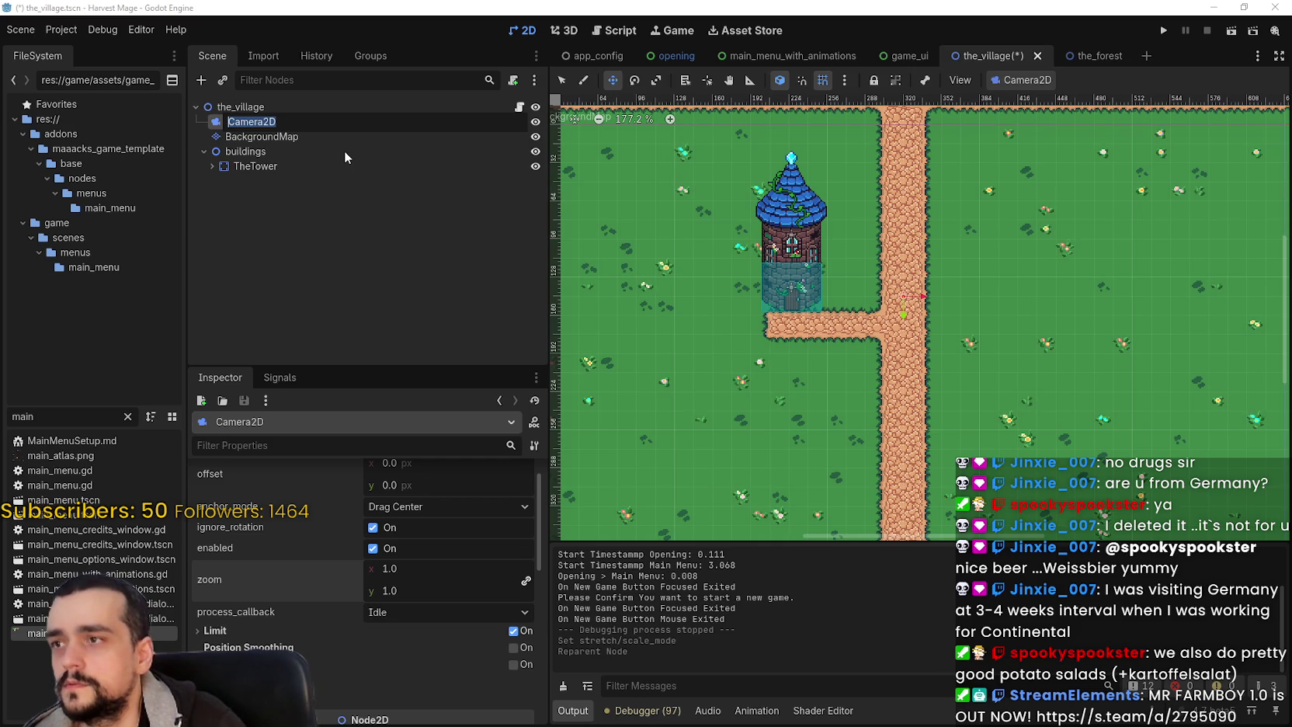
- Rename Camera2D to village_camera and give it a new village_camera.gd script containing the pasted camera code
type("vill")
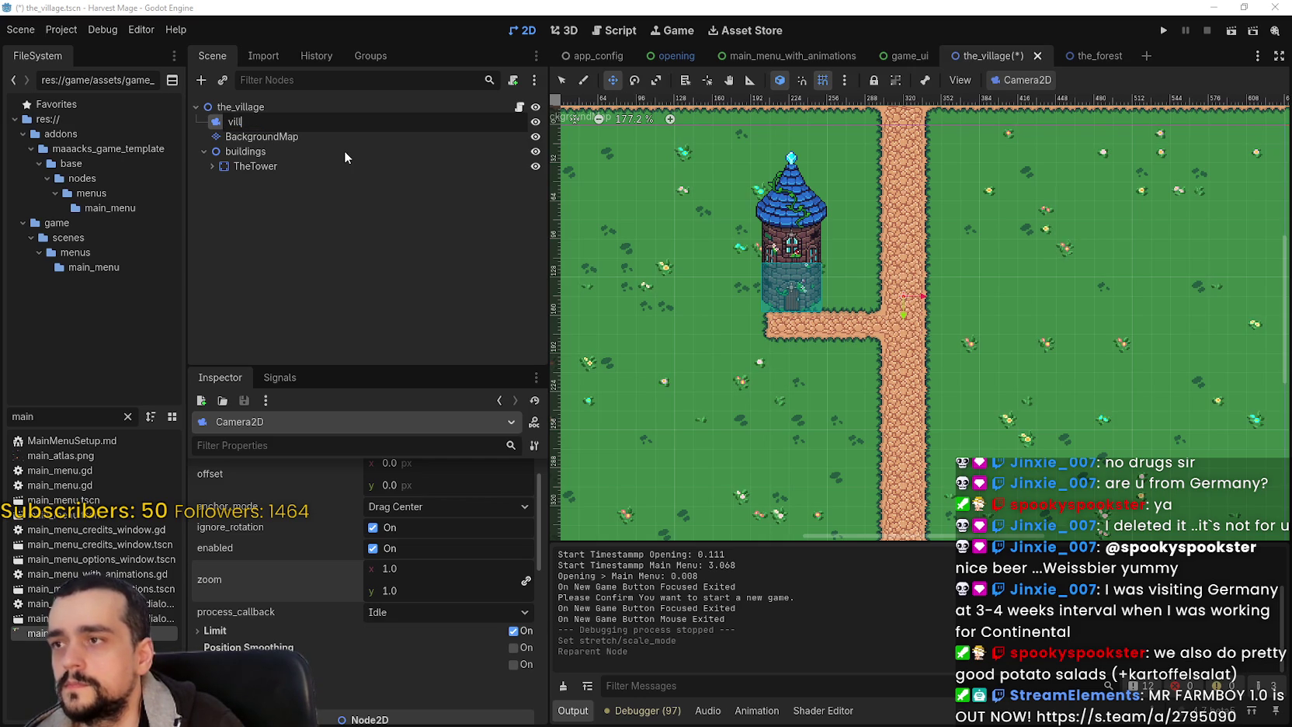
type("age_camera")
key("Return")
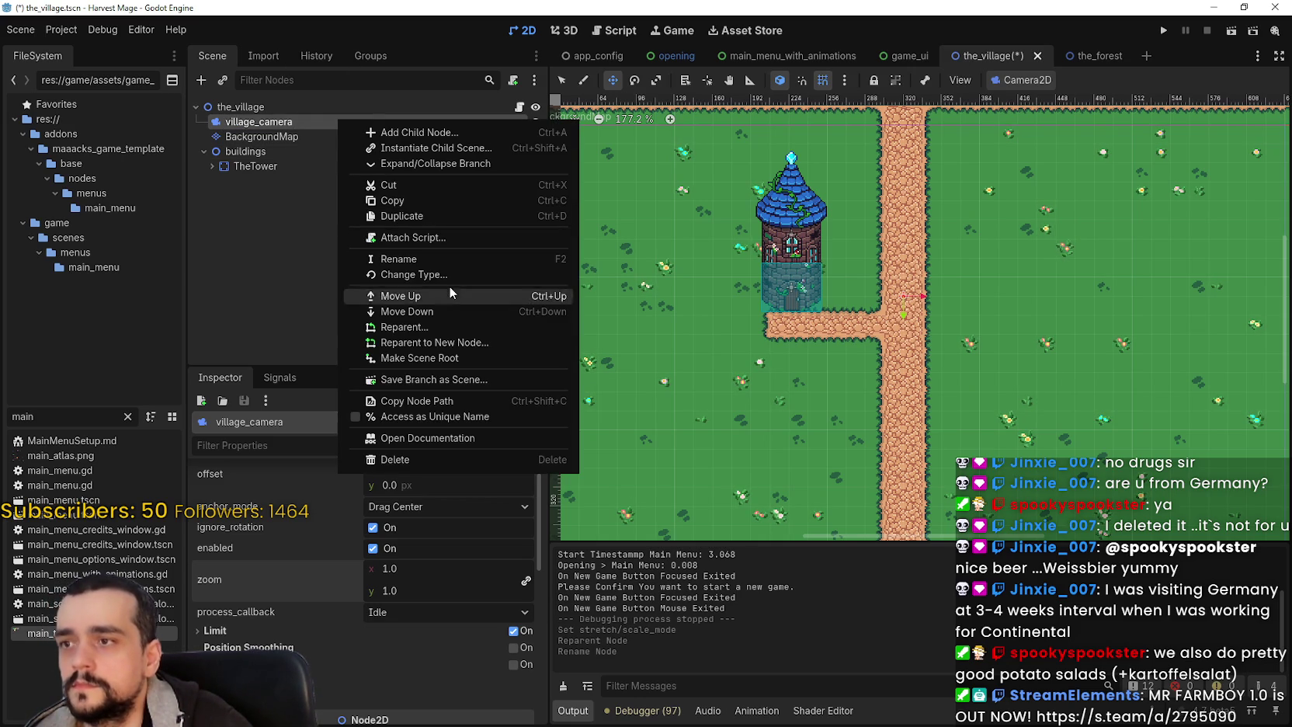
left_click(443, 237)
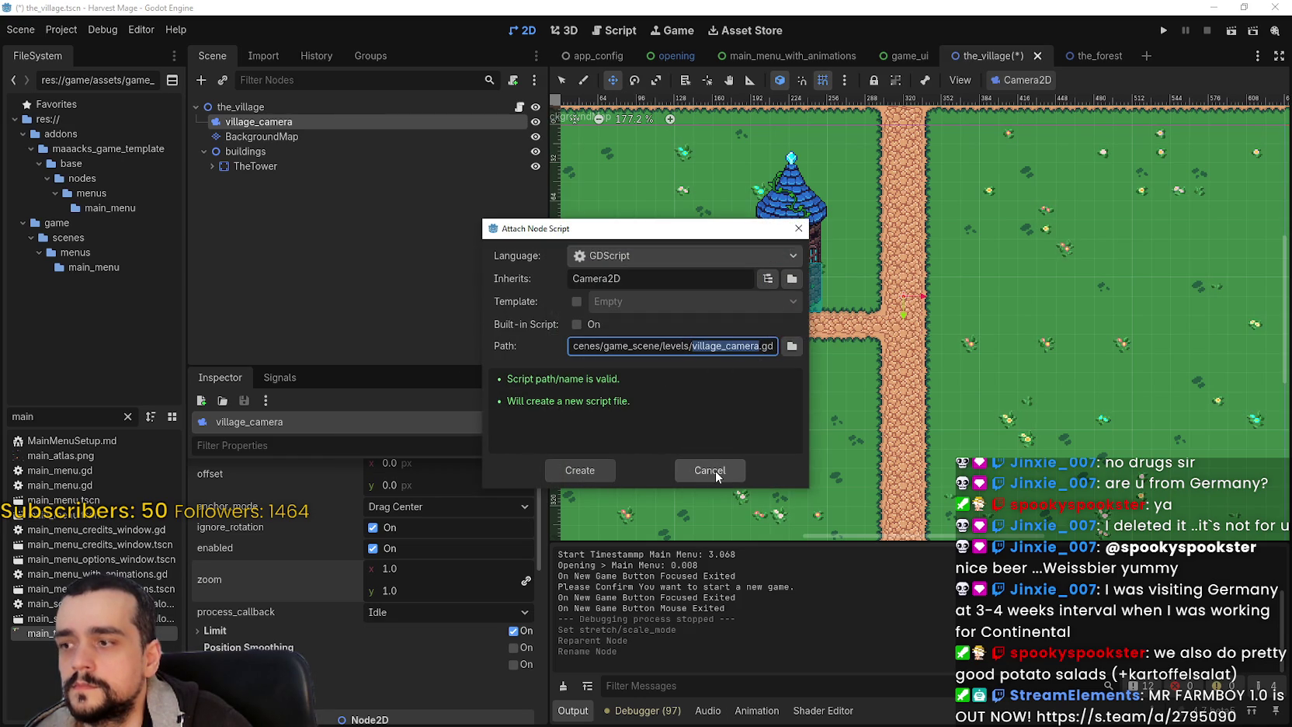
left_click(606, 470)
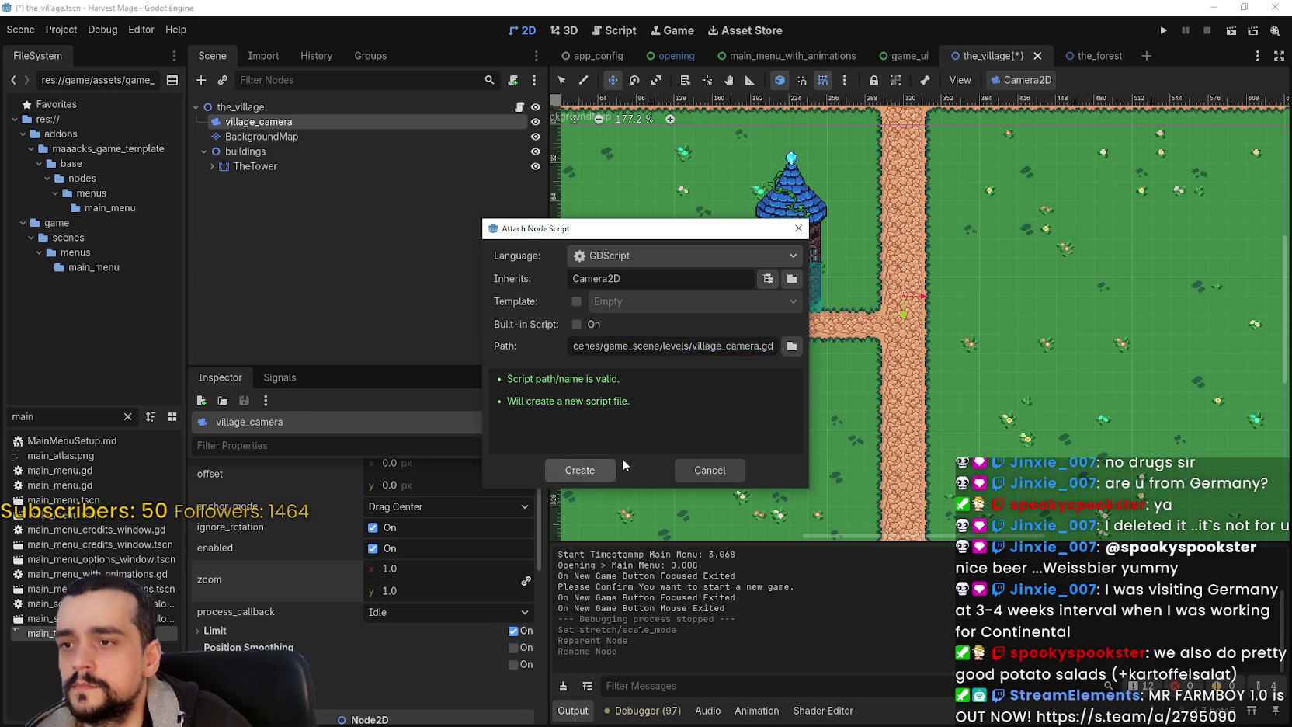
key("ctrl+a")
key("ctrl+v")
scroll(935, 291, "up", 8)
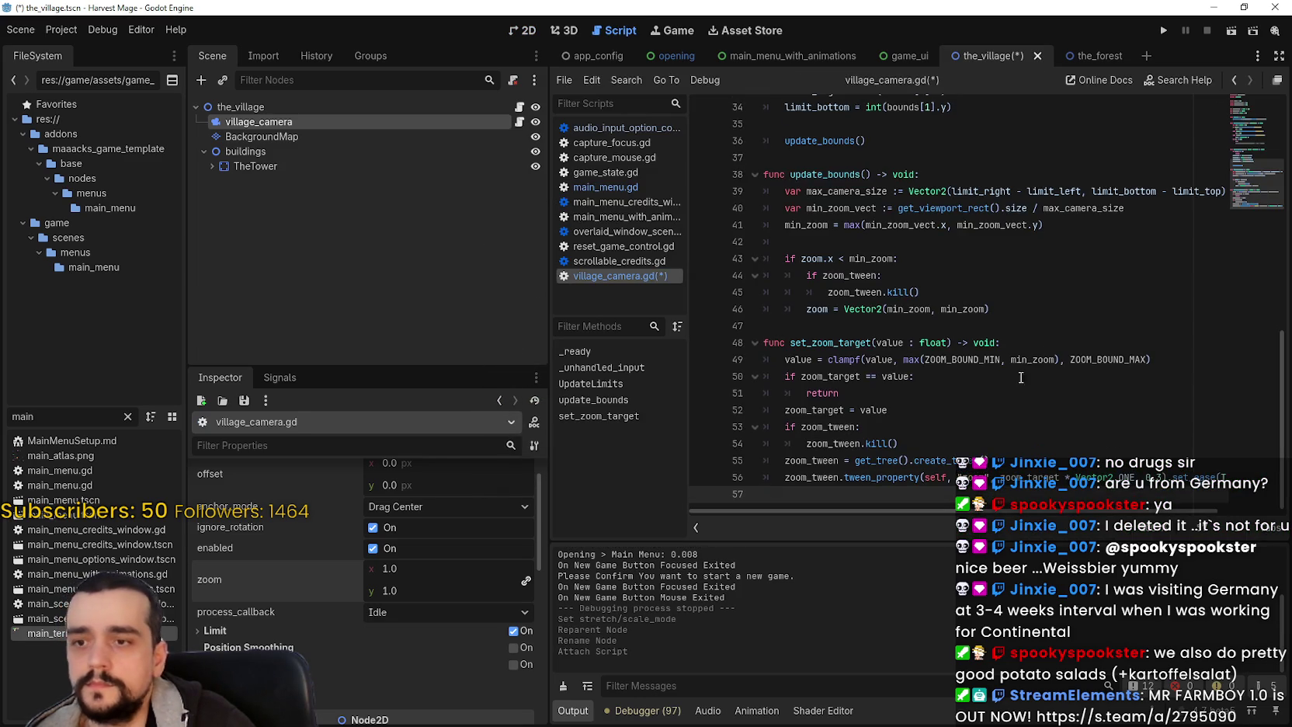
- Give village_camera position smoothing at speed 4 and zoom 1.5, then save the scene
scroll(917, 367, "up", 3)
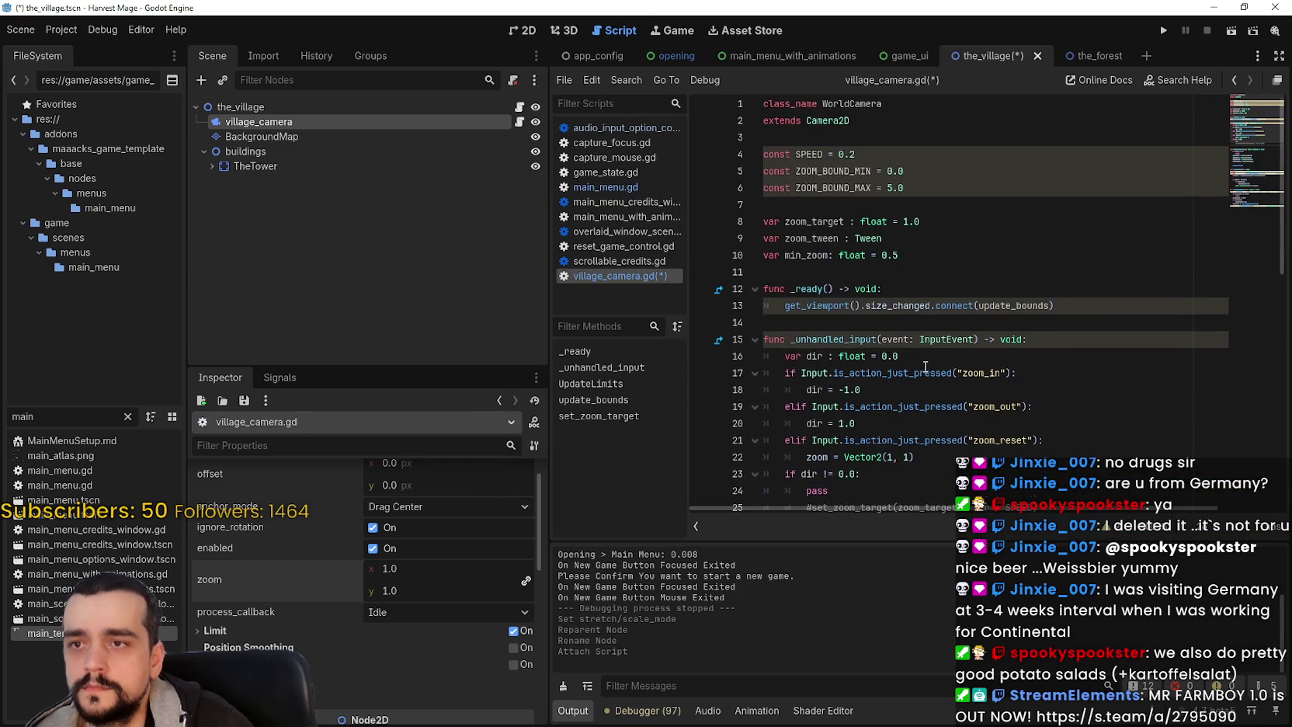
left_click(891, 273)
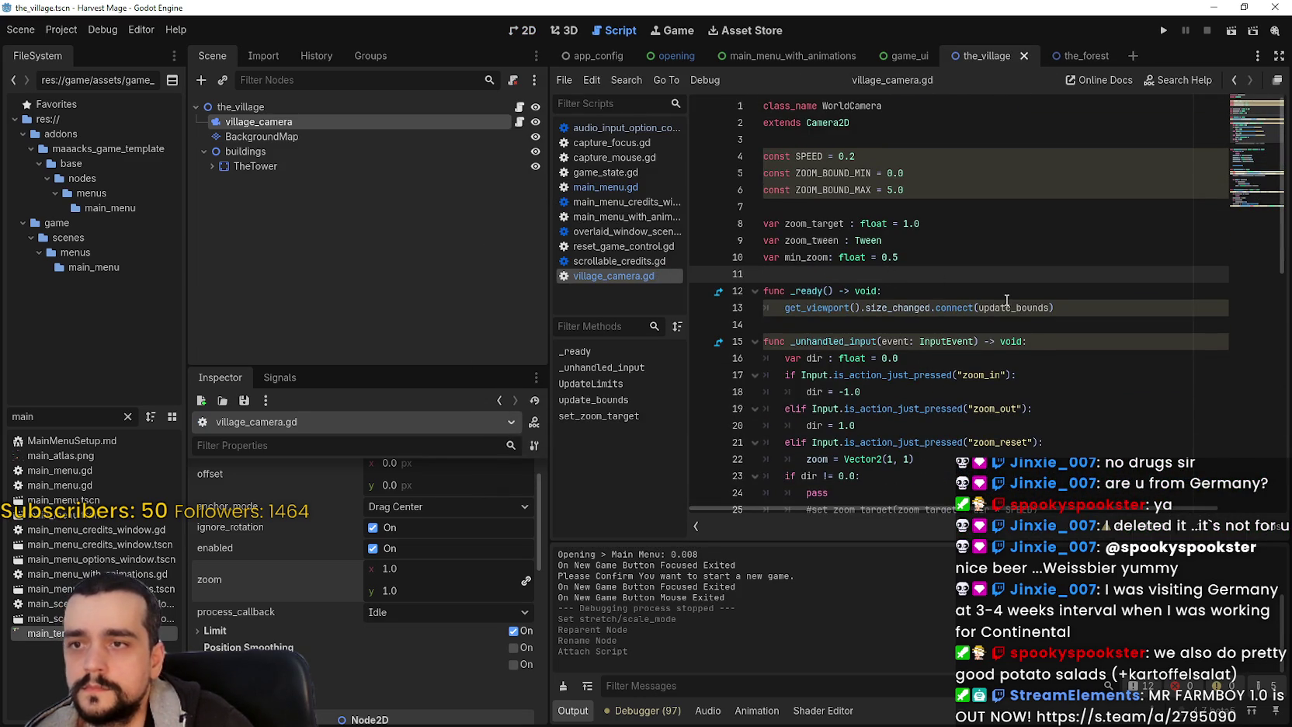
scroll(1007, 301, "down", 8)
left_click(845, 309)
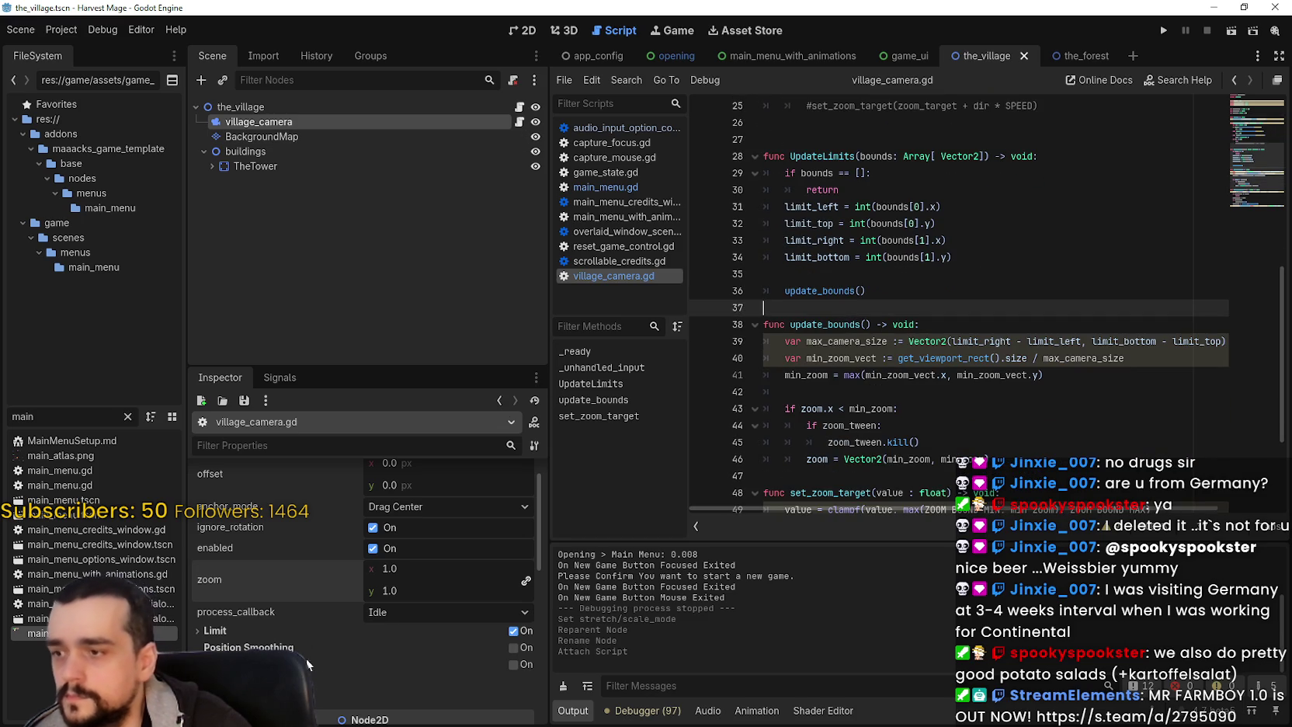
left_click(513, 648)
left_click(436, 536)
type("4")
key("Return")
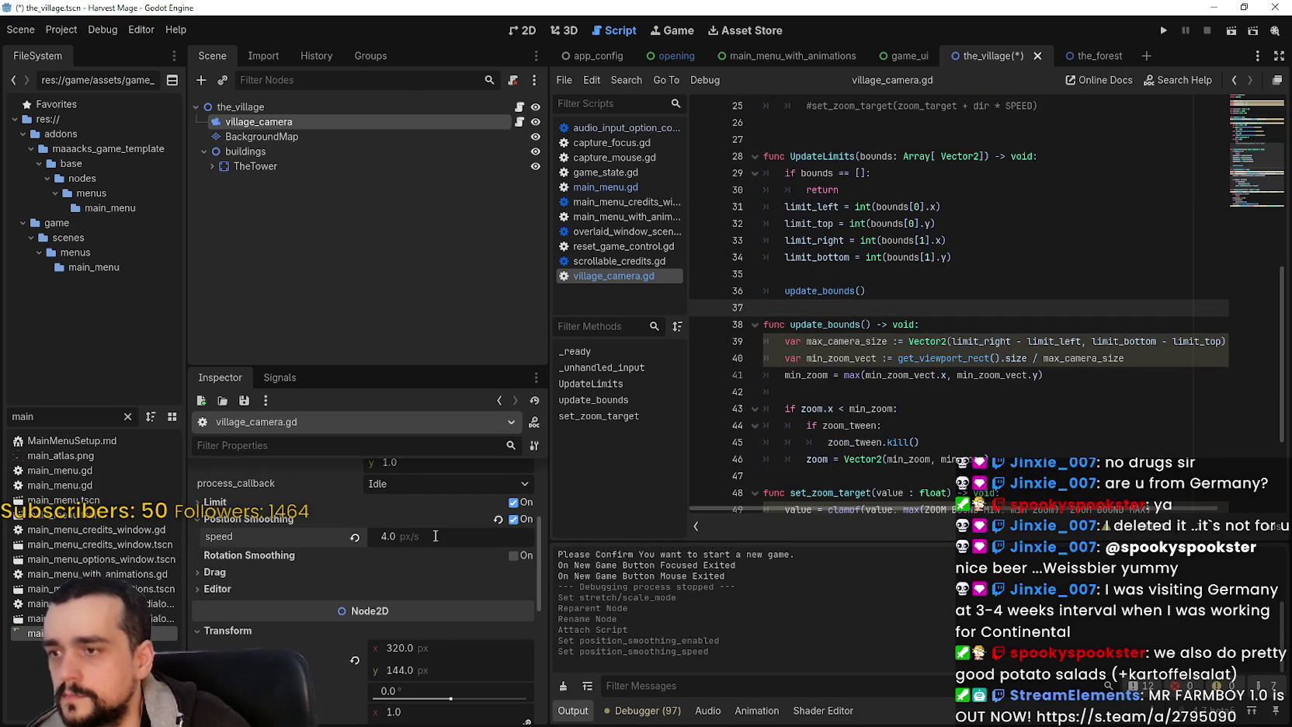
scroll(431, 534, "up", 3)
type("1.5")
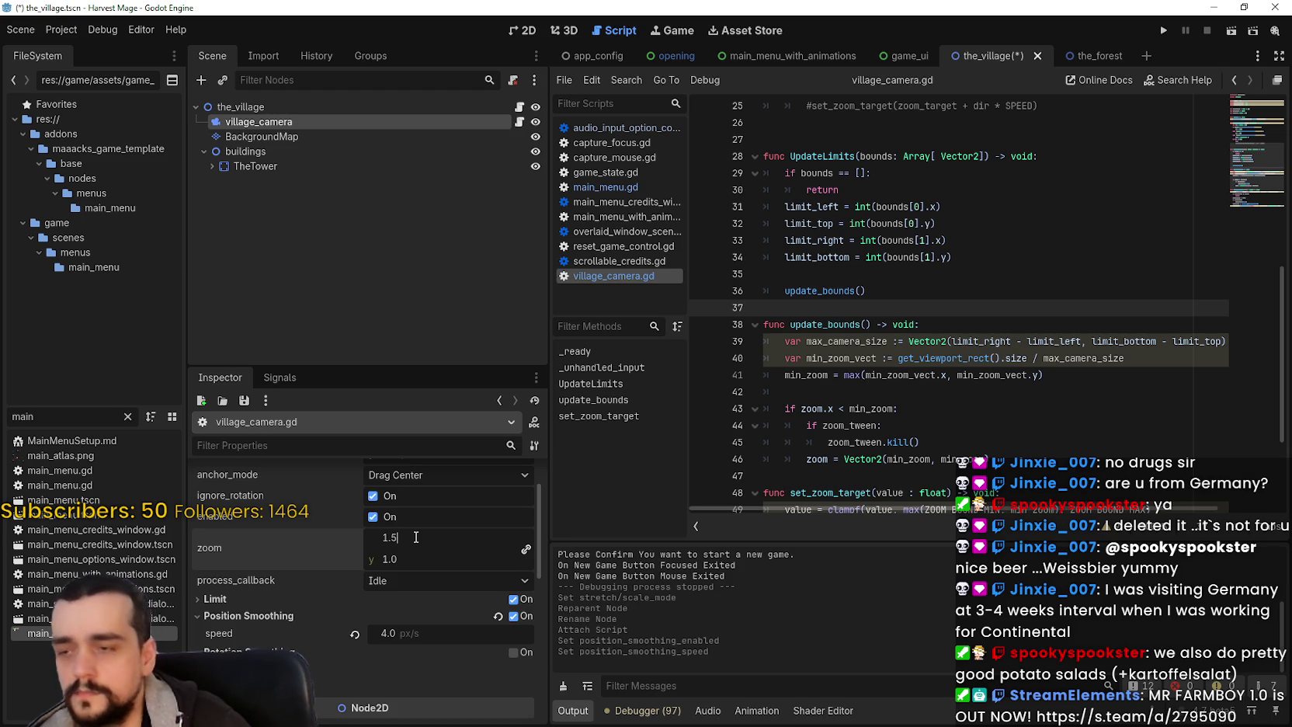
key("Return")
key("ctrl+s")
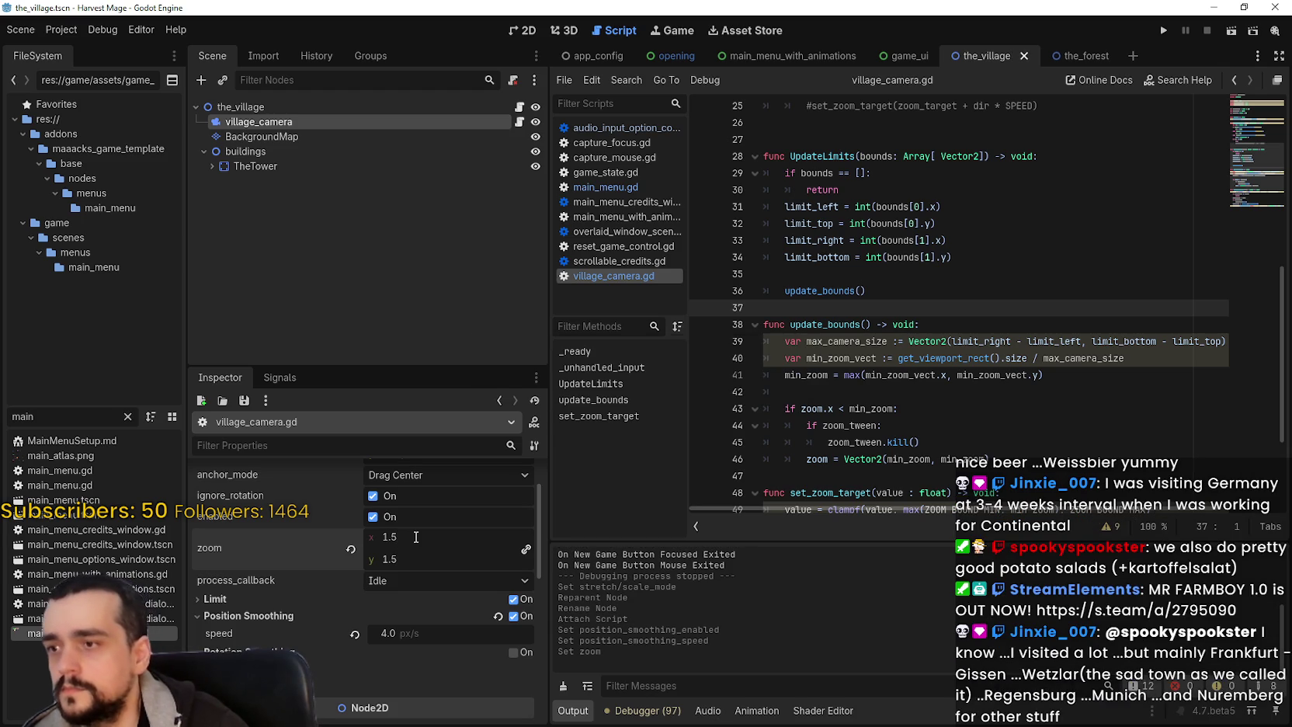
- Review the set_zoom_target function in village_camera.gd
scroll(870, 407, "down", 3)
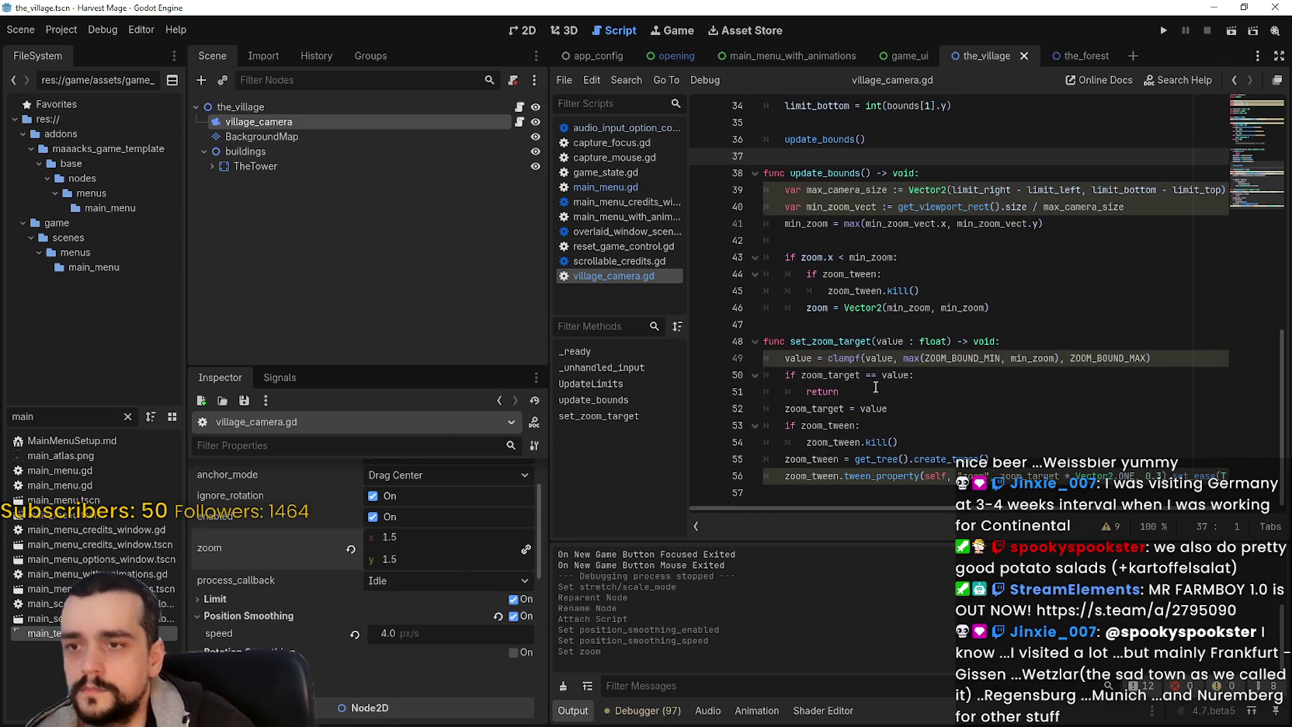
left_click(866, 341)
scroll(866, 341, "up", 2)
scroll(866, 341, "down", 2)
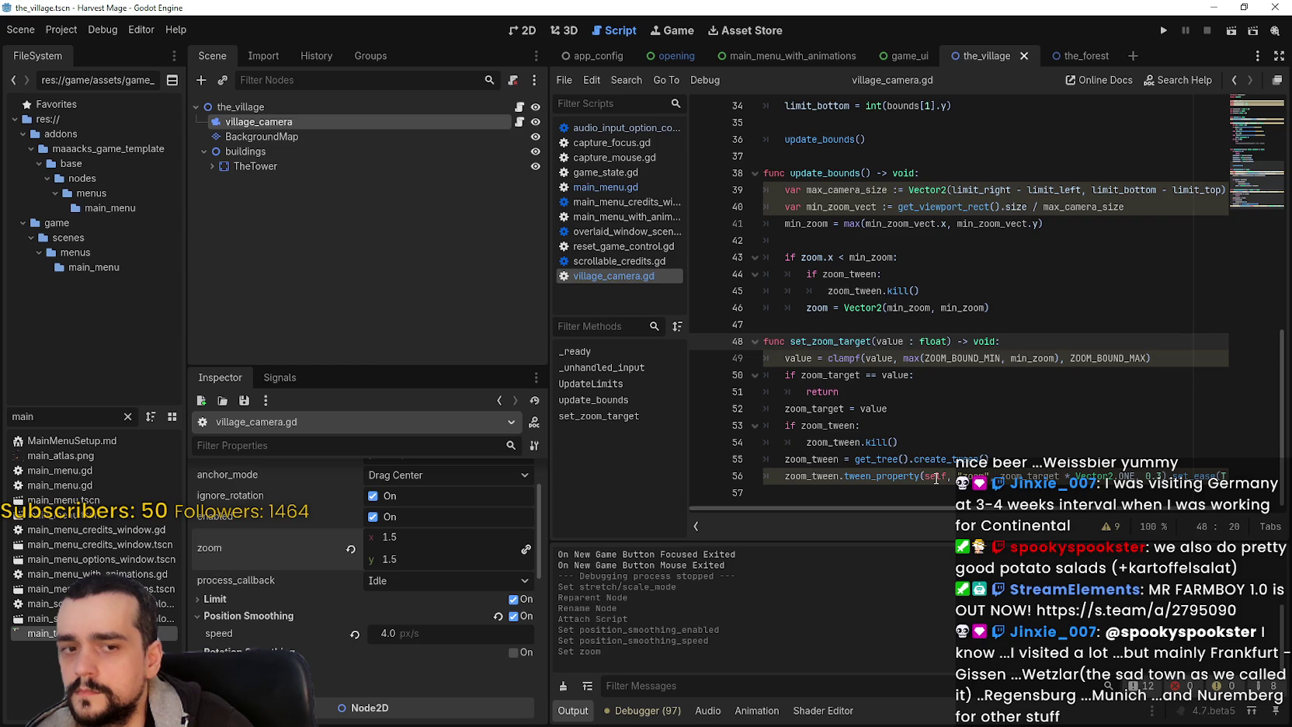
- Compare with TheVillage_2's WorldCamera, then minimize that project's window and run Harvest Mage
key("alt+Tab")
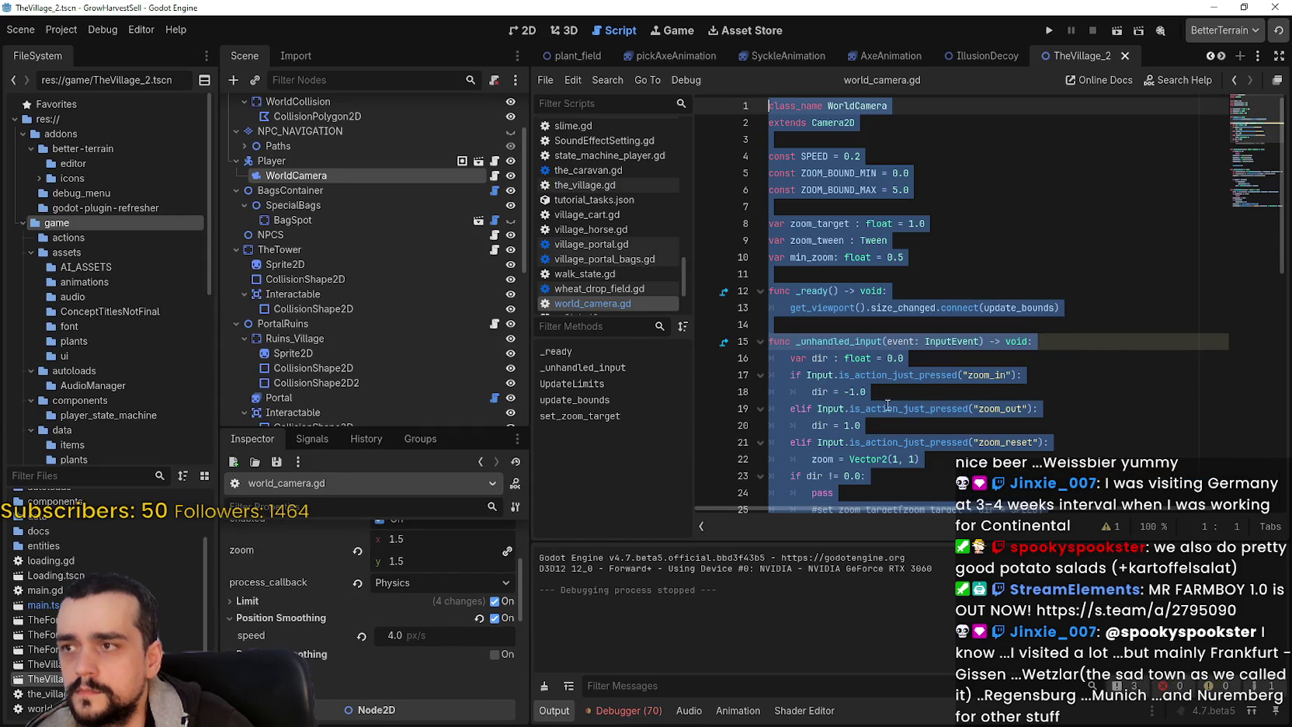
left_click(381, 220)
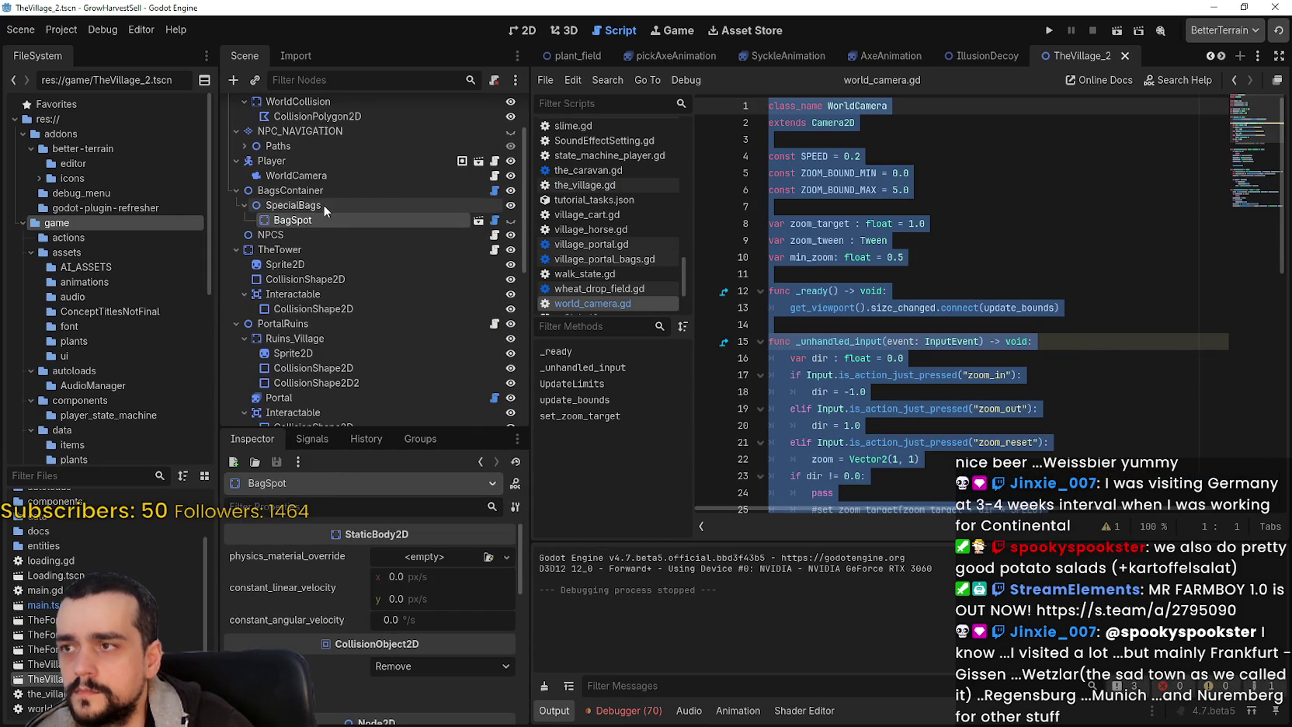
left_click(321, 177)
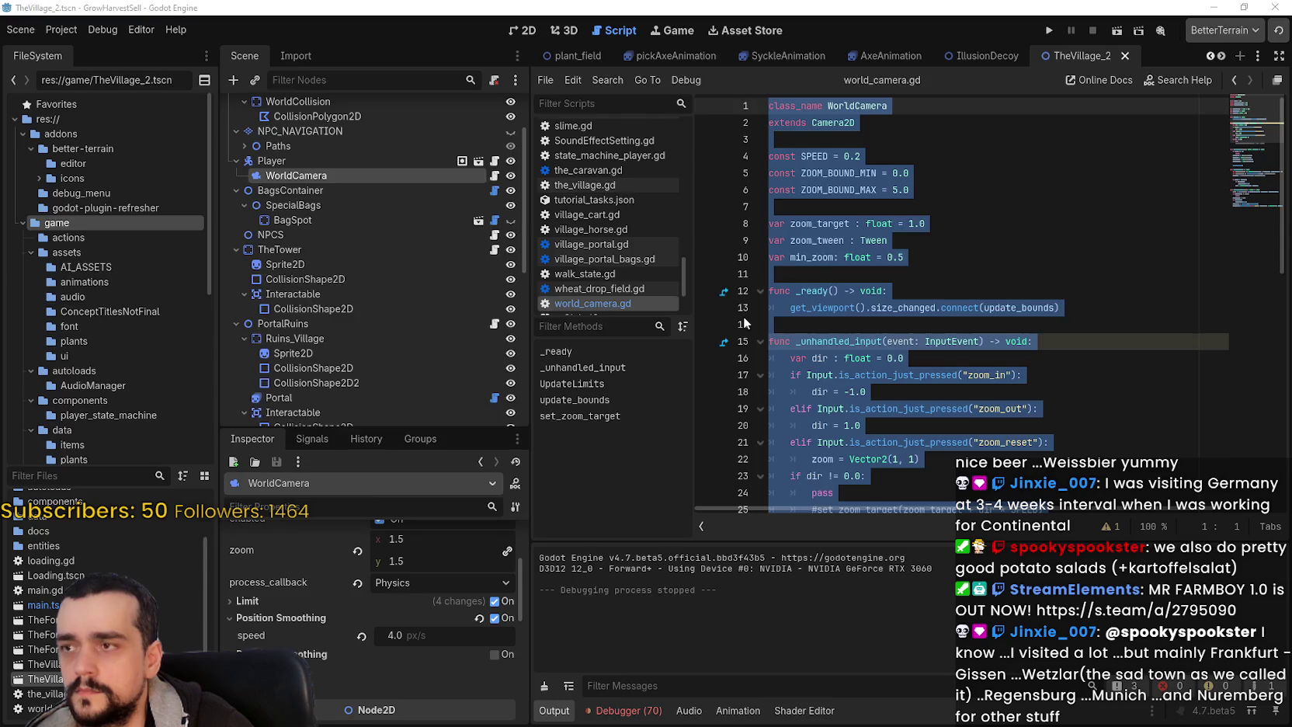
key("alt+Tab")
key("alt+Tab")
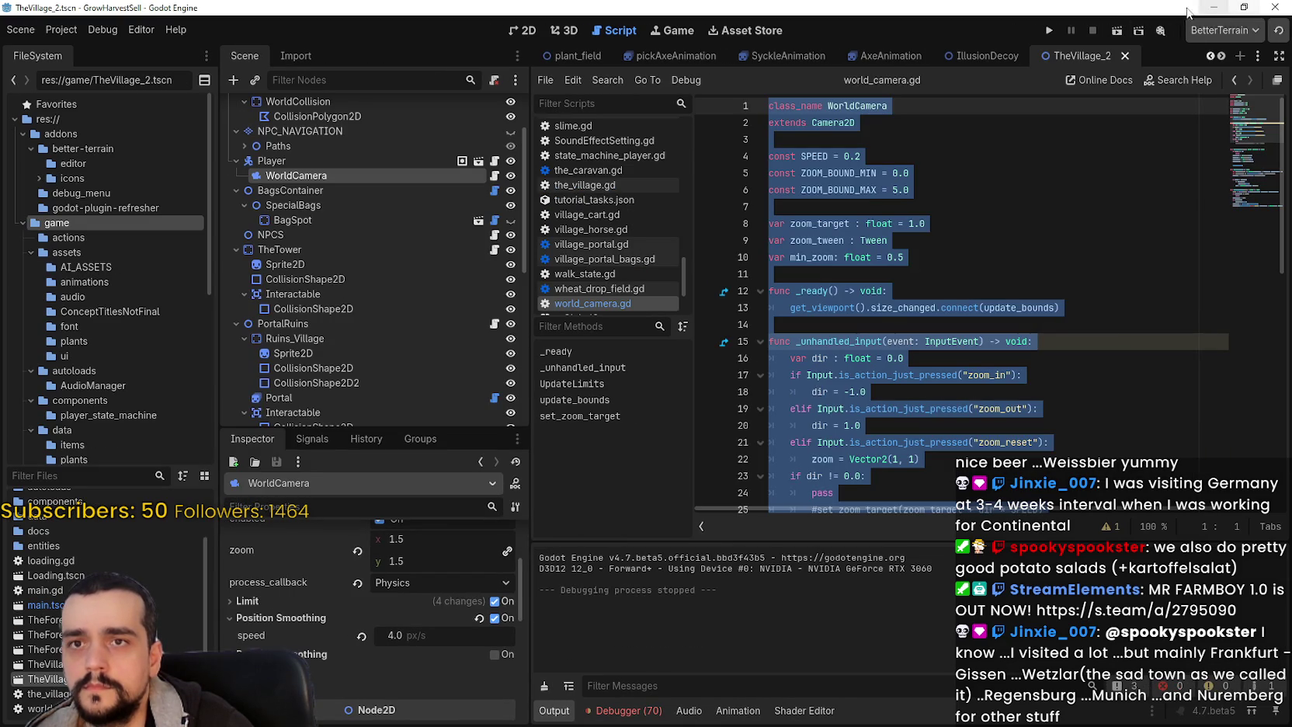
left_click(1214, 7)
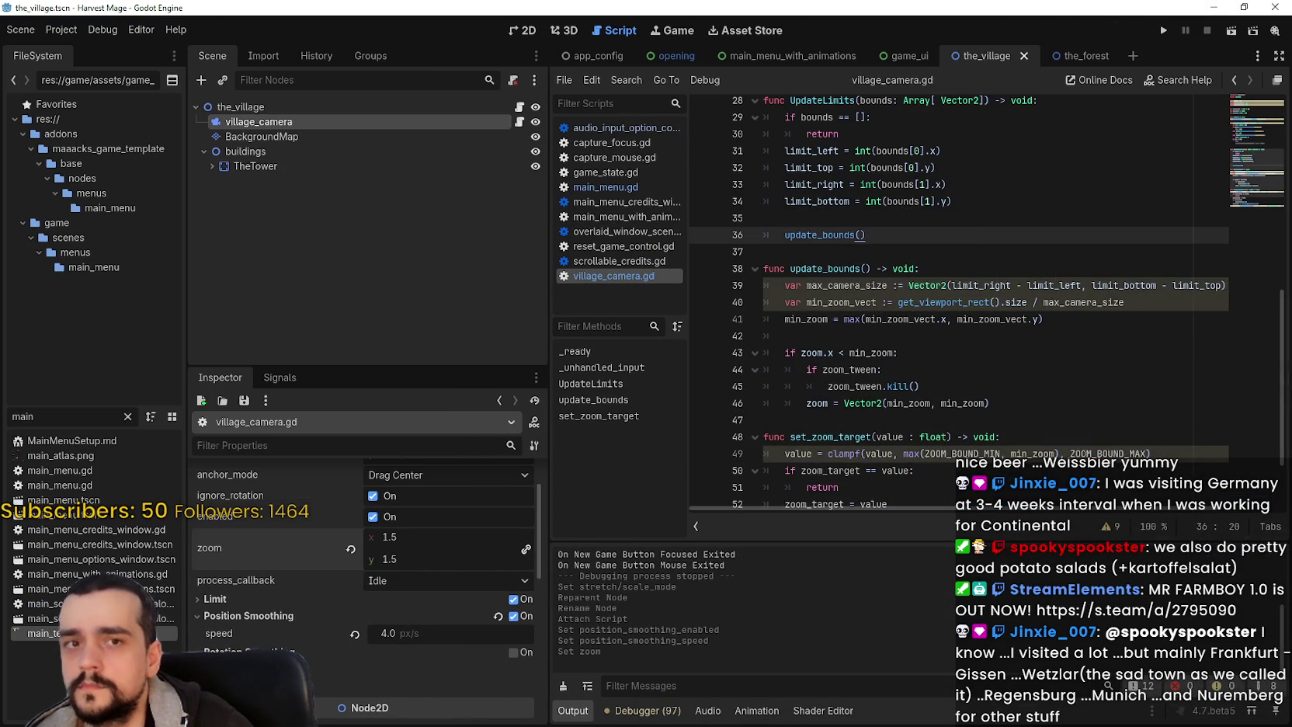
left_click(1165, 30)
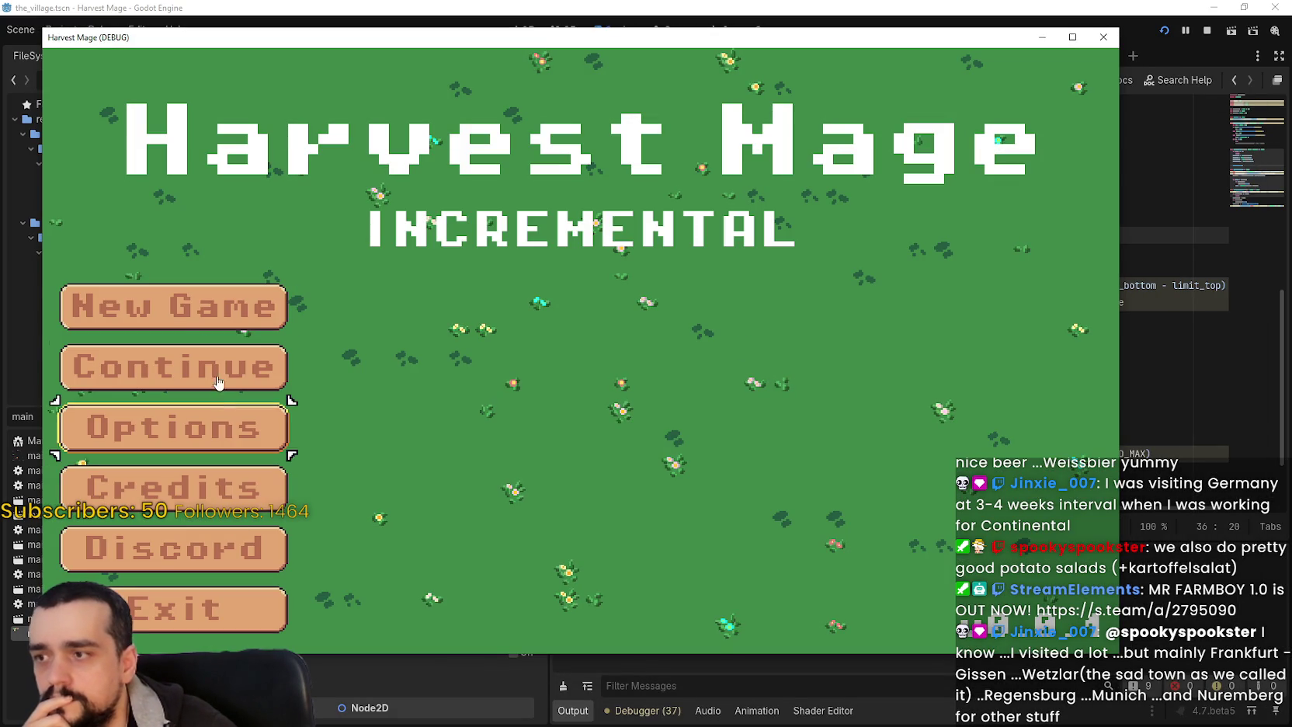
- Start and confirm a New Game, maximize the game window, then restore it and move it aside
left_click(216, 321)
left_click(216, 320)
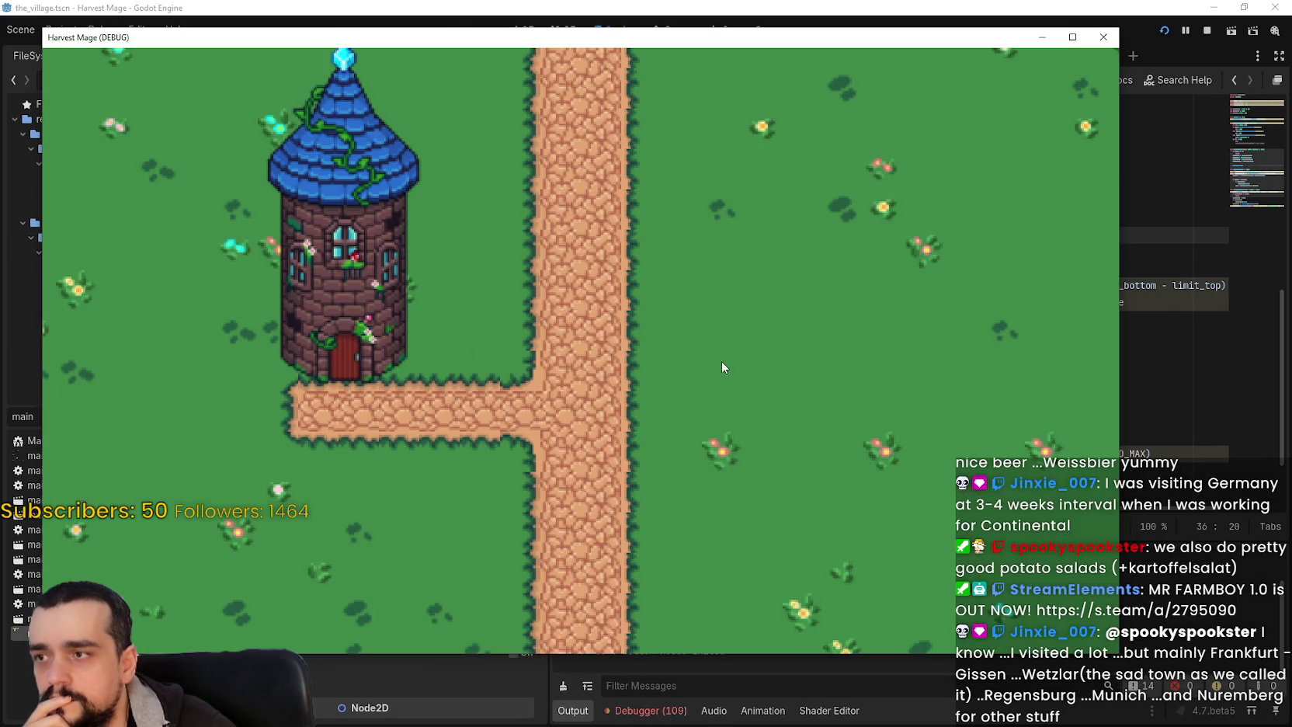
left_click(1072, 36)
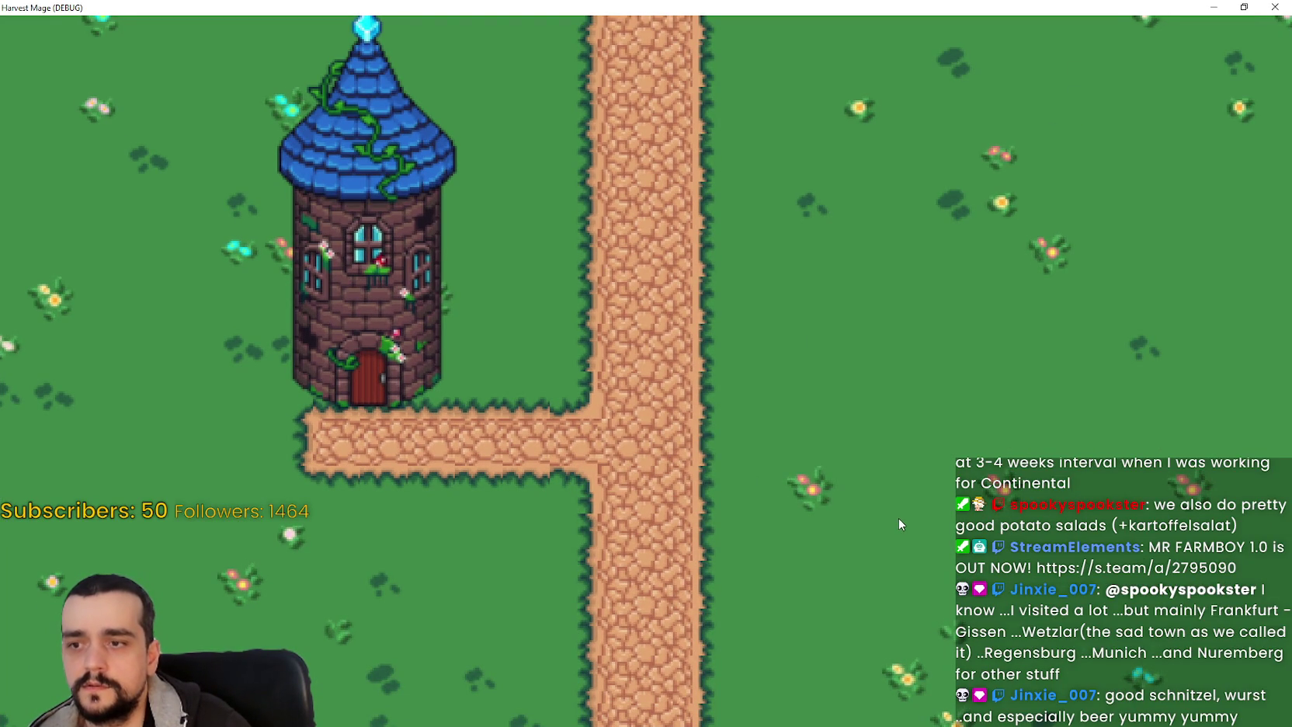
left_click(1244, 7)
mouse_move(371, 47)
left_mouse_down()
mouse_move(491, 34)
mouse_move(1291, 34)
left_mouse_up()
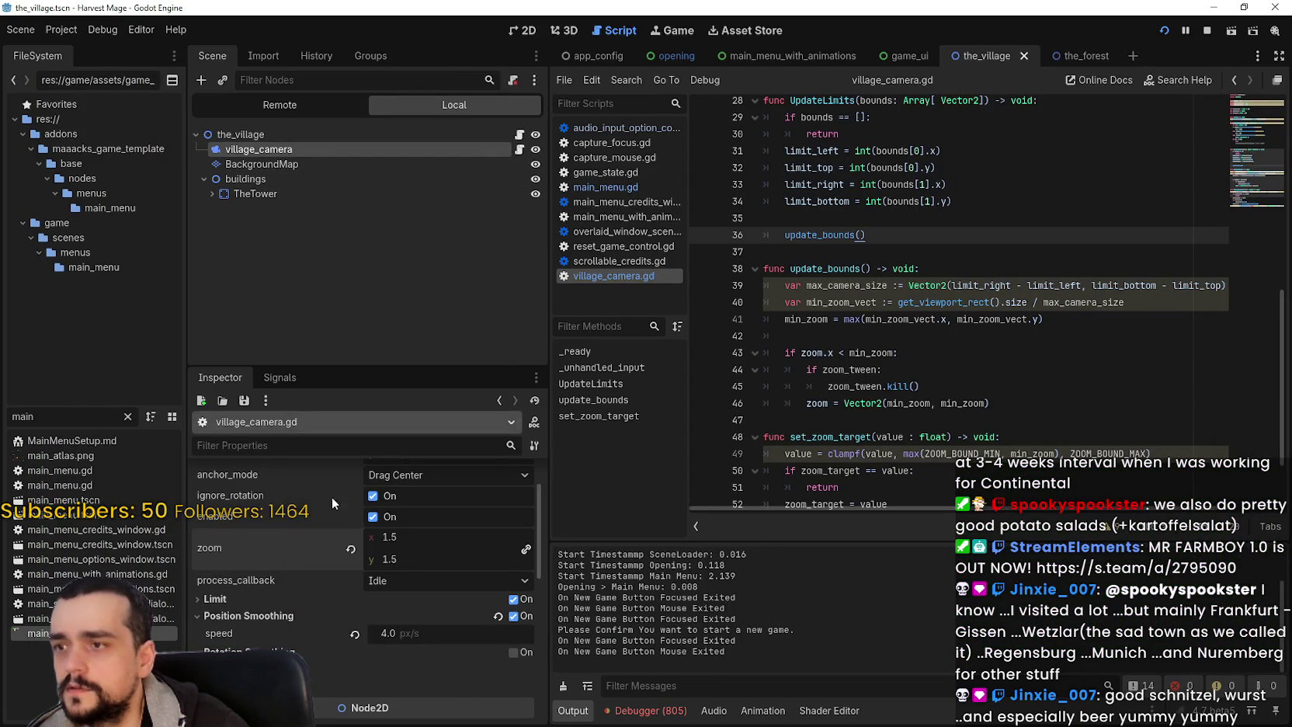
- Try live camera zoom values in the Inspector, settling on 2, and check the game
left_click_drag(413, 541, 380, 542)
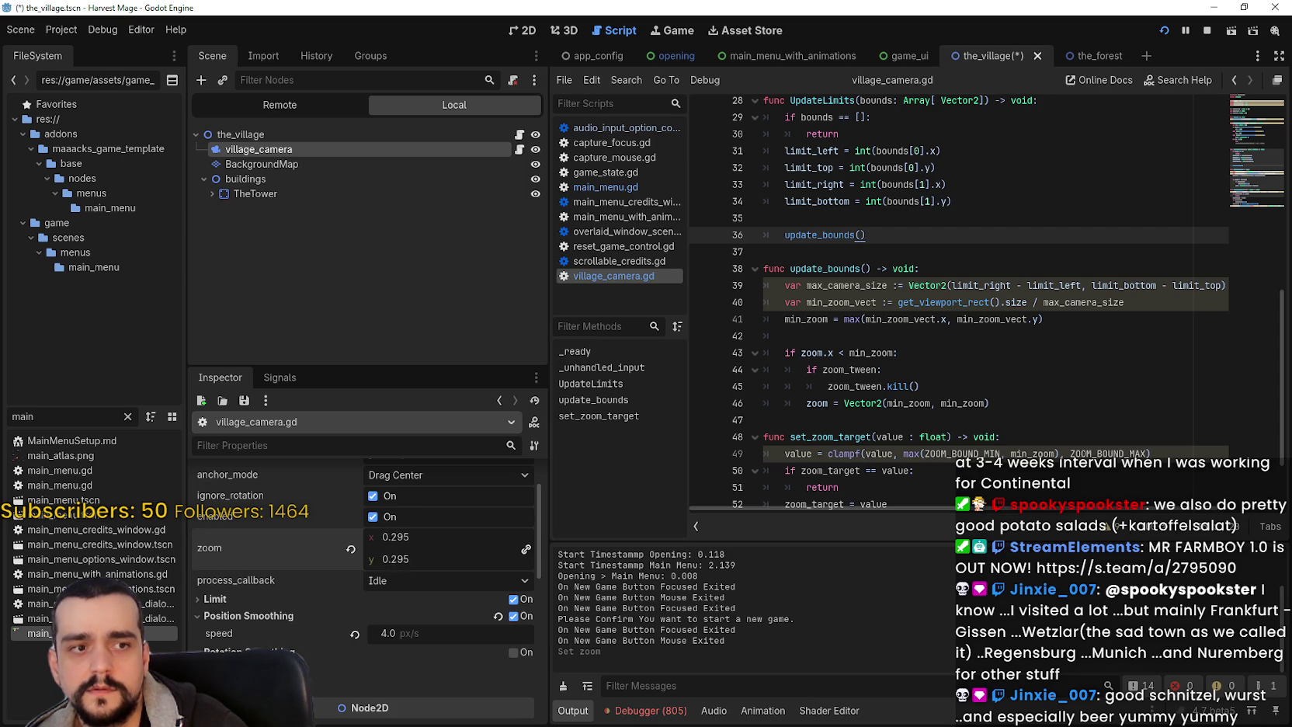
mouse_move(392, 536)
left_mouse_down()
mouse_move(427, 536)
mouse_move(411, 536)
left_mouse_up()
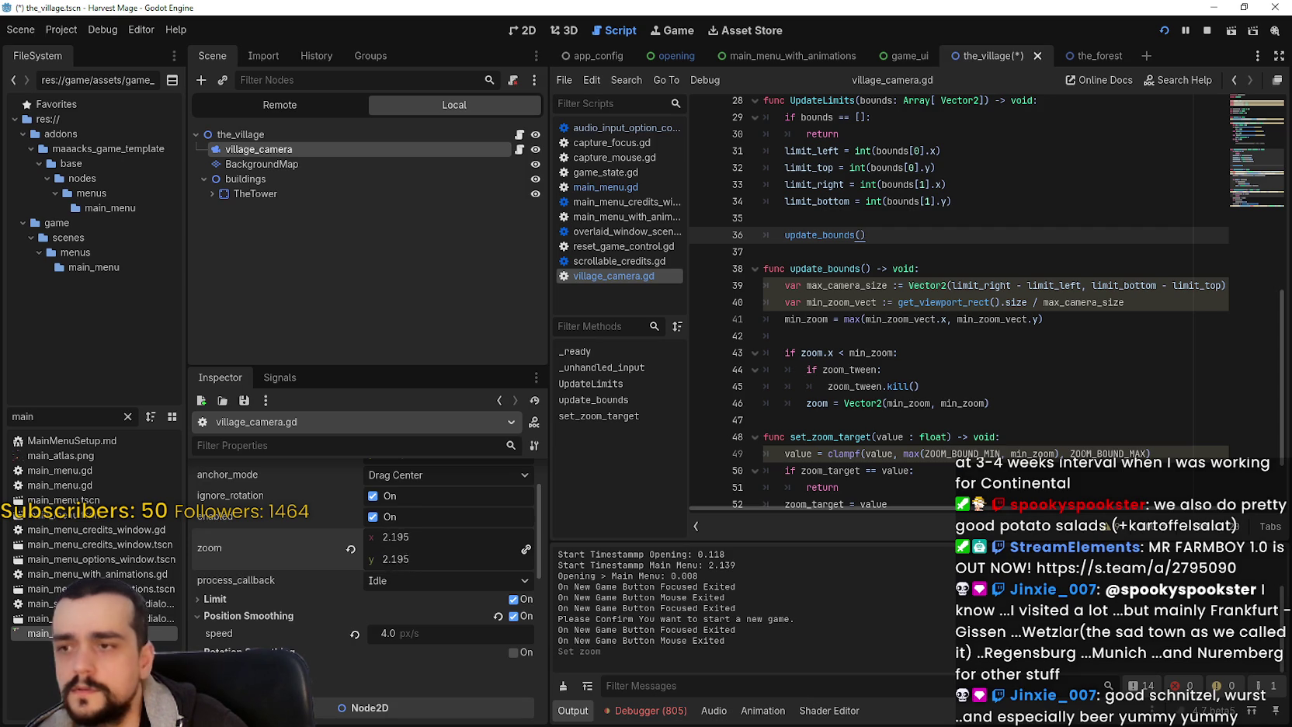
key("ctrl+z")
left_click(465, 534)
type("2")
key("Return")
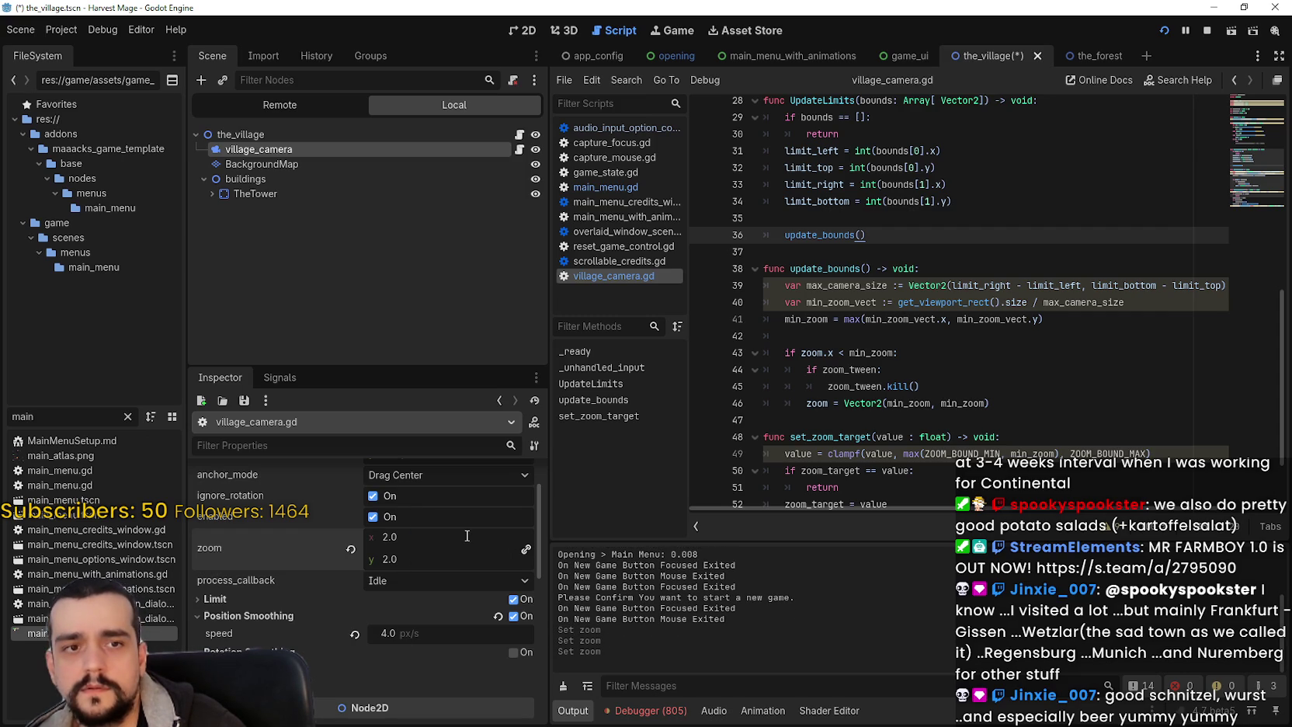
key("alt+Tab")
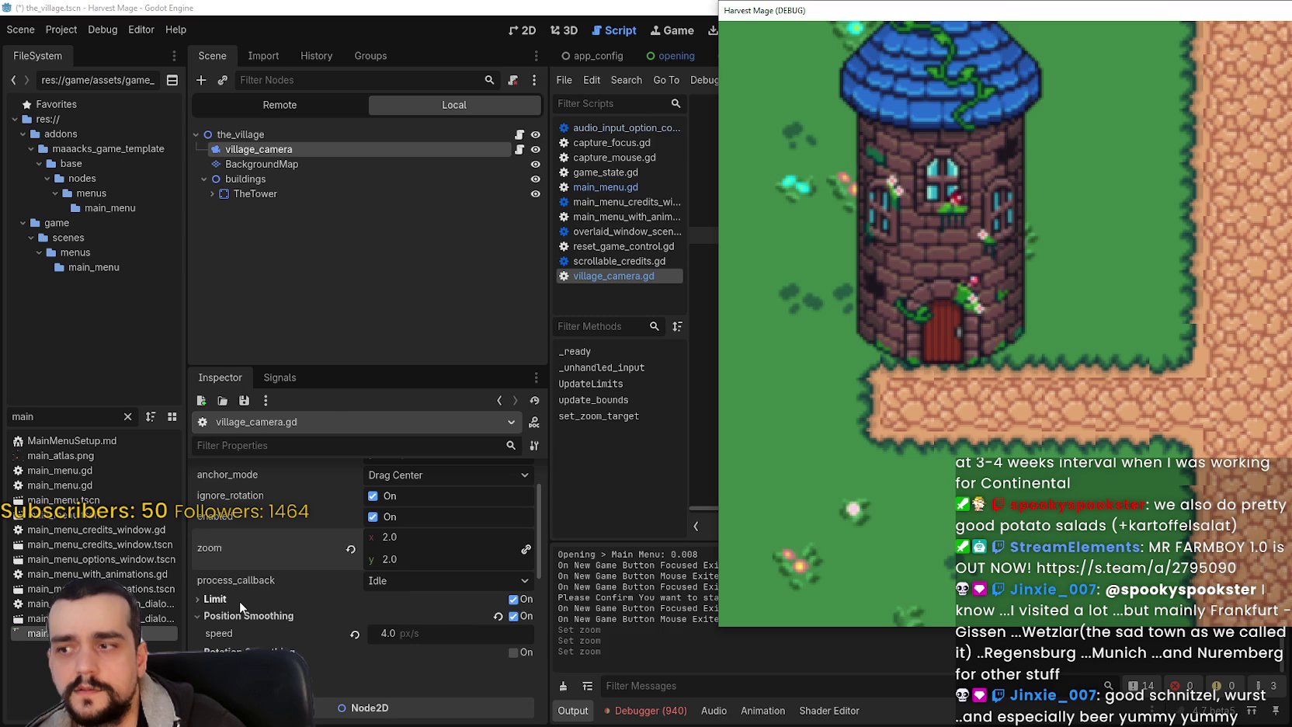
- Set the camera's texture filter to Nearest and compare in the running game
scroll(280, 590, "down", 1)
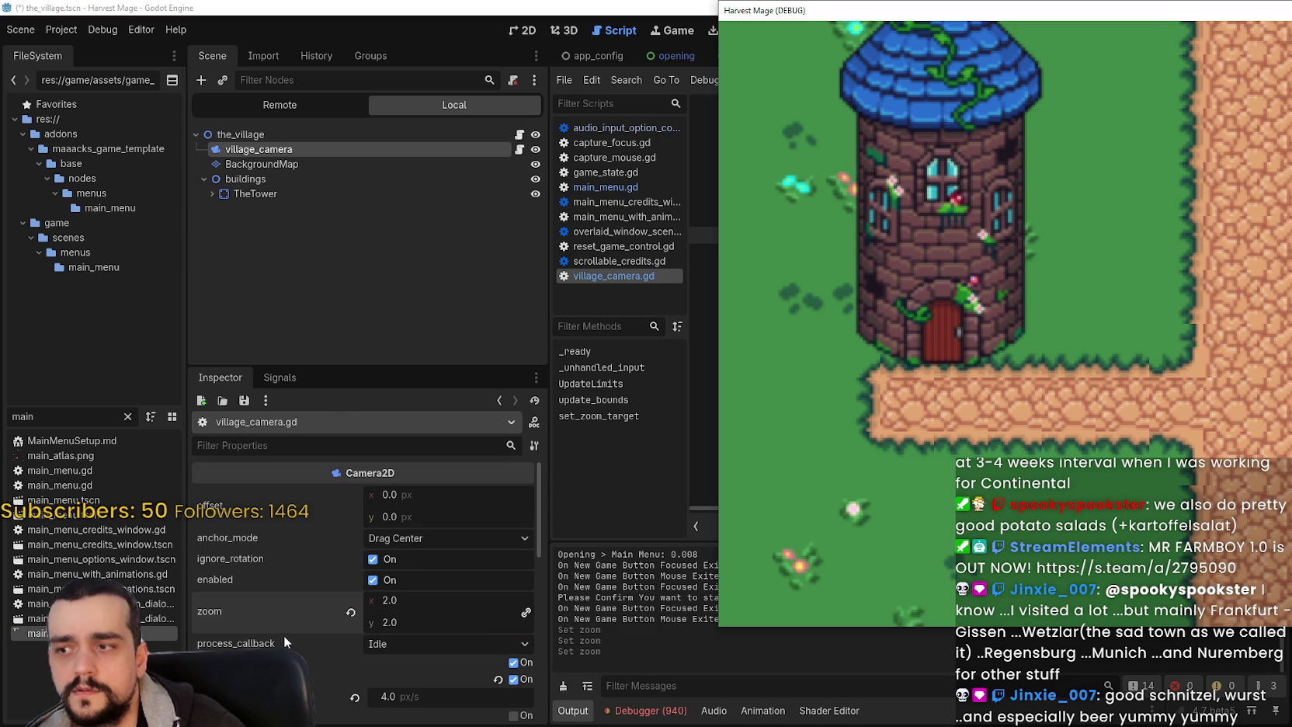
scroll(409, 559, "down", 1)
scroll(426, 622, "down", 1)
scroll(427, 623, "down", 2)
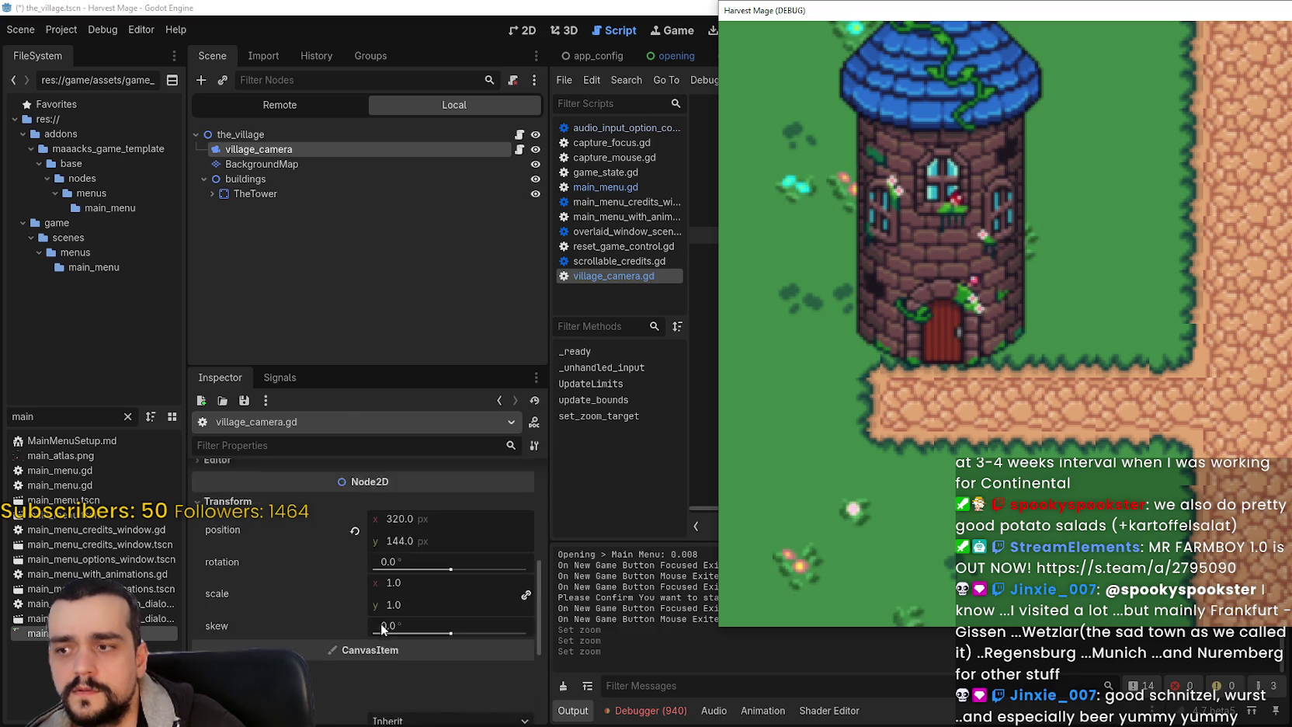
left_click(260, 621)
scroll(263, 623, "down", 1)
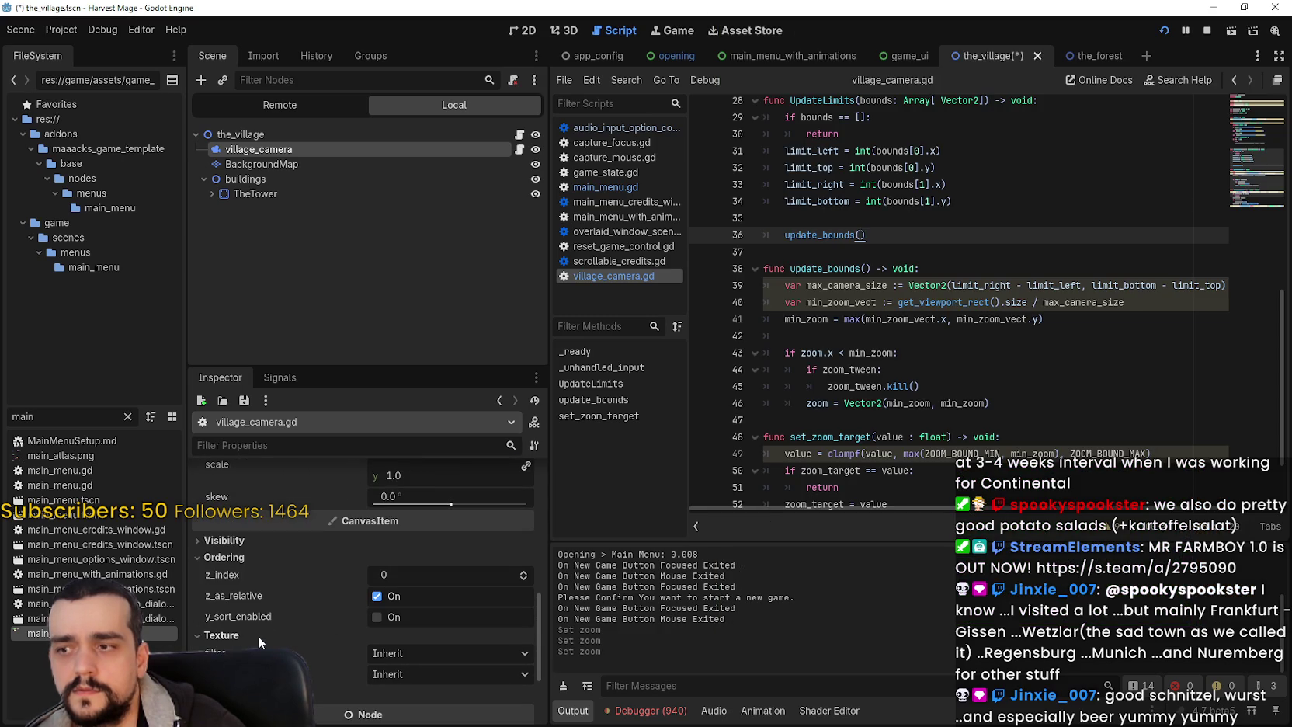
left_click(442, 653)
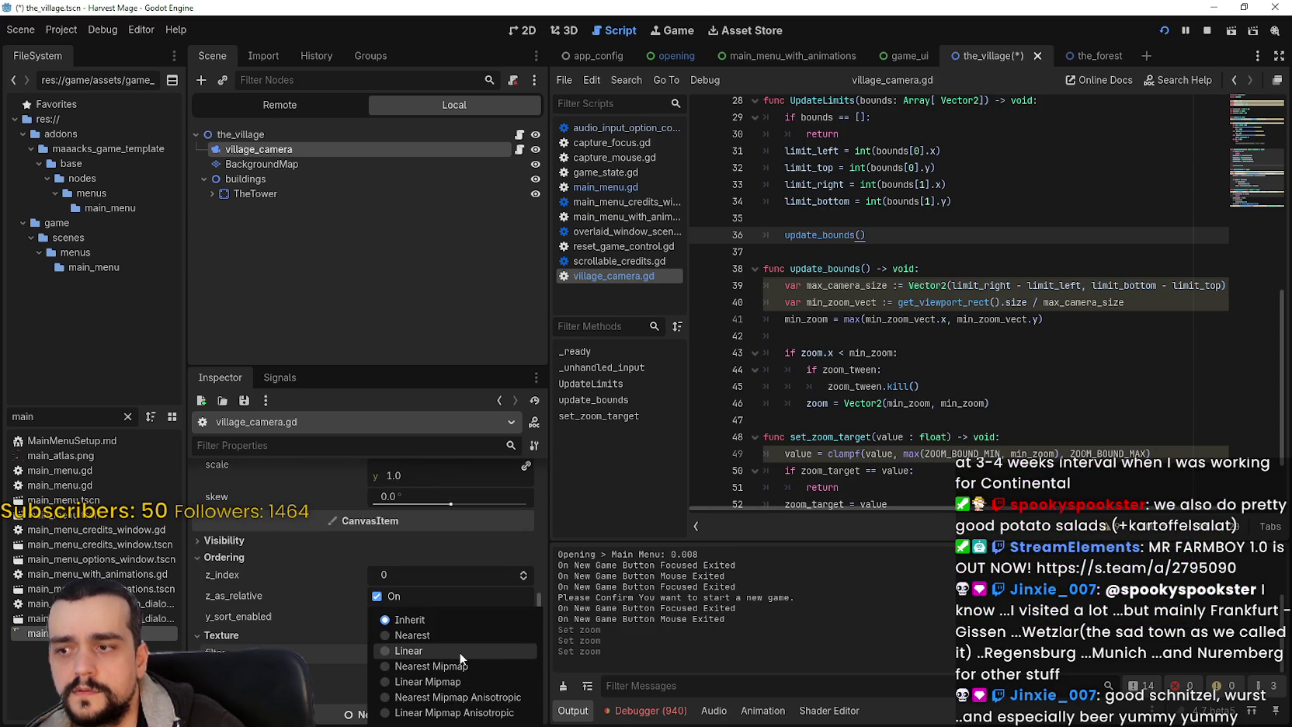
left_click(458, 642)
key("alt+Tab")
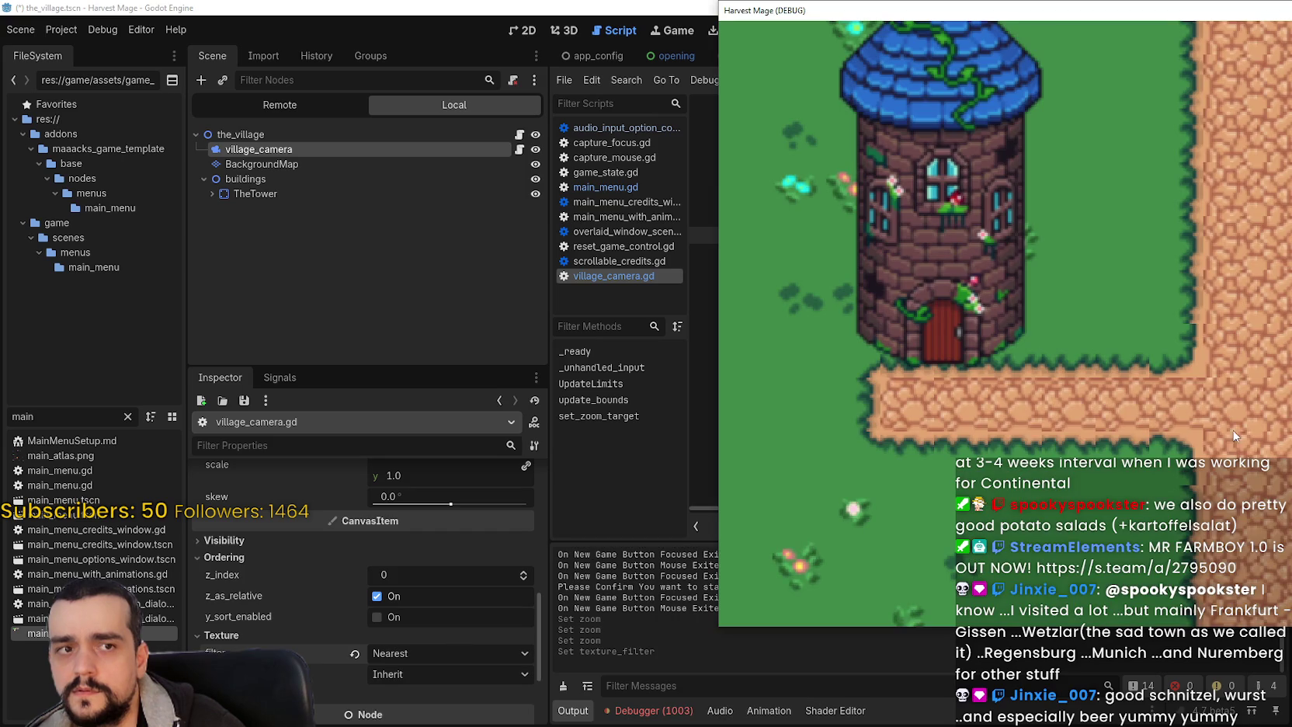
- Try Linear, Linear Mipmap and Nearest Mipmap Anisotropic texture filters, then reset to Inherit
left_click(404, 679)
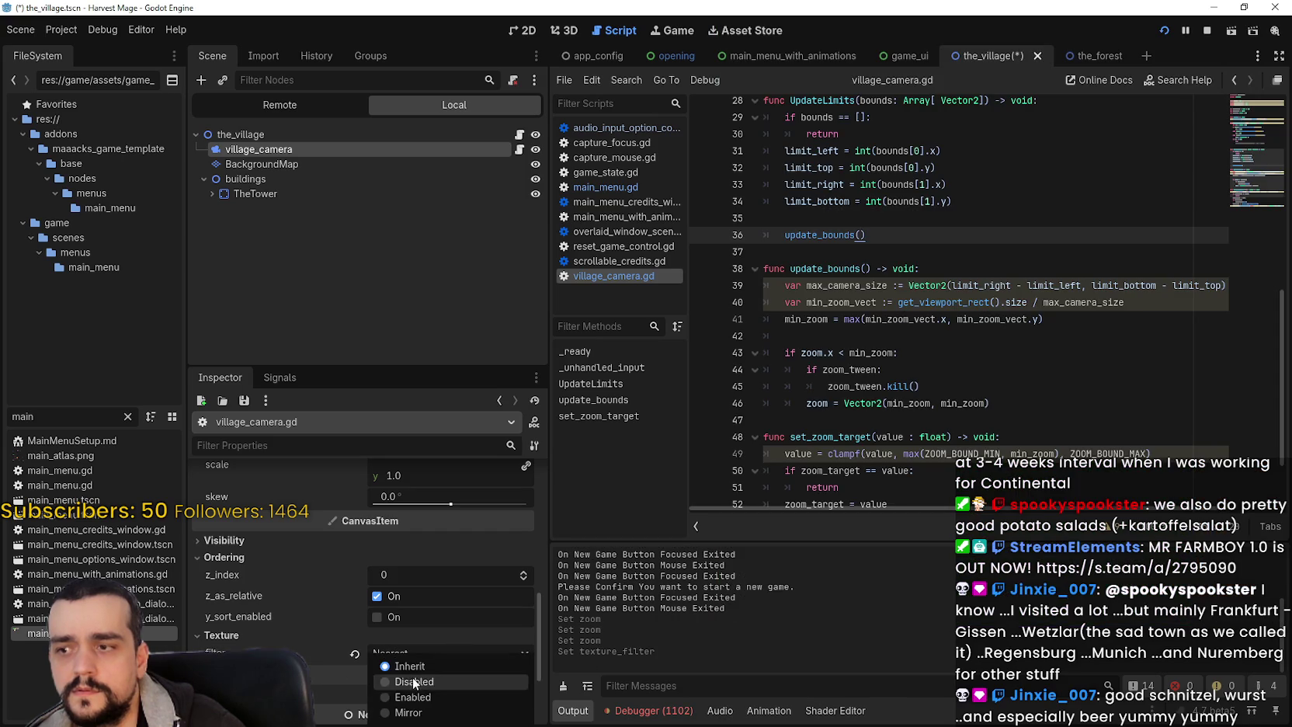
left_click(462, 662)
scroll(408, 661, "down", 3)
left_click(408, 565)
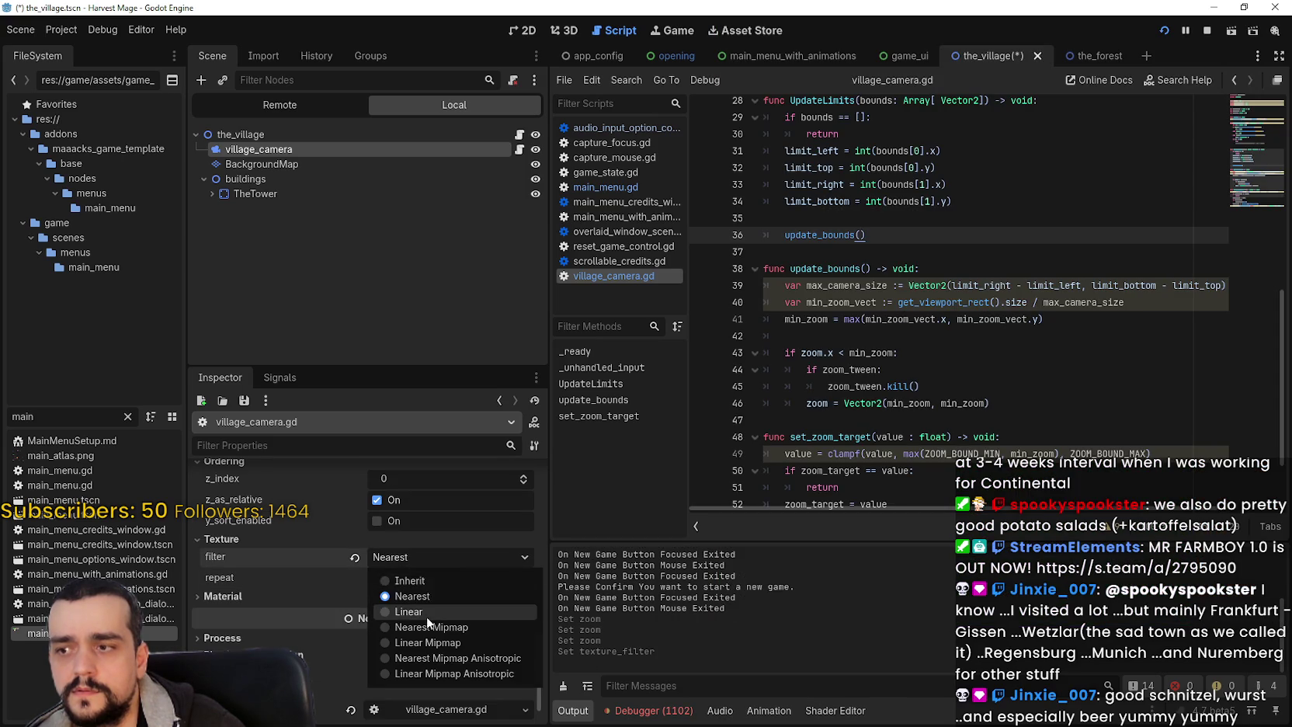
left_click(438, 608)
left_click(399, 559)
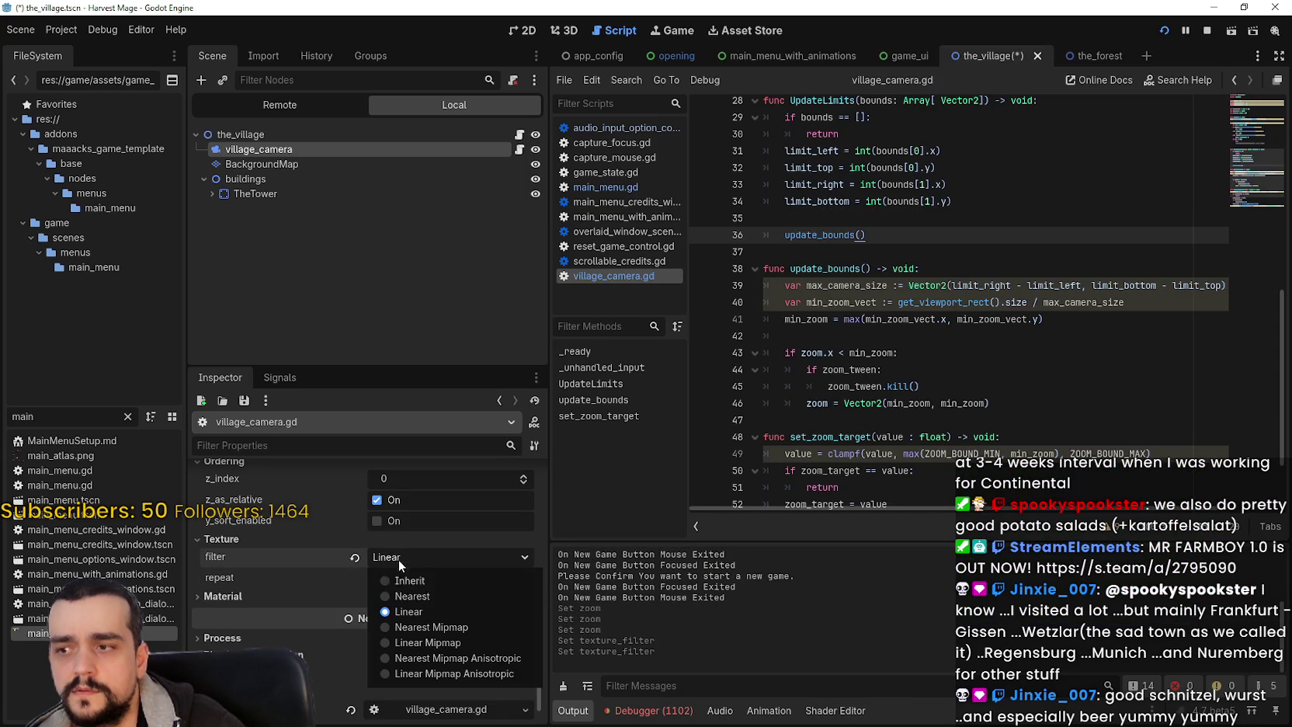
left_click(421, 582)
left_click(422, 558)
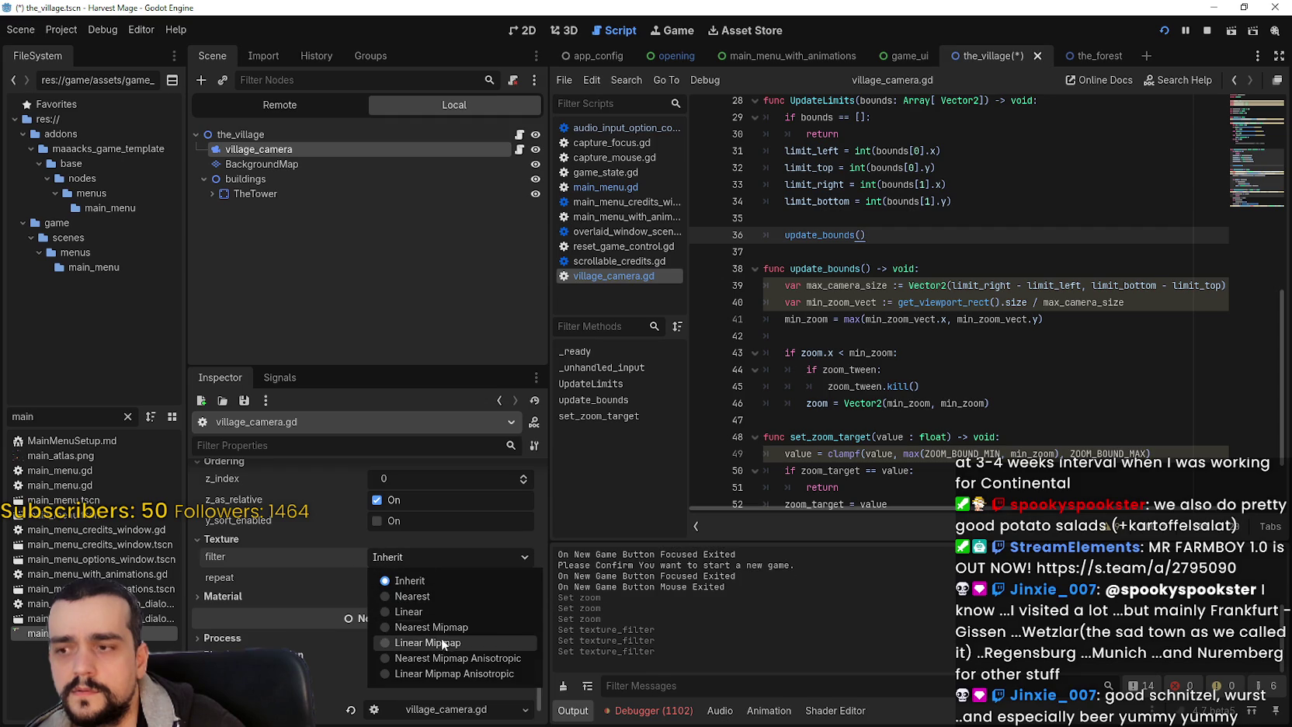
left_click(451, 648)
left_click(441, 560)
left_click(456, 657)
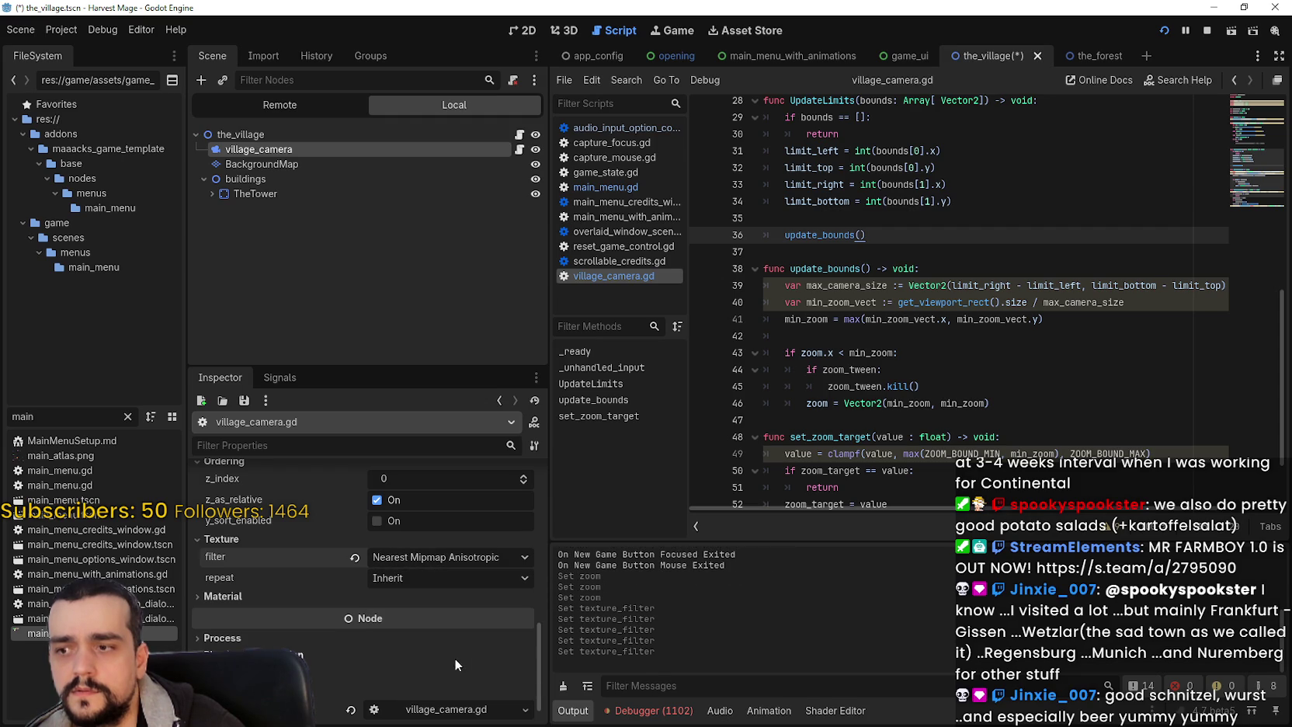
left_click(358, 558)
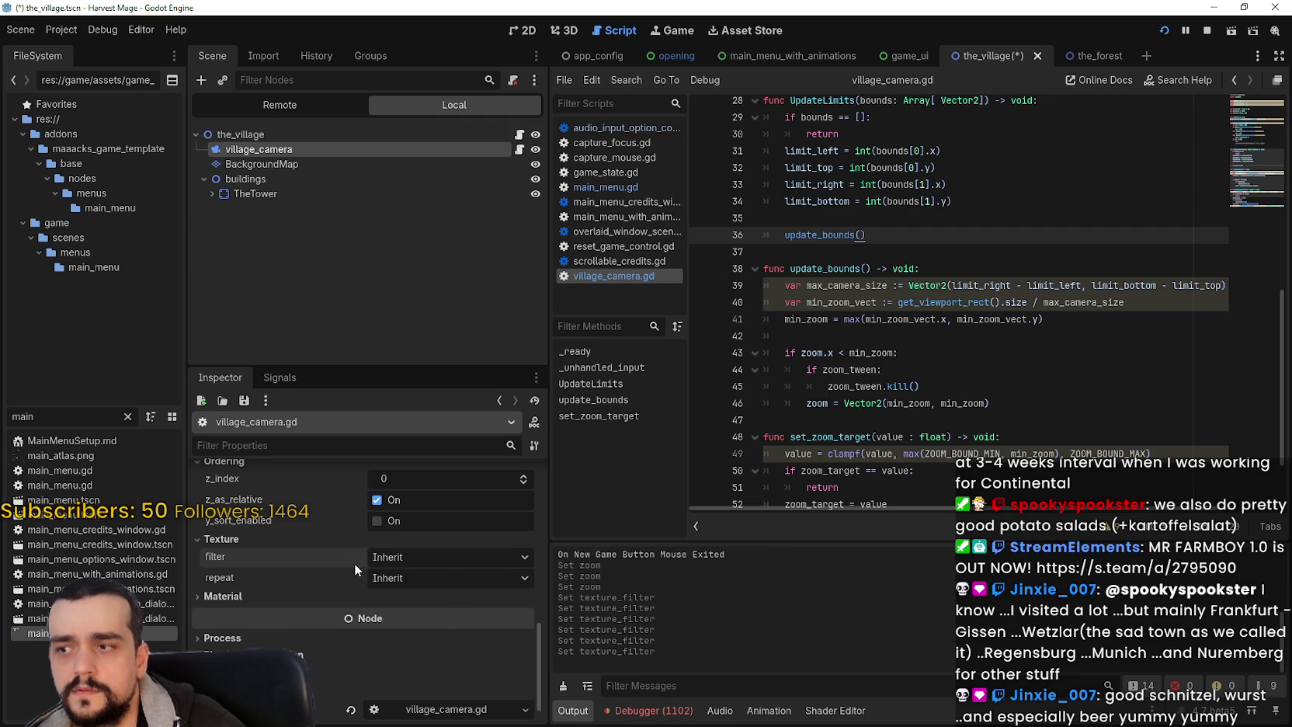
- Rerun the scene with F6 and test lower camera zooms, down to 1, in the game
scroll(457, 579, "up", 10)
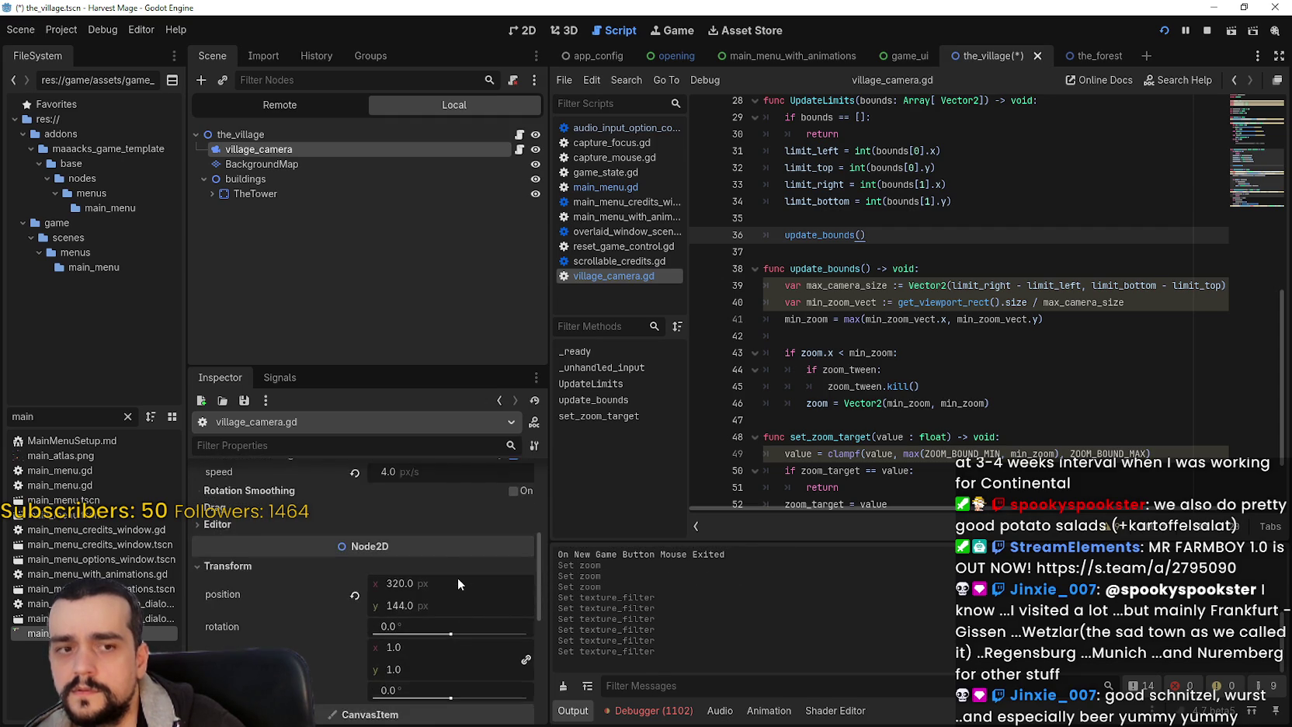
key("F6")
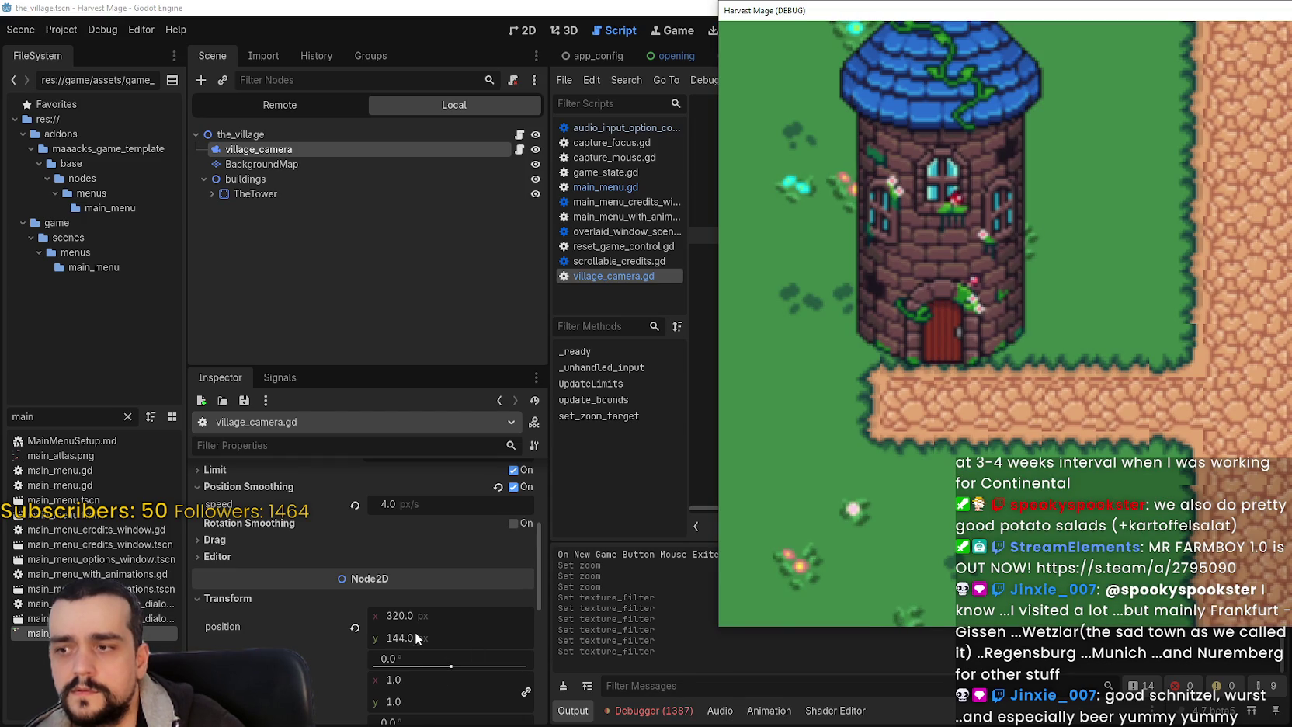
scroll(406, 627, "up", 3)
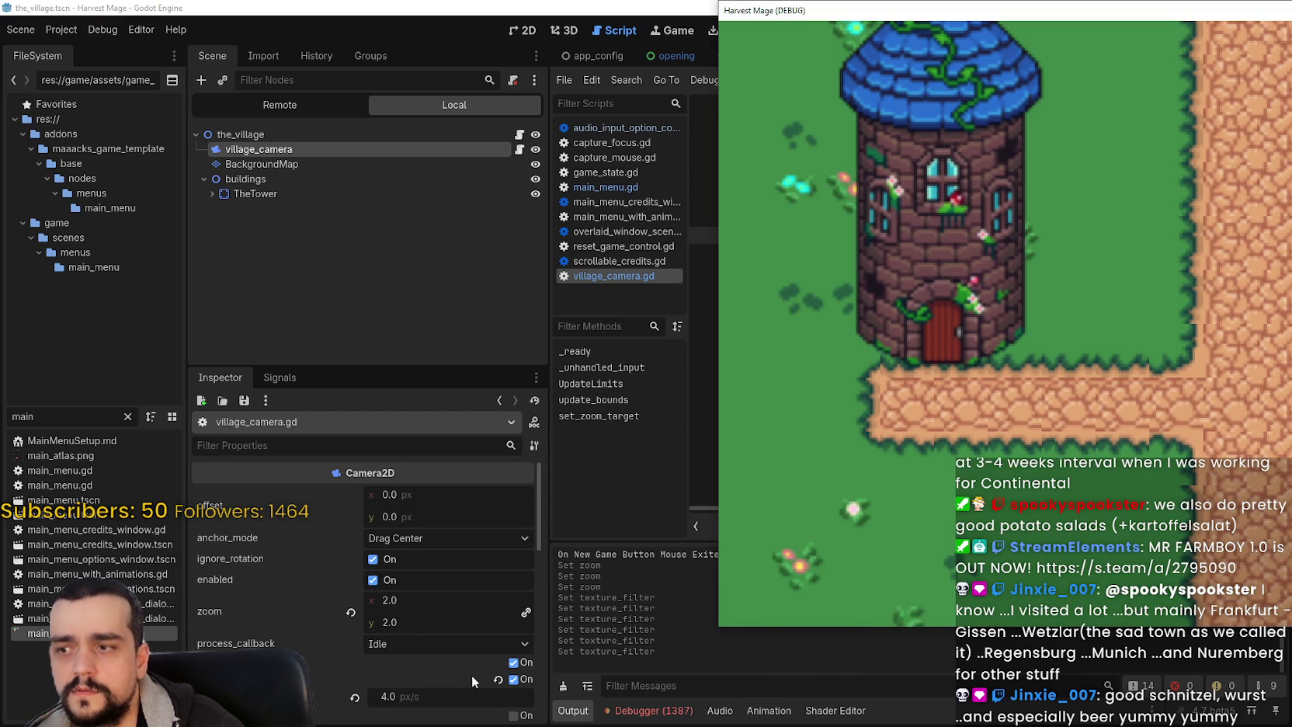
left_click_drag(426, 615, 407, 615)
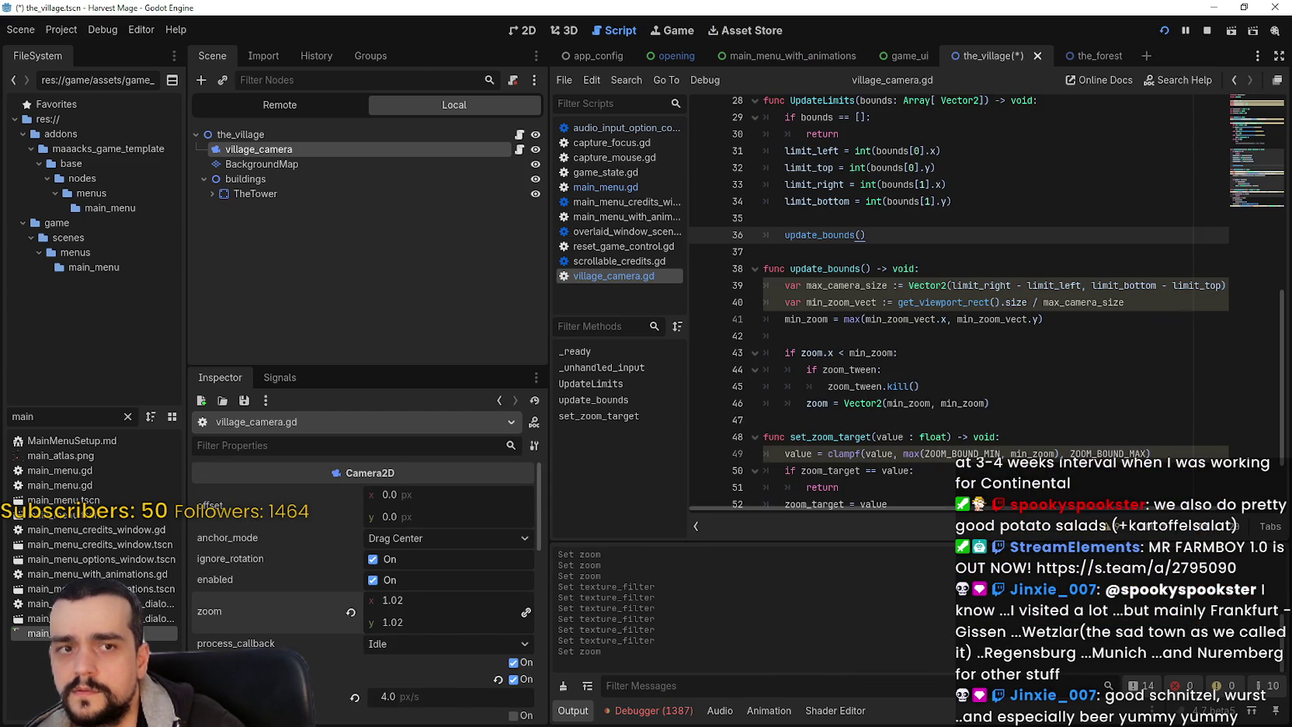
key("alt+Tab")
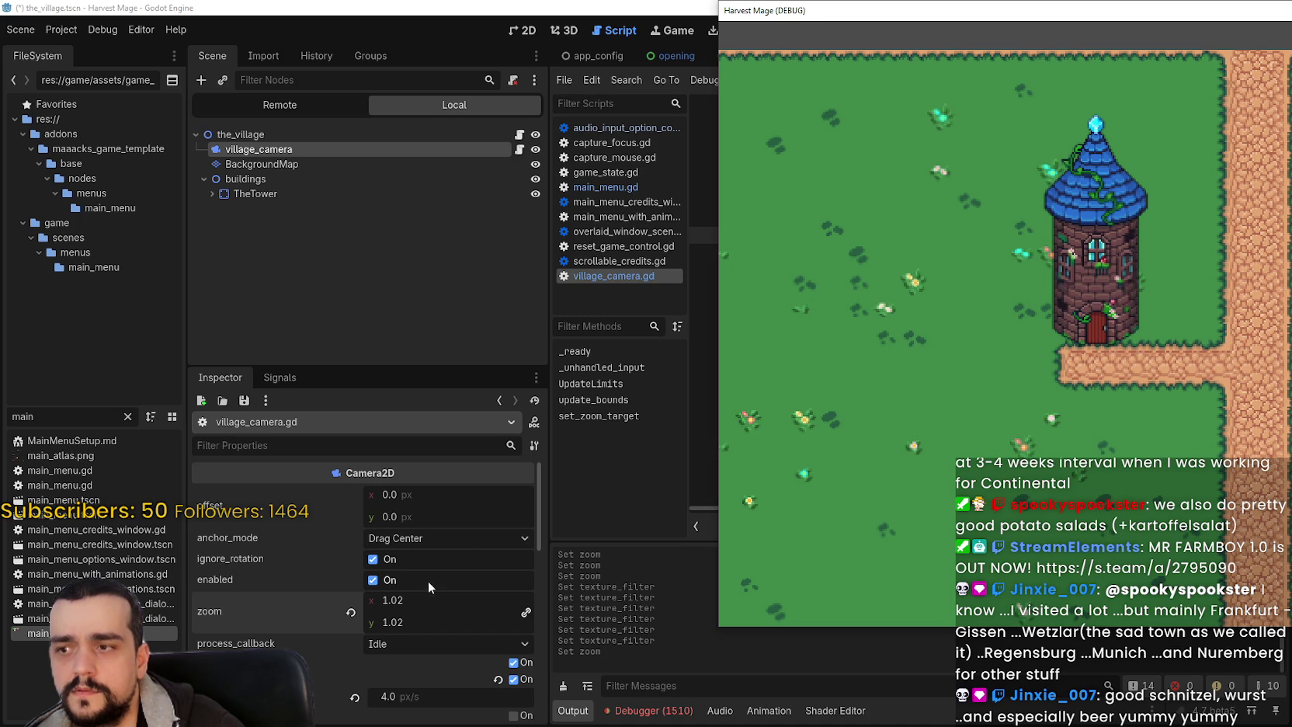
key("alt+Tab")
left_click(478, 604)
type("1")
key("Return")
key("alt+Tab")
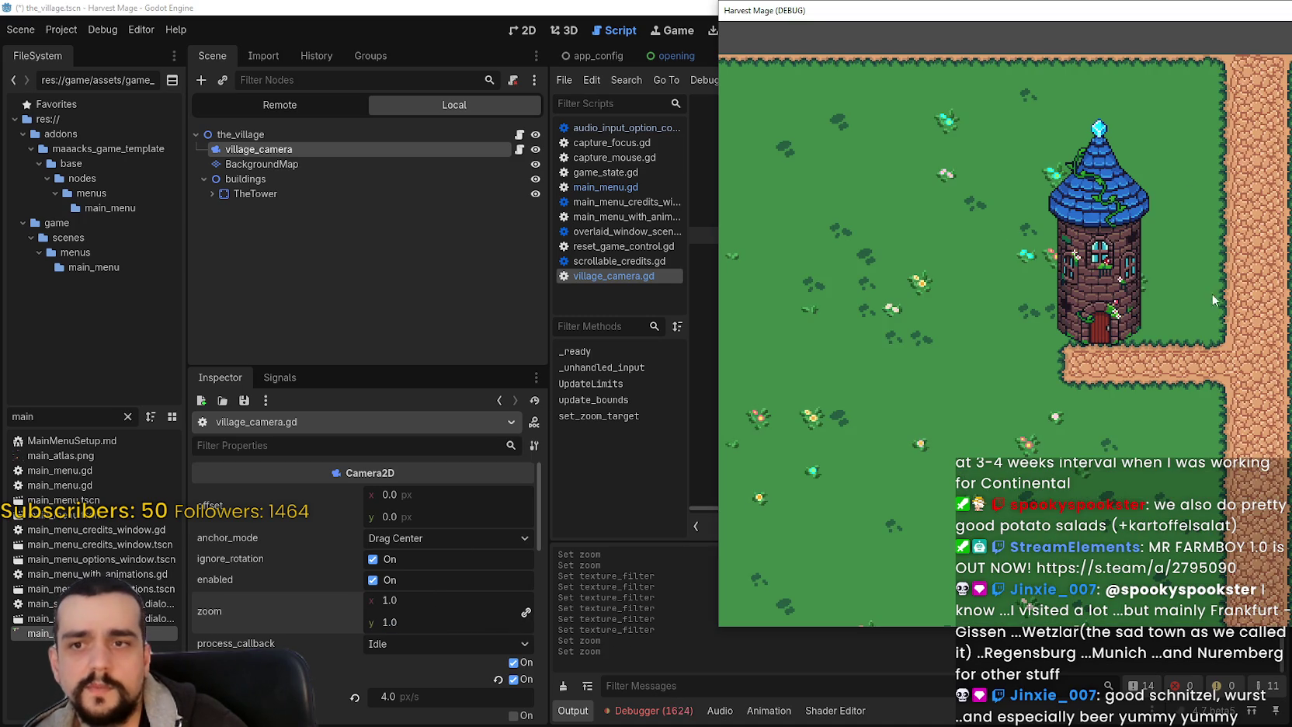
- Set the camera zoom to 1.5, save the village scene, and check it in game
left_click(448, 600)
type("2")
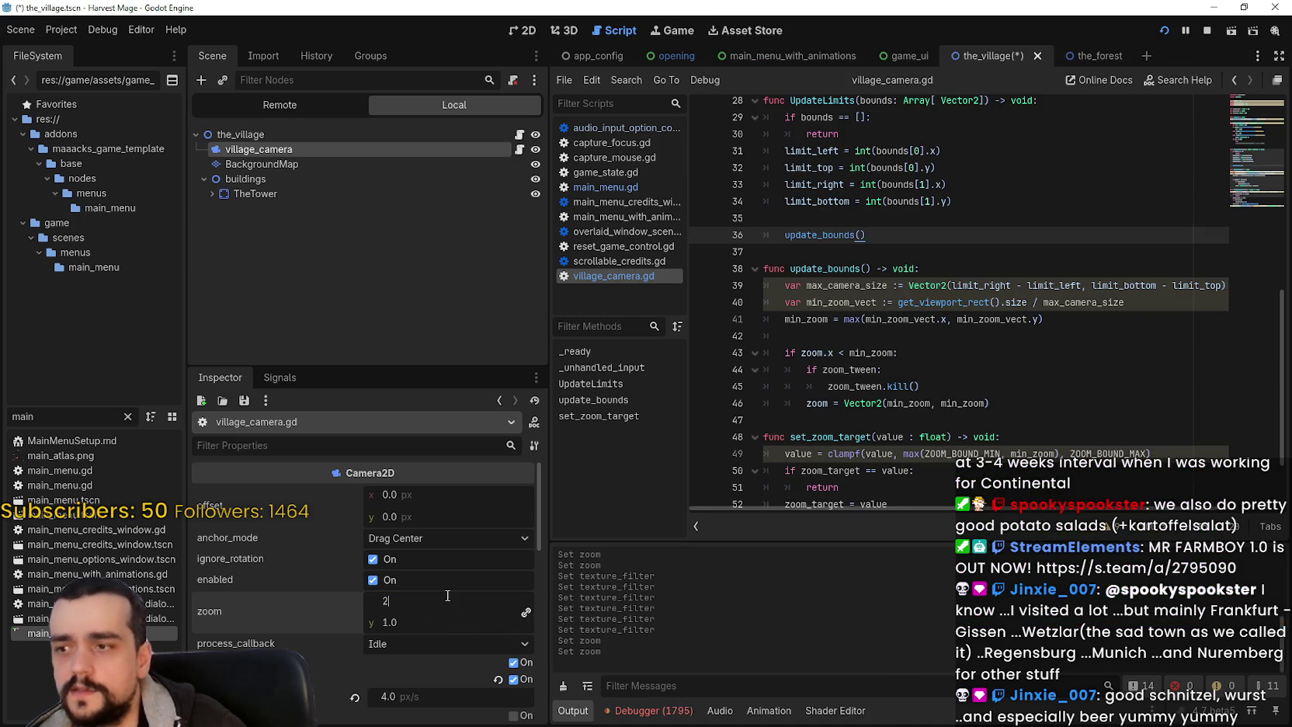
type(".5")
key("Return")
key("ctrl+s")
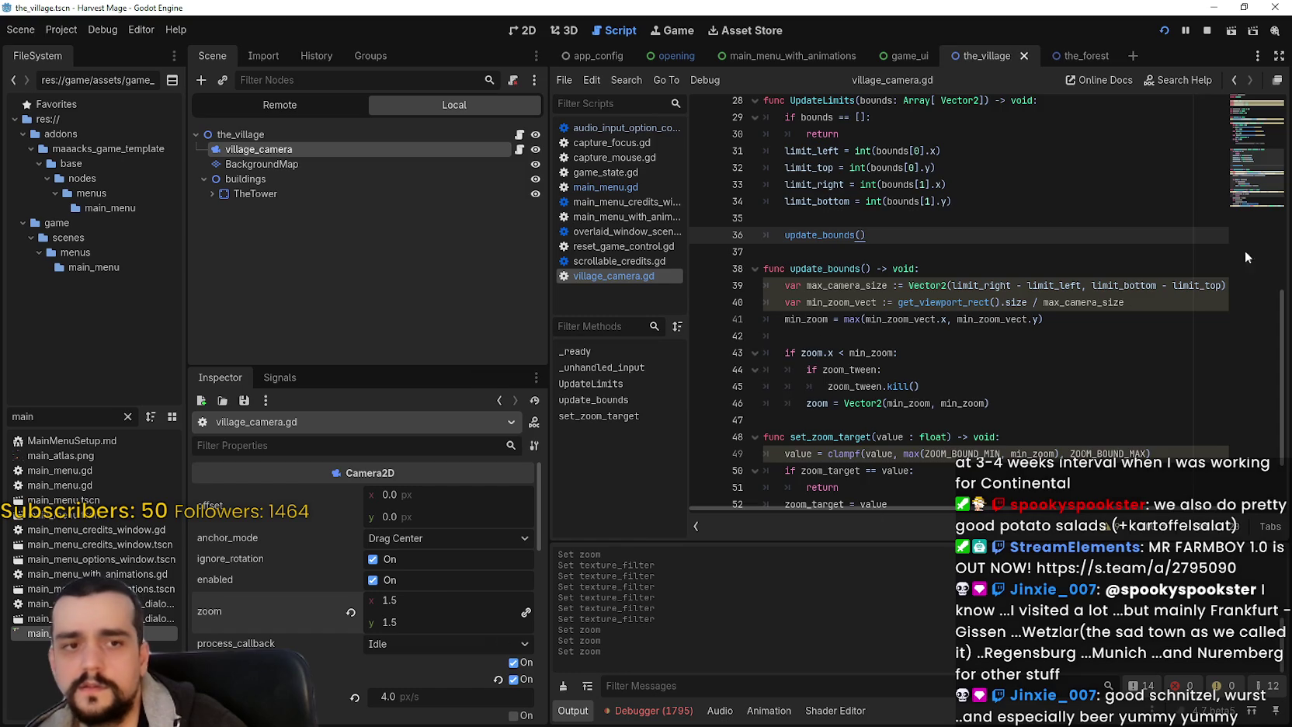
key("alt+Tab")
- Maximize and restore the game window, then close the game to stop debugging
left_click_drag(865, 10, 267, 29)
left_click(1145, 31)
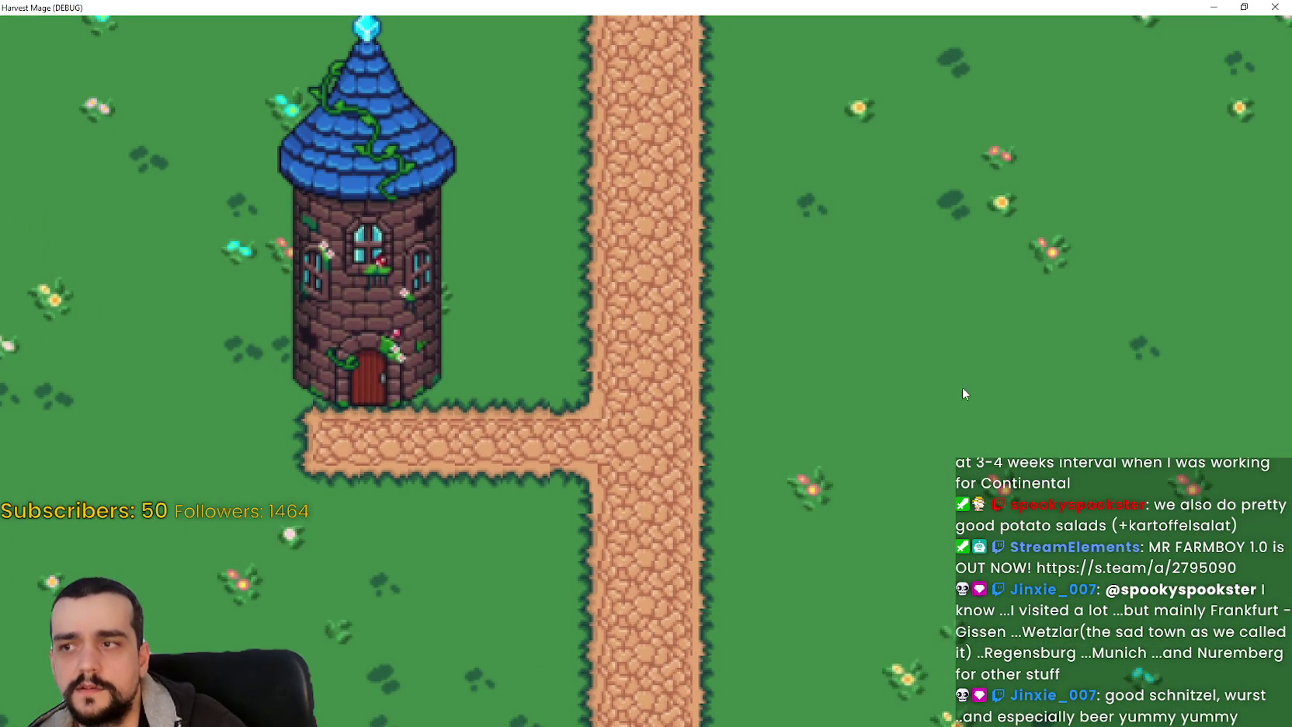
left_click(1243, 7)
mouse_move(746, 28)
left_mouse_down()
mouse_move(1211, 39)
mouse_move(1033, 165)
left_mouse_up()
left_click(1207, 31)
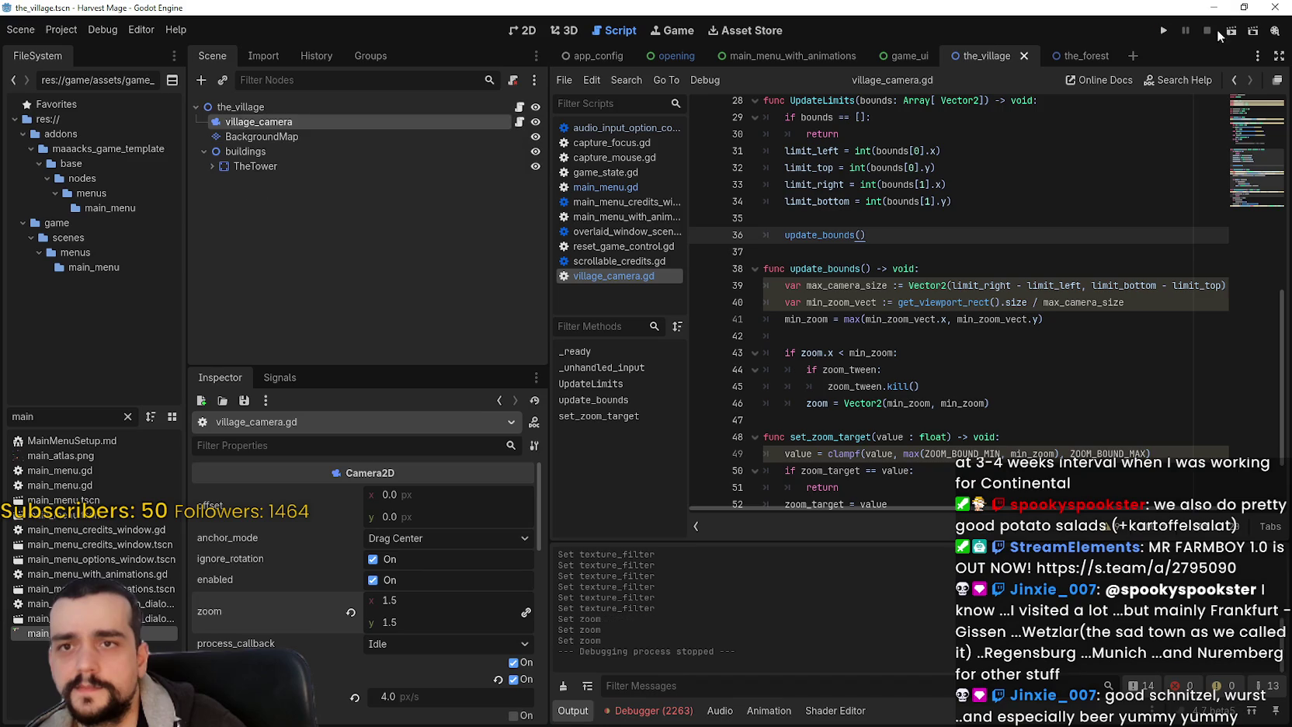
left_click(1270, 10)
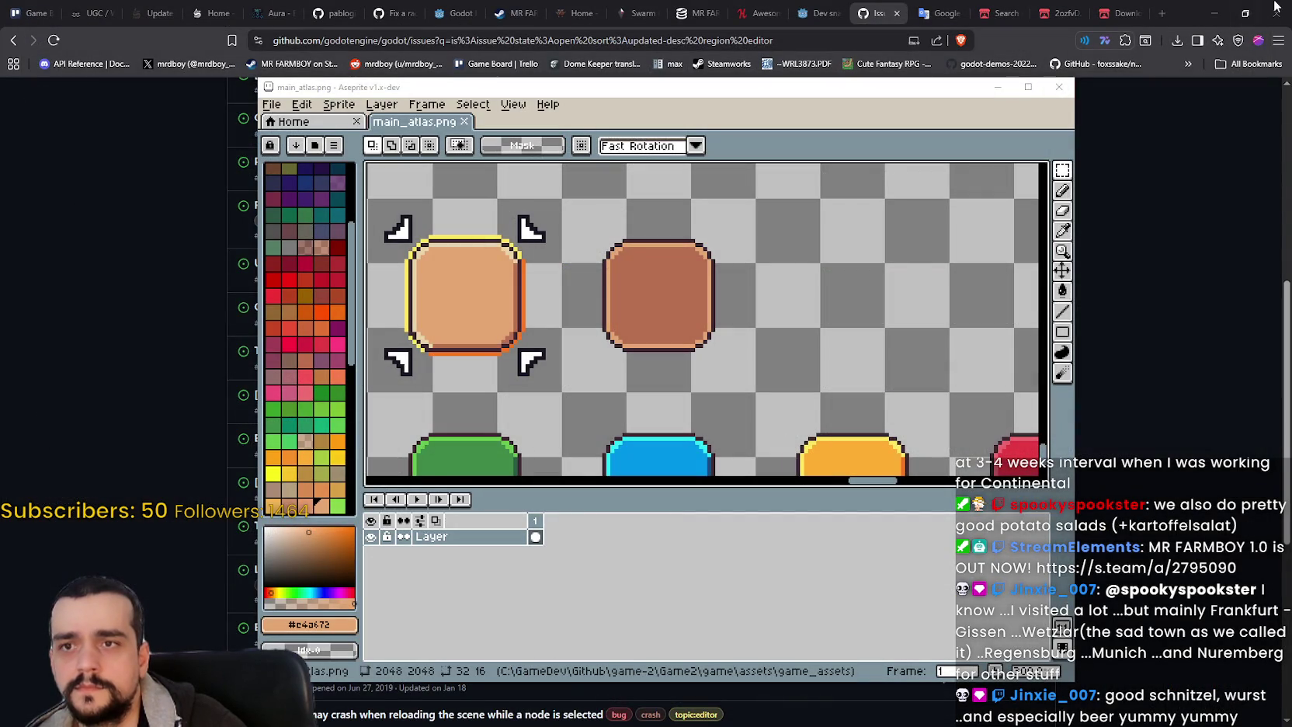
- Restart the Godot editor, inspect the village_camera node, and run the project again
left_click(1217, 14)
left_click(1217, 13)
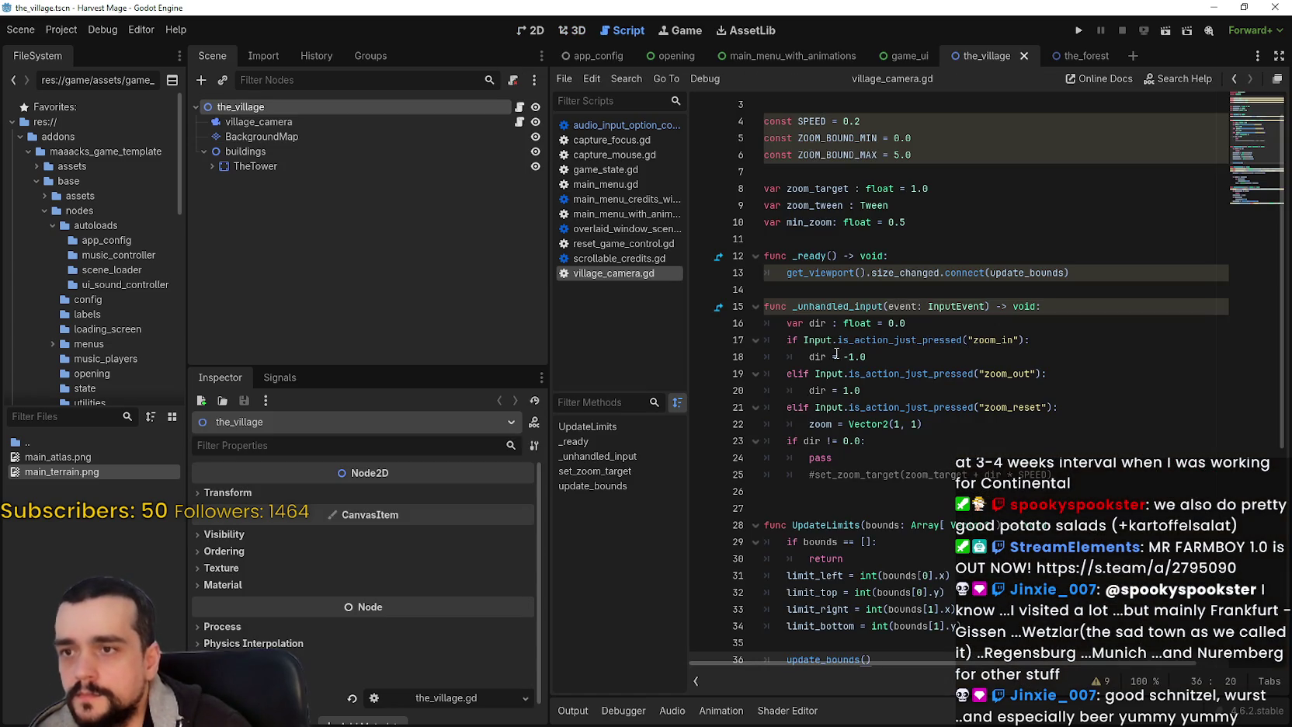
left_click(932, 256)
left_click(936, 206)
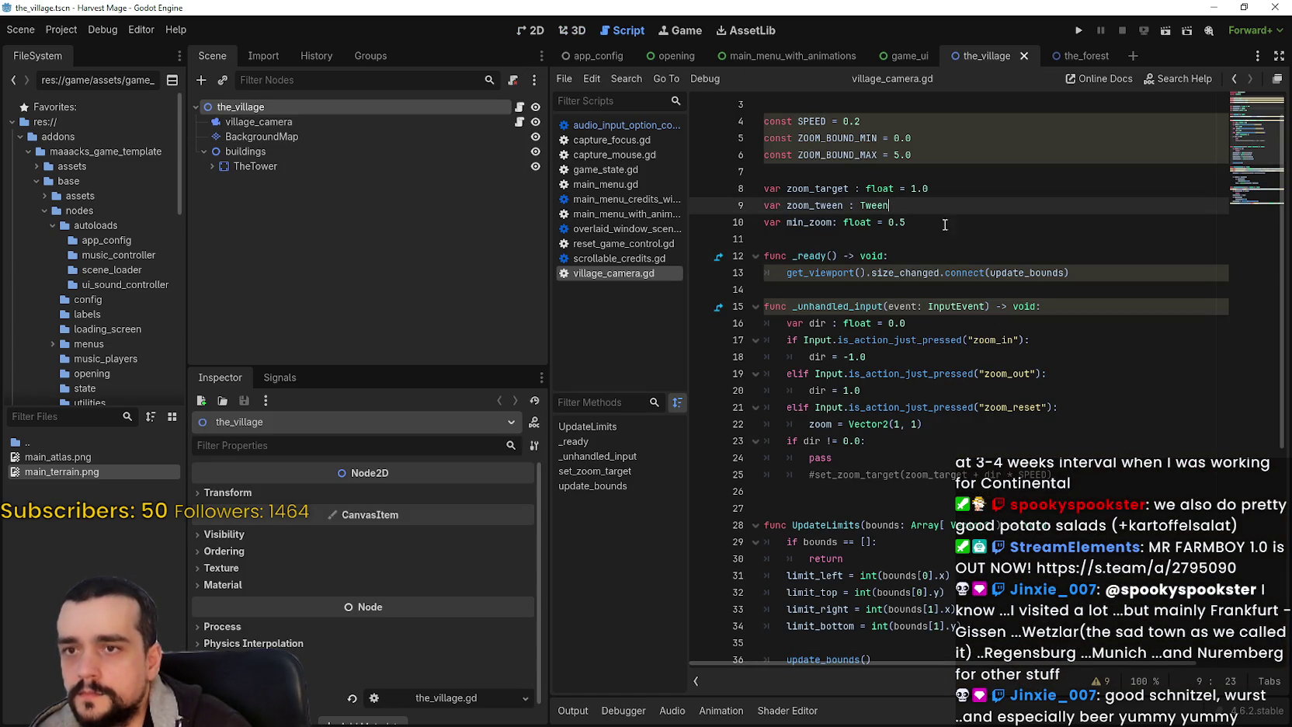
left_click(349, 122)
scroll(337, 608, "down", 3)
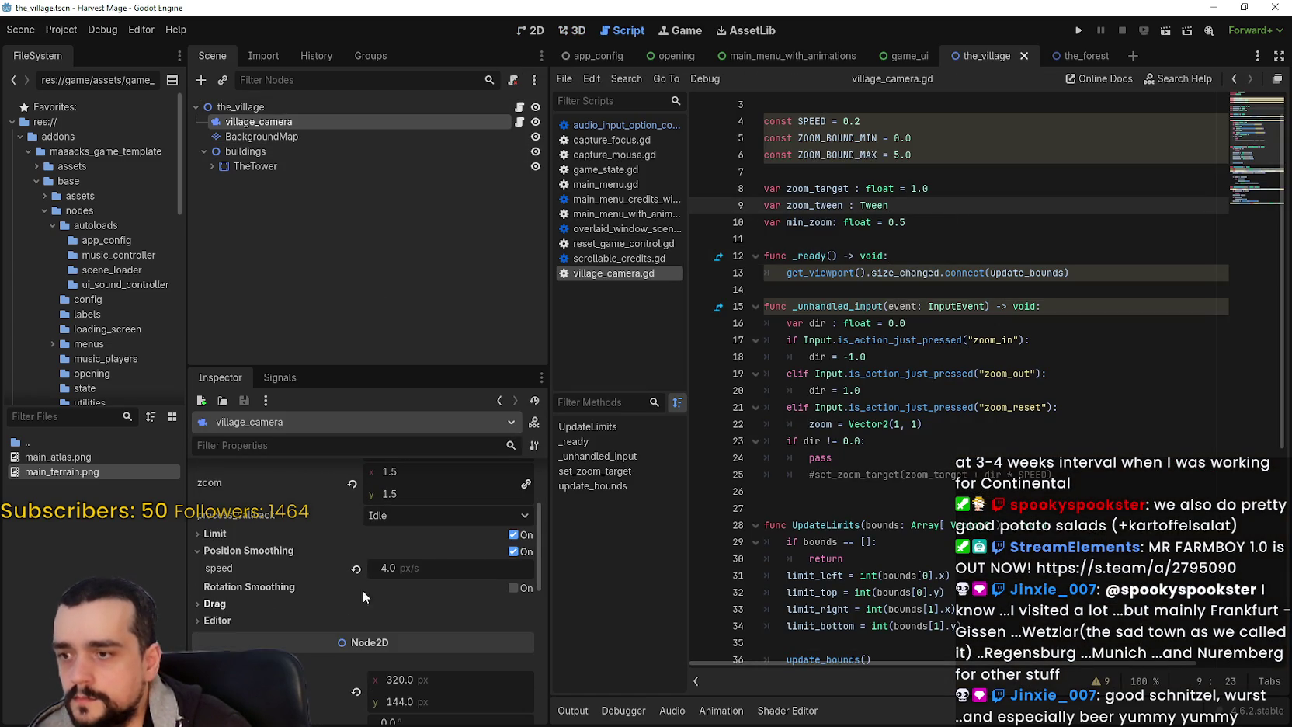
left_click(1076, 33)
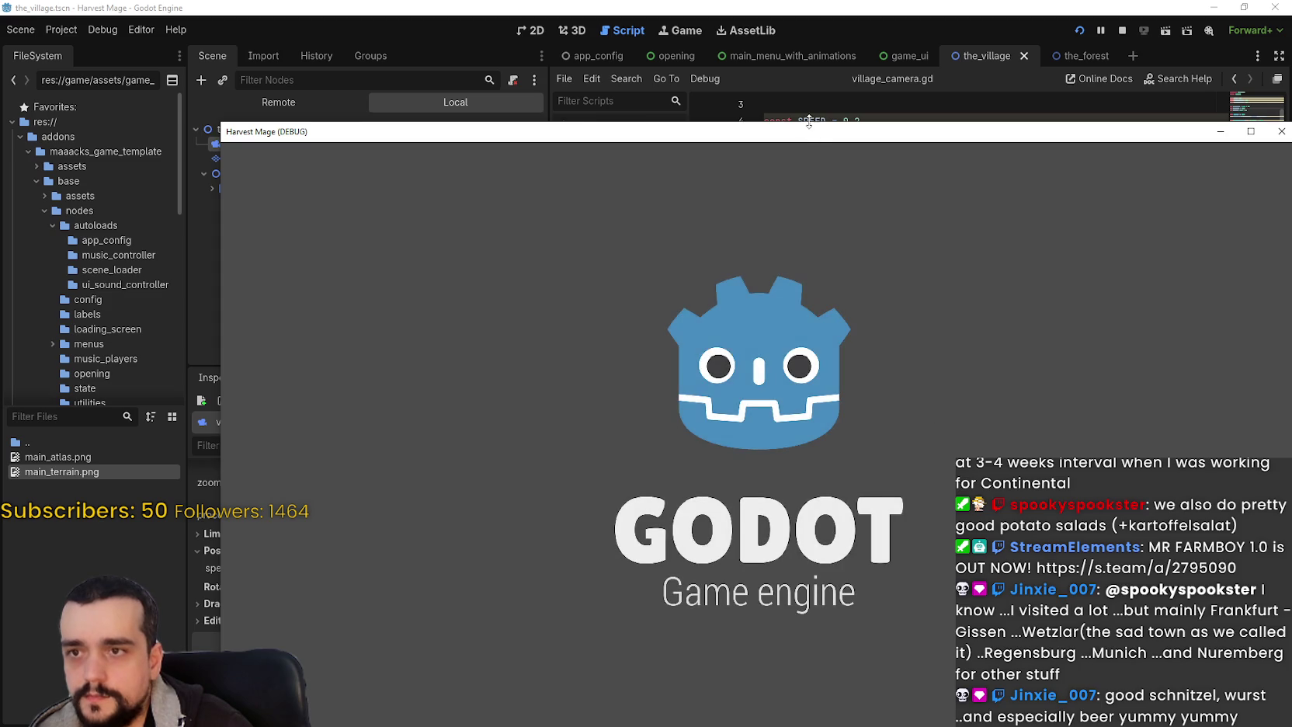
- Maximize the game window, start and confirm a New Game, then restore and shrink the window
left_click_drag(757, 104, 675, 35)
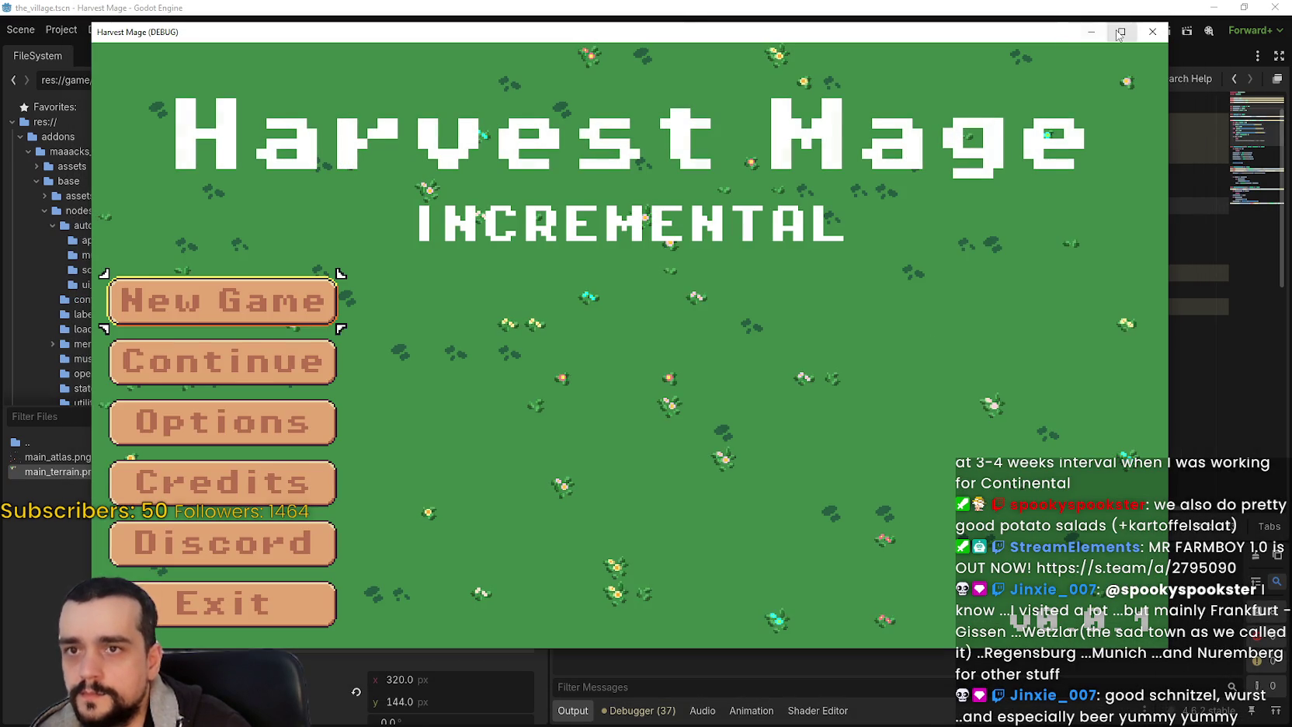
left_click(1120, 32)
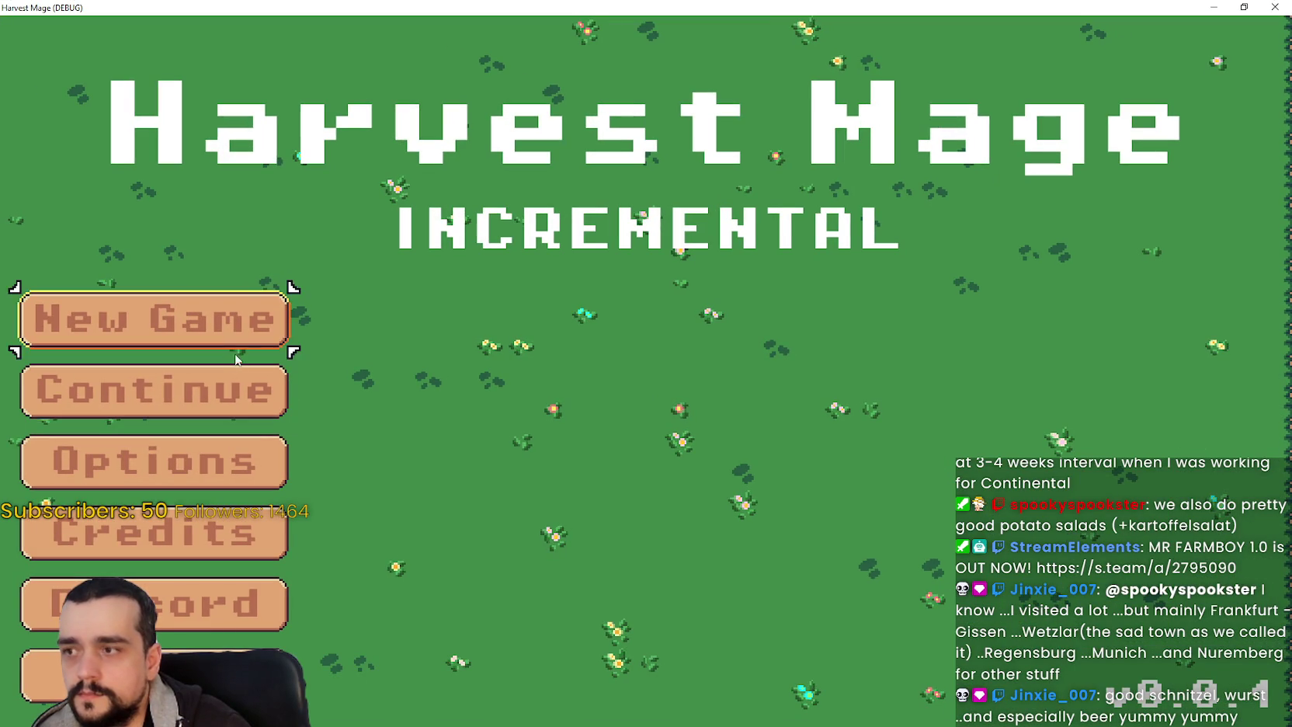
left_click(216, 342)
left_click(217, 342)
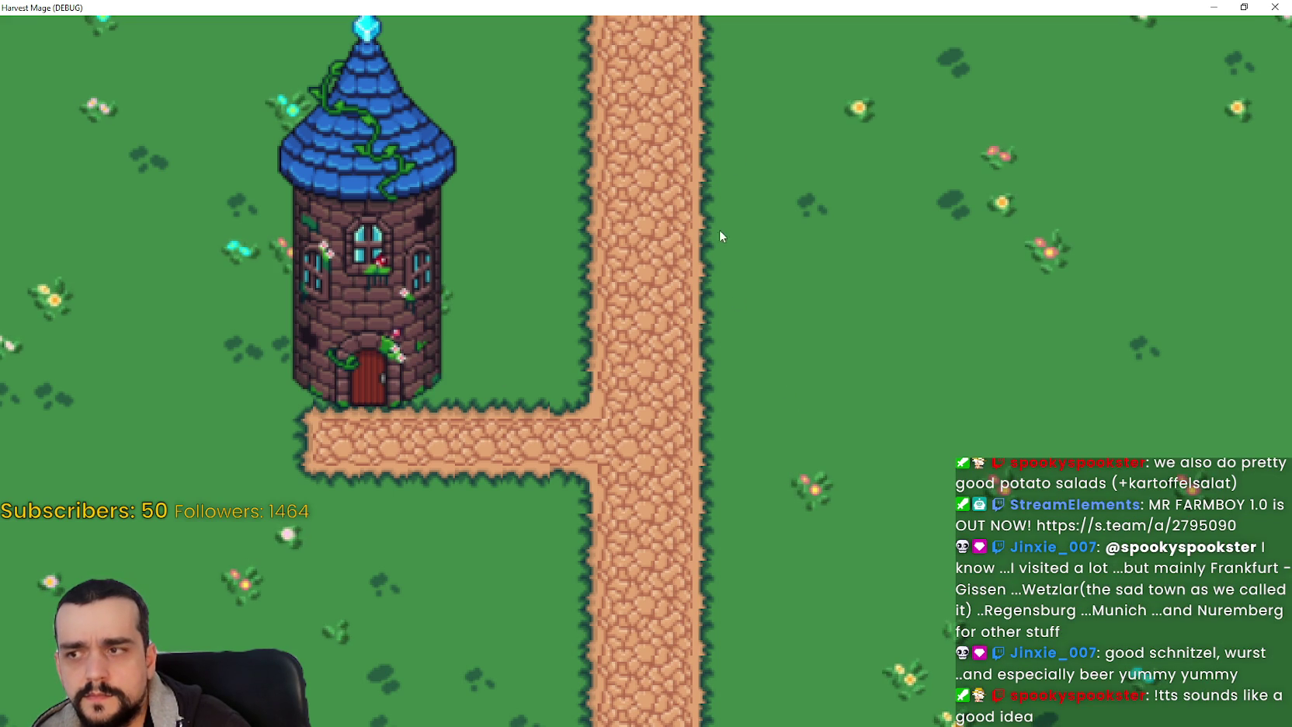
left_click(1244, 7)
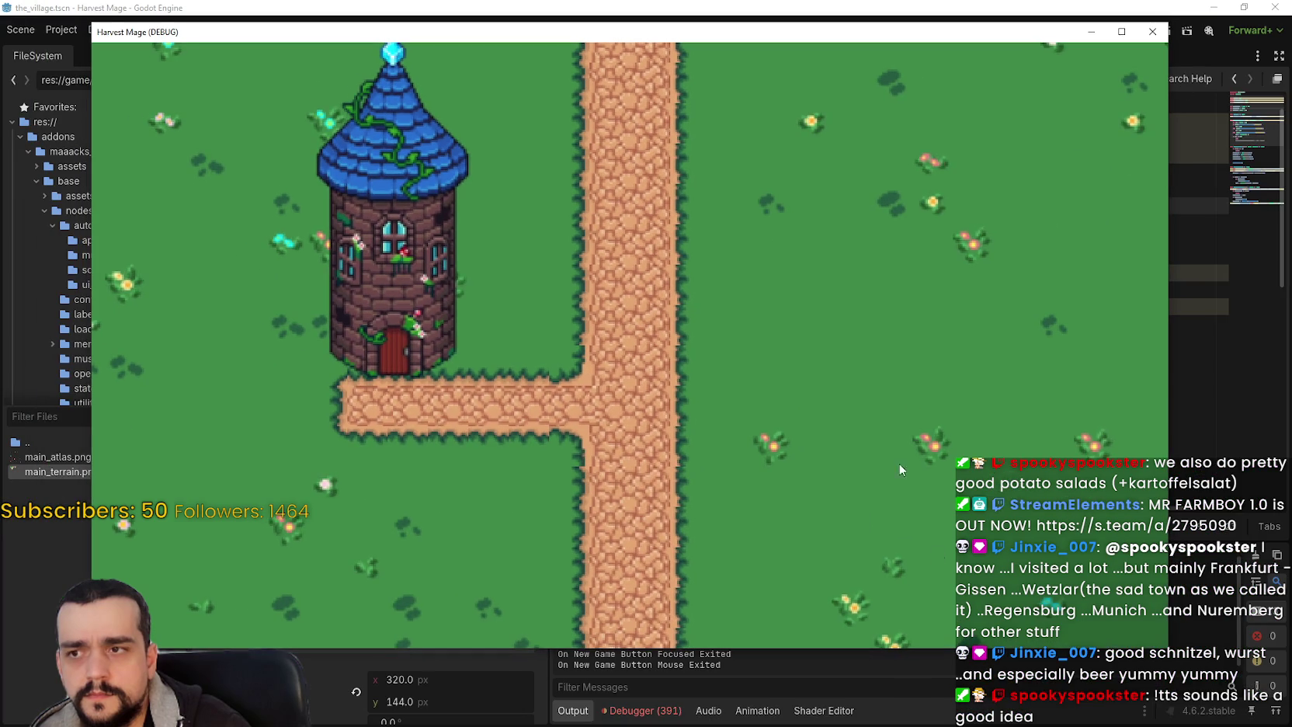
mouse_move(1167, 647)
left_mouse_down()
mouse_move(928, 548)
mouse_move(866, 546)
mouse_move(646, 321)
mouse_move(562, 289)
mouse_move(567, 301)
mouse_move(548, 245)
mouse_move(1242, 683)
left_mouse_up()
- Close the game and open Project Settings at the Display > Window section
left_click(1225, 32)
left_click(55, 29)
left_click(109, 50)
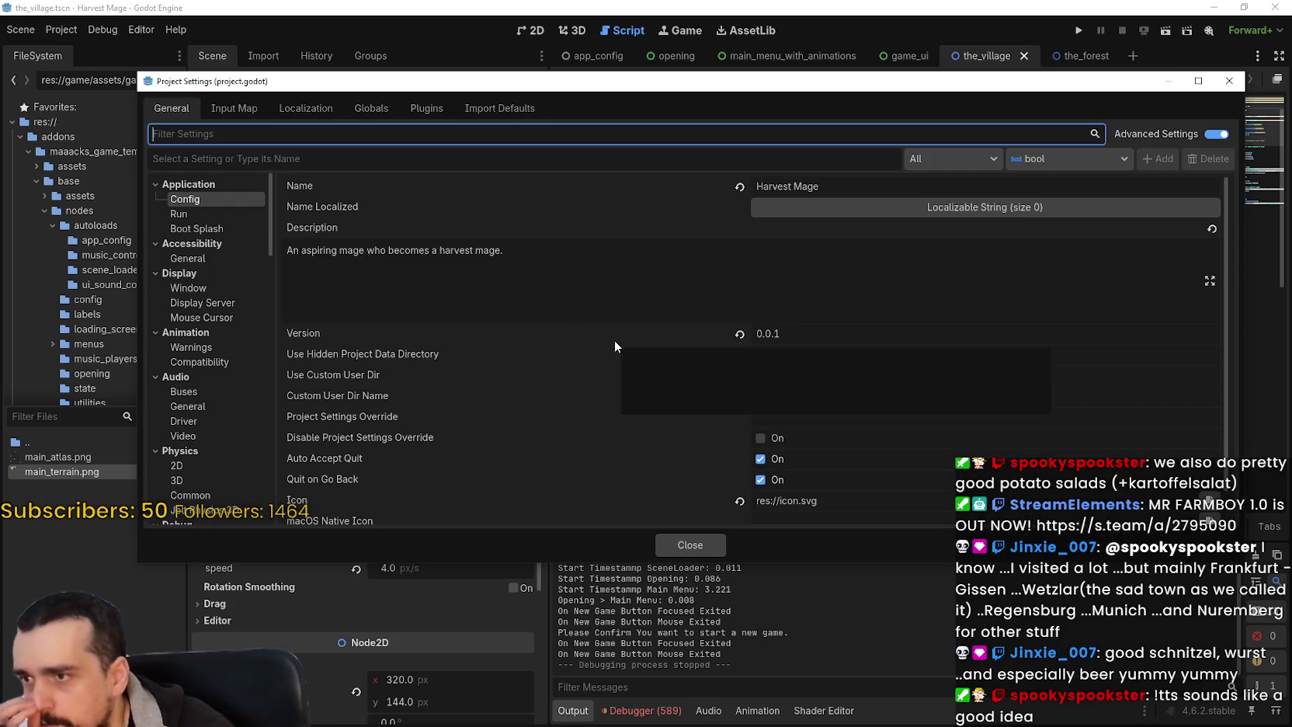
left_click(190, 215)
left_click(206, 259)
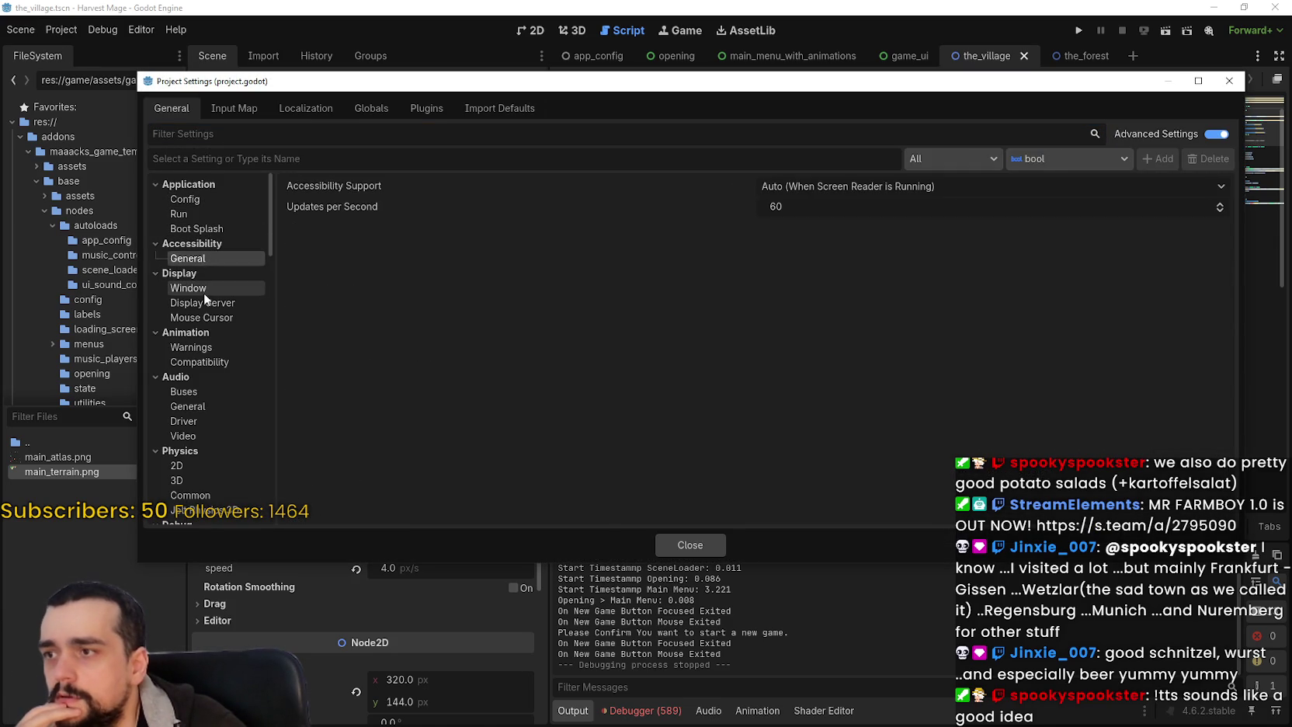
left_click(204, 290)
- Set the window Mode to Exclusive Fullscreen, review the subwindow settings, and close Project Settings
left_click(765, 243)
left_click(806, 266)
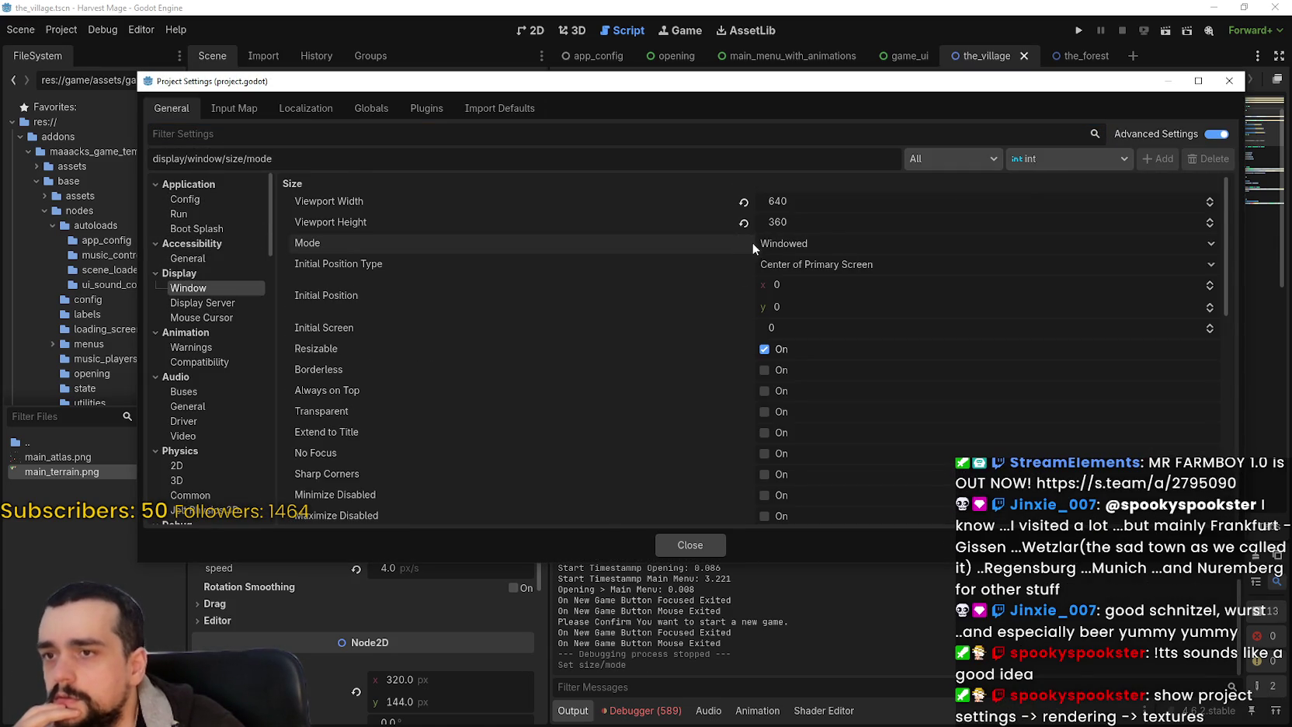
left_click(777, 243)
left_click(828, 329)
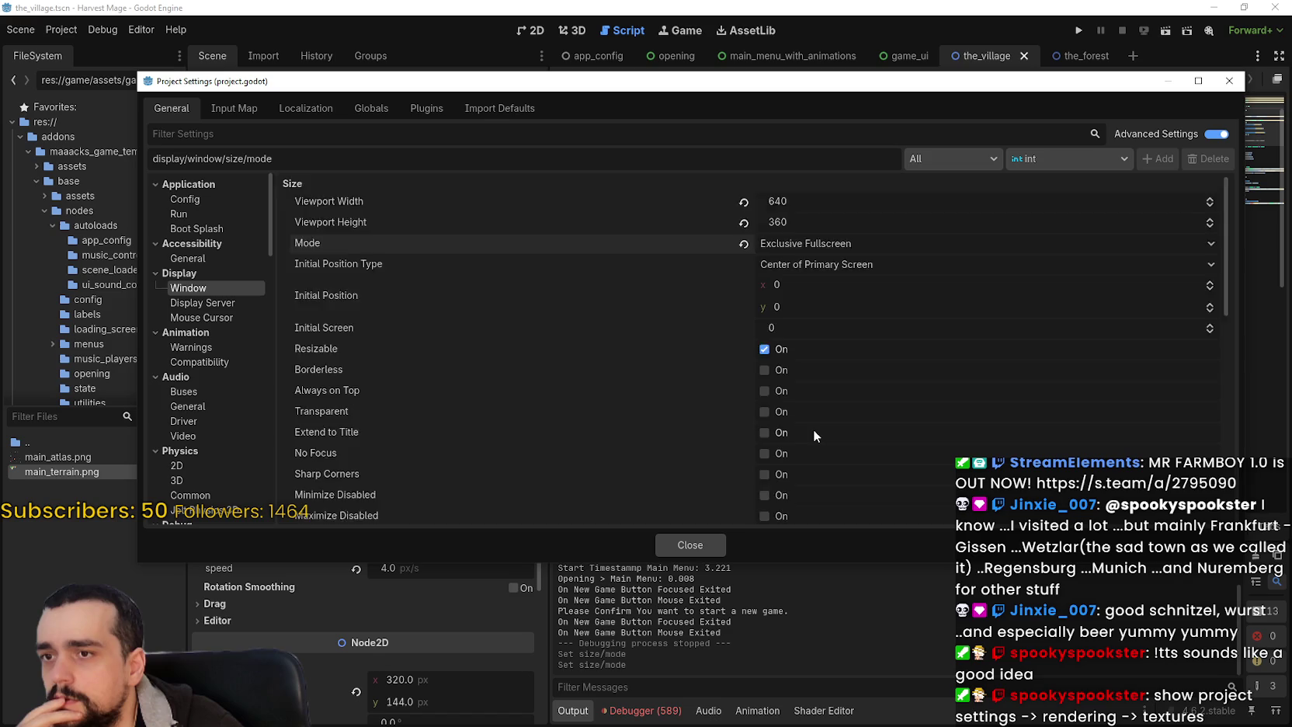
scroll(814, 429, "down", 3)
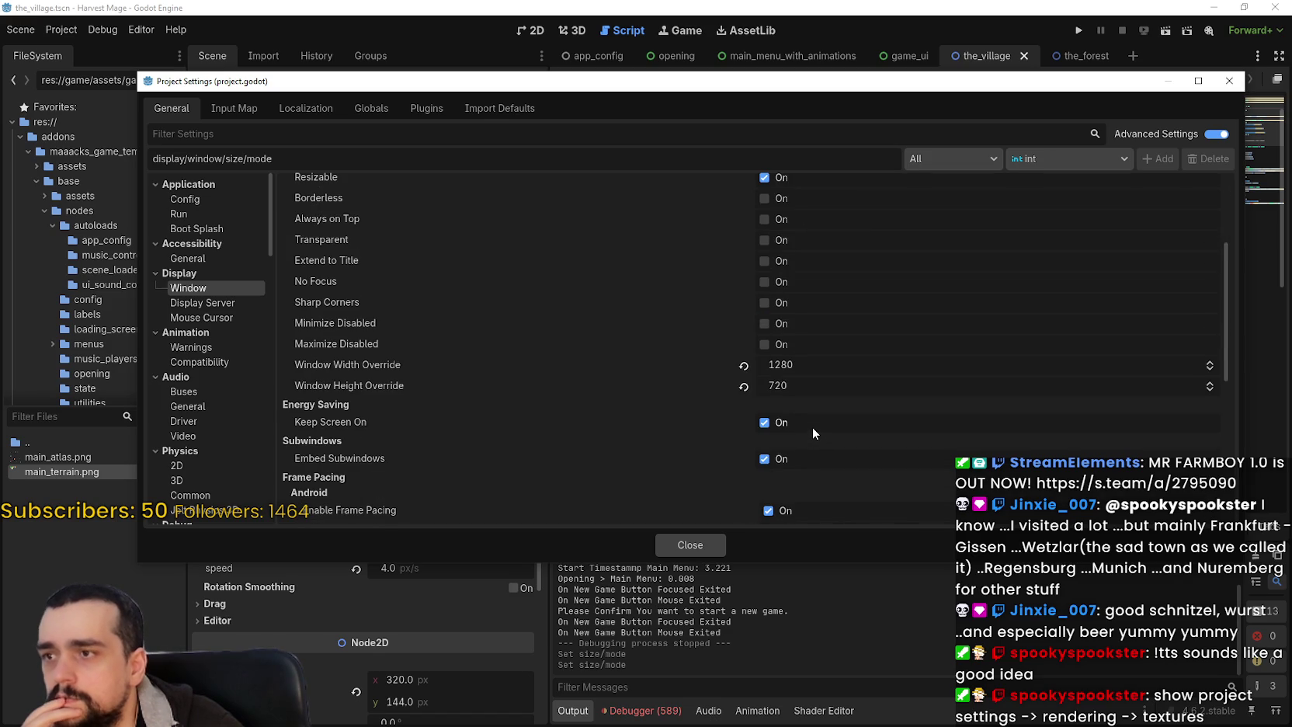
scroll(798, 440, "down", 1)
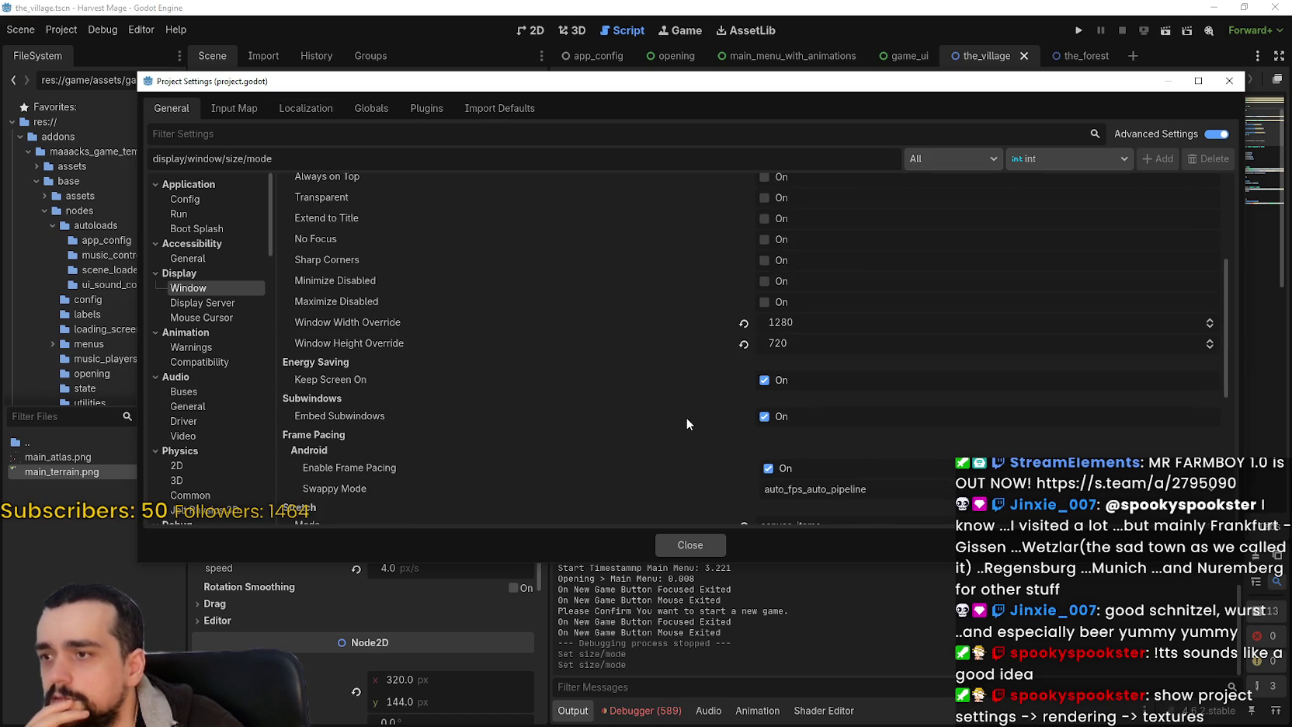
mouse_move(686, 417)
left_click(670, 540)
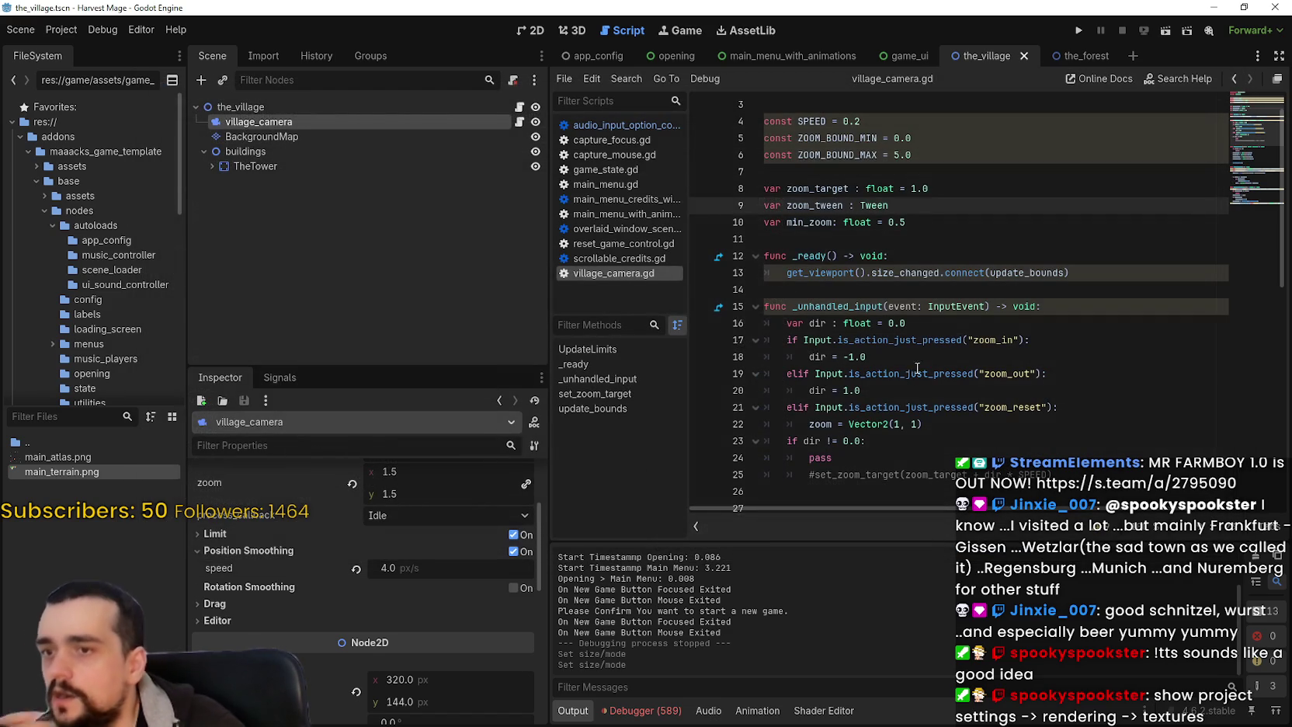
- Save the village scene, then select ConfigurableSubViewport in game_ui with a taller Inspector
key("ctrl+s")
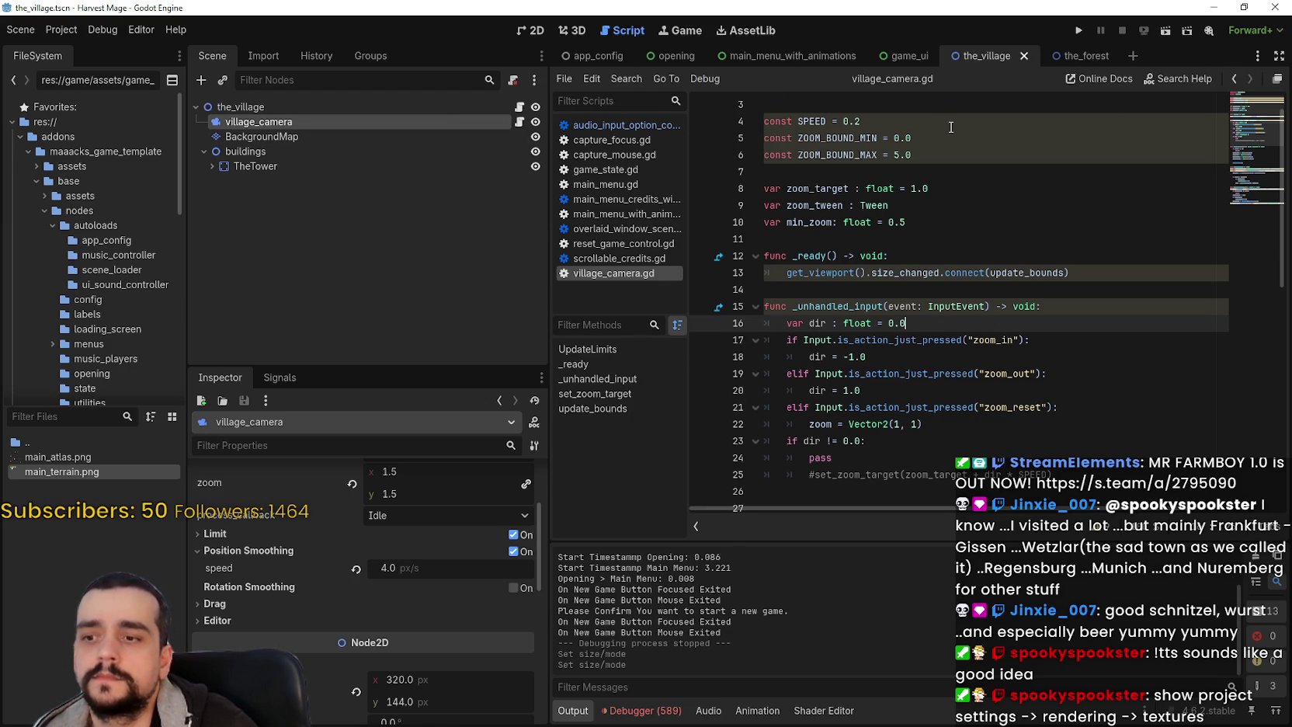
left_click(897, 61)
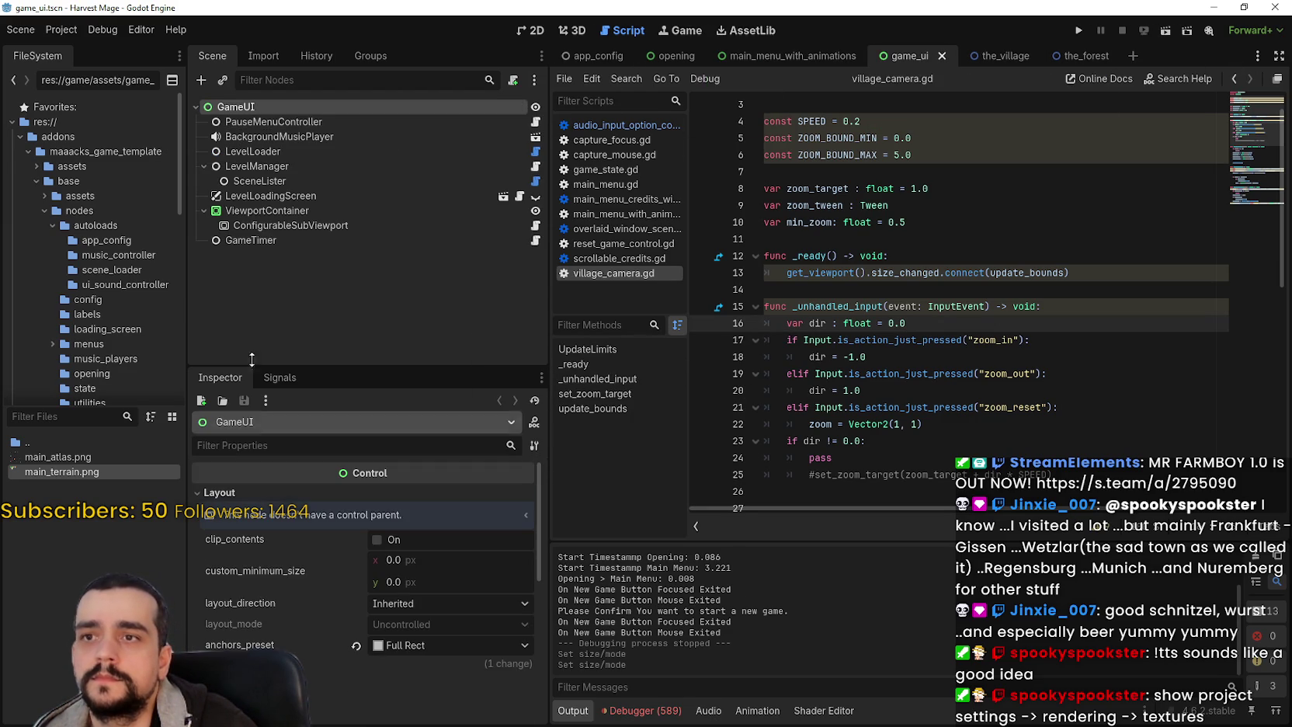
left_click(280, 225)
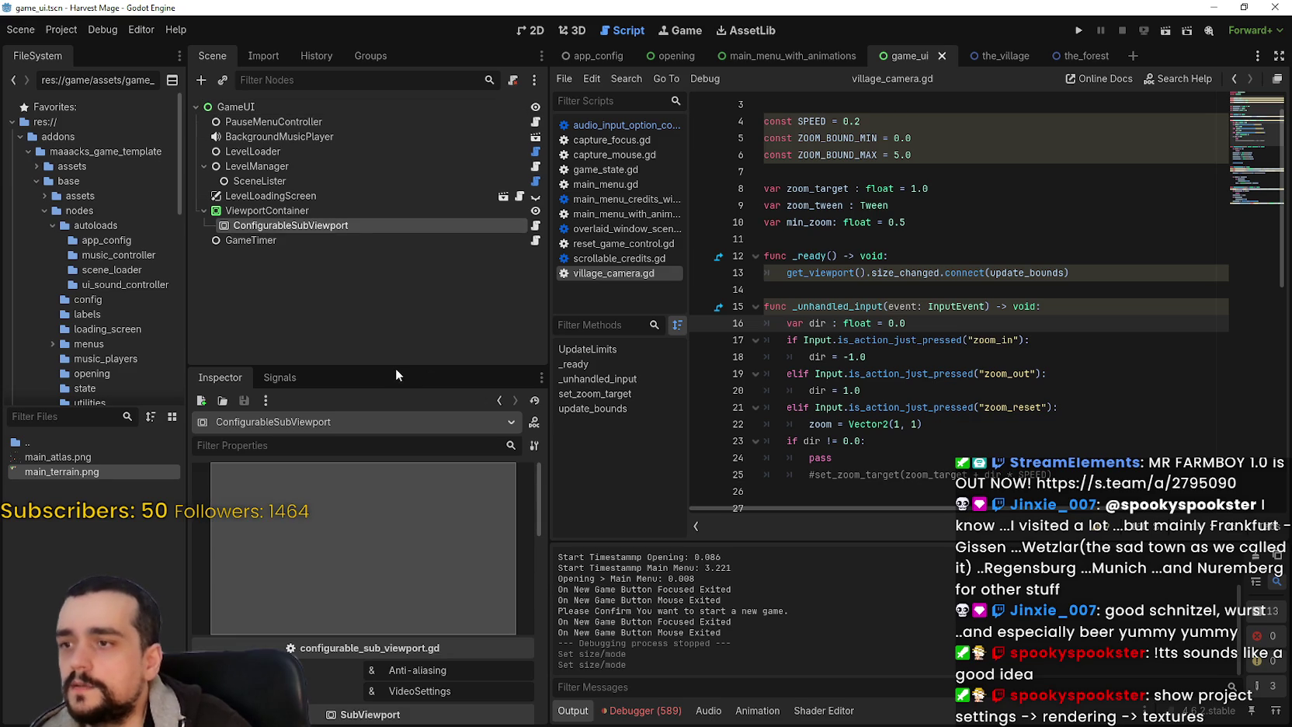
left_click_drag(396, 368, 482, 108)
scroll(439, 580, "down", 4)
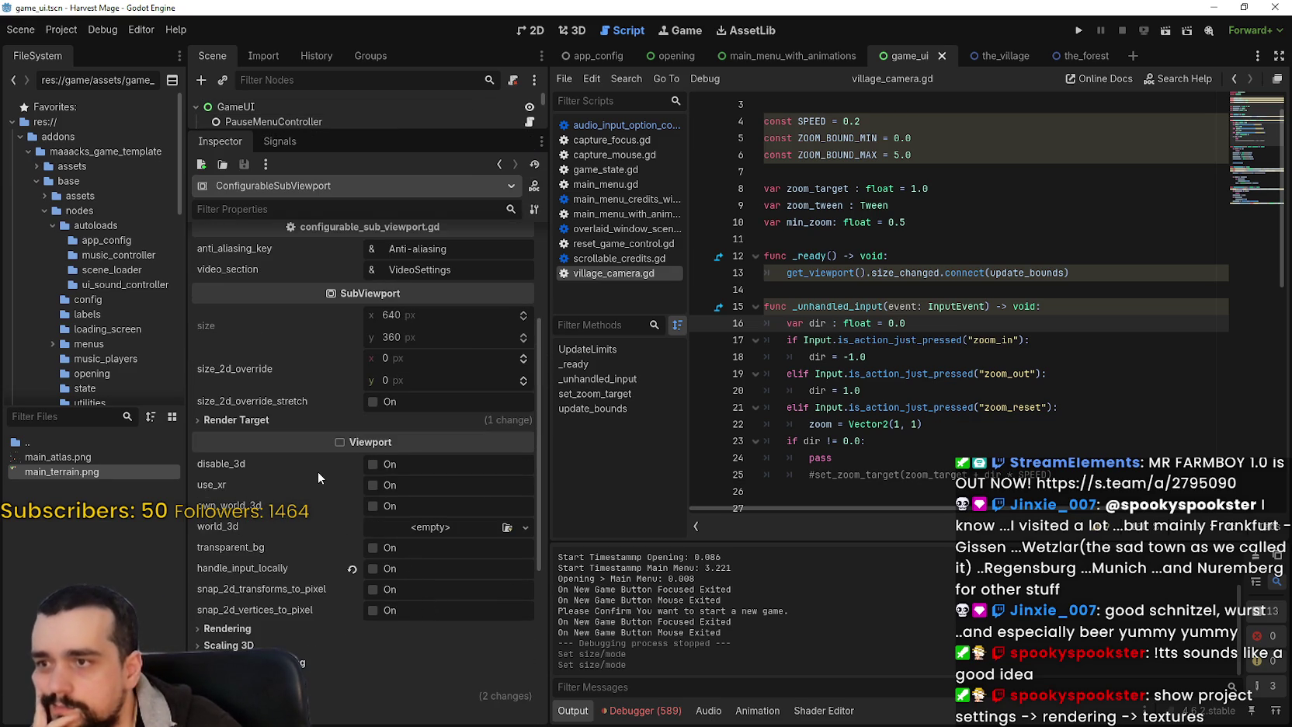
scroll(319, 472, "down", 1)
- Expand the Render Target and Rendering sections, briefly checking Scaling 3D
left_click(303, 360)
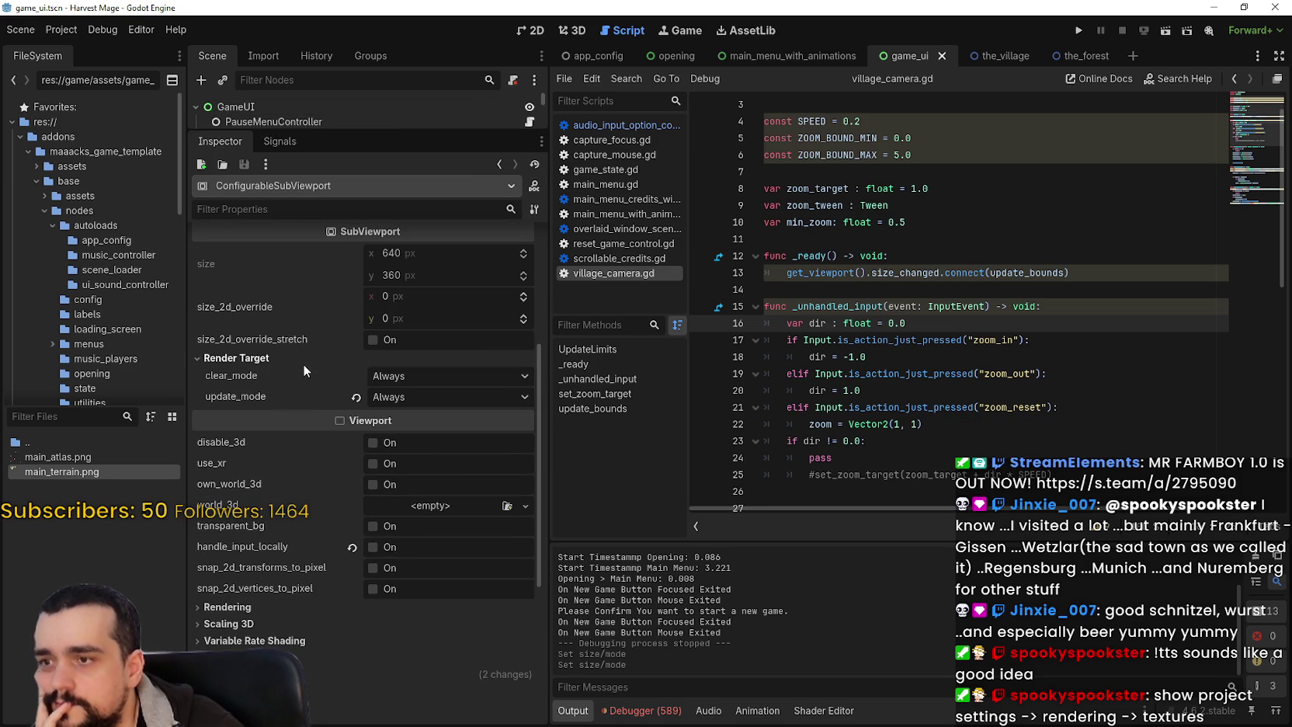
scroll(330, 451, "down", 4)
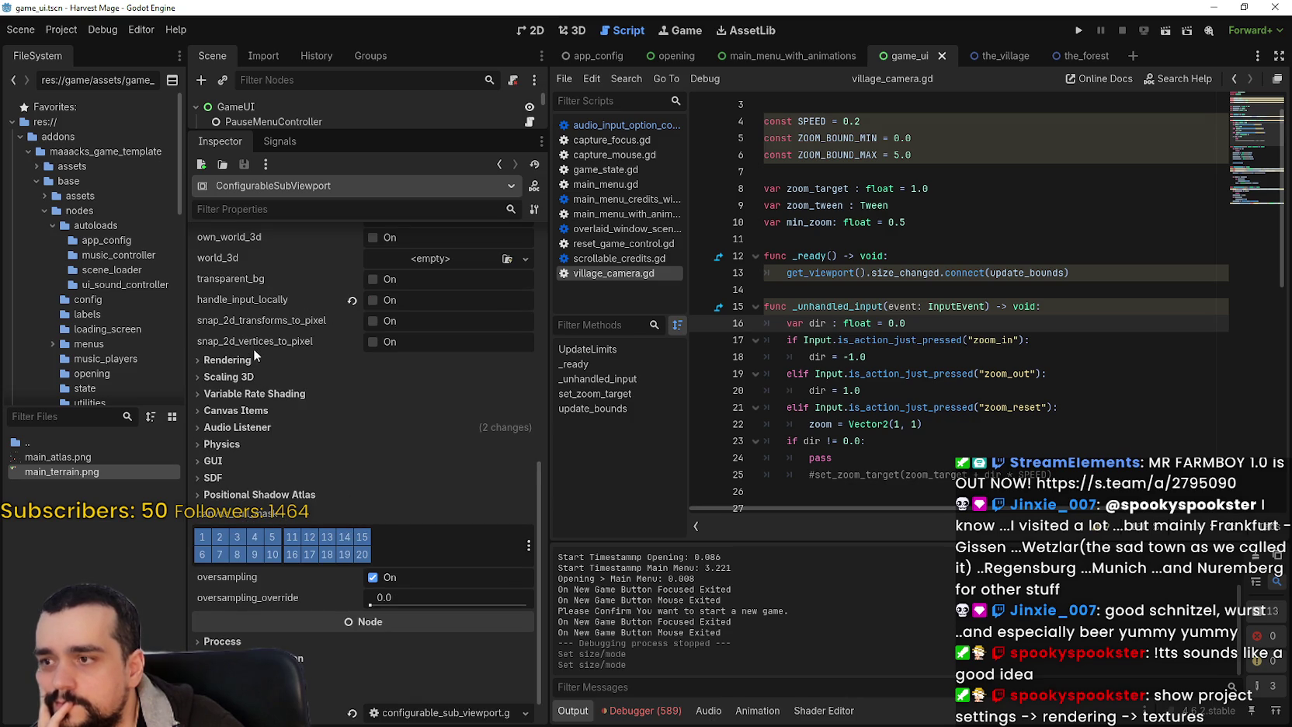
left_click(233, 360)
scroll(303, 547, "down", 3)
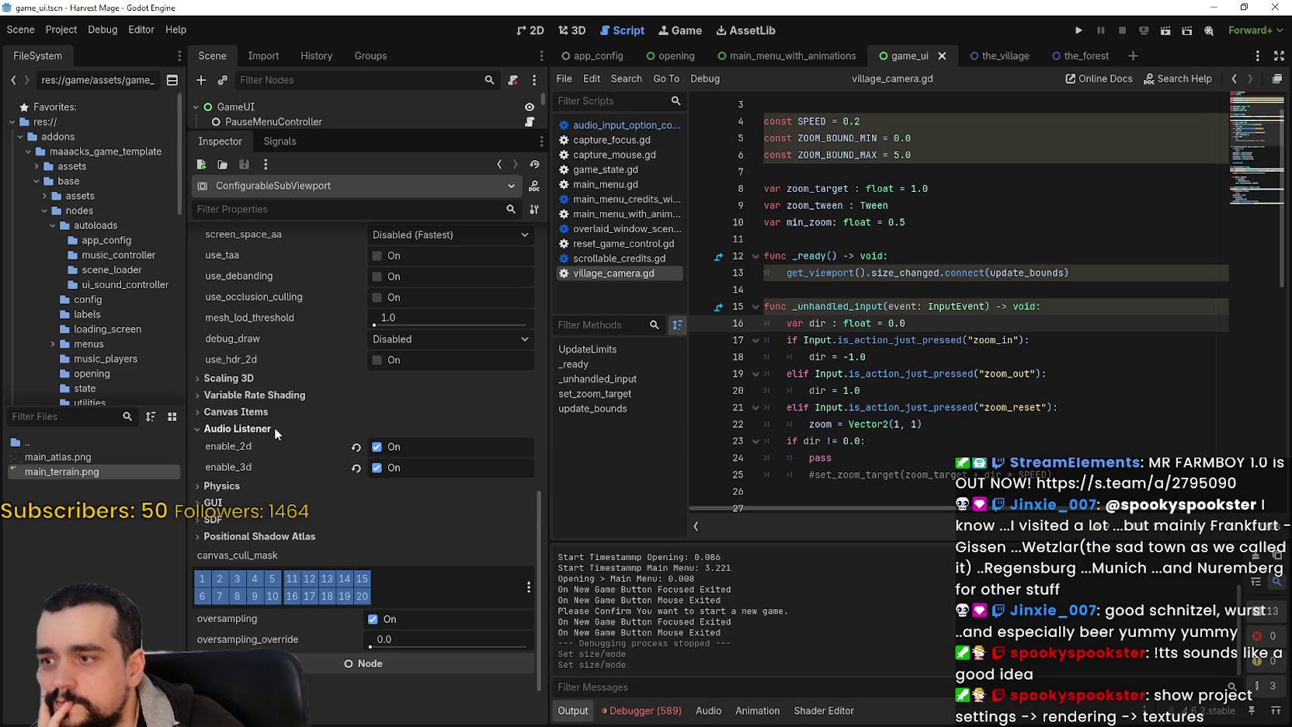
scroll(319, 526, "down", 1)
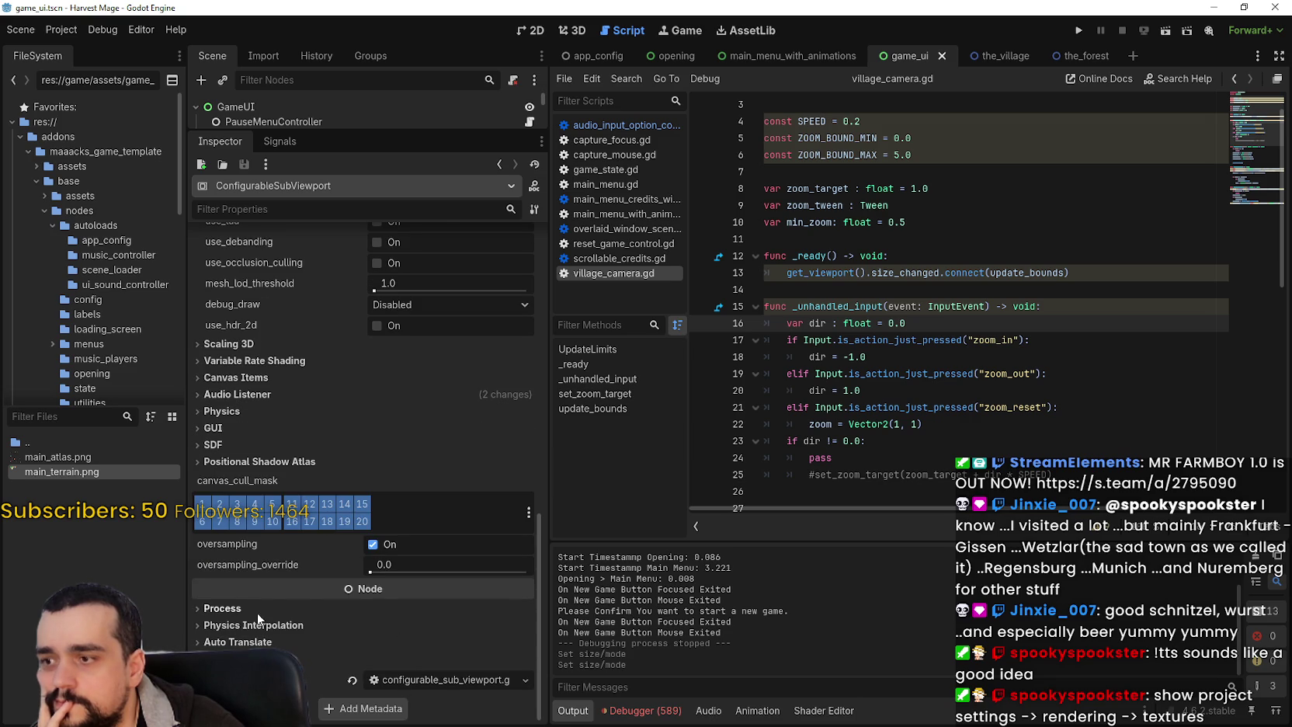
scroll(277, 611, "up", 5)
left_click(264, 529)
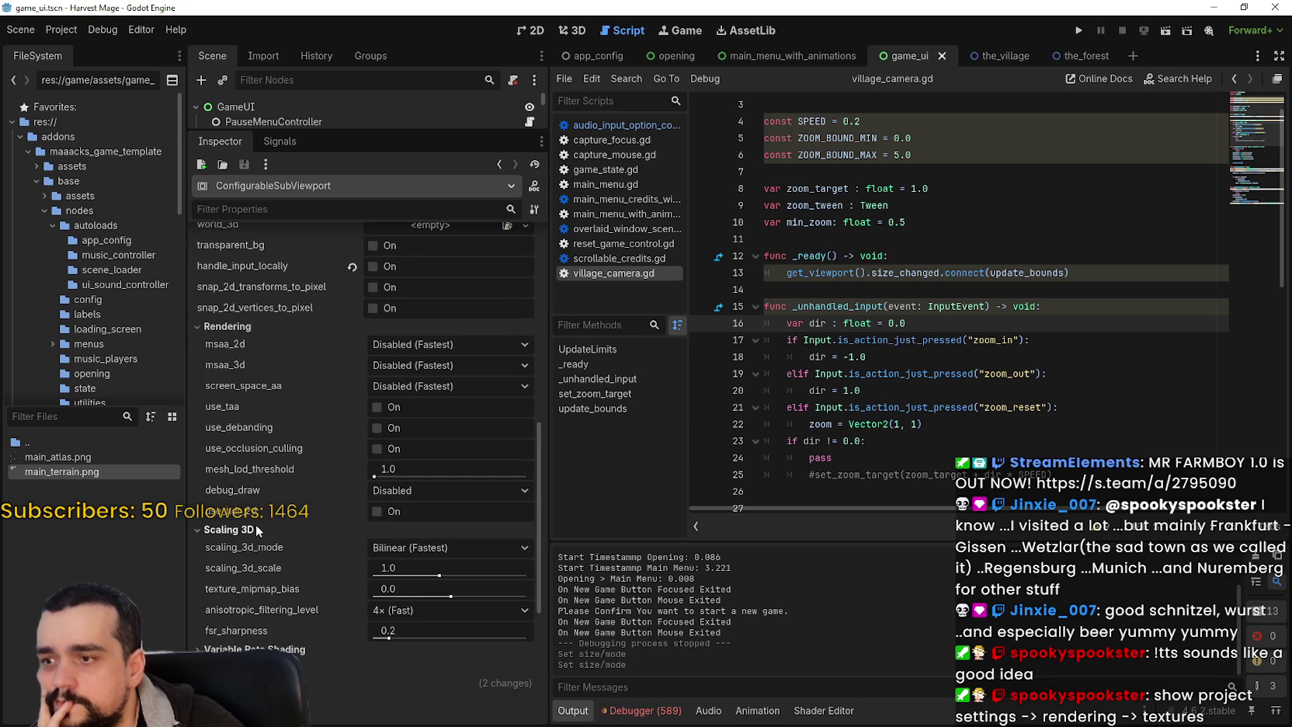
left_click(260, 523)
- Review the msaa_2d, clear_mode and update_mode options, keeping clear and update modes Always
left_click(441, 343)
left_click(440, 341)
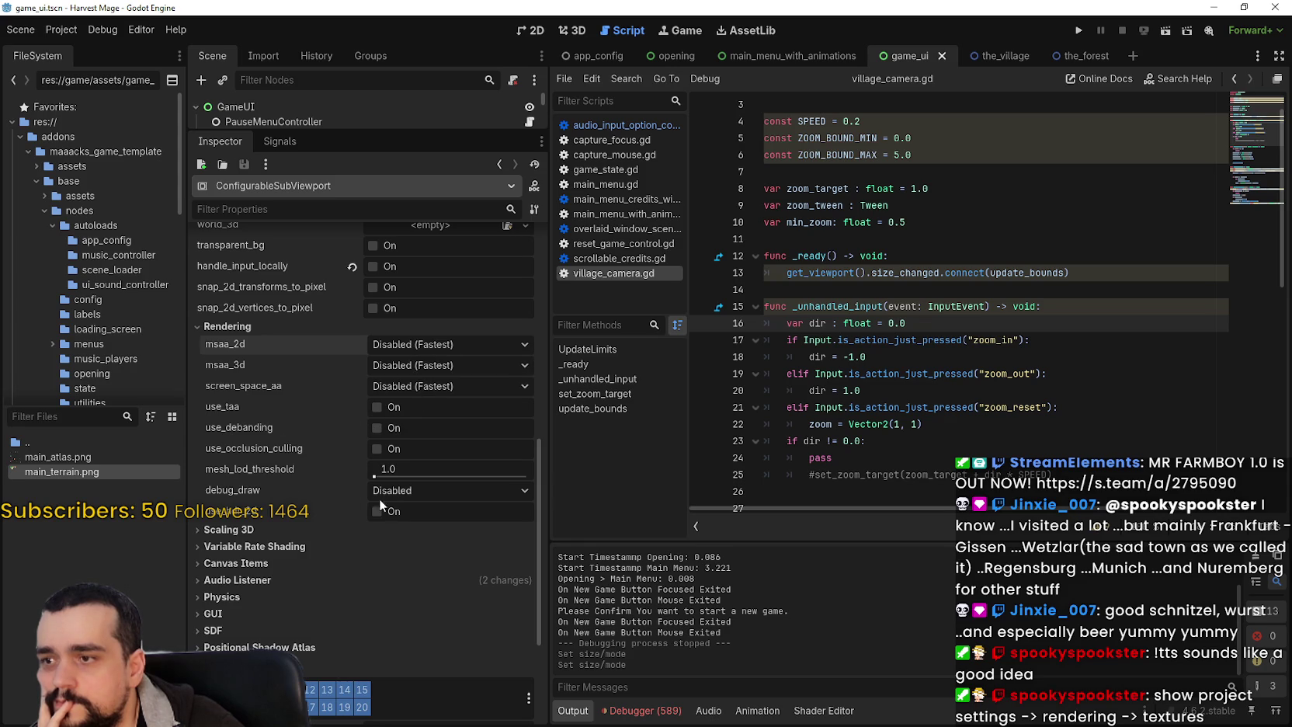
scroll(364, 495, "up", 5)
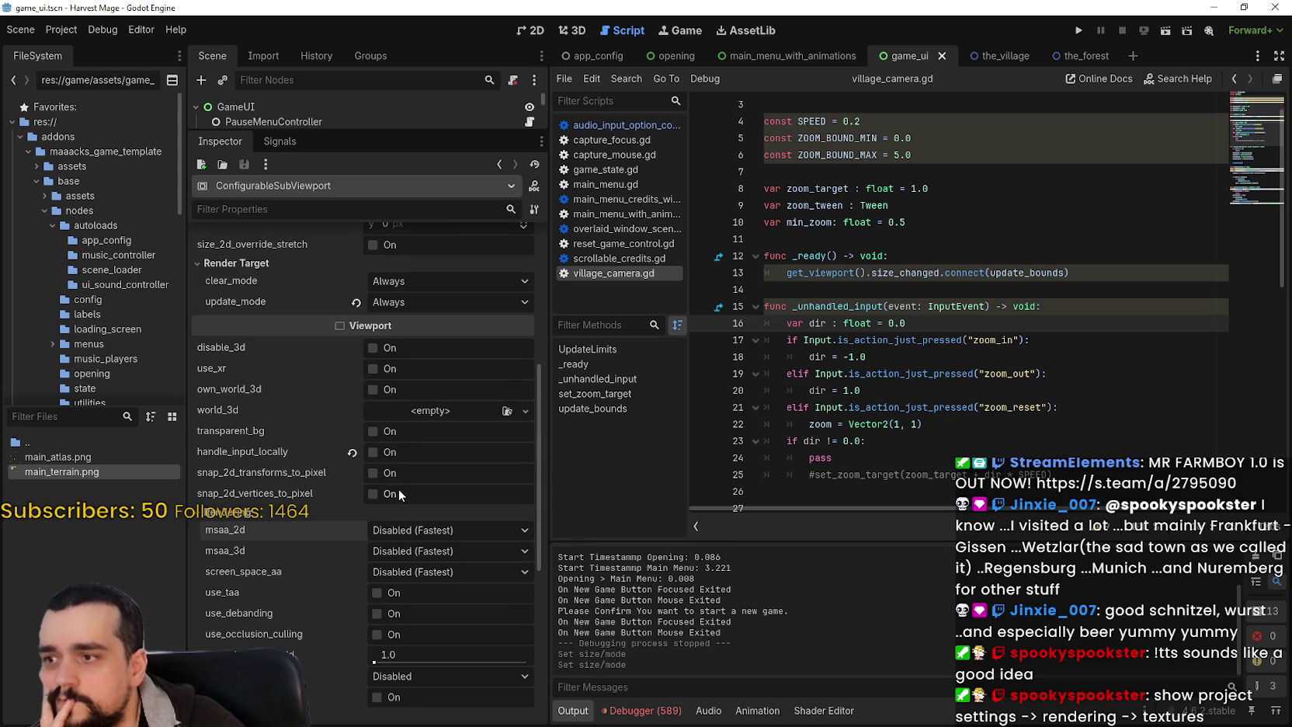
scroll(399, 489, "up", 5)
left_click(404, 466)
left_click(409, 486)
left_click(409, 487)
left_click(409, 487)
left_click(420, 470)
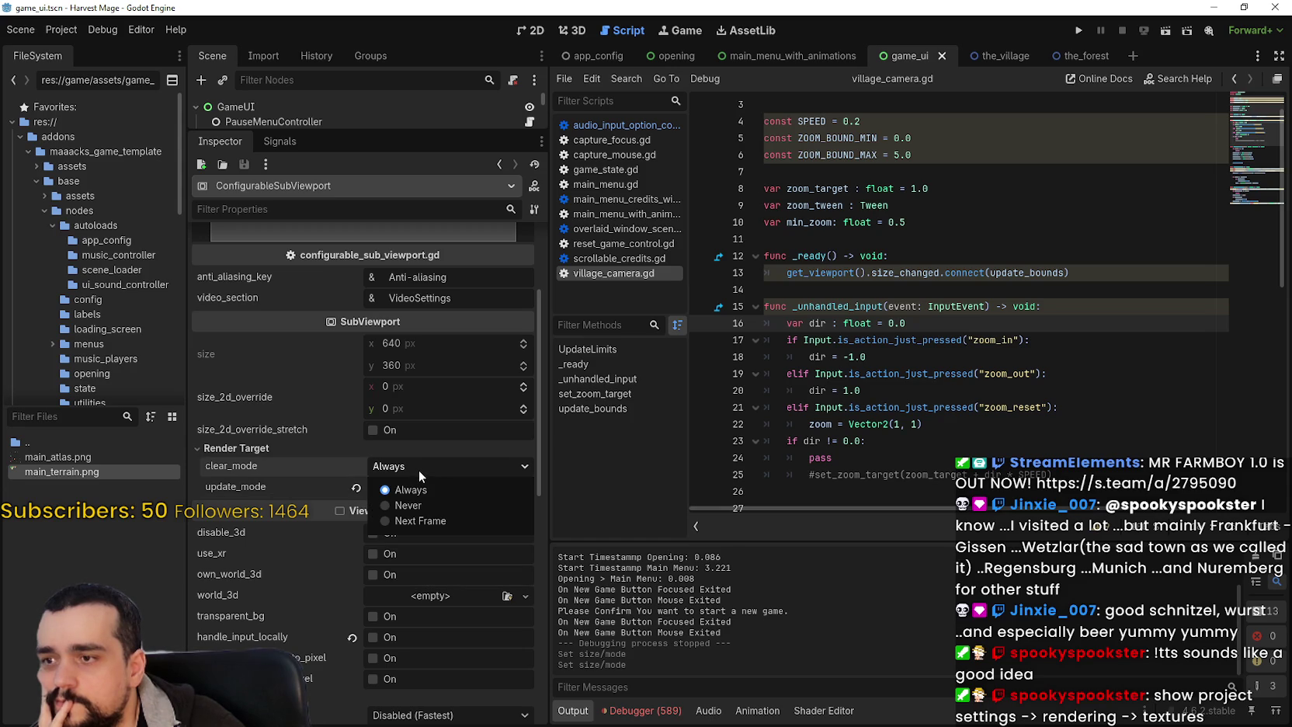
left_click(419, 469)
mouse_move(232, 462)
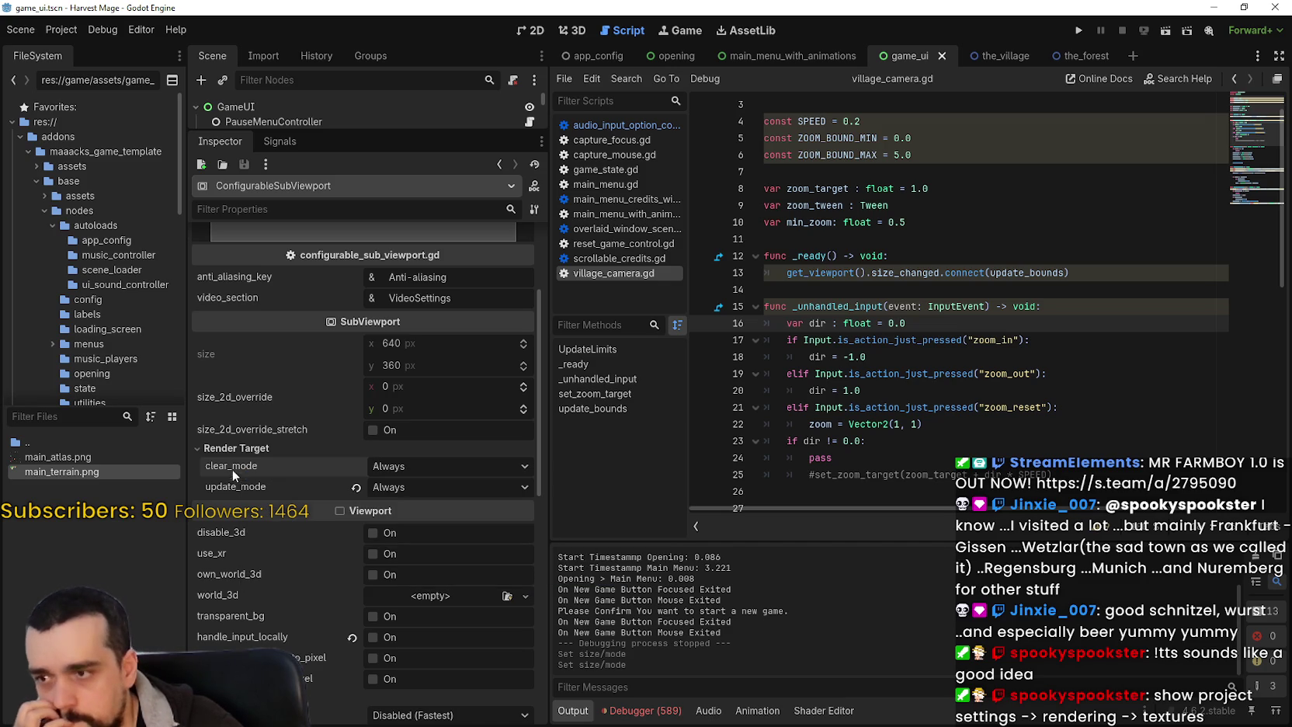
scroll(256, 429, "up", 5)
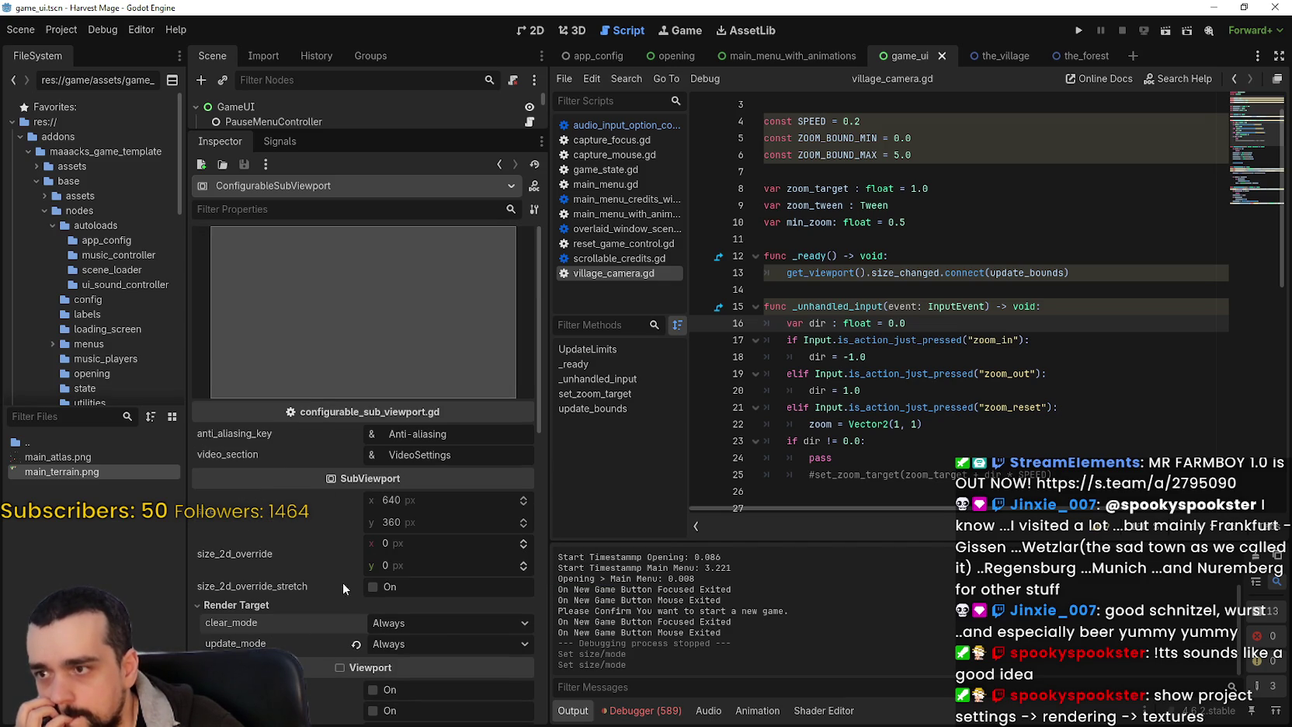